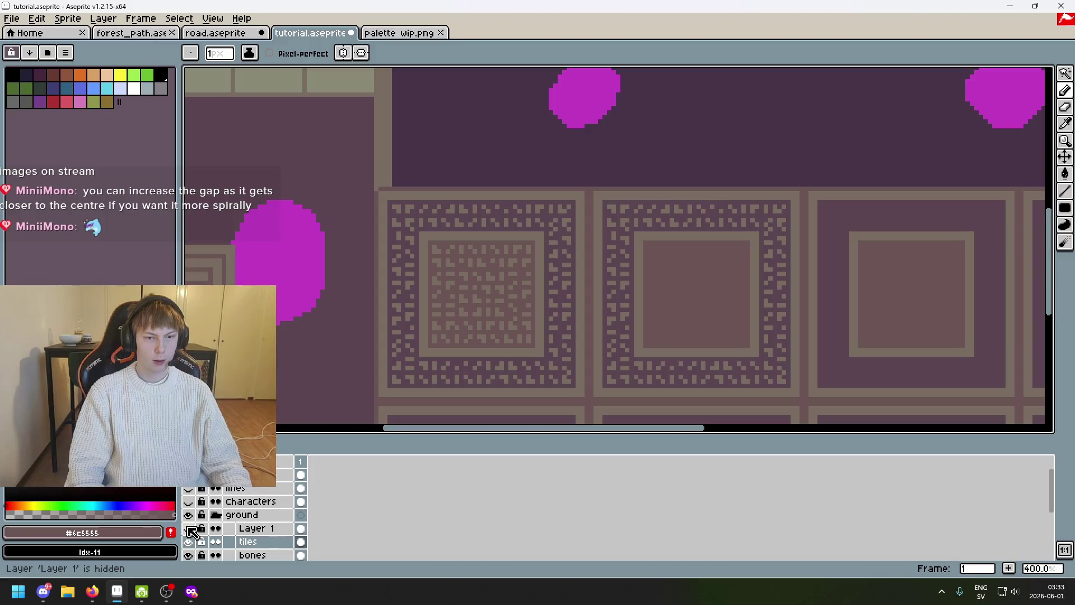
scroll(415, 279, "up", 2)
scroll(415, 279, "up", 1)
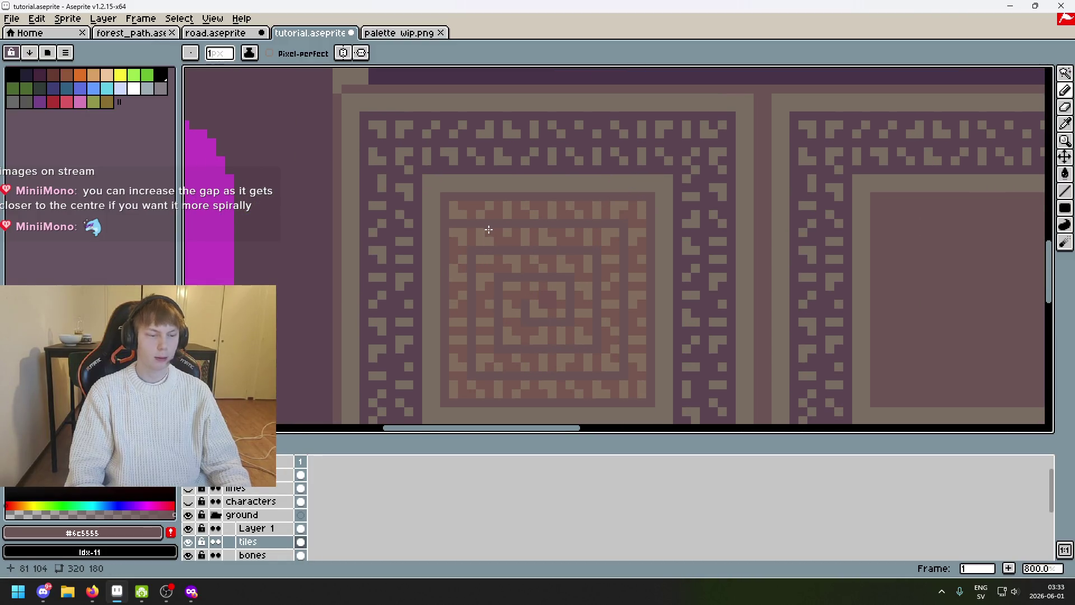
scroll(491, 211, "down", 1)
scroll(504, 243, "down", 2)
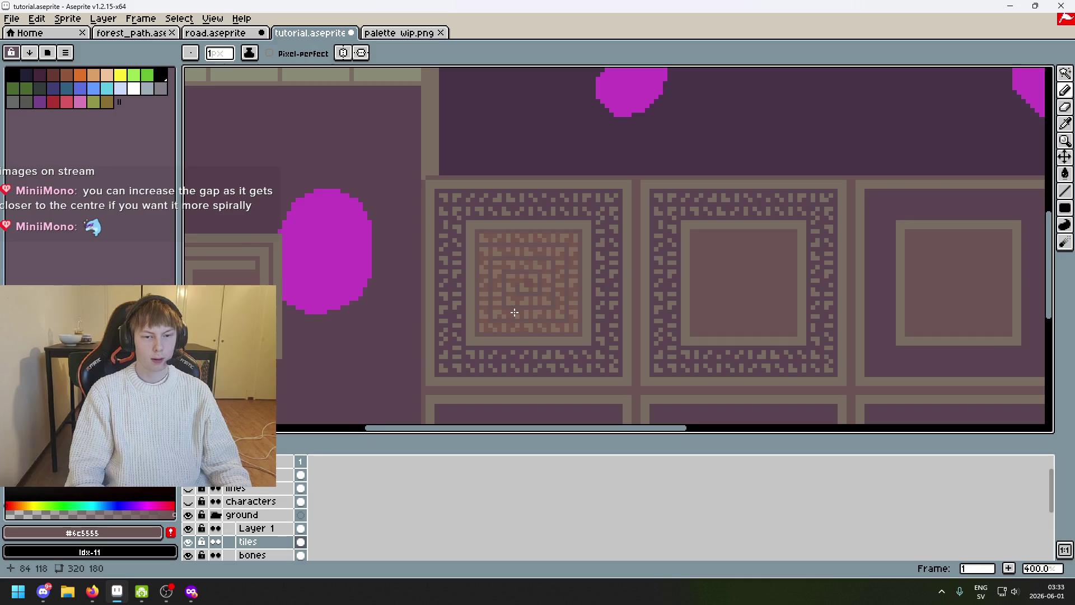
scroll(514, 313, "up", 2)
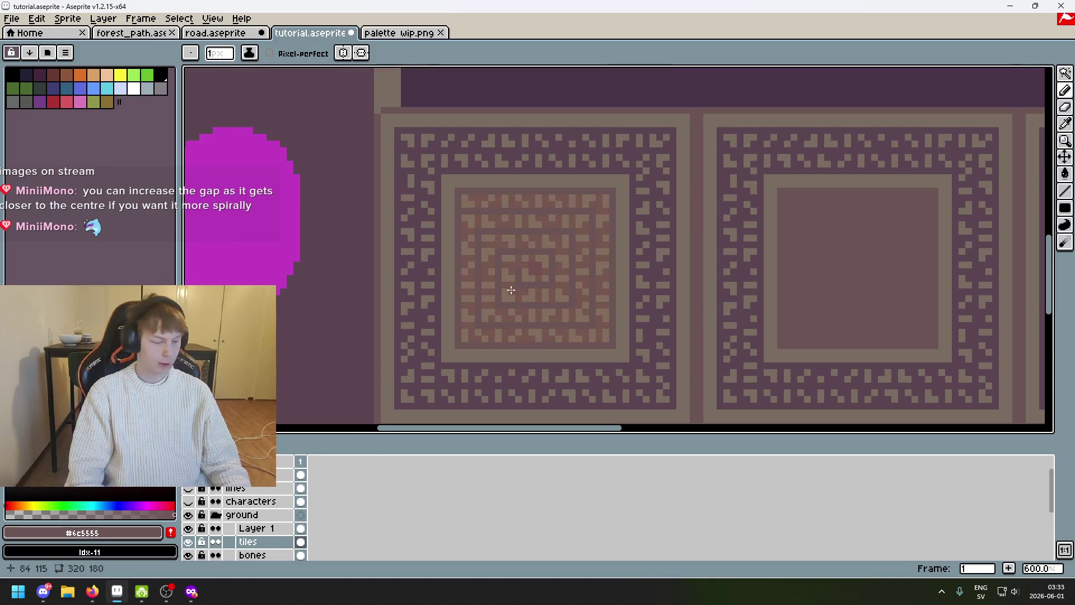
scroll(521, 298, "up", 1)
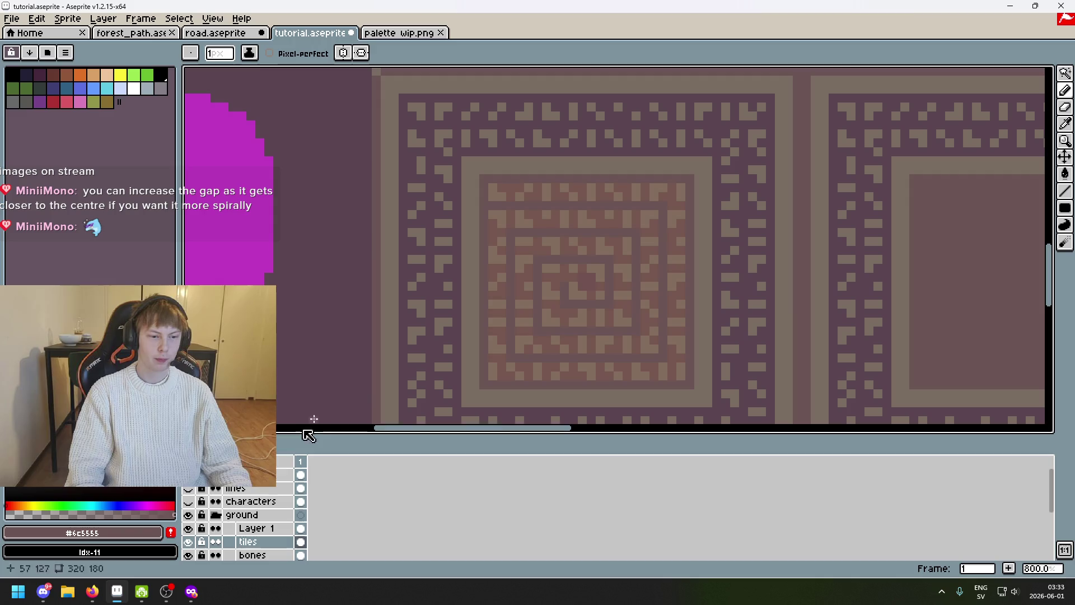
Toggle the reference screenshot layer on and off over the floor tiles and ready canvas colour sampling
left_click(189, 474)
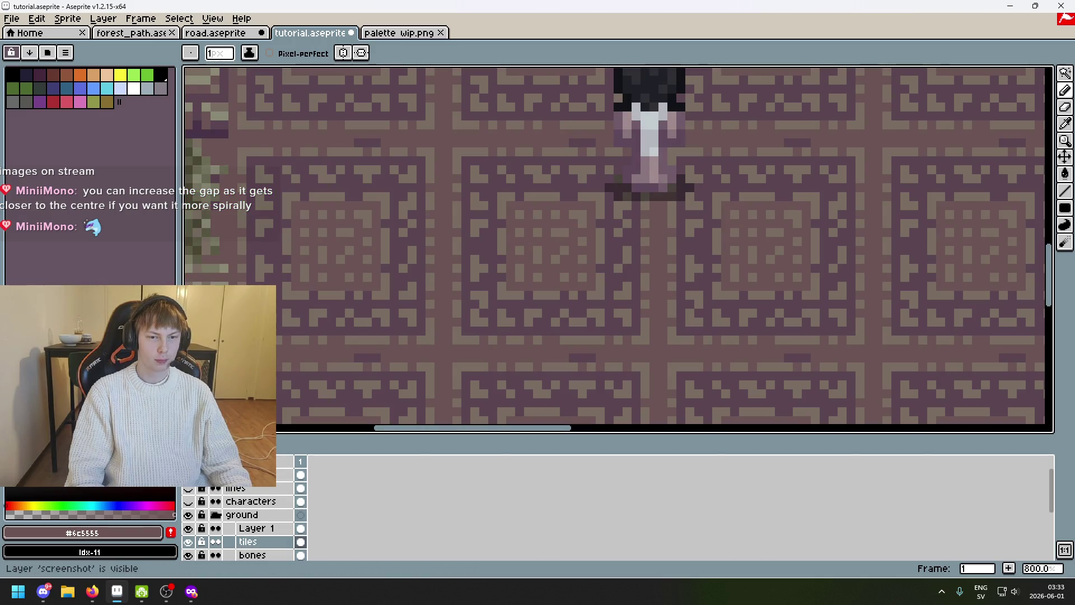
left_click(188, 474)
key("alt")
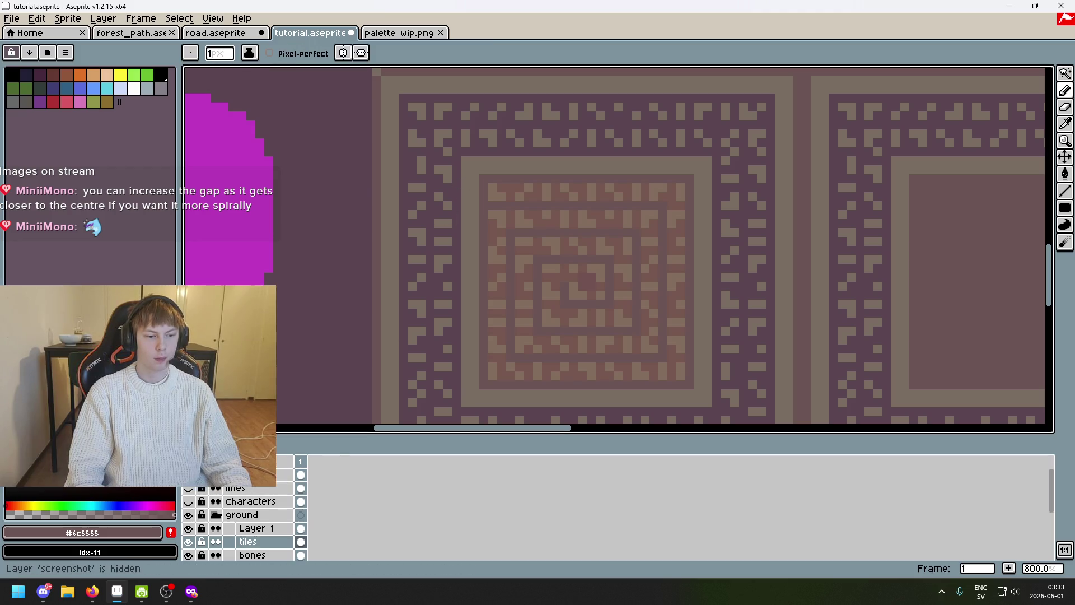
left_click(188, 473)
scroll(467, 191, "left", 1)
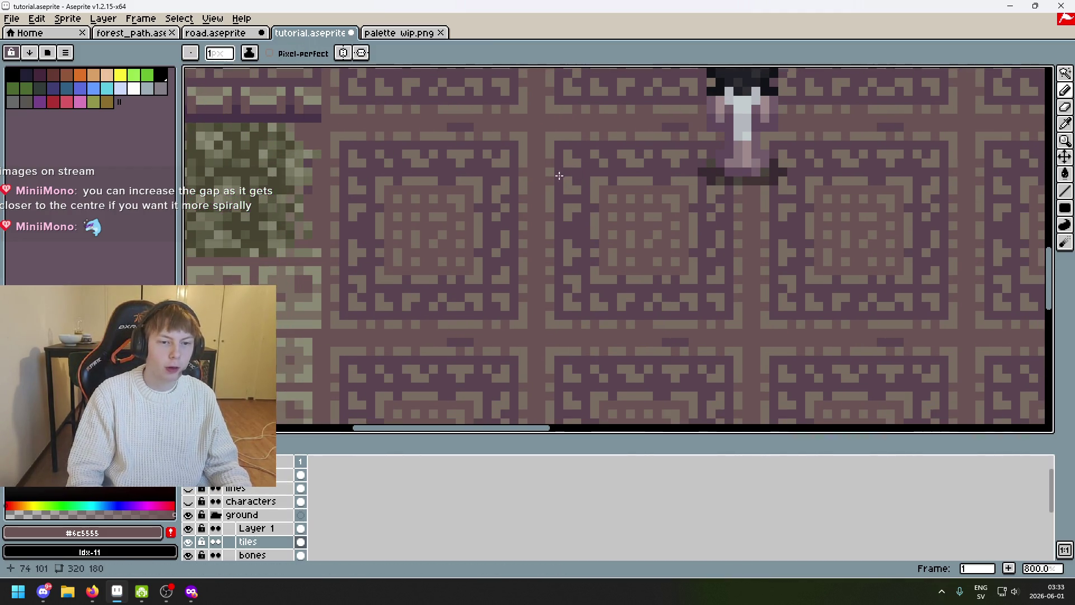
scroll(509, 255, "up", 2)
key("alt")
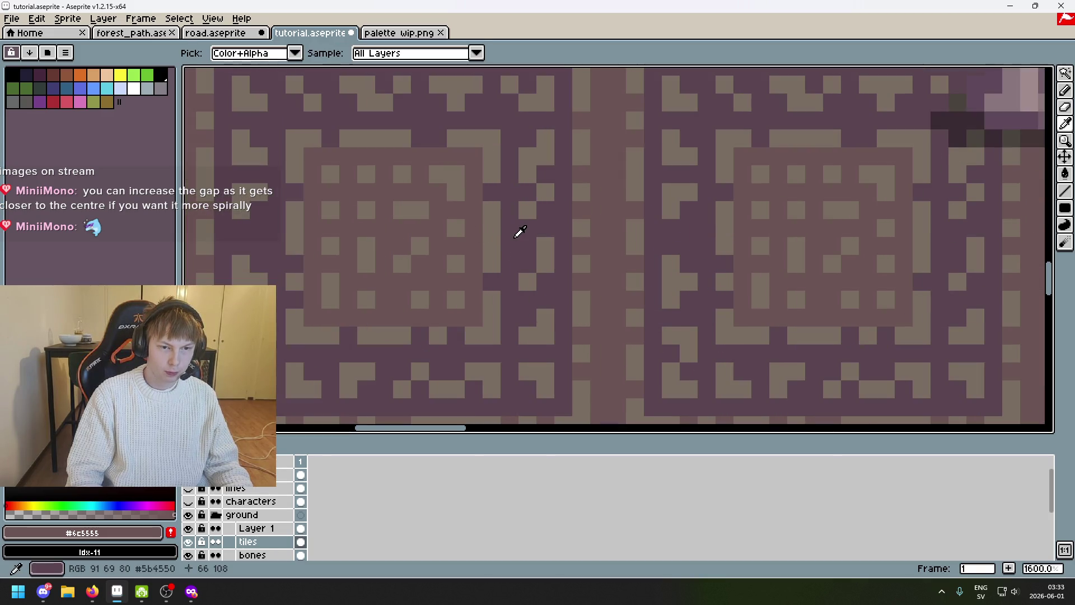
Sample the dark purple tile colour #5b4550 and centre the view on the spiral tile
left_click(520, 232)
key("ctrl+z")
key("ctrl+y")
key("ctrl+z")
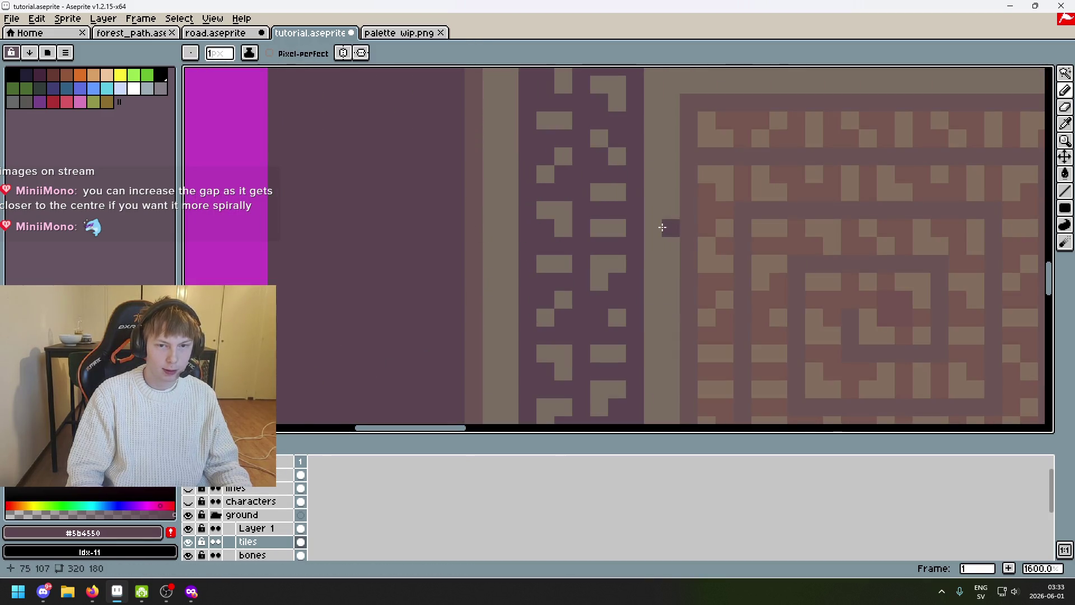
left_click_drag(662, 227, 412, 223)
Add a new Layer 2 above the tiles layer
left_click(259, 529)
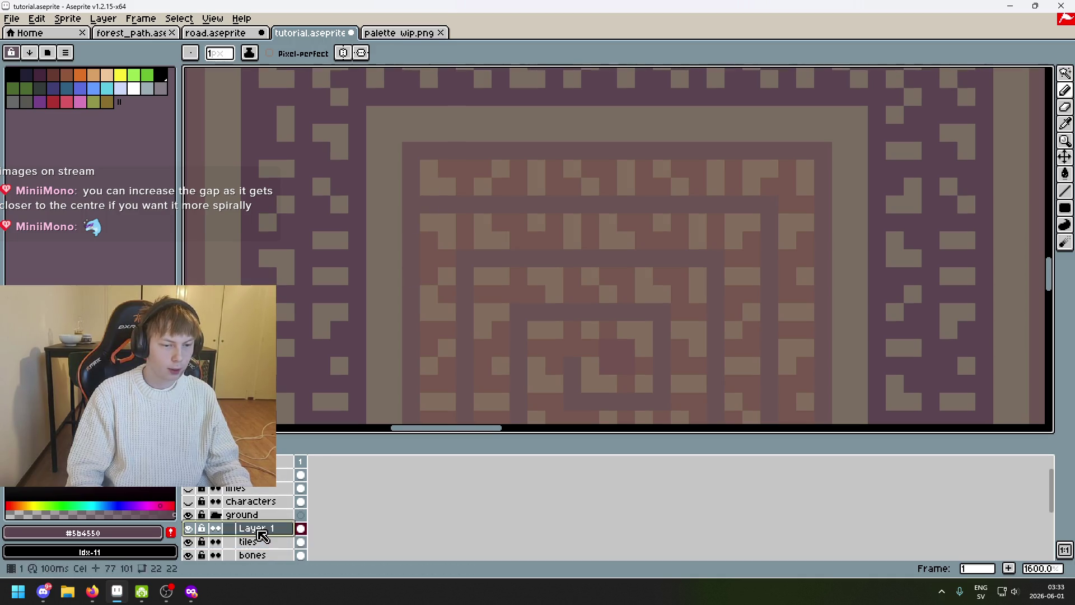
double_click(258, 533)
key("Escape")
right_click(260, 541)
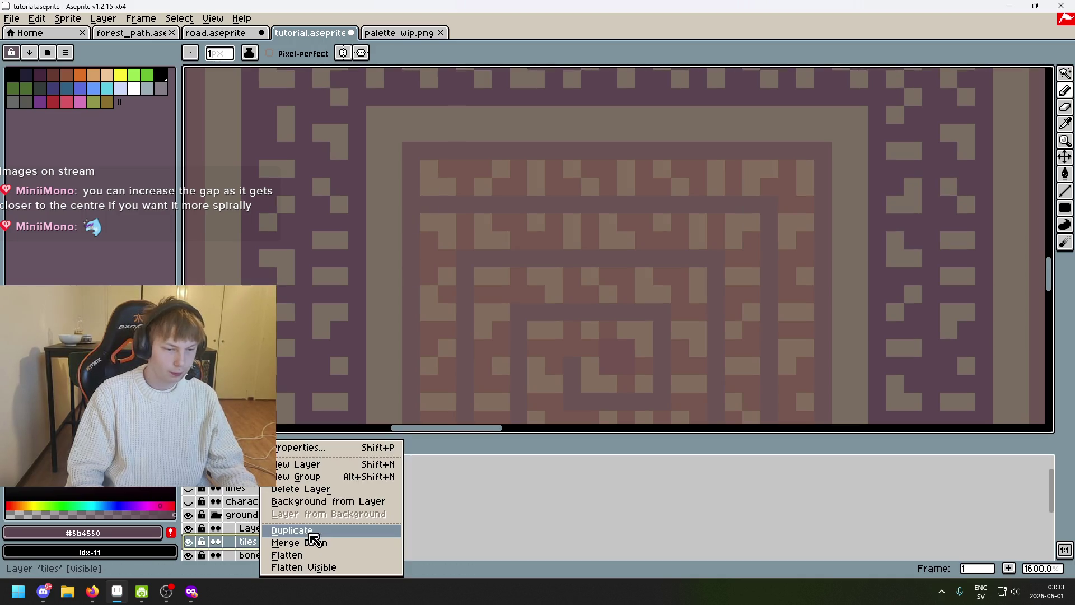
left_click(324, 464)
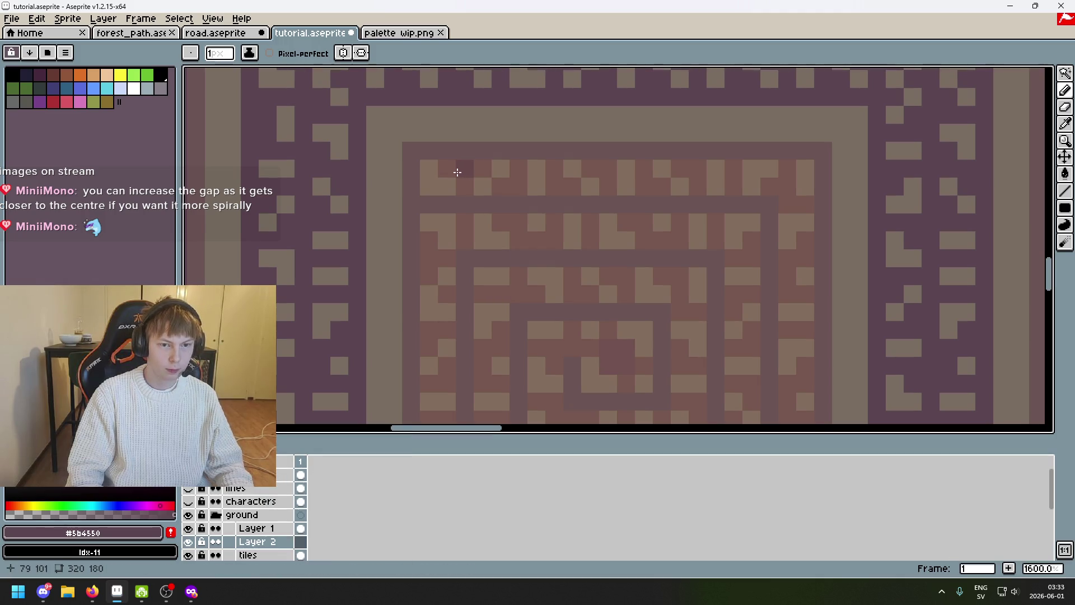
Magic Wand the spiral shape on Layer 1 and make Layer 2 the active drawing layer
left_click(274, 528)
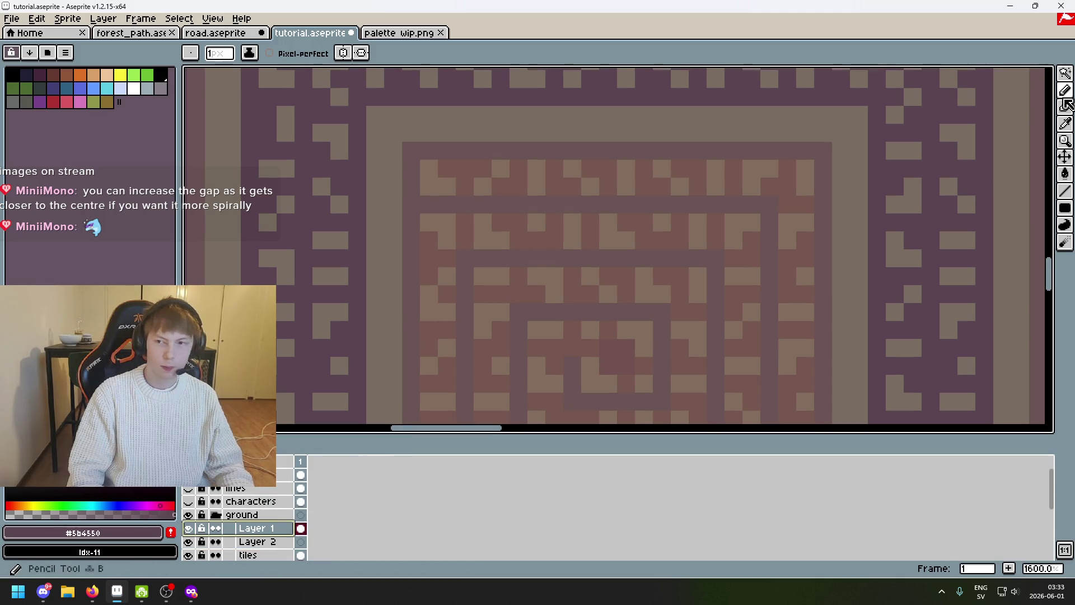
key("w")
left_click(467, 192)
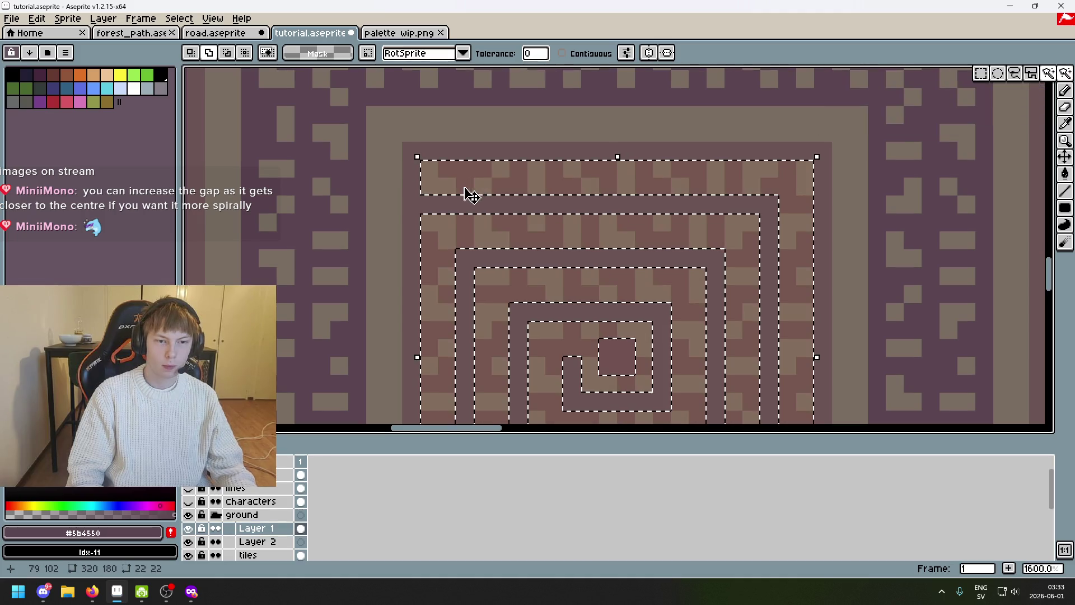
key("Delete")
left_click(277, 527)
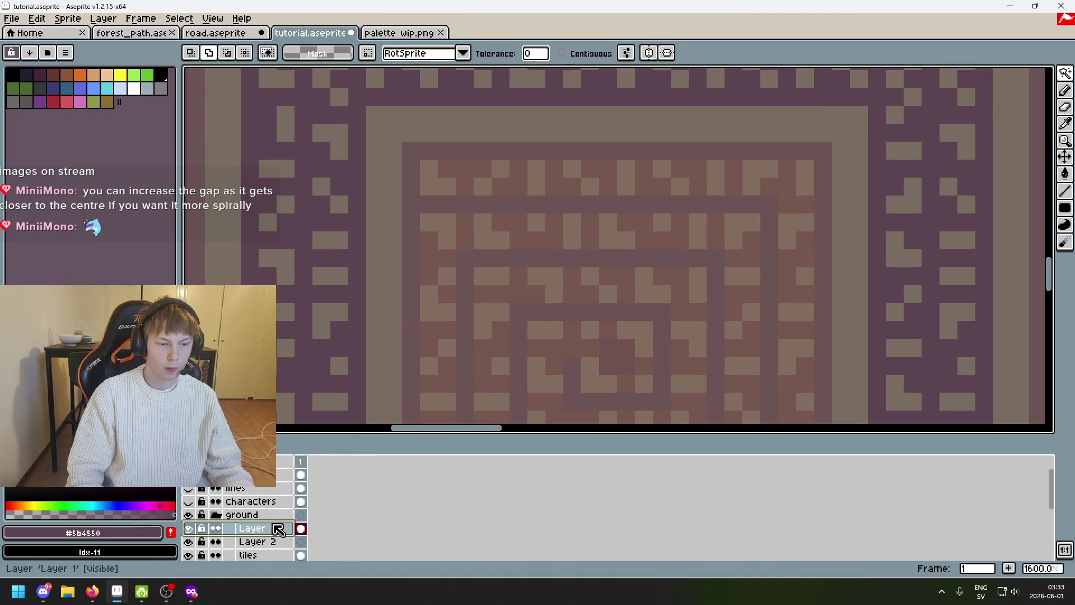
left_click(444, 182)
left_click(276, 542)
key("b")
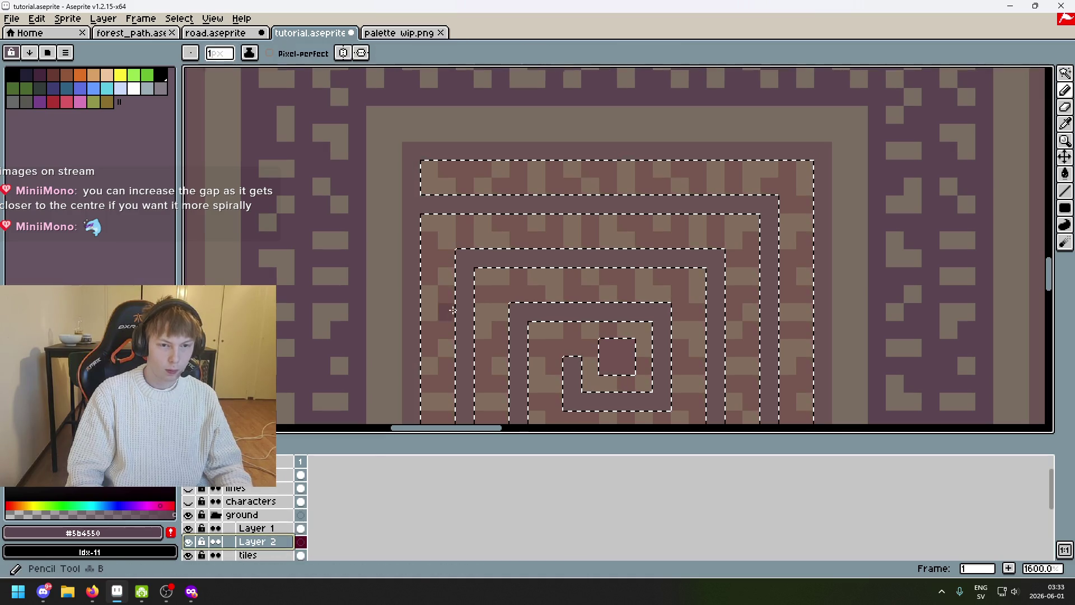
scroll(452, 311, "down", 4)
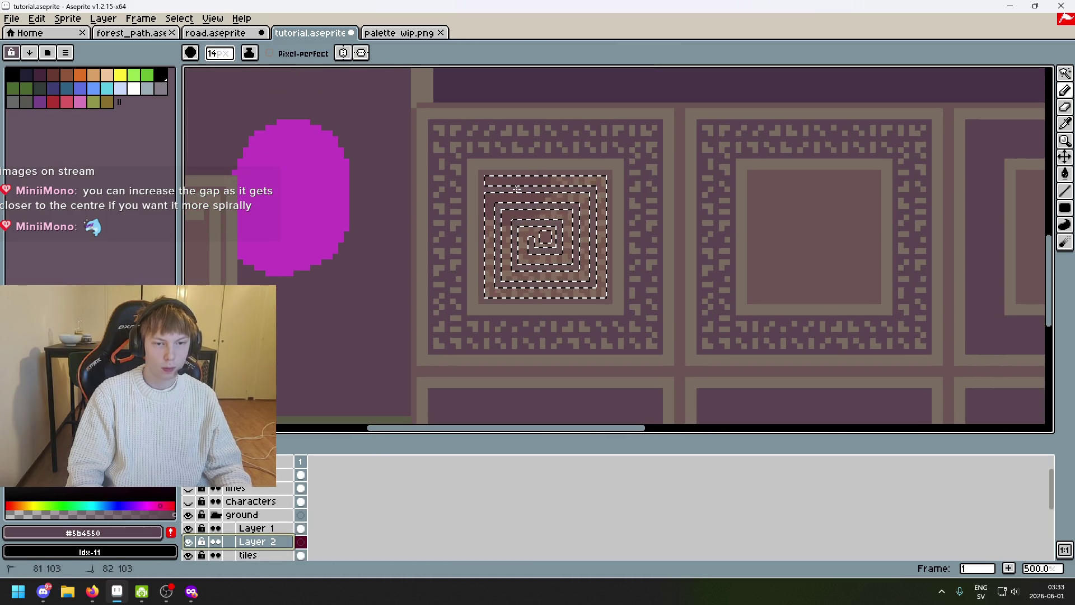
Paint the spiral onto Layer 2, hide Layer 1 and move the tiles layer above Layer 2
left_click_drag(517, 189, 571, 268)
key("ctrl+d")
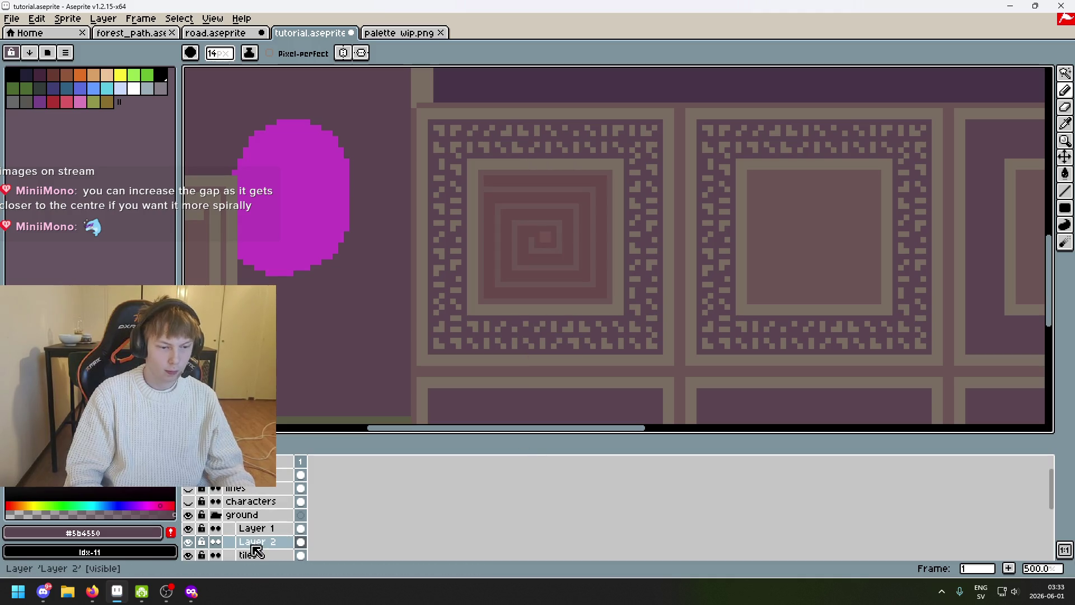
left_click(189, 528)
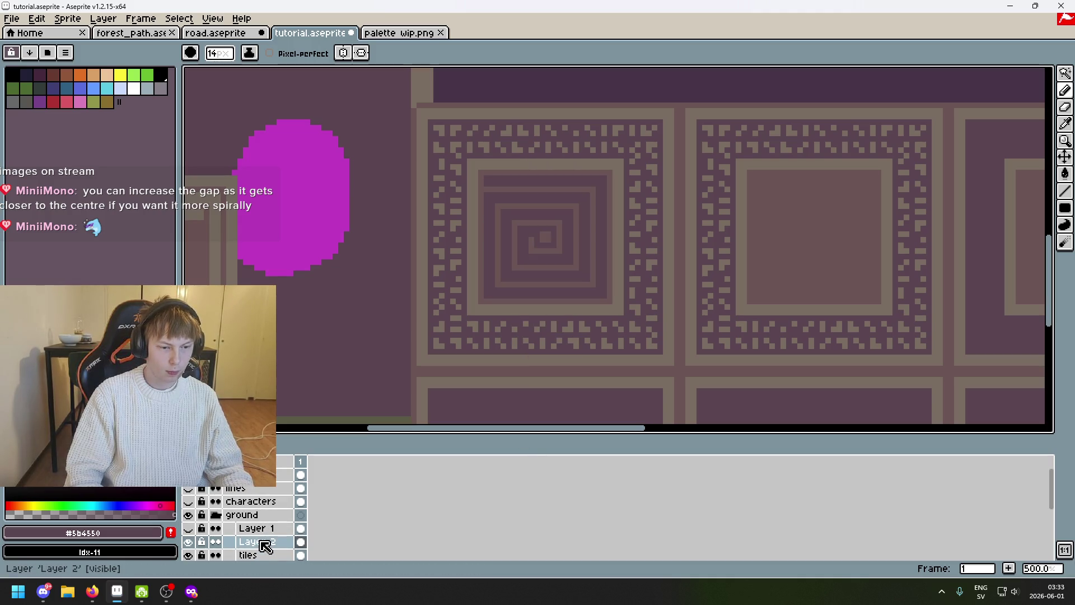
left_click_drag(267, 554, 271, 542)
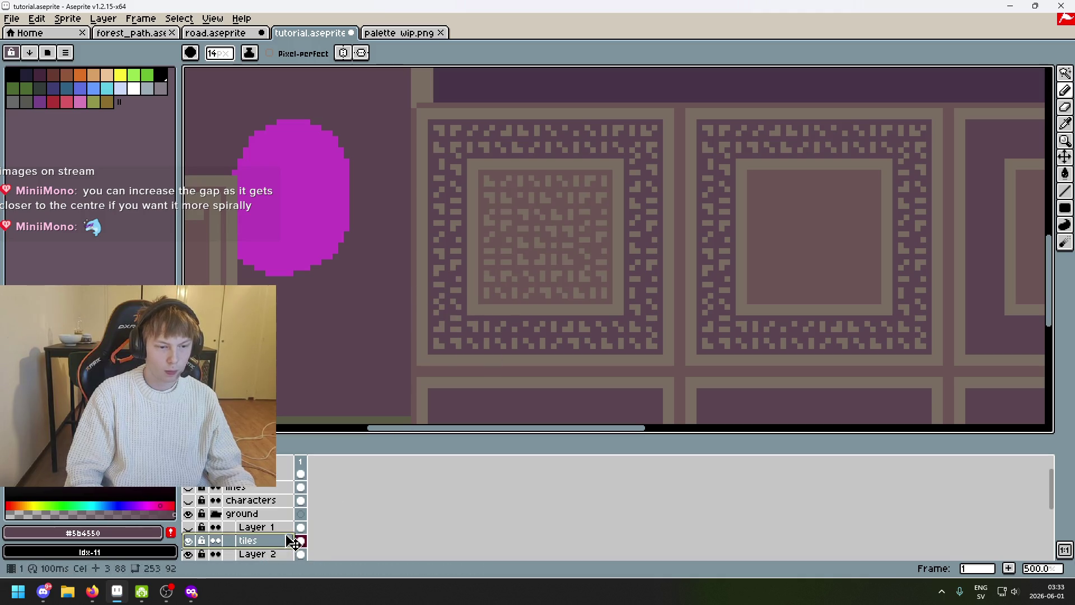
Select the light tile pixels by colour and limit the selection to the inner square
left_click(1065, 73)
scroll(523, 216, "up", 1)
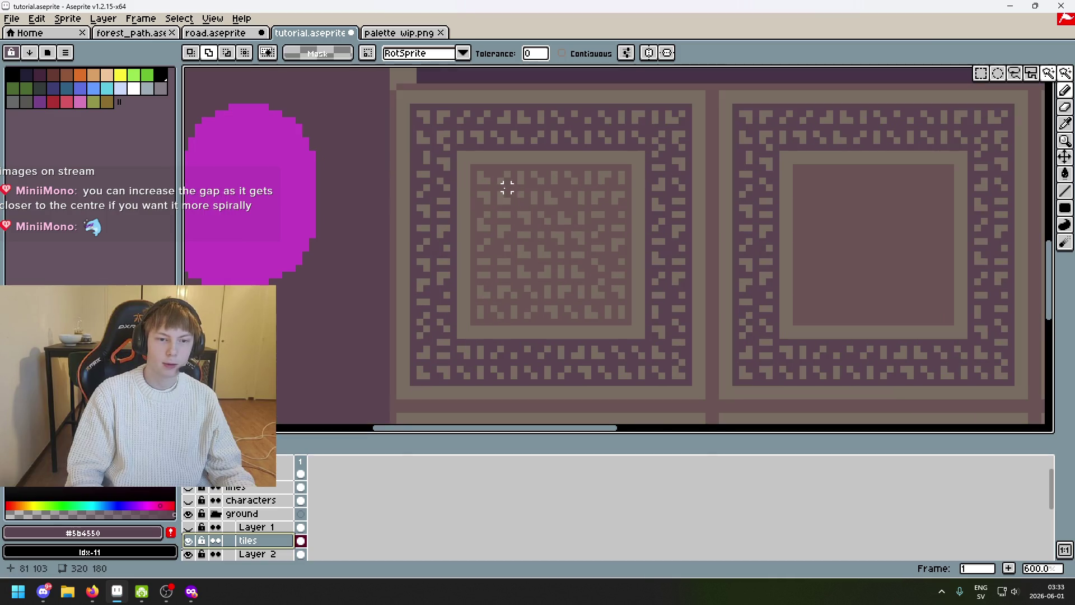
left_click(506, 185)
left_click(486, 187)
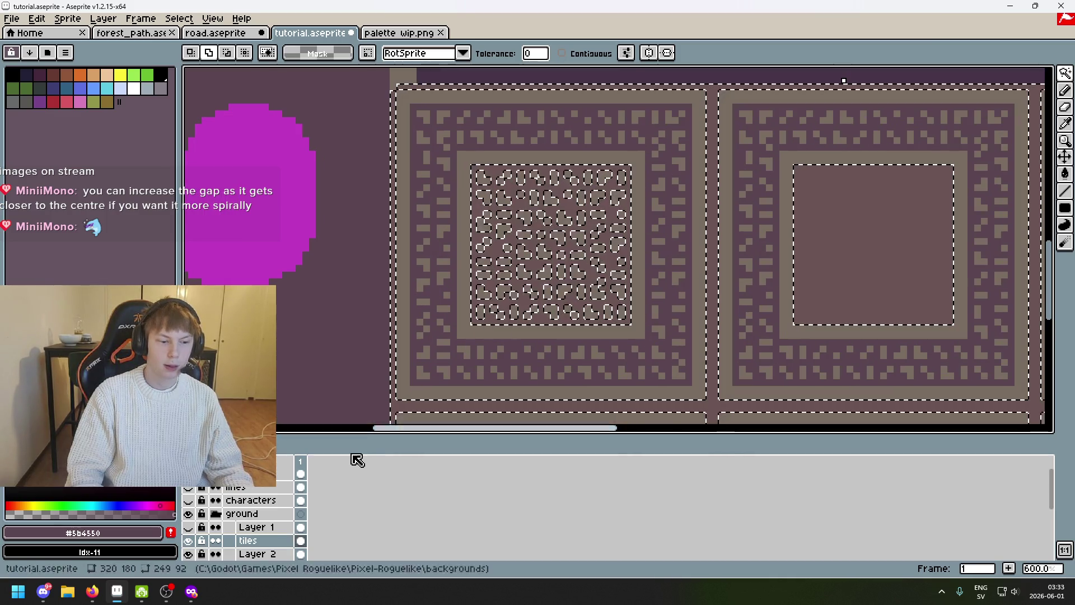
scroll(544, 267, "down", 2)
scroll(571, 269, "up", 2)
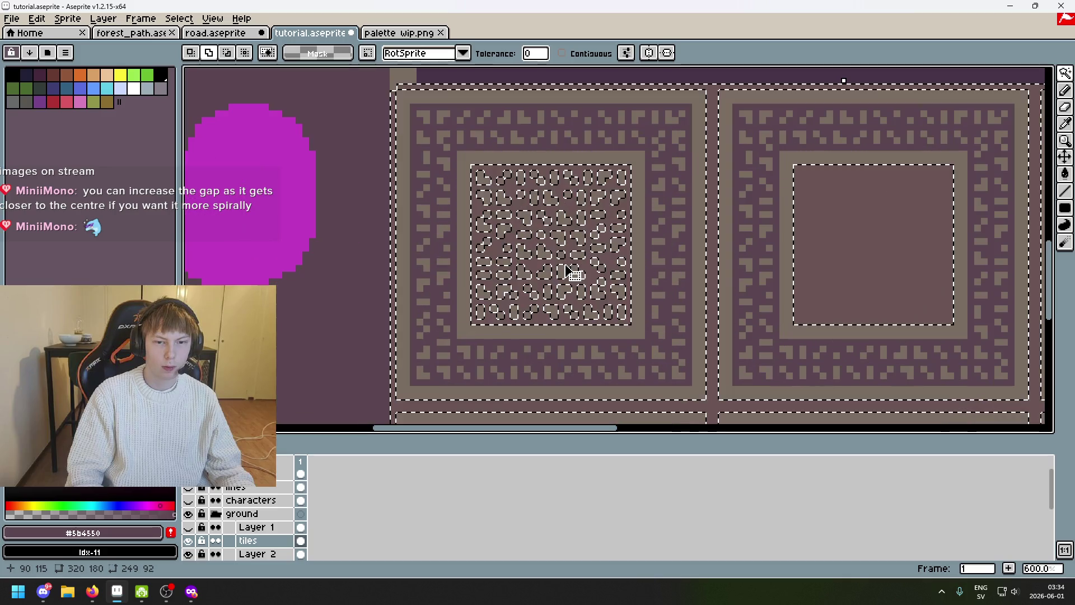
key("ctrl+d")
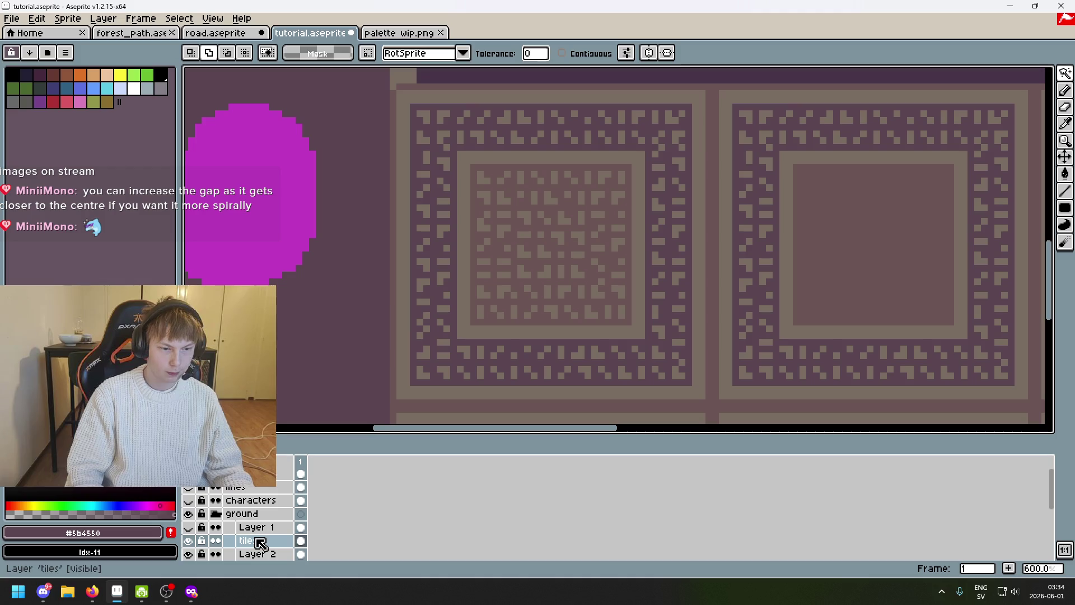
scroll(504, 180, "up", 1)
scroll(479, 176, "up", 1)
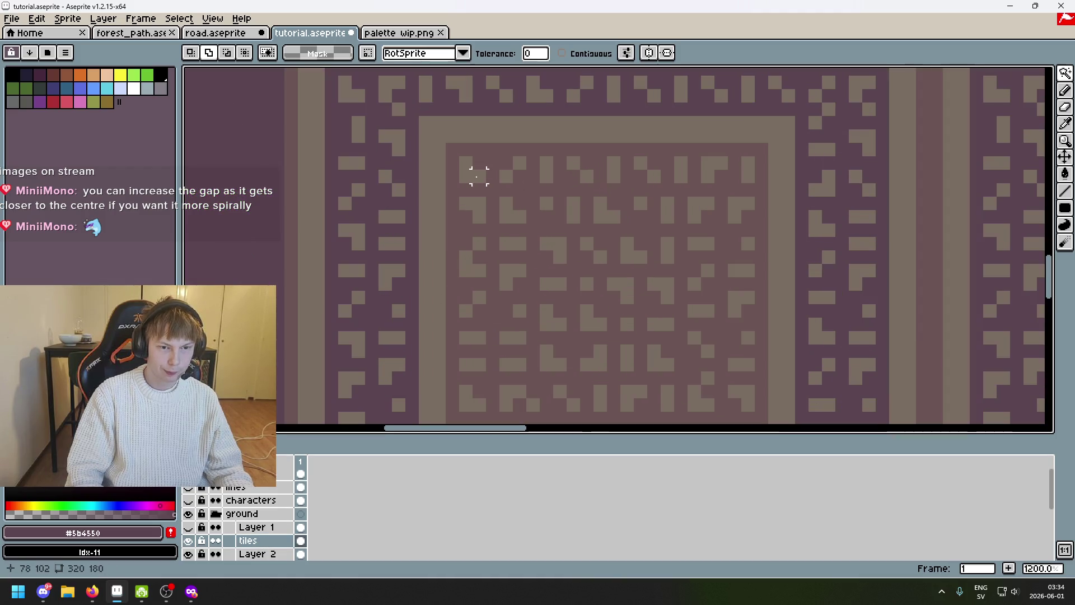
left_click(478, 176)
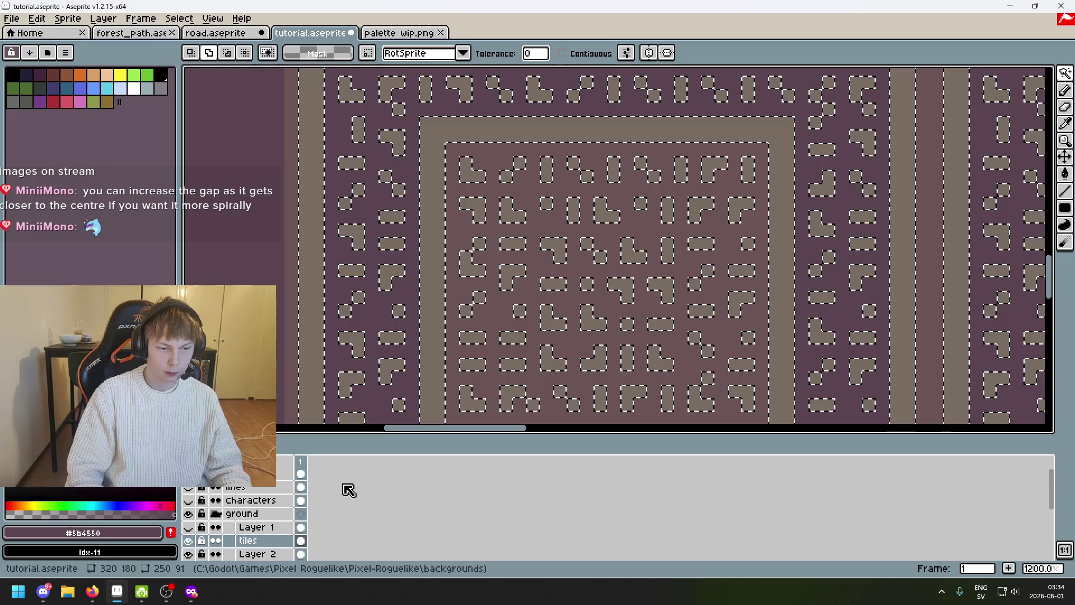
scroll(248, 558, "down", 2)
left_click(466, 243)
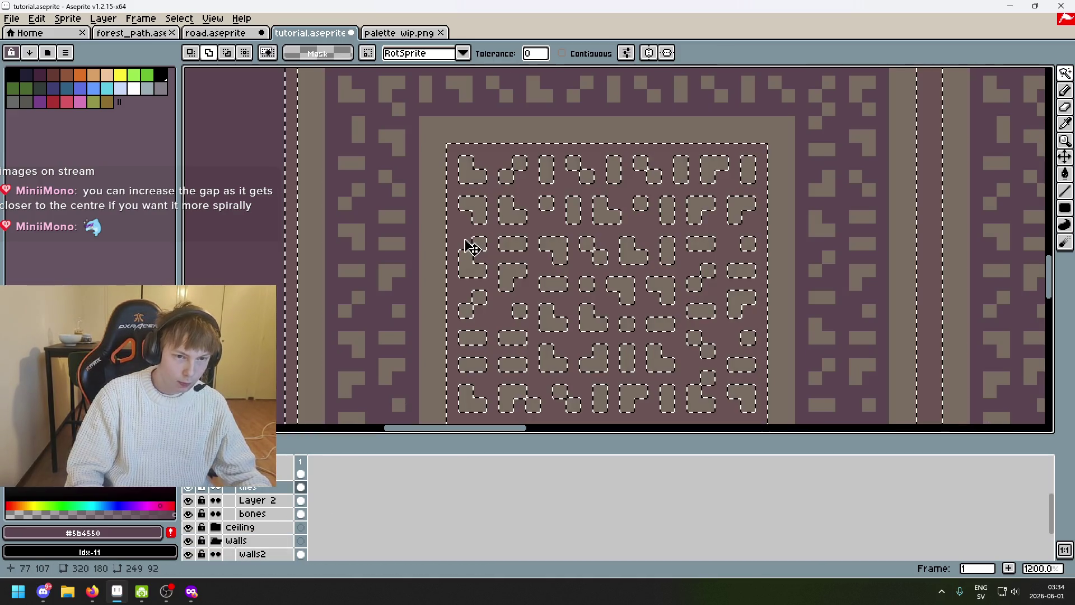
scroll(500, 244, "down", 4)
key("b")
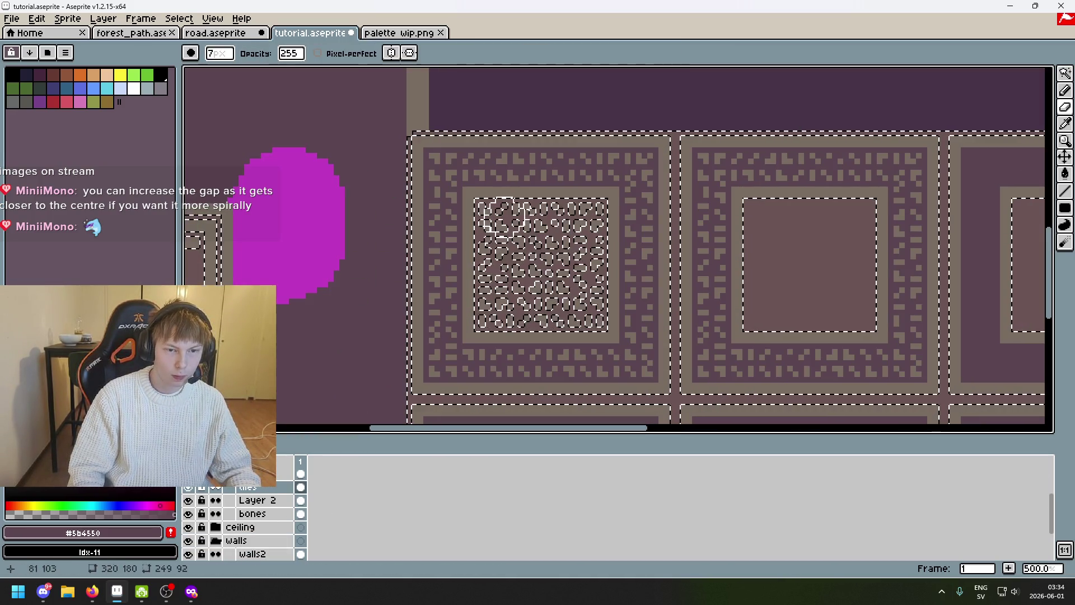
Paint a spiral line around the inner square of the tile and clear the selection
left_click_drag(489, 214, 527, 201)
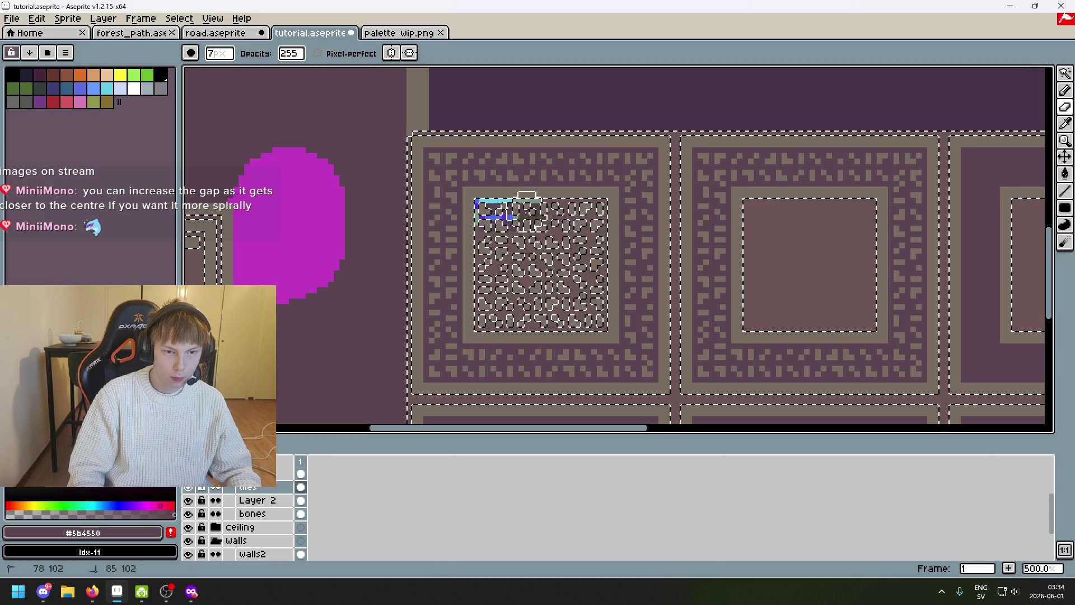
mouse_move(588, 217)
left_mouse_down()
mouse_move(600, 308)
mouse_move(504, 336)
mouse_move(542, 236)
mouse_move(473, 223)
mouse_move(559, 268)
mouse_move(483, 319)
left_mouse_up()
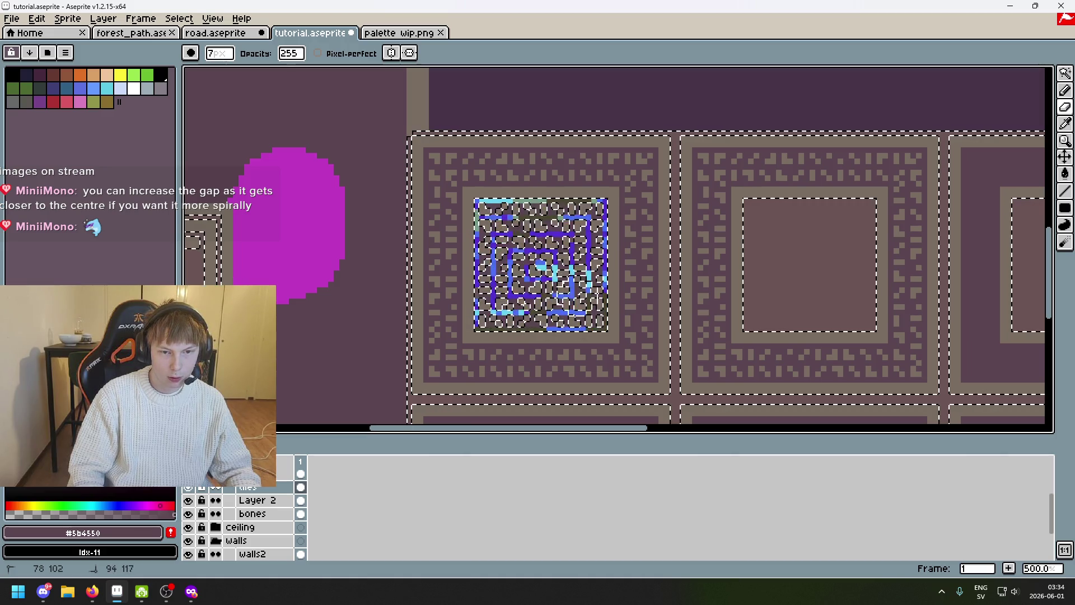
mouse_move(576, 317)
left_mouse_down()
mouse_move(576, 333)
mouse_move(609, 273)
left_mouse_up()
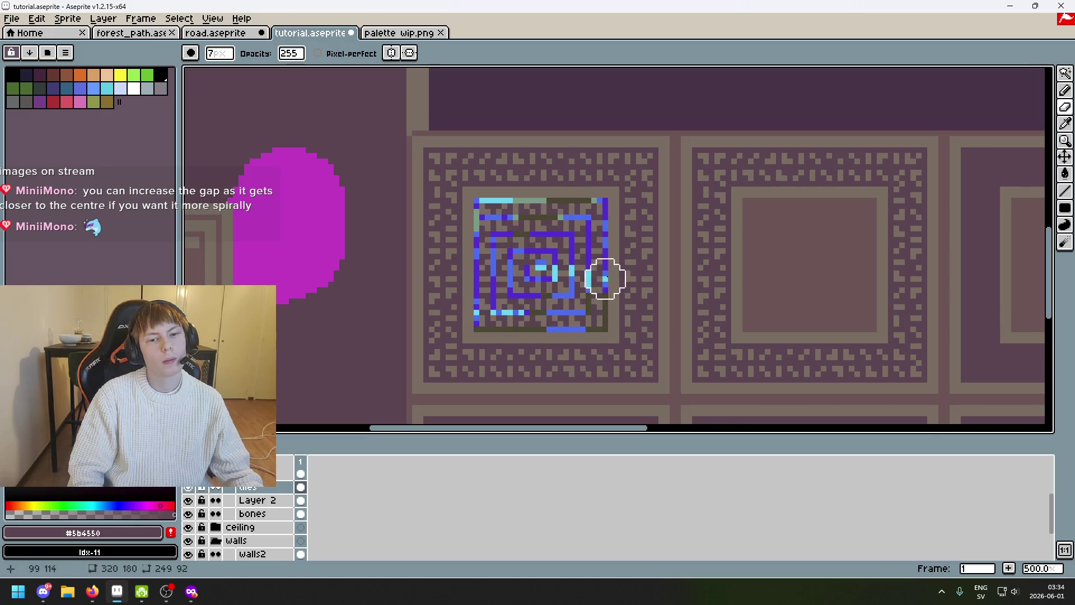
key("ctrl+d")
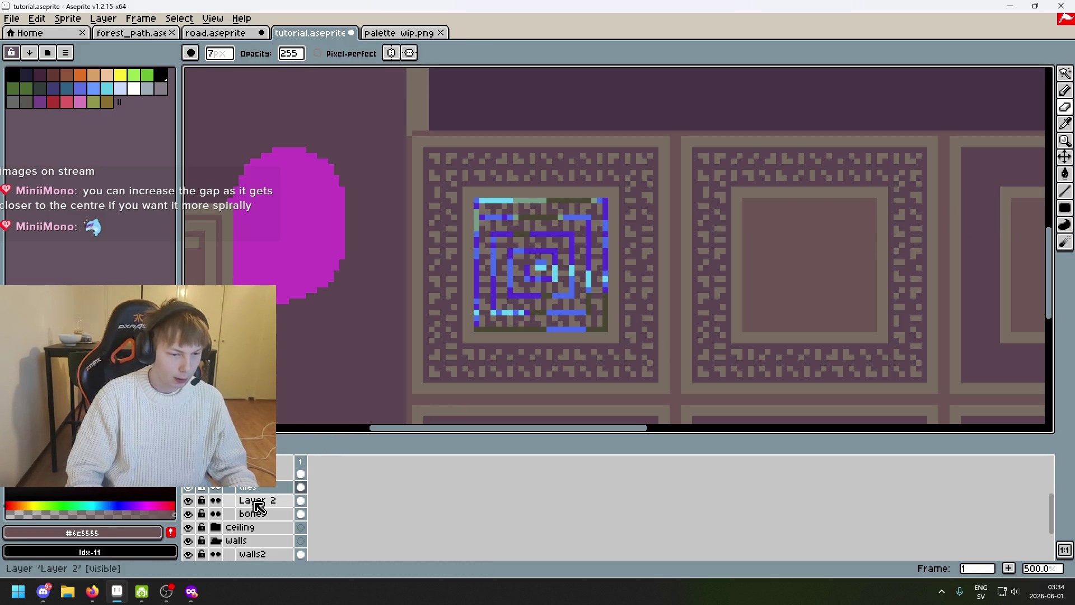
Create a new empty Layer 3 above the bones layer
left_click(266, 512)
right_click(267, 512)
left_click(313, 467)
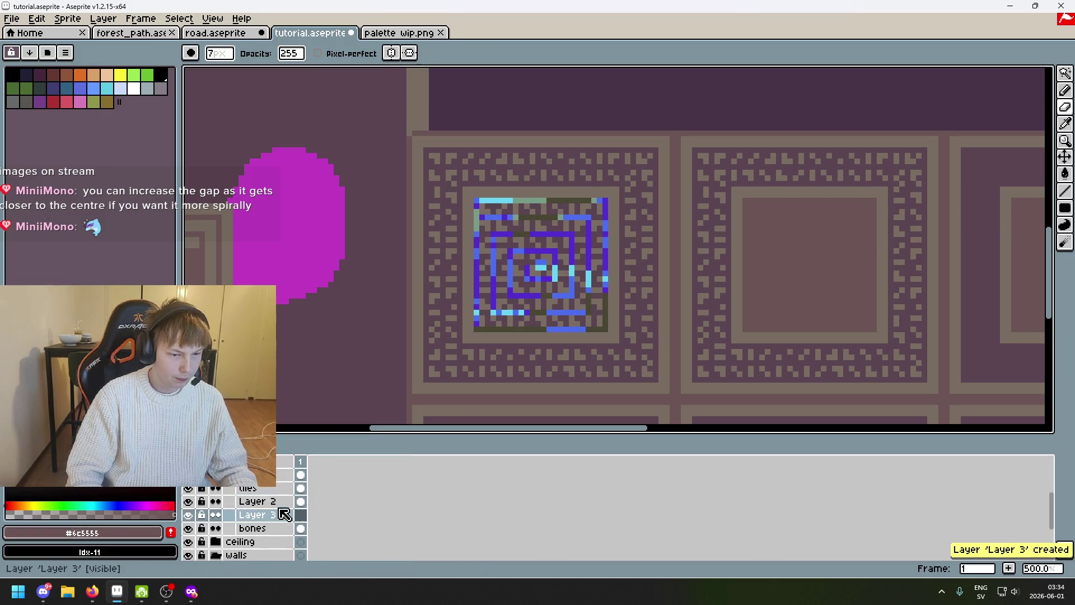
scroll(504, 281, "up", 1)
Paint over part of the spiral in muted tones and sample the dark purple #5b4550
mouse_move(628, 223)
left_mouse_down()
mouse_move(611, 207)
mouse_move(571, 221)
mouse_move(595, 320)
left_mouse_up()
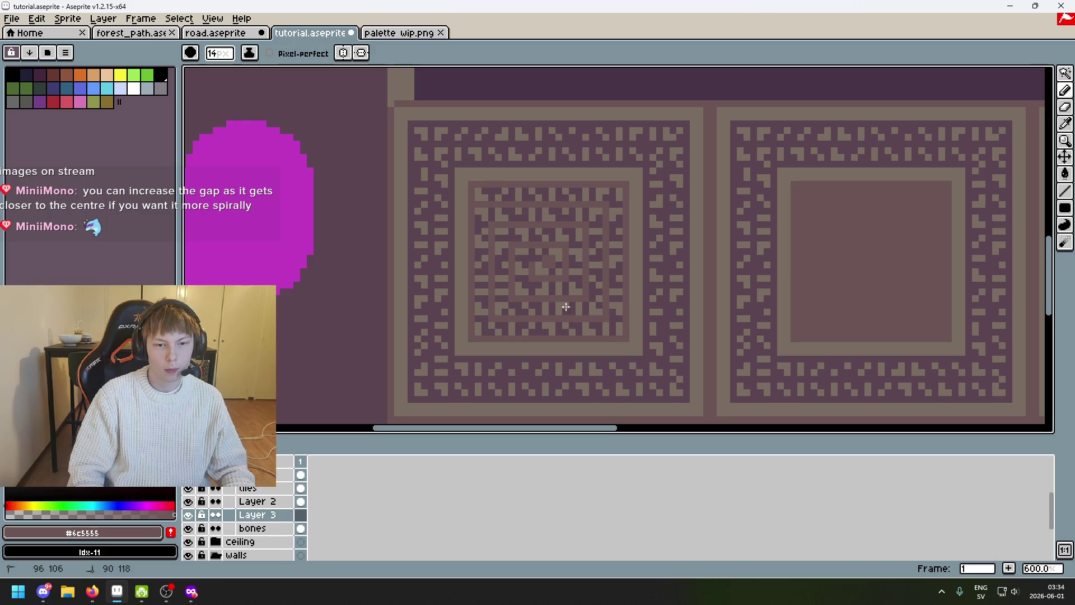
scroll(605, 311, "down", 1)
scroll(625, 290, "down", 1)
scroll(655, 266, "down", 1)
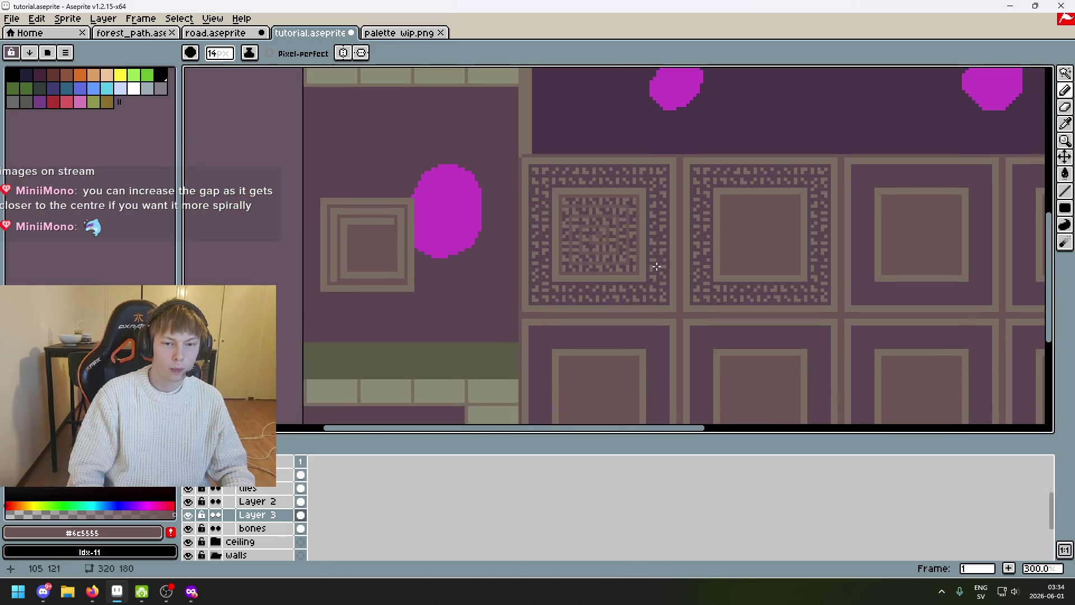
scroll(583, 308, "right", 3)
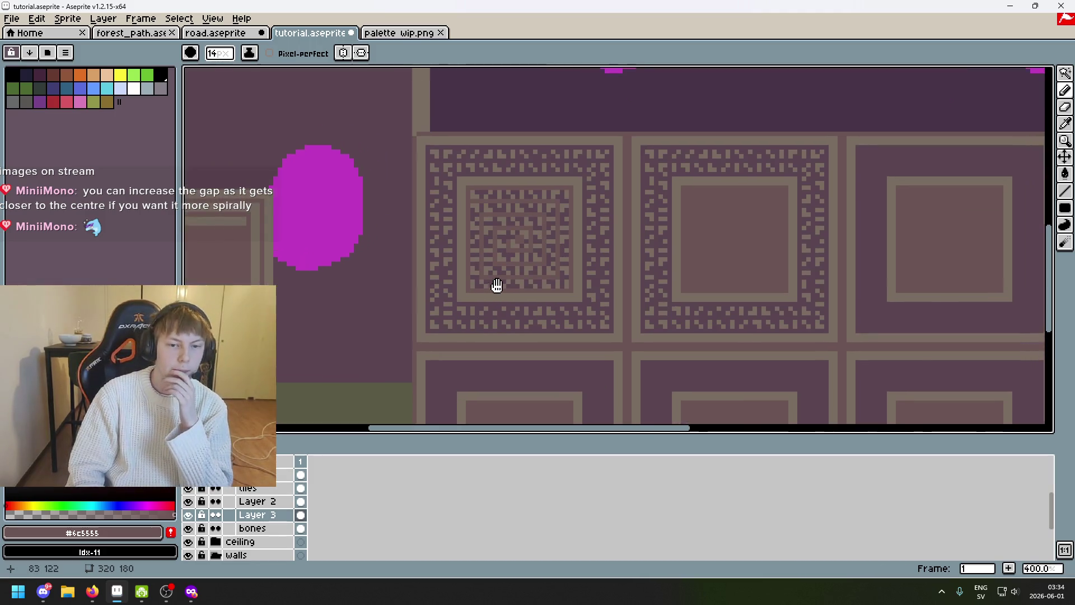
mouse_move(504, 363)
left_mouse_down()
mouse_move(594, 331)
mouse_move(585, 348)
left_mouse_up()
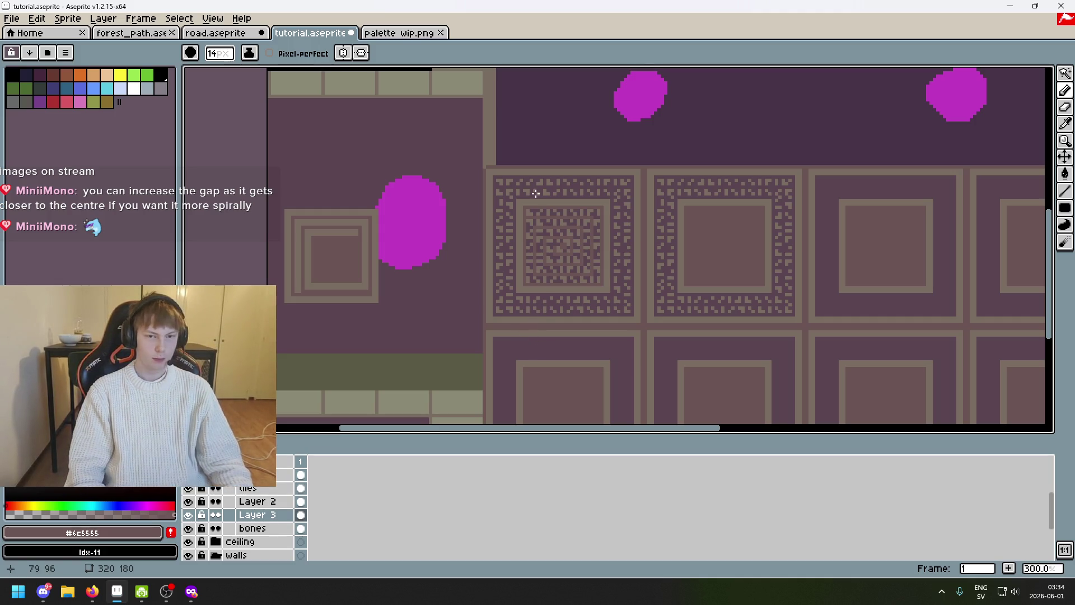
scroll(644, 210, "up", 3)
left_click(463, 185, "alt")
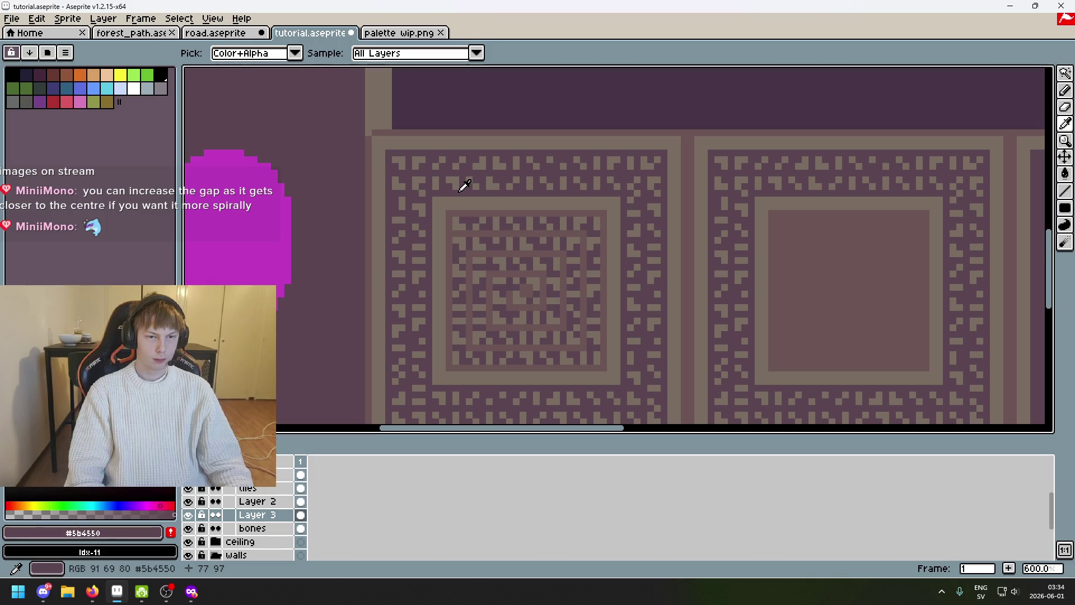
scroll(441, 202, "up", 4)
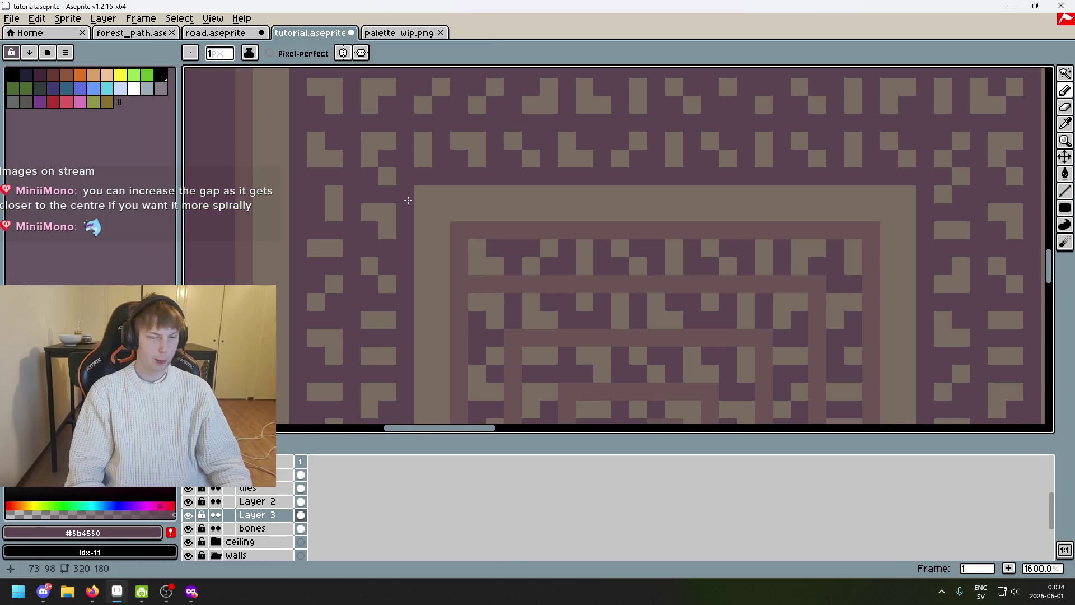
scroll(404, 318, "down", 4)
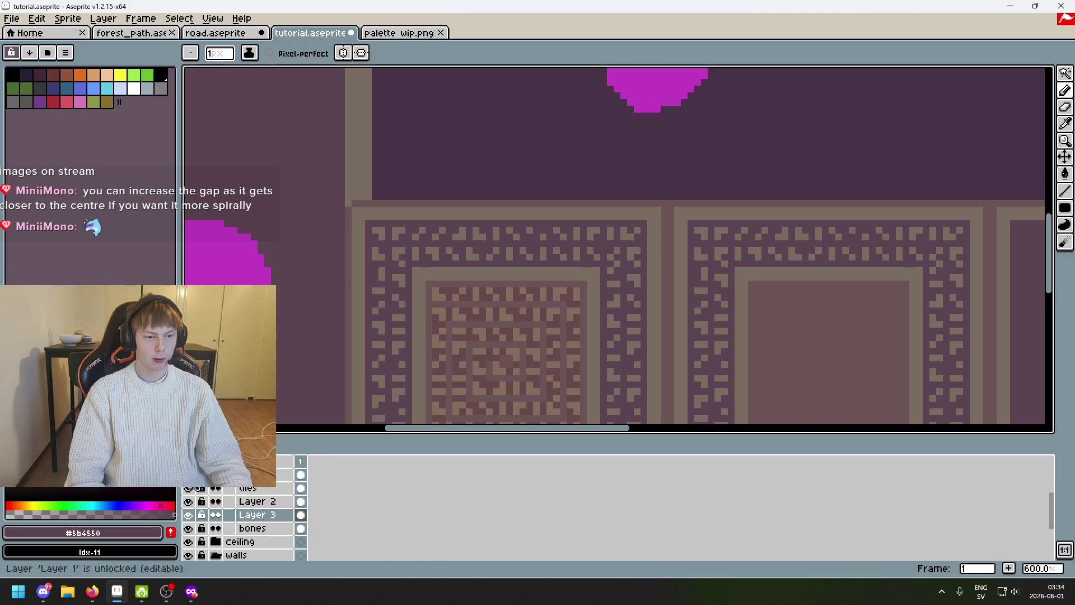
scroll(404, 318, "down", 2)
scroll(405, 318, "down", 3)
scroll(264, 496, "up", 2)
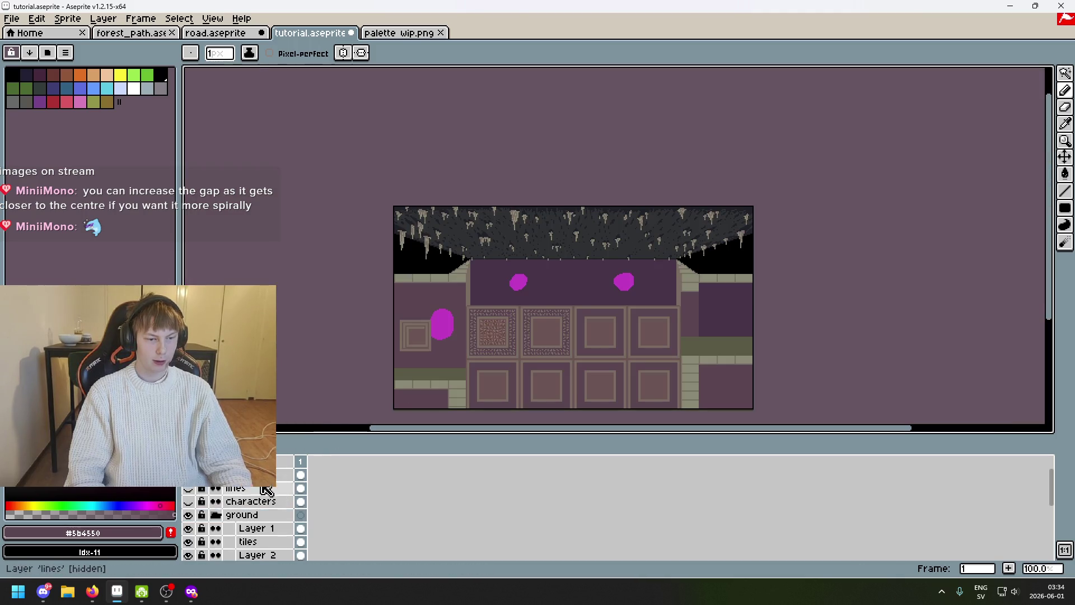
Show the in-game screenshot, pan across the room to compare the tiles, then hide it
left_click(188, 474)
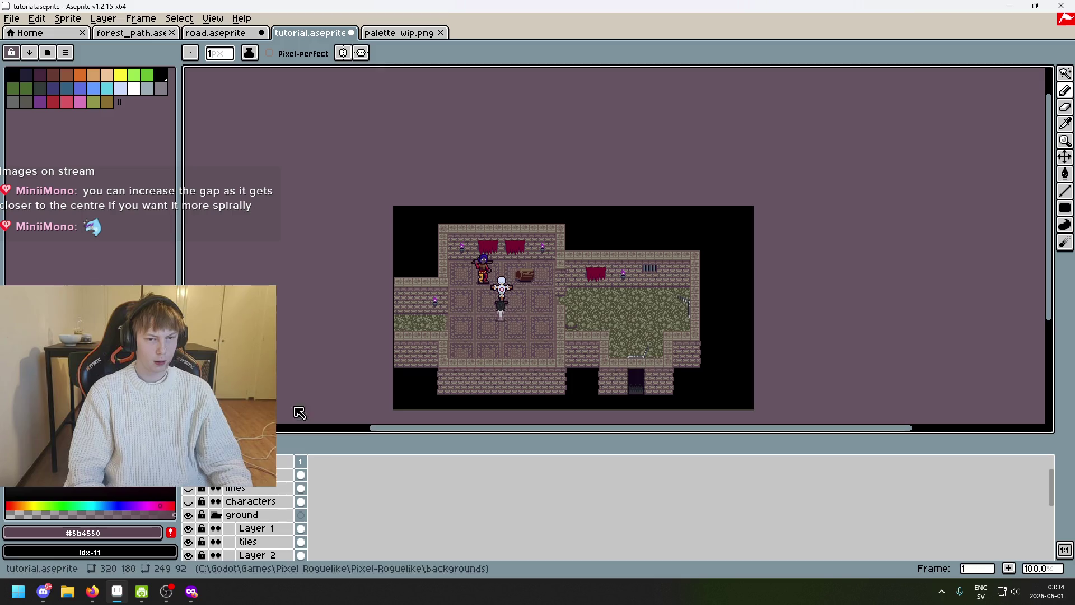
scroll(504, 319, "up", 3)
left_click_drag(413, 245, 506, 227)
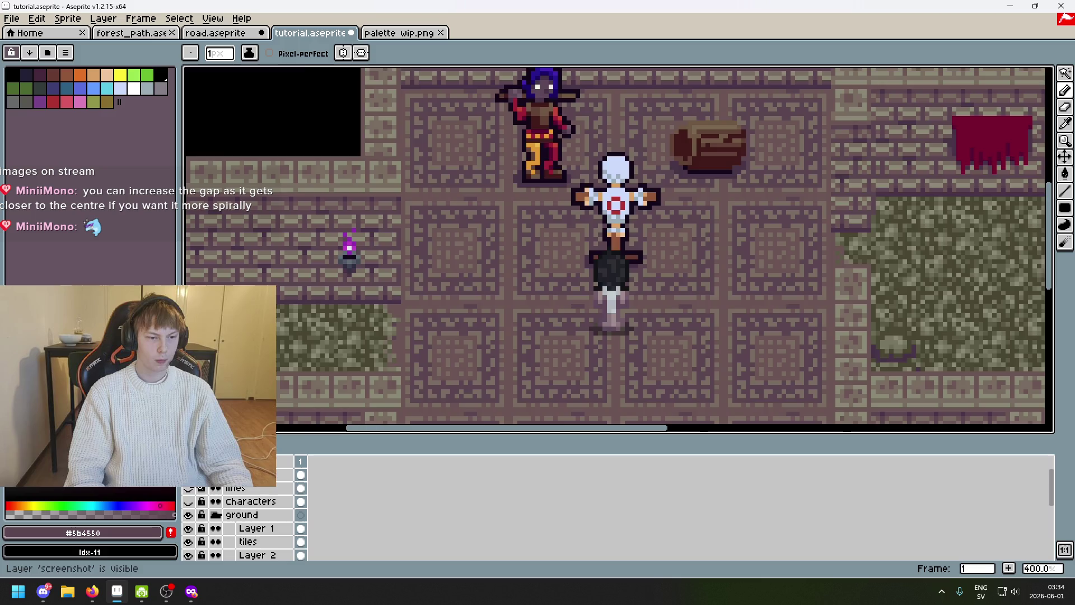
left_click(188, 474)
scroll(596, 210, "up", 1)
scroll(596, 216, "up", 1)
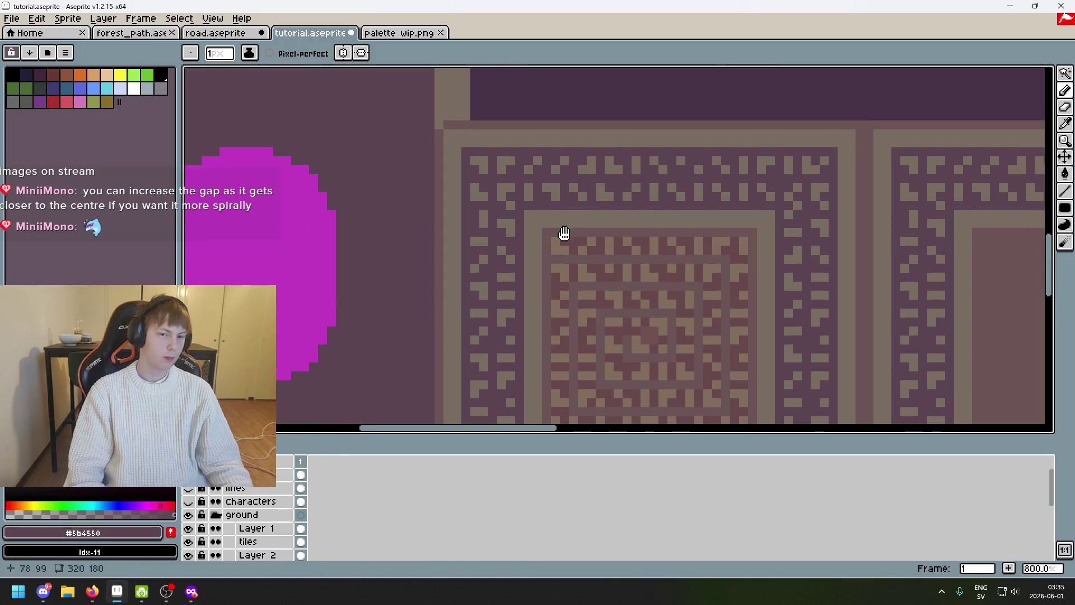
scroll(563, 233, "up", 1)
scroll(253, 528, "down", 2)
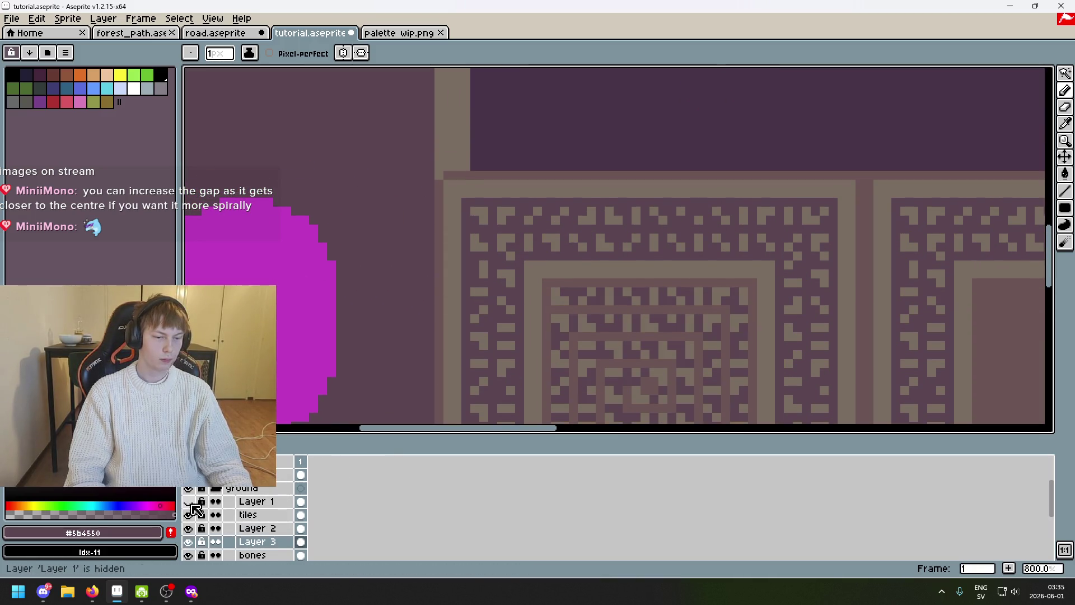
Hide Layer 1, make the tiles layer active and bring up its layer options
left_click(187, 500)
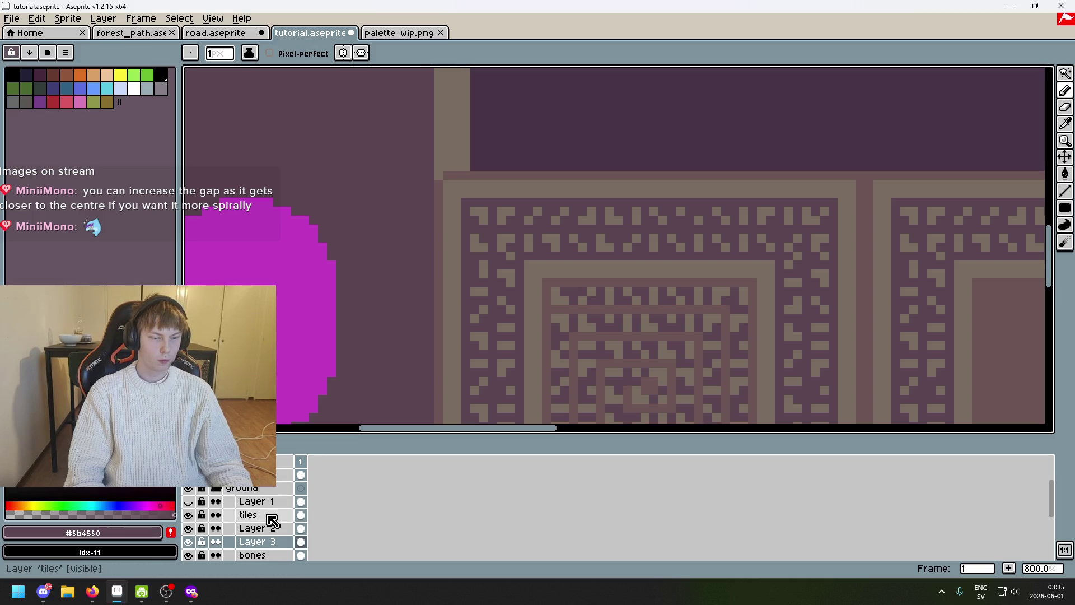
left_click(269, 514)
left_click(189, 515)
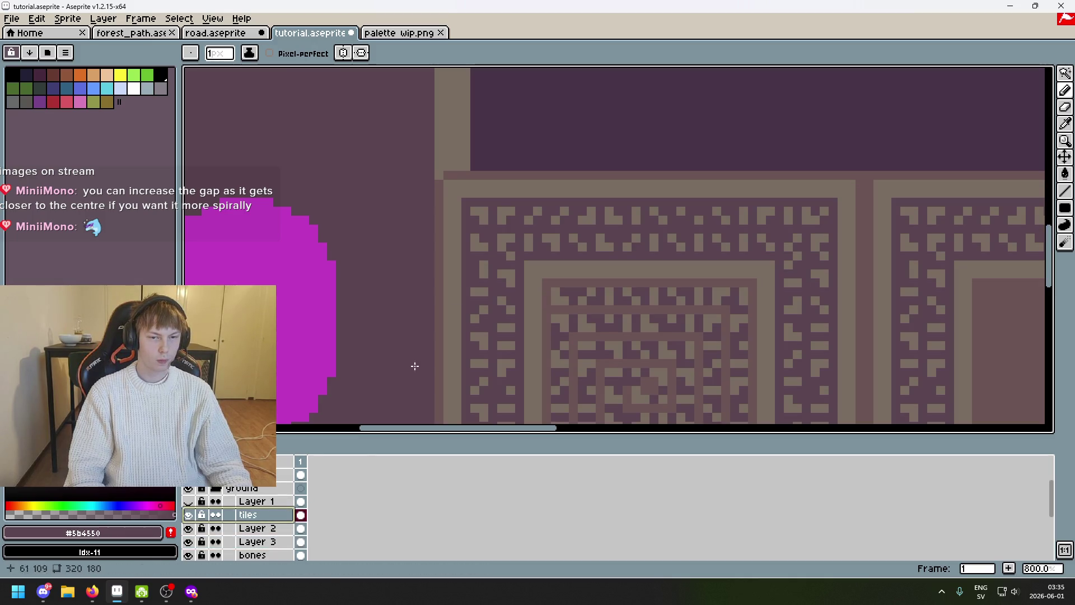
key("i")
key("b")
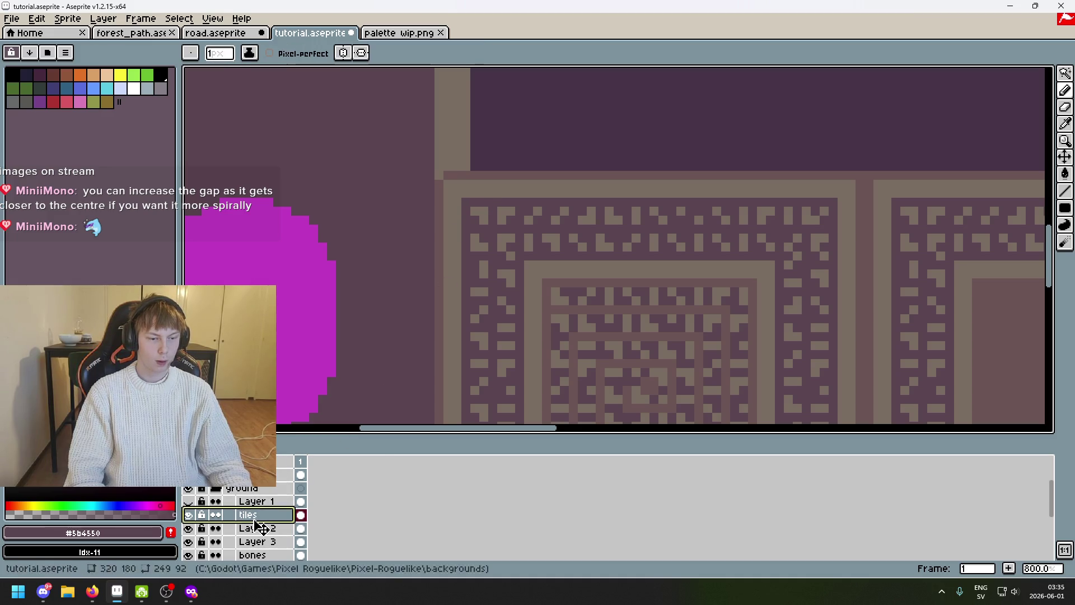
right_click(250, 522)
Create a new Layer 4 above the tiles layer
left_click(244, 520)
right_click(242, 515)
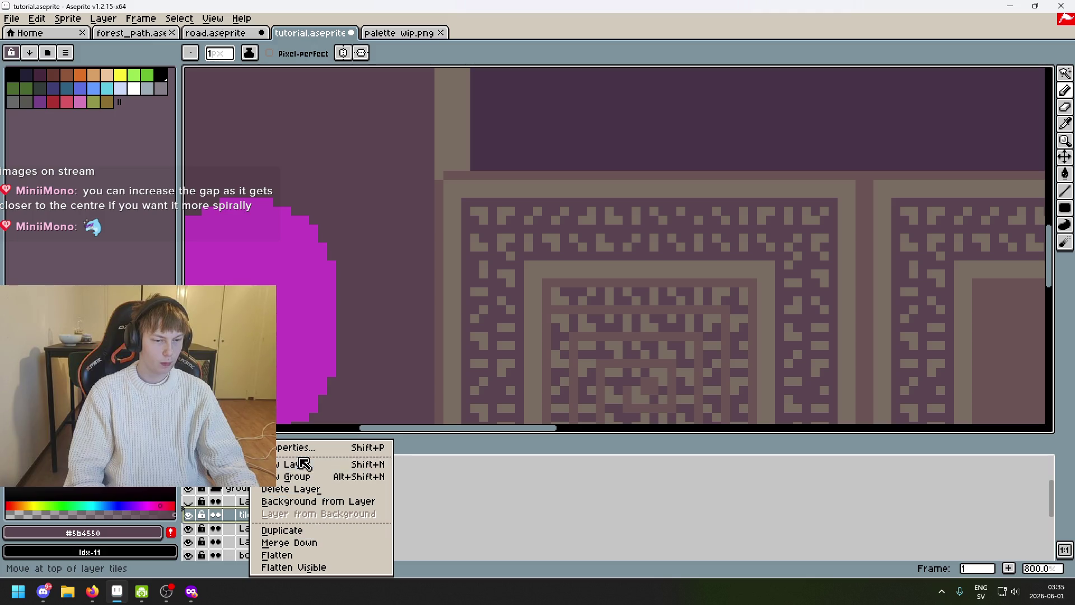
left_click(277, 464)
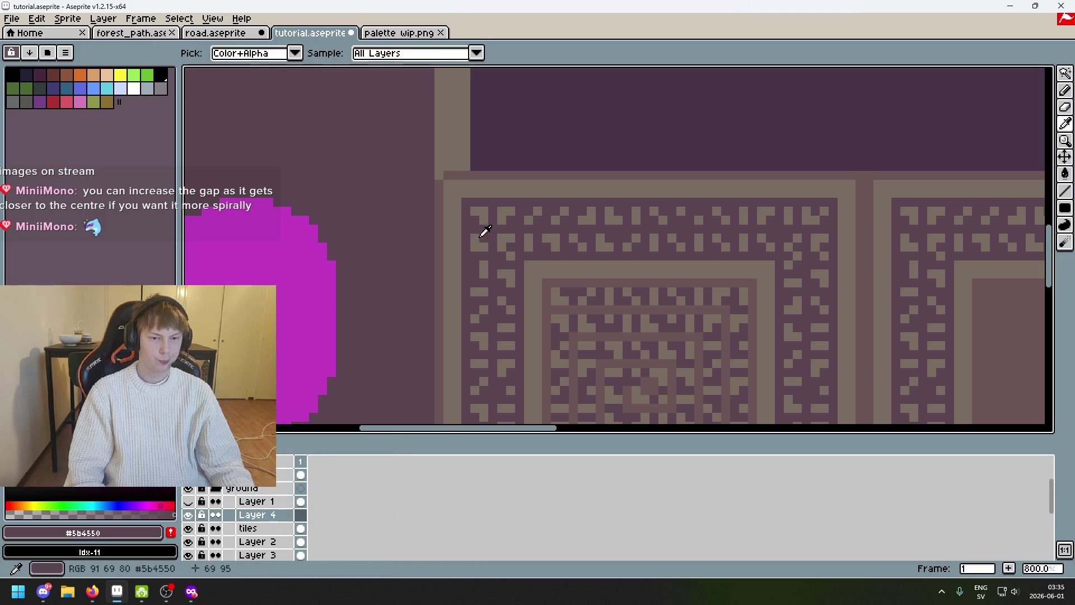
Dot dark pixels along the spiral square's top light border, repositioning one misplaced pixel
left_click(458, 221)
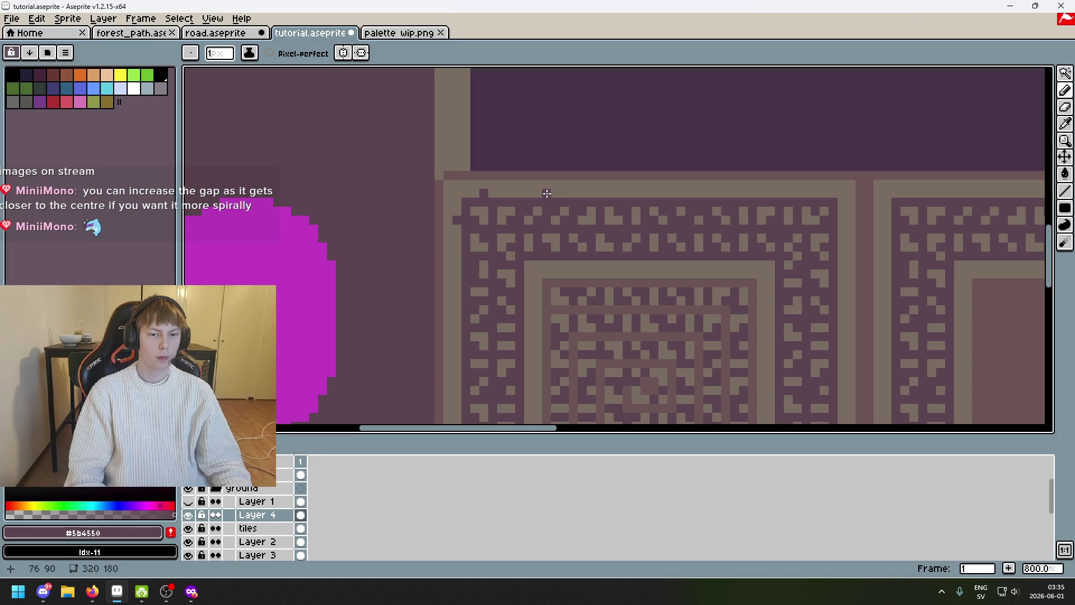
left_click(618, 193)
left_click(655, 194)
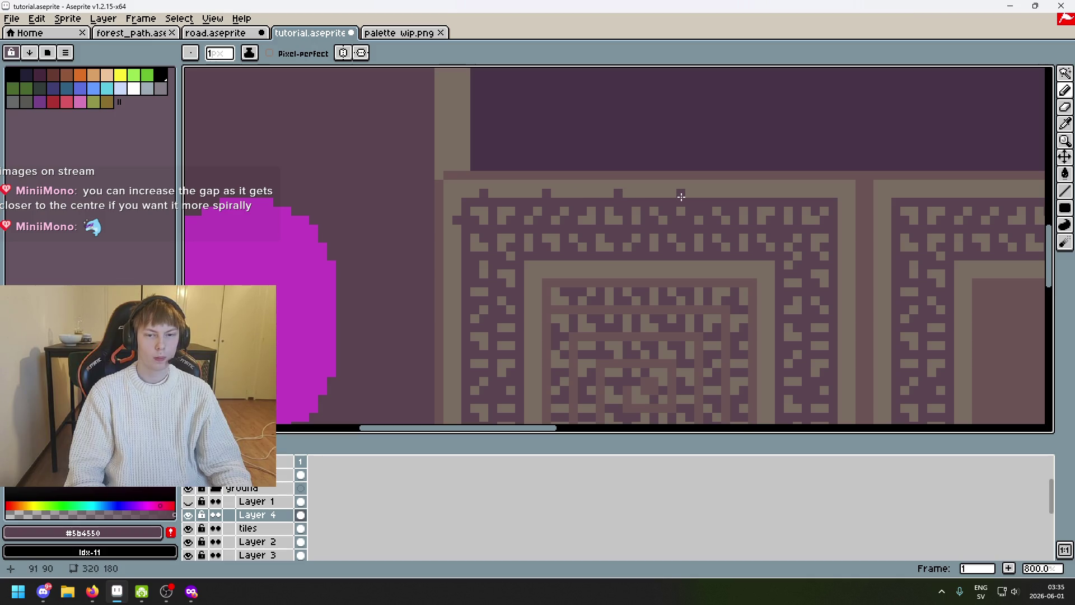
key("ctrl+z")
left_click(635, 194)
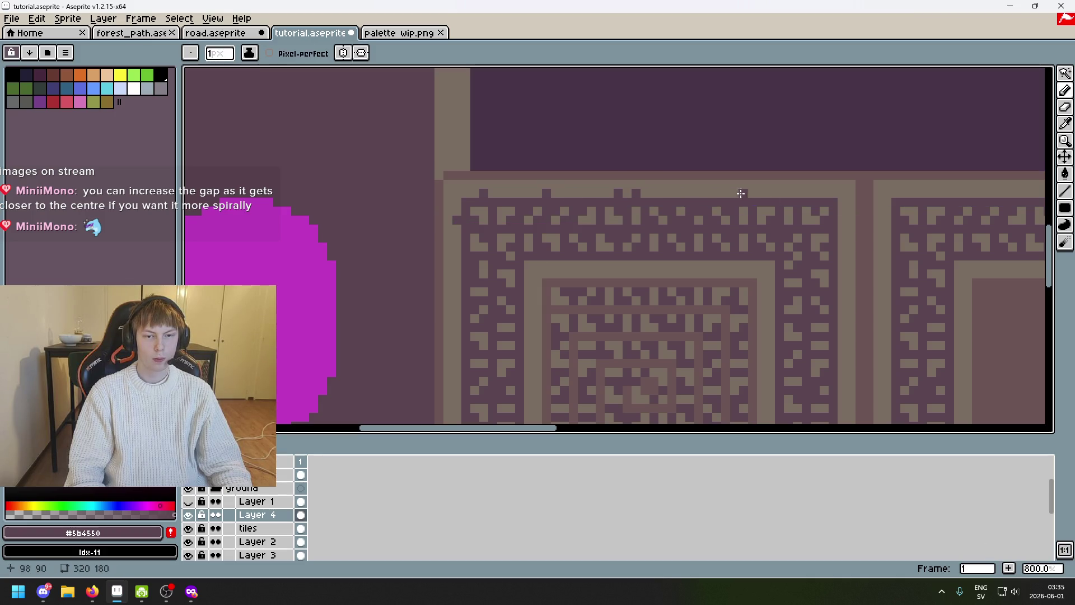
left_click(707, 194)
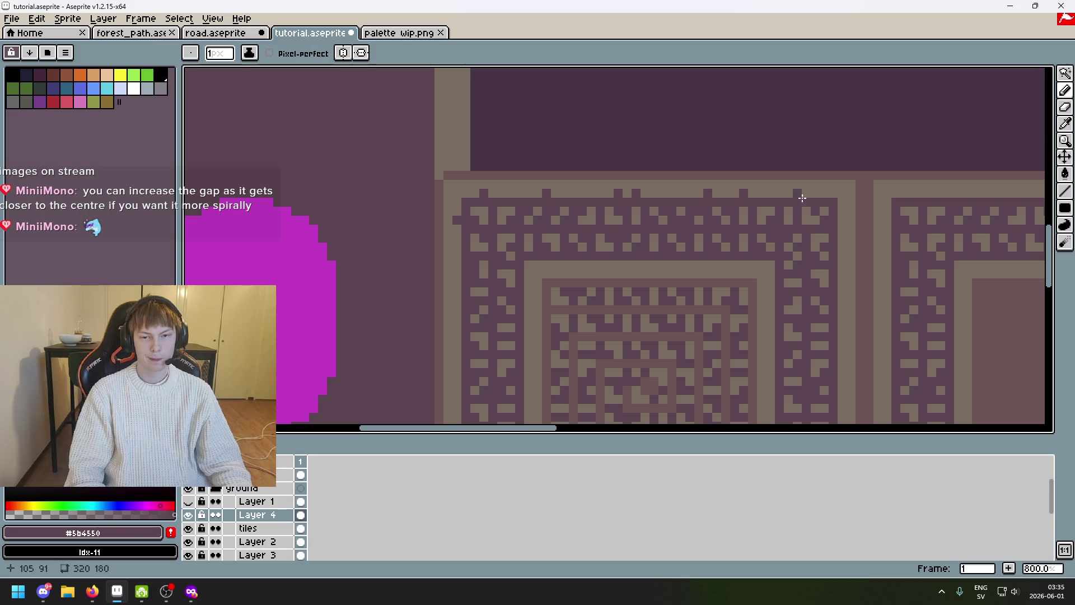
scroll(839, 211, "down", 2)
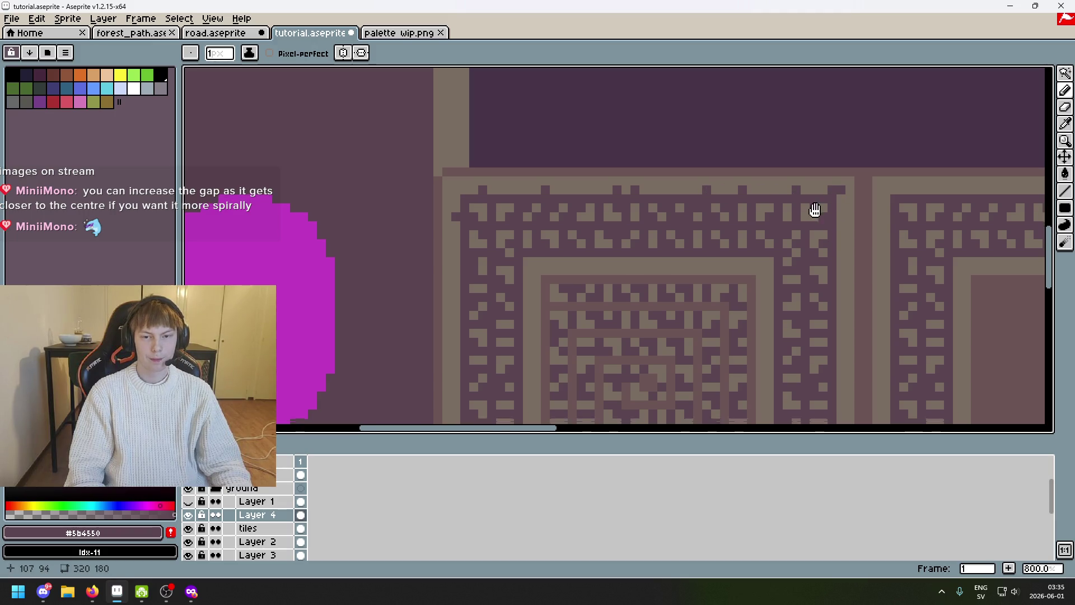
scroll(814, 211, "right", 2)
scroll(716, 207, "down", 1)
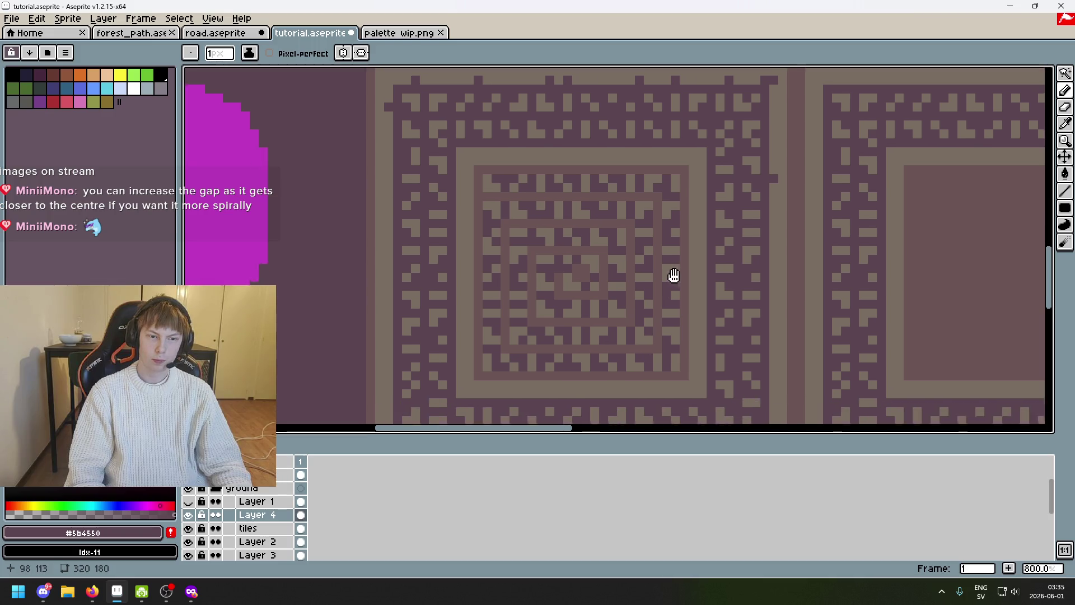
scroll(756, 210, "down", 1)
scroll(777, 241, "down", 3)
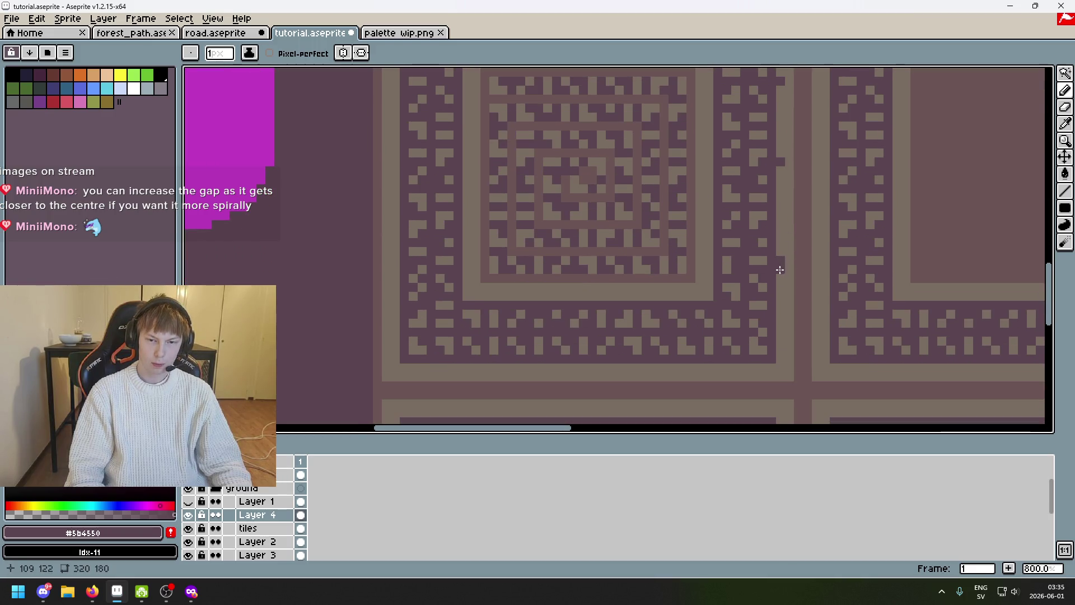
scroll(789, 283, "down", 2)
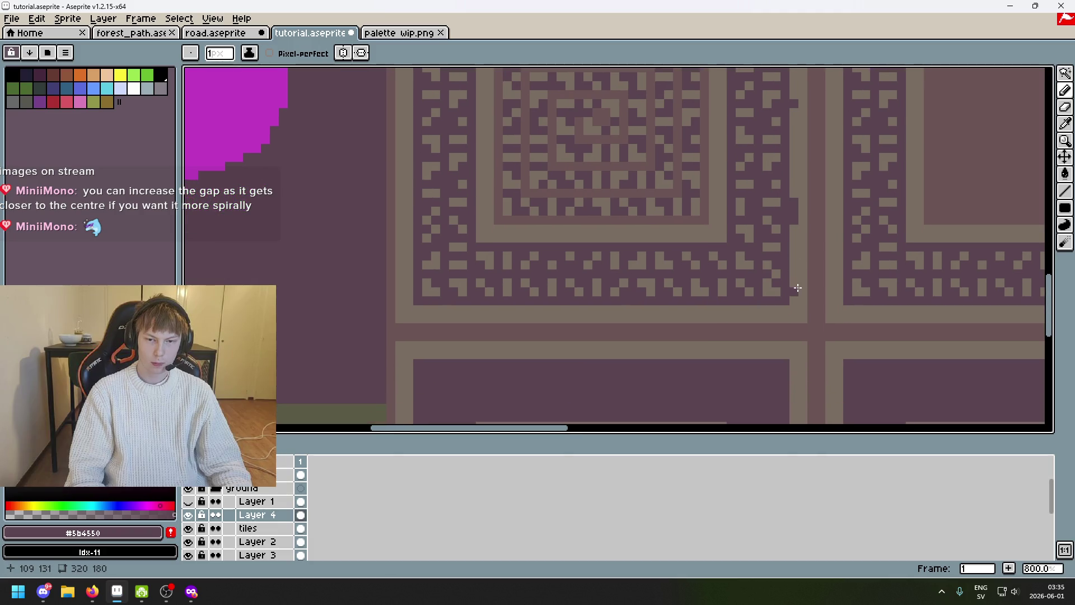
Dot dark pixels along the lower light band and take back the last stroke
left_click(776, 310)
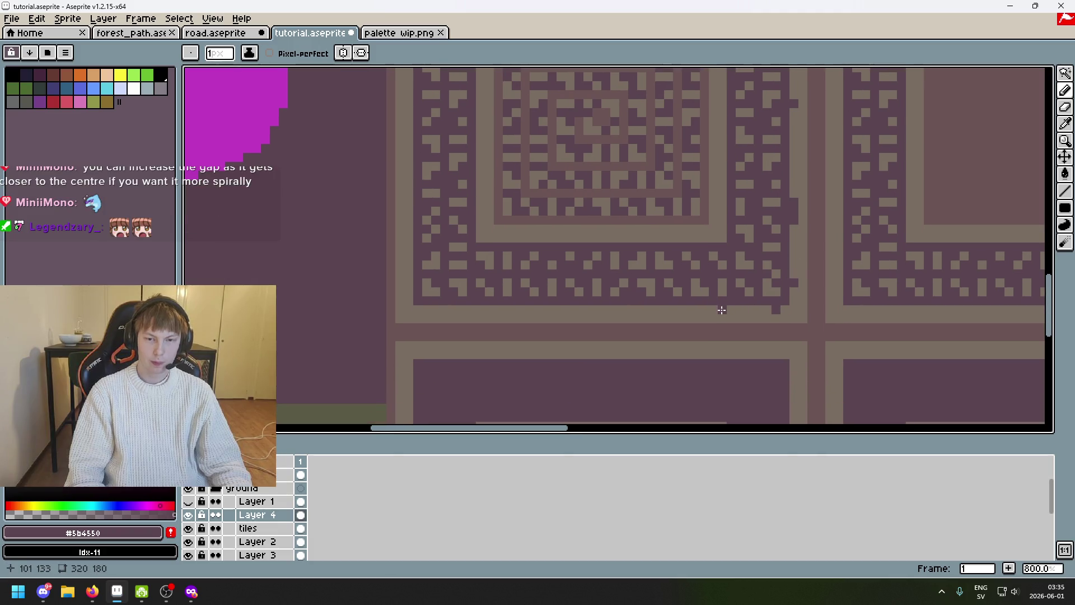
left_click(637, 308)
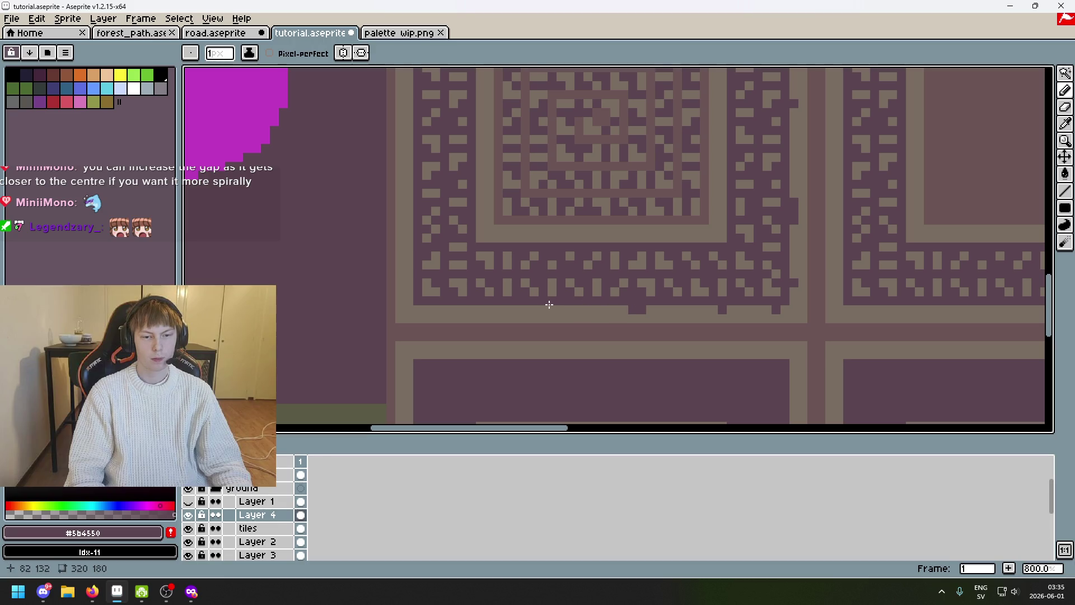
left_click(442, 311)
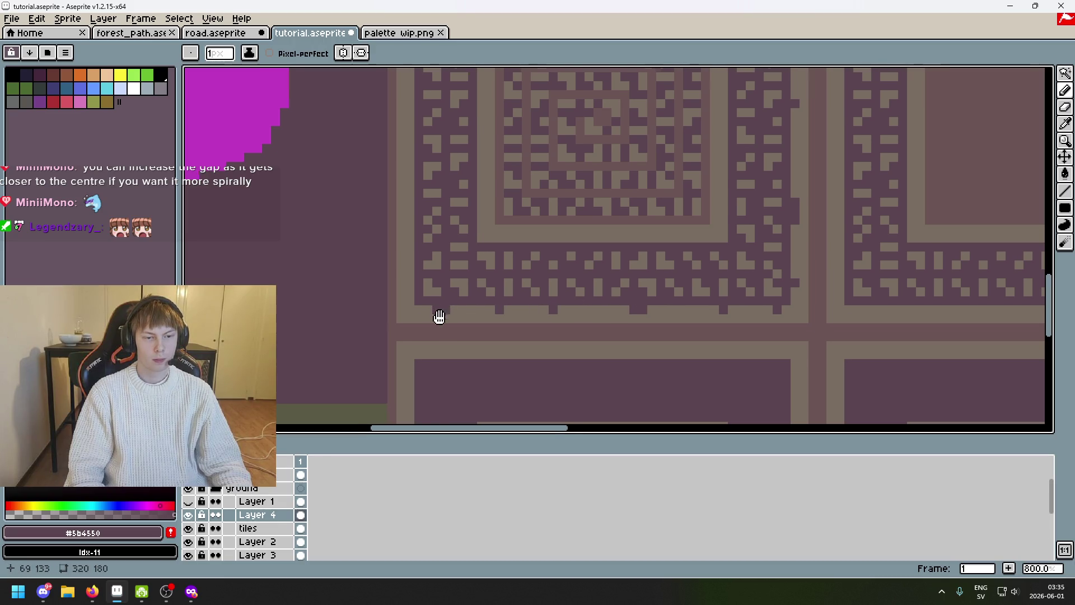
scroll(439, 313, "up", 1)
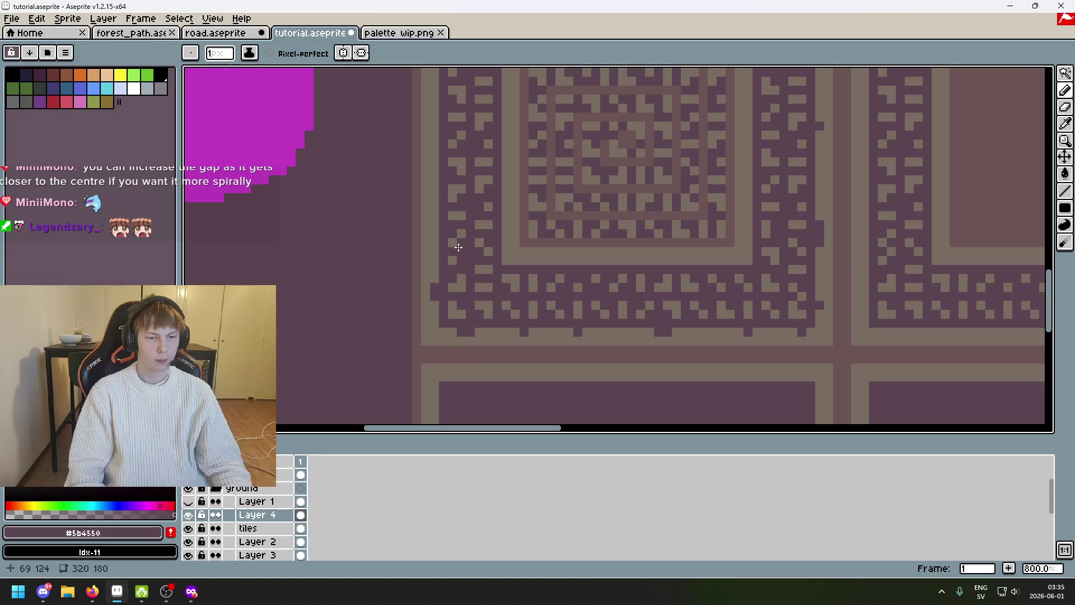
left_click(437, 293)
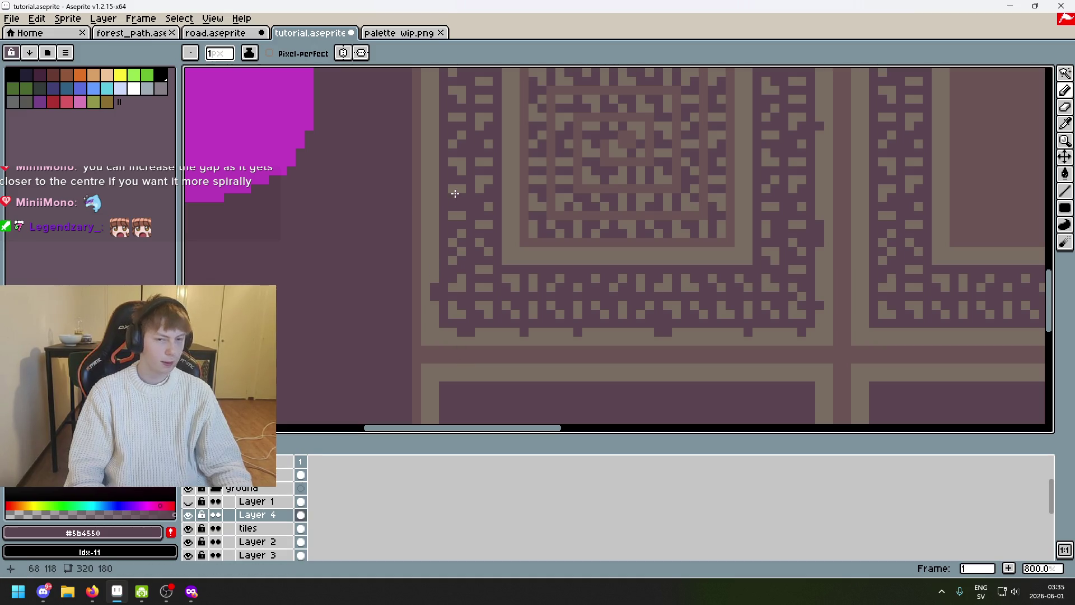
scroll(456, 280, "up", 1)
scroll(442, 247, "up", 1)
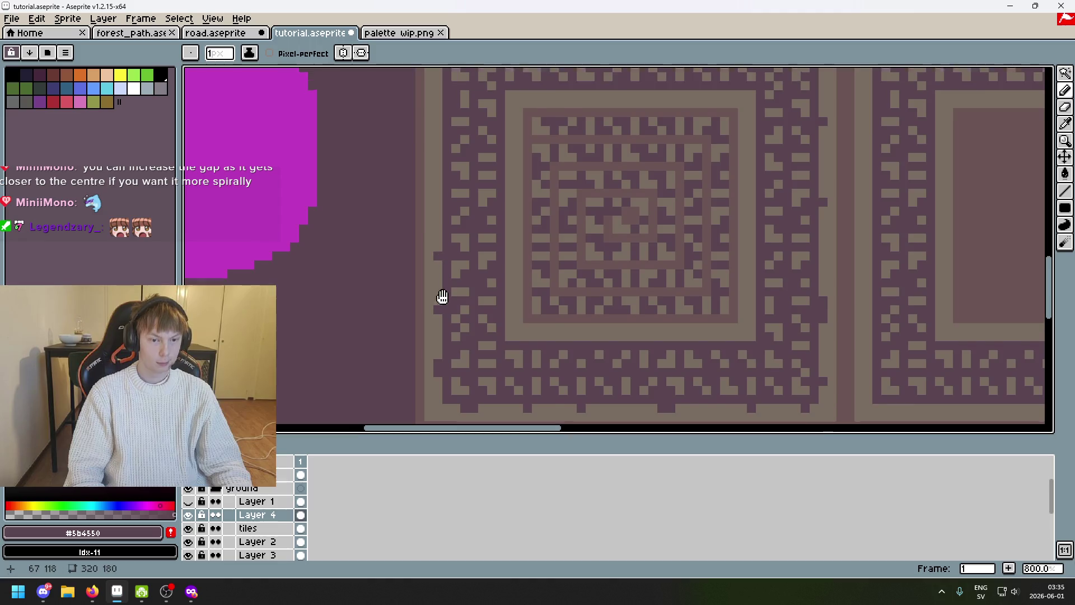
scroll(439, 298, "up", 3)
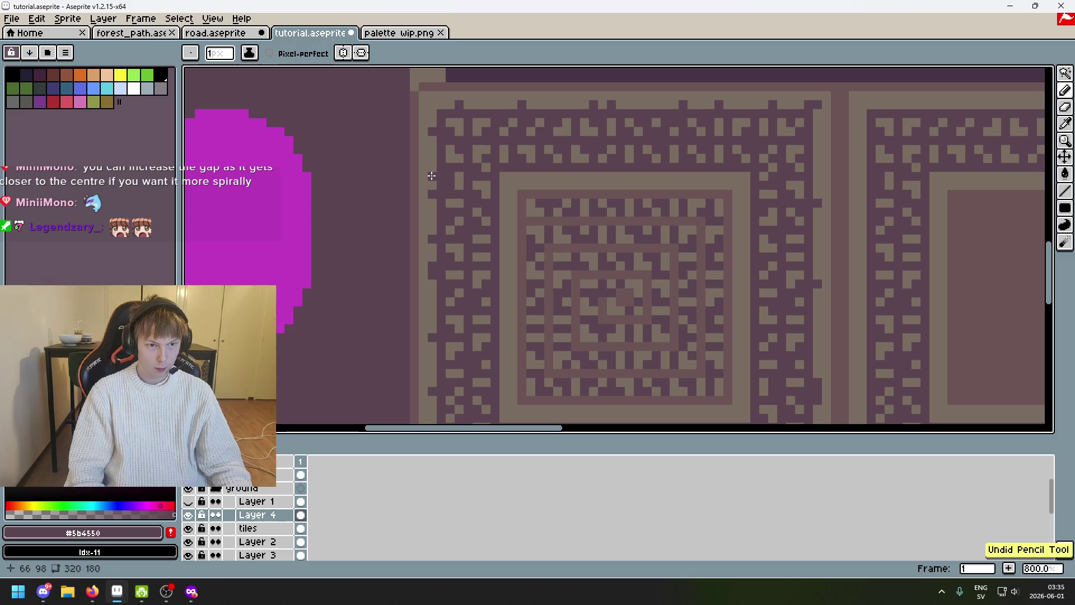
key("ctrl+z")
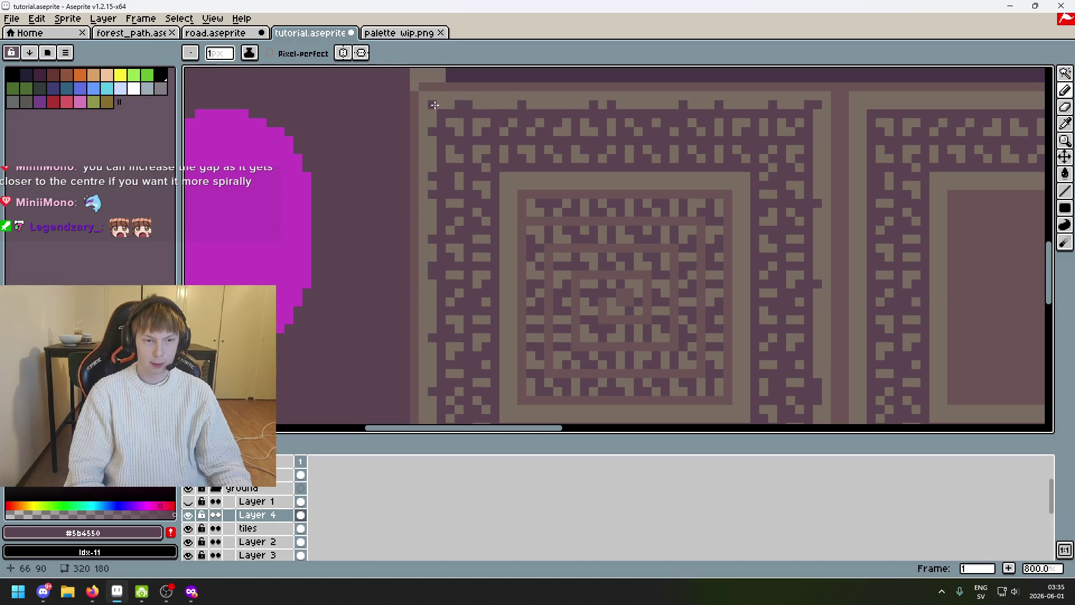
scroll(507, 135, "down", 3)
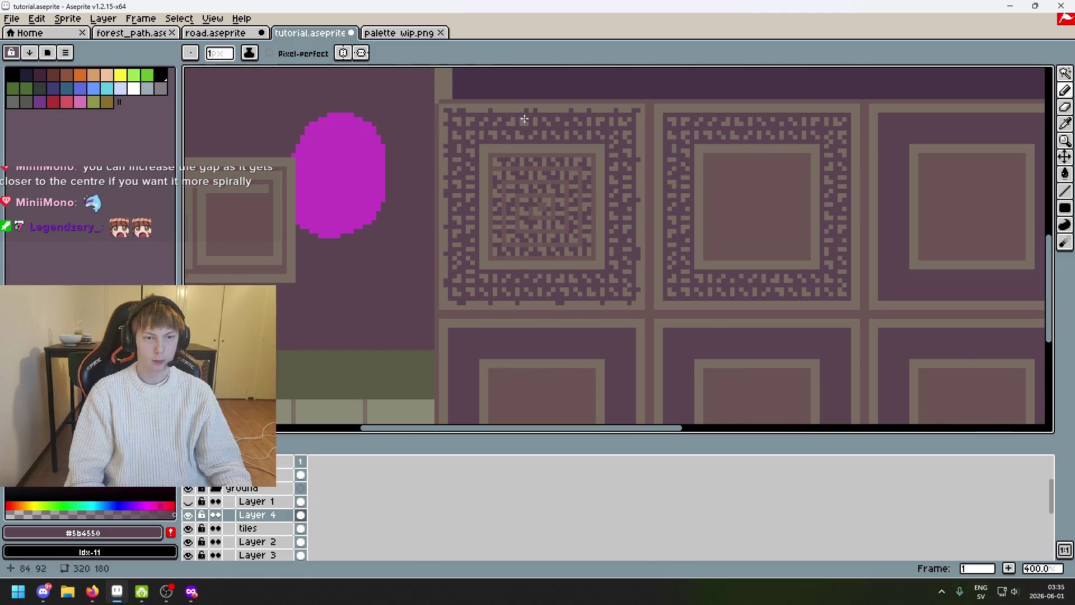
scroll(524, 118, "up", 2)
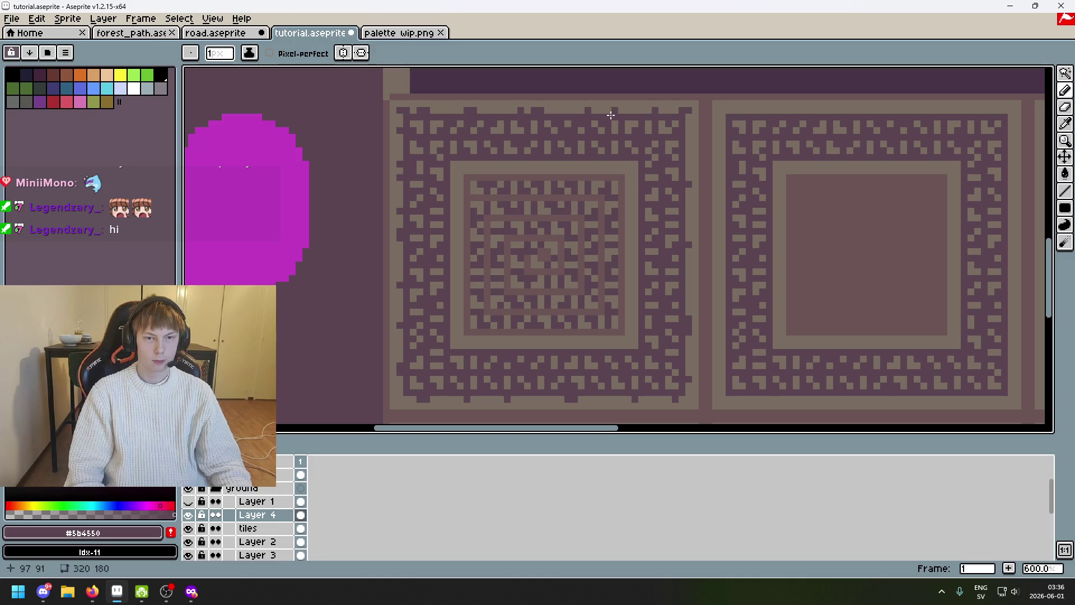
scroll(578, 108, "down", 2)
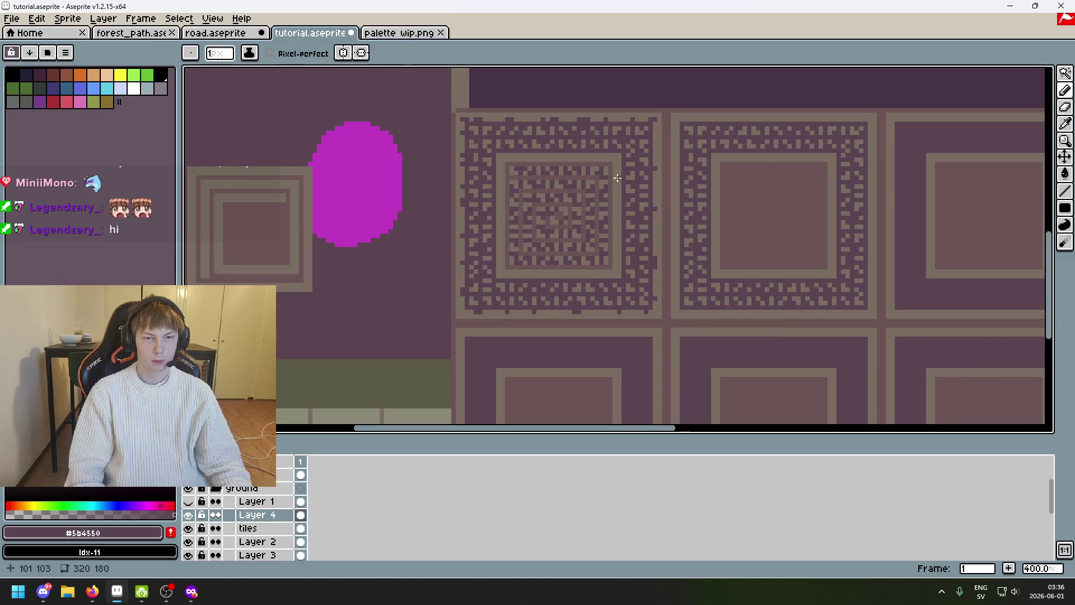
scroll(653, 194, "up", 2)
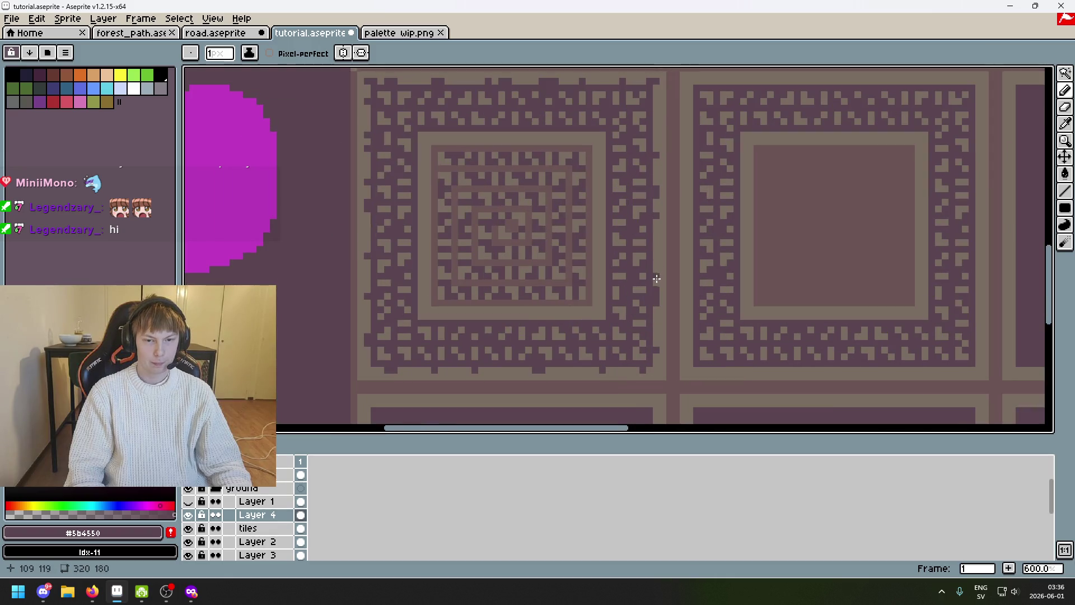
Save the map file and add a dark pixel to the spiral pattern
key("ctrl")
scroll(664, 302, "left", 3)
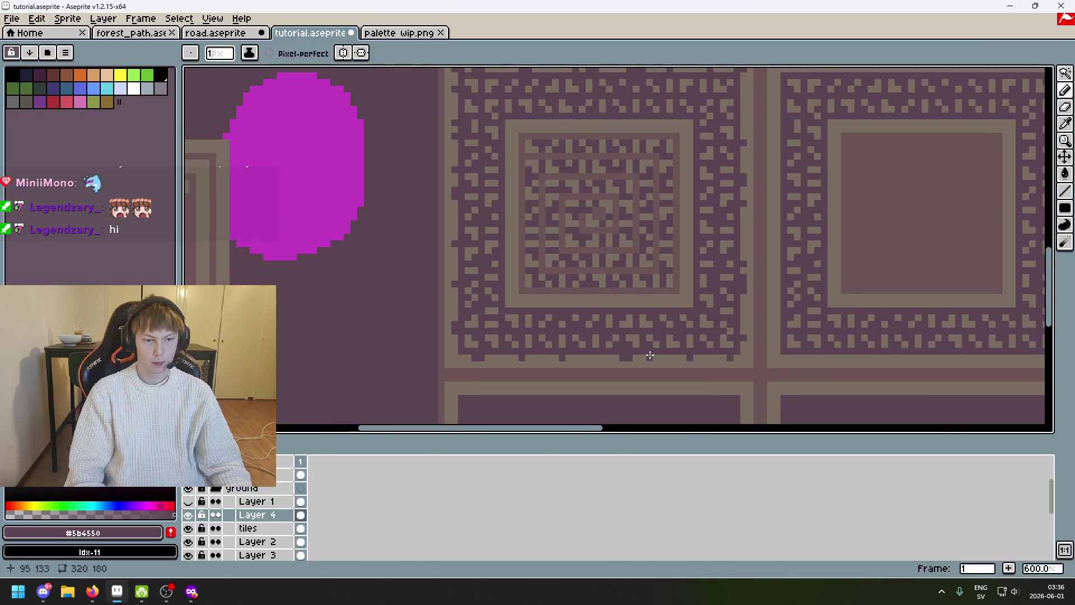
key("ctrl")
key("ctrl+s")
scroll(744, 283, "up", 1)
scroll(744, 283, "down", 2)
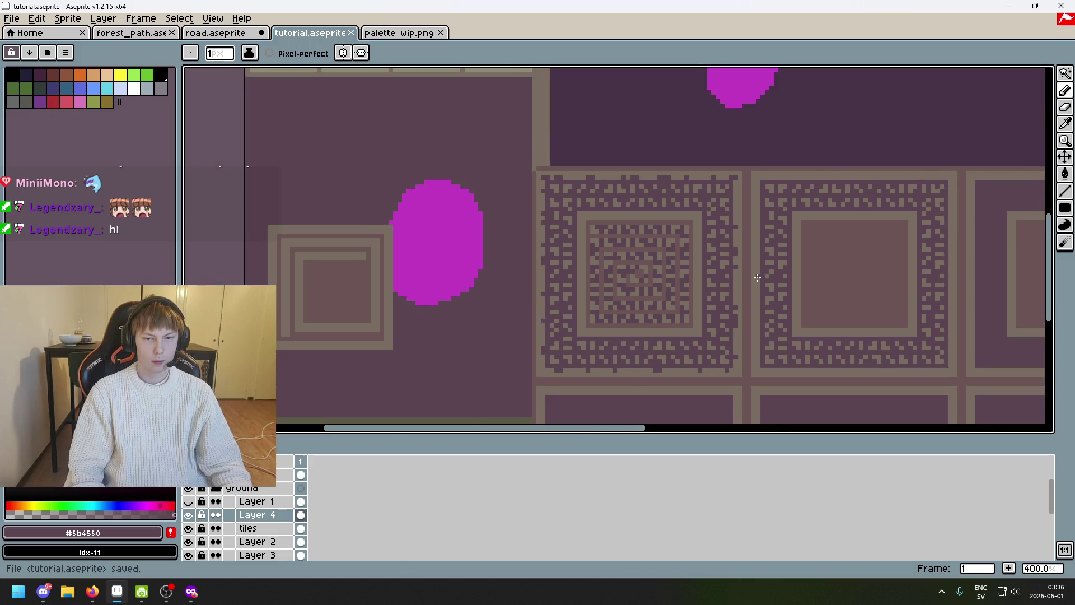
scroll(757, 277, "up", 1)
scroll(756, 278, "down", 1)
scroll(723, 271, "up", 3)
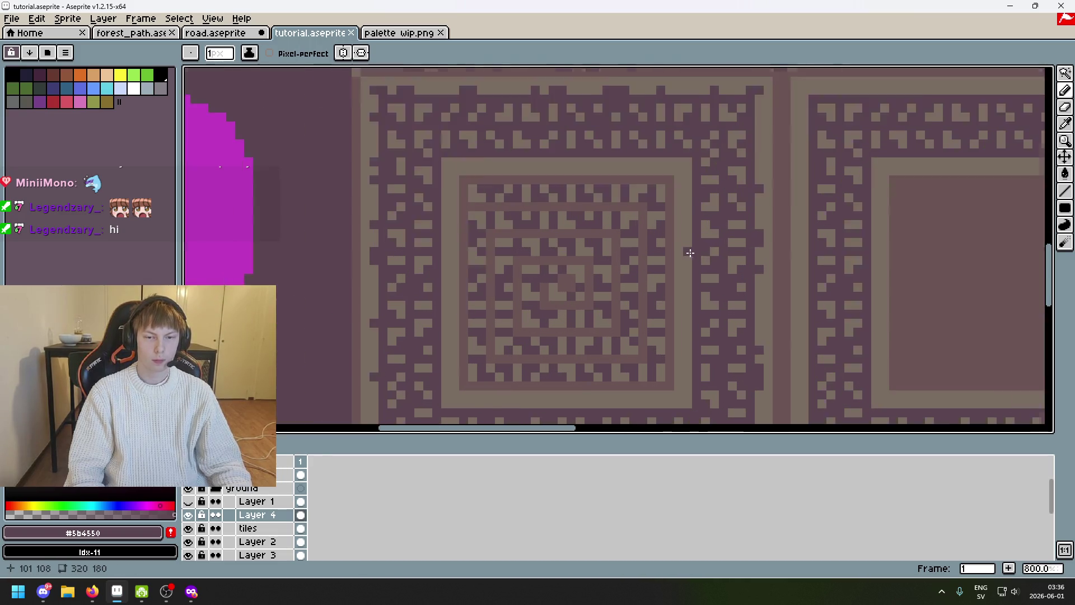
scroll(684, 248, "up", 2)
left_click(684, 246)
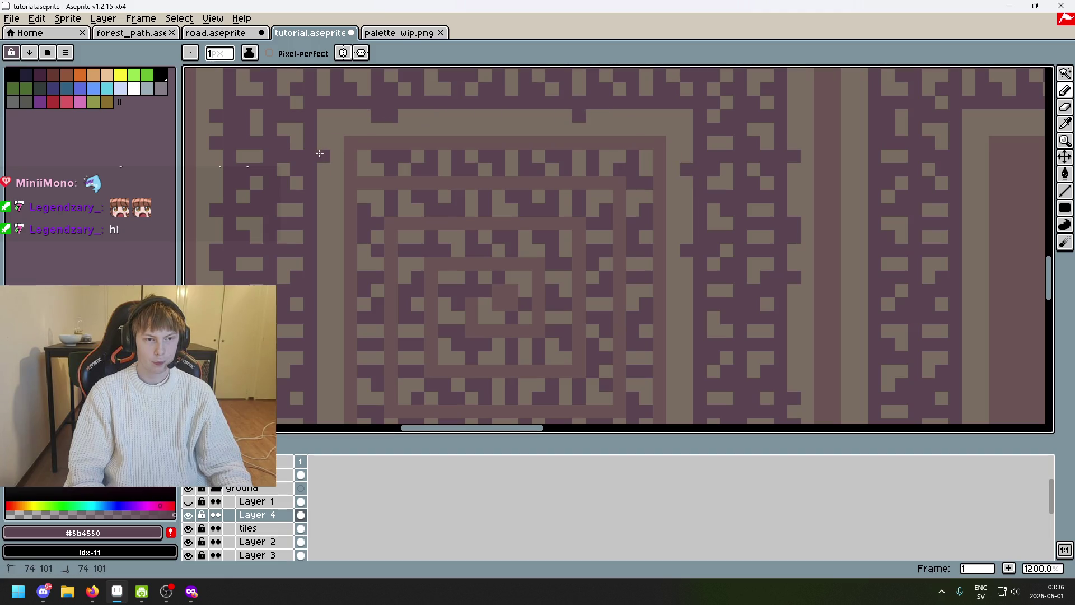
left_click_drag(318, 176, 404, 182)
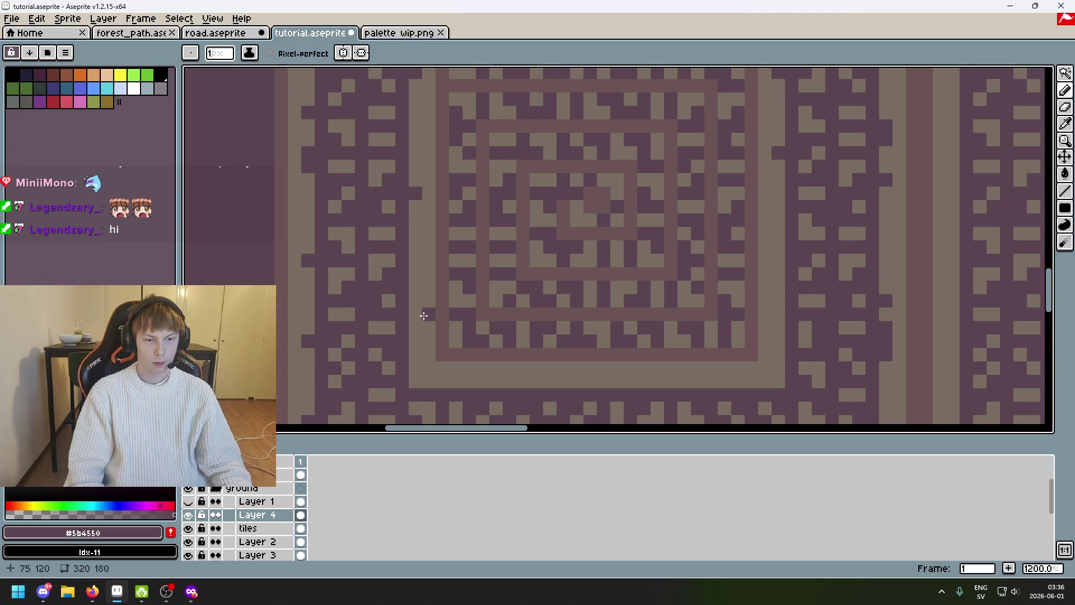
Add a few dark pixels to the spiral's light band and save the map
left_click_drag(415, 315, 415, 330)
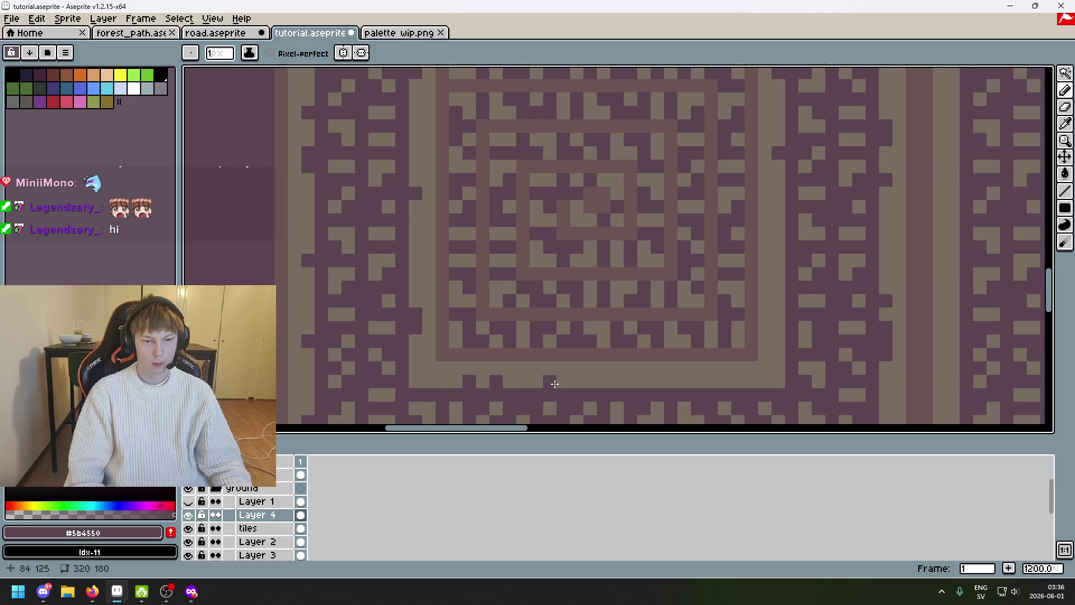
left_click(693, 381)
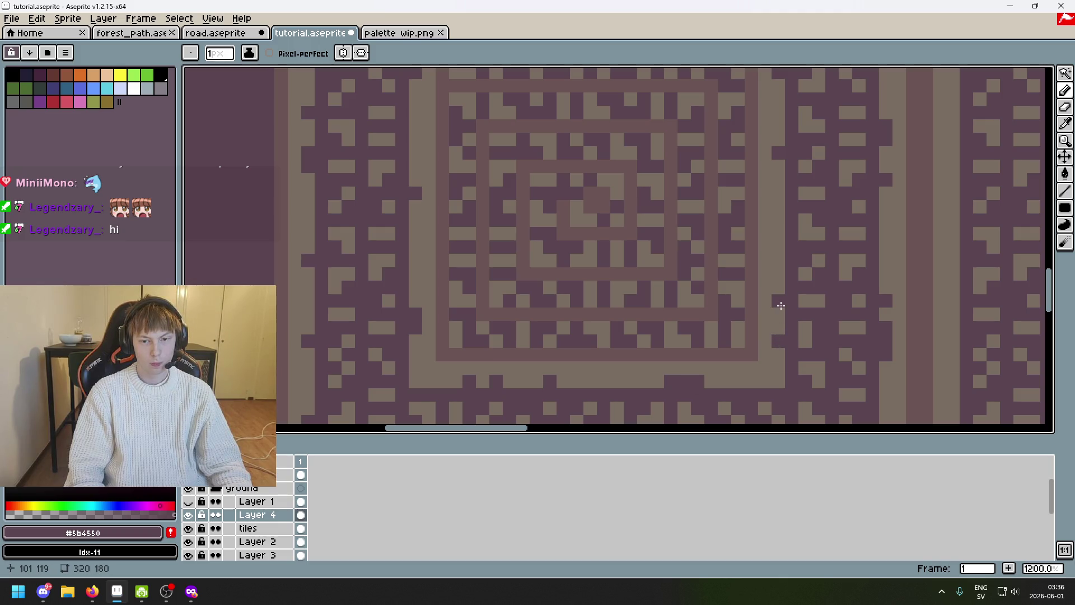
scroll(776, 227, "down", 3)
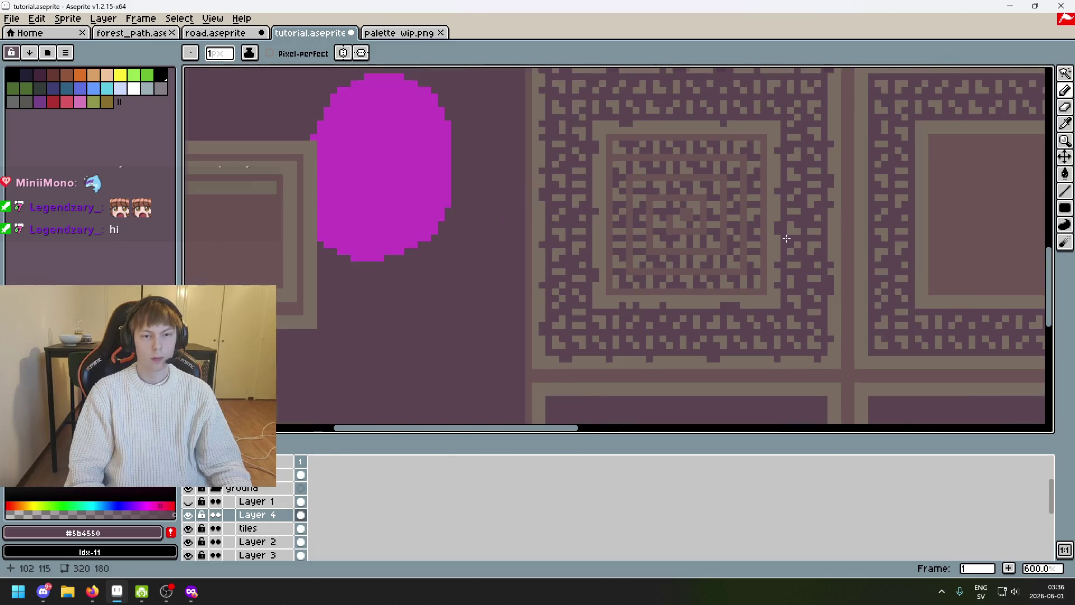
scroll(781, 235, "down", 1)
key("ctrl+s")
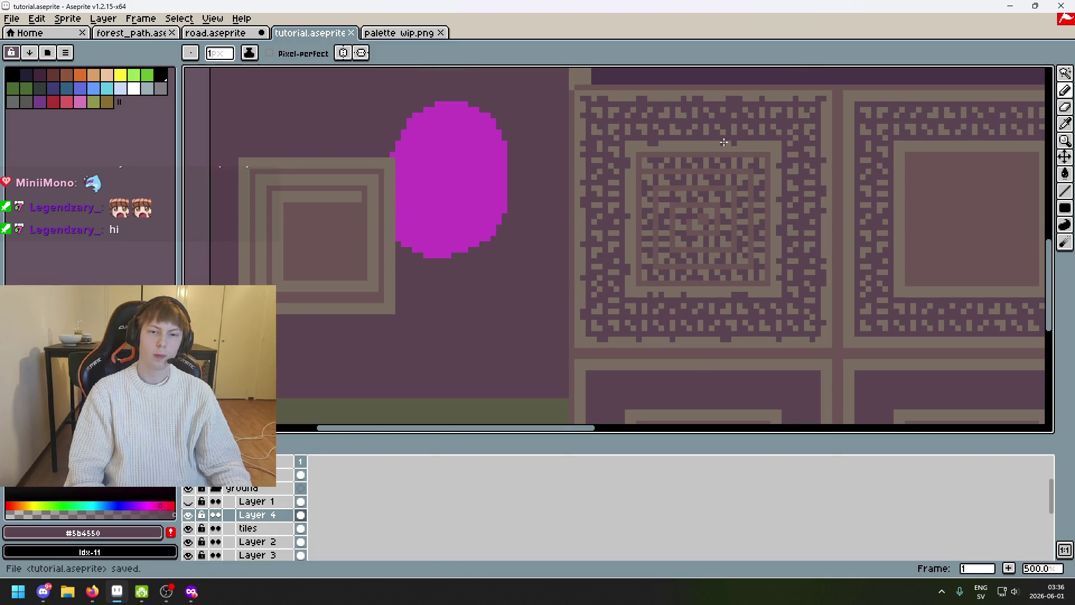
left_click_drag(722, 142, 636, 198)
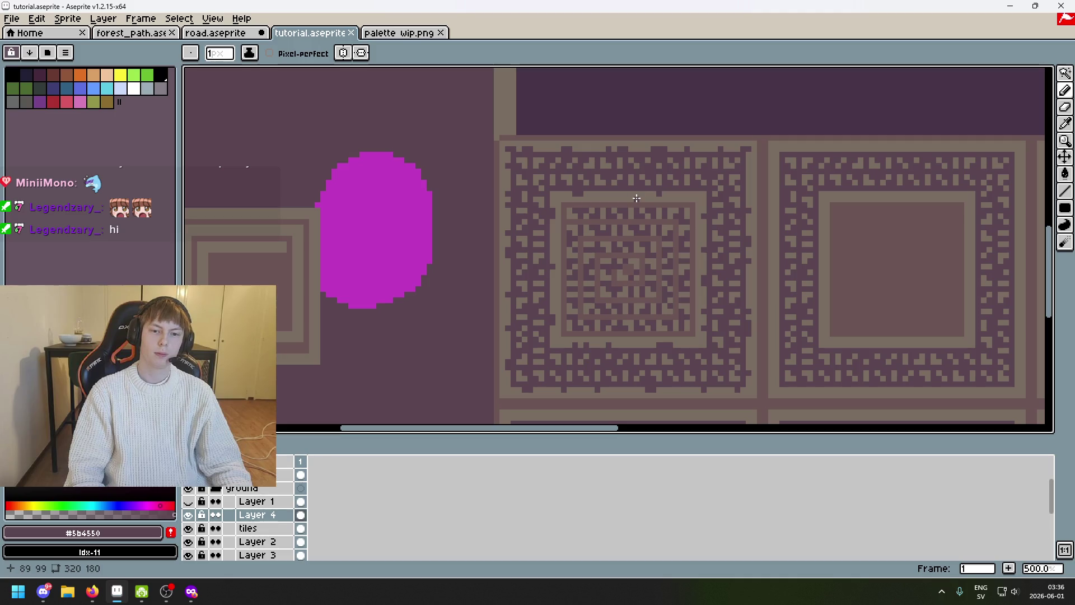
scroll(569, 120, "up", 1)
scroll(571, 119, "up", 2)
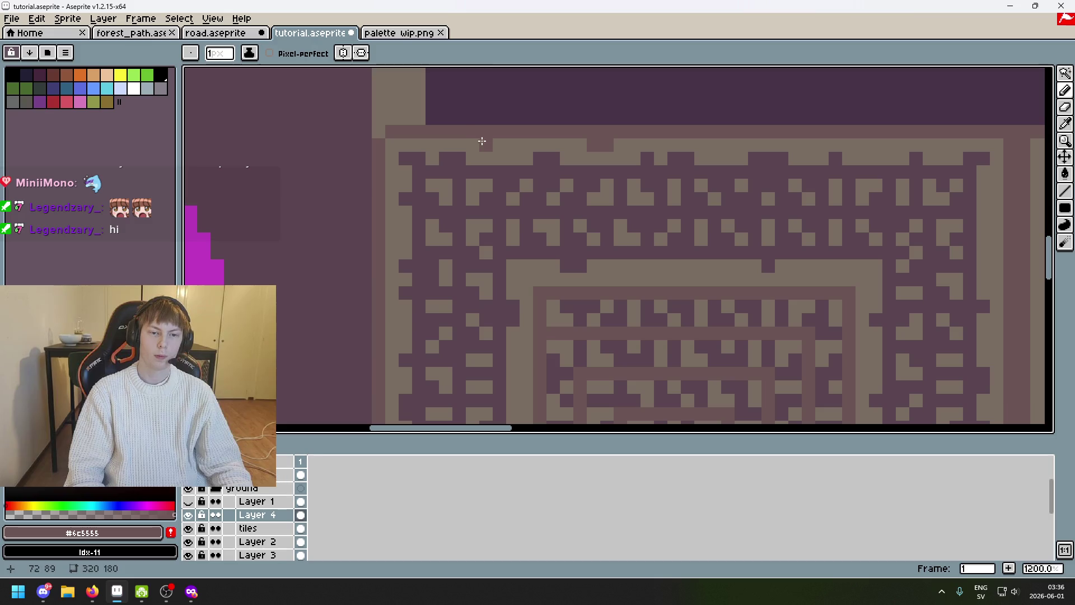
left_click_drag(390, 234, 503, 158)
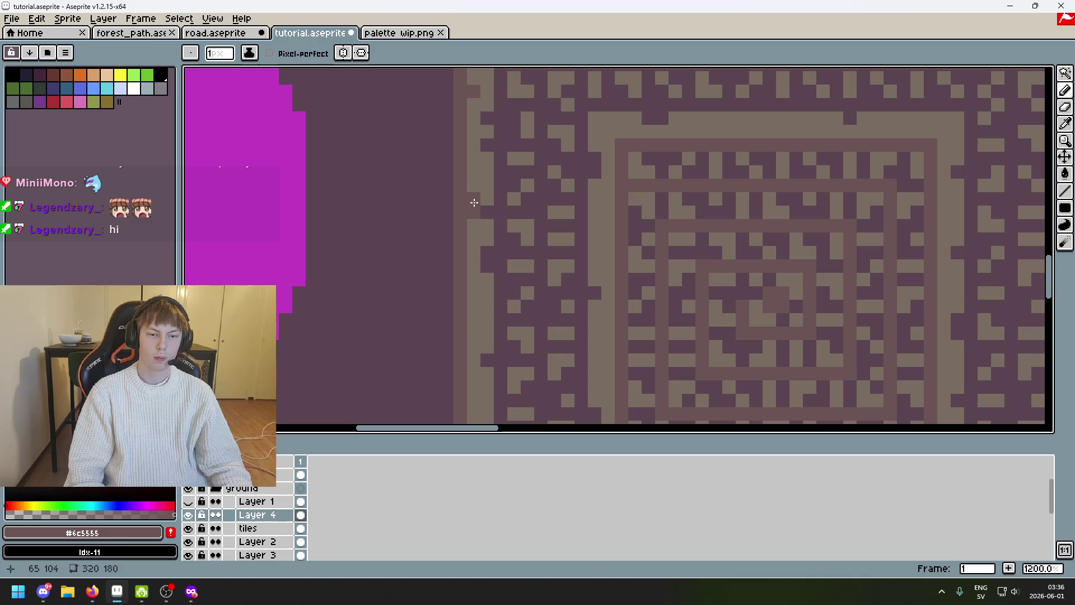
Shift a dark pixel two cells right on the spiral's band and save the map
left_click_drag(472, 203, 523, 176)
mouse_move(522, 278)
left_mouse_down()
mouse_move(527, 232)
mouse_move(579, 183)
left_mouse_up()
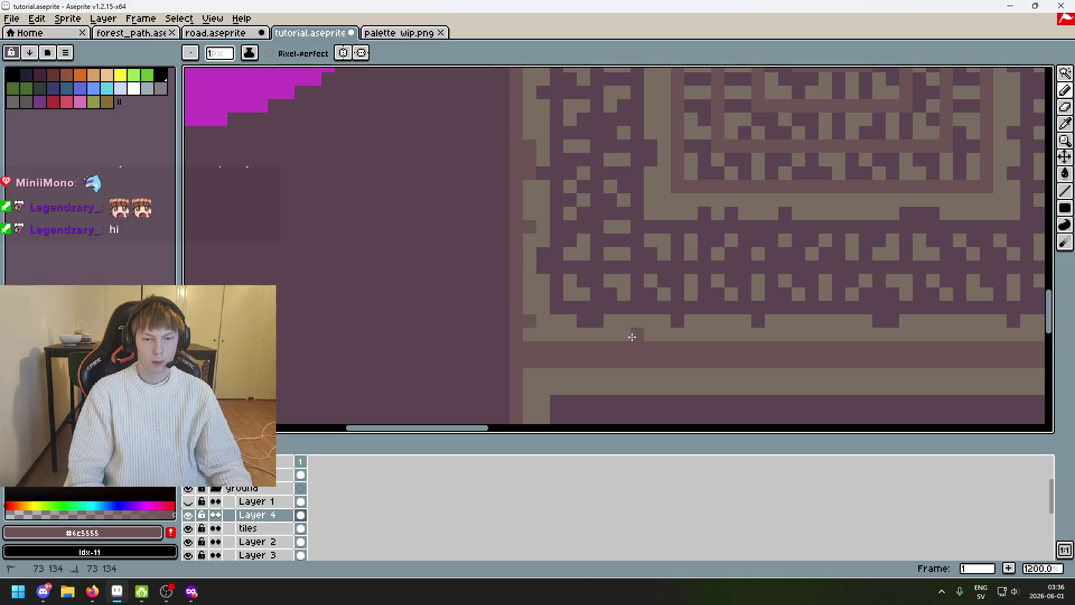
mouse_move(715, 336)
left_mouse_down()
mouse_move(550, 349)
mouse_move(636, 345)
left_mouse_up()
left_click_drag(744, 344, 765, 345)
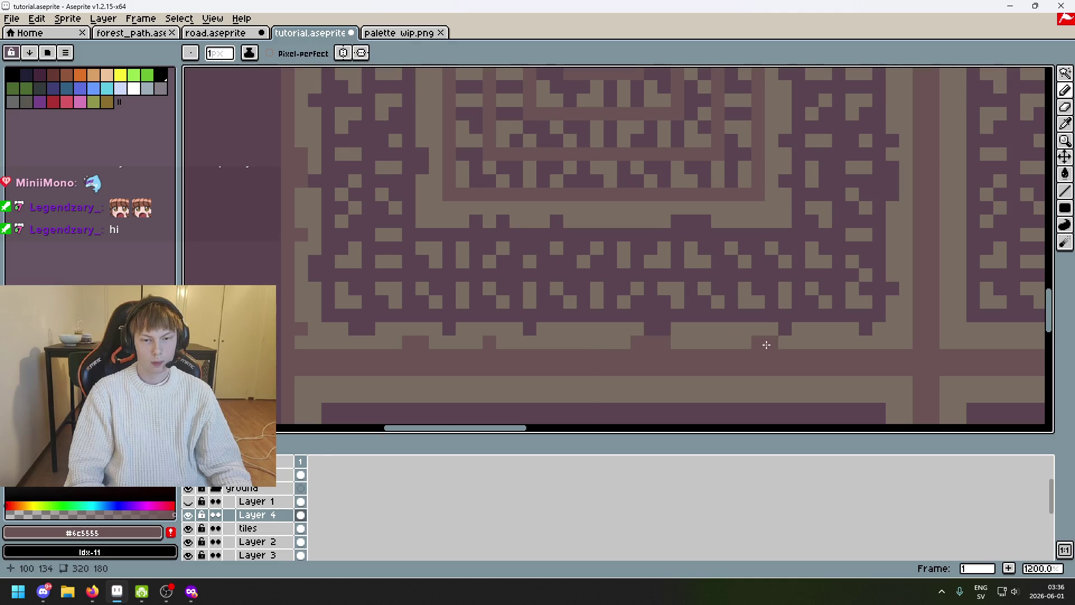
left_click_drag(837, 345, 752, 348)
left_click_drag(792, 273, 778, 319)
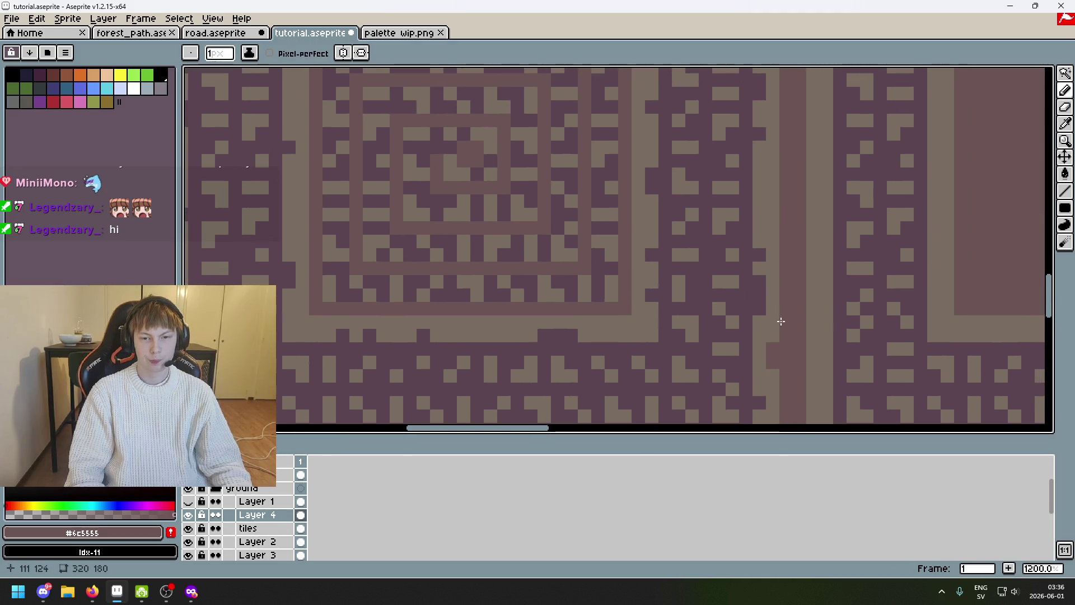
mouse_move(773, 194)
left_mouse_down()
mouse_move(766, 261)
mouse_move(759, 224)
left_mouse_up()
scroll(765, 260, "down", 2)
scroll(746, 211, "down", 1)
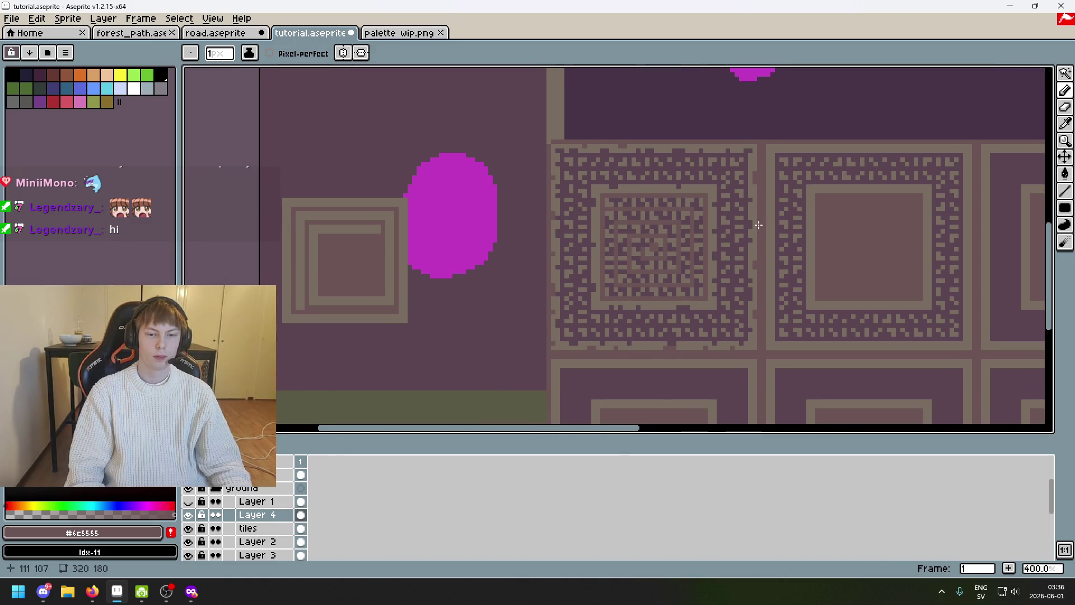
scroll(745, 256, "up", 1)
key("ctrl+s")
Sample the dark purple #5b4550 and border colour #6c5555 from the pattern and save
key("i")
left_click(686, 133)
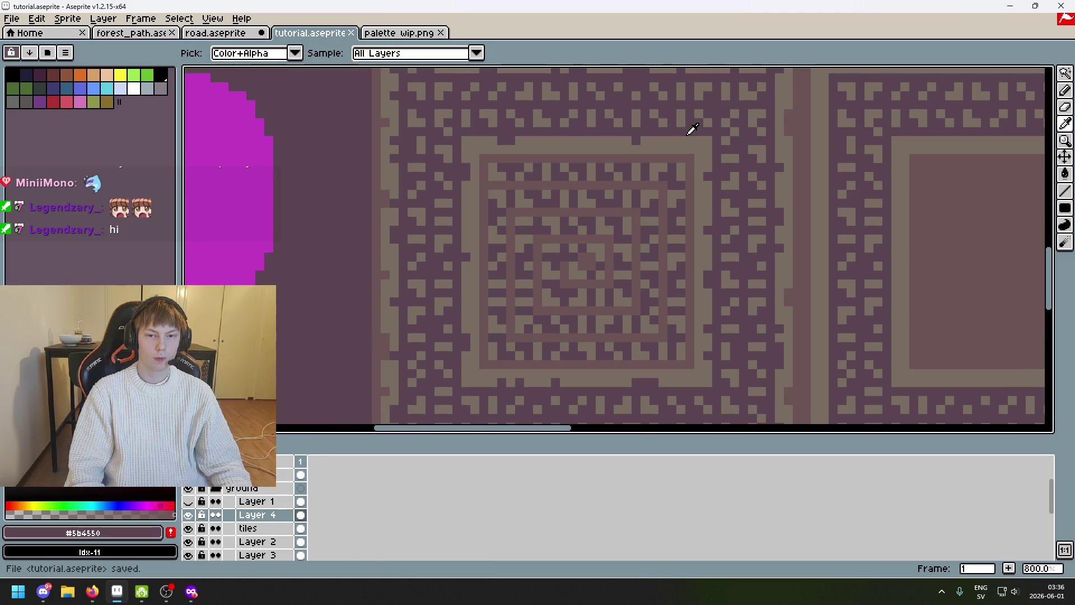
left_click(628, 150)
key("b")
scroll(625, 151, "up", 1)
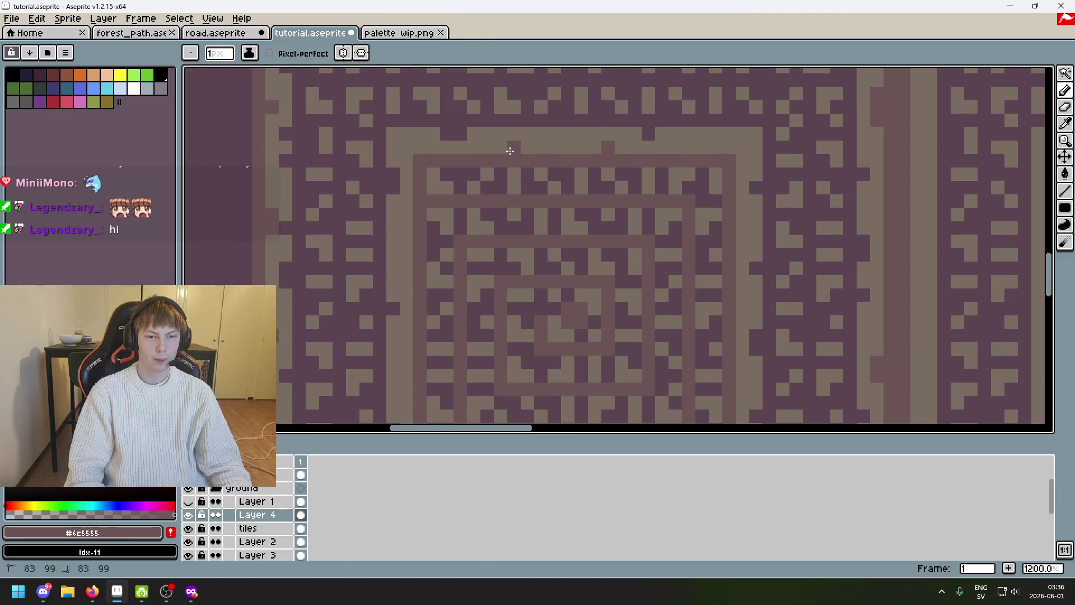
left_click_drag(406, 253, 480, 231)
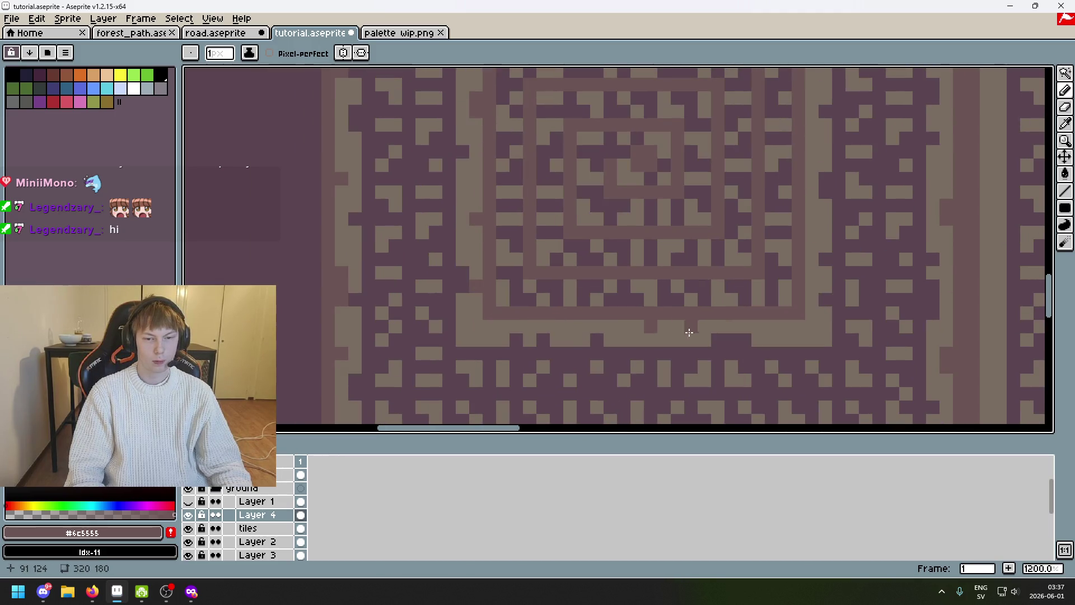
scroll(805, 262, "up", 2)
scroll(802, 254, "up", 2)
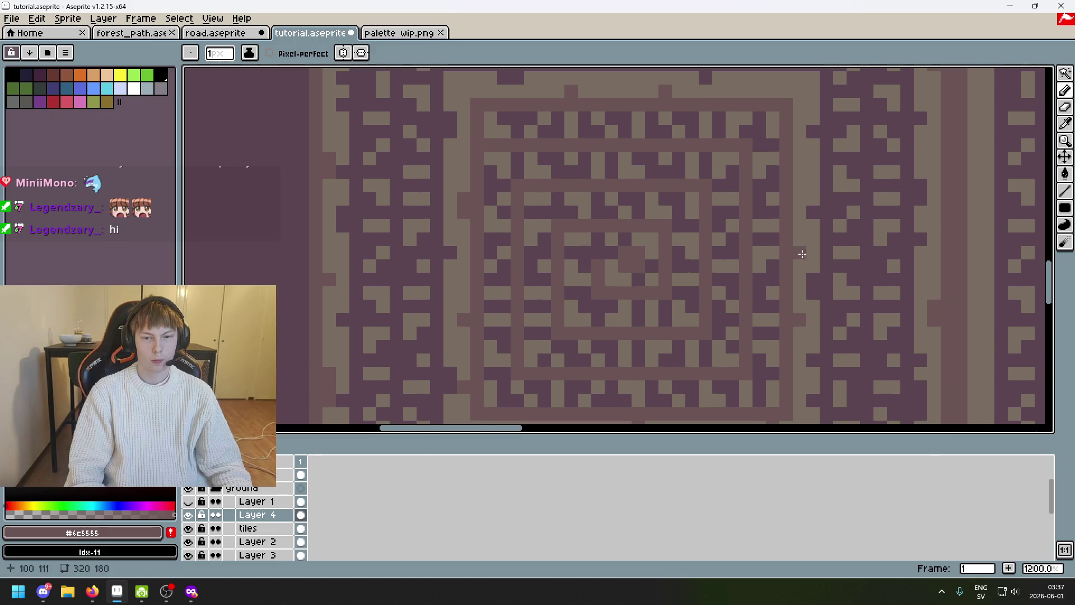
scroll(794, 126, "down", 5)
scroll(713, 257, "down", 1)
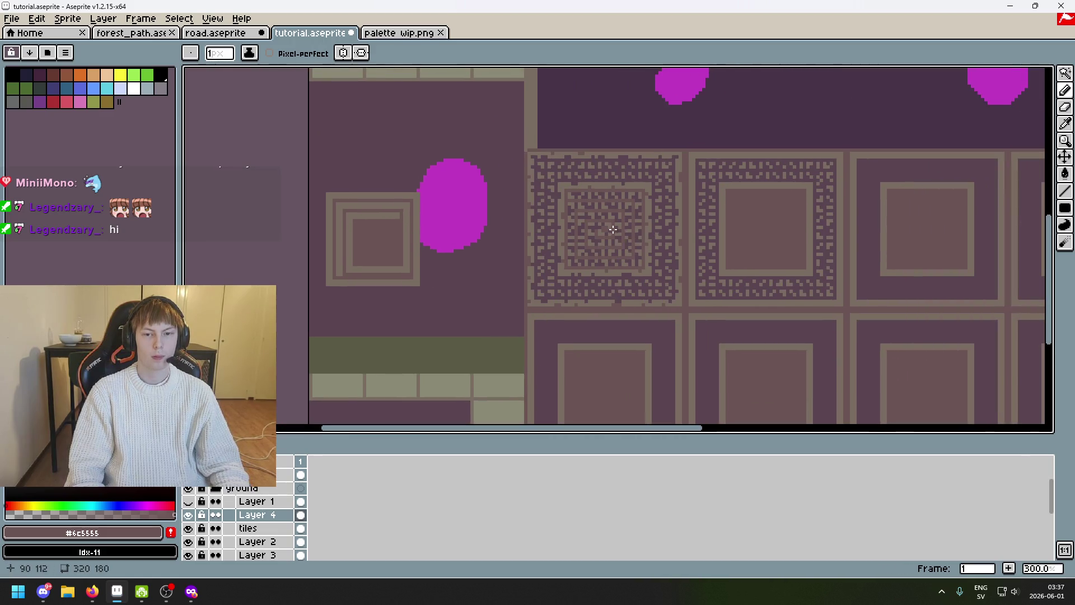
key("ctrl+s")
left_click_drag(713, 257, 568, 280)
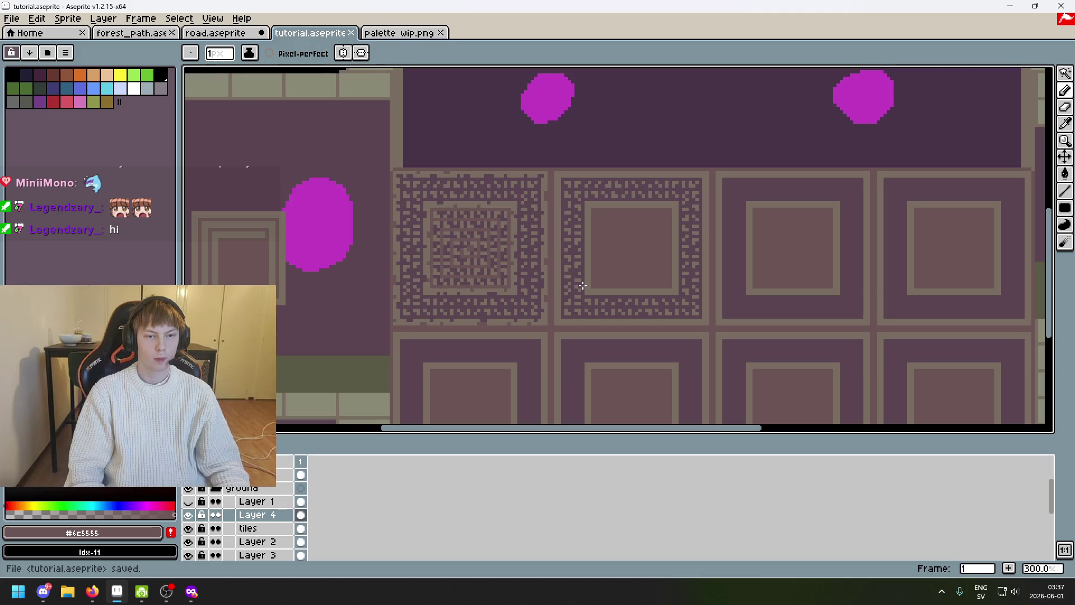
scroll(550, 176, "up", 4)
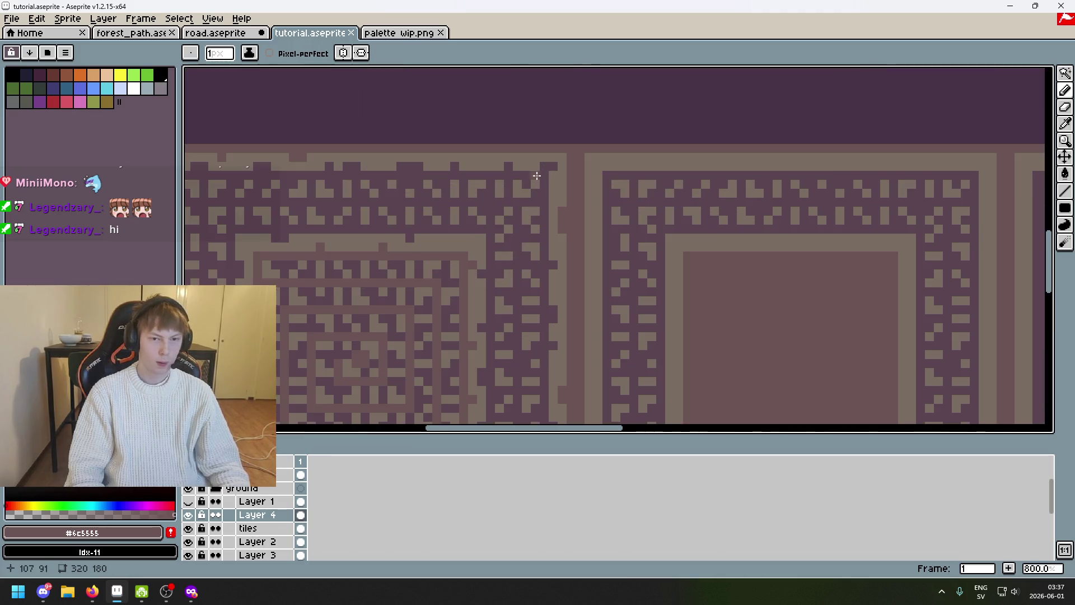
scroll(547, 126, "up", 2)
key("alt")
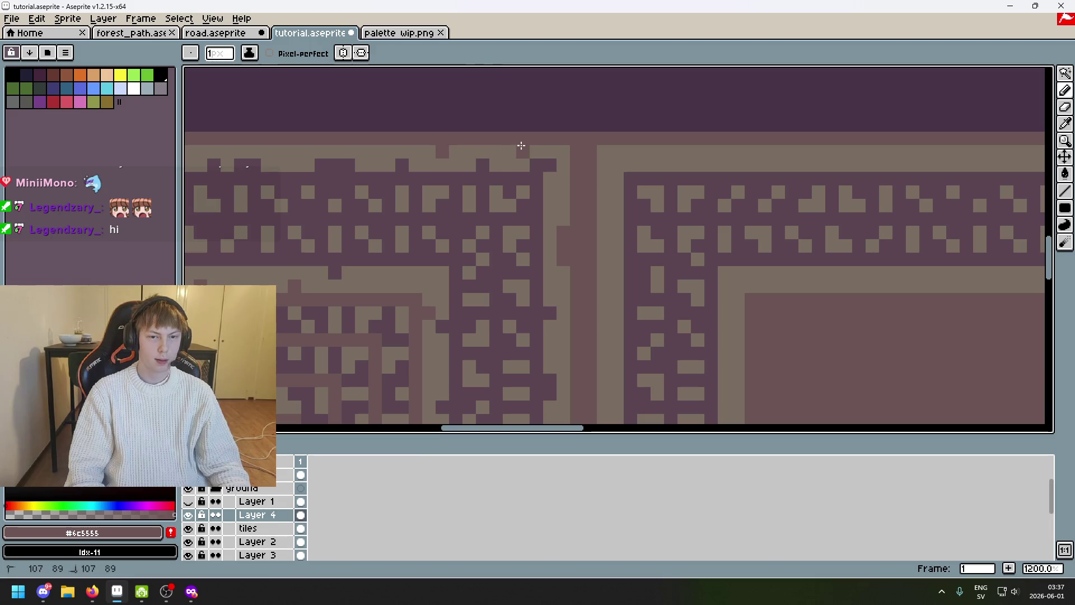
scroll(521, 150, "down", 5)
scroll(597, 179, "up", 2)
scroll(601, 183, "down", 2)
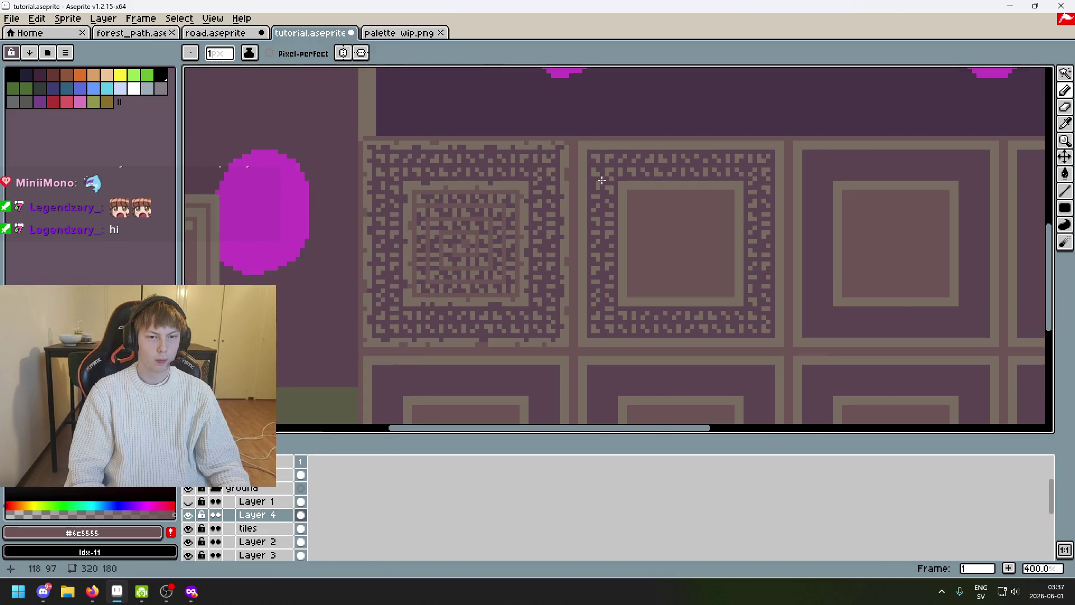
scroll(610, 190, "down", 1)
Undo two pencil strokes, resample #6c5555 and #5b4550 and save tutorial.aseprite repeatedly
key("ctrl+z")
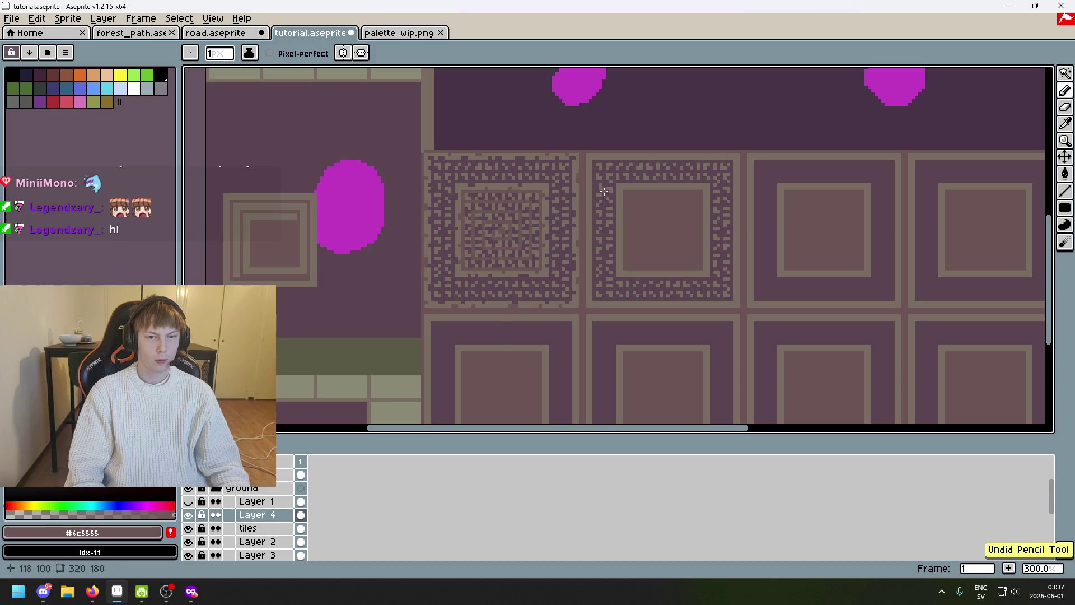
scroll(596, 174, "up", 4)
scroll(574, 153, "up", 3)
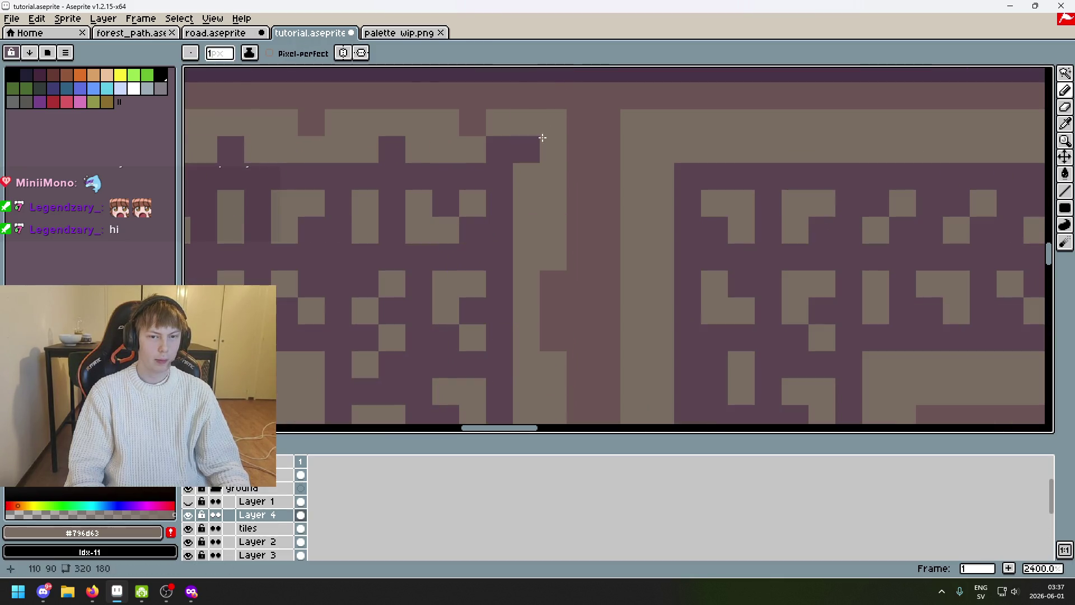
scroll(543, 136, "down", 6)
key("ctrl+z")
scroll(558, 141, "up", 5)
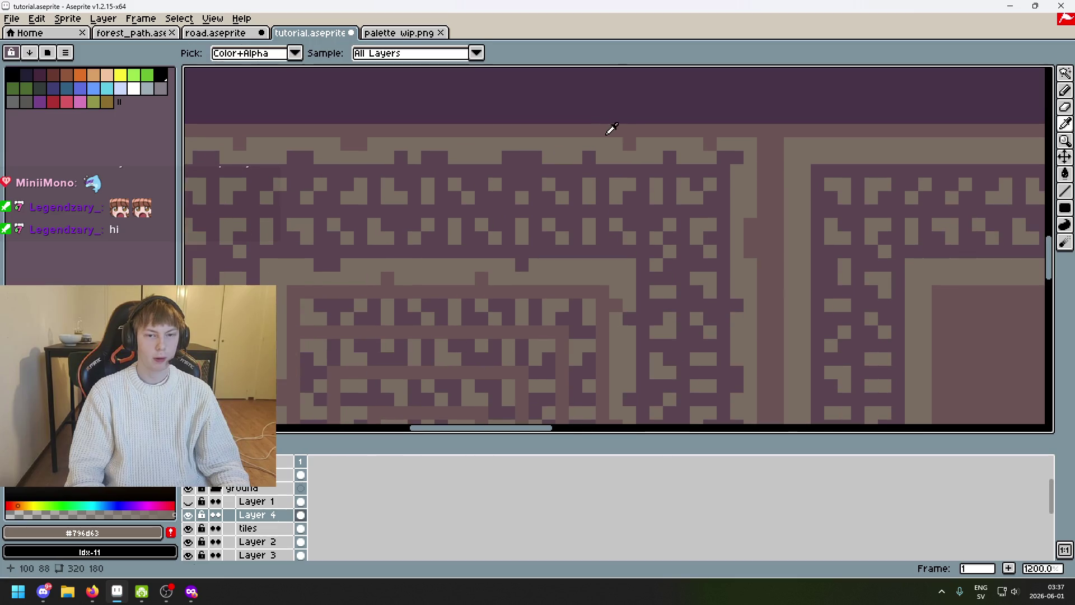
left_click(470, 135, "alt")
scroll(452, 140, "down", 3)
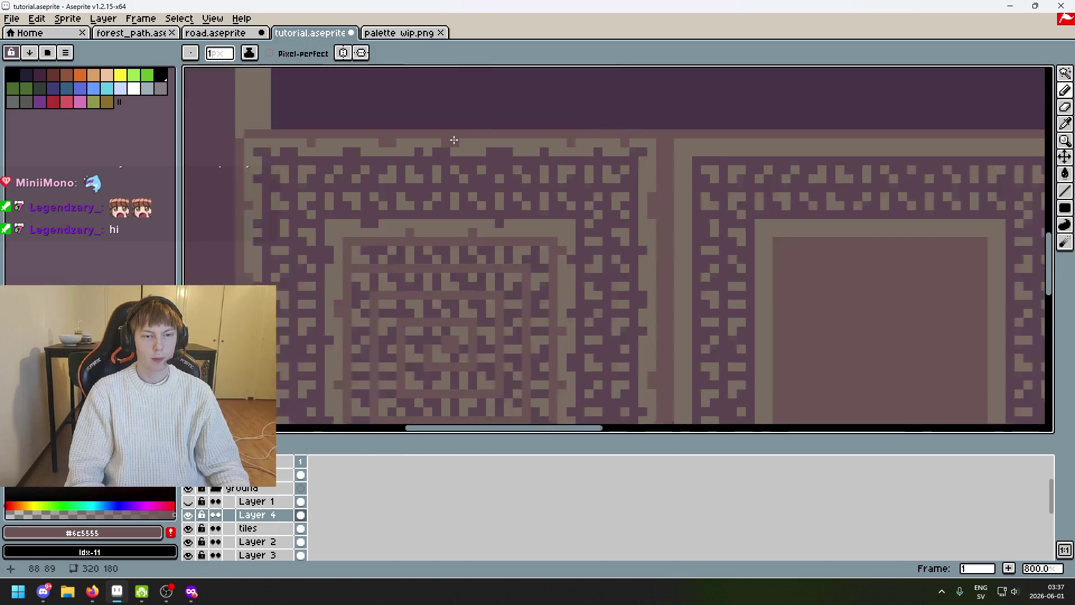
scroll(470, 147, "down", 2)
key("ctrl+s")
scroll(480, 163, "up", 3)
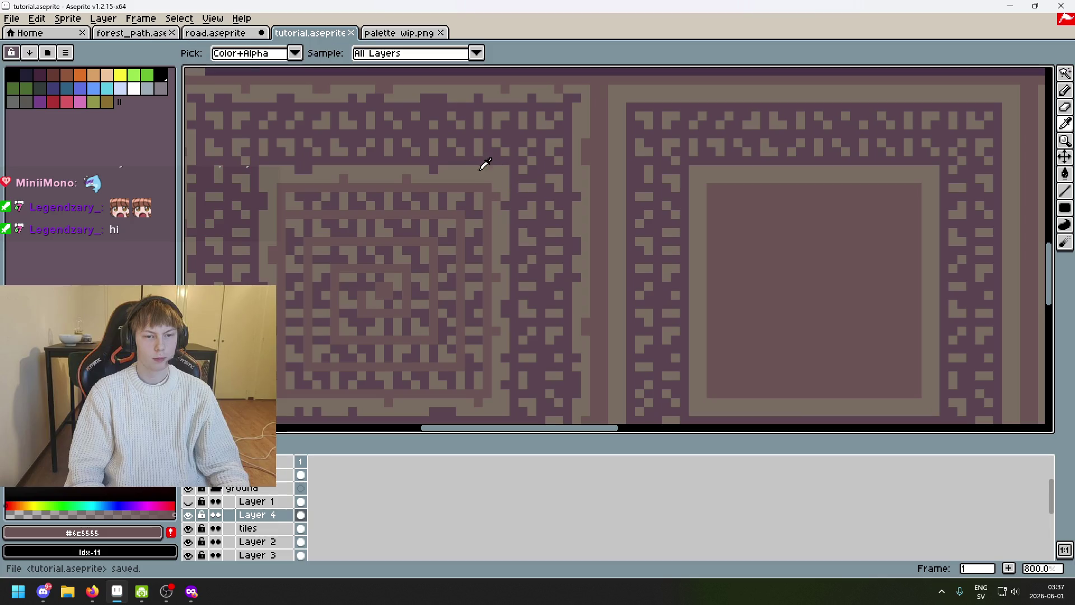
left_click(480, 163, "alt")
scroll(519, 205, "down", 4)
key("ctrl+s")
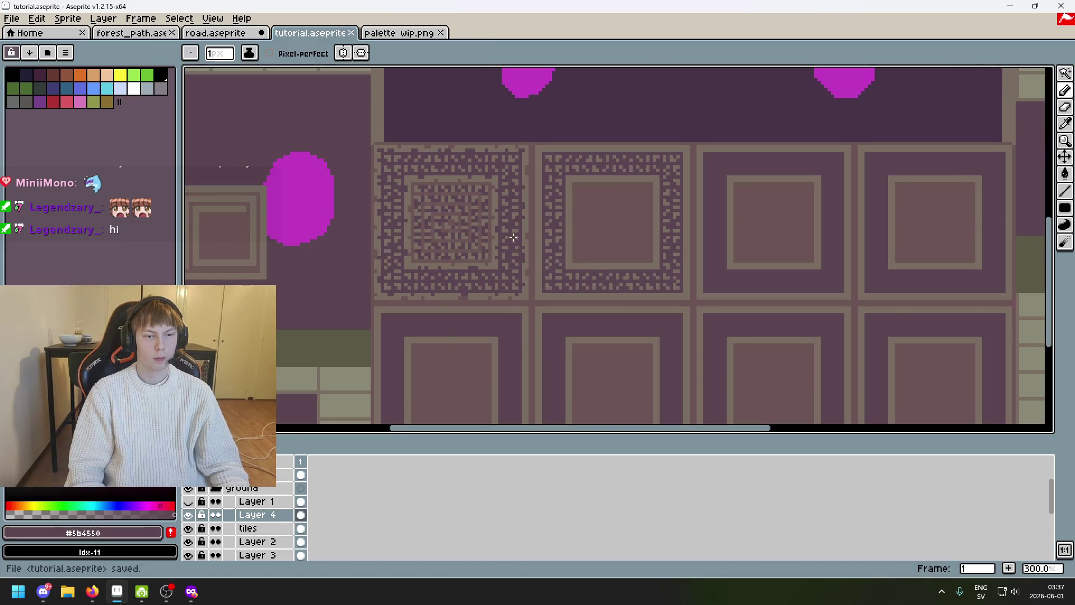
left_click_drag(510, 288, 609, 278)
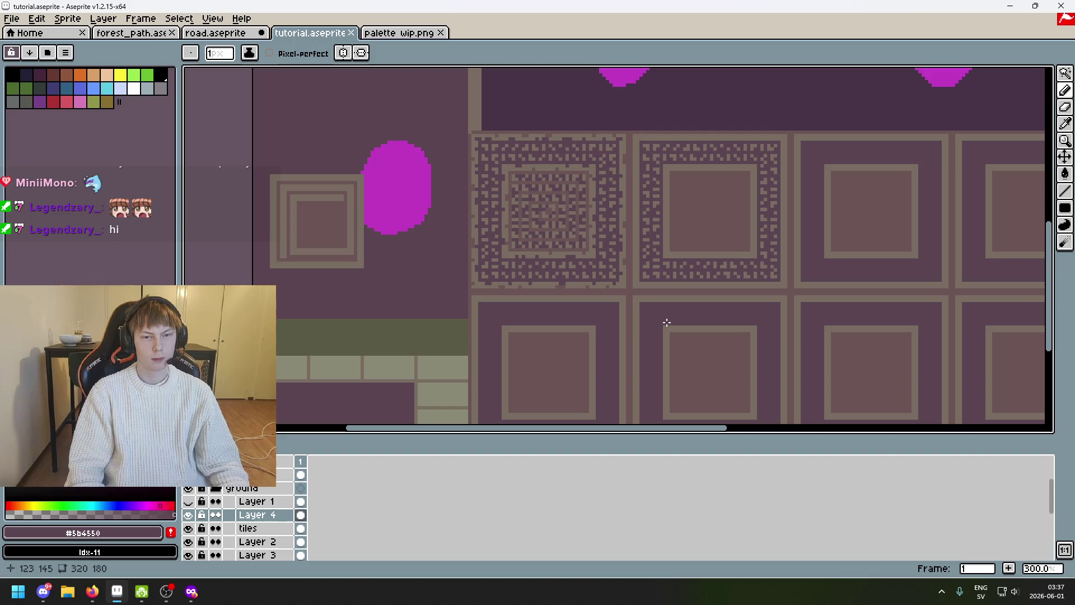
scroll(587, 297, "up", 4)
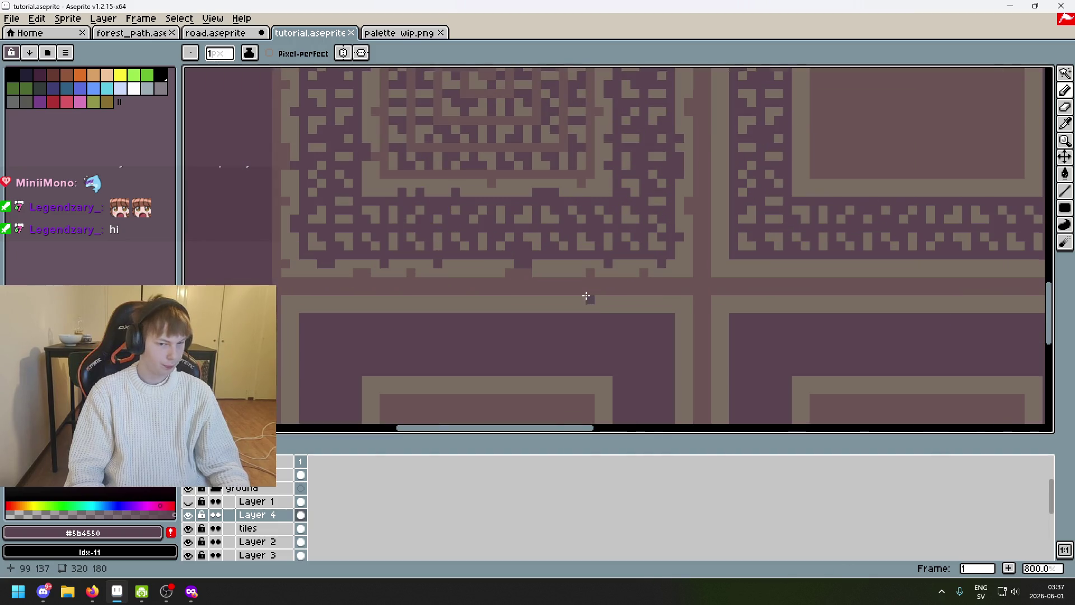
left_click(508, 283, "alt")
scroll(508, 284, "down", 4)
key("ctrl+s")
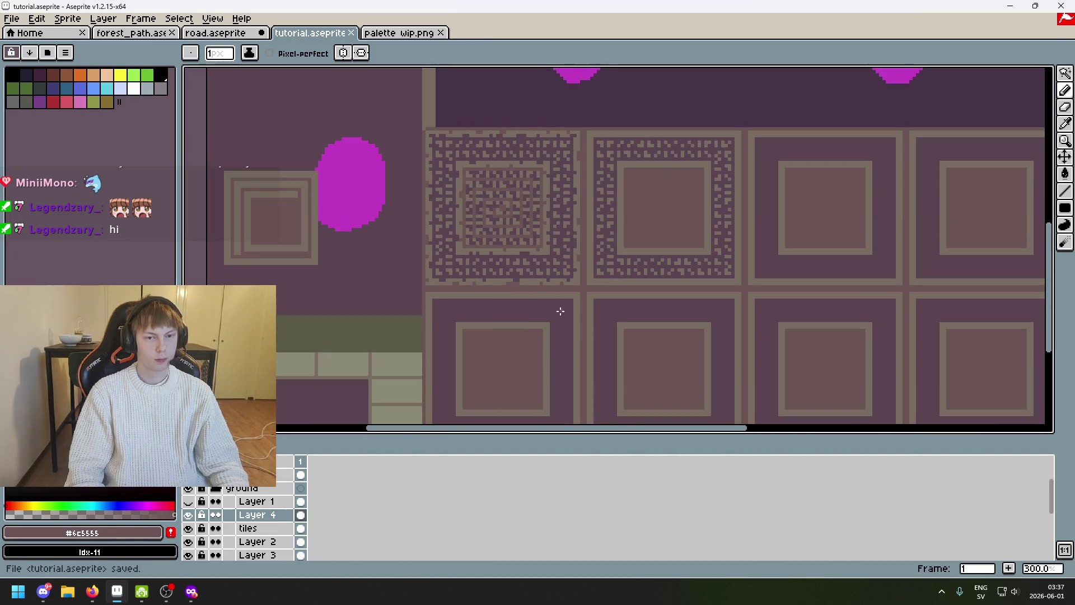
left_click_drag(521, 286, 475, 306)
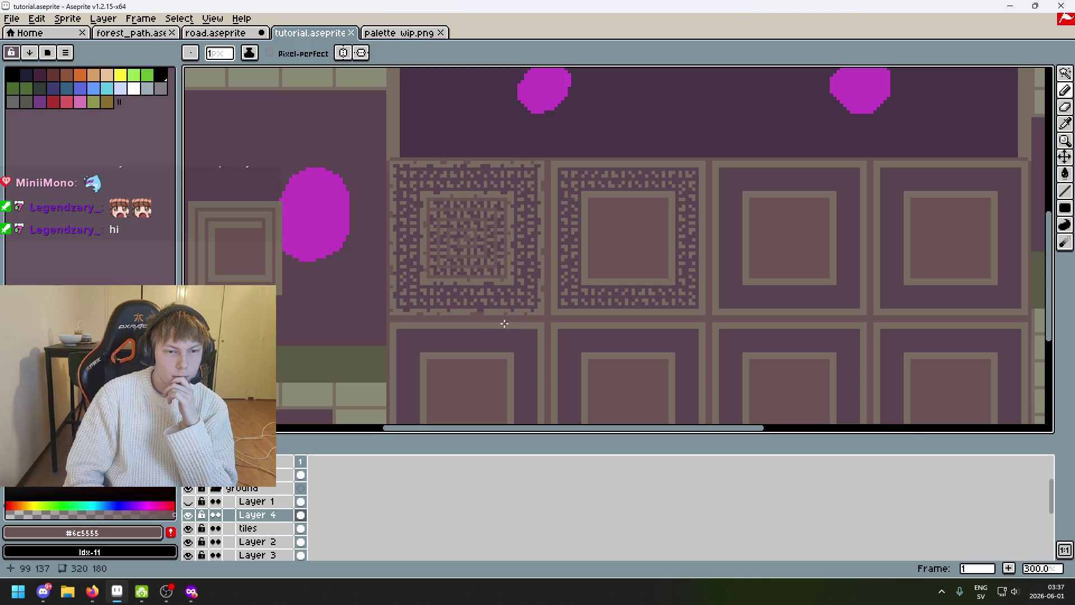
scroll(504, 323, "down", 2)
scroll(496, 313, "up", 1)
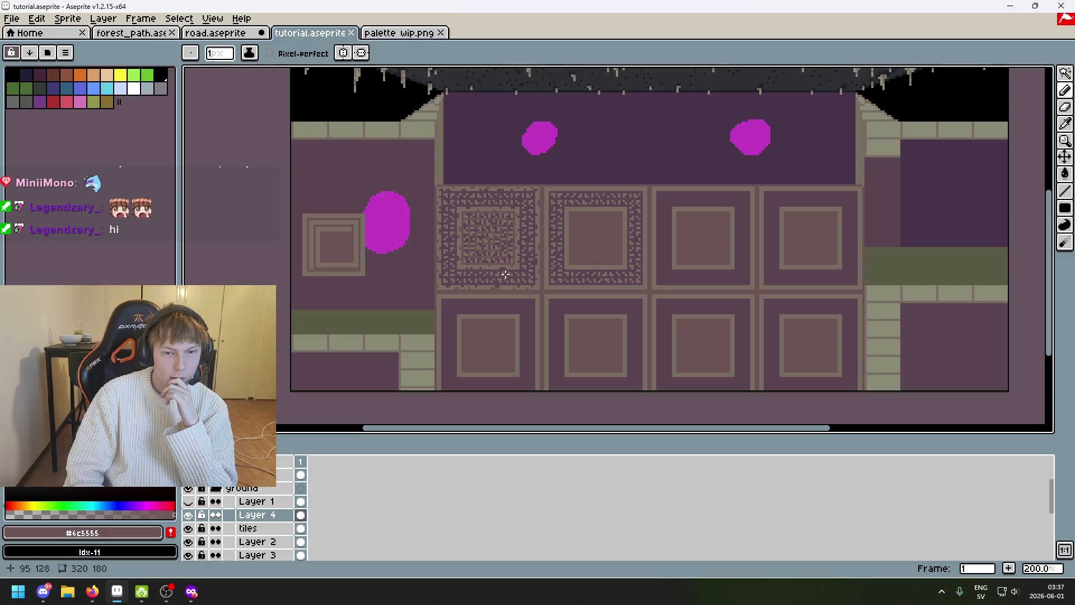
scroll(505, 274, "down", 1)
scroll(521, 227, "up", 1)
mouse_move(520, 241)
left_mouse_down()
mouse_move(501, 224)
mouse_move(450, 263)
mouse_move(516, 297)
mouse_move(470, 289)
left_mouse_up()
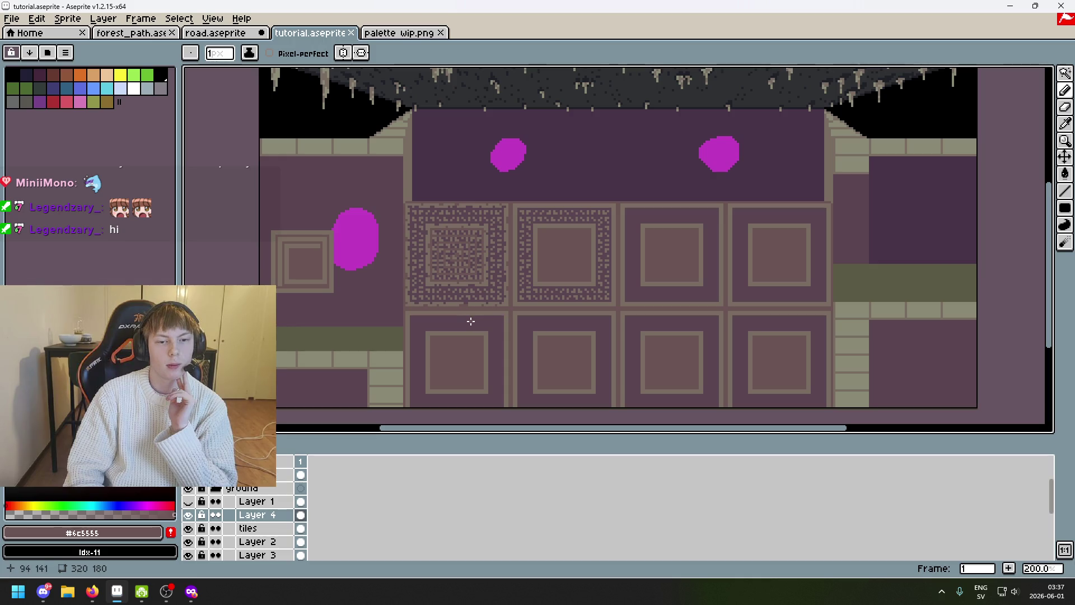
scroll(480, 320, "down", 1)
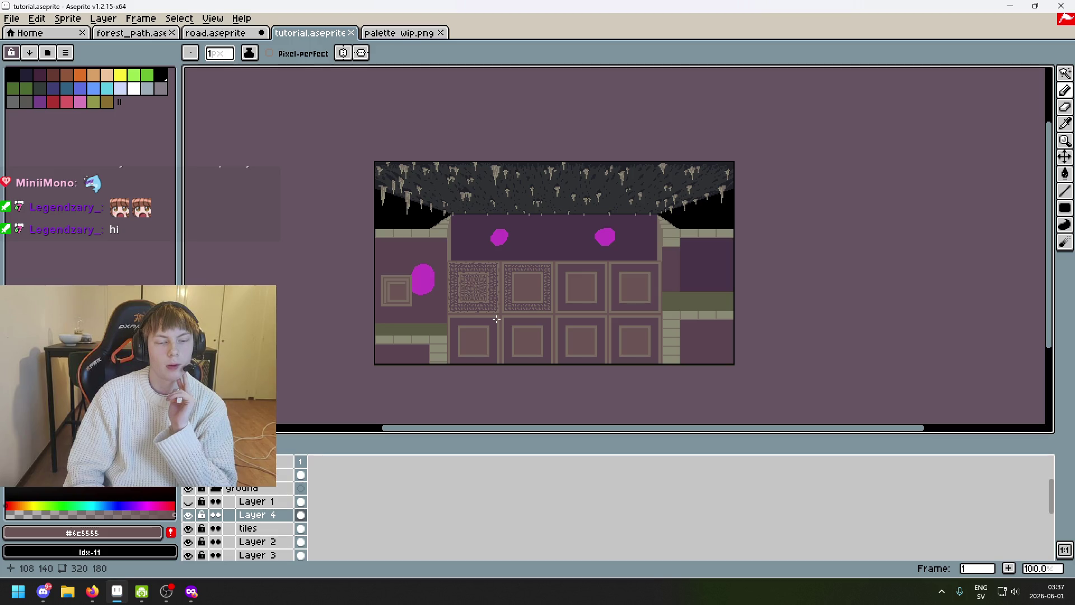
scroll(496, 319, "up", 1)
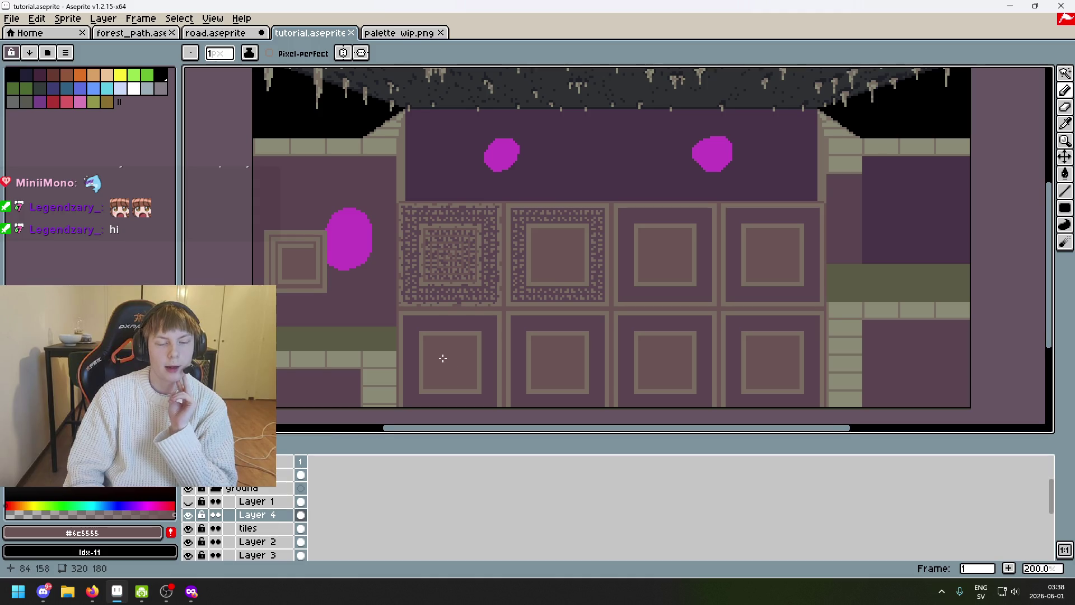
left_click_drag(439, 358, 423, 322)
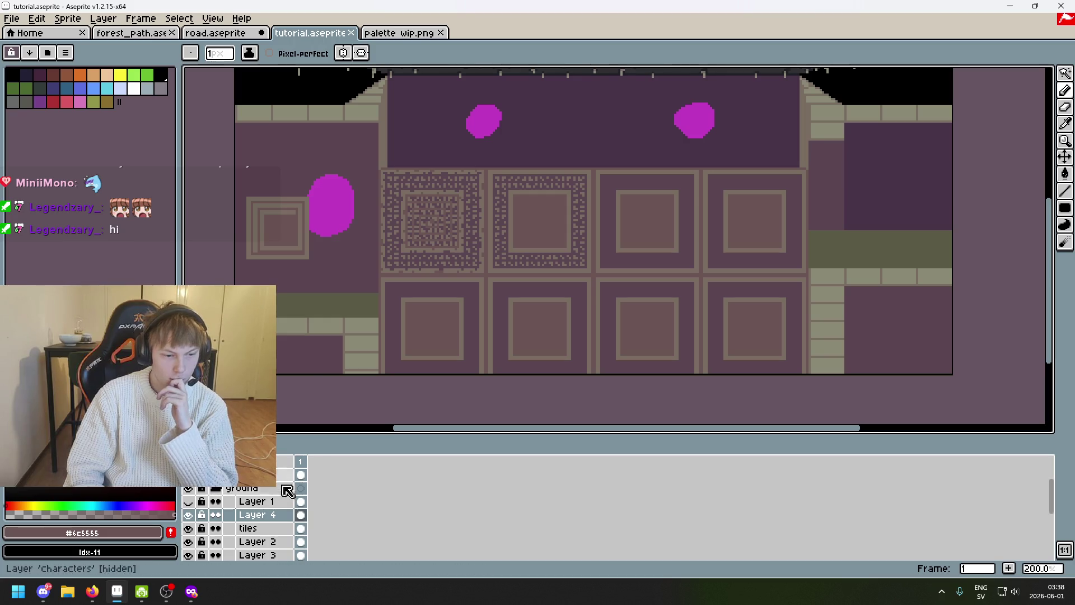
Toggle the tiles and Layer 2 visibility to compare their contribution to the room map
left_click(191, 531)
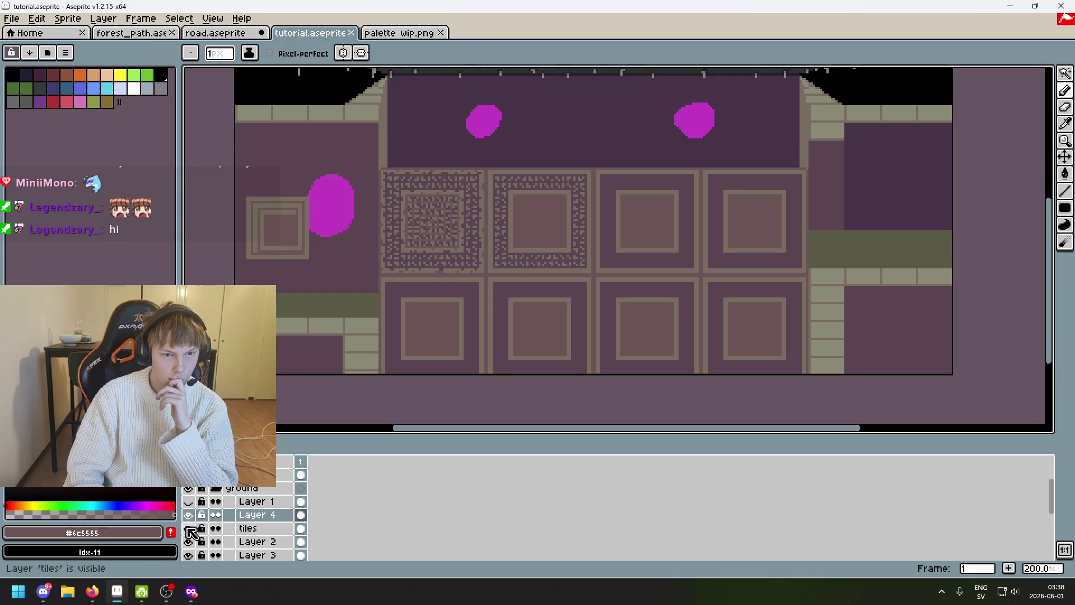
scroll(192, 531, "down", 1)
left_click(190, 528)
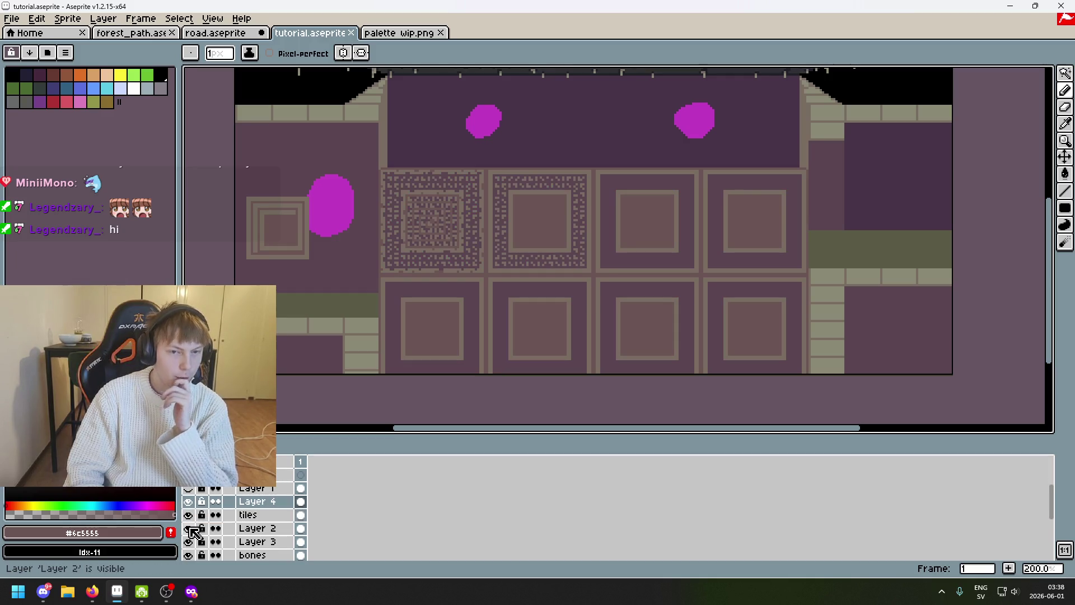
scroll(456, 288, "down", 1)
scroll(466, 221, "up", 1)
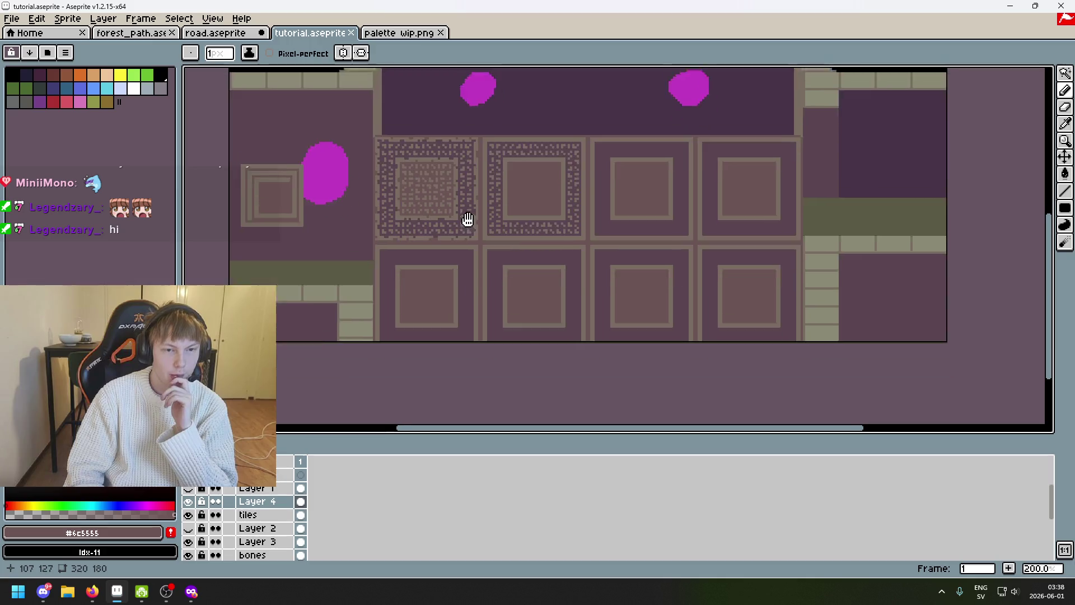
left_click_drag(465, 221, 403, 216)
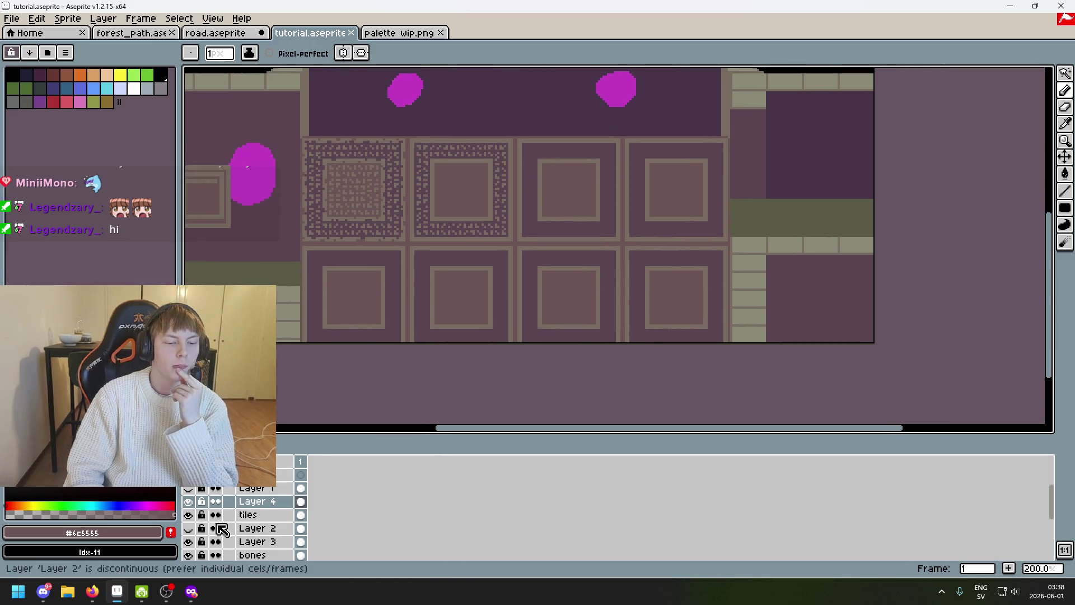
left_click(189, 528)
mouse_move(330, 342)
left_mouse_down()
mouse_move(410, 335)
mouse_move(383, 370)
mouse_move(361, 348)
left_mouse_up()
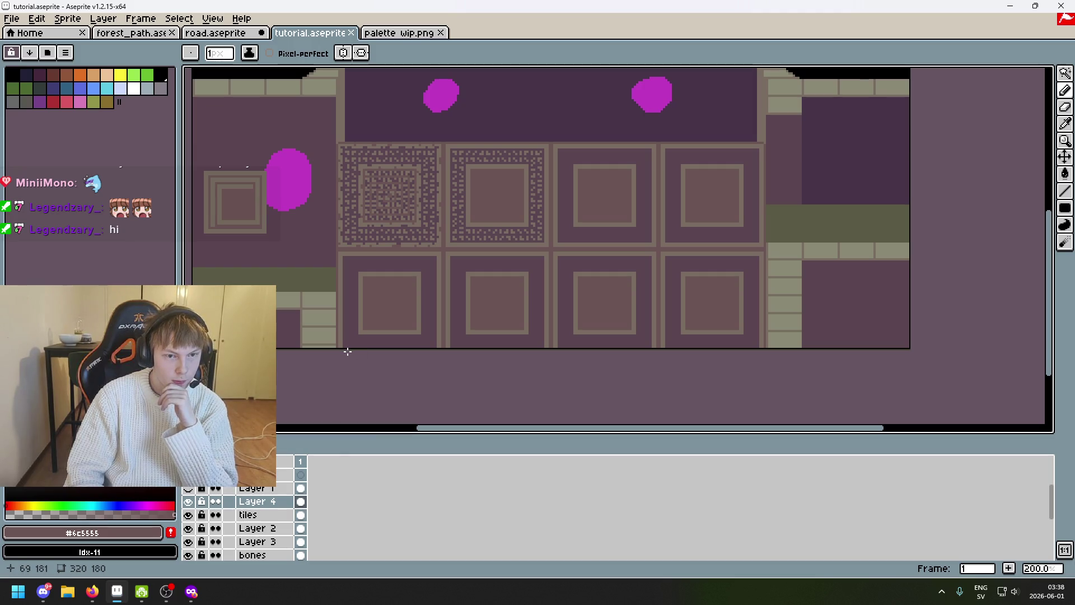
scroll(391, 187, "up", 2)
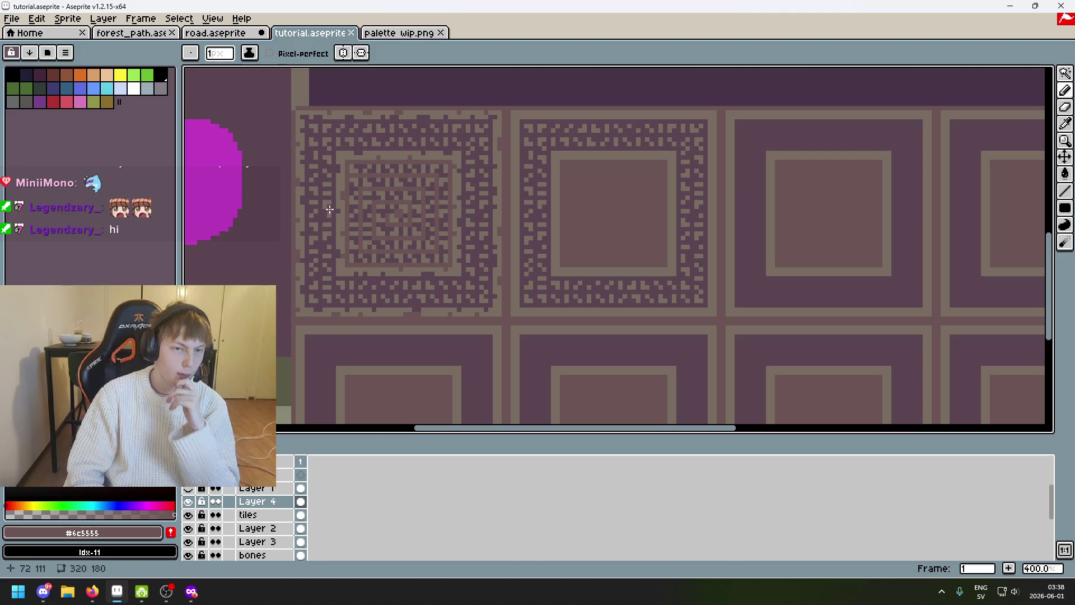
Create a new layer named mask above Layer 4, sample dark #5b4550 and enlarge the brush to 5 px
right_click(263, 501)
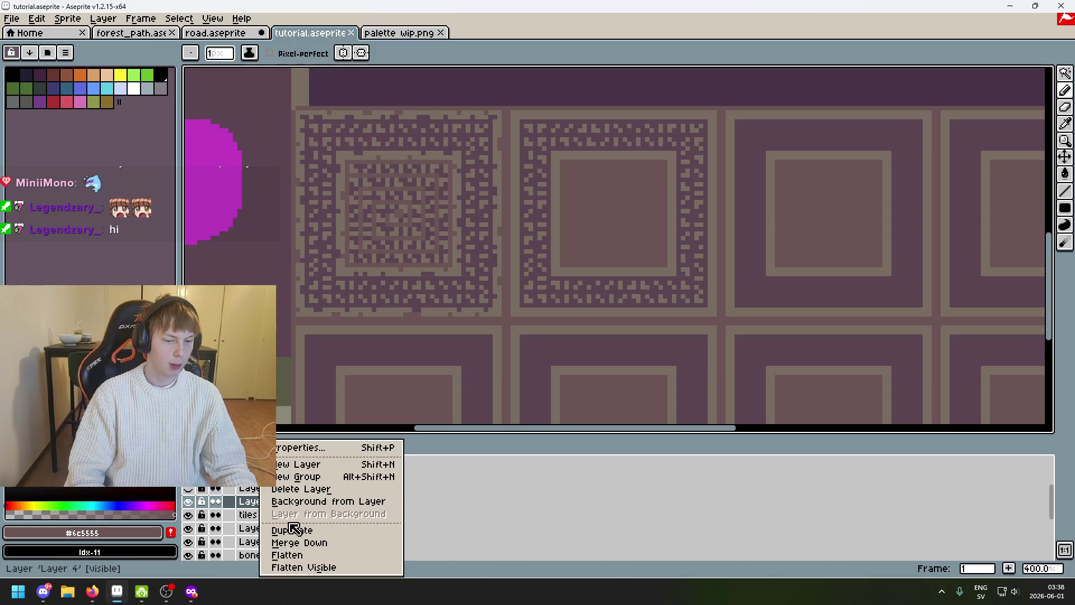
left_click(298, 465)
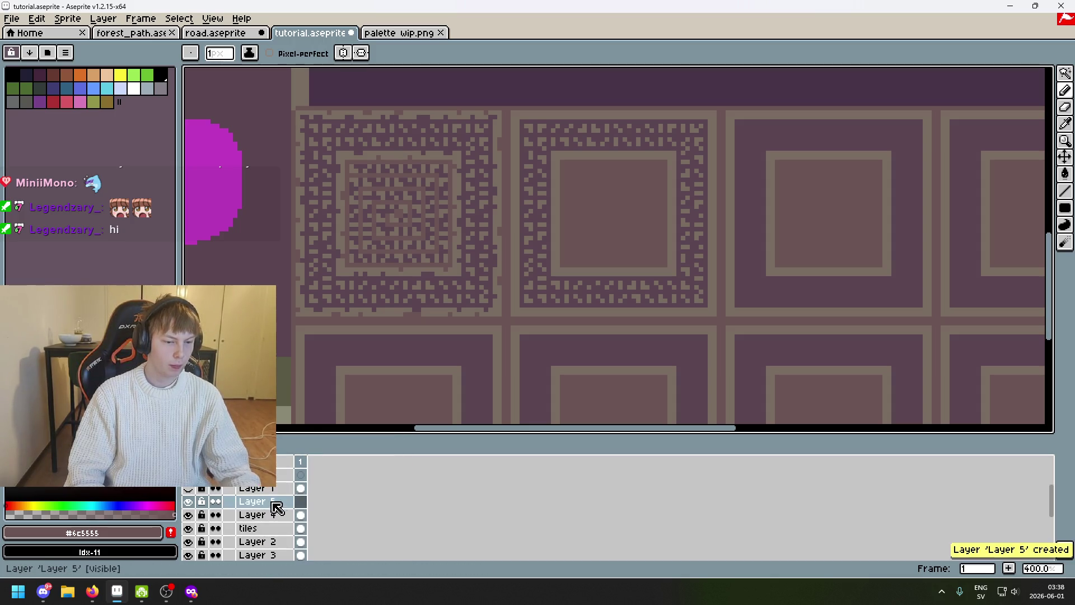
double_click(272, 504)
type("mask")
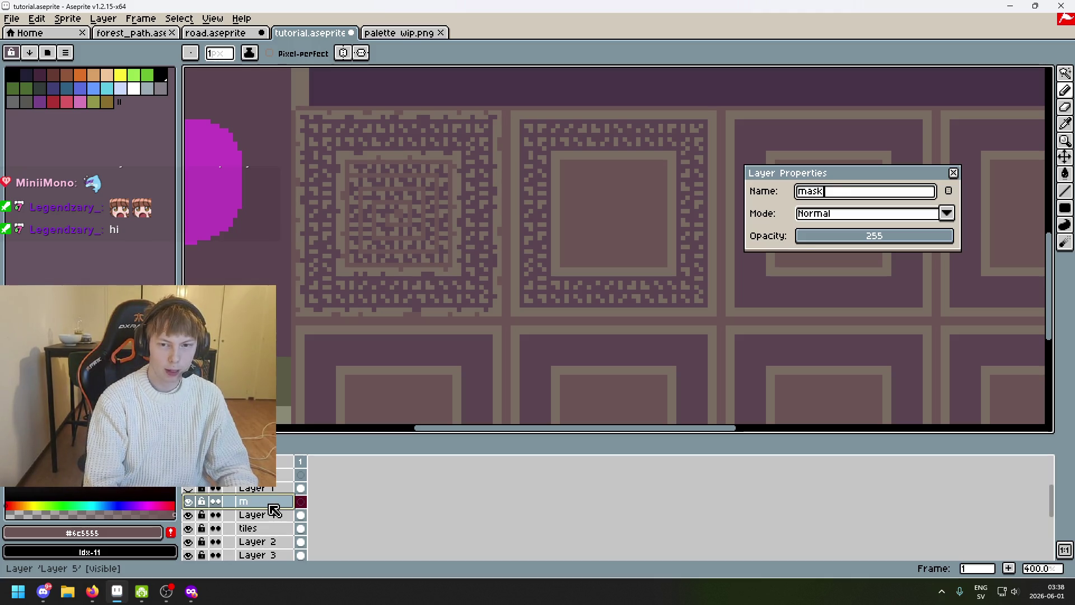
key("Return")
left_click(324, 187, "alt")
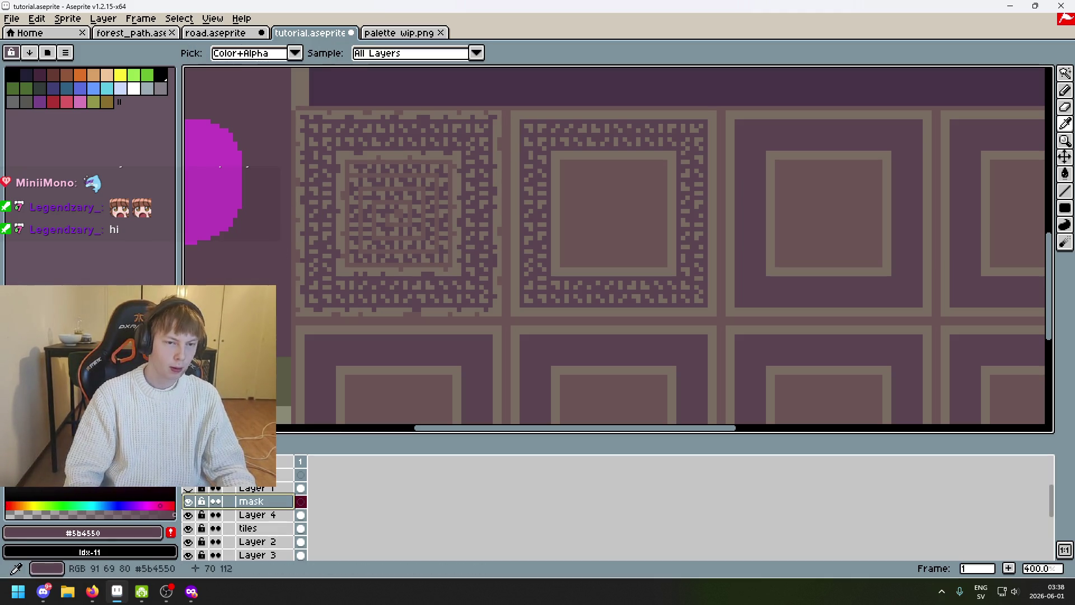
key("plus")
key("plus")
key("plus")
Paint dark strokes over the first square's left column dots and the lower pattern border, undoing misfires
left_click_drag(338, 141, 379, 135)
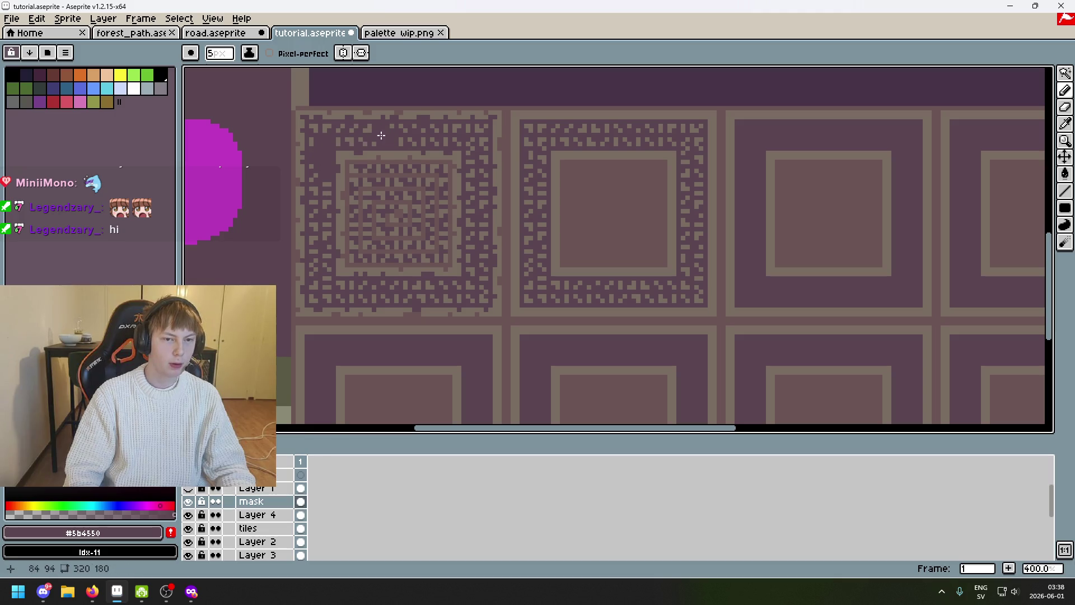
key("ctrl+z")
left_click_drag(326, 164, 323, 194)
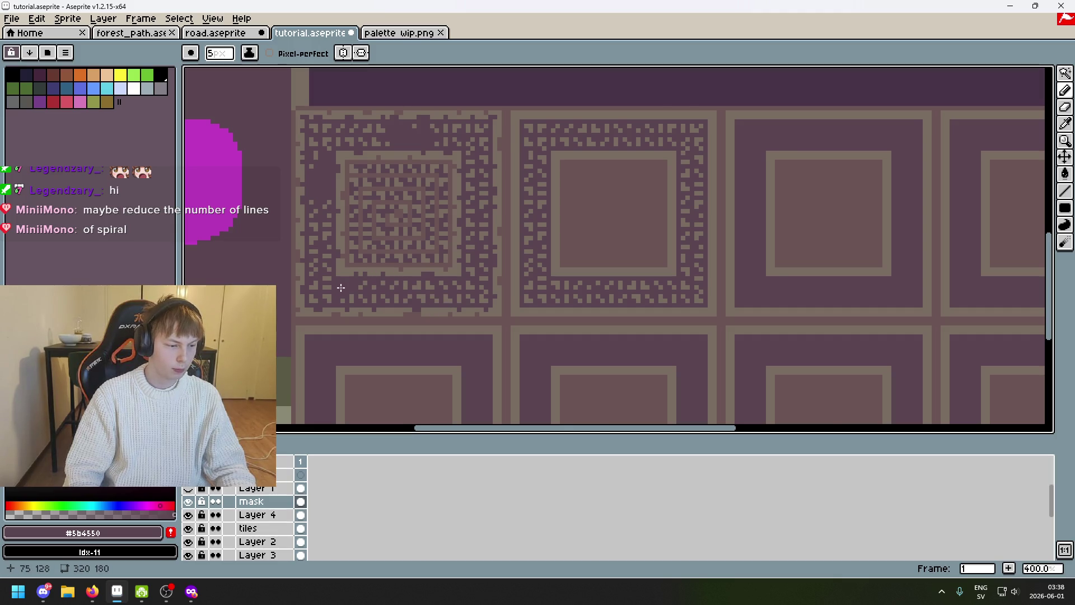
scroll(340, 287, "up", 1)
left_click_drag(340, 289, 487, 290)
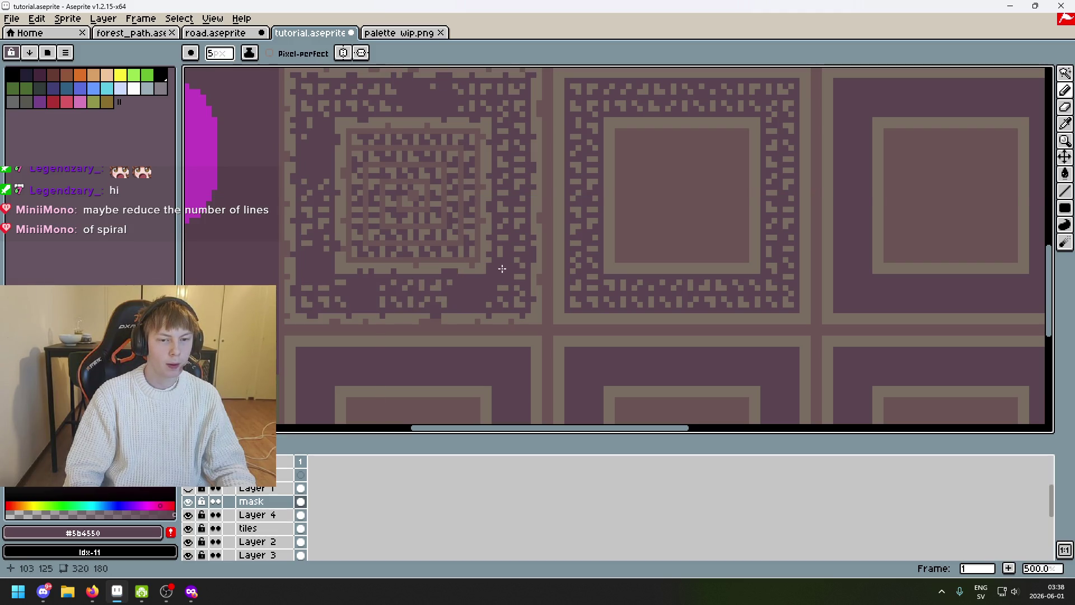
left_click_drag(460, 288, 438, 302)
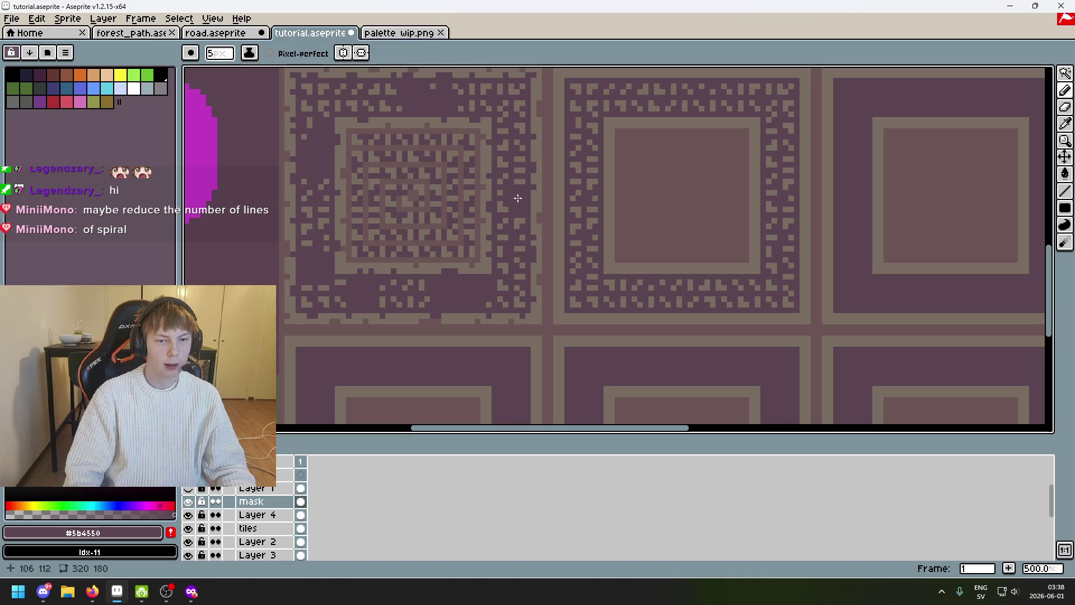
left_click_drag(507, 236, 510, 208)
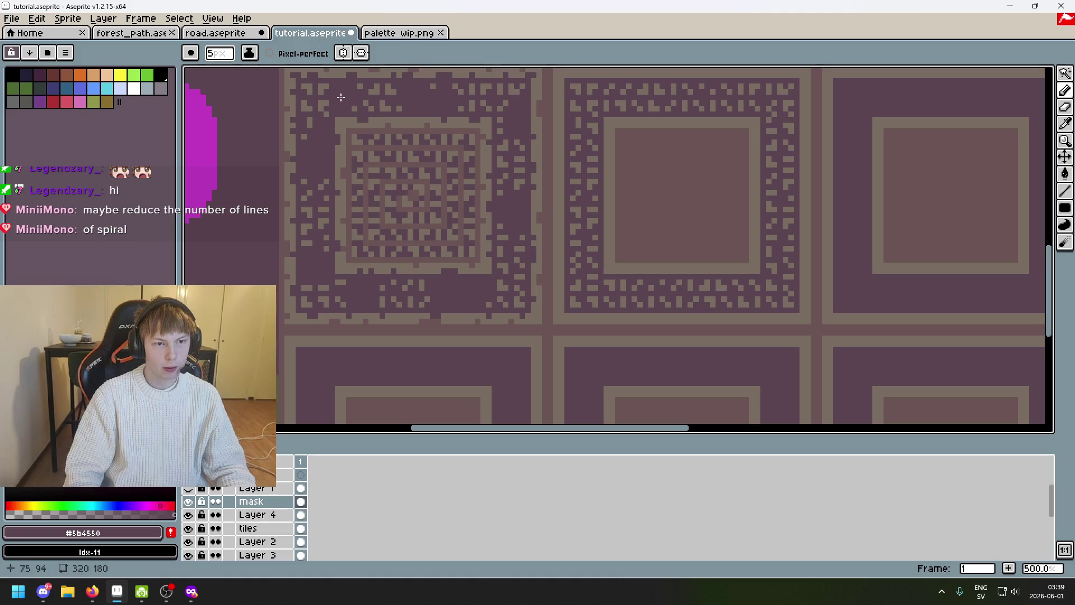
scroll(501, 183, "down", 3)
key("ctrl+z")
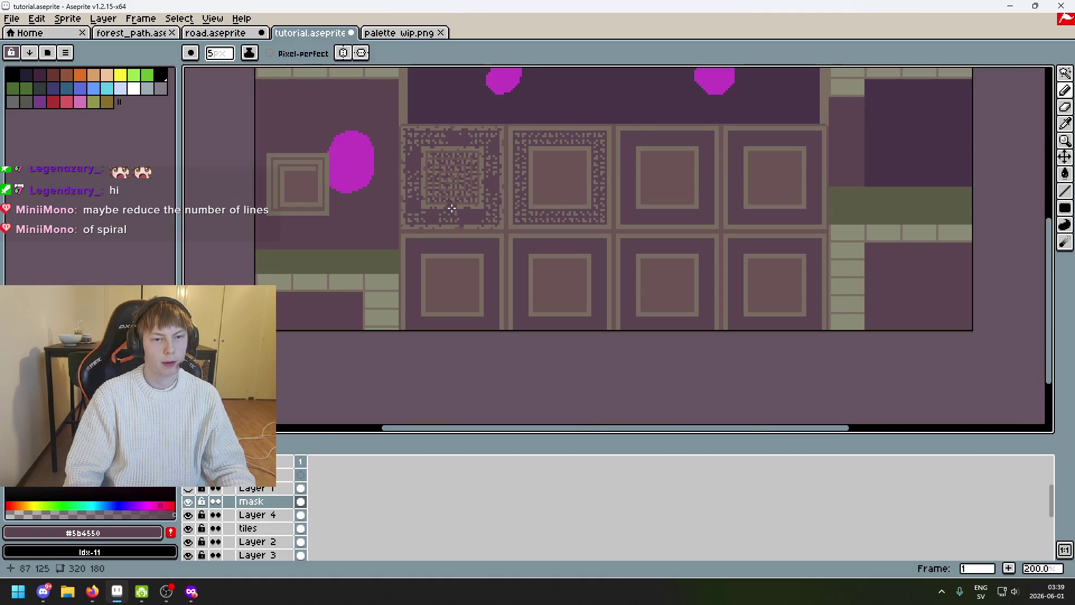
scroll(454, 201, "up", 2)
scroll(453, 201, "up", 2)
Sample the lighter #6c5555 from the spiral and cover its top, right and inner lines
key("alt")
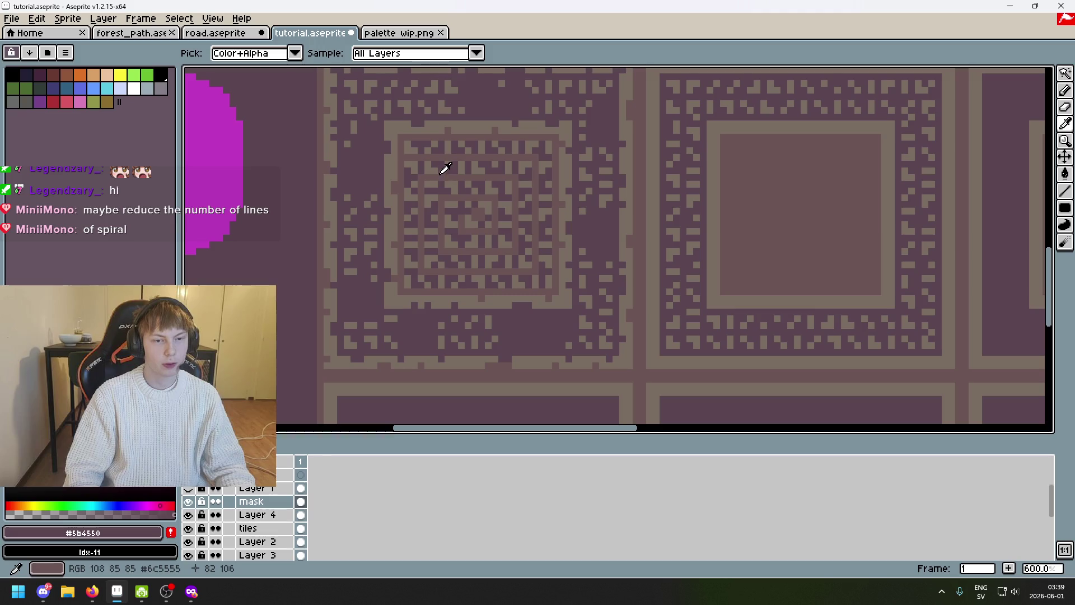
left_click(439, 149, "alt")
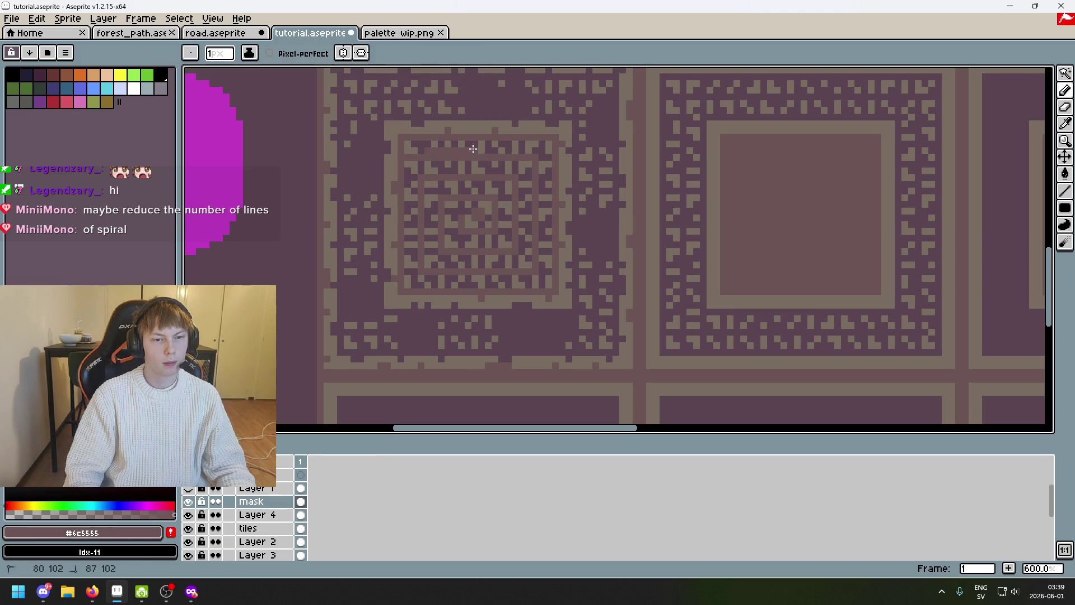
scroll(461, 150, "up", 2)
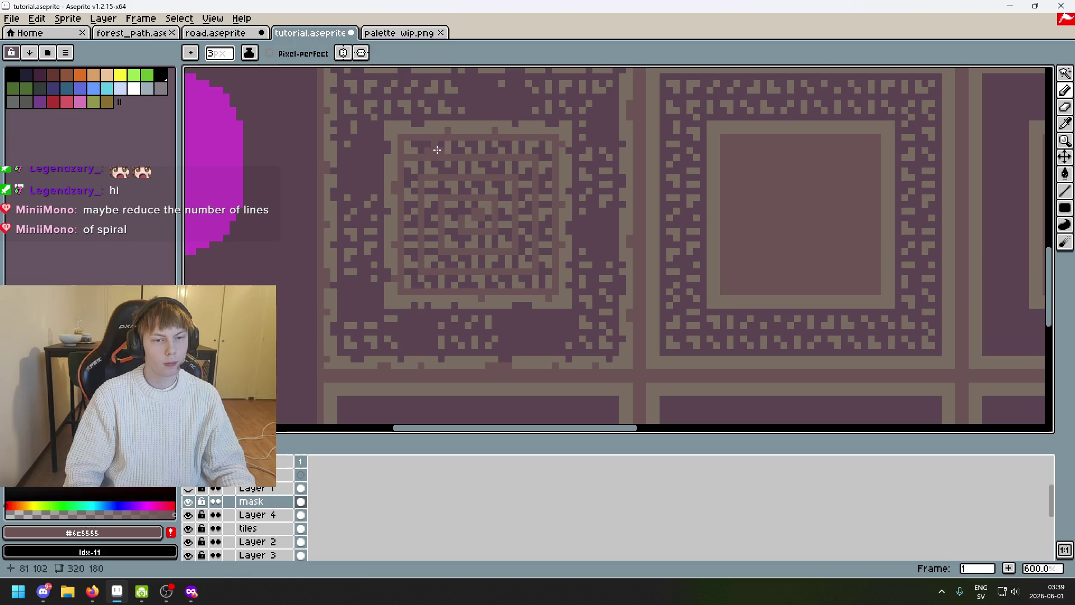
left_click_drag(436, 149, 538, 210)
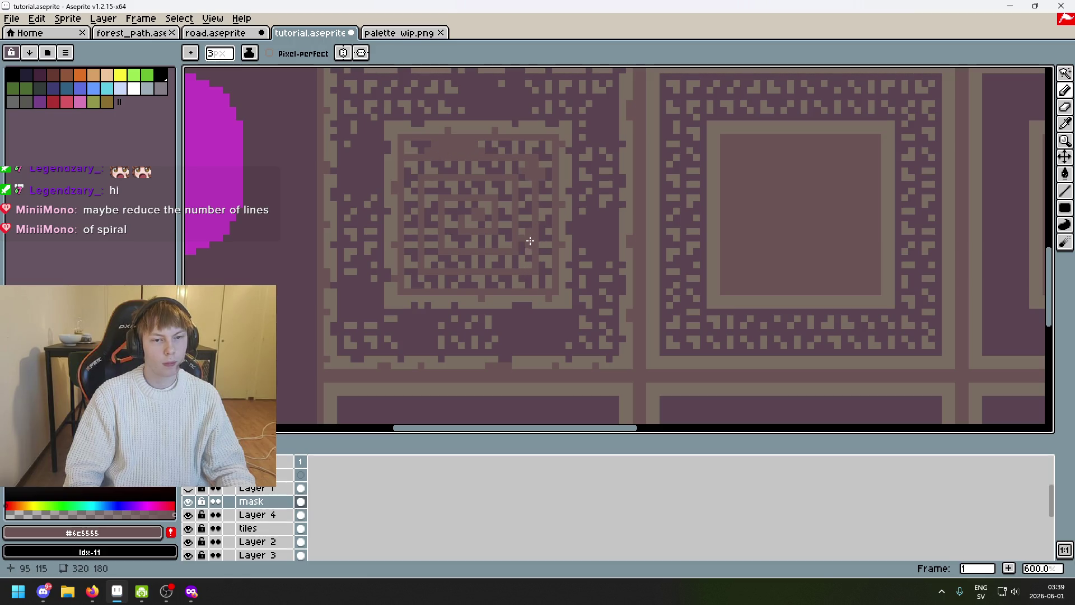
mouse_move(439, 269)
left_mouse_down()
mouse_move(508, 203)
mouse_move(495, 222)
left_mouse_up()
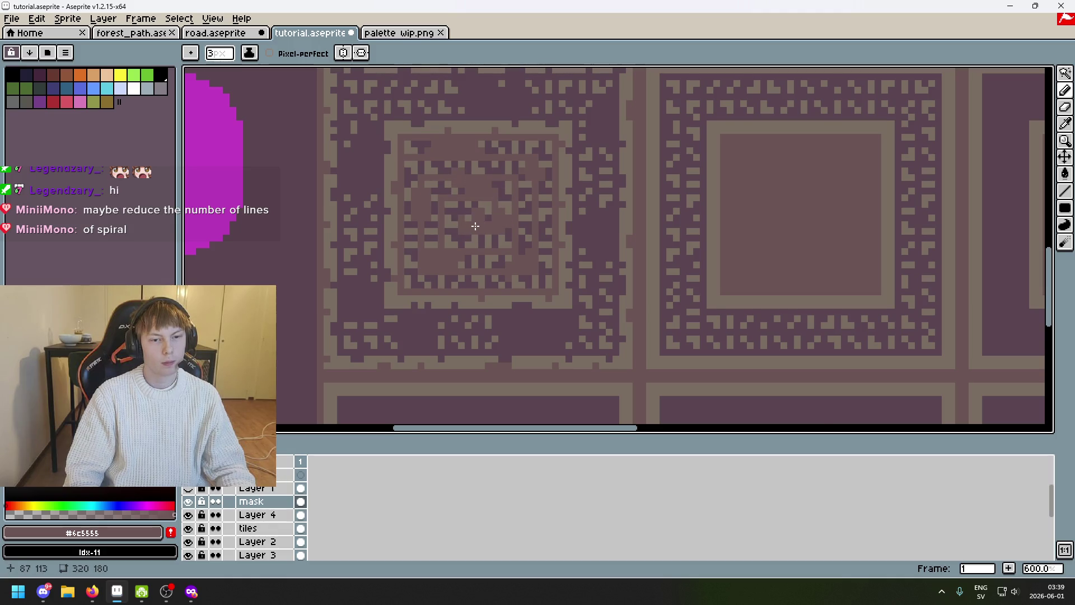
scroll(474, 225, "down", 5)
scroll(512, 260, "up", 1)
Undo the last two pencil strokes and recentre the view on the first two tiles
left_click_drag(523, 261, 577, 297)
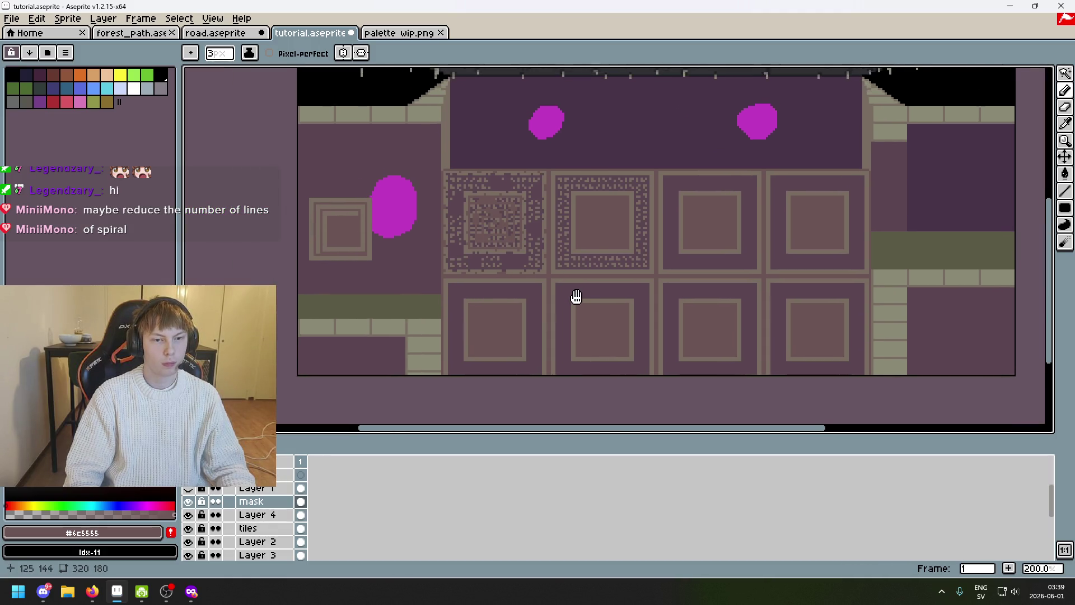
scroll(576, 296, "down", 1)
scroll(580, 302, "up", 1)
key("ctrl+z")
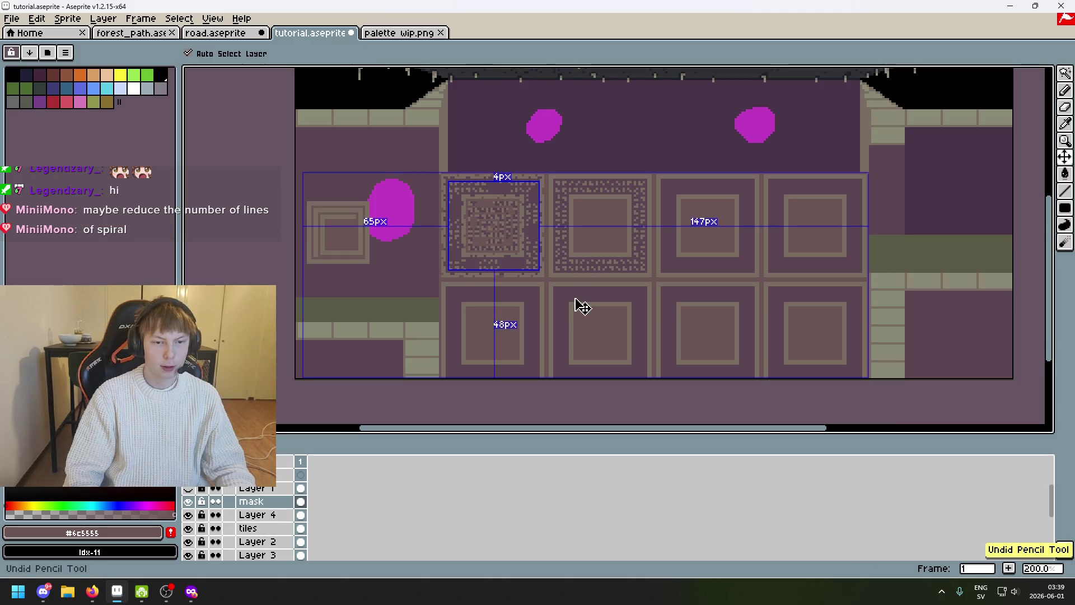
key("ctrl+z")
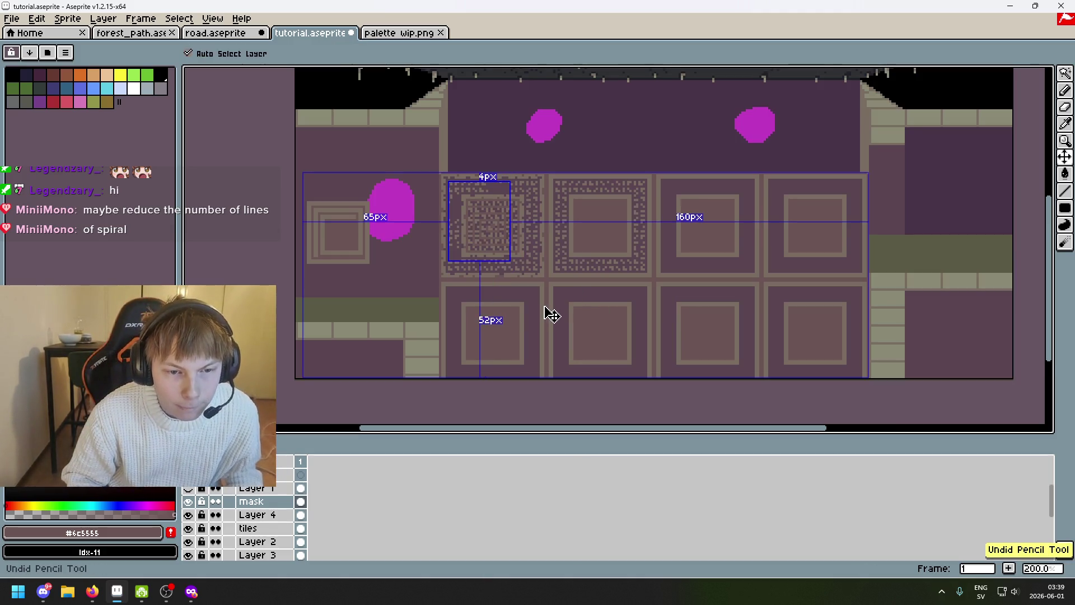
scroll(508, 282, "up", 1)
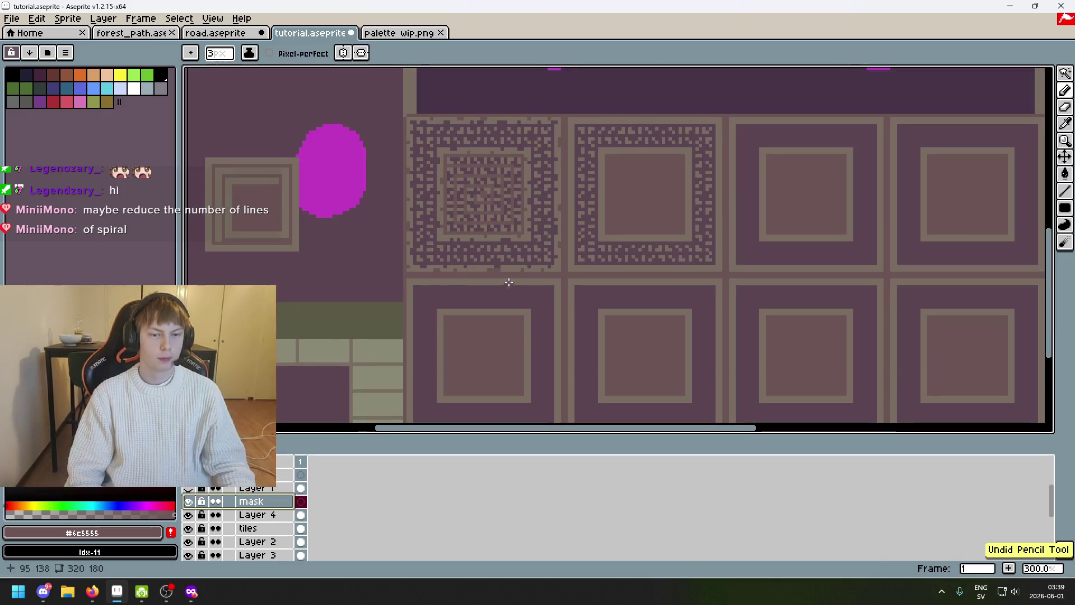
left_click_drag(508, 283, 497, 341)
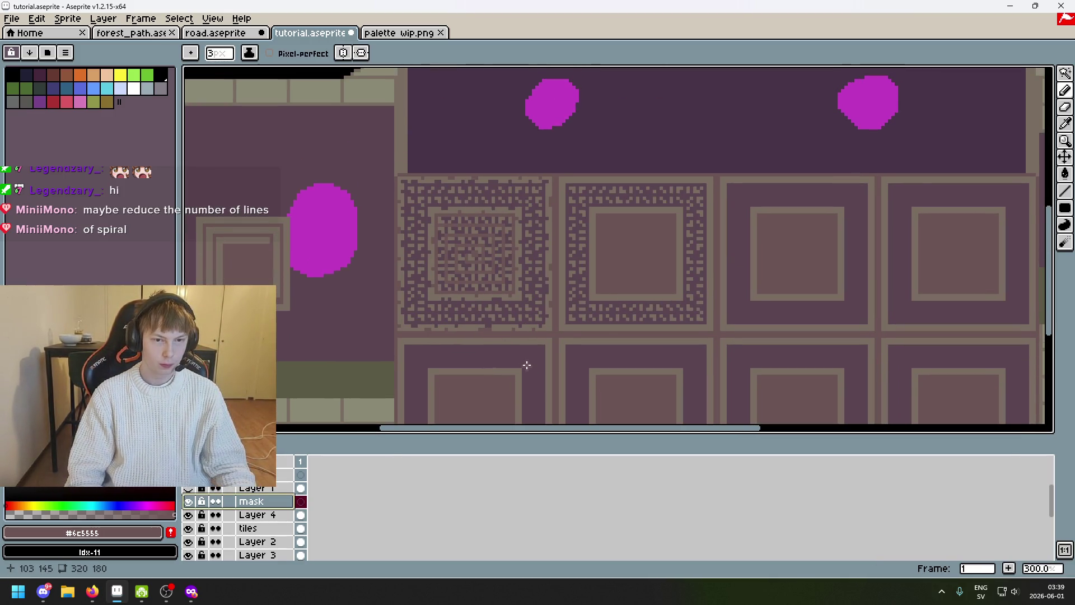
scroll(583, 364, "down", 1)
left_click_drag(583, 365, 661, 322)
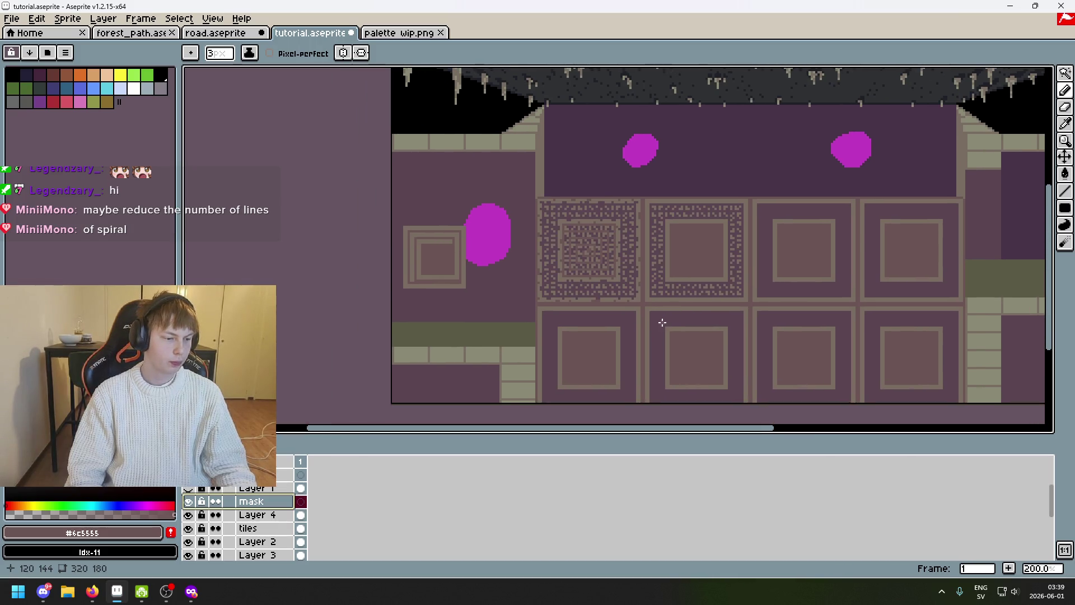
scroll(594, 241, "up", 2)
left_click_drag(594, 241, 543, 227)
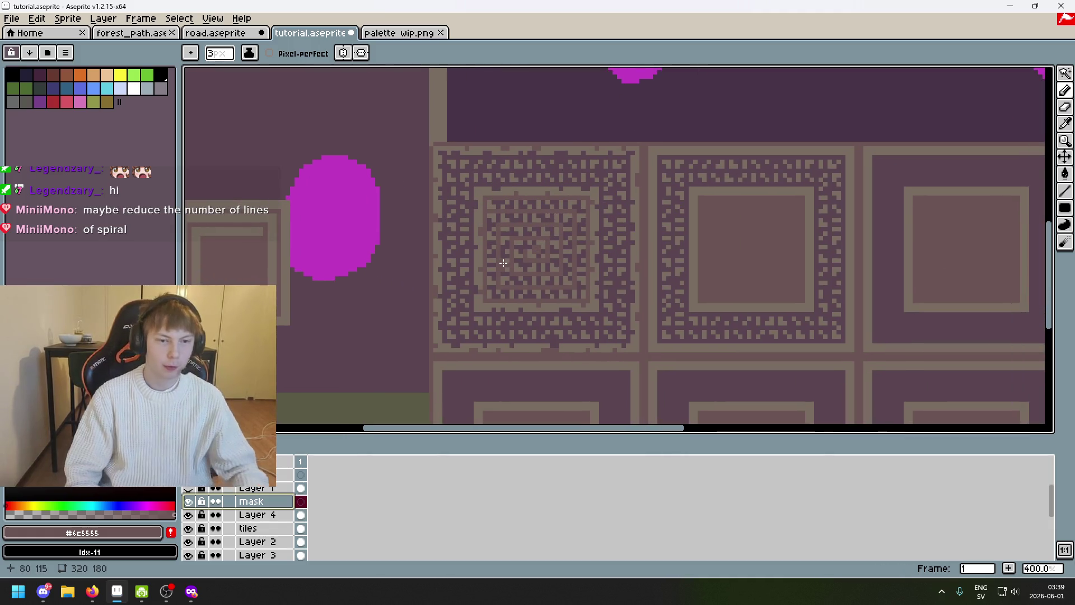
Flick the mask, tiles, Layer 2 and Layer 3 visibility to compare each layer's artwork on the tile
left_click(188, 515)
scroll(193, 521, "down", 1)
left_click(191, 529)
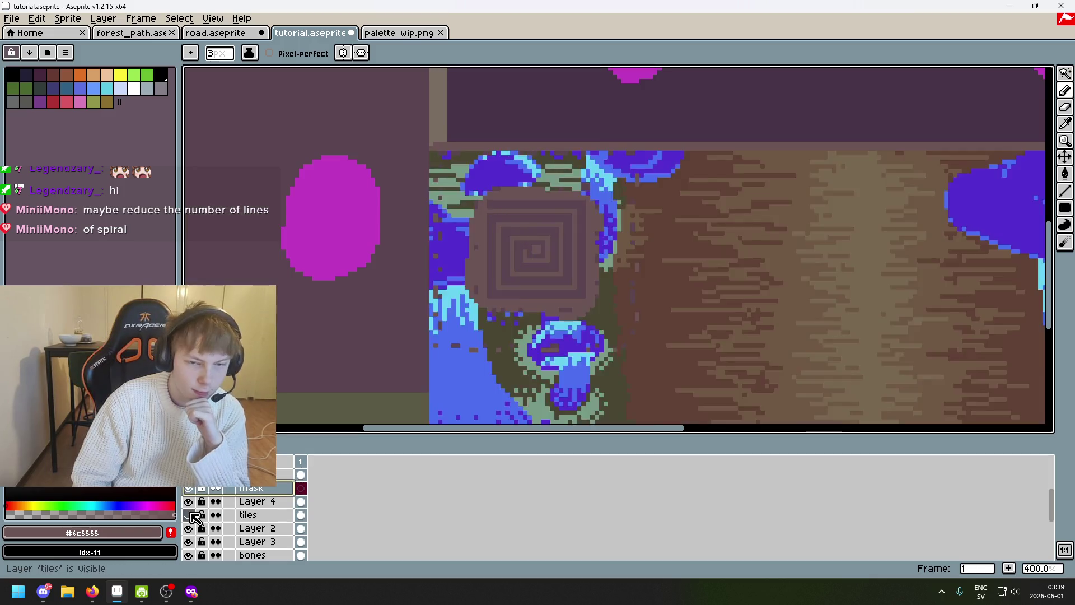
left_click(189, 542)
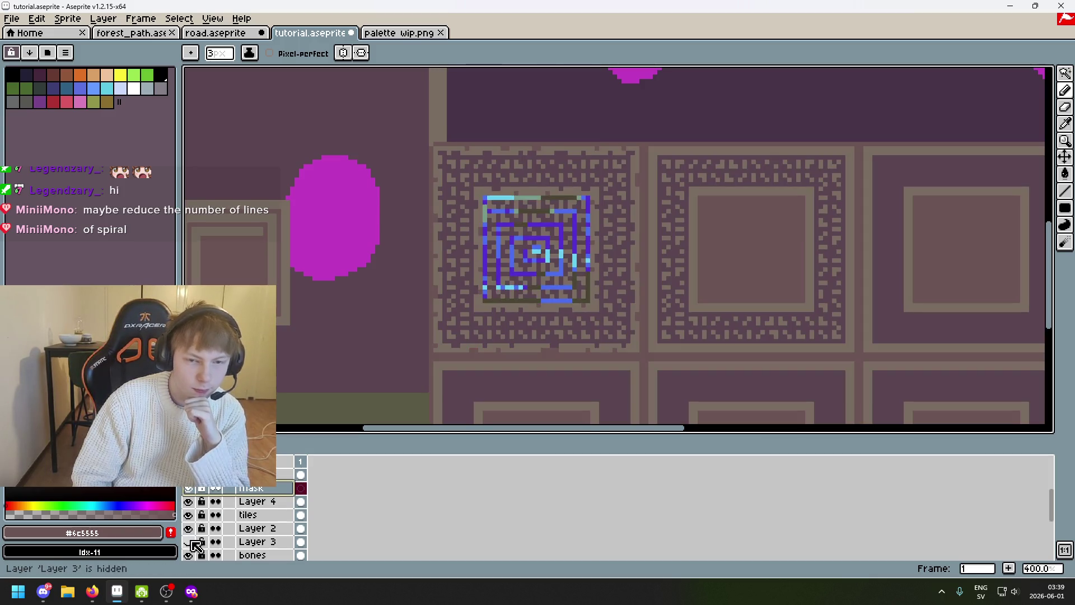
scroll(198, 550, "down", 1)
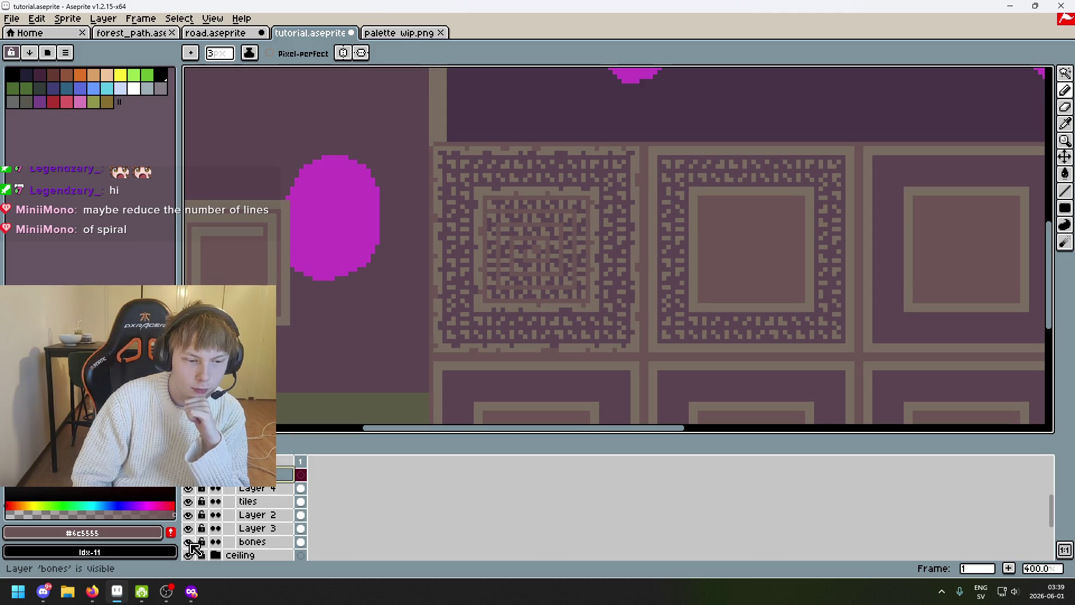
left_click(189, 528)
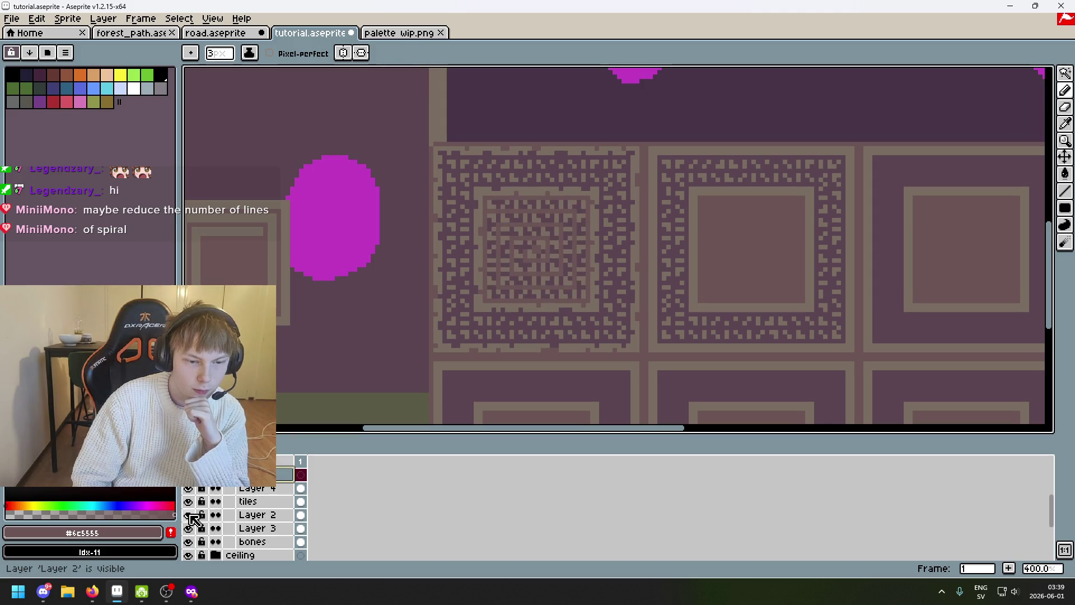
scroll(193, 517, "up", 1)
left_click(189, 502)
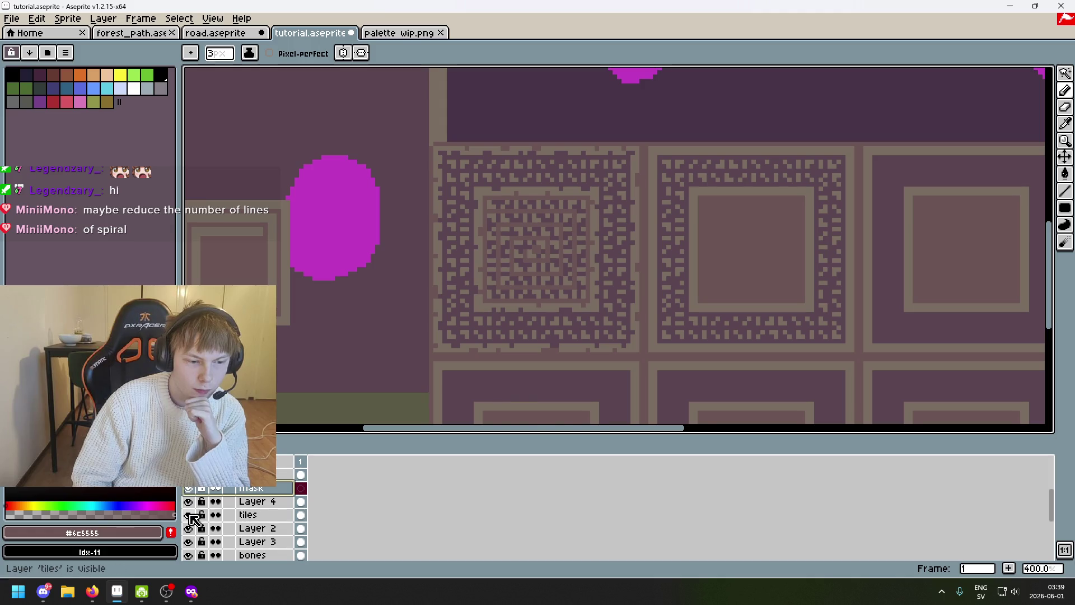
left_click(190, 515)
left_click(189, 515)
scroll(191, 512, "up", 1)
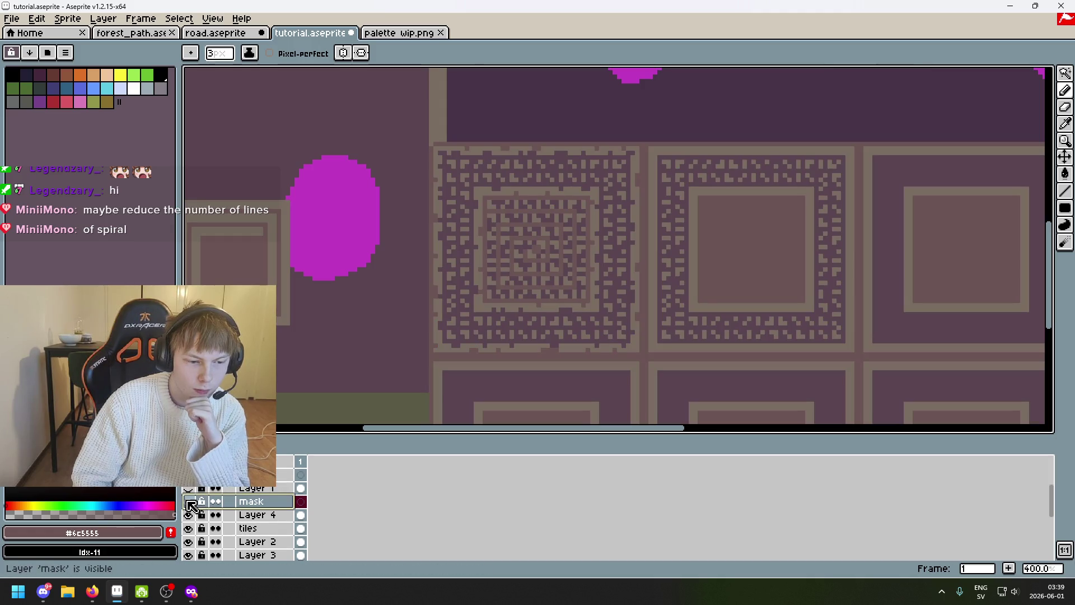
Restore all layers visible, checking Layer 3 and bones, then make the tiles layer active
left_click(190, 502)
left_click(190, 516)
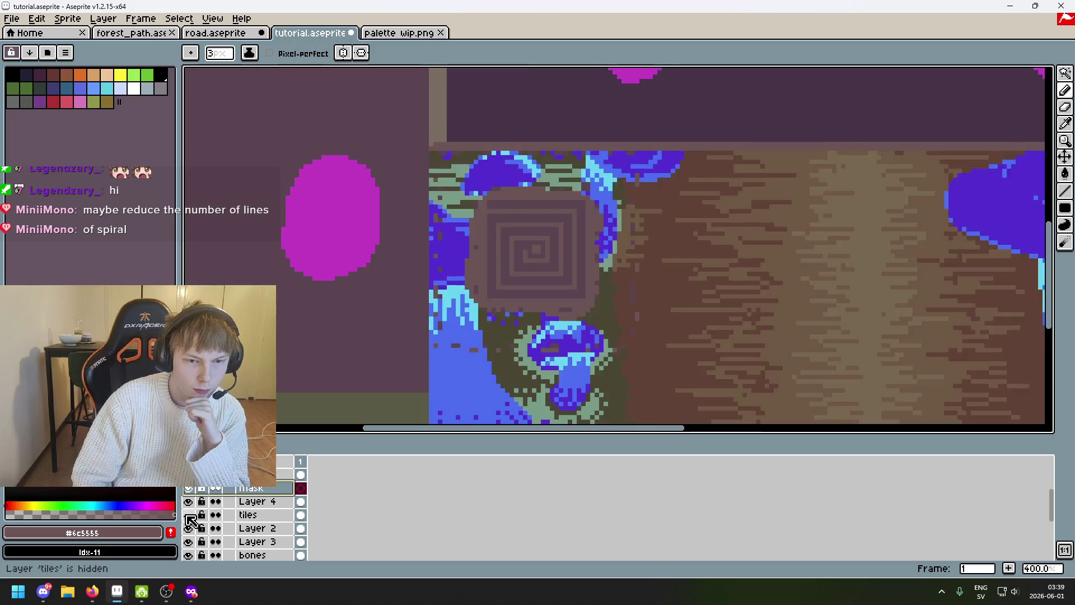
left_click(188, 541)
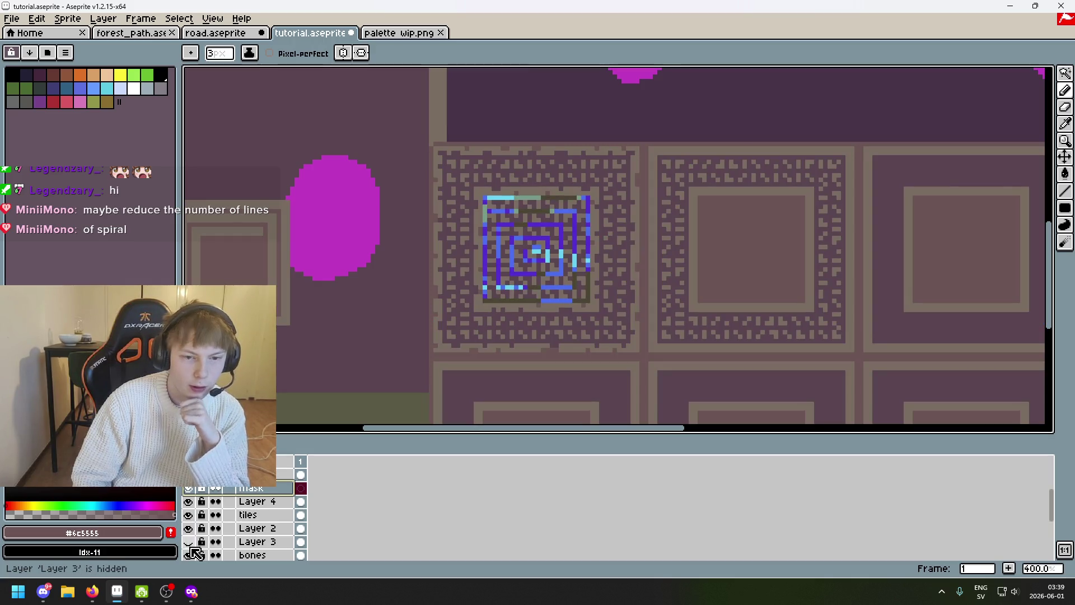
scroll(203, 556, "down", 1)
left_click(192, 542)
left_click(193, 541)
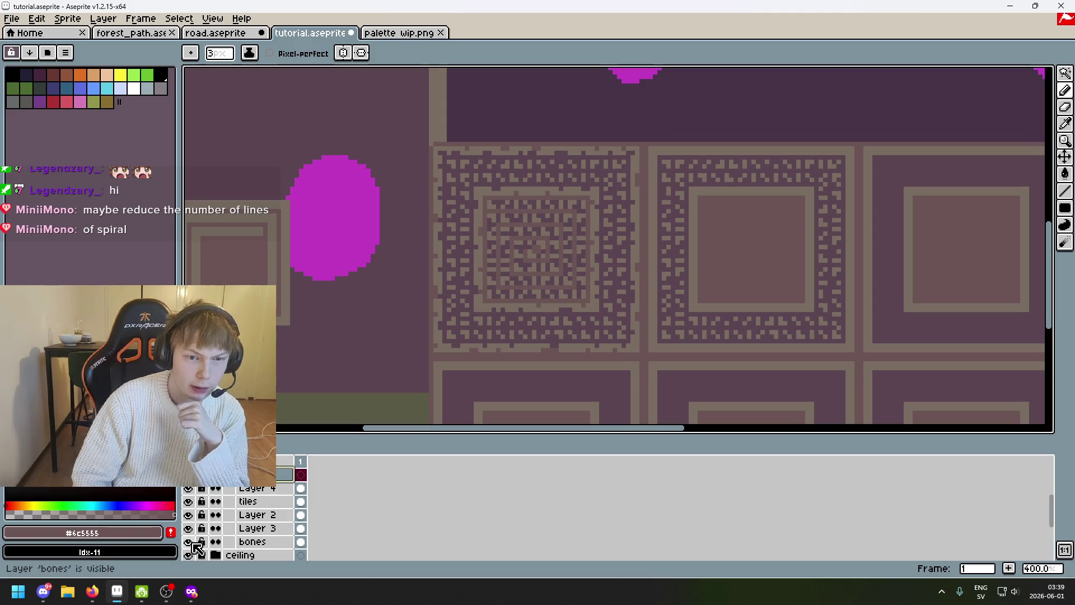
left_click(190, 527)
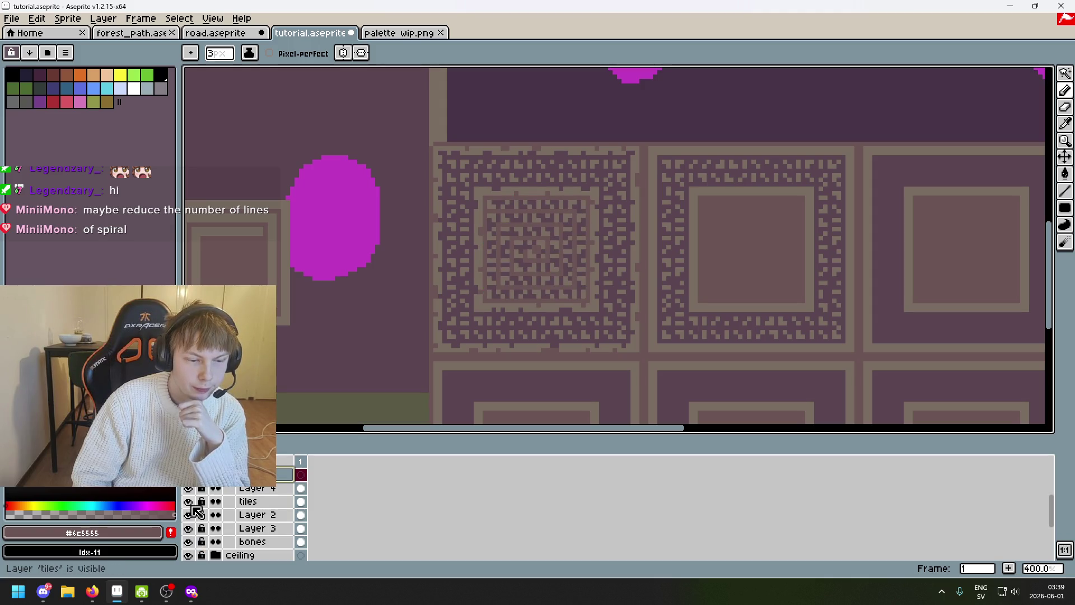
left_click(189, 502)
left_click(188, 501)
left_click(244, 501)
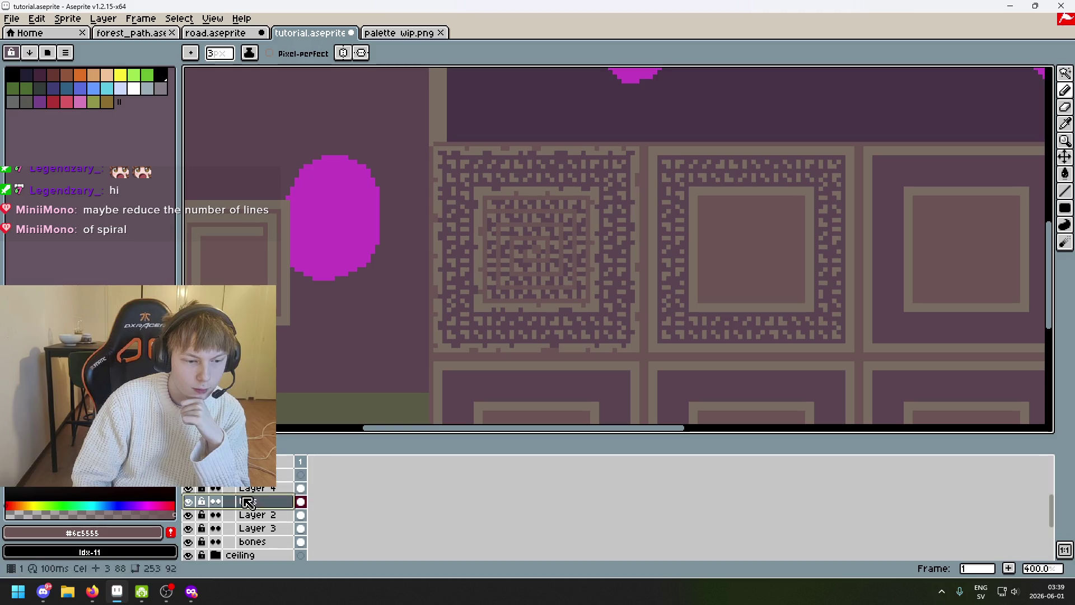
scroll(478, 252, "up", 2)
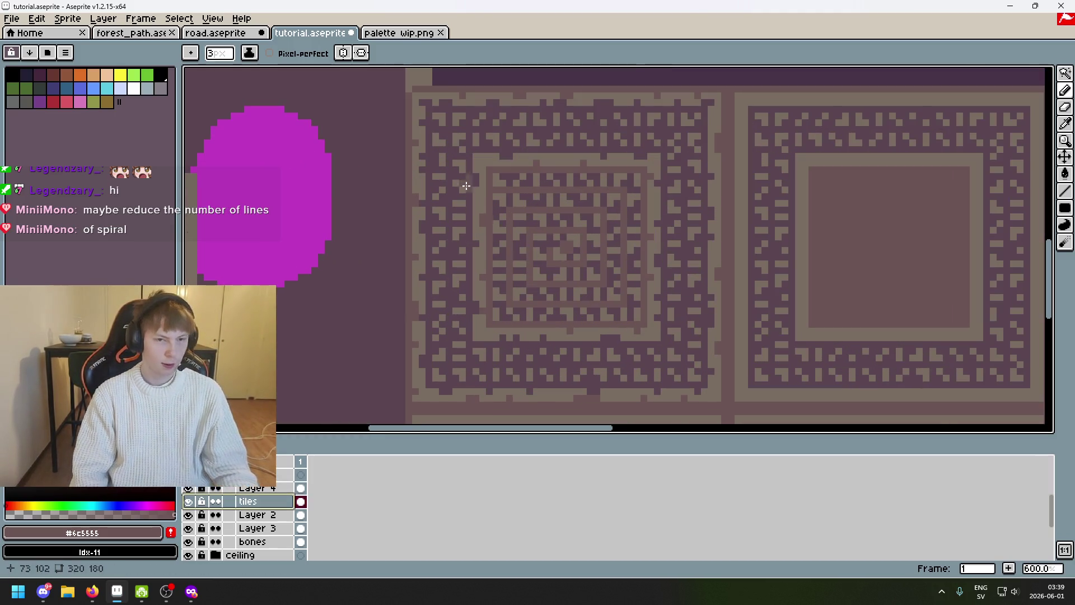
Sample the dark tile colour and draw a short dark line across the tile border
key("i")
left_click(464, 128)
key("b")
scroll(451, 129, "down", 1)
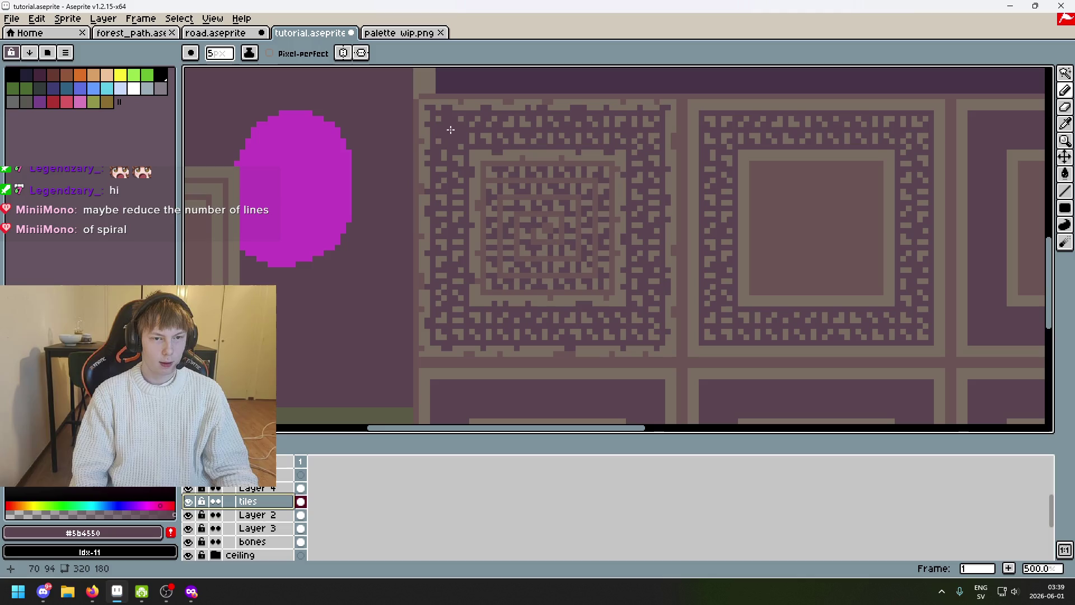
left_click(504, 137, "shift")
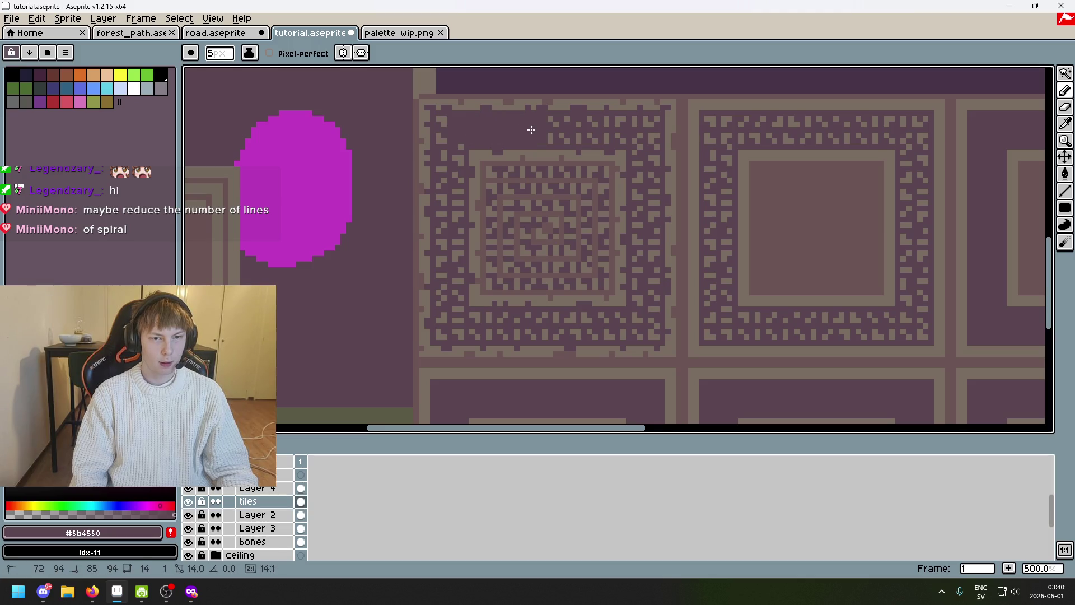
Create Layer 5 above Layer 4, drop the selection and undo the last cover-up stroke
right_click(252, 502)
left_click(298, 464)
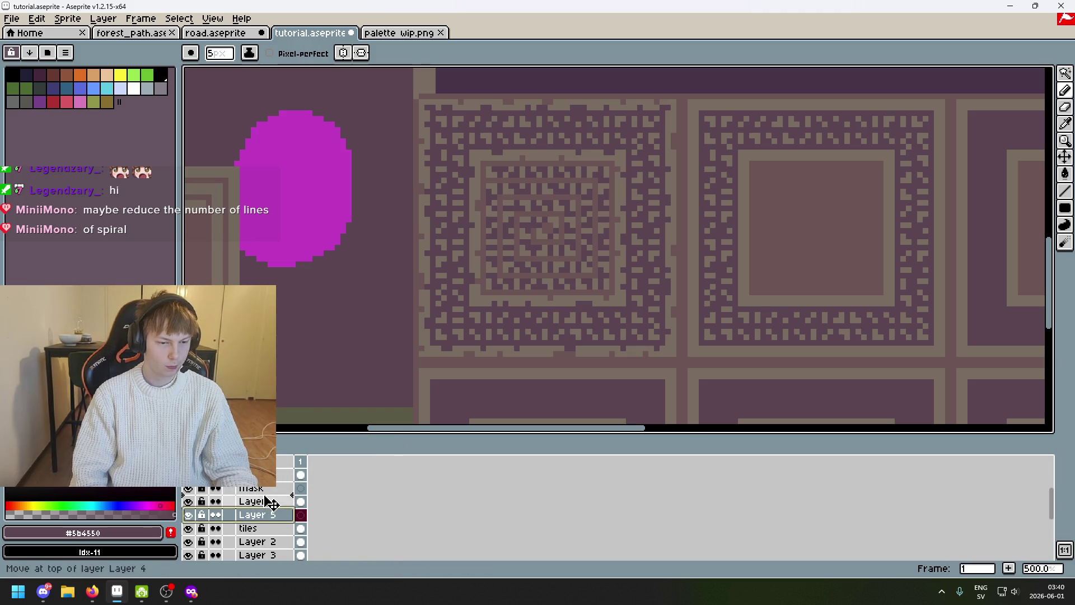
left_click_drag(261, 514, 273, 502)
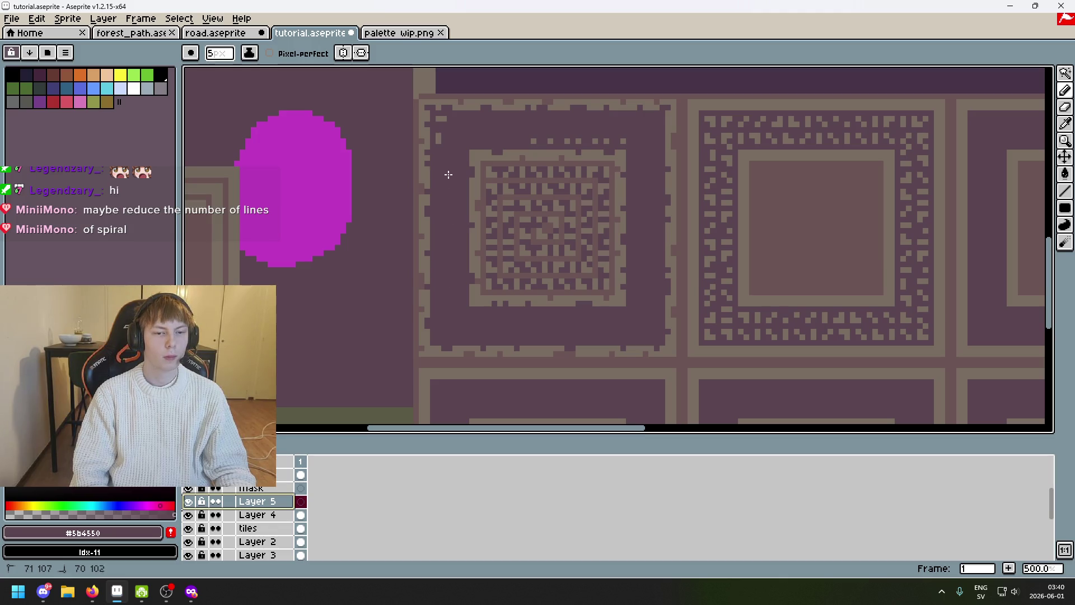
key("ctrl+d")
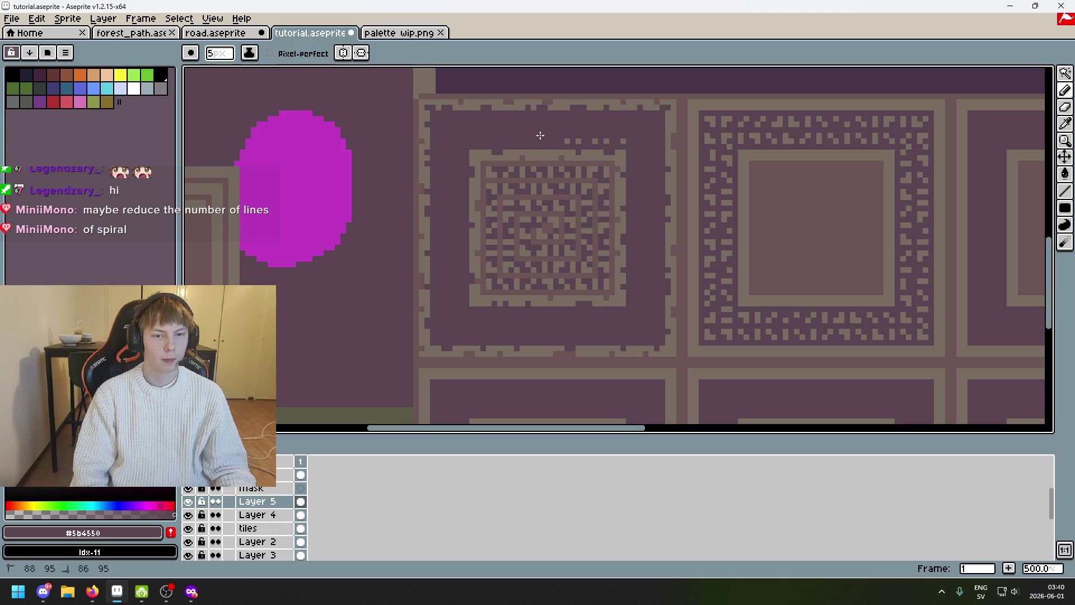
key("ctrl+z")
key("ctrl+z")
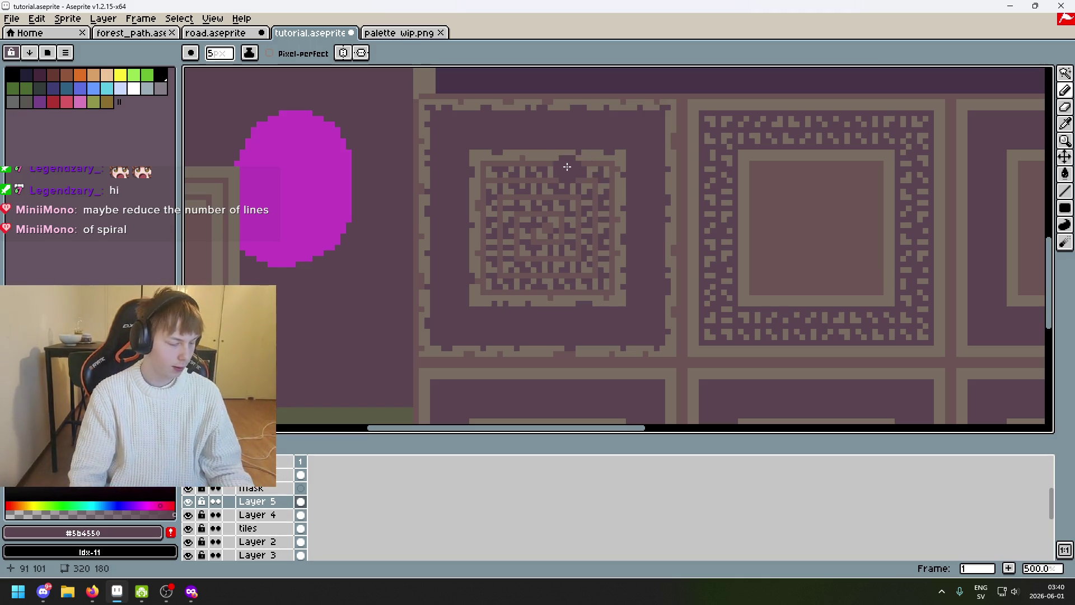
scroll(567, 165, "up", 2)
key("minus")
key("minus")
key("minus")
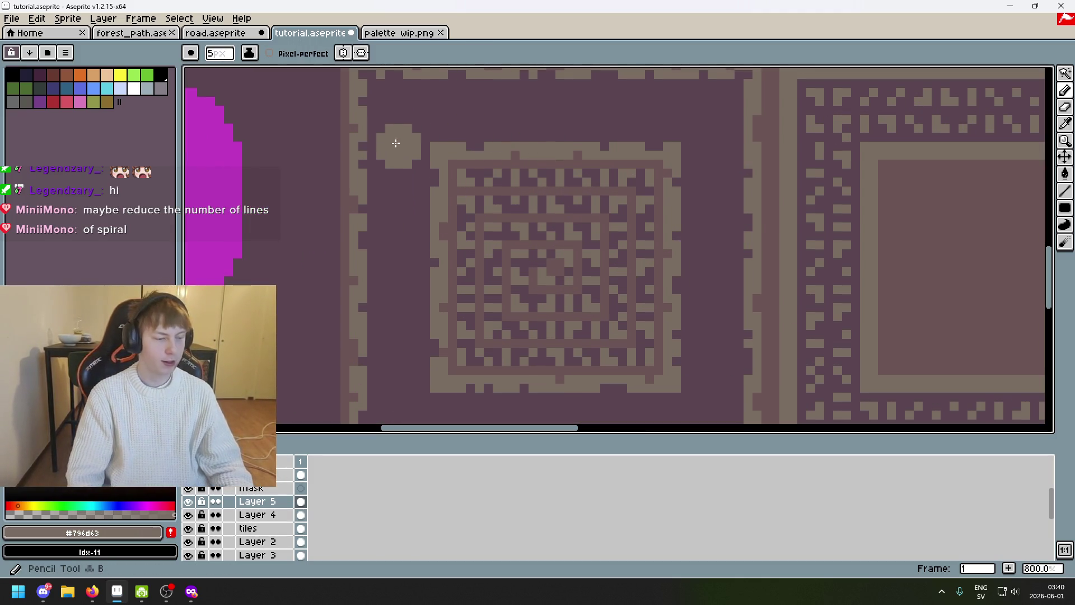
left_click_drag(426, 125, 403, 190)
scroll(381, 199, "up", 3)
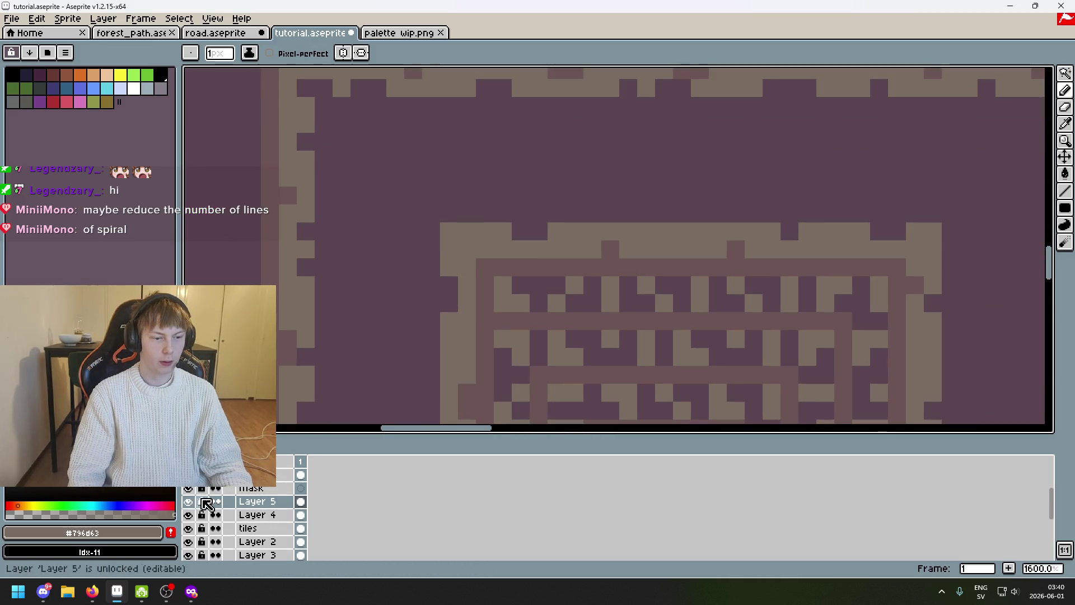
scroll(207, 502, "up", 2)
scroll(316, 235, "down", 1)
scroll(317, 235, "down", 2)
scroll(317, 235, "down", 1)
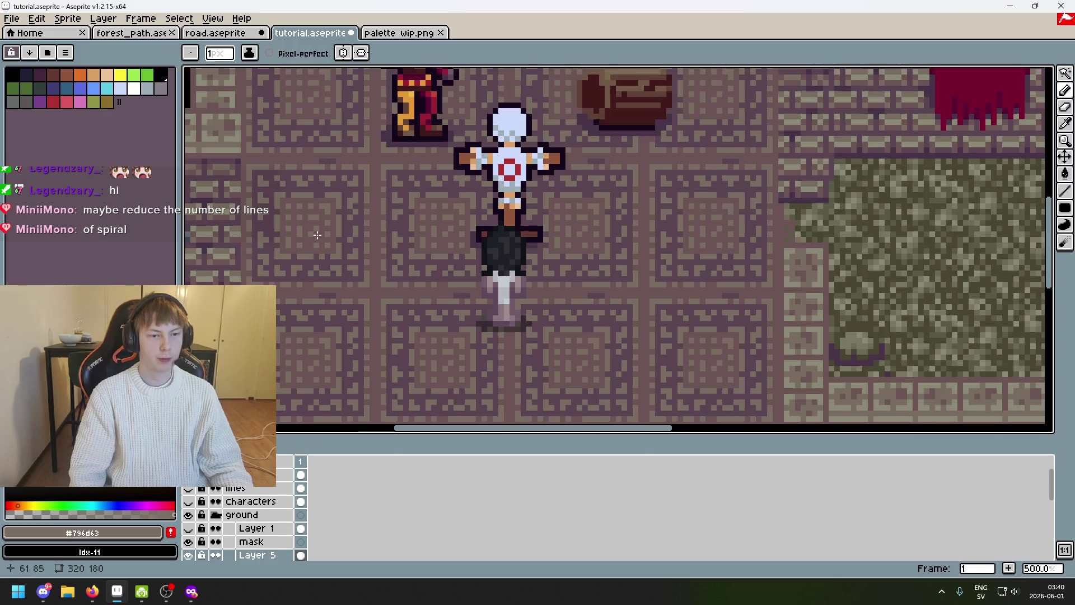
scroll(317, 234, "up", 2)
scroll(390, 216, "up", 2)
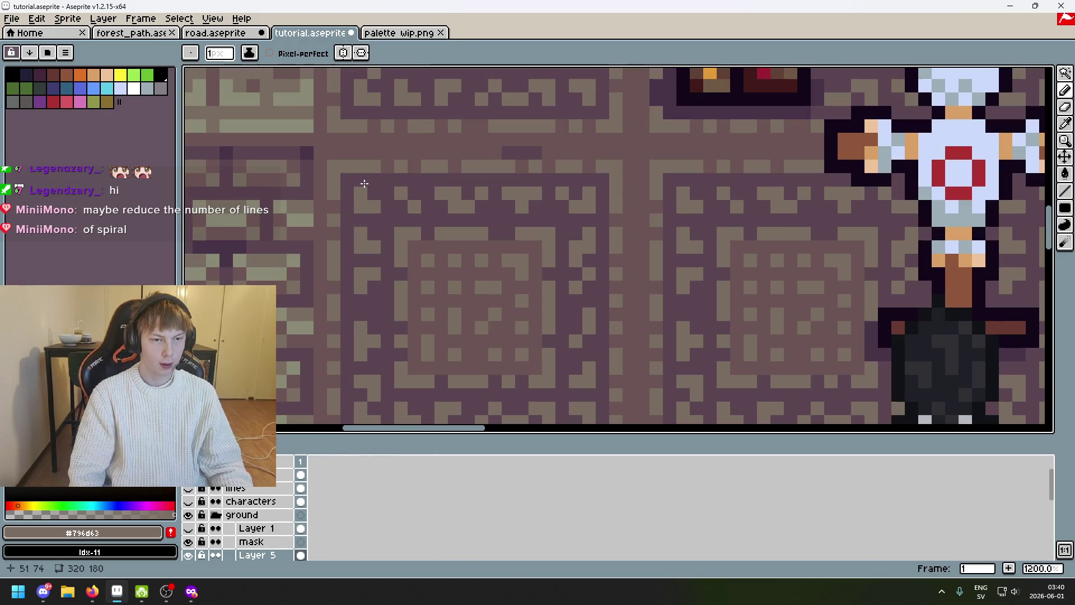
scroll(405, 198, "up", 3)
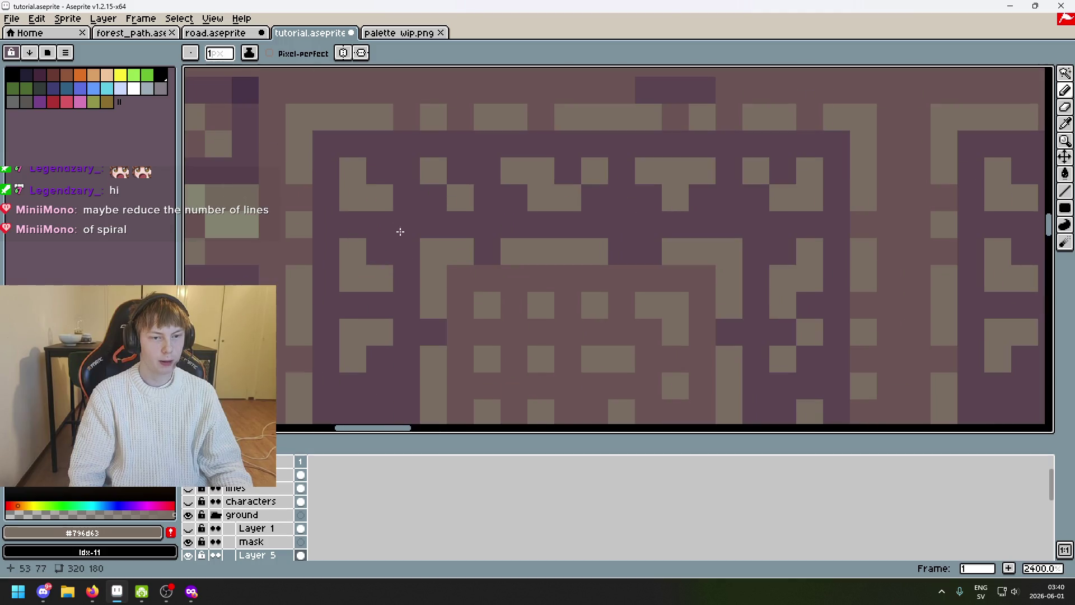
scroll(360, 178, "down", 5)
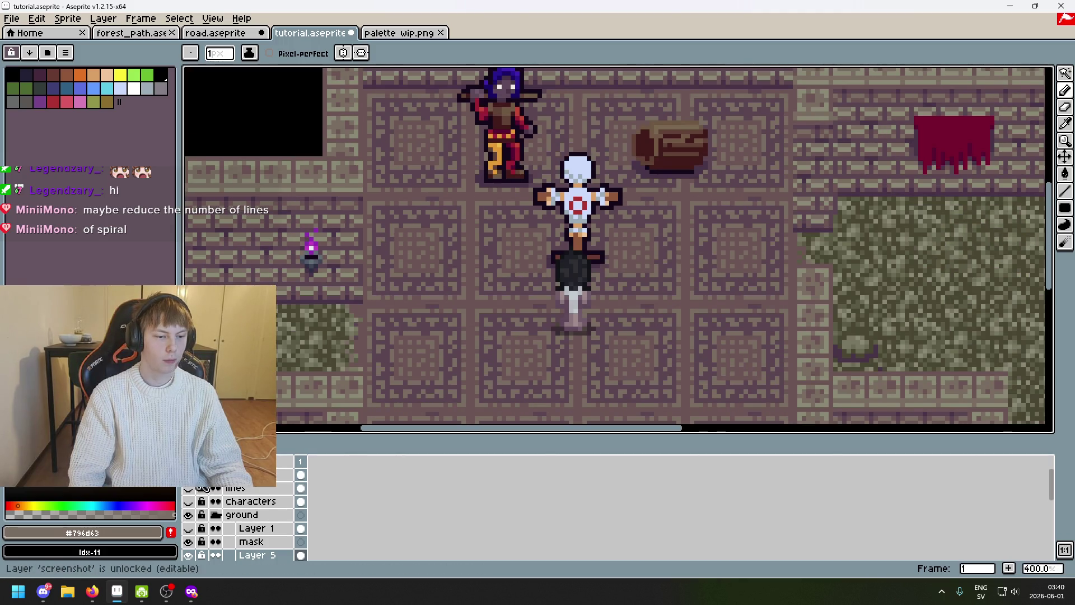
scroll(360, 179, "up", 1)
scroll(506, 270, "up", 2)
scroll(518, 300, "up", 1)
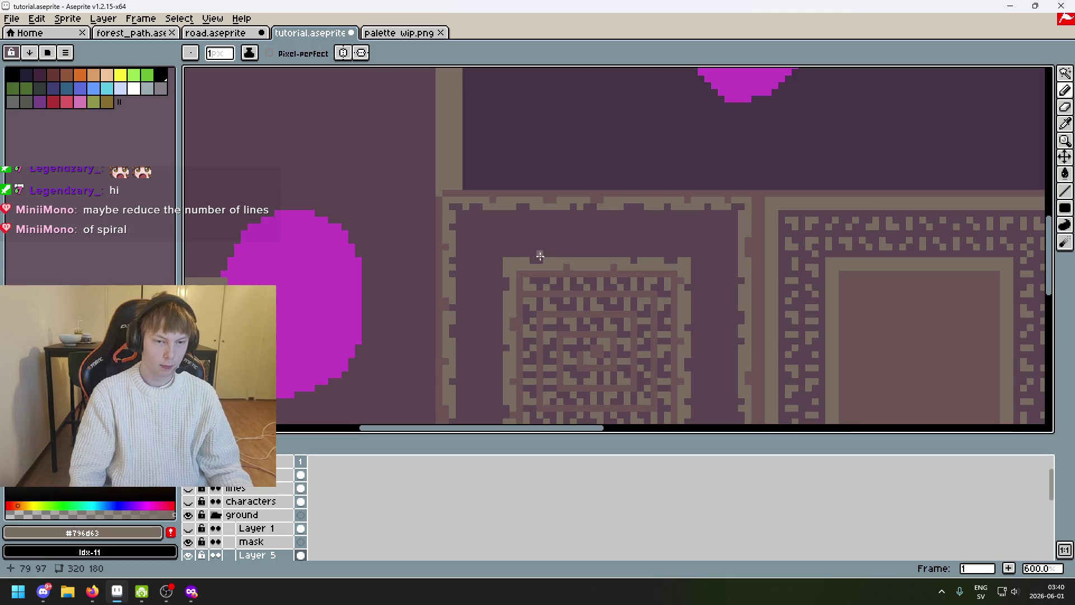
scroll(537, 252, "up", 2)
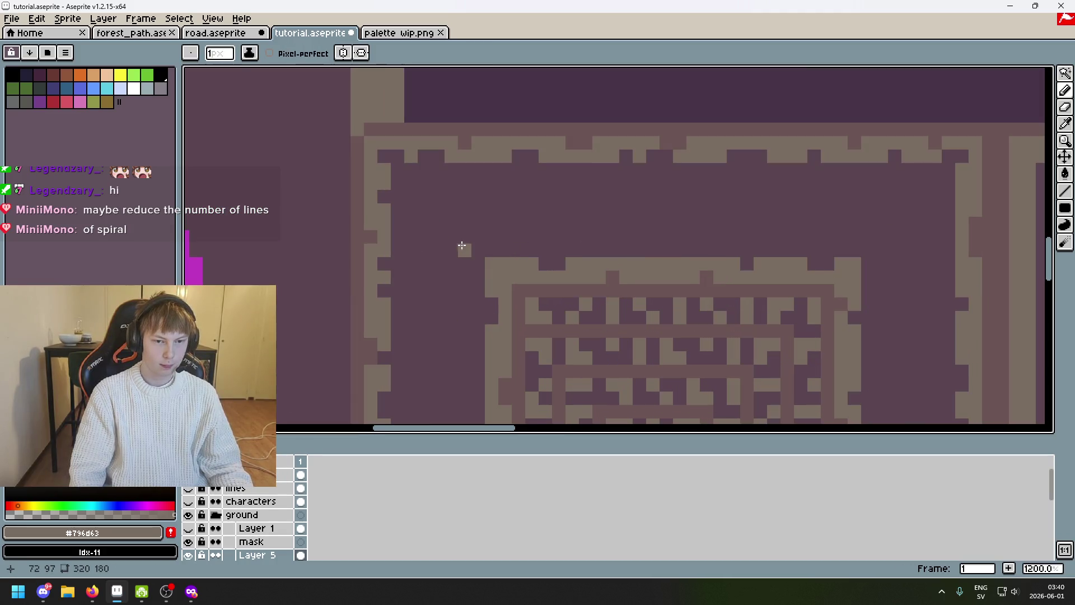
Draw a 5x5 light tan square outline, trimming overlong ends with the dark shade
left_click_drag(411, 181, 407, 241)
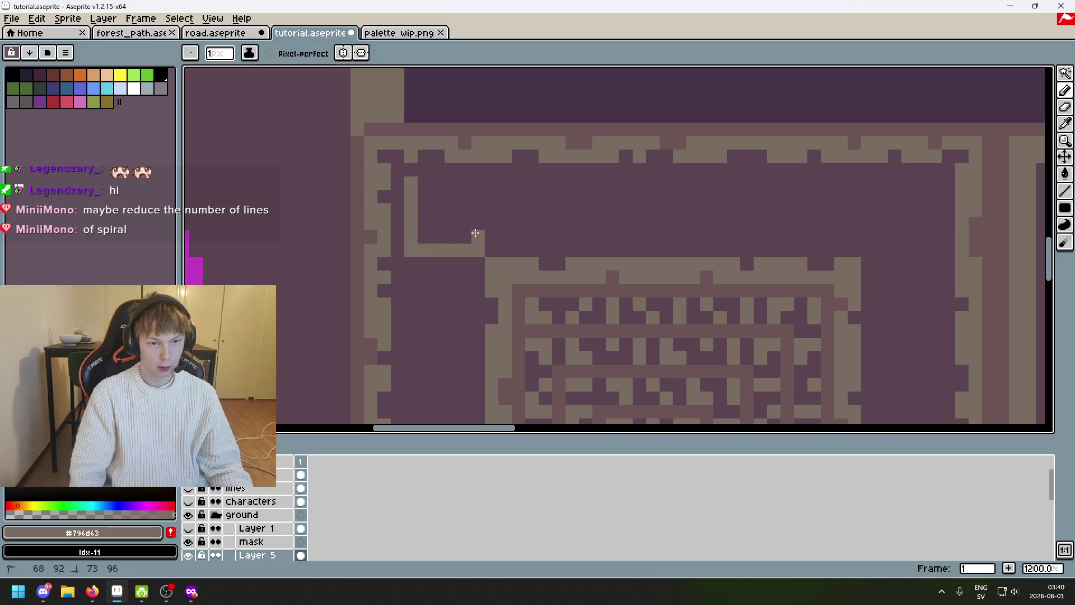
left_click(501, 235, "alt")
mouse_move(485, 250)
left_mouse_down()
mouse_move(471, 250)
mouse_move(470, 236)
left_mouse_up()
left_click(412, 234, "alt")
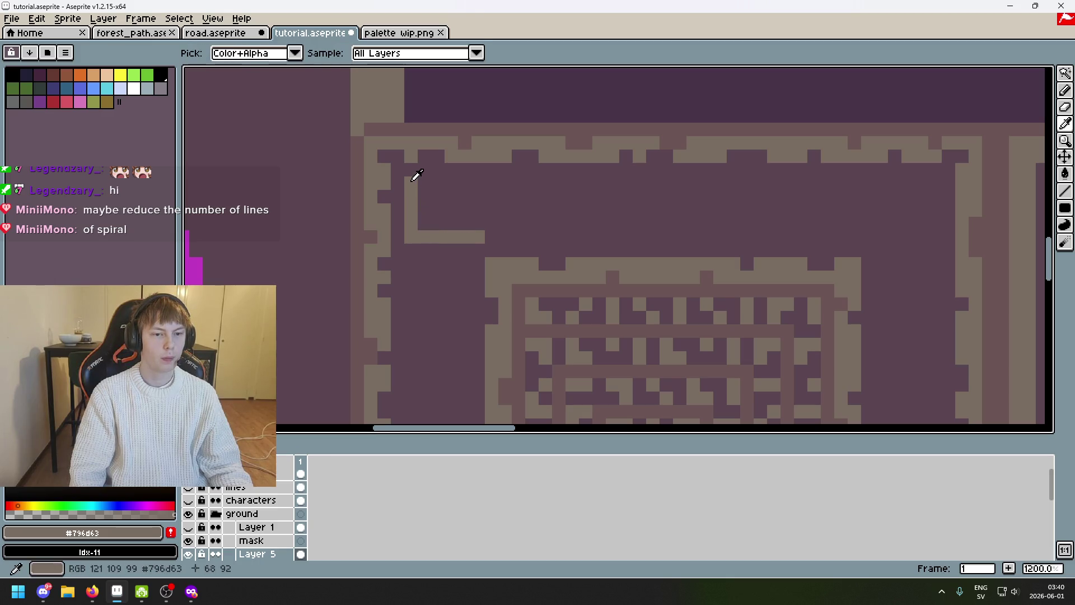
left_click_drag(425, 183, 463, 183)
left_click(478, 235, "alt")
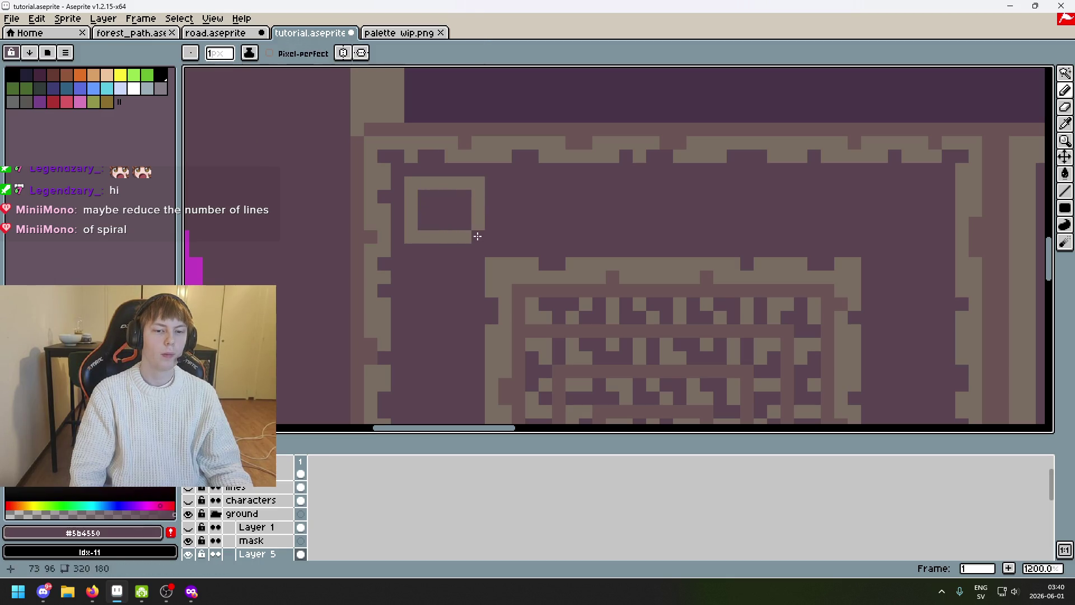
mouse_move(478, 229)
left_mouse_down()
mouse_move(473, 182)
mouse_move(464, 224)
left_mouse_up()
left_click(468, 180, "alt")
scroll(470, 205, "down", 5)
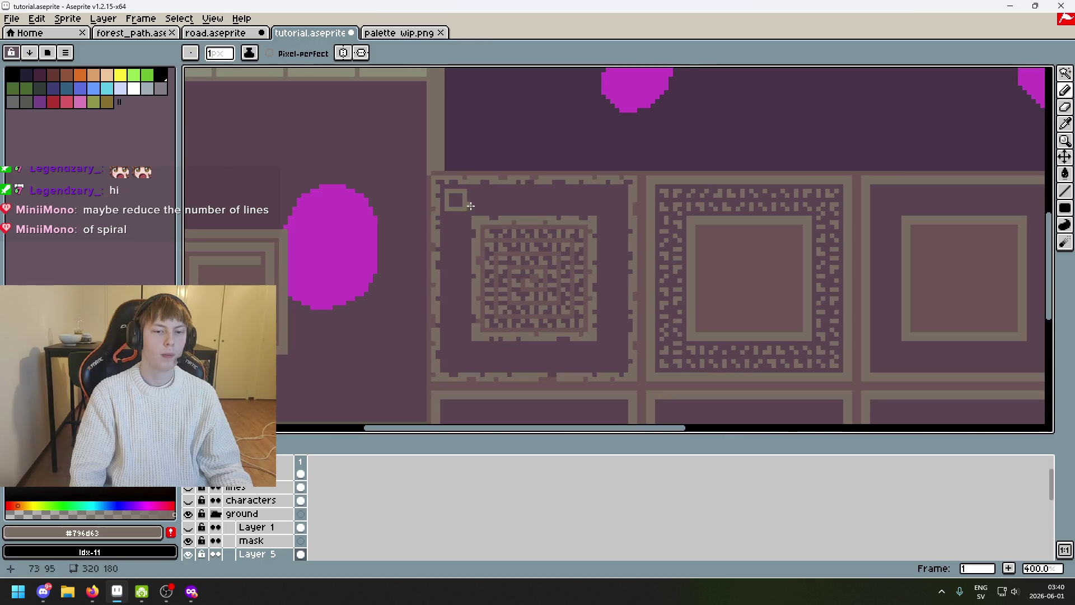
scroll(472, 209, "up", 3)
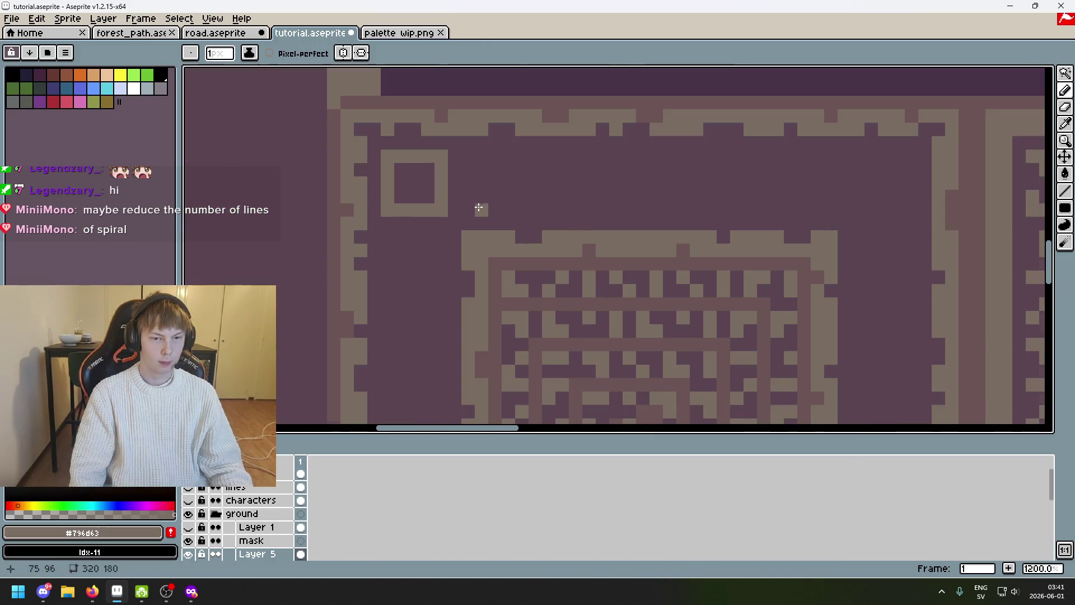
scroll(478, 209, "up", 2)
Undo a stray L-shaped stroke and marquee-select the small square outline
left_click_drag(480, 209, 484, 150)
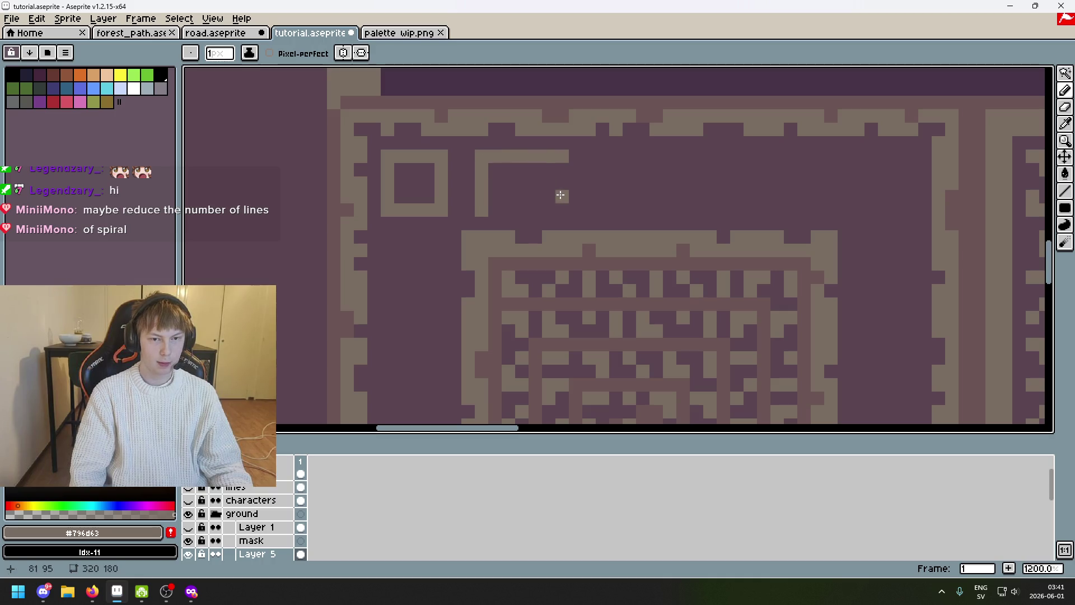
key("ctrl+z")
left_click(1064, 73)
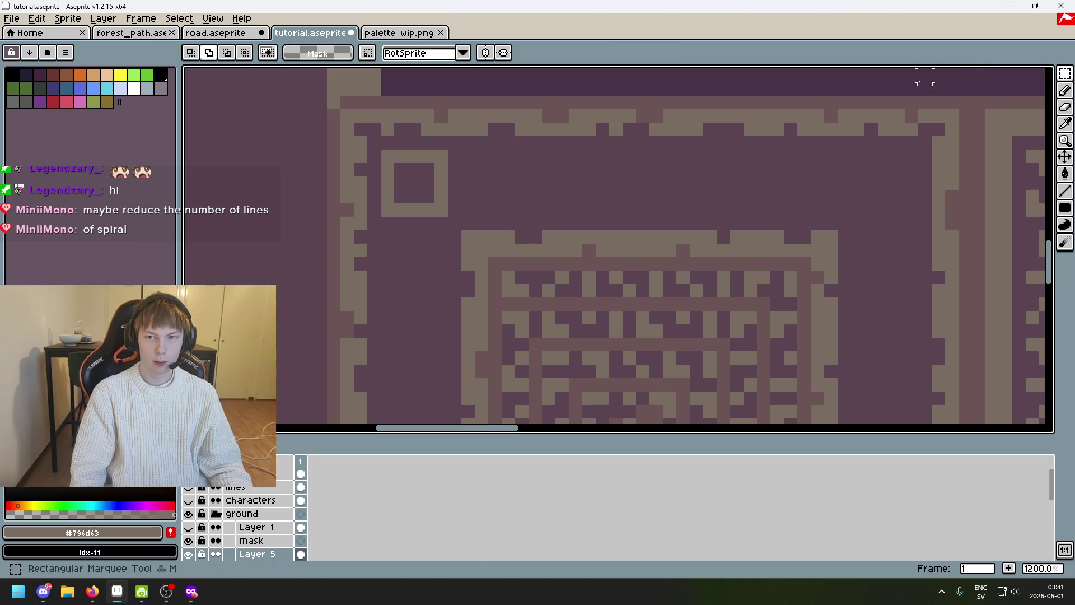
left_click_drag(439, 210, 388, 157)
Stamp four more copies of the square to the right into an evenly spaced row and commit them
left_click_drag(424, 188, 594, 202, "ctrl")
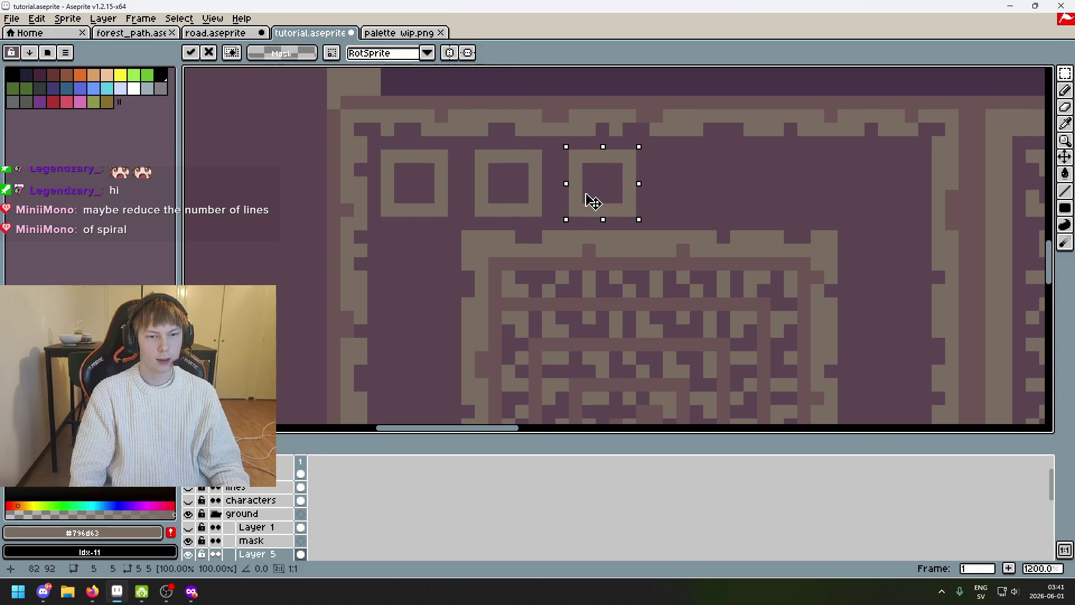
key("Return")
left_click_drag(446, 199, 722, 197, "ctrl")
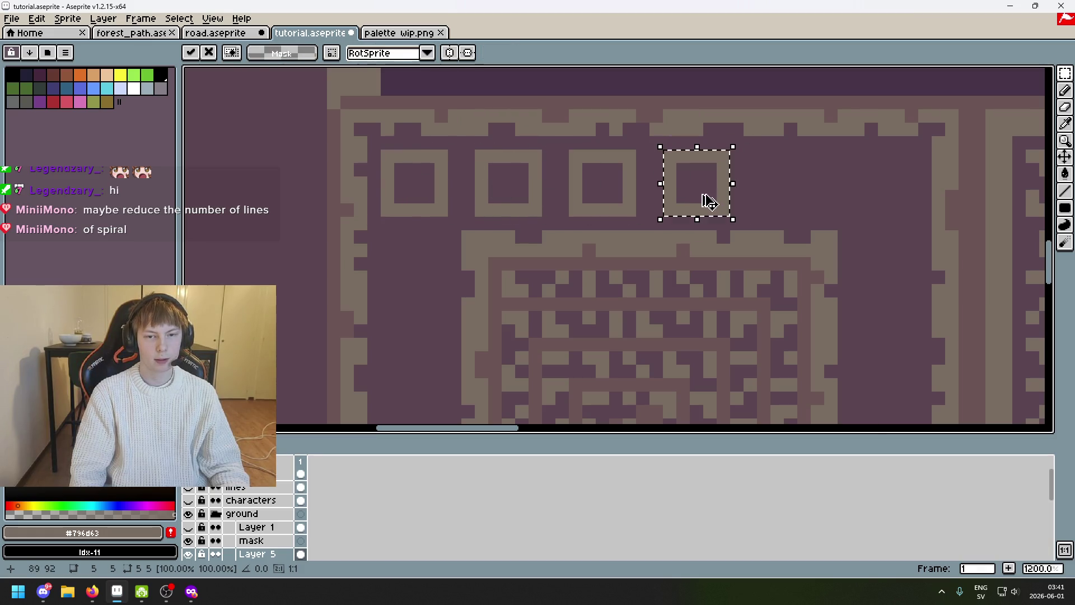
key("Return")
left_click_drag(468, 195, 811, 197, "ctrl")
key("Return")
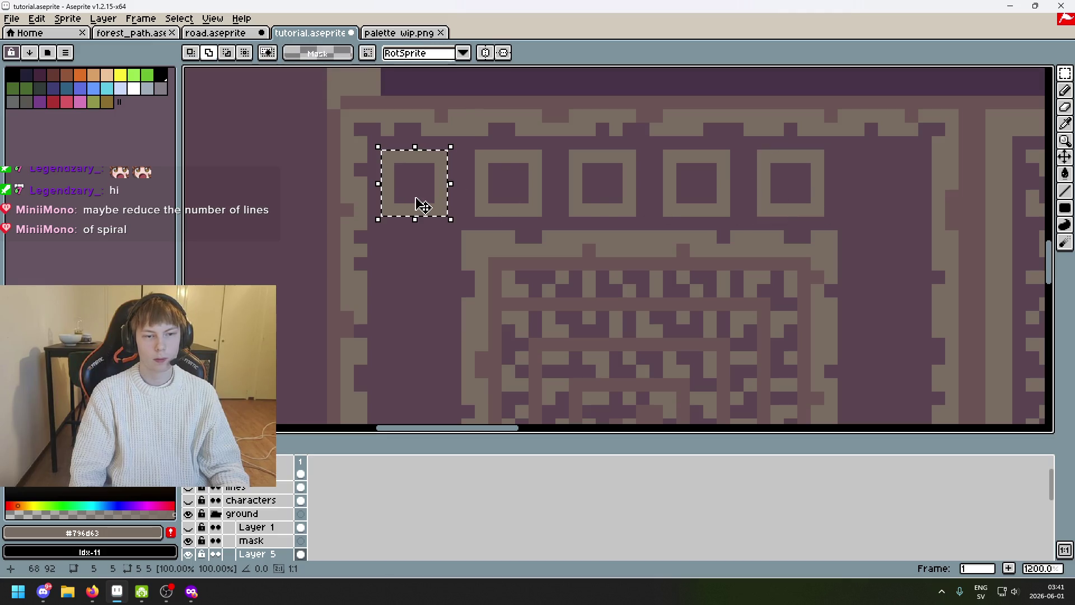
left_click_drag(415, 206, 887, 202, "ctrl")
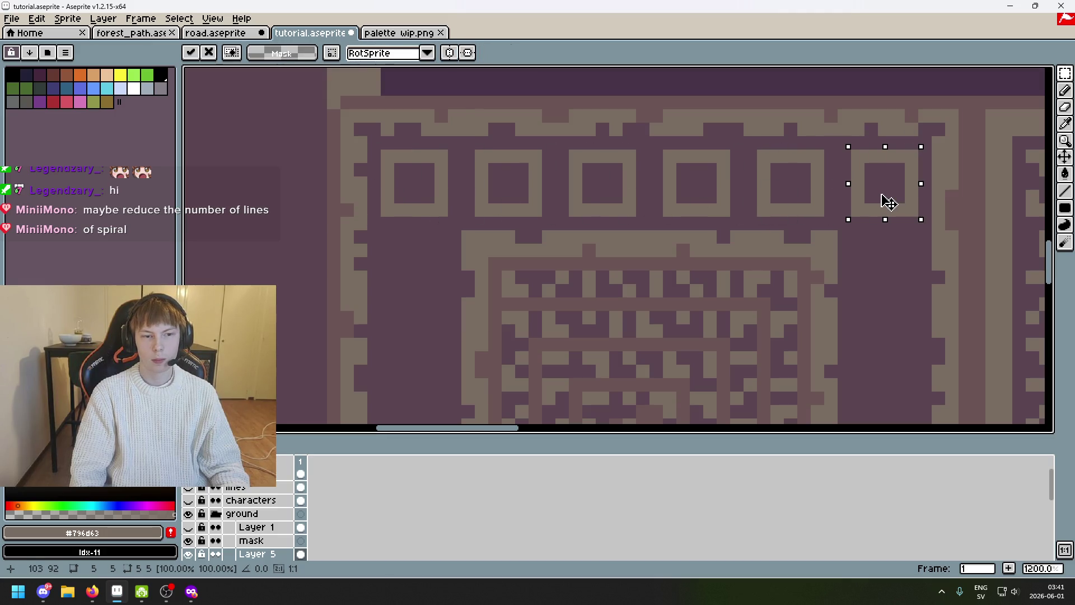
key("Return")
scroll(870, 277, "down", 1)
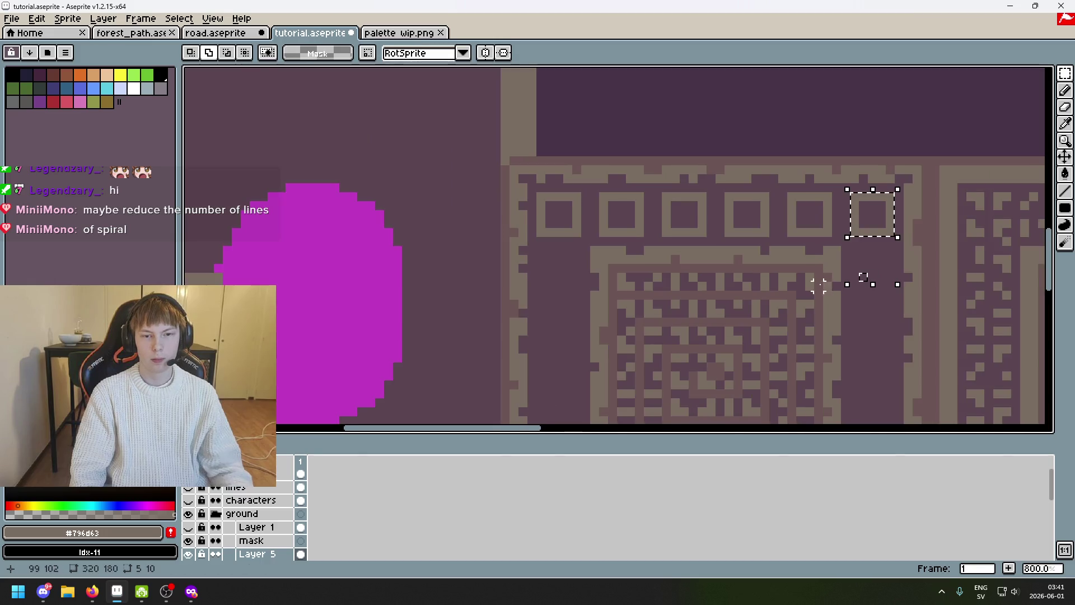
key("ctrl+d")
left_click_drag(870, 277, 616, 193)
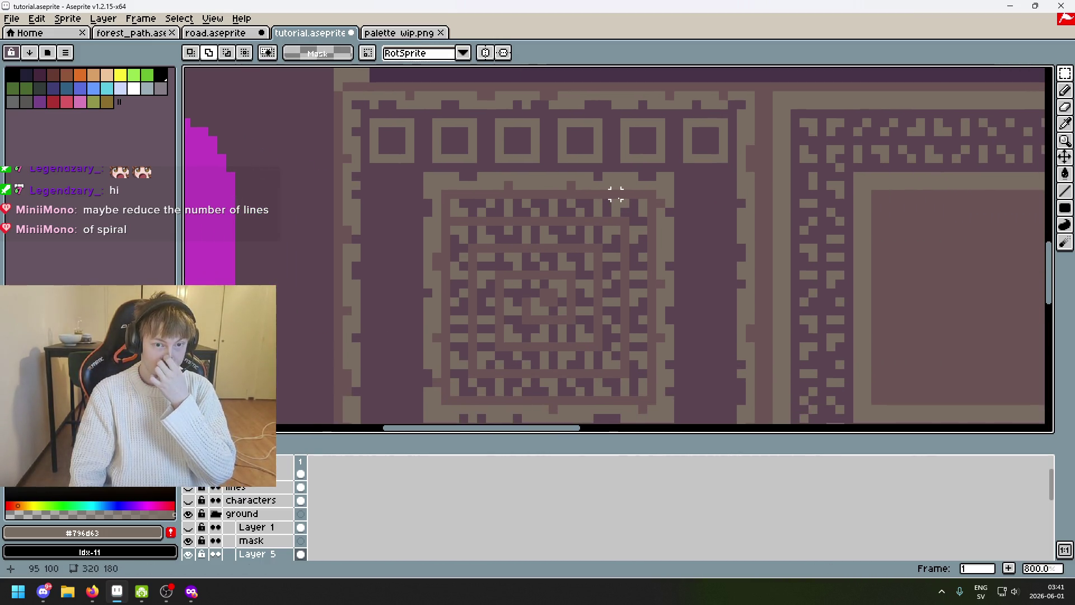
scroll(616, 195, "down", 5)
scroll(638, 254, "up", 1)
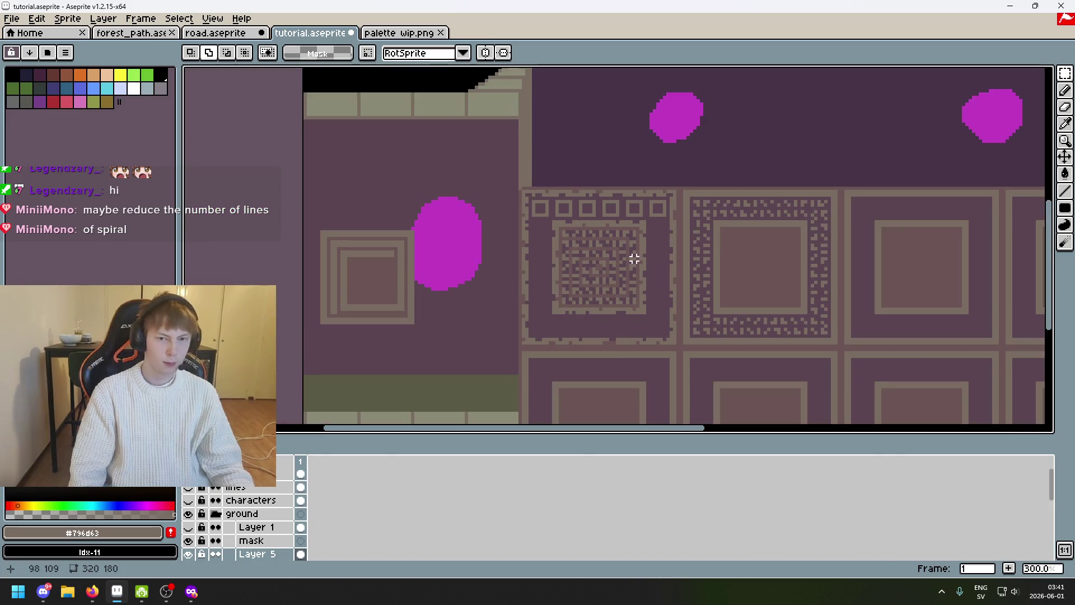
left_click_drag(634, 259, 514, 240)
scroll(504, 240, "up", 1)
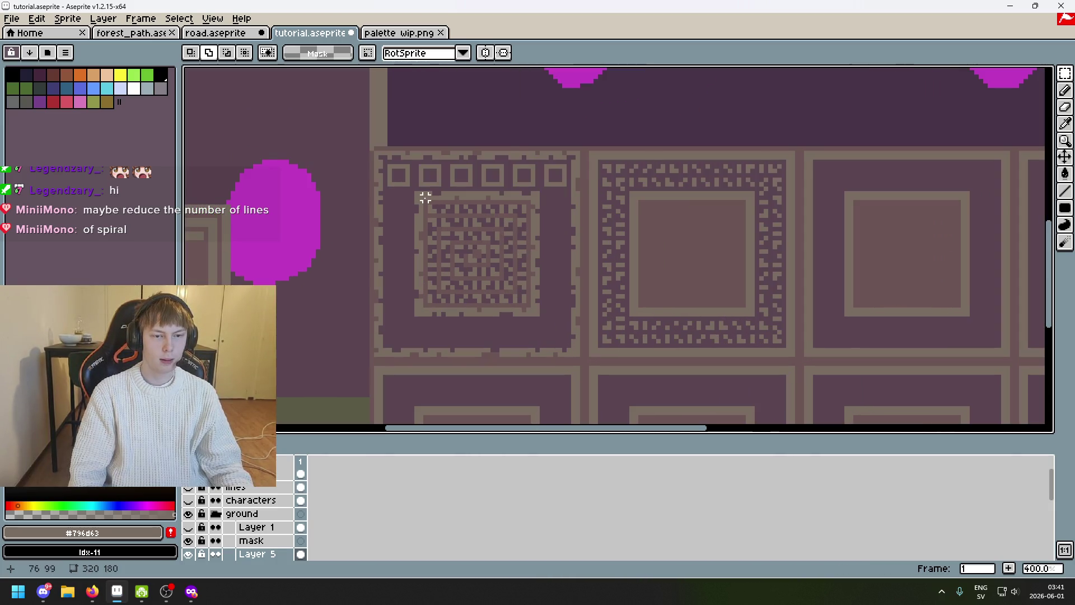
scroll(426, 196, "up", 3)
scroll(409, 193, "up", 2)
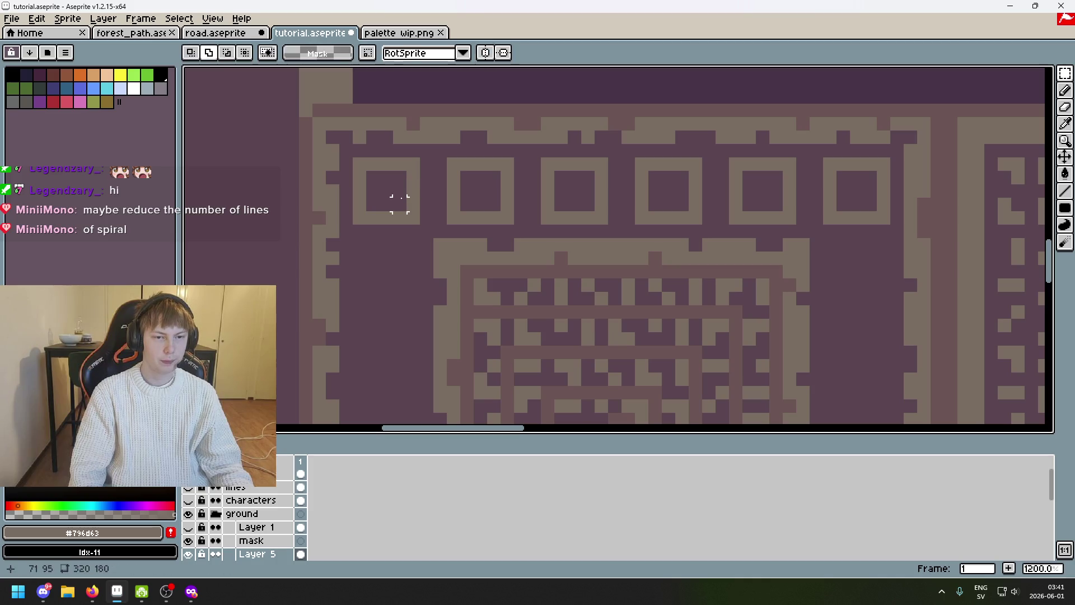
Try dark and light strokes over the first square's edges, then revert them
key("b")
left_click(384, 182)
key("ctrl+z")
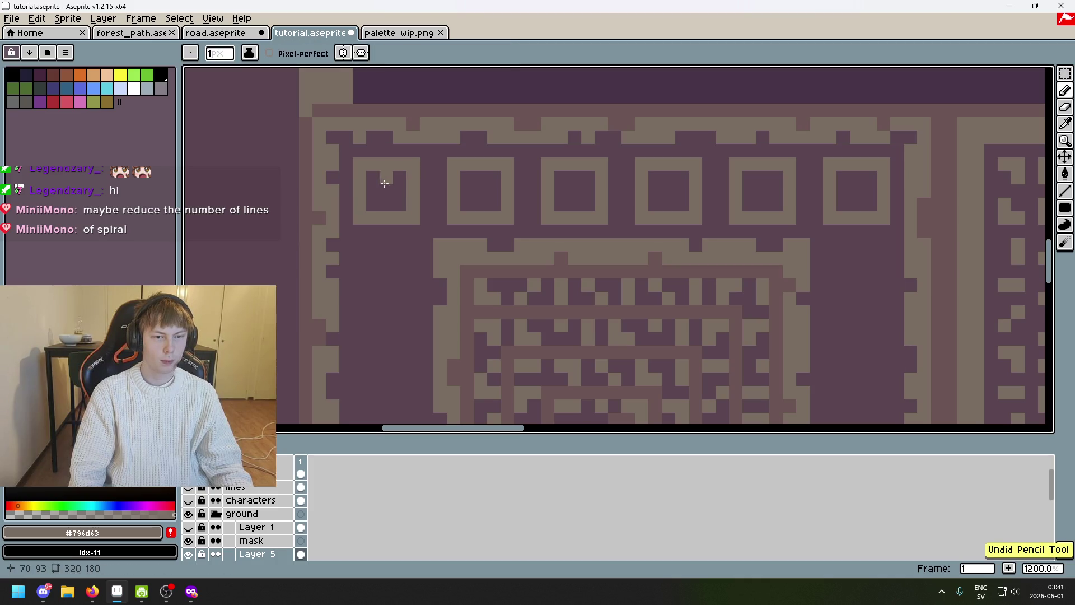
left_click(390, 191, "alt")
mouse_move(365, 163)
left_mouse_down()
mouse_move(412, 173)
mouse_move(367, 214)
left_mouse_up()
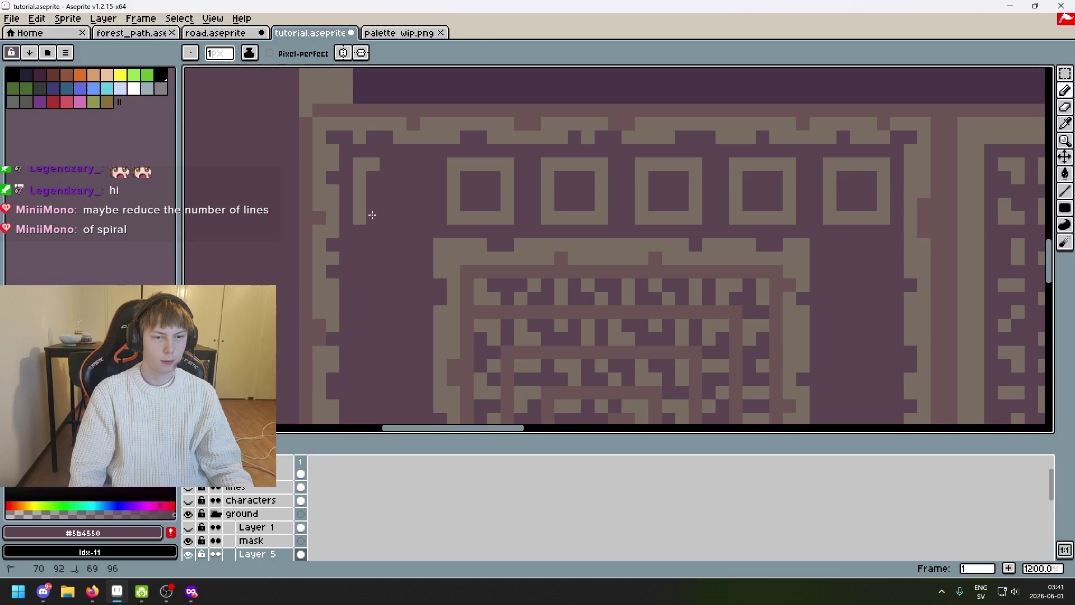
left_click(373, 160, "alt")
left_click_drag(374, 161, 368, 214)
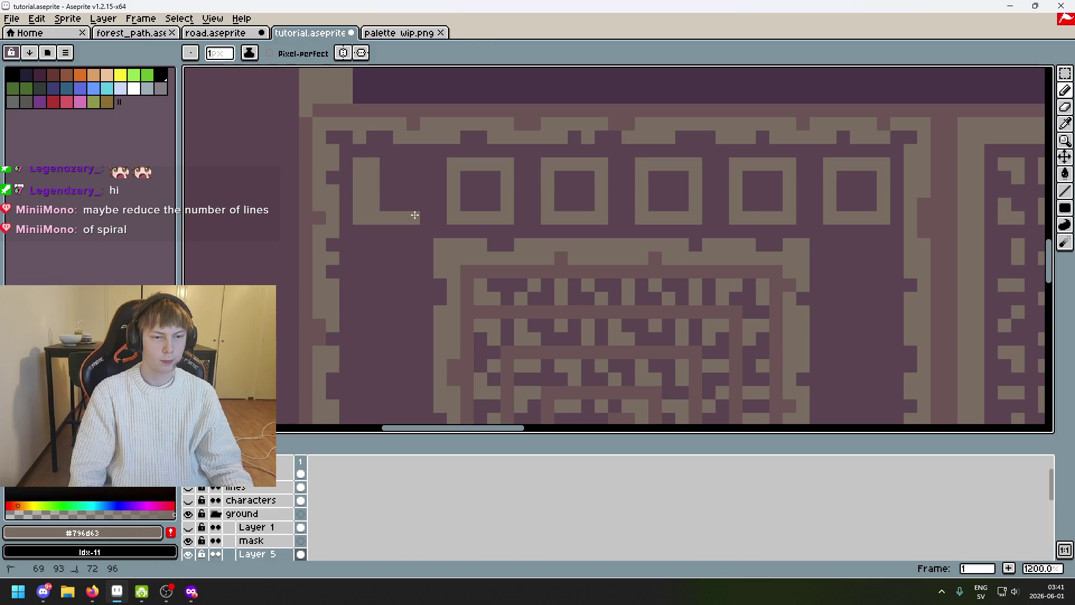
key("ctrl+z")
key("ctrl+z")
key("ctrl+z")
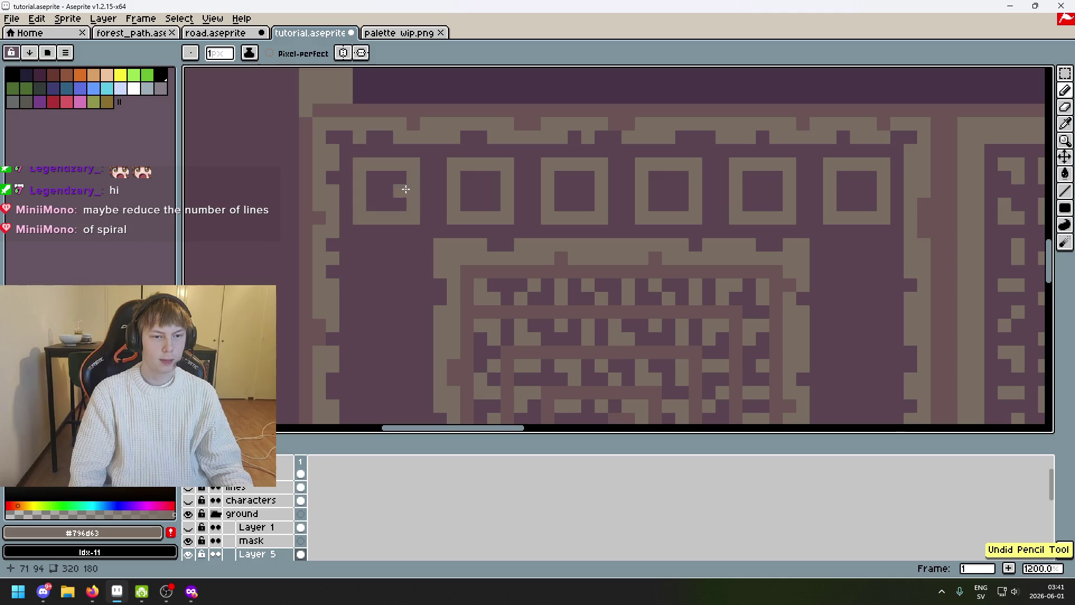
scroll(404, 180, "up", 3)
scroll(402, 192, "down", 2)
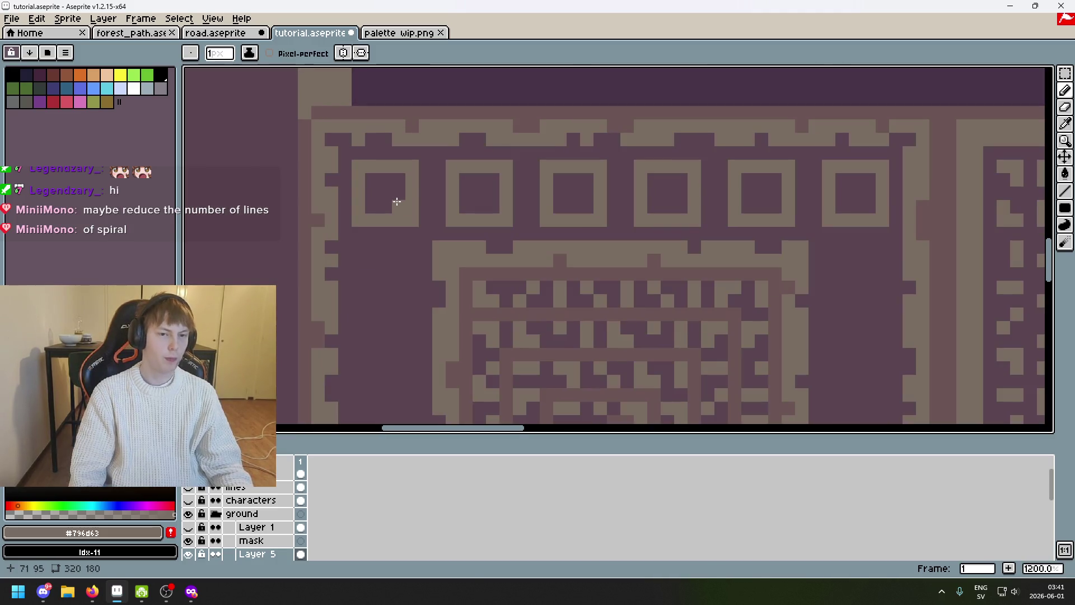
scroll(379, 203, "up", 2)
Fill the first square's interior light, leaving and then filling a dark notch
left_click_drag(362, 168, 367, 211)
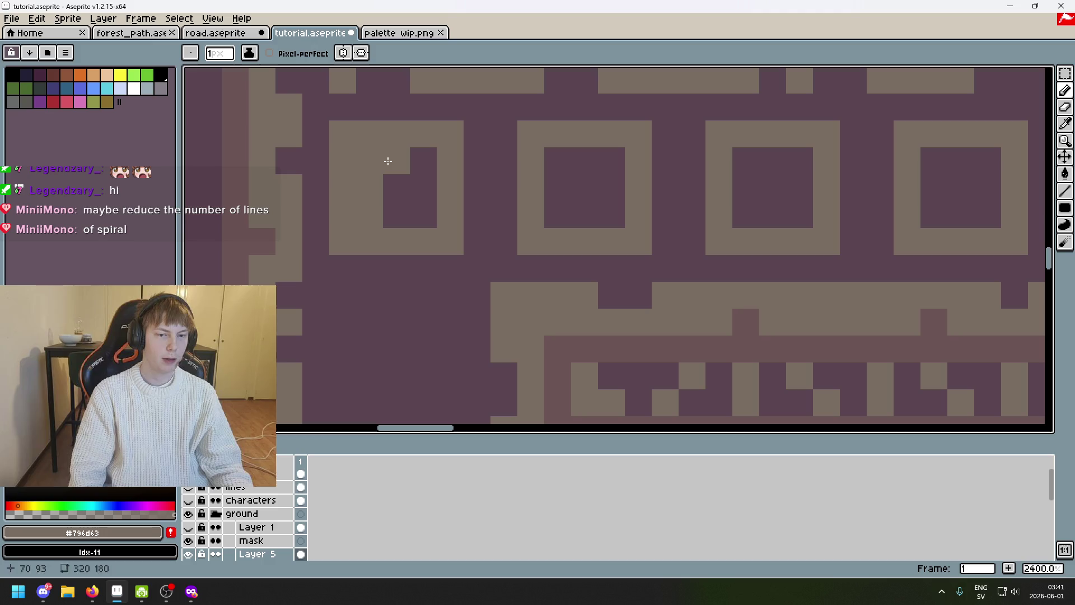
mouse_move(386, 163)
left_mouse_down()
mouse_move(416, 163)
mouse_move(412, 207)
left_mouse_up()
right_click(400, 164)
left_click(408, 166)
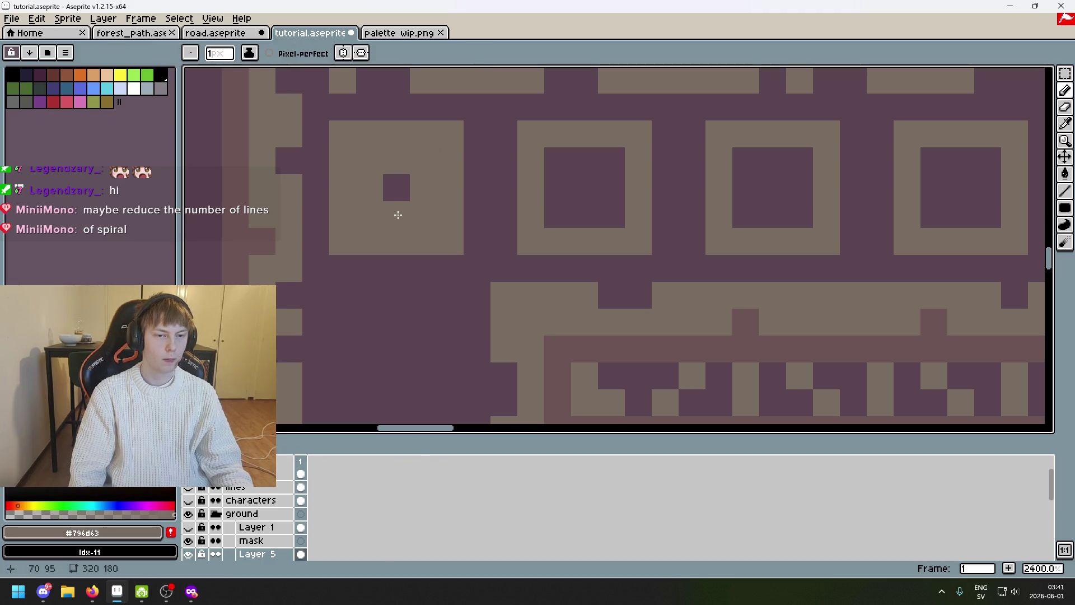
left_click(397, 188)
left_click(467, 194, "alt")
scroll(440, 183, "down", 2)
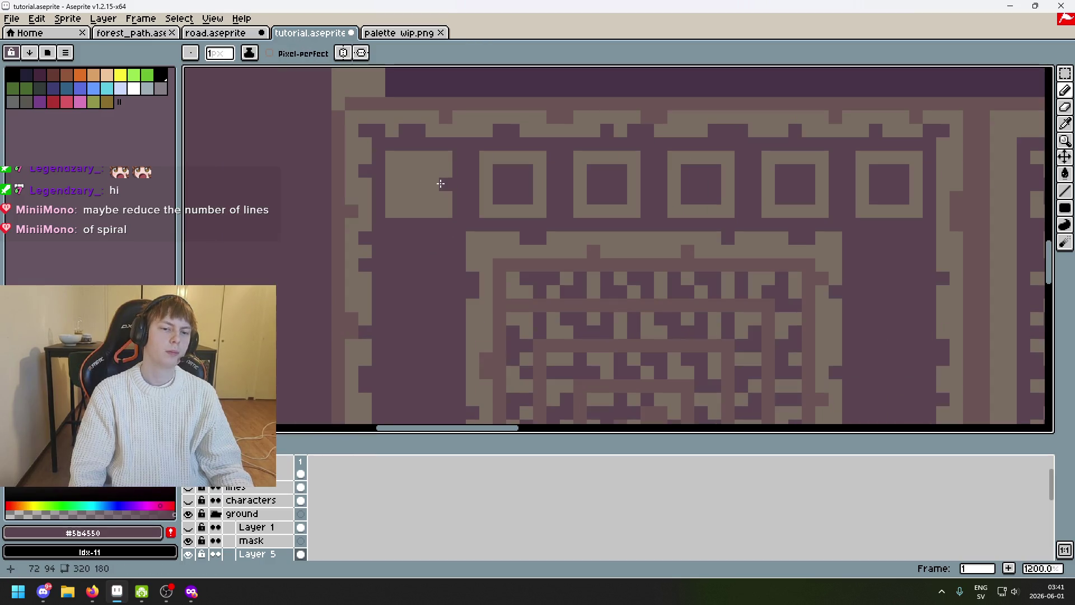
scroll(415, 179, "up", 1)
scroll(420, 179, "up", 1)
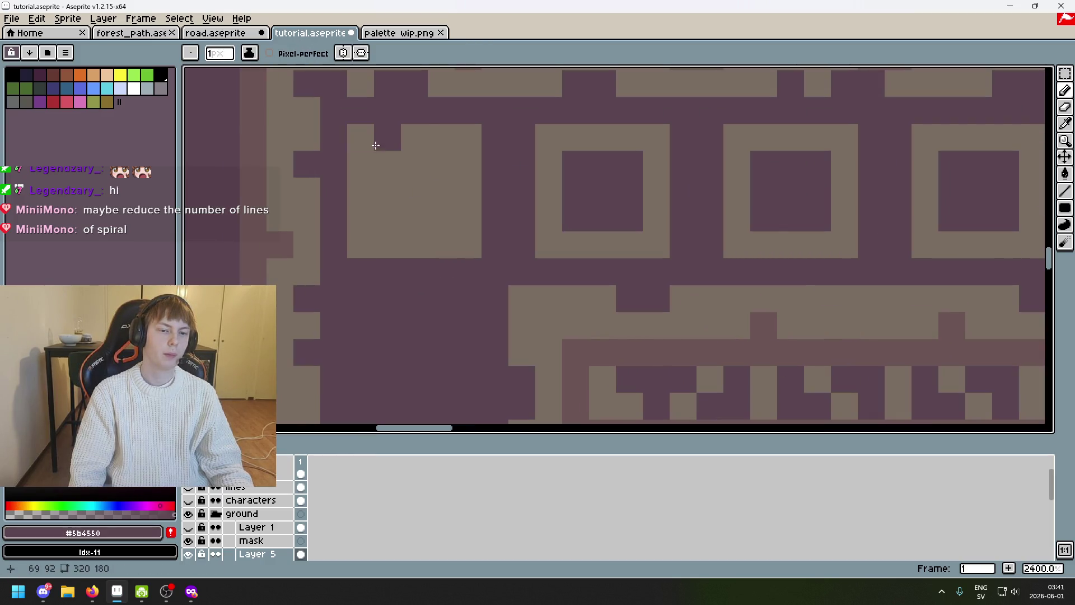
right_click(387, 137)
Carve a dark hole inside the square and repaint its ring and bottom row light
key("alt")
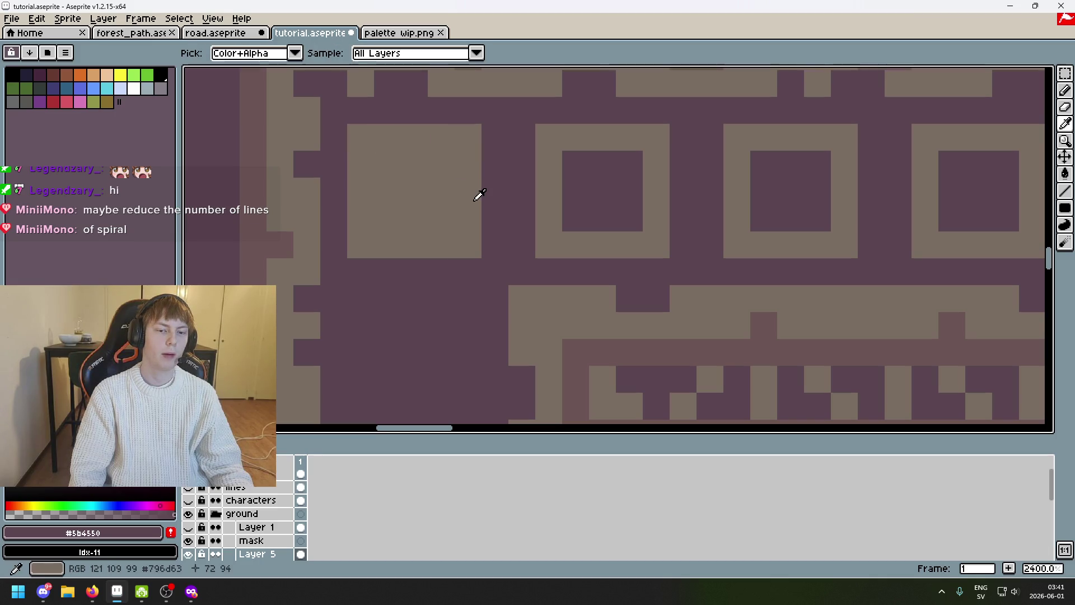
left_click(385, 162)
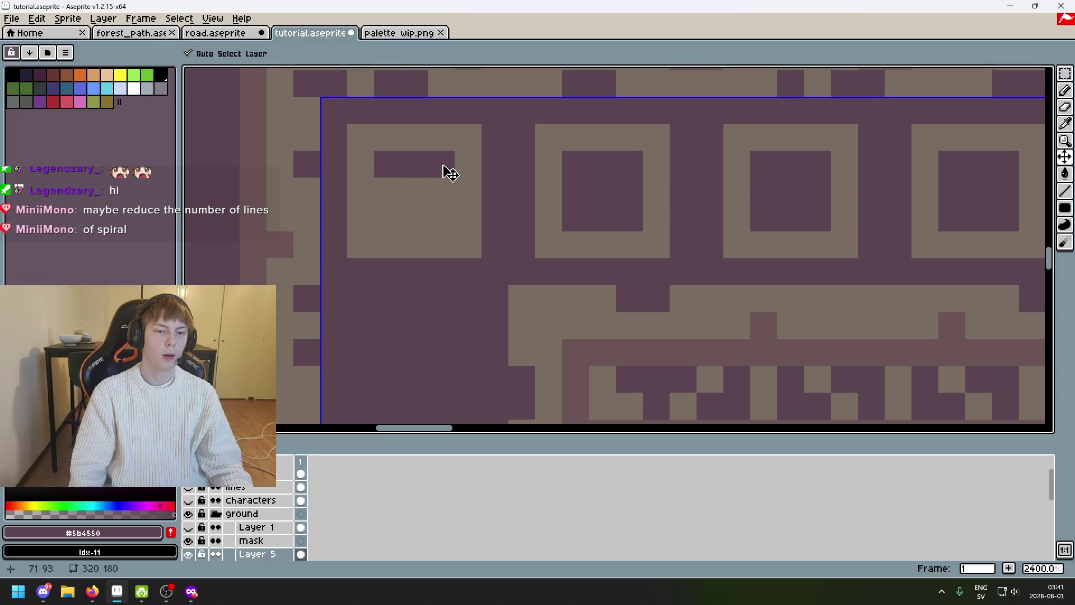
key("ctrl+z")
mouse_move(431, 172)
left_mouse_down()
mouse_move(412, 197)
mouse_move(438, 218)
left_mouse_up()
left_click(462, 220, "alt")
left_click(421, 177, "alt")
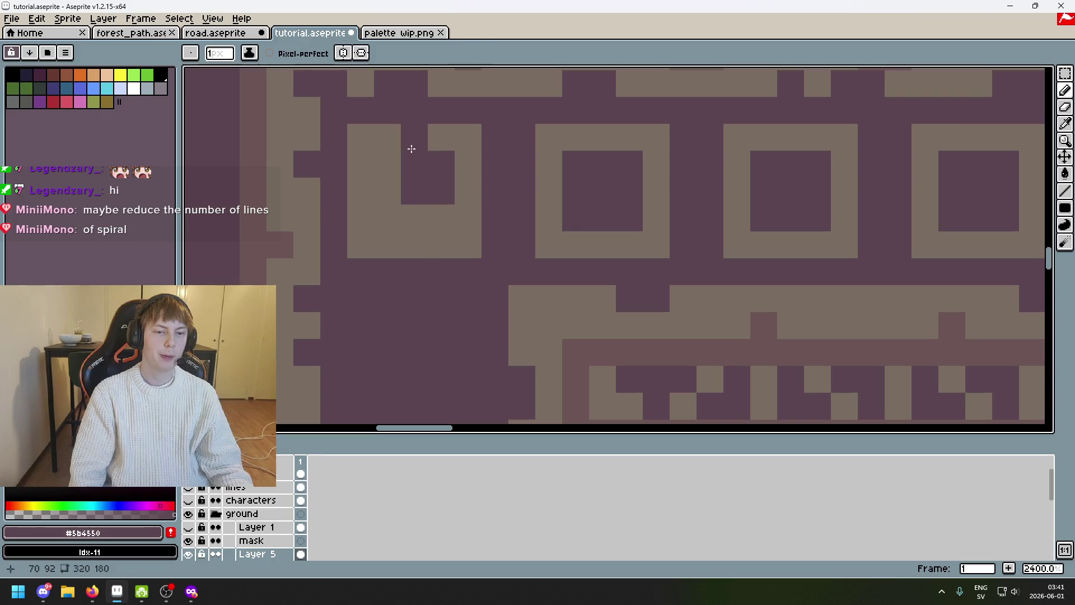
mouse_move(437, 139)
left_mouse_down()
mouse_move(466, 163)
mouse_move(446, 154)
mouse_move(466, 141)
left_mouse_up()
left_click(467, 190)
left_click(384, 149, "alt")
left_click(441, 137)
scroll(445, 140, "down", 4)
scroll(480, 159, "up", 2)
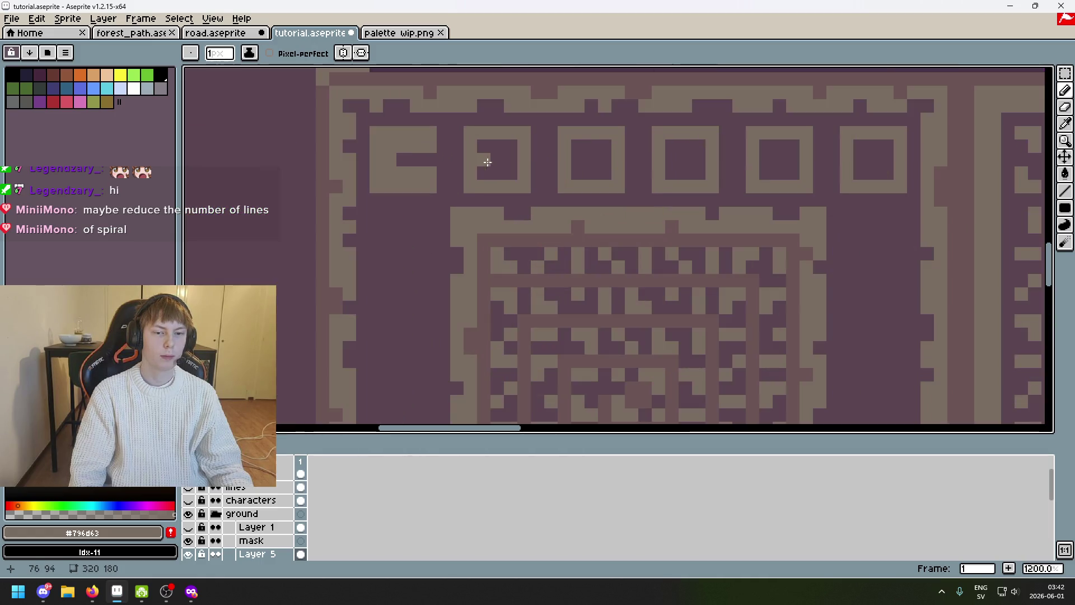
scroll(480, 159, "up", 4)
Carve the spiral's dark interior, add light pixels to shape the hook, and show the screenshot layer
left_click(453, 155, "alt")
left_click_drag(388, 198, 333, 198)
mouse_move(316, 126)
left_mouse_down()
mouse_move(341, 160)
mouse_move(290, 132)
left_mouse_up()
left_click(289, 187)
scroll(414, 223, "down", 2)
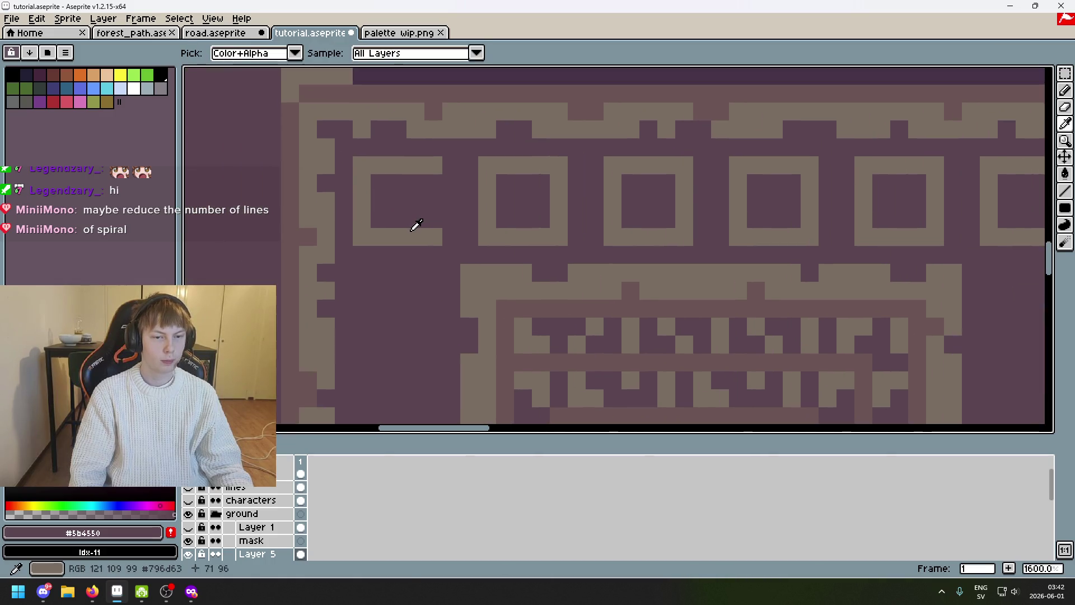
left_click(415, 231, "alt")
left_click(403, 205)
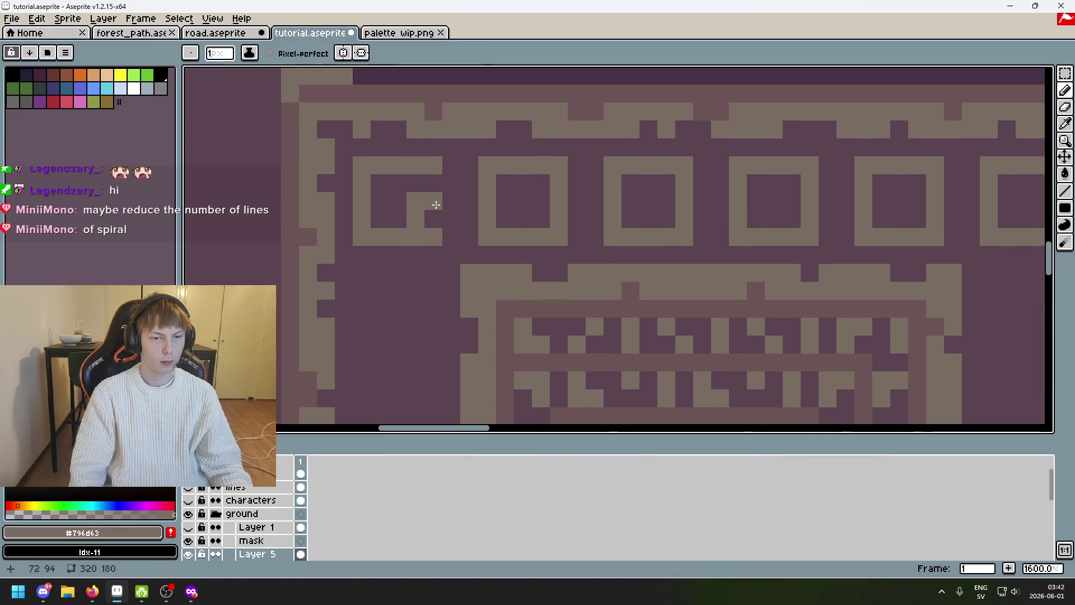
left_click(387, 179)
scroll(384, 181, "down", 3)
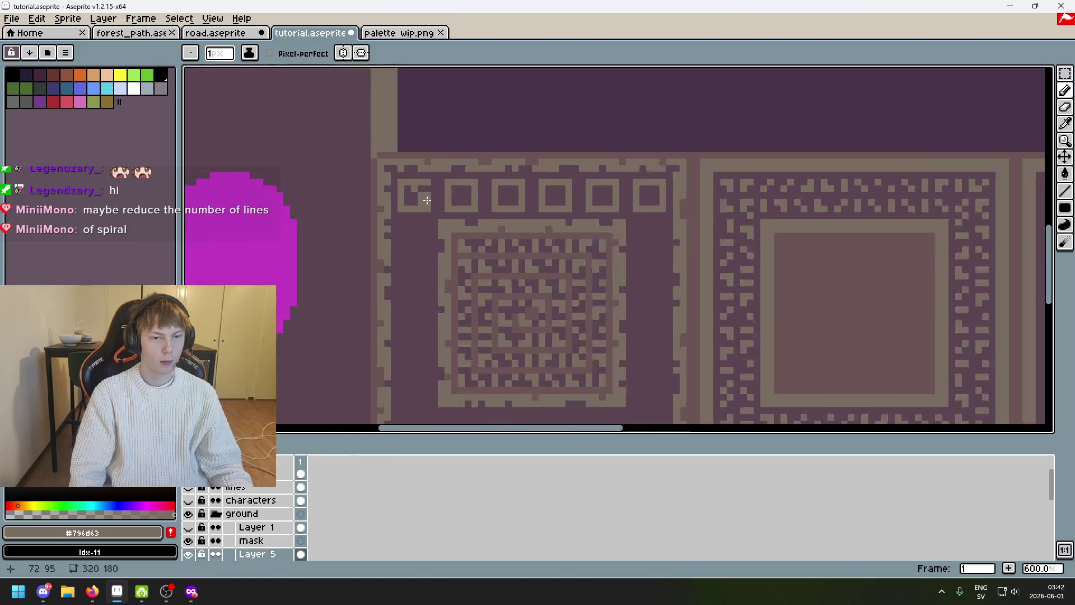
scroll(400, 162, "up", 3)
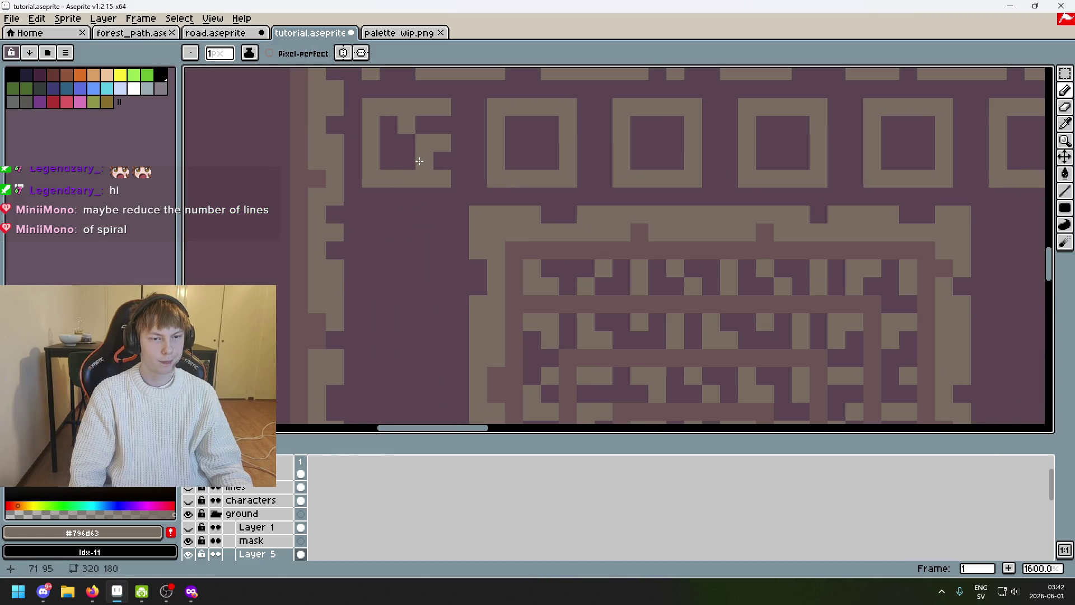
scroll(412, 277, "up", 2)
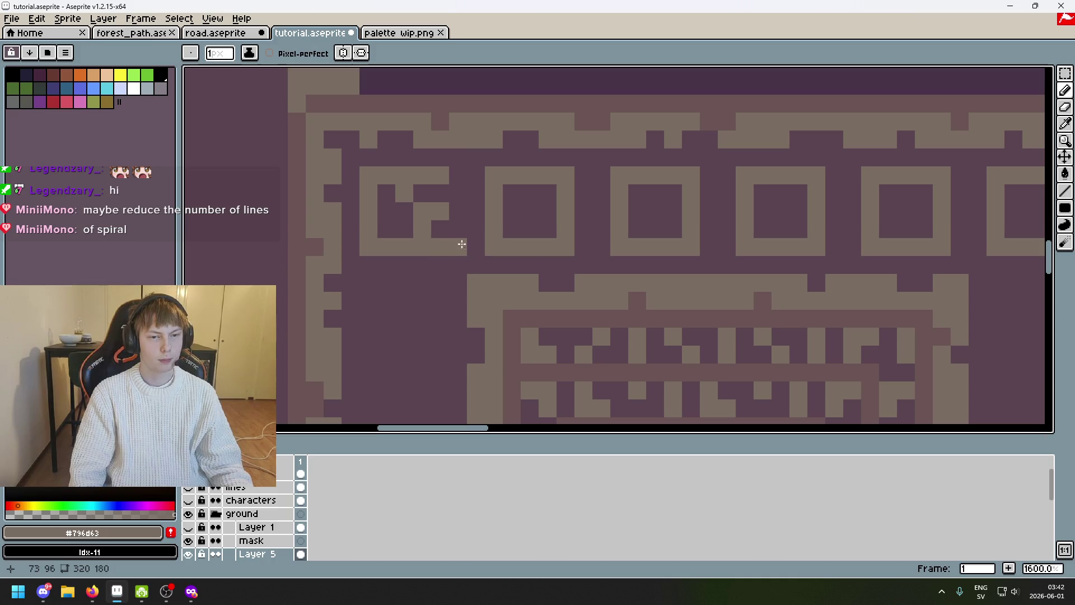
left_click(188, 474)
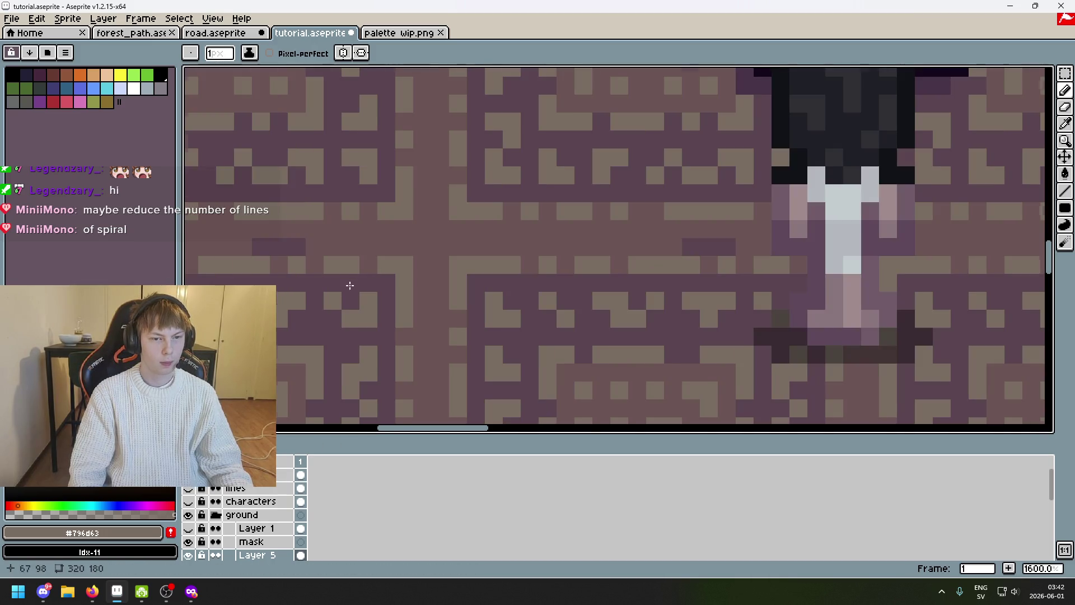
scroll(350, 285, "down", 4)
scroll(389, 247, "up", 1)
scroll(389, 247, "up", 1)
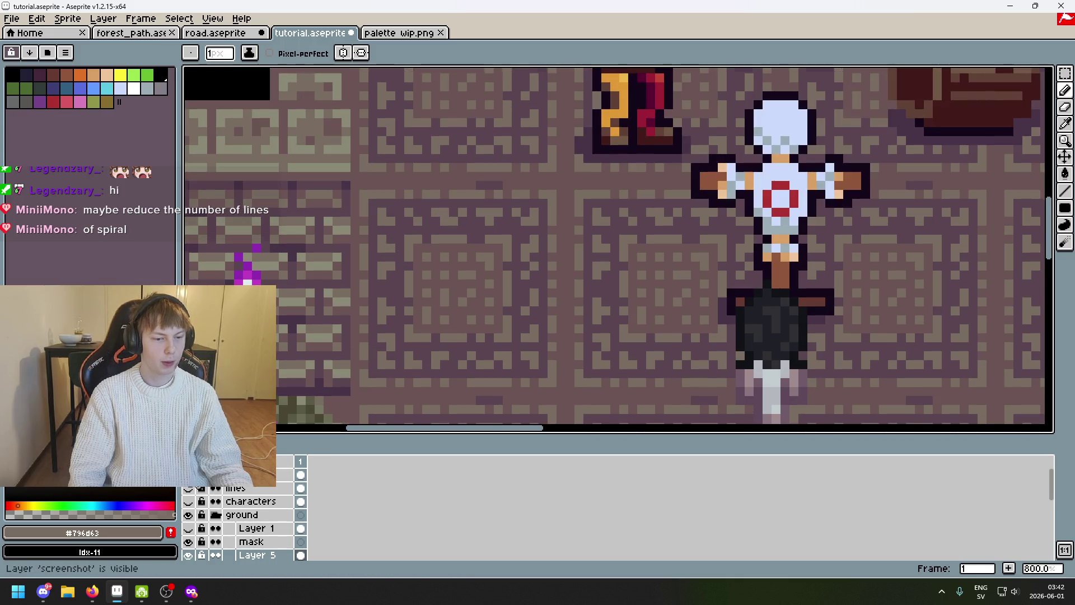
scroll(480, 217, "down", 3)
scroll(556, 301, "up", 2)
scroll(538, 273, "up", 1)
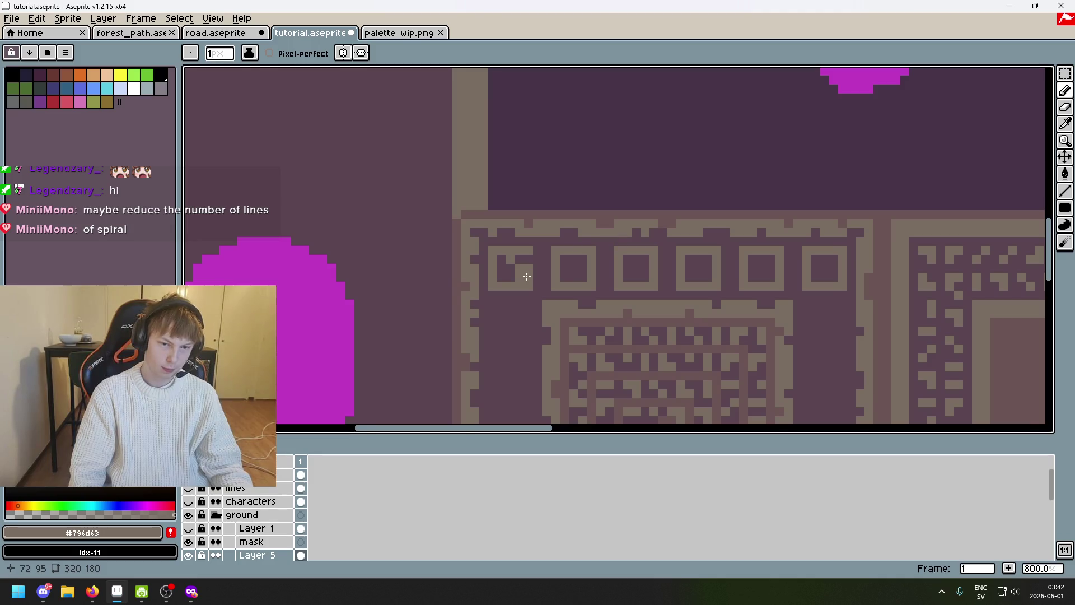
scroll(513, 269, "up", 5)
Darken one more pixel in the first square's spiral and resample the light colour
left_click(450, 261, "alt")
left_click(414, 280)
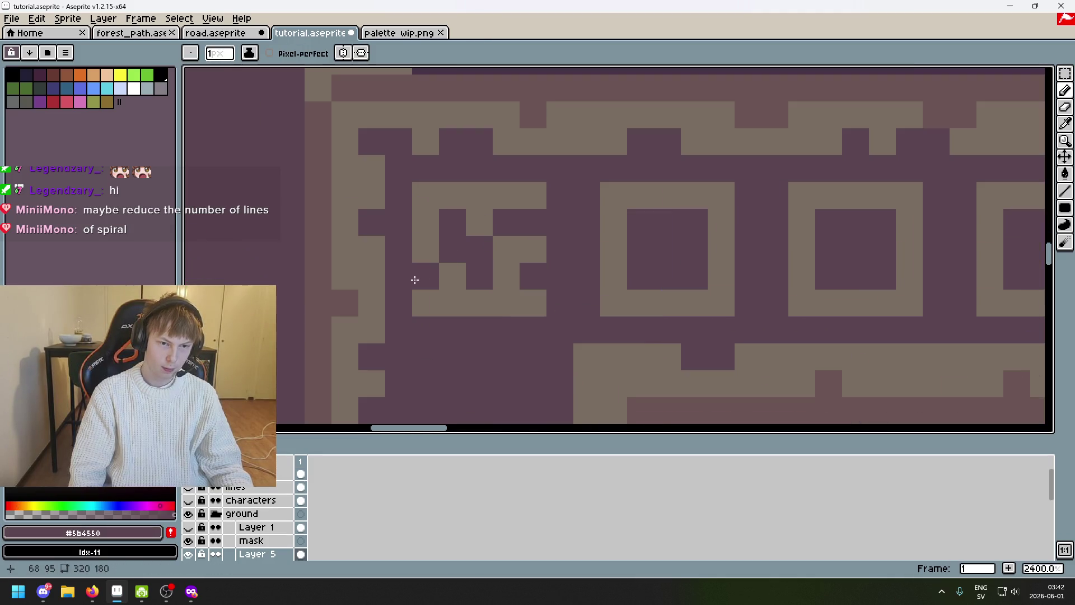
left_click(426, 271, "alt")
scroll(490, 272, "down", 6)
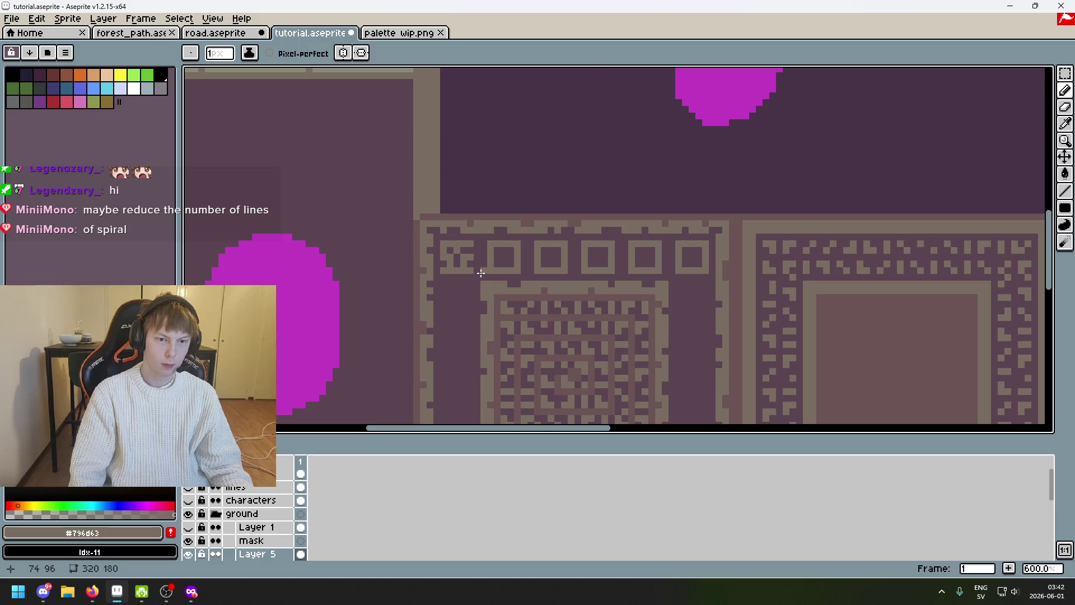
scroll(481, 273, "up", 5)
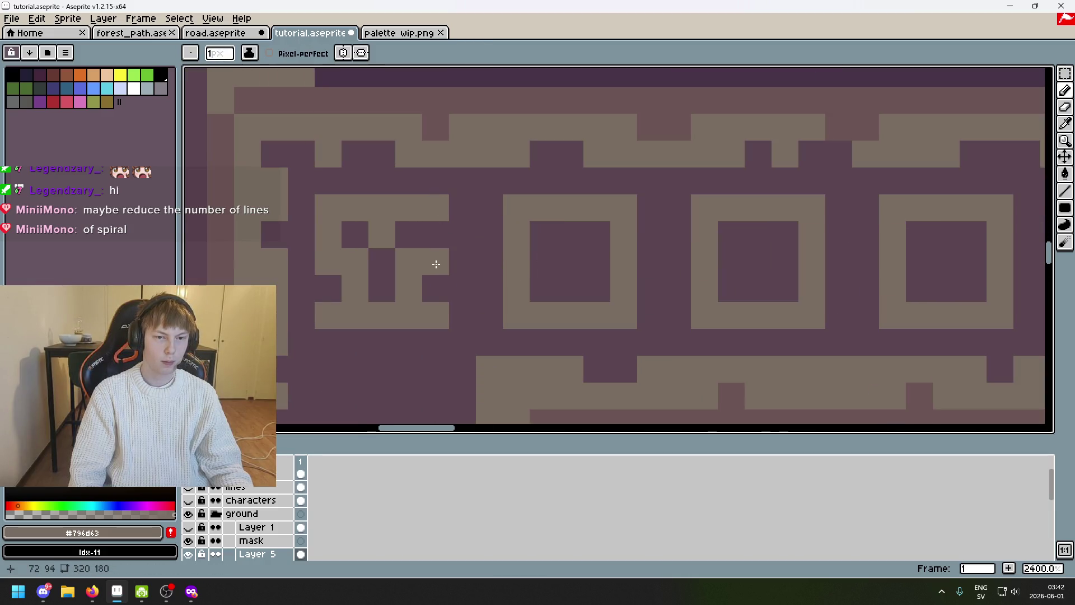
scroll(436, 264, "down", 8)
scroll(562, 231, "down", 1)
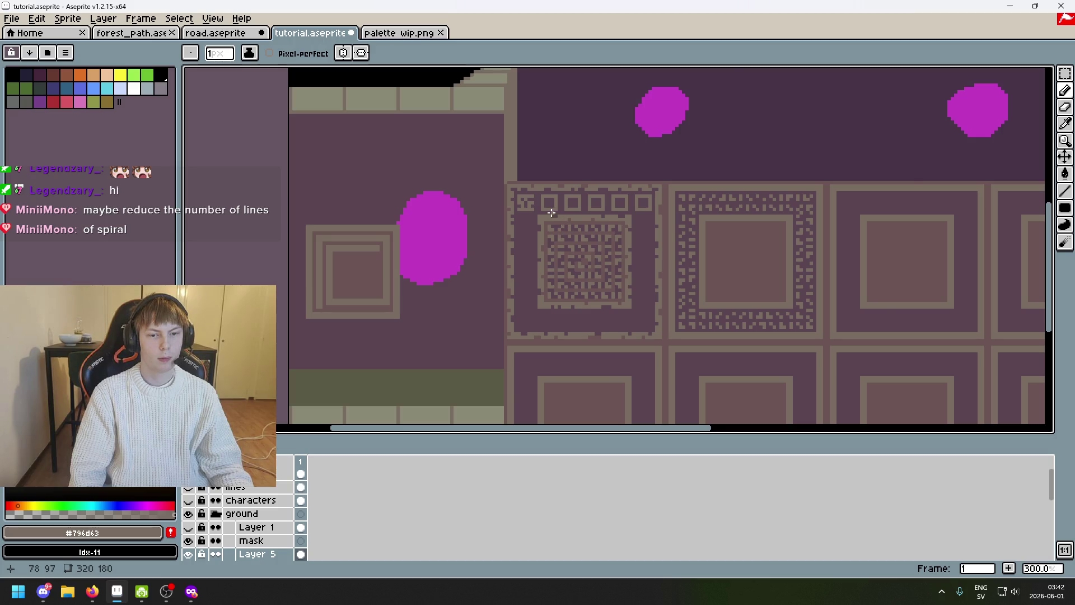
scroll(550, 212, "up", 6)
Sample dark and tan from the canvas and lay light pixels inside the second square to rough in the spiral
left_click(488, 209, "alt")
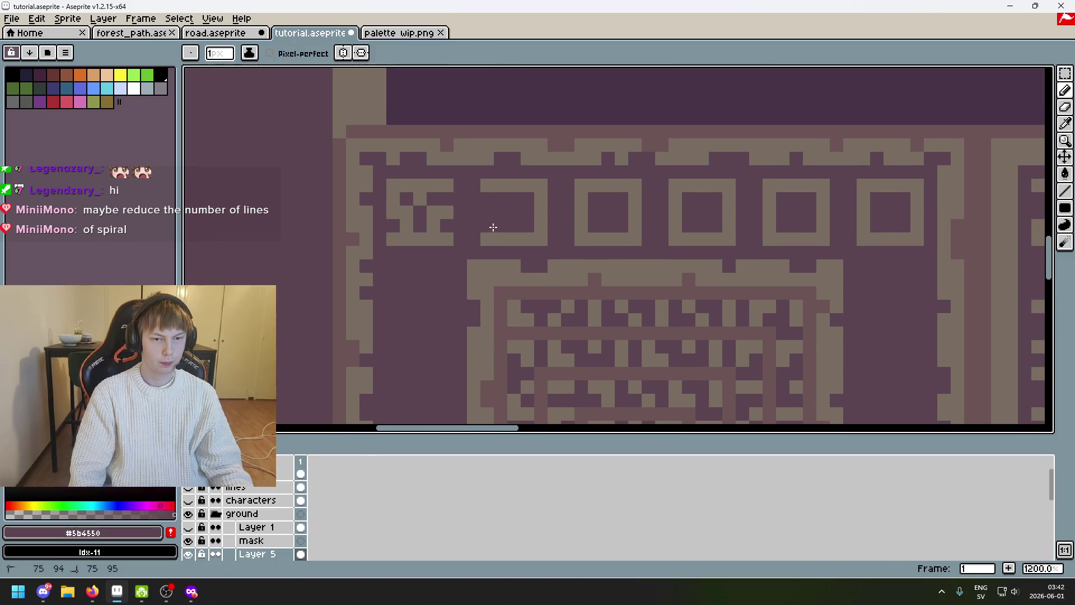
left_click(504, 187, "alt")
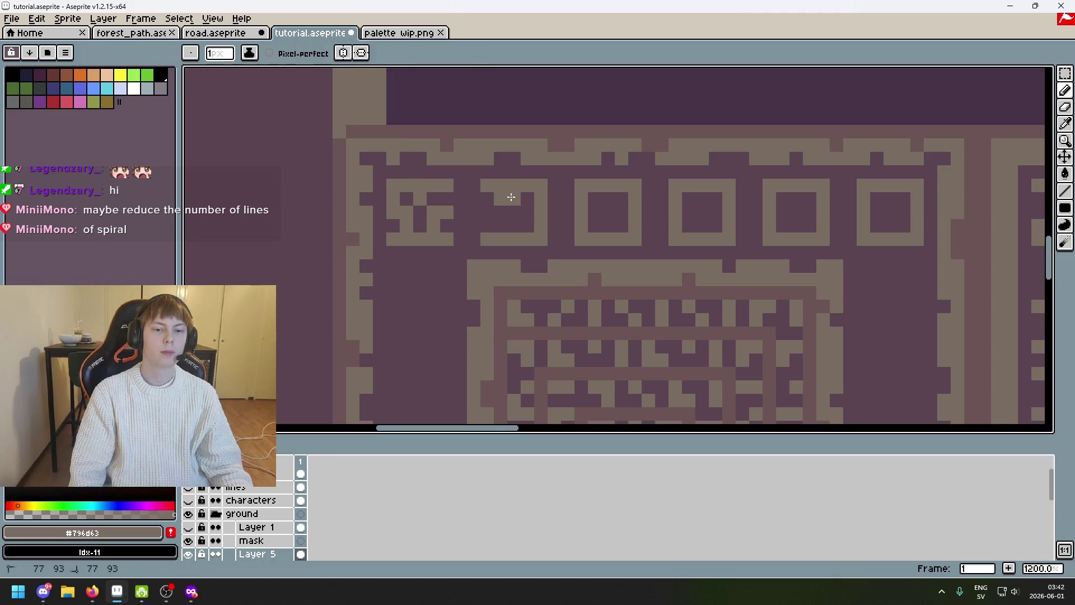
left_click(526, 210)
left_click(521, 215, "alt")
left_click(541, 222, "alt")
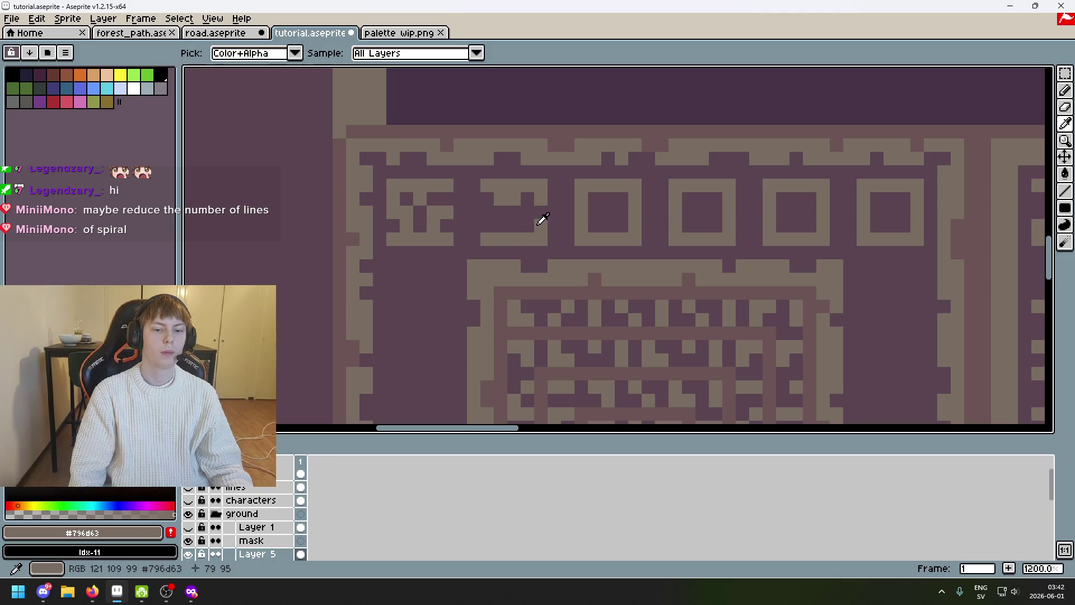
left_click(517, 223)
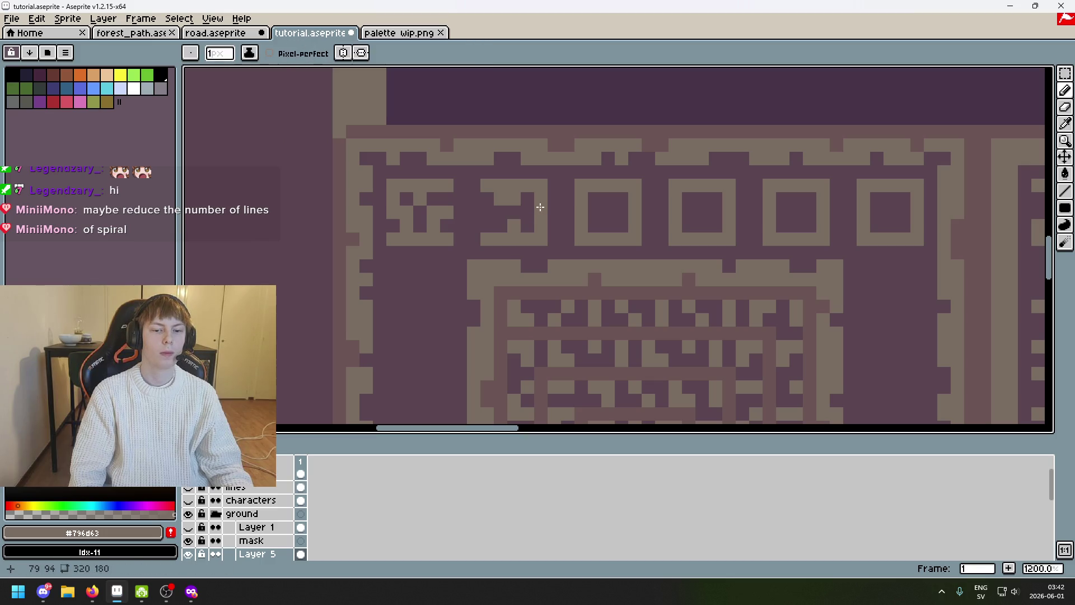
left_click(533, 213, "alt")
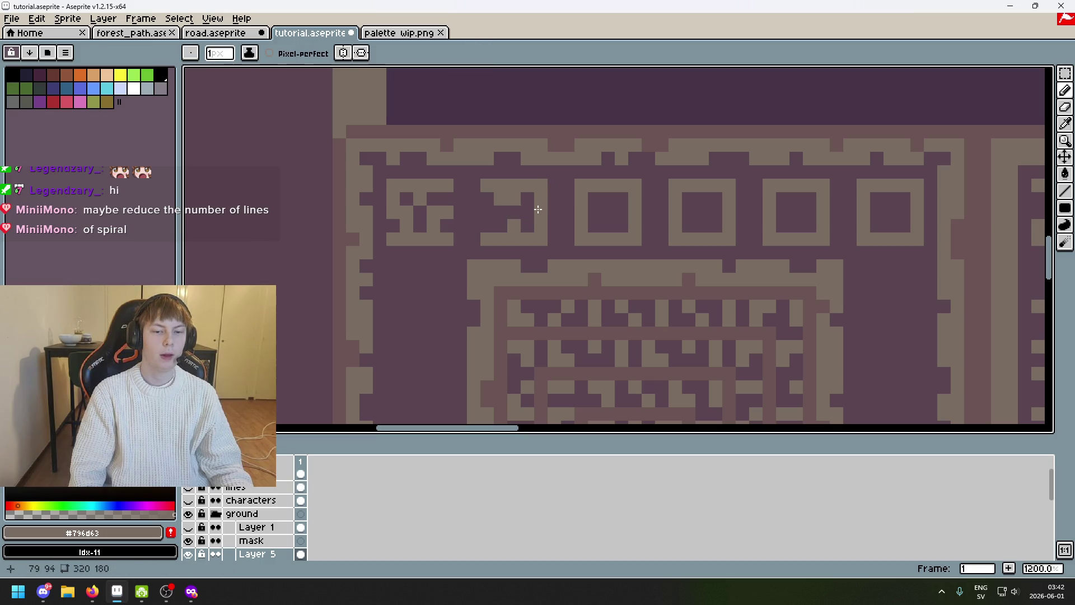
left_click(521, 218, "alt")
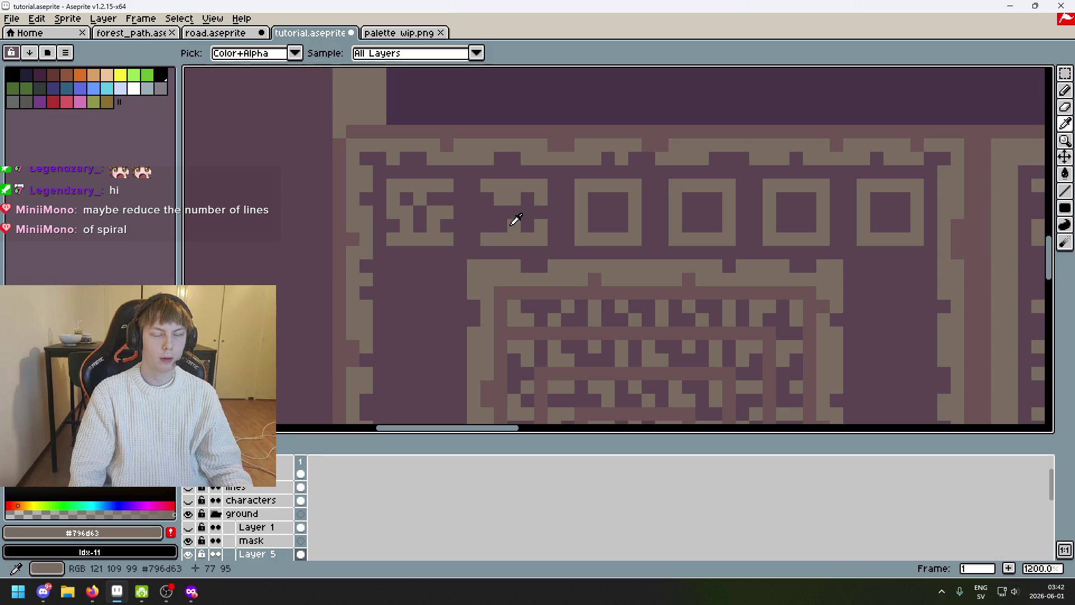
left_click(536, 199)
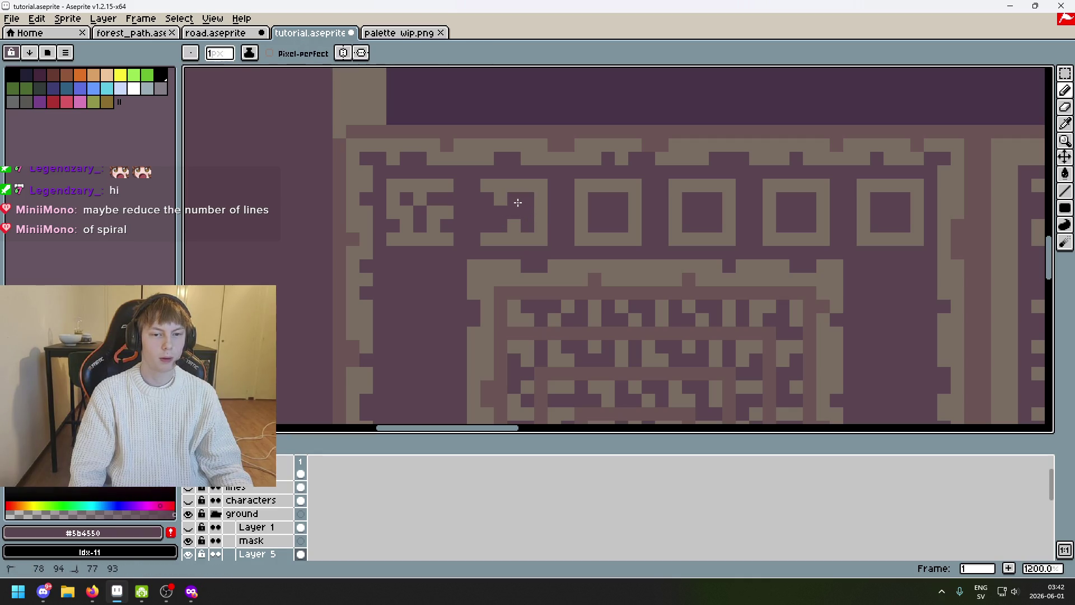
left_click(520, 183, "alt")
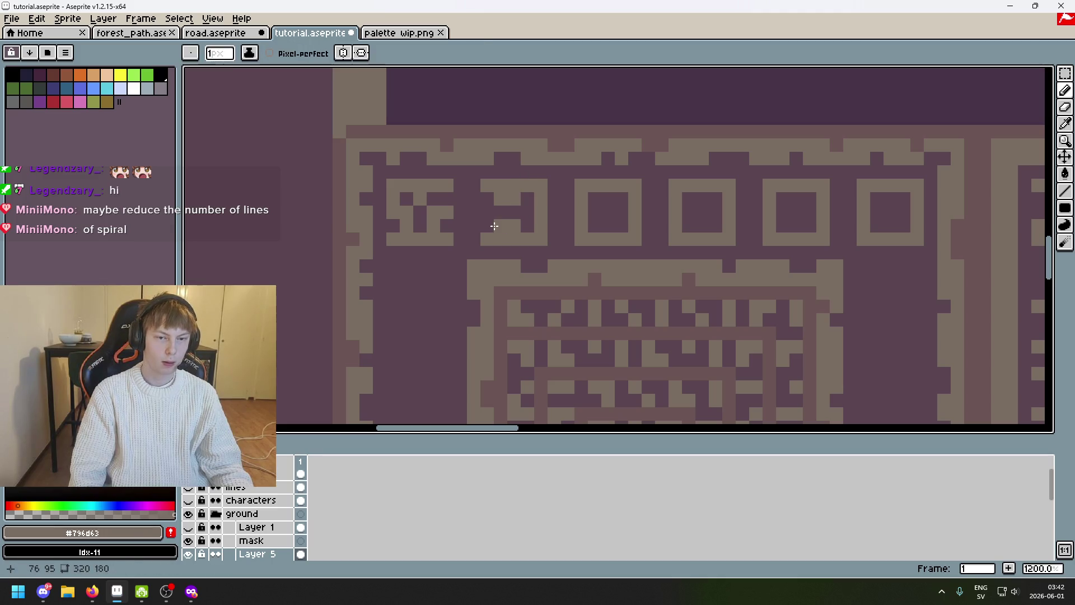
left_click(493, 225)
Darken stray pixels and paint the second square's top row dark
left_click(510, 224, "alt")
left_click(528, 243)
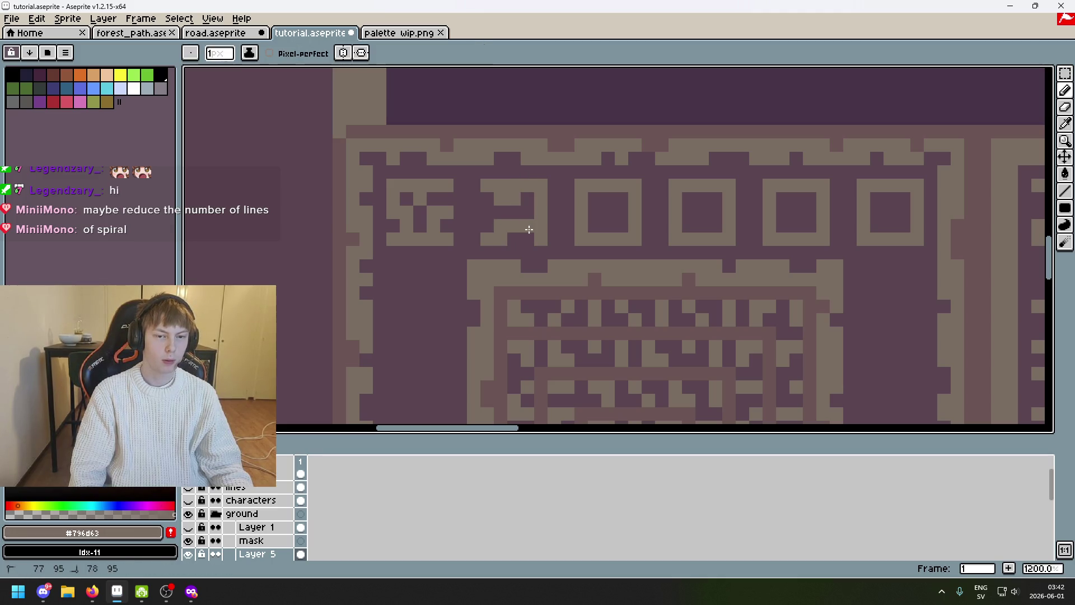
left_click(525, 224, "alt")
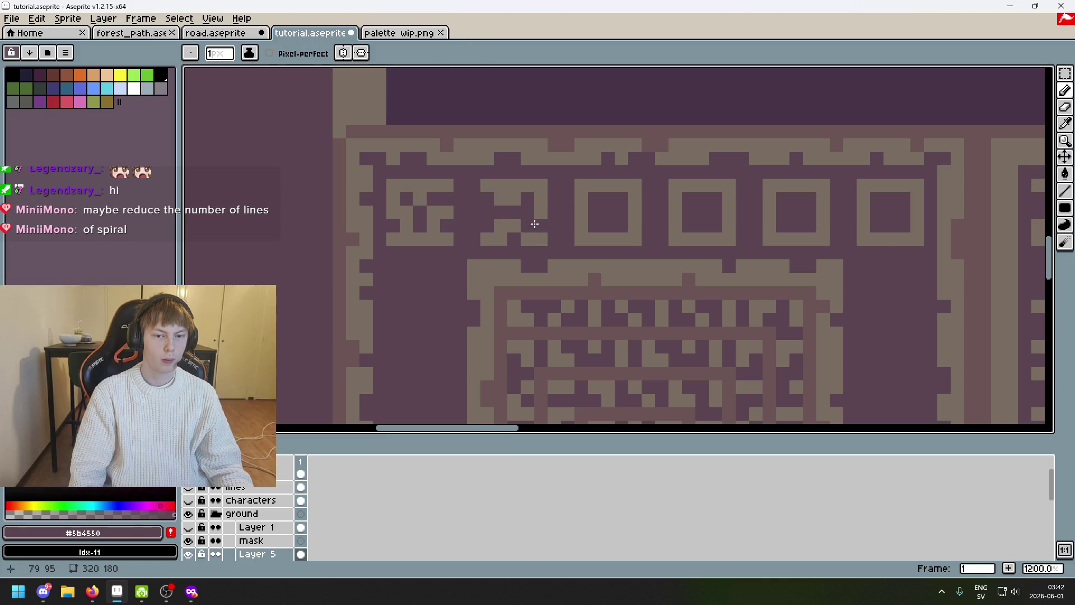
left_click(537, 215)
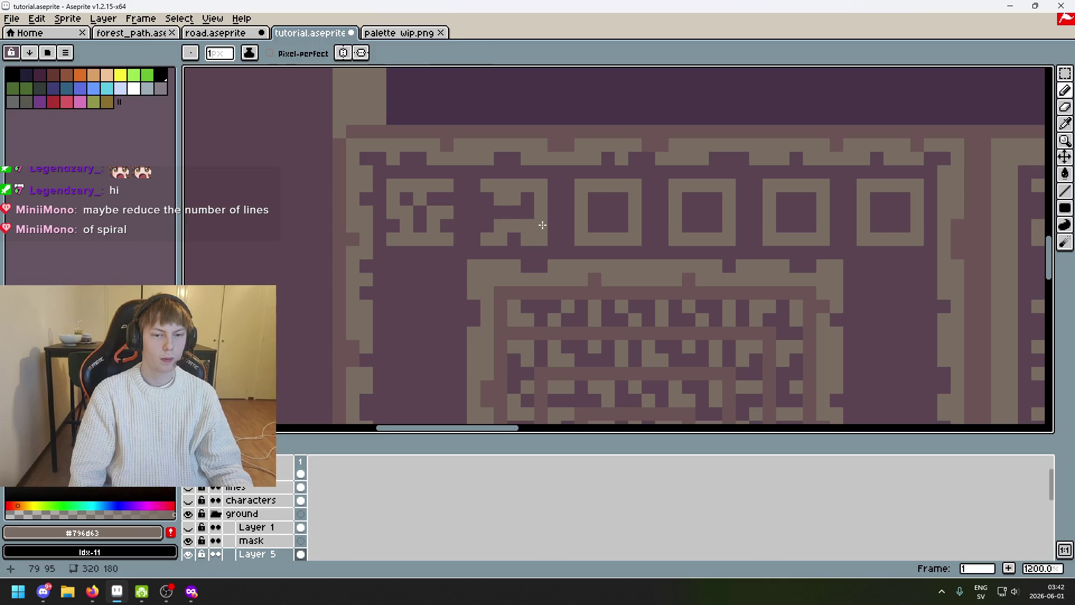
scroll(542, 224, "down", 3)
scroll(528, 156, "up", 4)
left_click(528, 160, "alt")
mouse_move(509, 149)
left_mouse_down()
mouse_move(535, 156)
mouse_move(460, 181)
left_mouse_up()
left_click(514, 168, "alt")
scroll(537, 168, "down", 4)
scroll(563, 186, "up", 2)
scroll(569, 175, "down", 1)
scroll(461, 172, "up", 3)
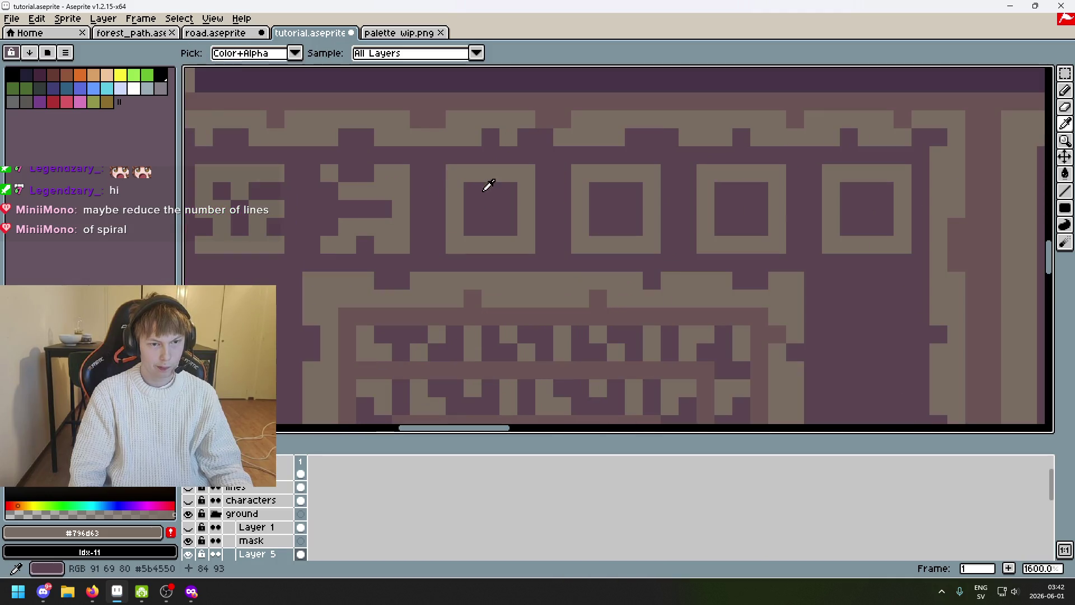
Darken the spiral's right column, undoing the first attempt and redrawing it correctly
left_click(490, 183, "alt")
left_click_drag(526, 172, 513, 234)
left_click(492, 245, "alt")
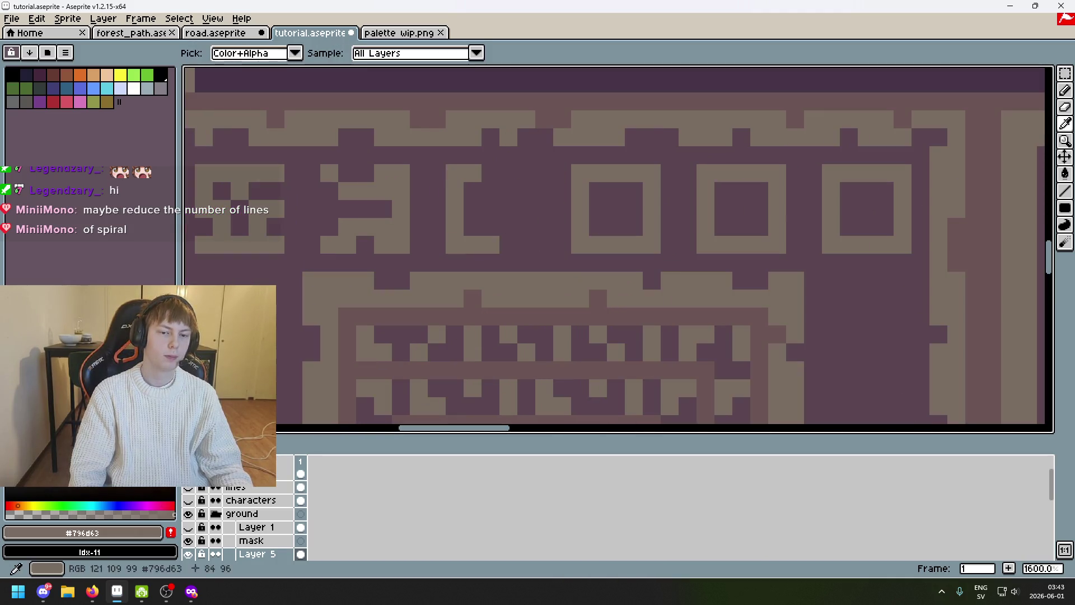
key("ctrl+z")
key("ctrl+z")
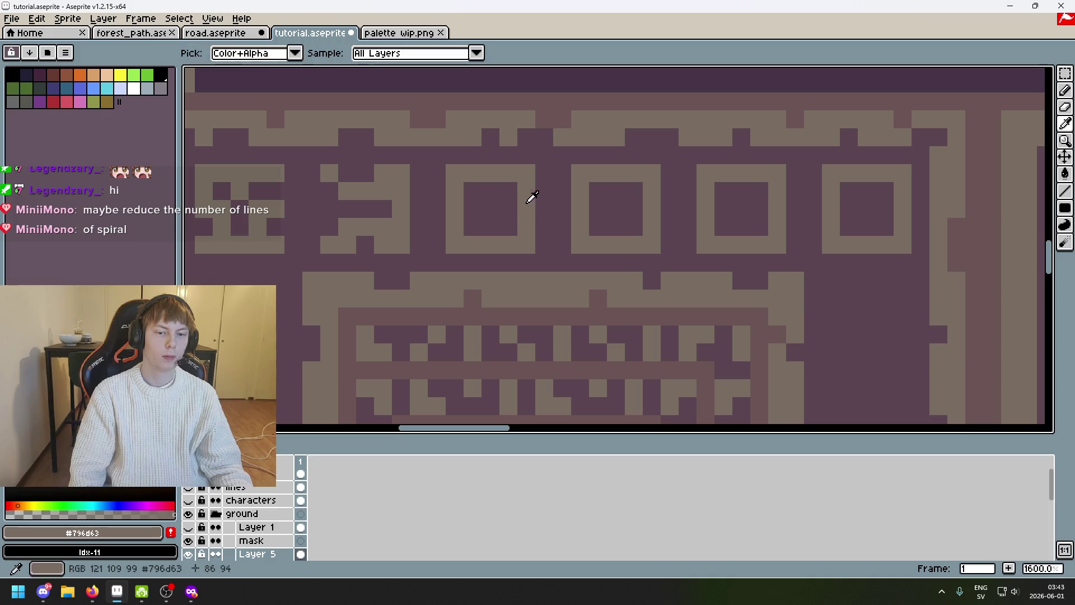
left_click(480, 188, "alt")
left_click_drag(526, 233, 533, 183)
left_click(536, 200, "alt")
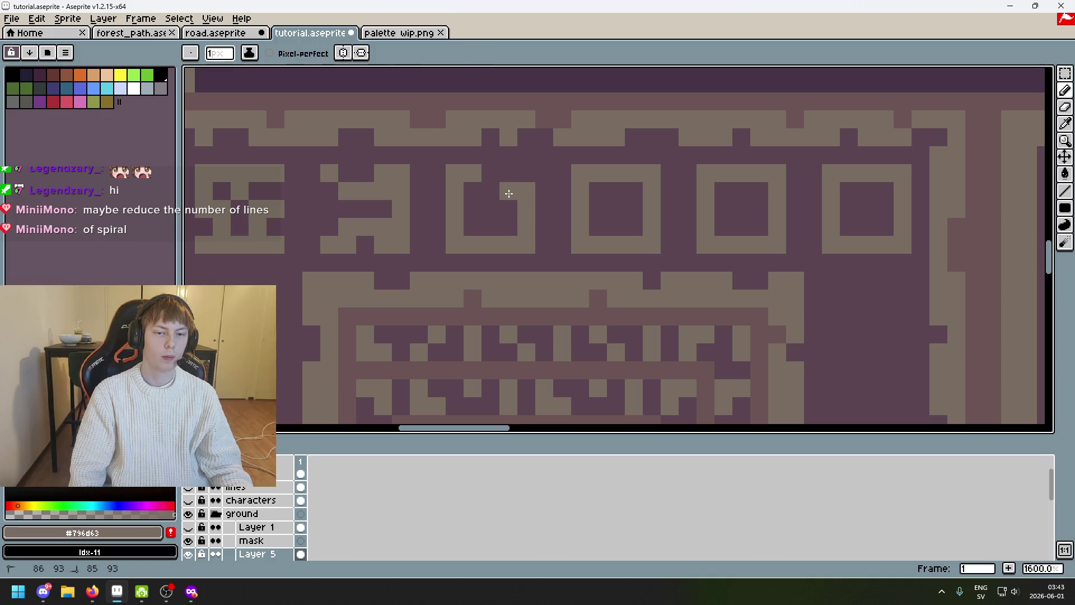
Paint a two-pixel light block inside the spiral and extend its top and inner bars
key("alt")
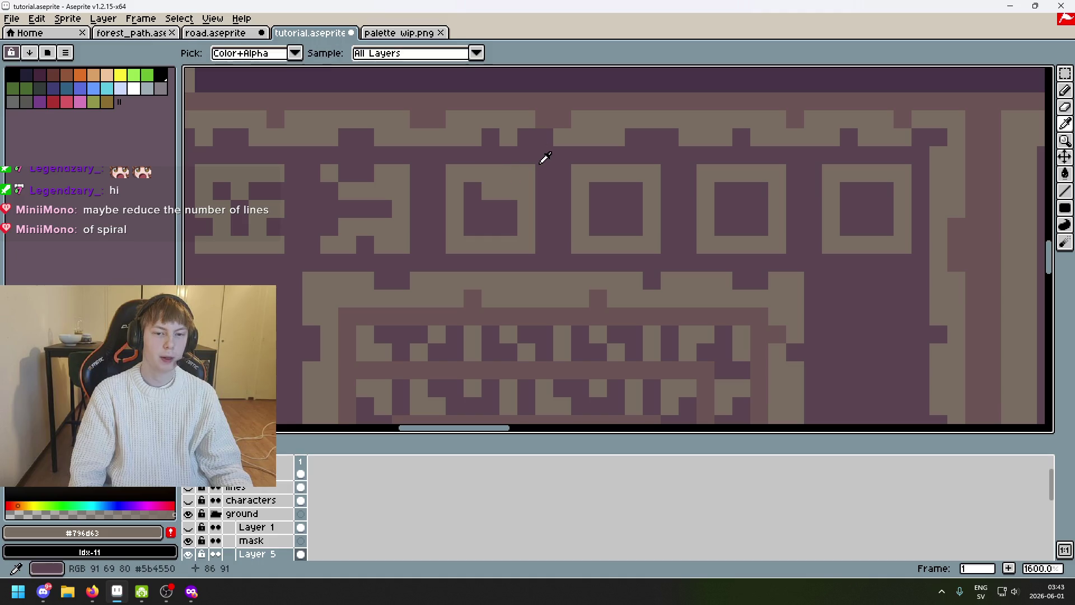
left_click(522, 174, "alt")
left_click(521, 206, "alt")
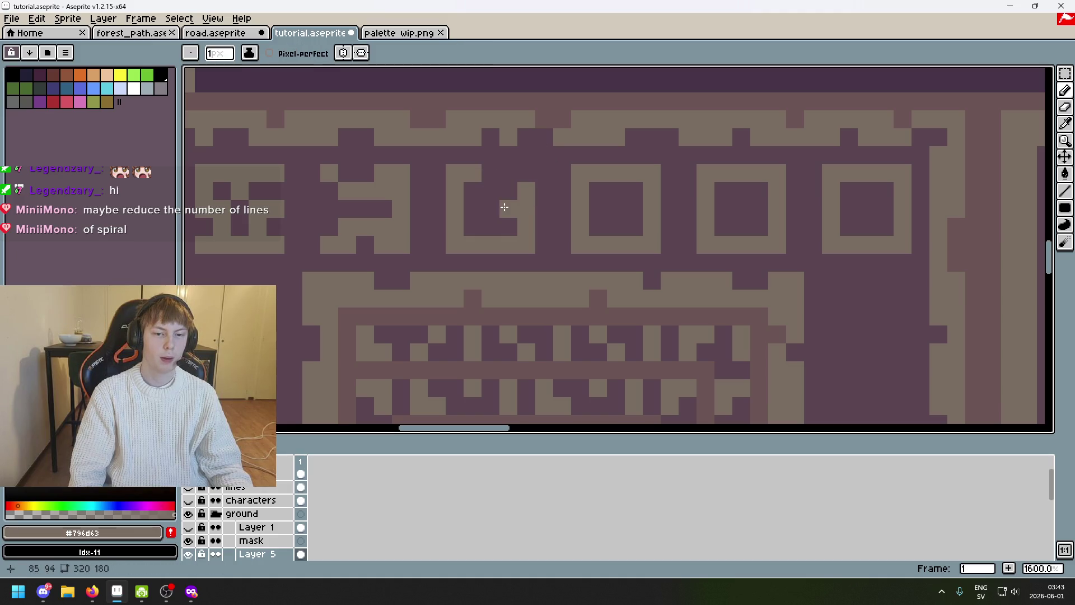
mouse_move(504, 209)
left_mouse_down()
mouse_move(487, 210)
mouse_move(524, 175)
left_mouse_up()
left_click(509, 189, "alt")
left_click(528, 232, "alt")
left_click(525, 209)
scroll(541, 200, "down", 5)
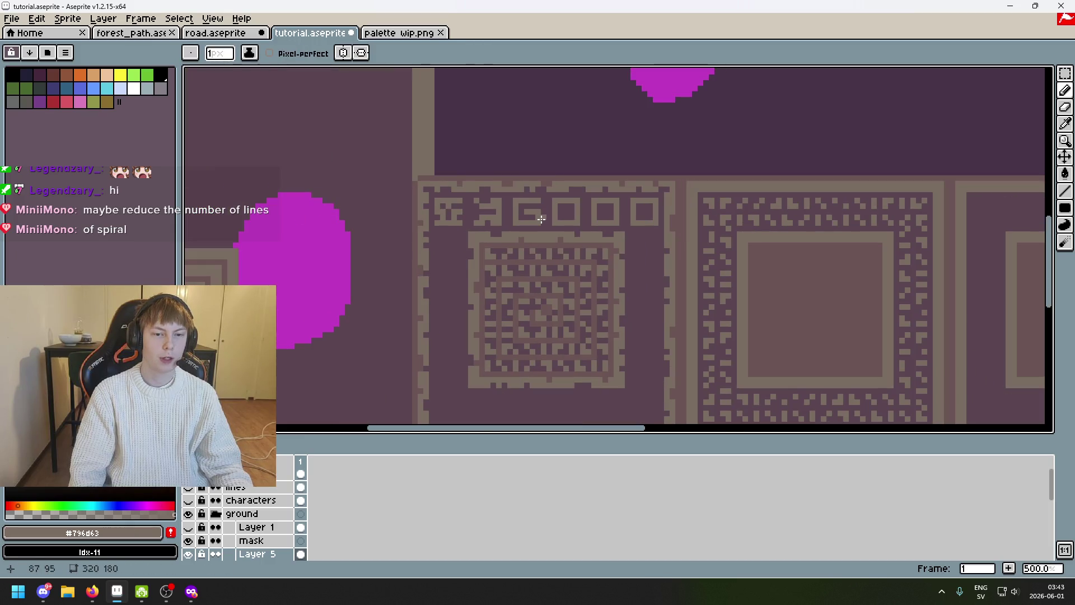
scroll(541, 212, "up", 5)
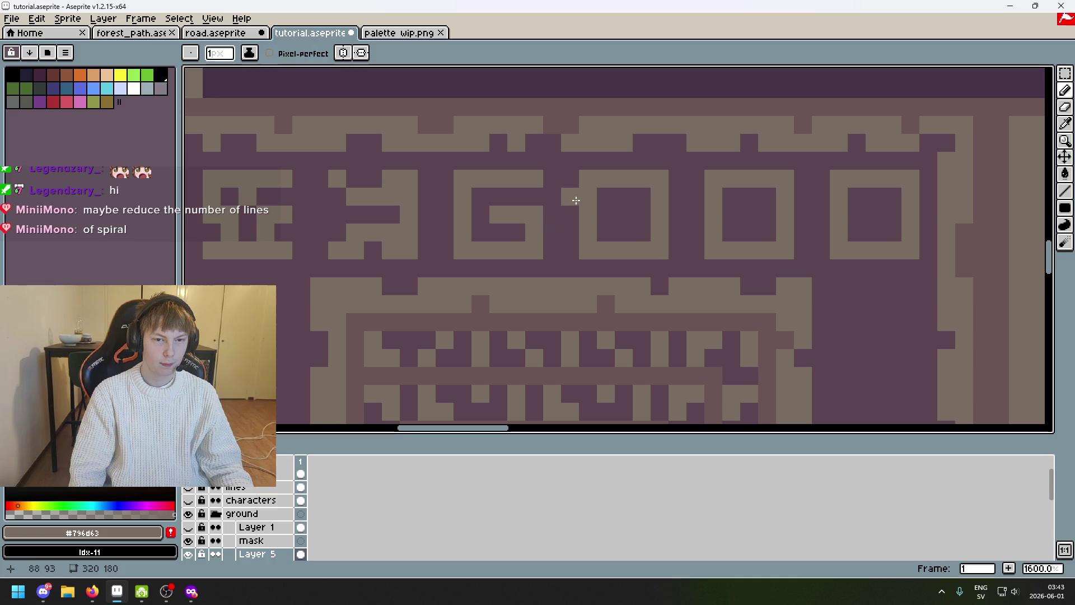
scroll(490, 196, "down", 6)
scroll(492, 197, "up", 3)
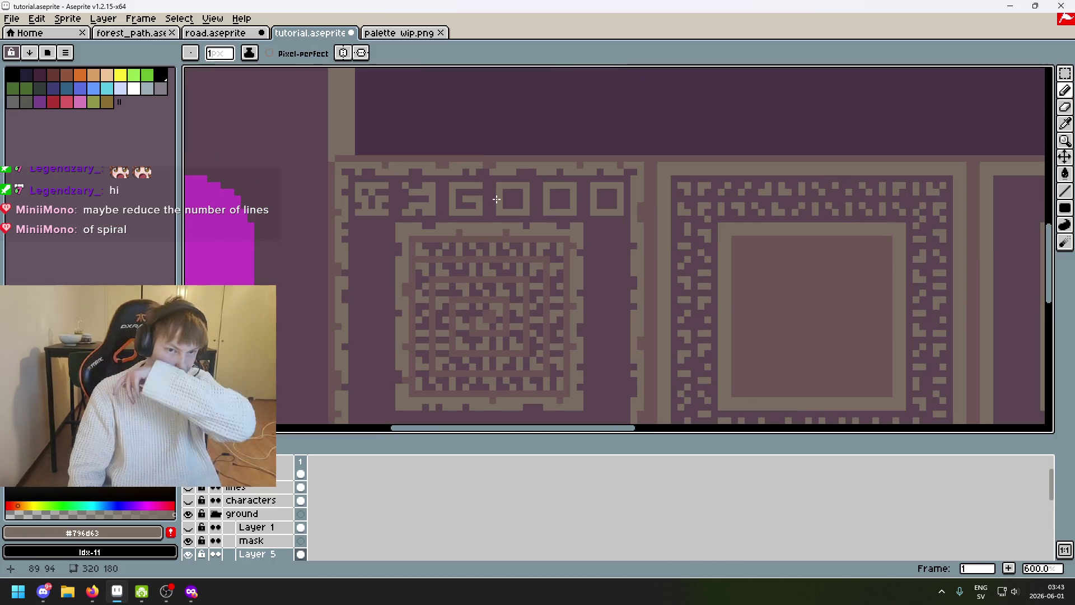
scroll(493, 197, "up", 3)
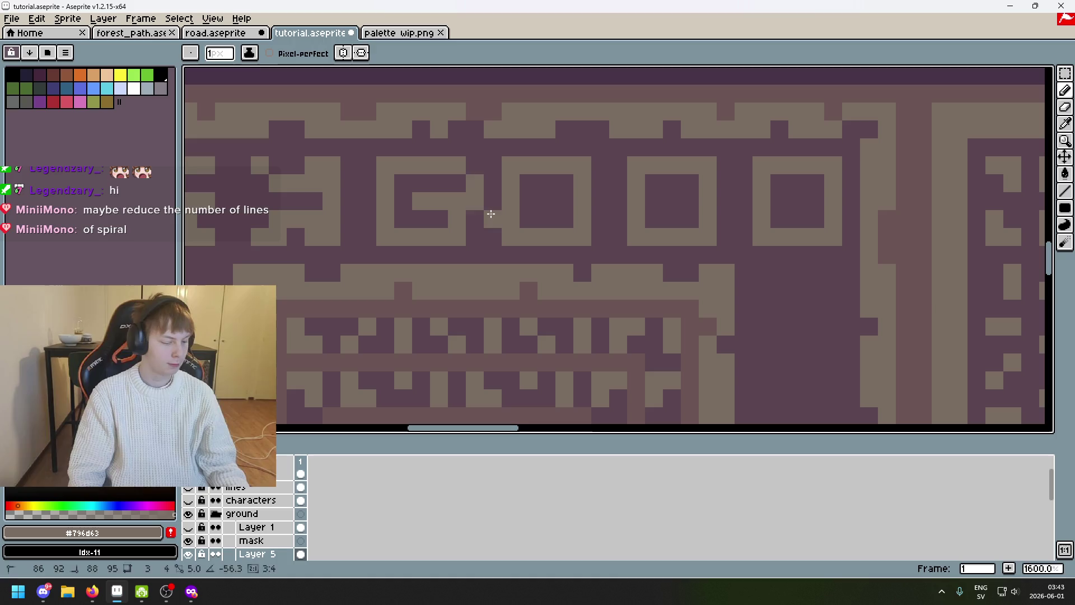
scroll(447, 216, "down", 3)
scroll(538, 199, "up", 3)
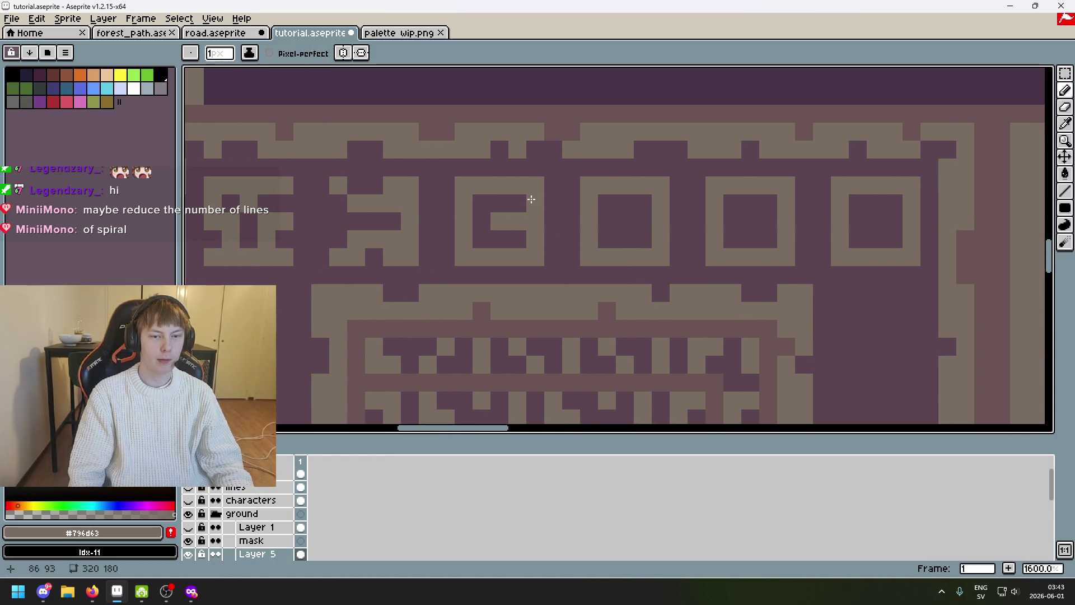
scroll(525, 189, "up", 1)
scroll(583, 246, "down", 1)
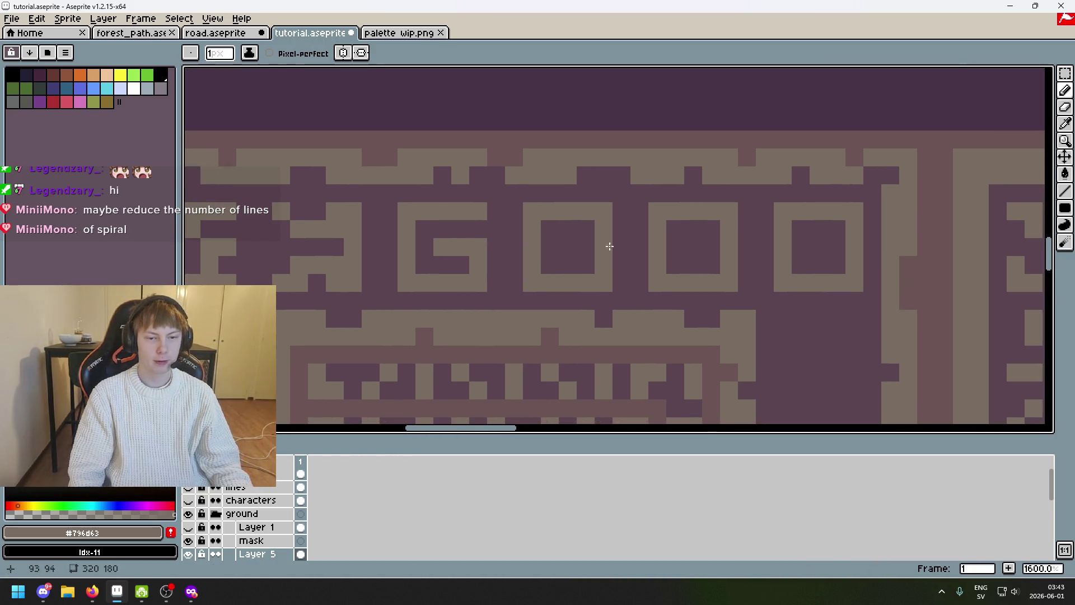
scroll(494, 282, "up", 2)
scroll(448, 245, "down", 2)
scroll(482, 204, "up", 2)
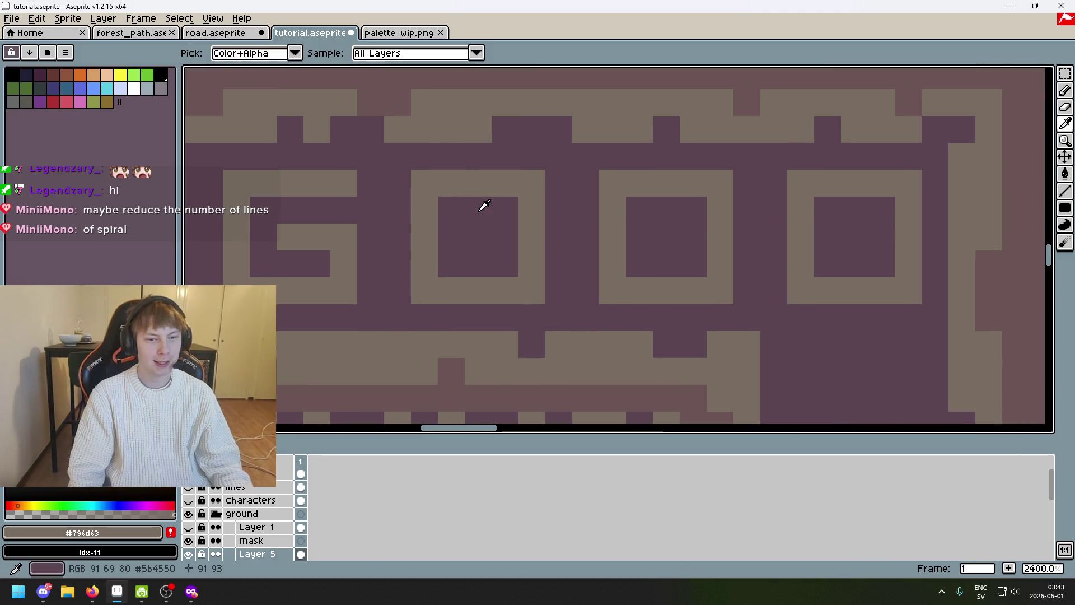
Erase the first square's top edge and paint a light notch inside it, nudging the notch one pixel left
left_click_drag(465, 173, 520, 197)
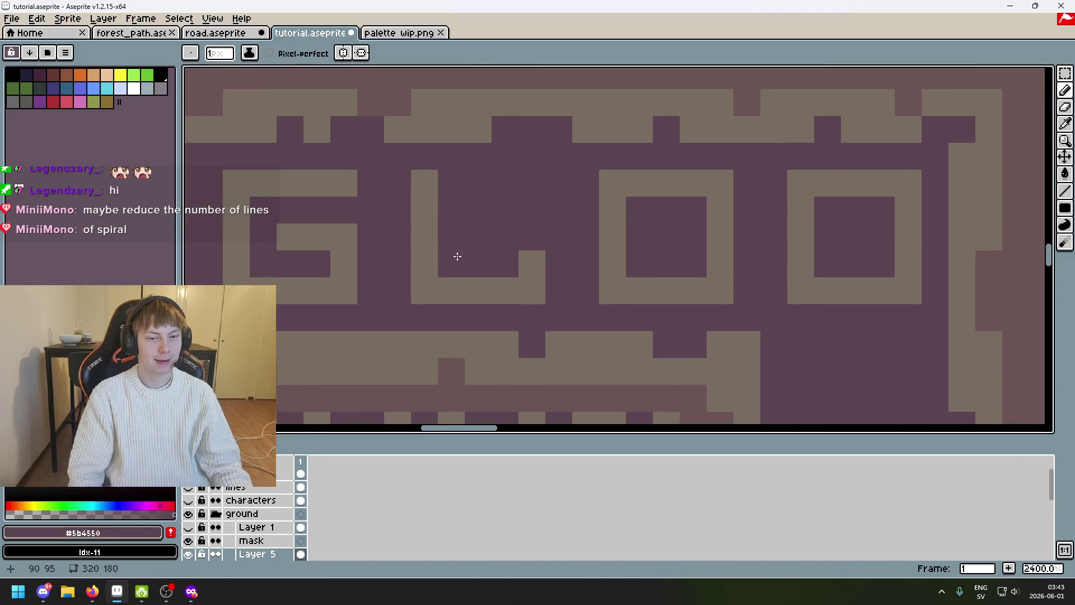
left_click(421, 180, "alt")
mouse_move(450, 210)
left_mouse_down()
mouse_move(480, 190)
mouse_move(521, 189)
mouse_move(521, 260)
left_mouse_up()
right_click(508, 227)
left_click(484, 241)
Add a finishing light pixel to the first spiral and fill an inner pixel of the next square
left_click(508, 267, "alt")
left_click(529, 243, "alt")
scroll(520, 260, "down", 5)
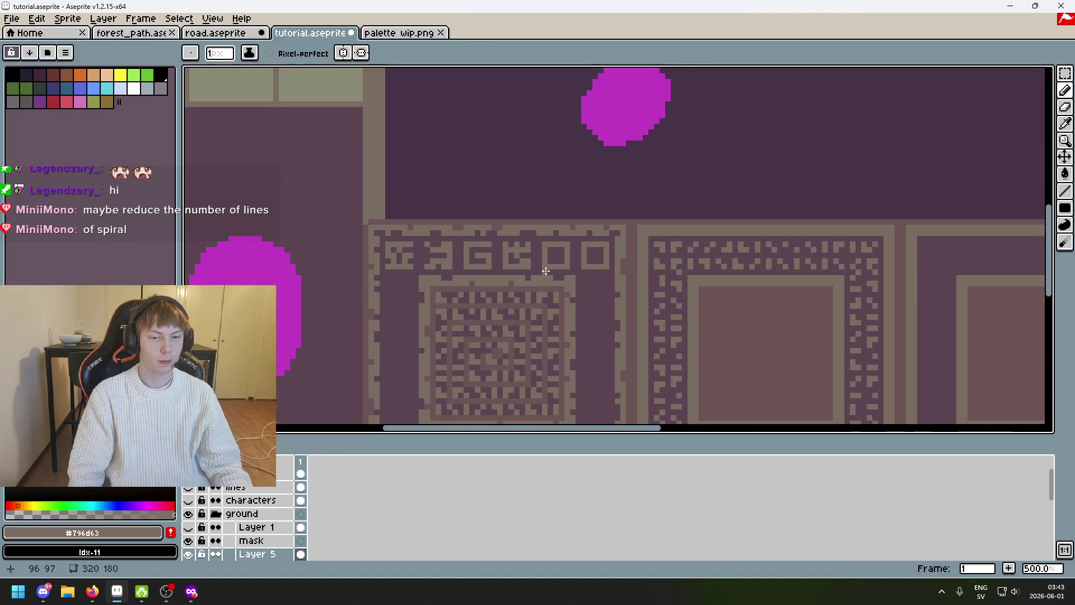
scroll(530, 270, "up", 2)
scroll(539, 251, "up", 1)
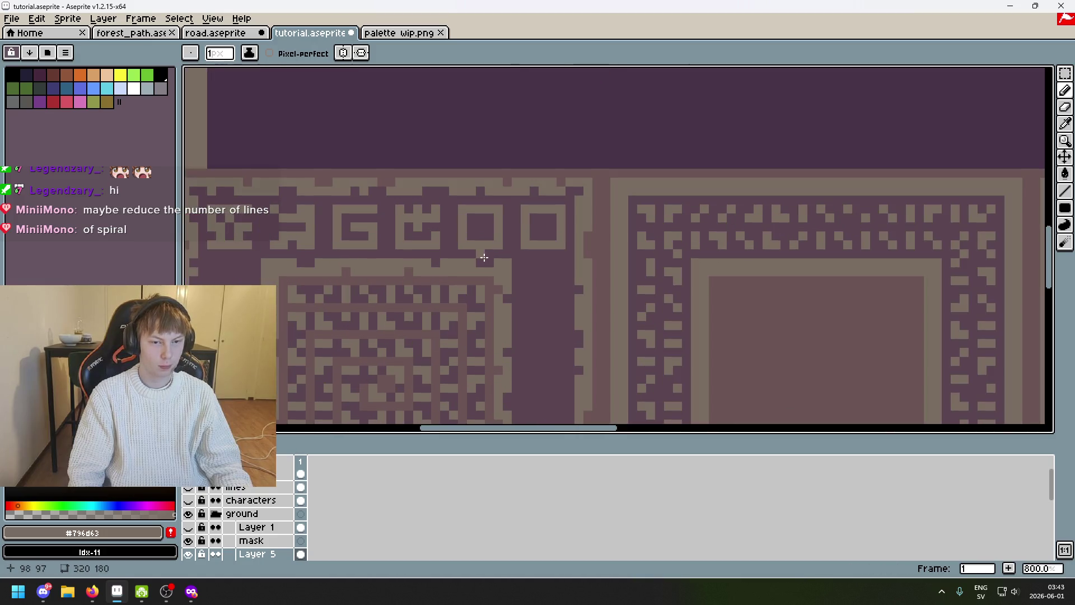
scroll(471, 238, "up", 1)
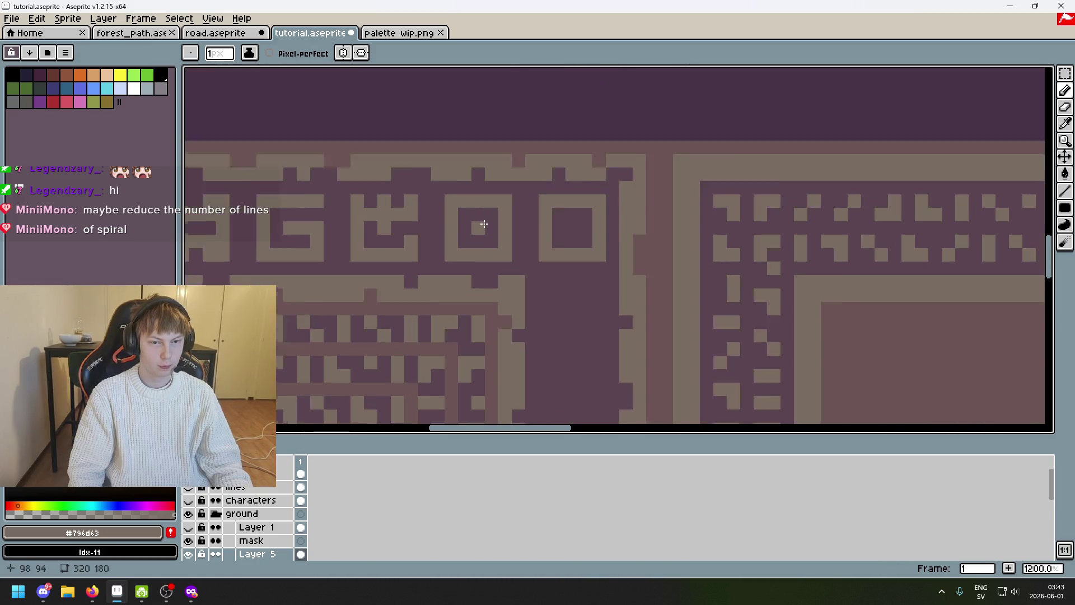
scroll(472, 225, "up", 1)
scroll(489, 227, "down", 2)
scroll(489, 227, "down", 3)
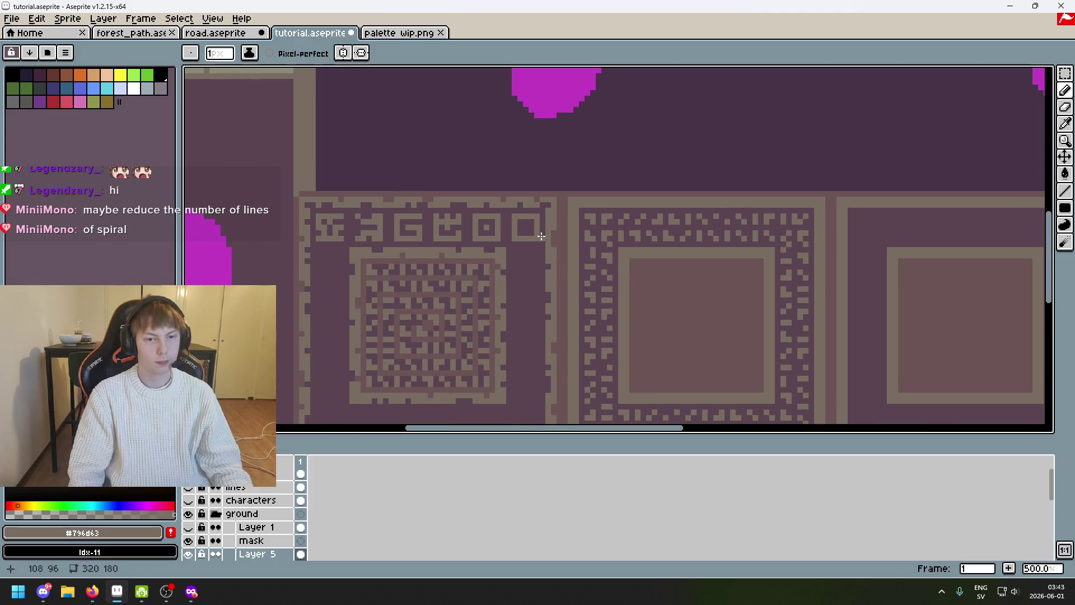
scroll(588, 263, "up", 2)
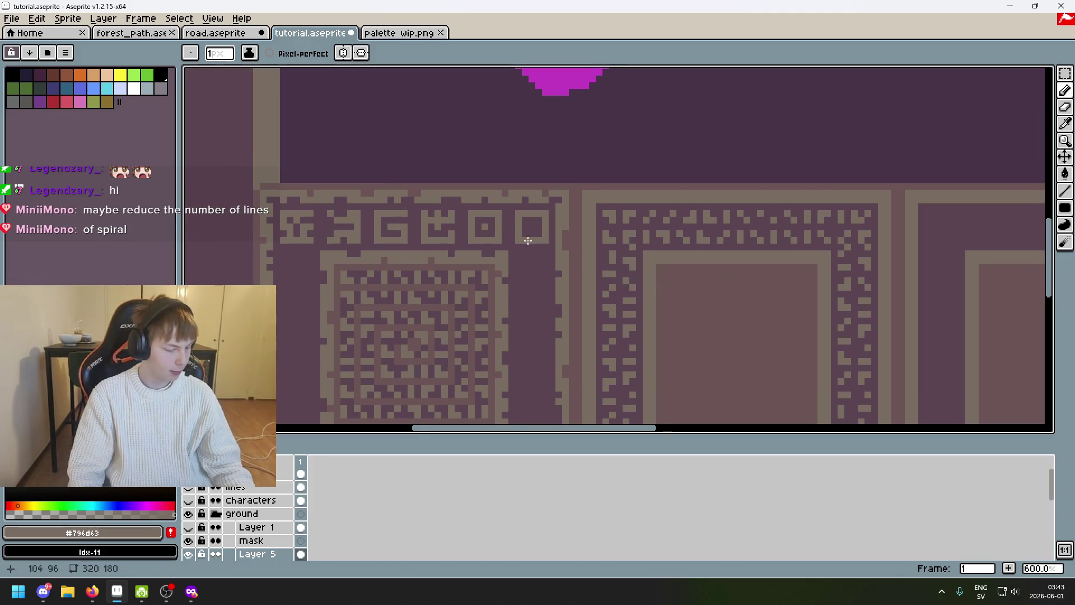
left_click_drag(499, 232, 637, 237)
scroll(622, 237, "up", 3)
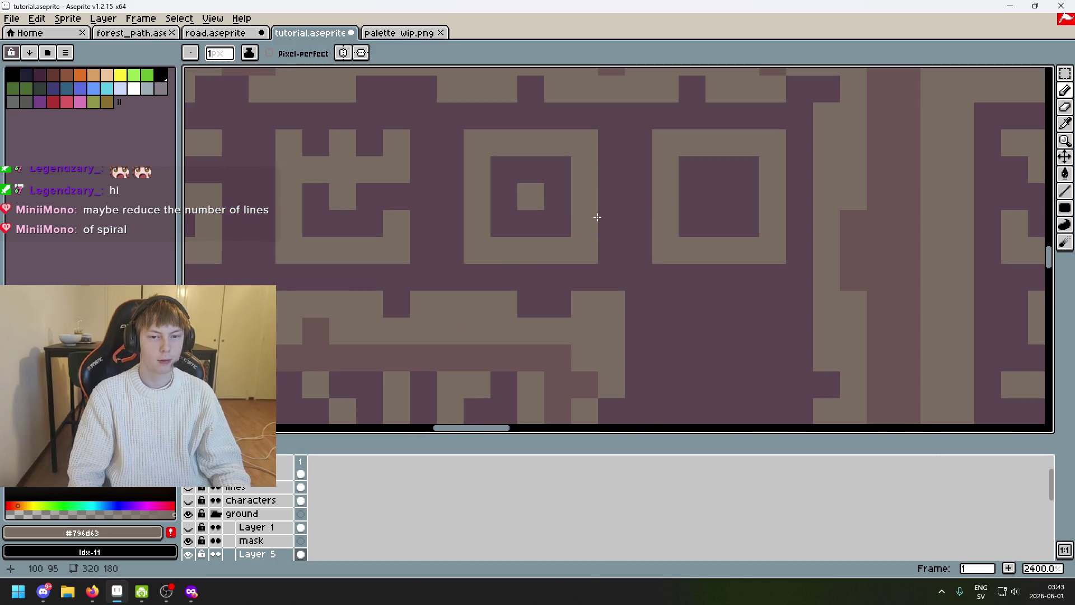
scroll(552, 213, "down", 3)
scroll(551, 214, "up", 4)
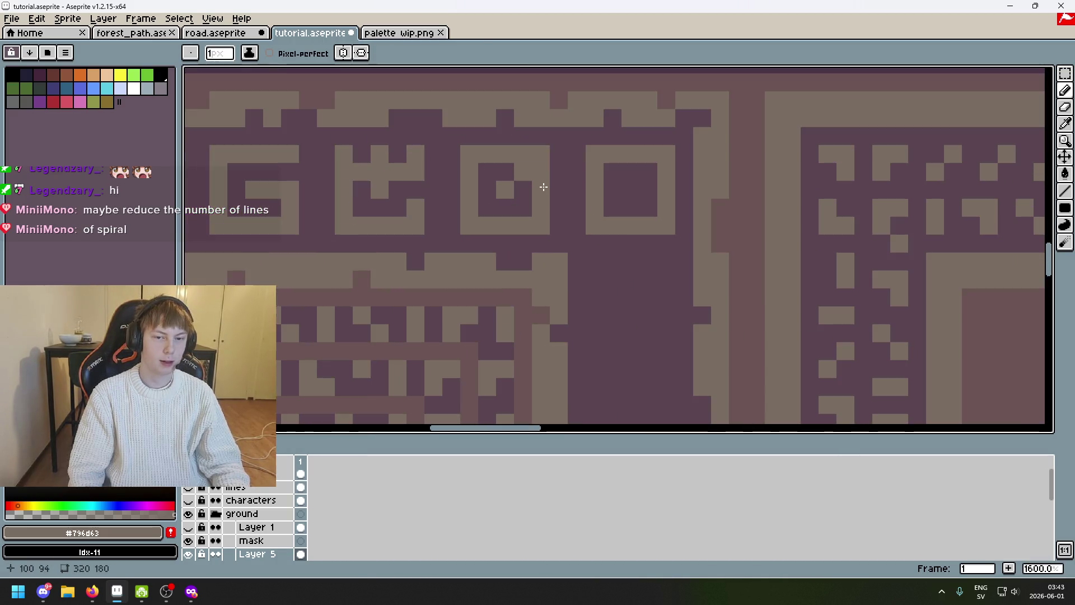
left_click(523, 153, "alt")
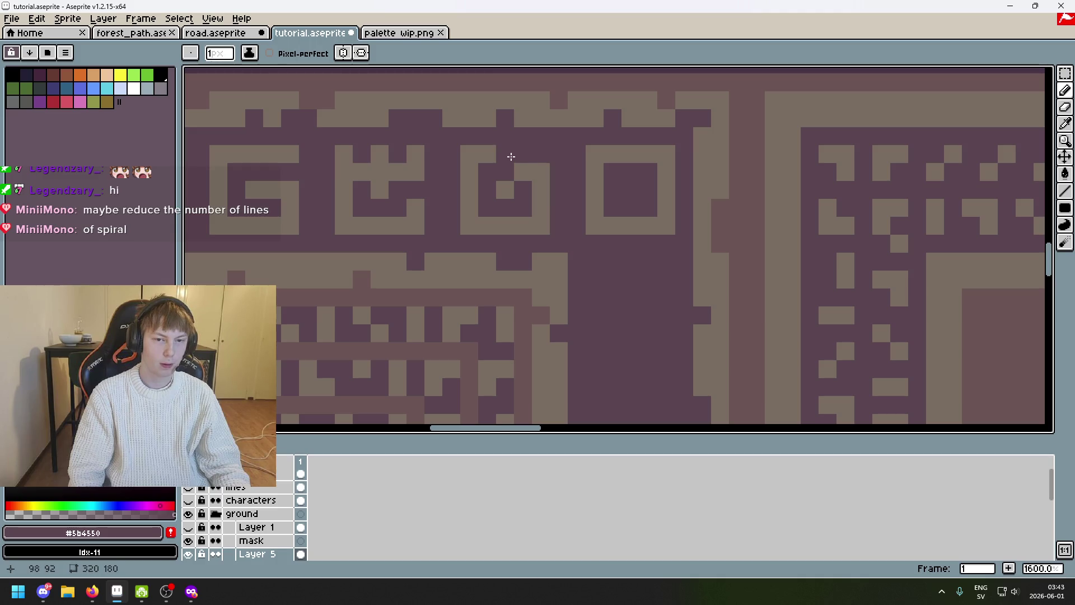
left_click(509, 187, "alt")
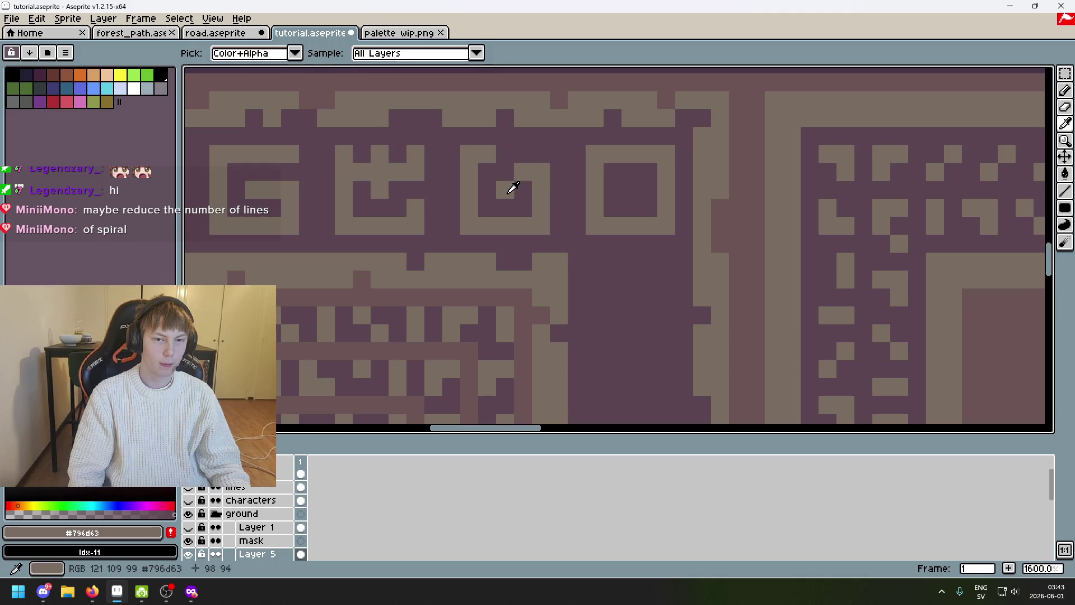
left_click(522, 170)
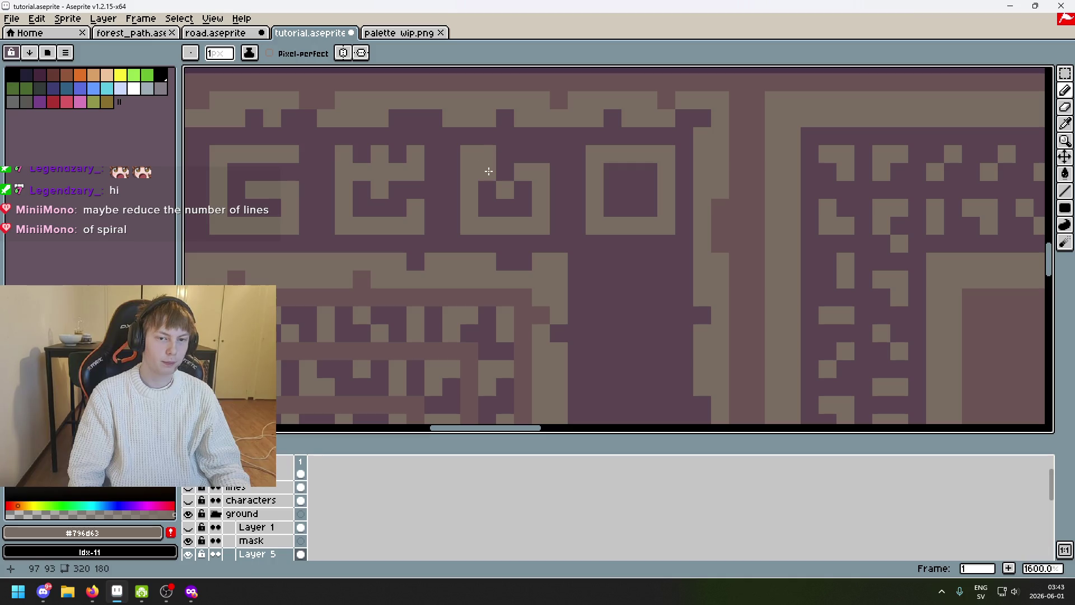
Darken the square's top-right pixel, carve away its left side and add light pixels to complete the spiral
left_click(444, 144, "alt")
left_click_drag(470, 190, 470, 154)
left_click(505, 154)
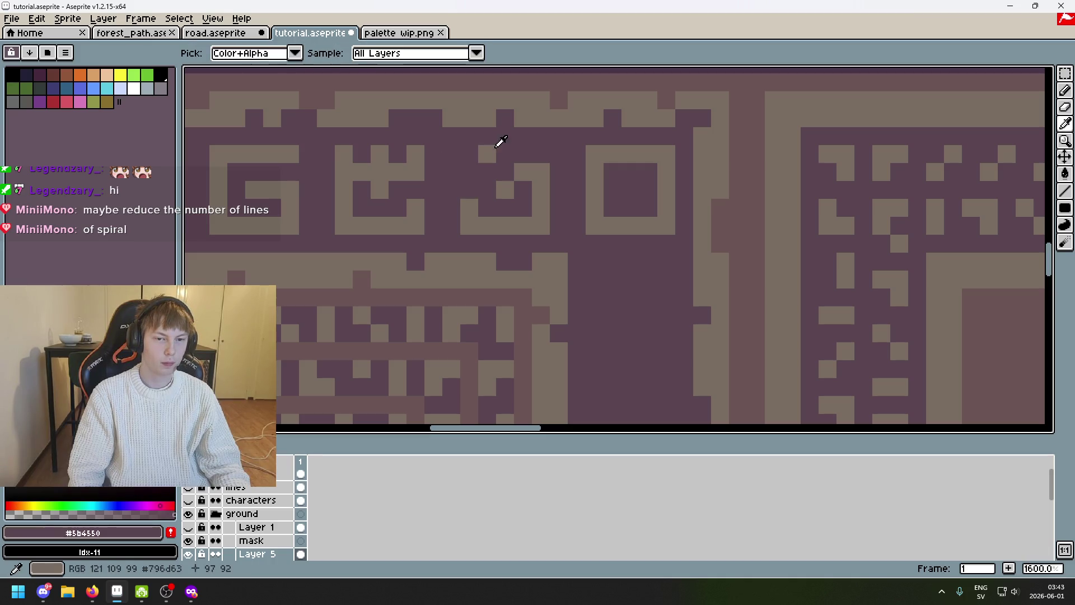
left_click(487, 171)
left_click(487, 173)
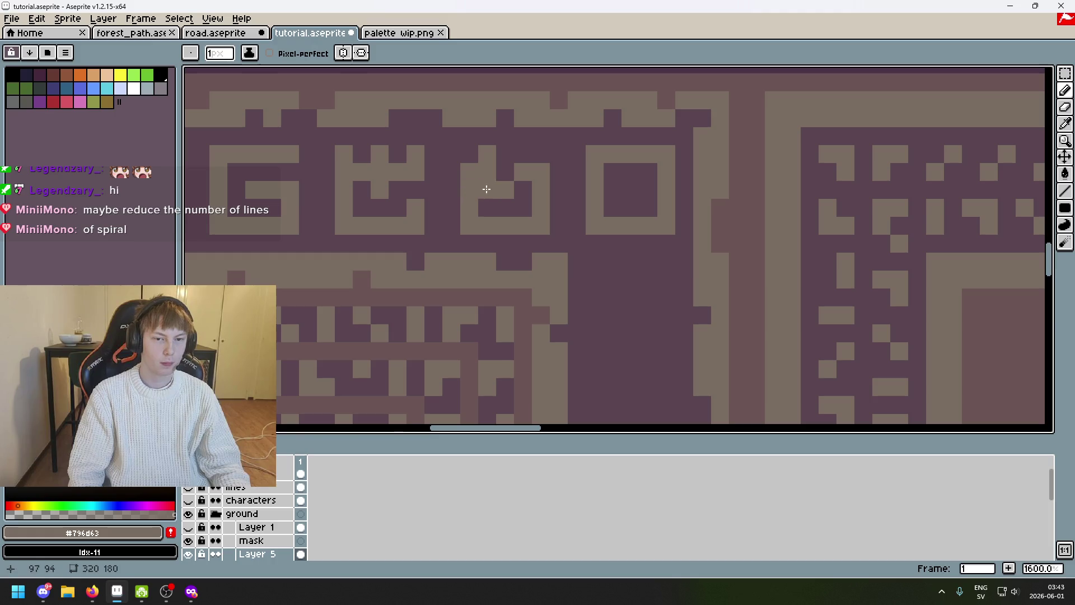
scroll(487, 187, "down", 5)
scroll(543, 215, "up", 3)
left_click_drag(542, 215, 475, 256)
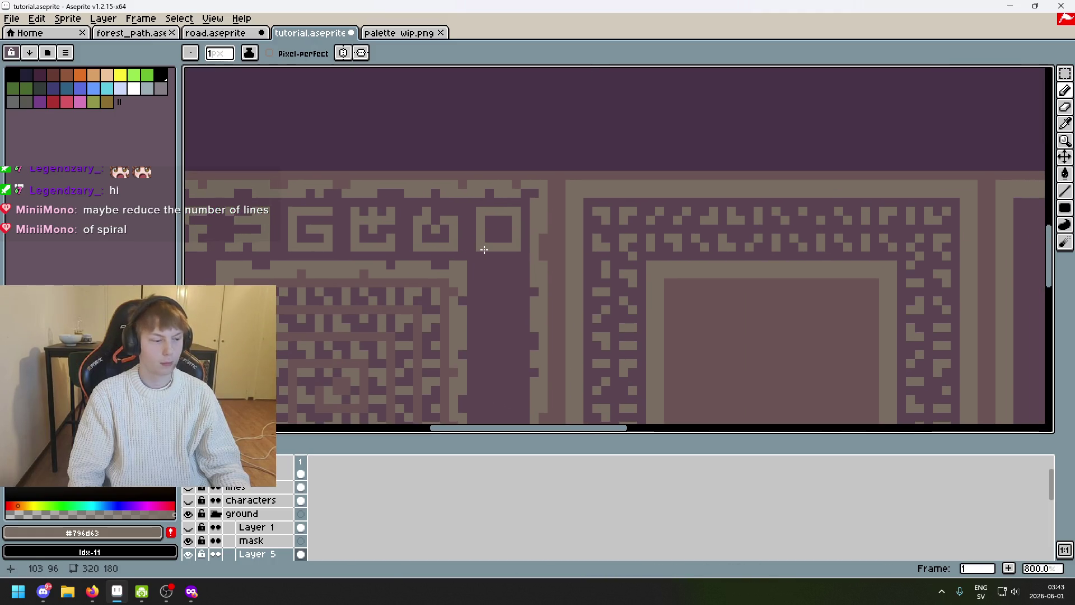
scroll(486, 245, "up", 1)
scroll(497, 242, "up", 1)
scroll(612, 274, "down", 2)
scroll(657, 202, "down", 2)
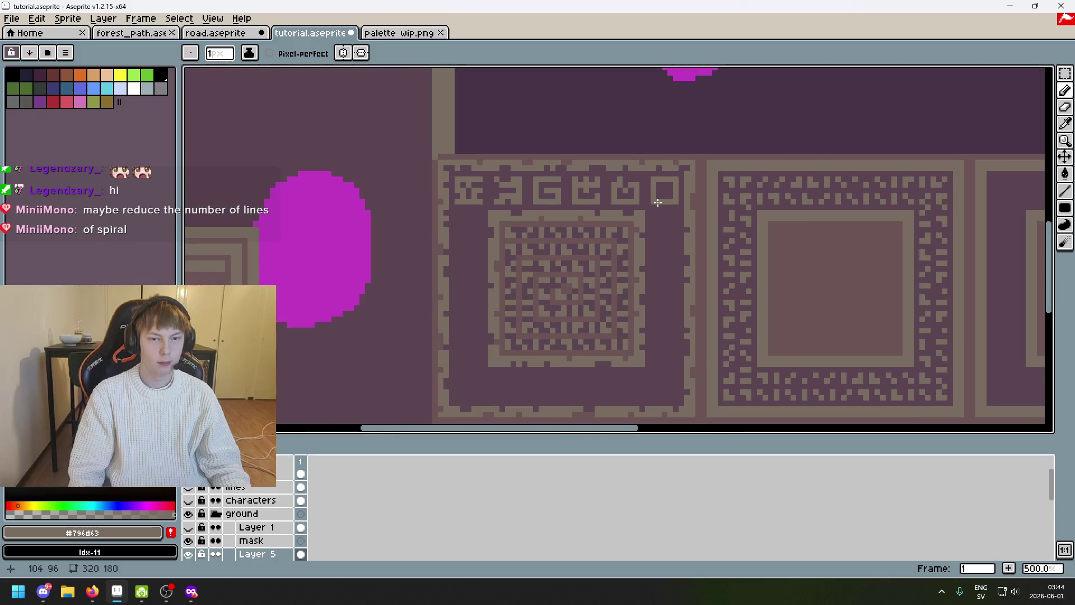
scroll(658, 202, "up", 1)
scroll(653, 199, "up", 3)
scroll(588, 201, "up", 1)
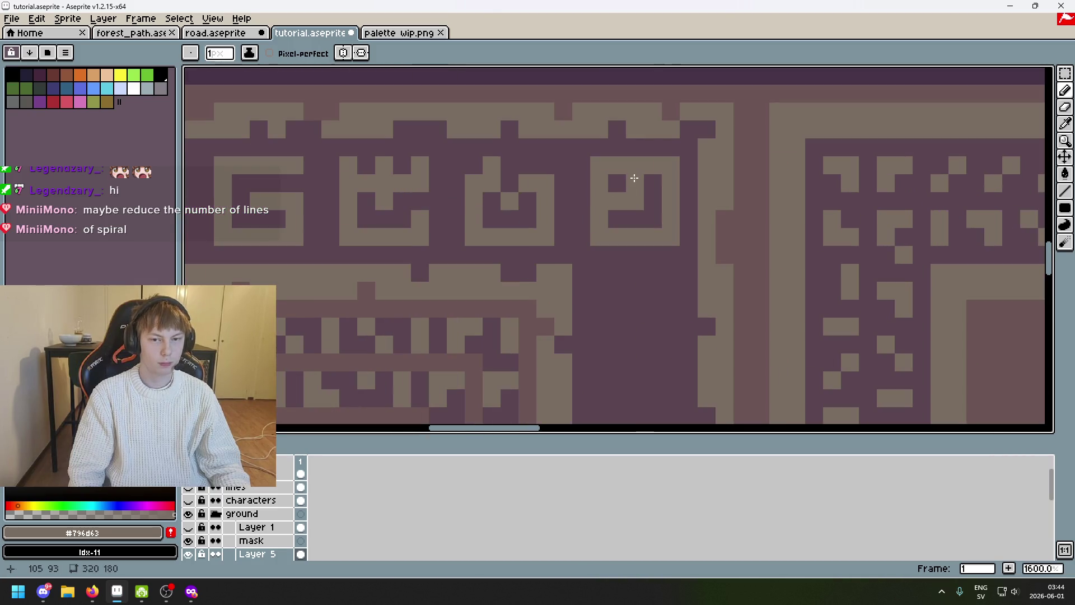
Paint dark and light pixels into the third square to curl it into a spiral
left_click(615, 174, "alt")
left_click(603, 162, "alt")
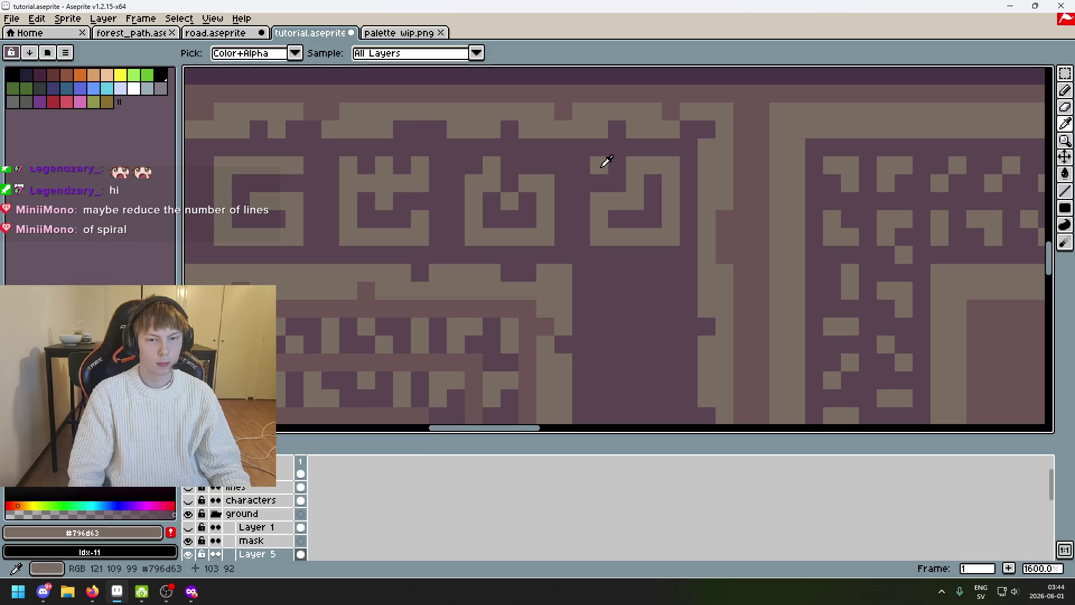
left_click(651, 183, "alt")
left_click(663, 161, "alt")
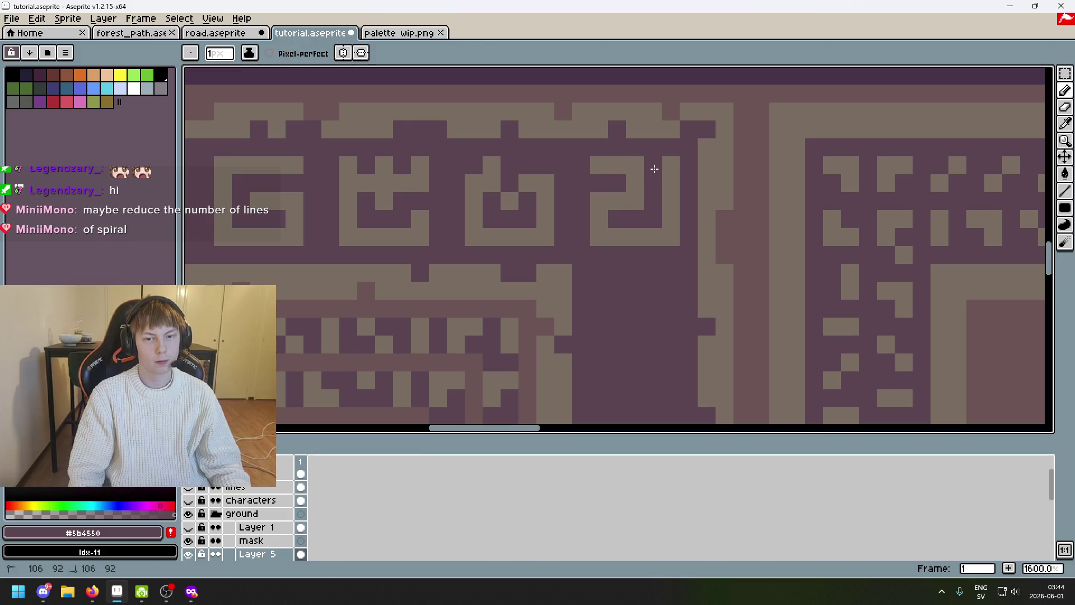
left_click(665, 162, "alt")
scroll(653, 227, "down", 3)
left_click_drag(657, 248, 708, 225)
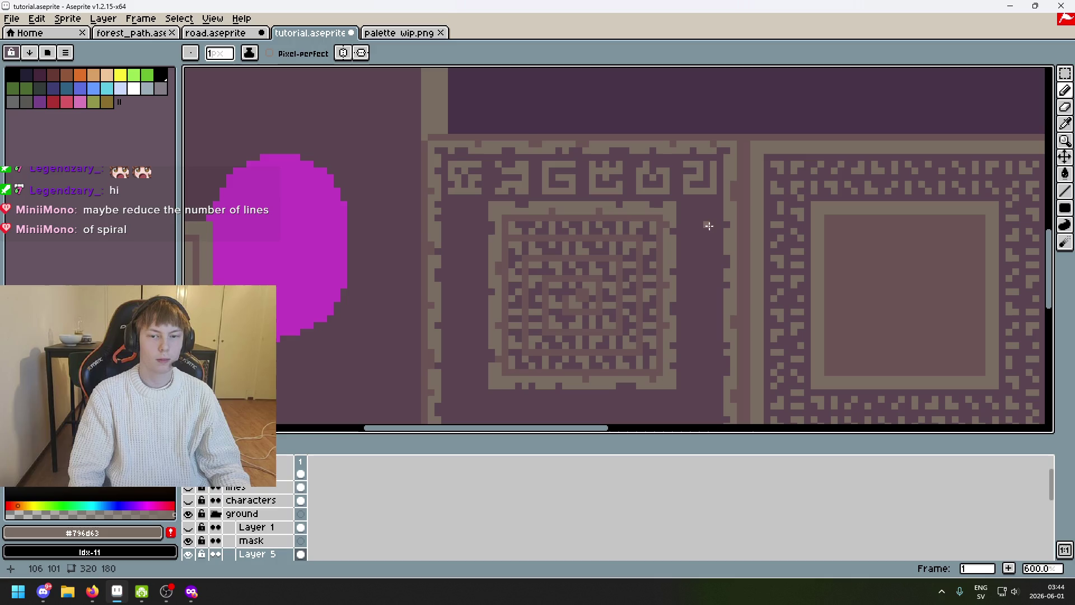
scroll(698, 232, "up", 3)
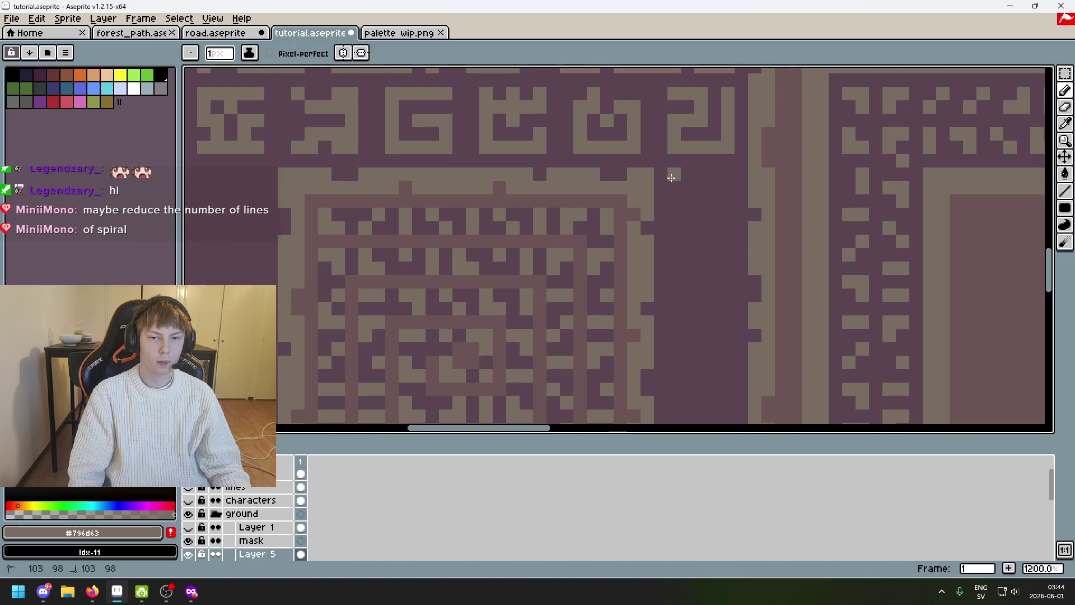
Draw a short light dash below the glyph row, undoing a misplaced attempt and restarting it straight
key("ctrl+z")
left_click_drag(669, 187, 708, 185)
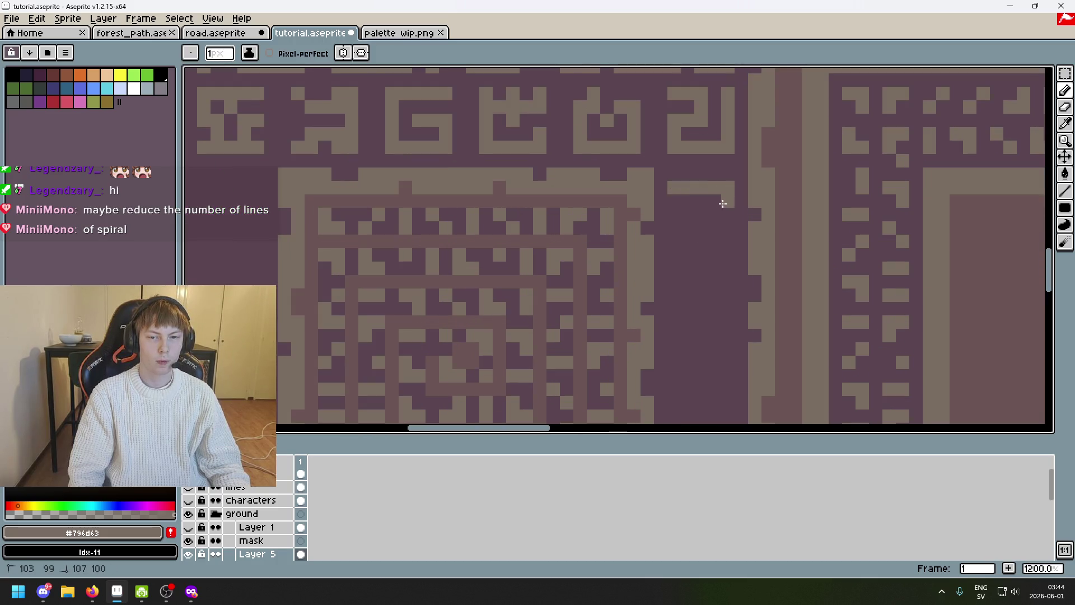
key("ctrl+z")
scroll(706, 231, "down", 3)
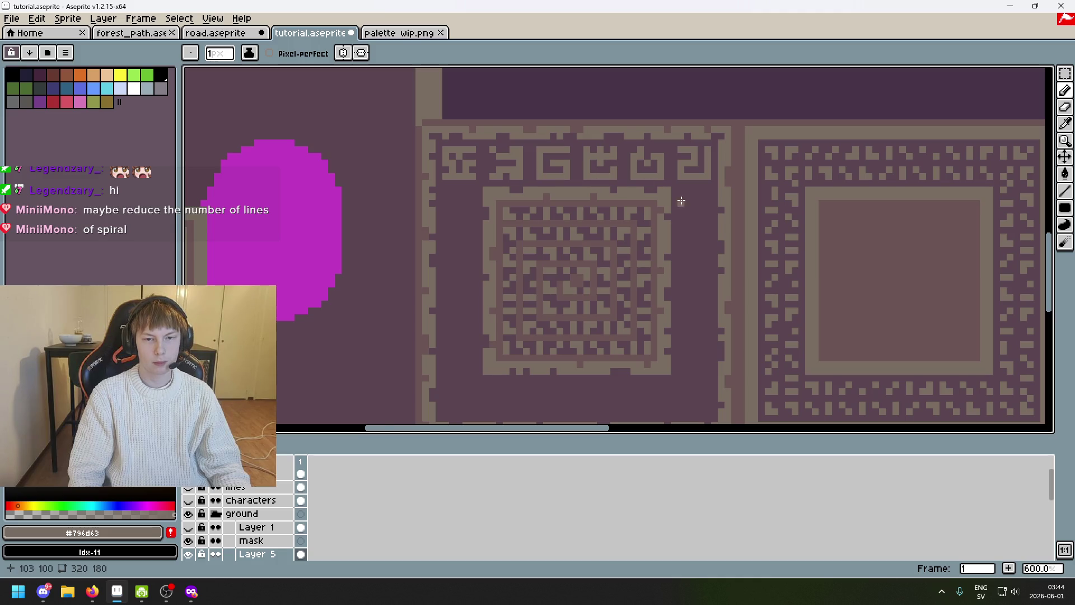
scroll(680, 201, "up", 3)
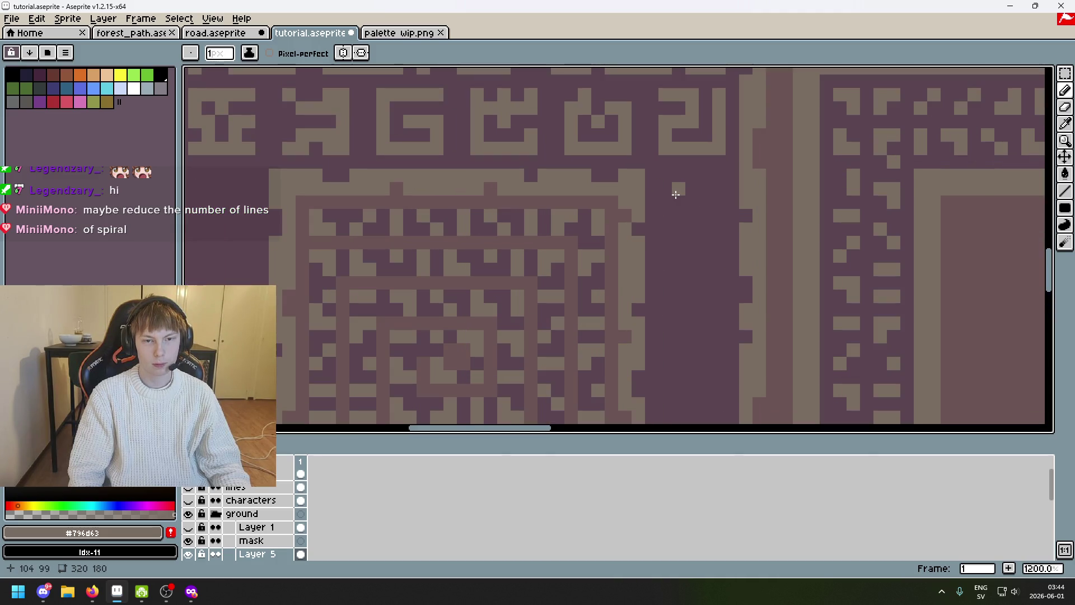
left_click(675, 194)
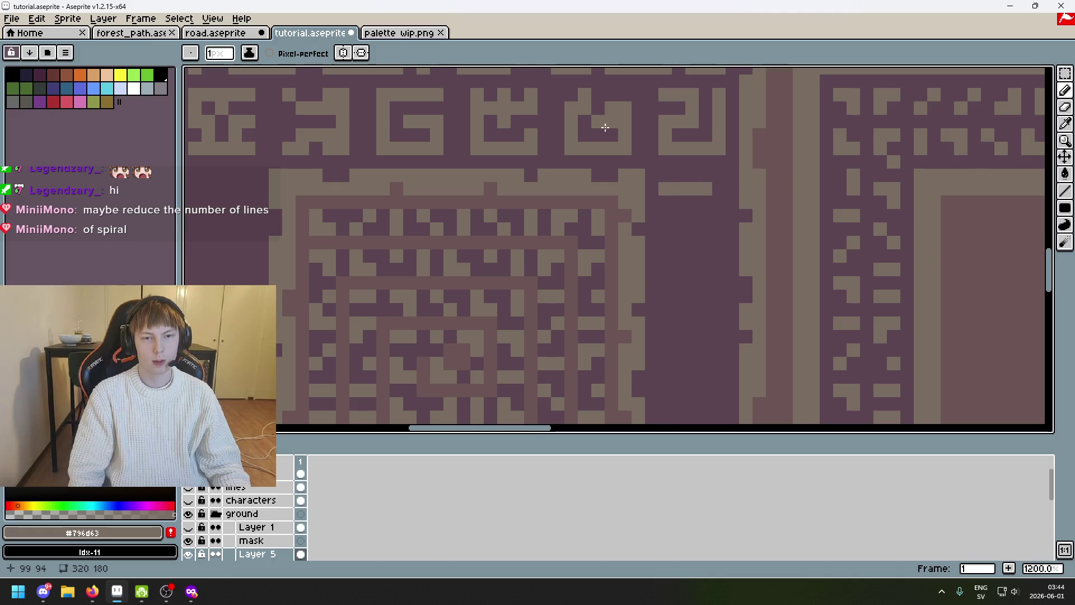
scroll(532, 226, "up", 1)
scroll(577, 362, "down", 1)
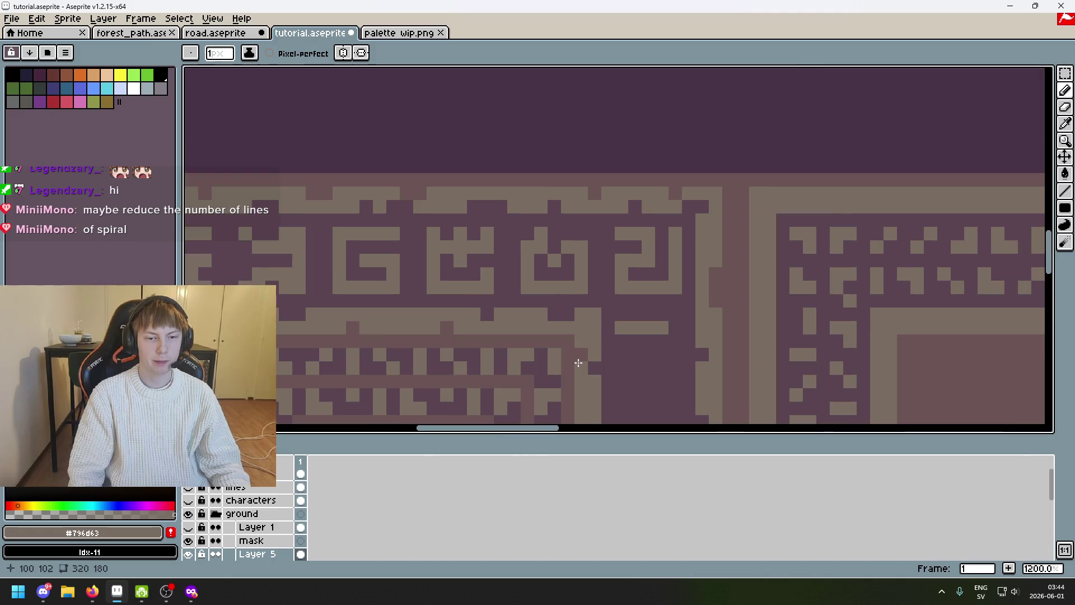
scroll(591, 339, "up", 1)
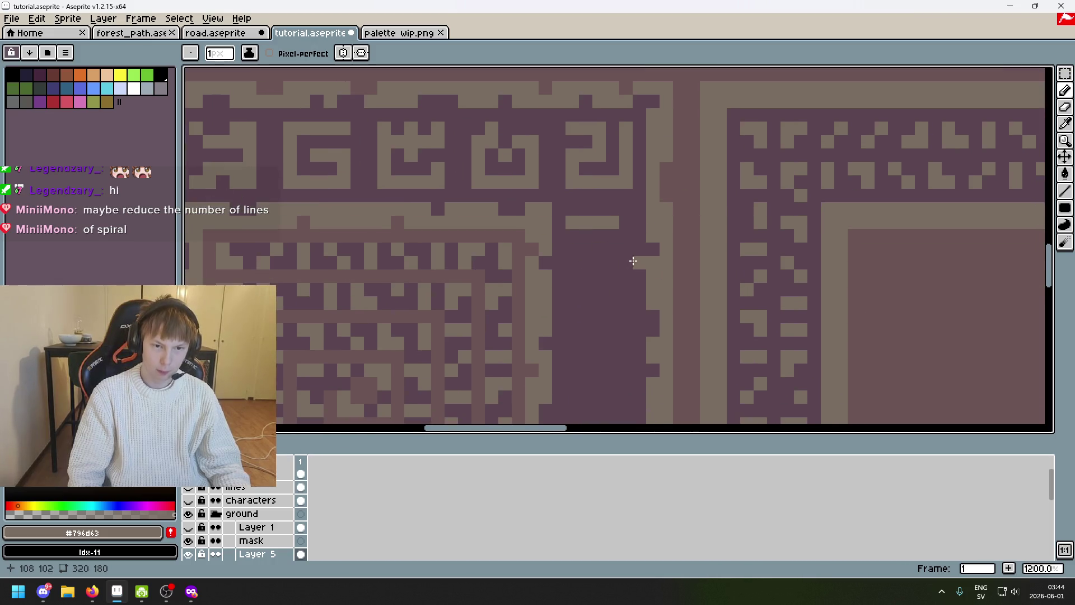
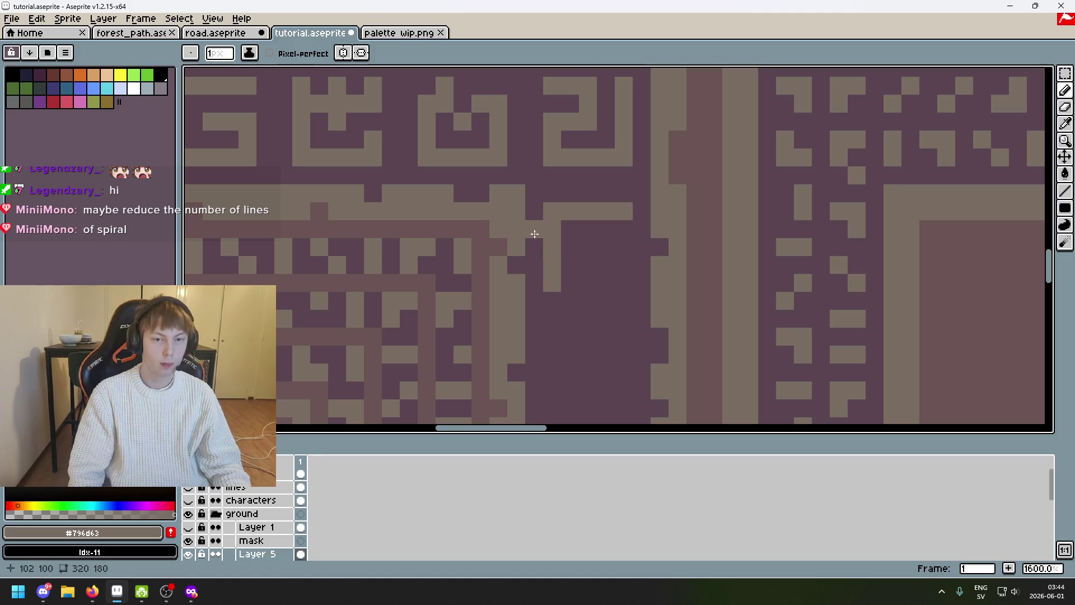
Extend the spiral with a hook, then swap a few pixels between dark purple and tan to start breaking it apart
left_click_drag(574, 286, 619, 271)
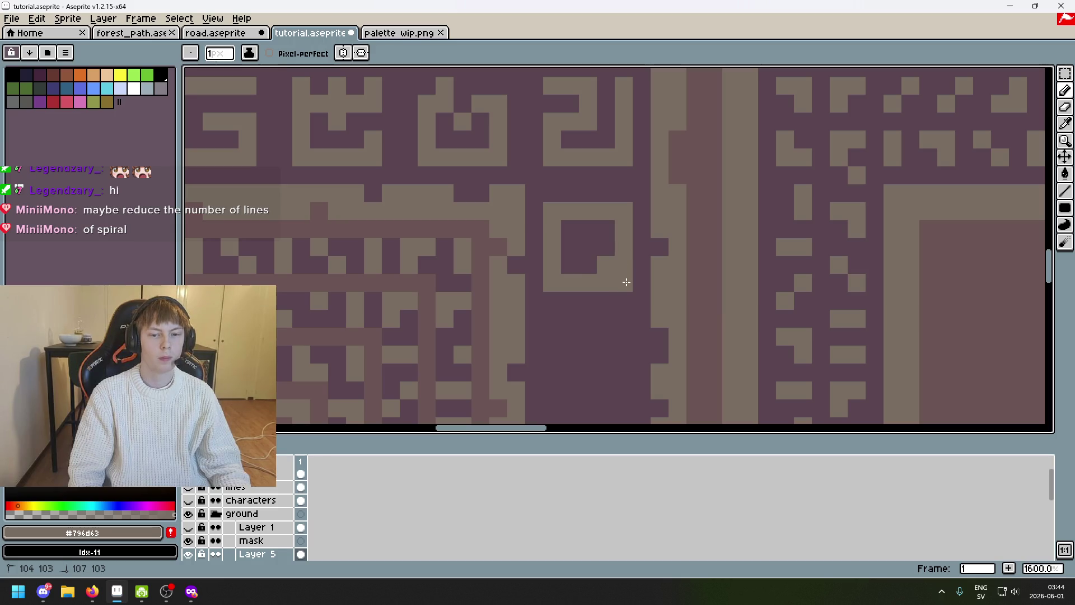
key("x")
left_click(624, 247)
scroll(622, 252, "down", 1)
scroll(624, 236, "up", 3)
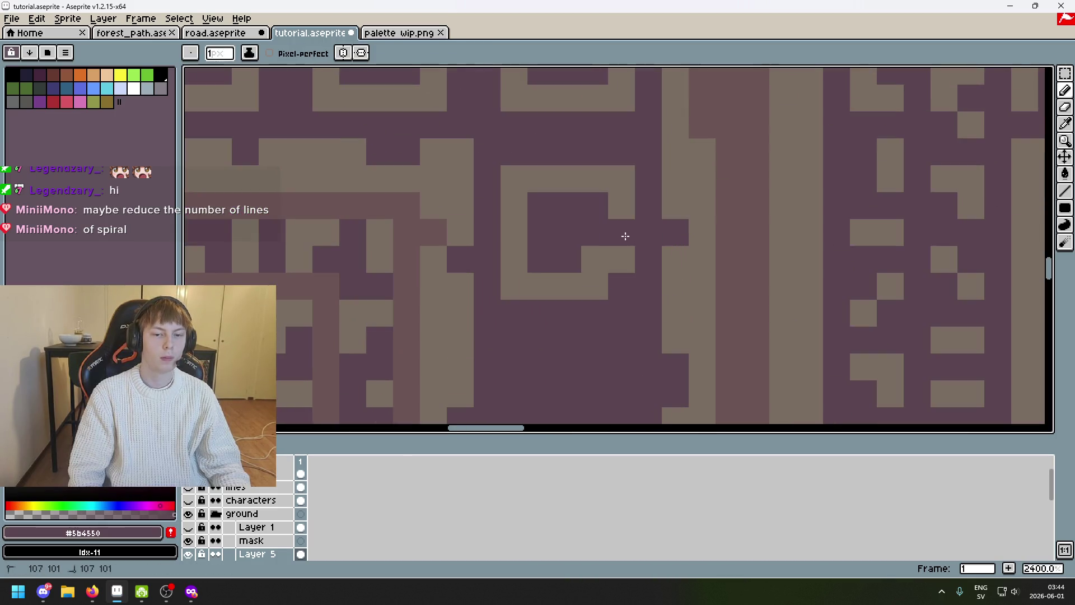
left_click(621, 258)
scroll(621, 259, "down", 3)
scroll(613, 268, "up", 3)
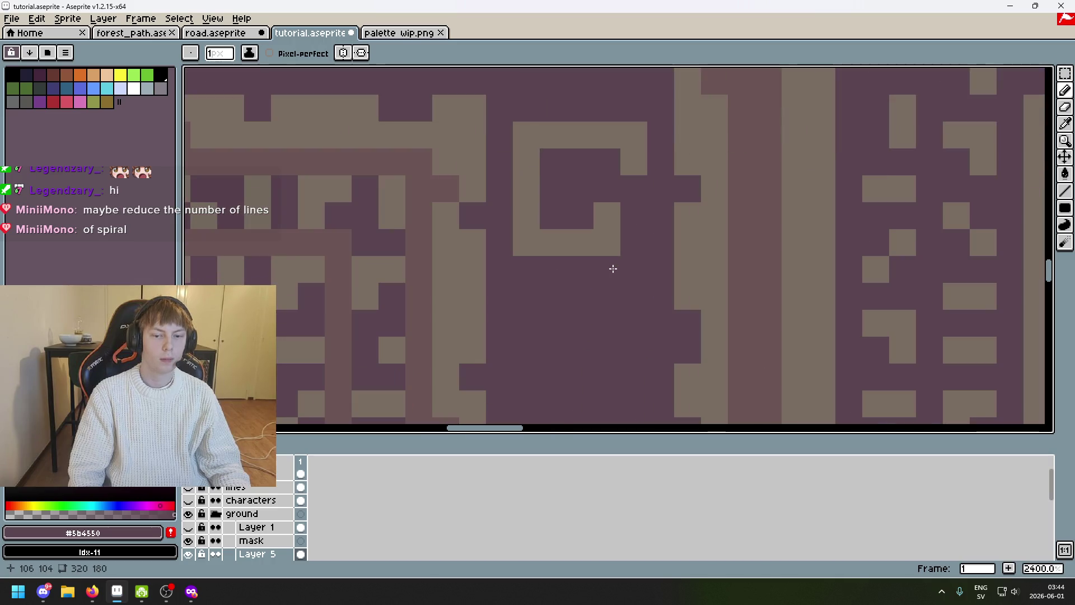
left_click(607, 211, "alt")
left_click(632, 223)
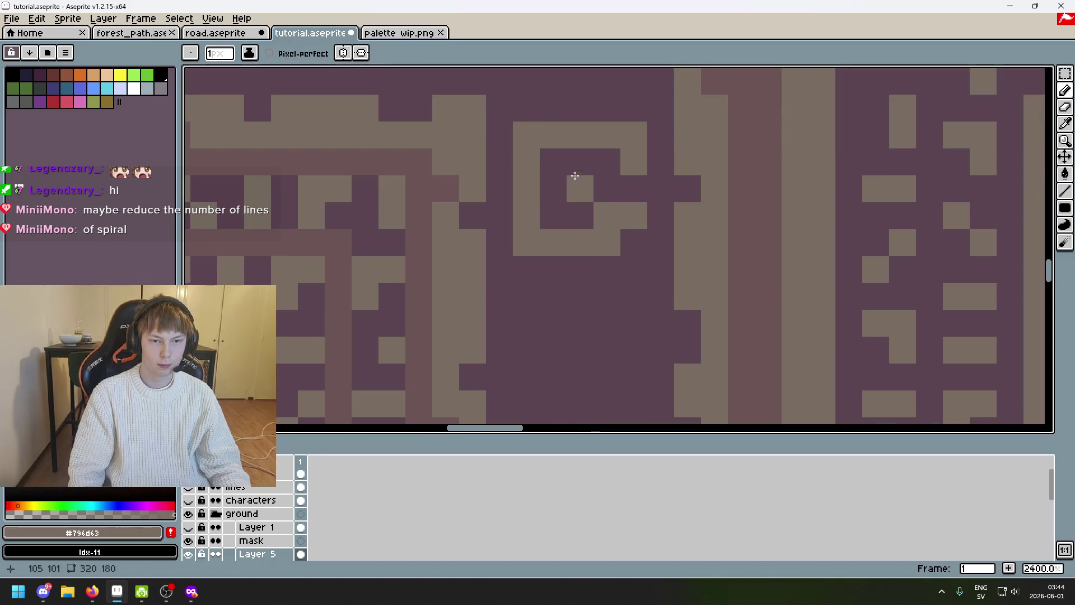
left_click(554, 186)
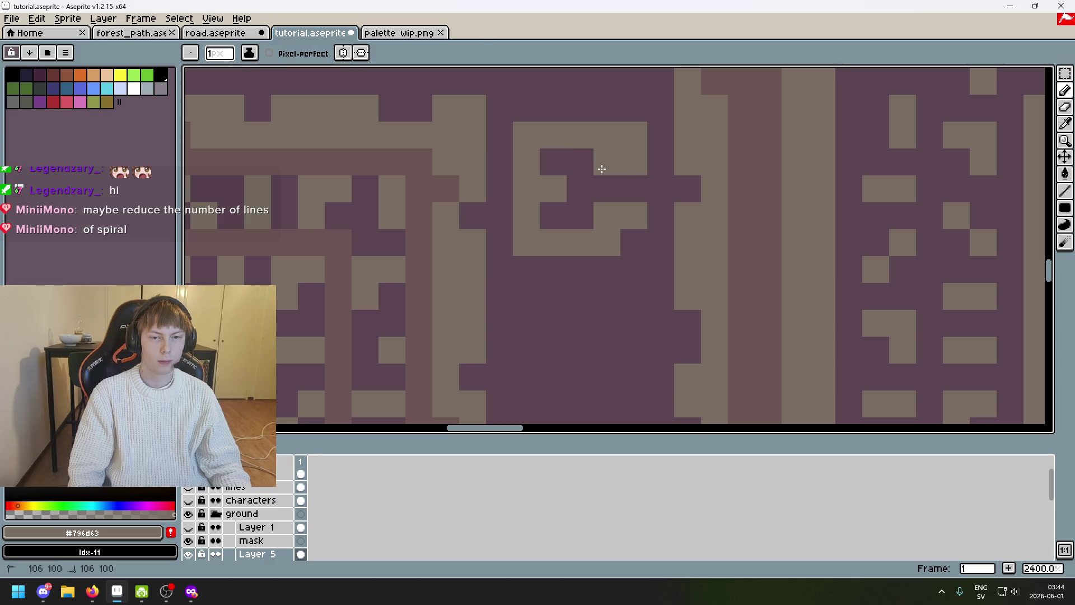
left_click(580, 163, "alt")
left_click(632, 171)
Add separate tan pixels around the right and top of the motif so it reads as a dotted ring
left_click(606, 161, "alt")
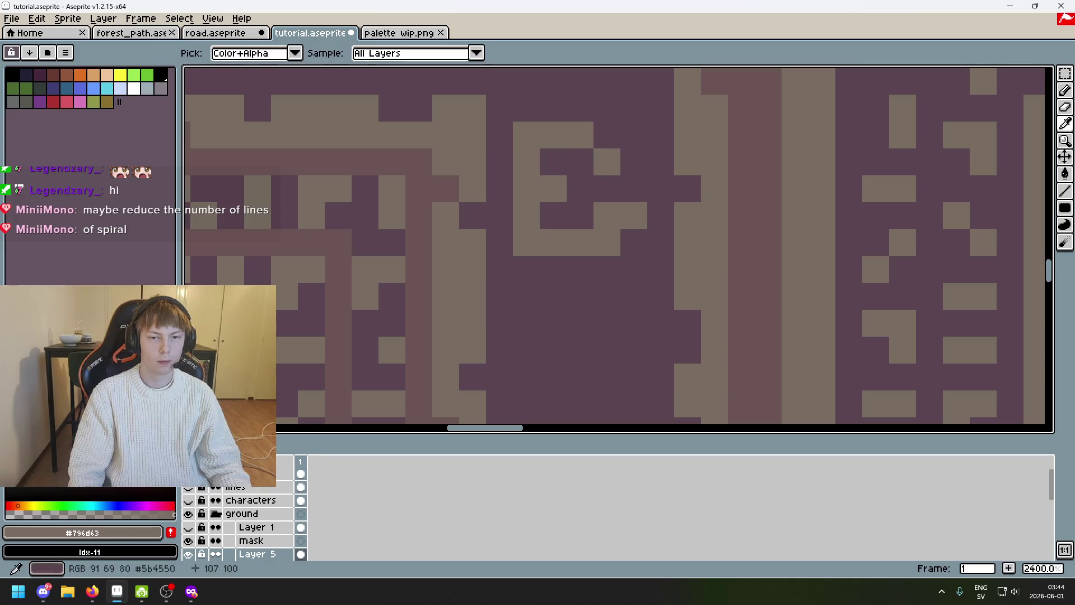
left_click_drag(634, 163, 630, 137)
left_click(572, 161)
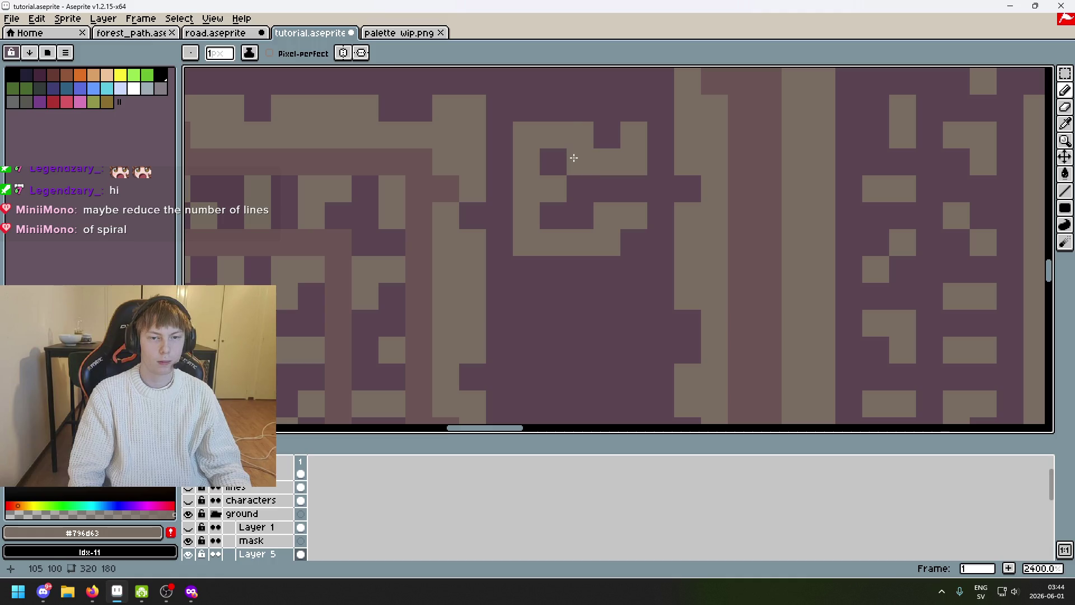
scroll(573, 164, "down", 6)
scroll(600, 223, "up", 5)
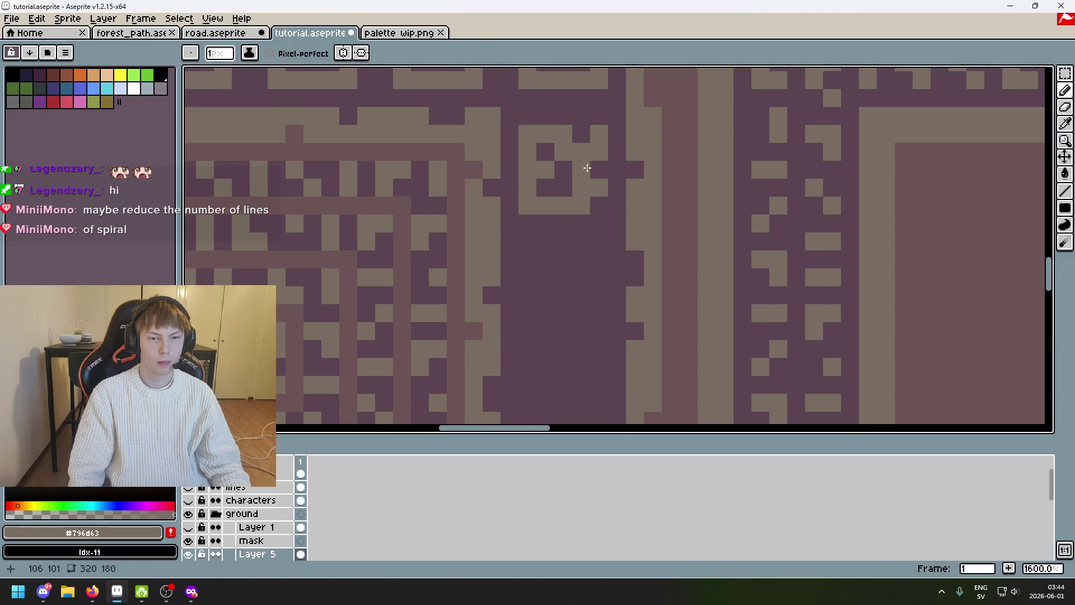
left_click(619, 161, "alt")
scroll(603, 182, "down", 6)
scroll(603, 182, "up", 4)
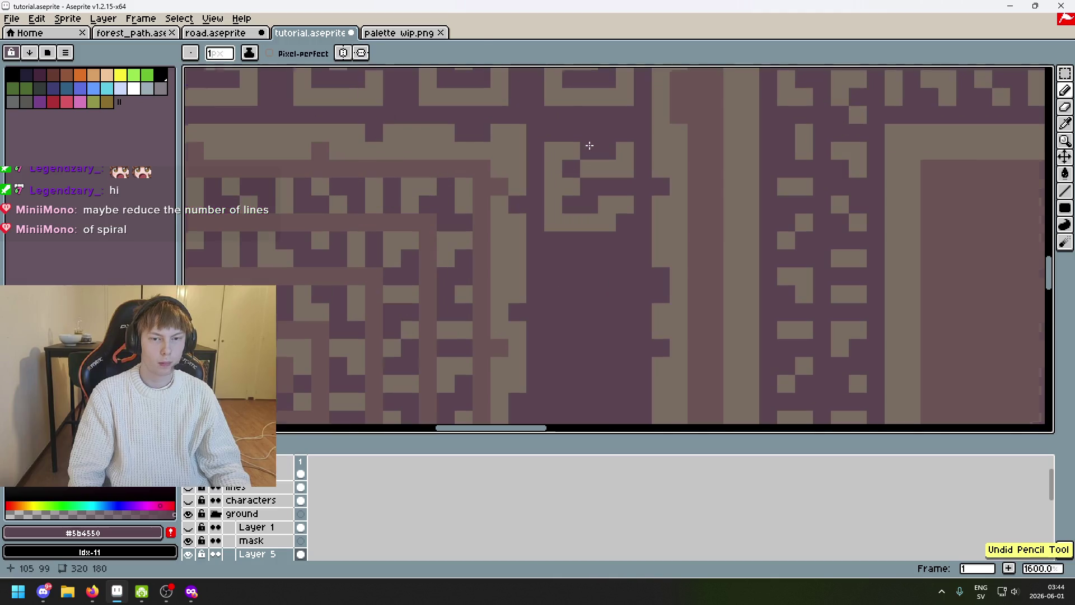
left_click(560, 161, "alt")
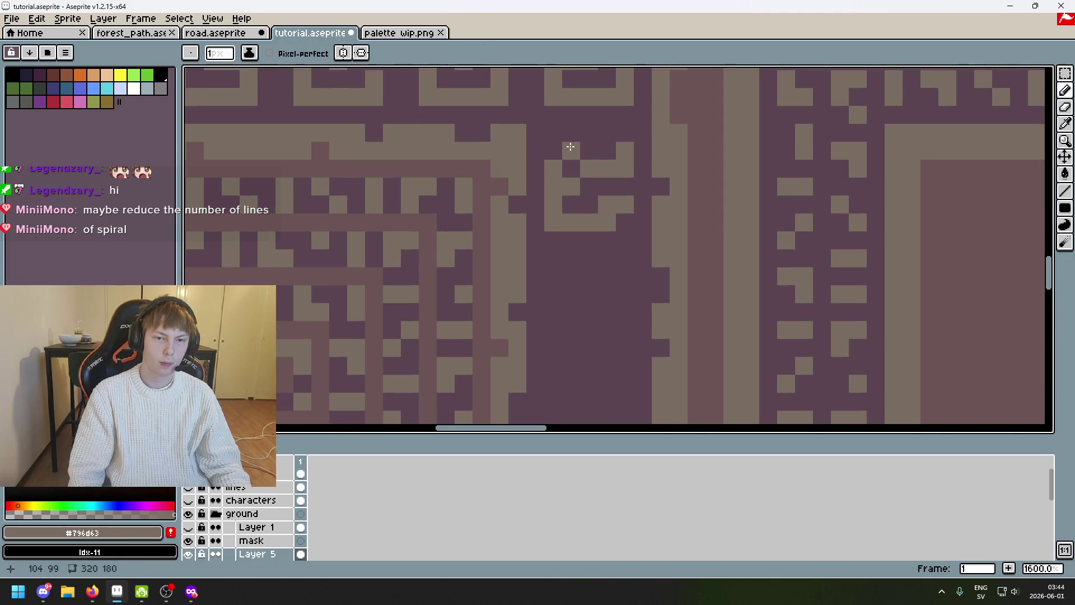
left_click(610, 173, "alt")
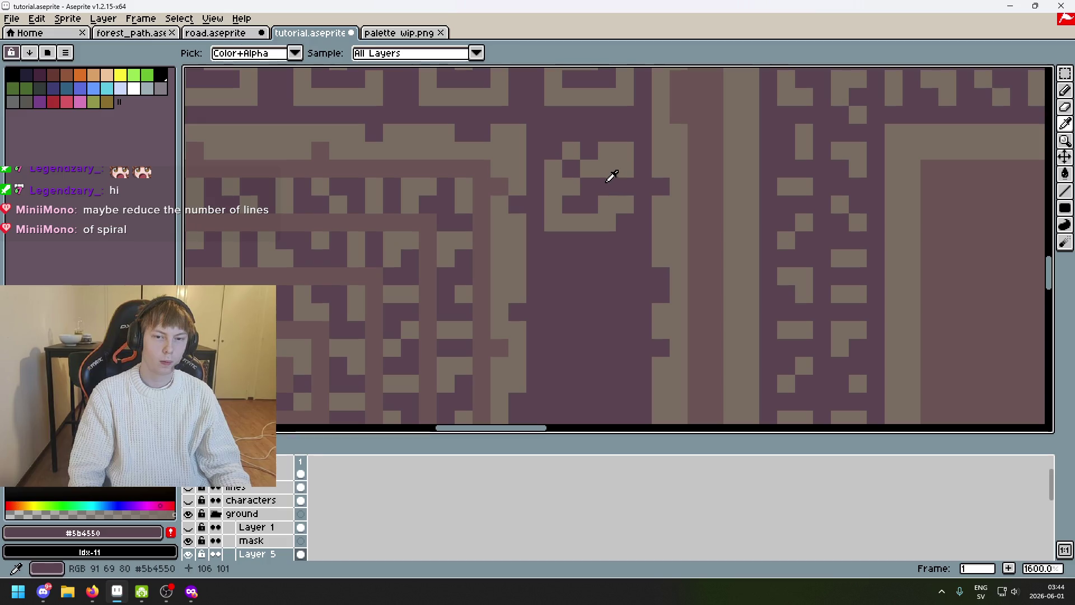
scroll(610, 173, "down", 4)
scroll(610, 151, "up", 4)
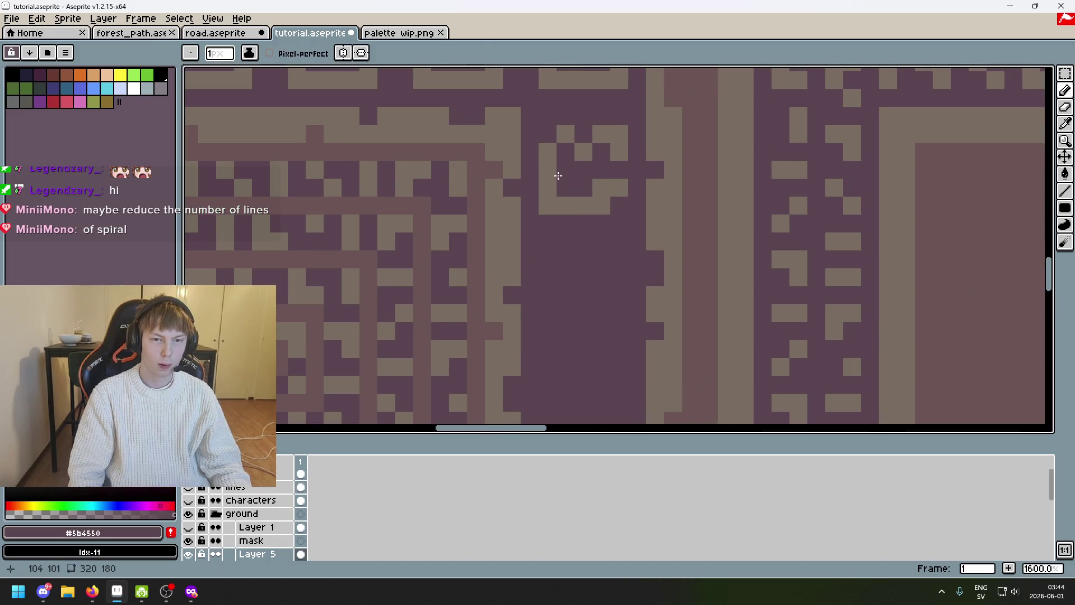
key("alt")
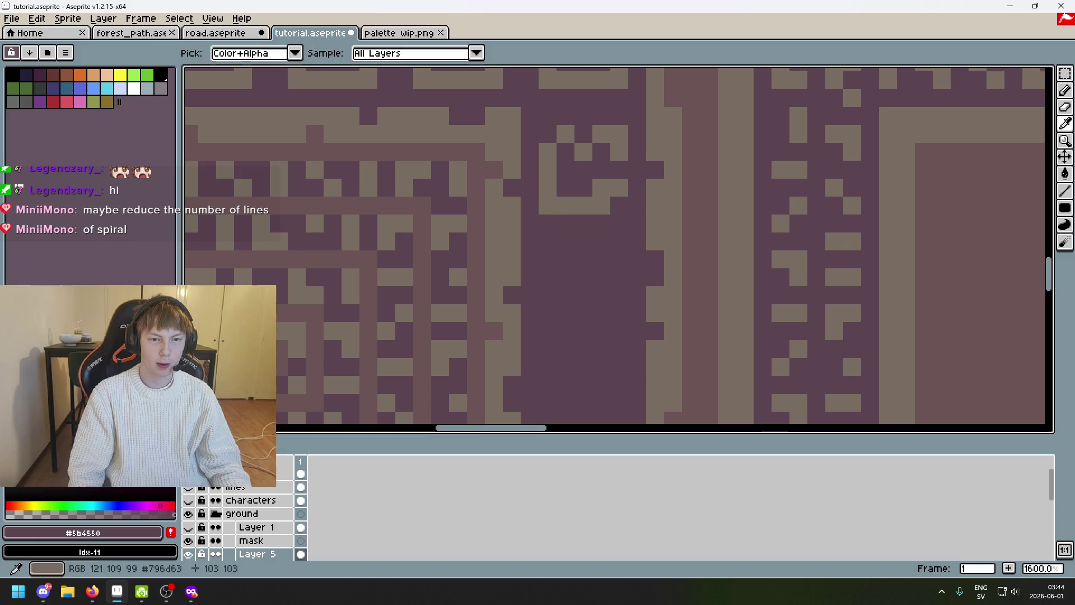
left_click(550, 202, "alt")
left_click(554, 201, "alt")
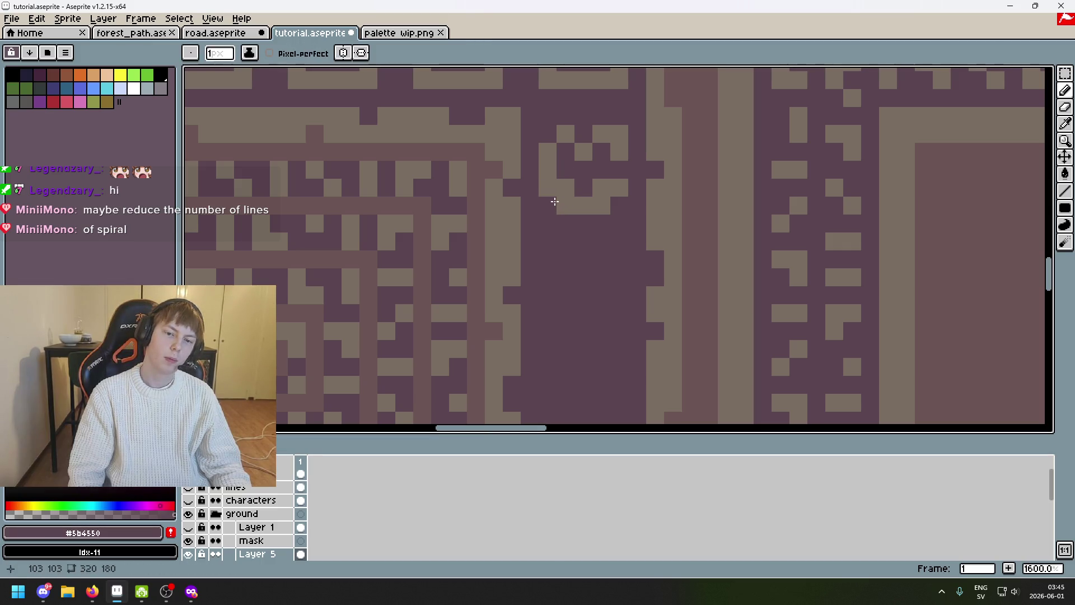
left_click(576, 185, "alt")
left_click(548, 205)
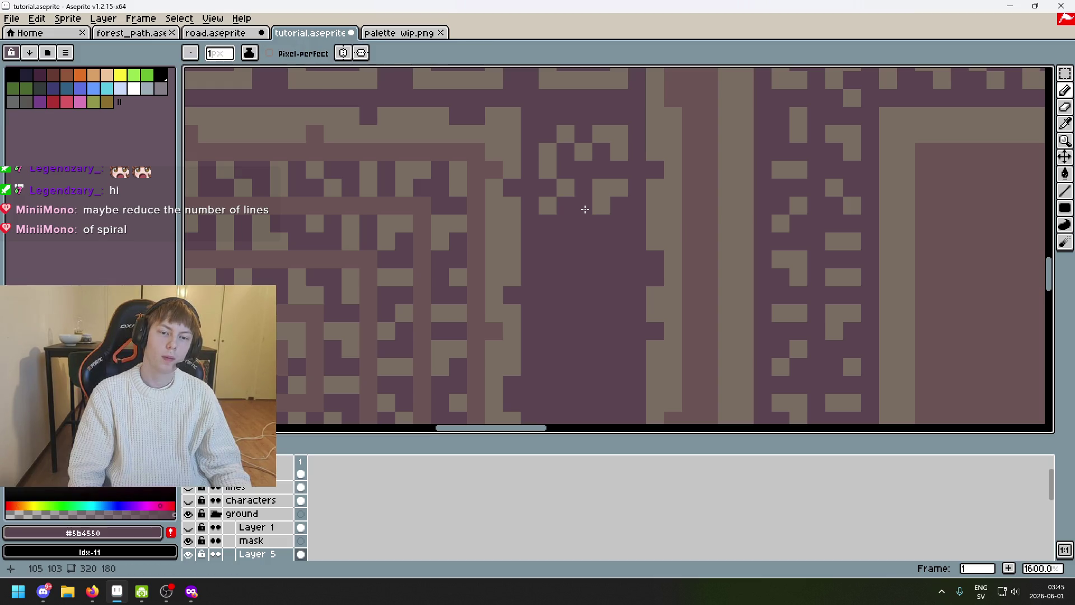
scroll(588, 211, "down", 3)
scroll(672, 208, "up", 3)
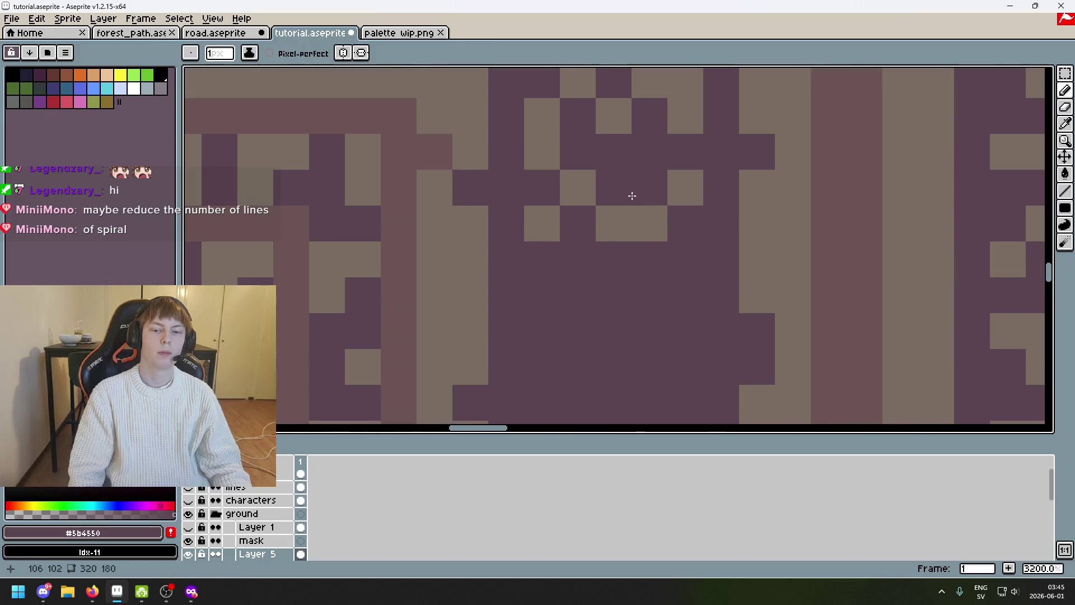
Even out the ring on its right side by darkening stray pixels and adding tan ones
left_click(648, 221)
left_click(684, 187, "alt")
left_click(642, 194)
left_click(671, 225)
left_click(684, 188)
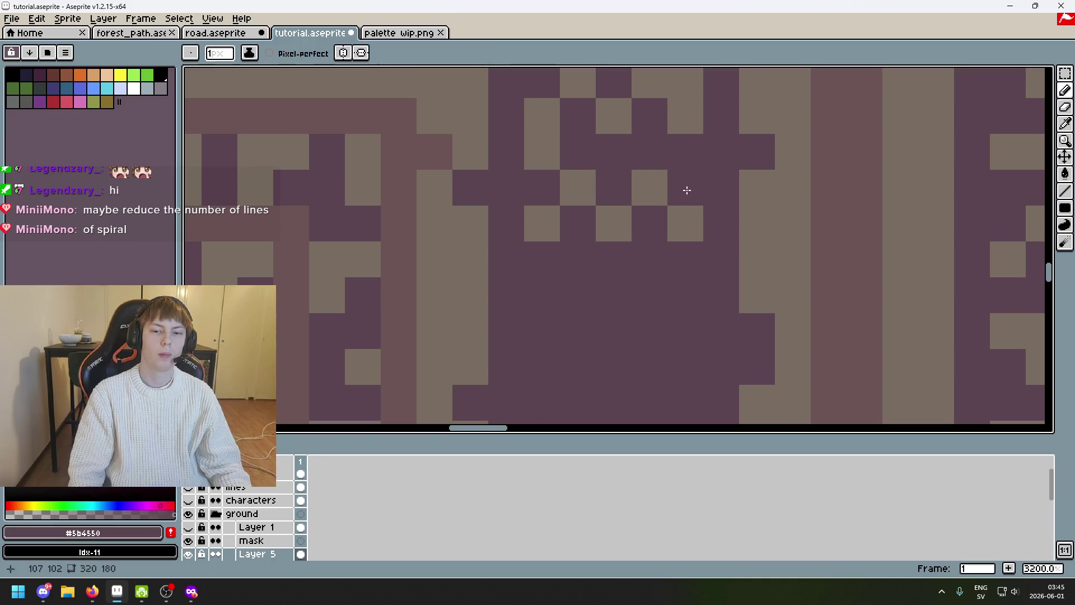
scroll(679, 211, "down", 5)
scroll(663, 266, "up", 1)
scroll(672, 210, "up", 4)
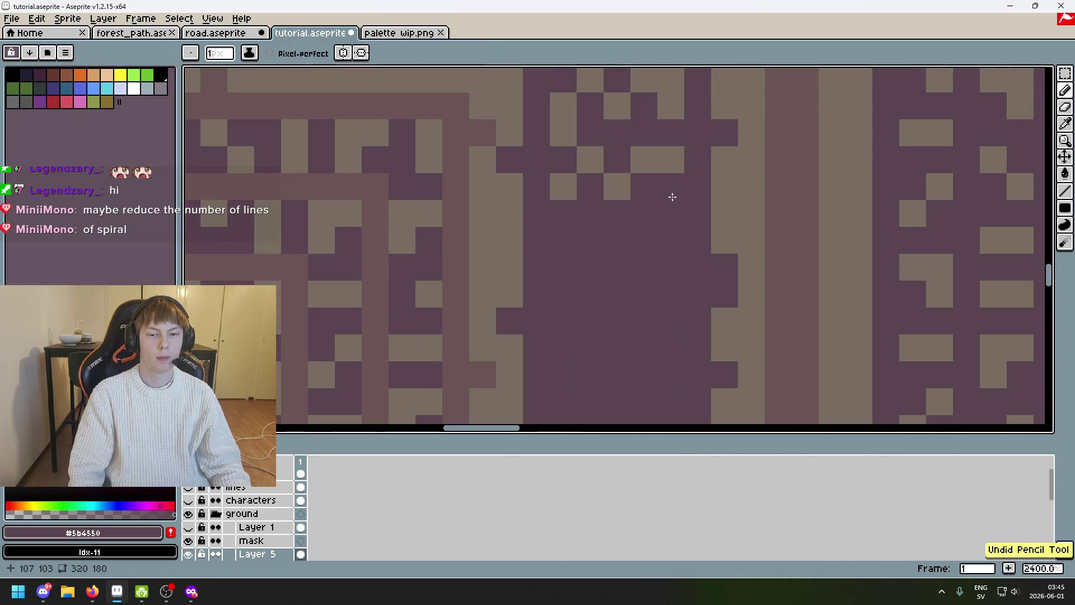
scroll(607, 157, "up", 1)
Undo a stray ring pixel, then draw two short stacked tan lines beneath the ring
left_click(577, 157, "alt")
scroll(587, 202, "down", 3)
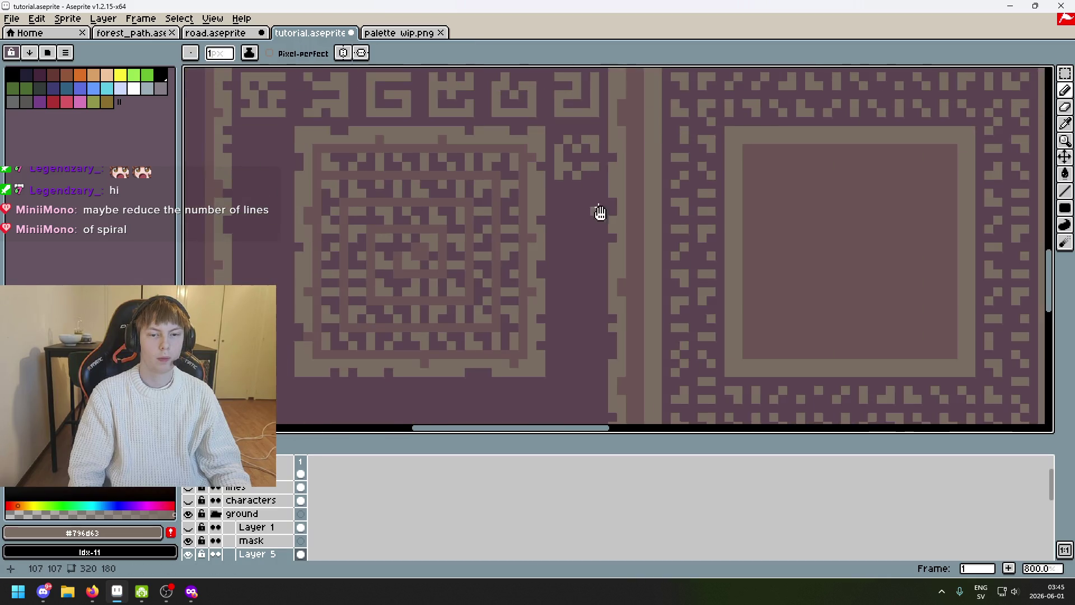
key("ctrl+z")
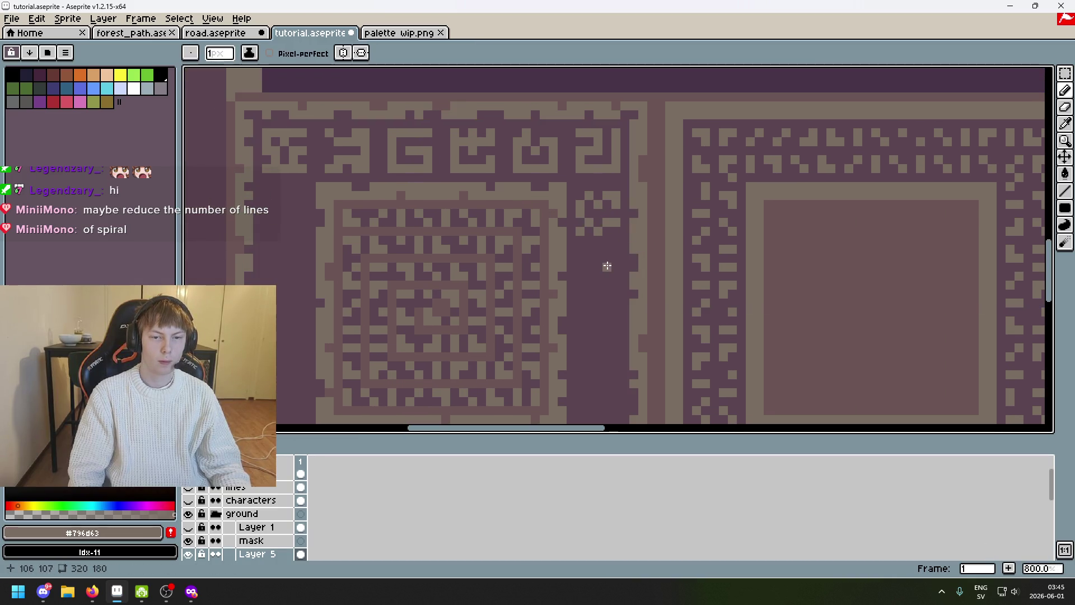
scroll(607, 266, "down", 3)
scroll(604, 253, "up", 5)
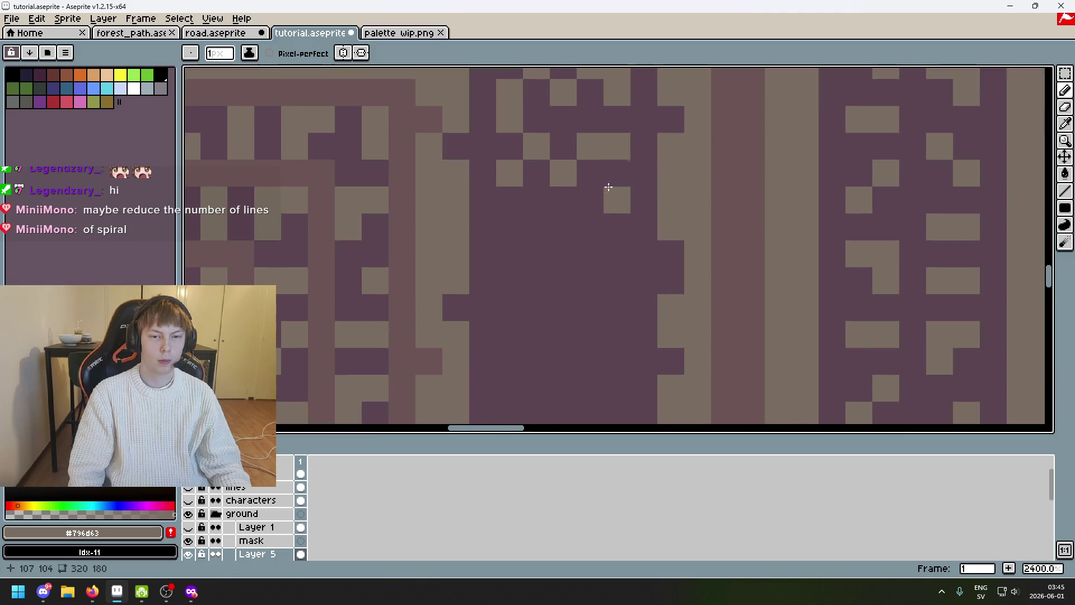
scroll(613, 187, "down", 4)
scroll(609, 226, "up", 3)
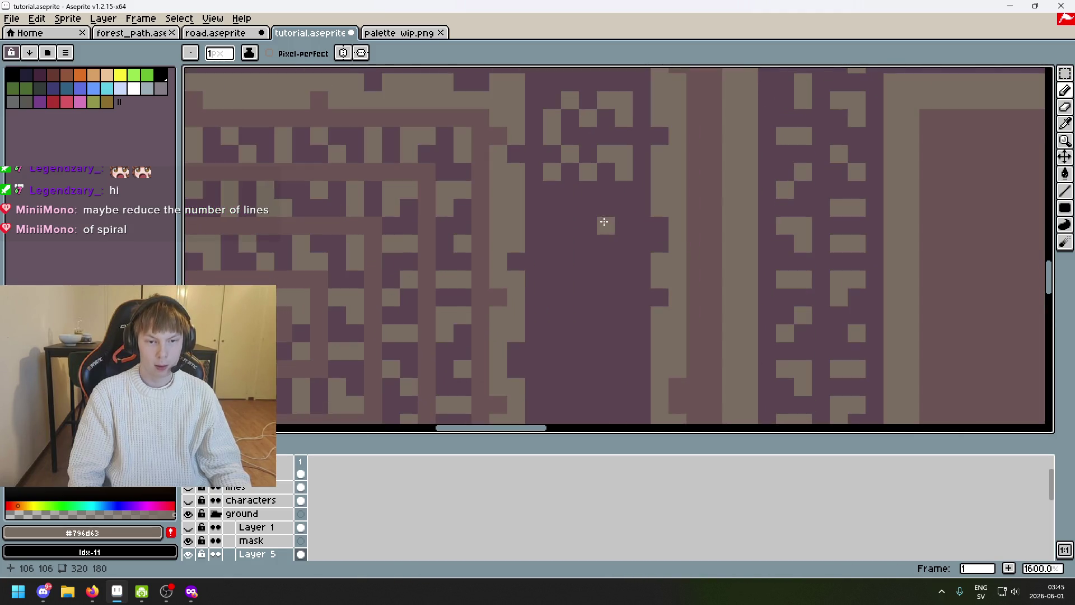
left_click_drag(623, 225, 557, 223)
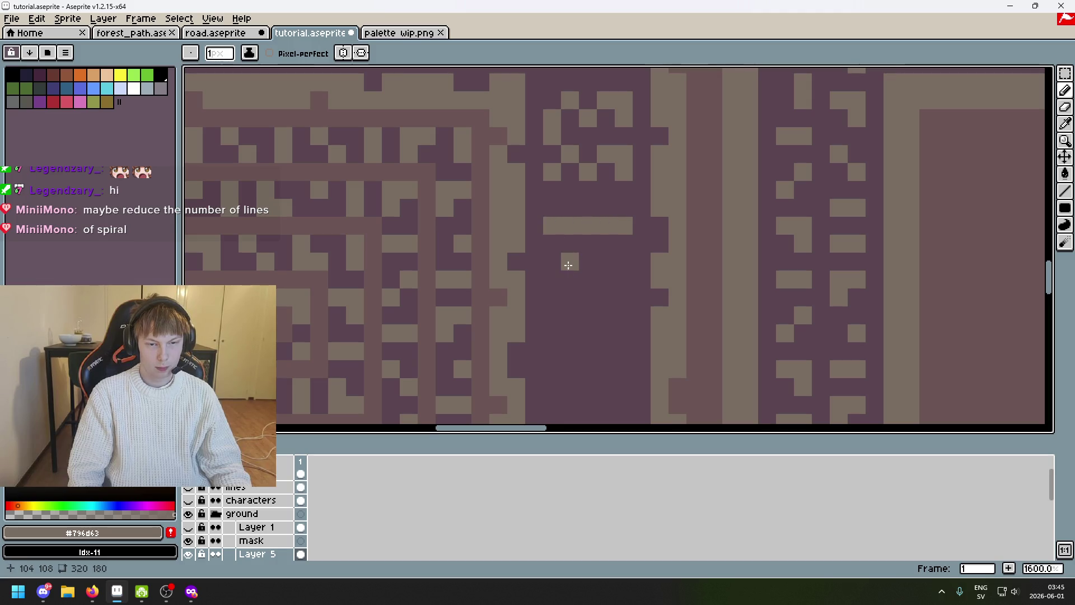
left_click_drag(615, 262, 583, 259)
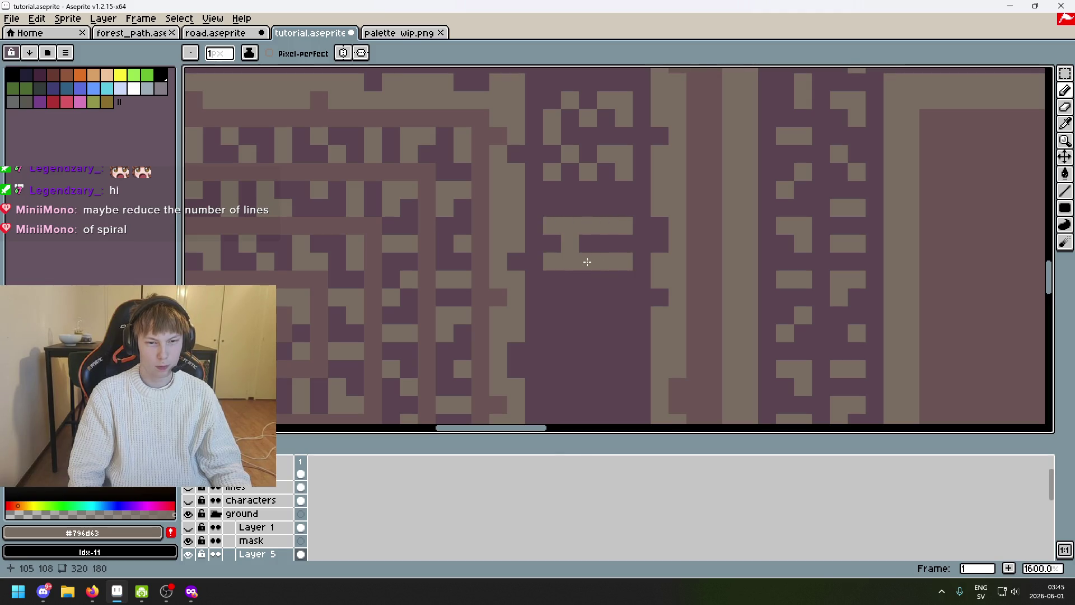
scroll(580, 252, "down", 3)
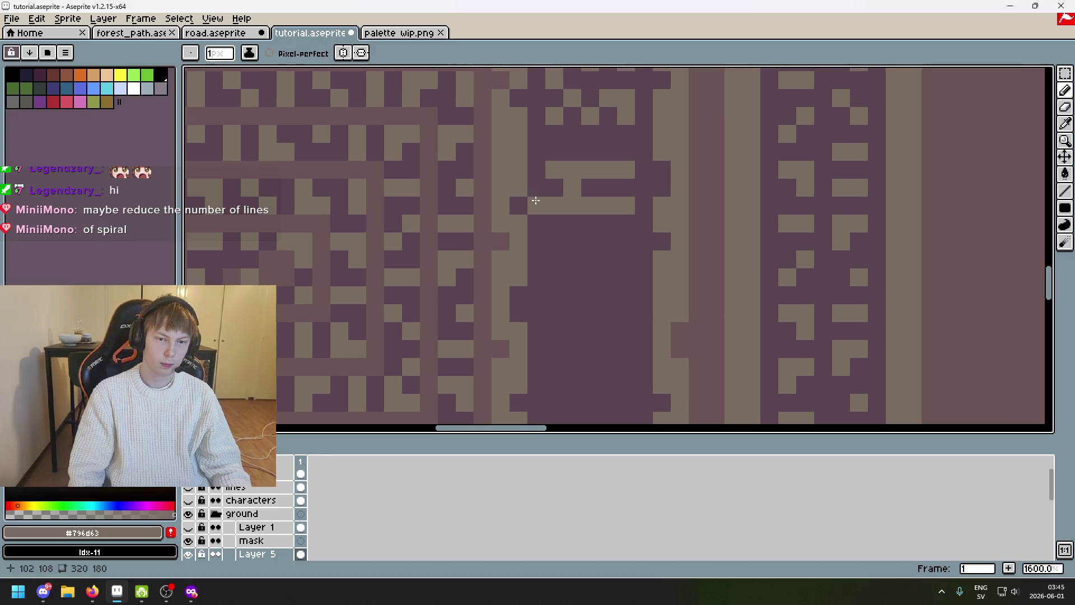
left_click_drag(586, 236, 623, 238)
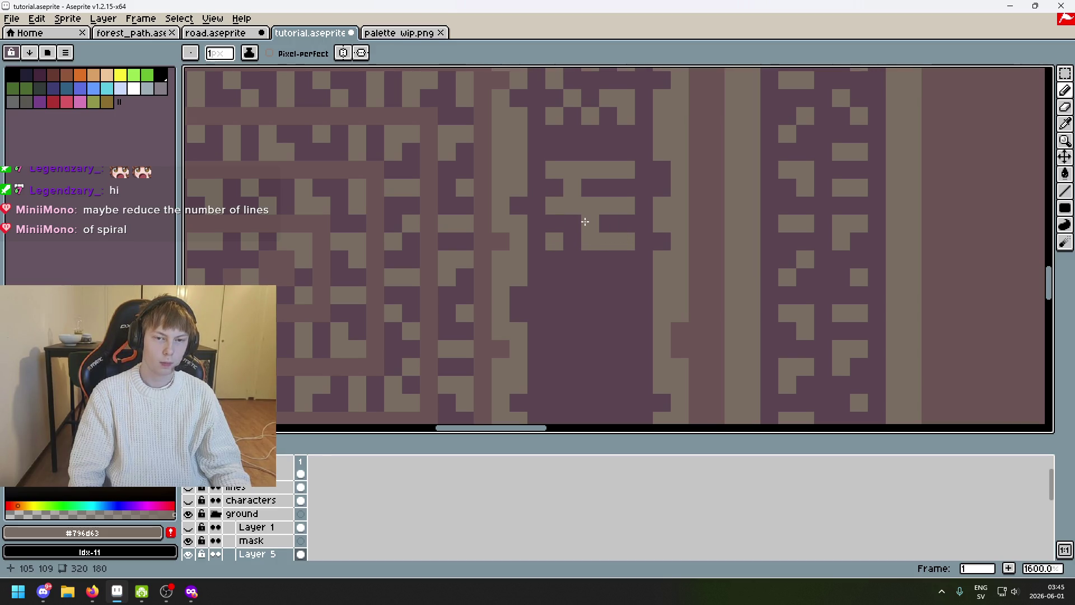
scroll(573, 239, "down", 3)
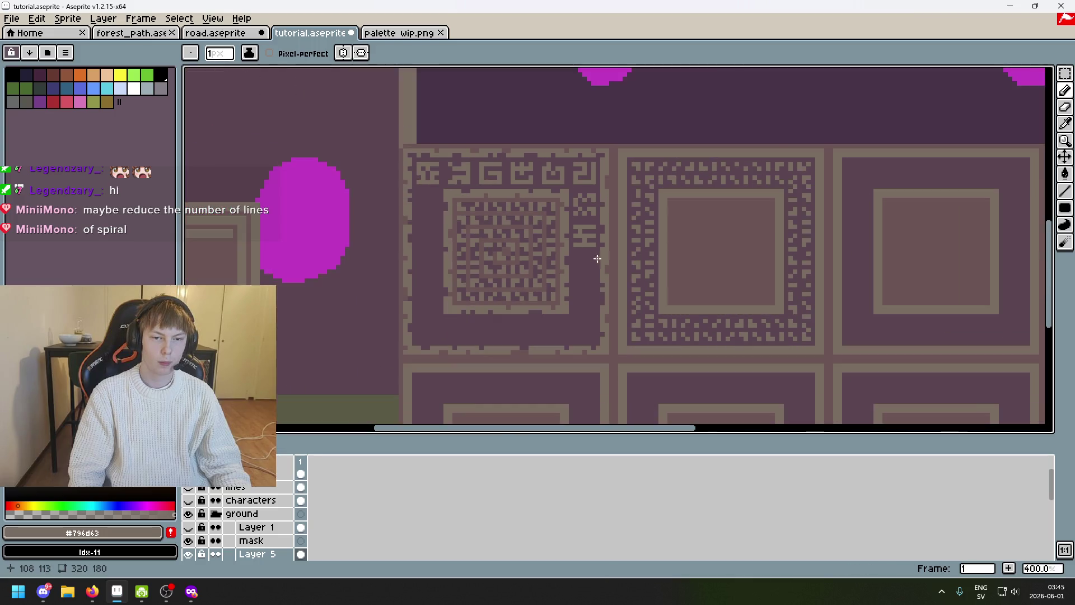
scroll(571, 238, "up", 3)
Eyedrop the tan #796d63 of the tile pattern as the drawing colour
left_click(550, 258, "alt")
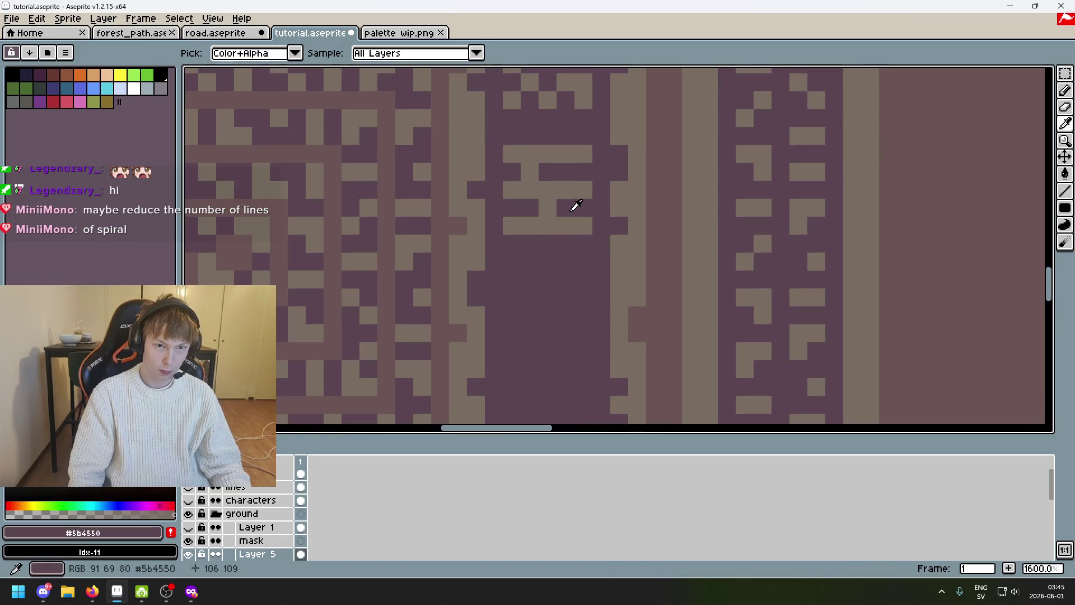
left_click(547, 217, "alt")
scroll(570, 208, "down", 1)
scroll(571, 214, "down", 4)
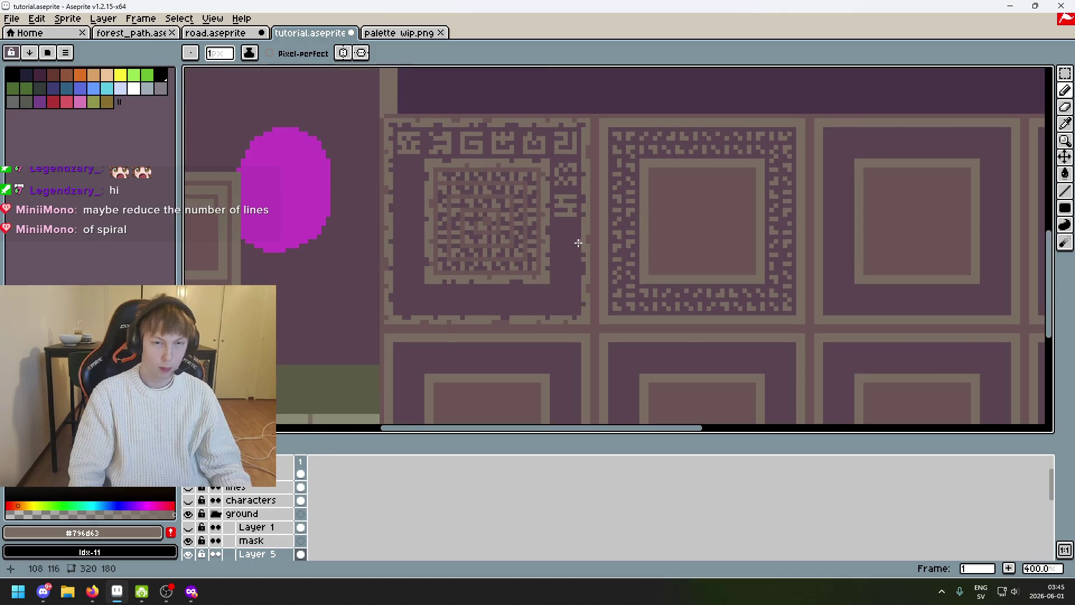
scroll(558, 229, "up", 3)
scroll(547, 224, "down", 2)
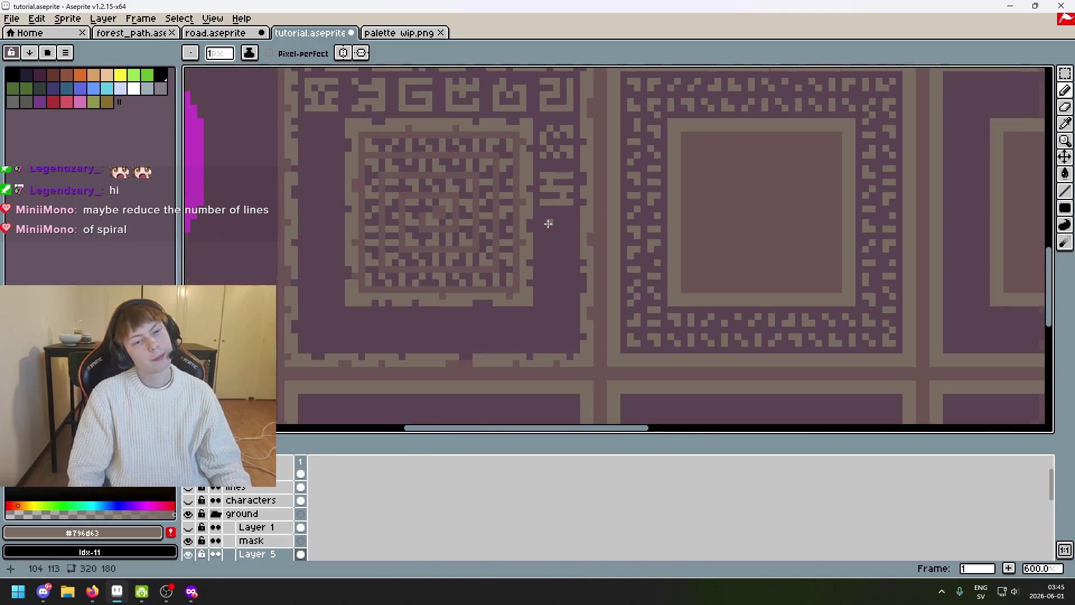
scroll(630, 247, "up", 2)
scroll(649, 238, "up", 2)
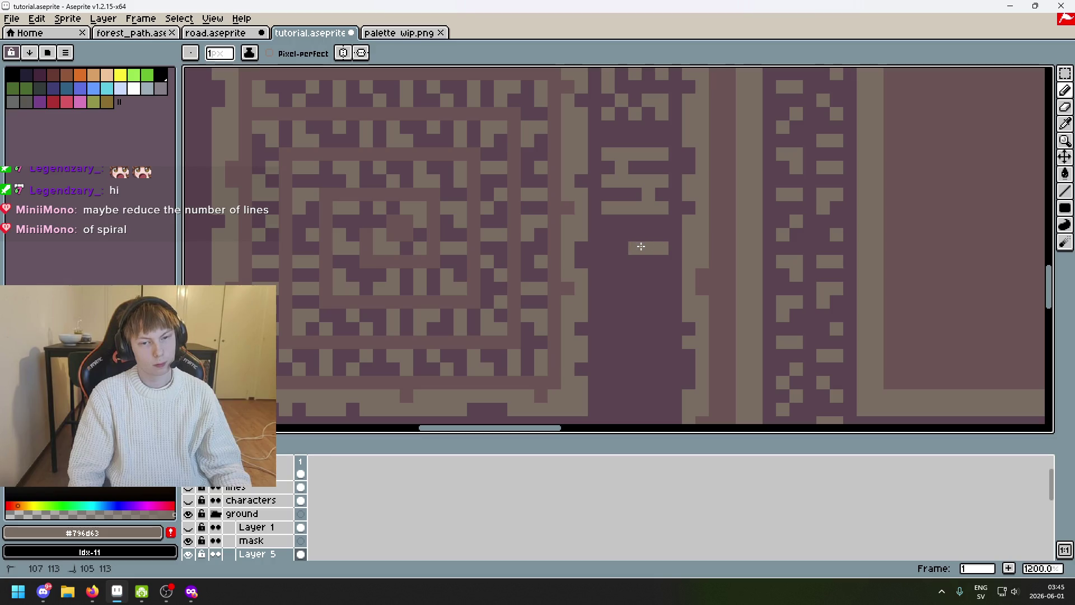
scroll(623, 261, "down", 2)
scroll(582, 256, "down", 2)
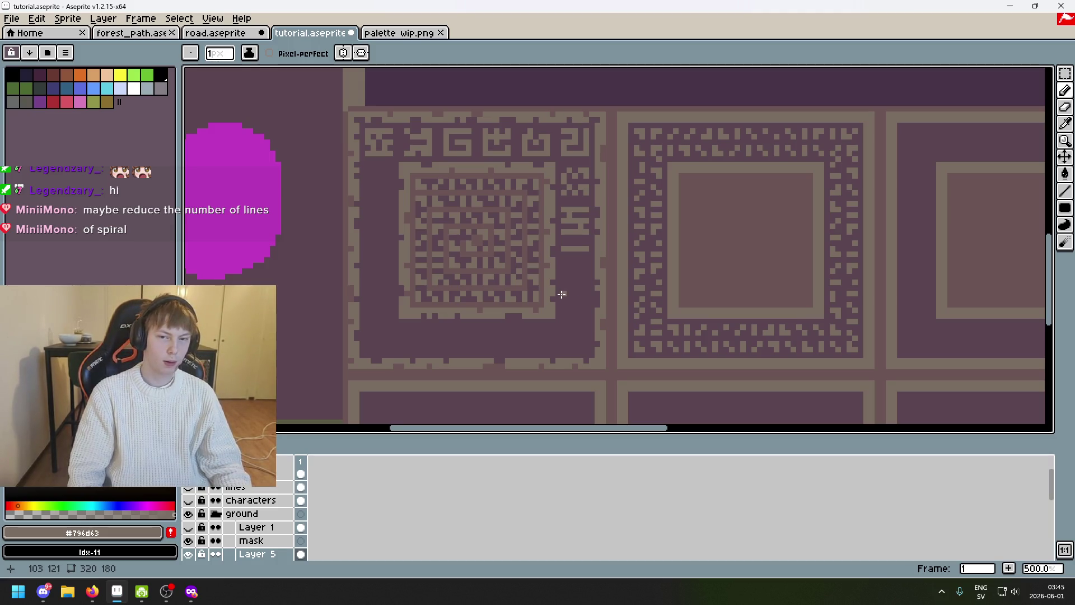
scroll(567, 270, "up", 2)
scroll(605, 210, "up", 2)
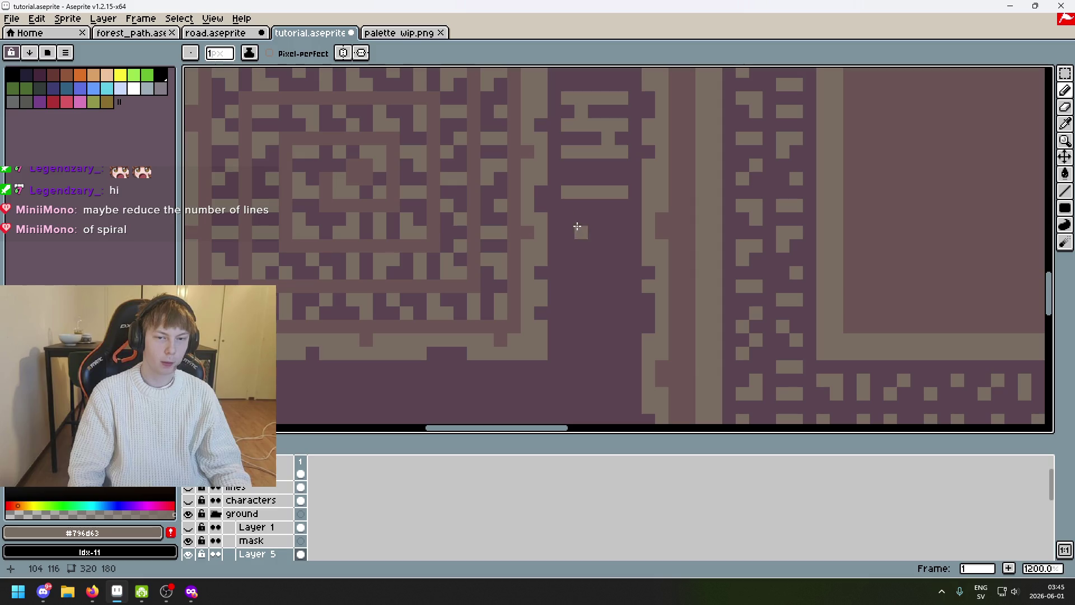
Join the stacked bars with tan strokes into a small numeral 2, covering stray pixels with purple
left_click(606, 222)
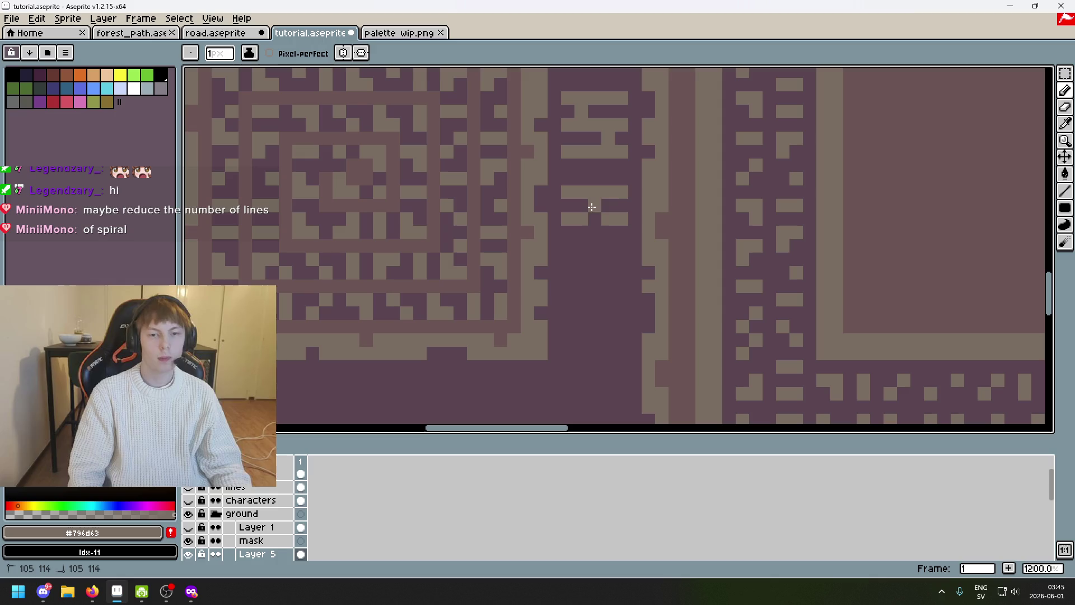
left_click_drag(571, 243, 606, 244)
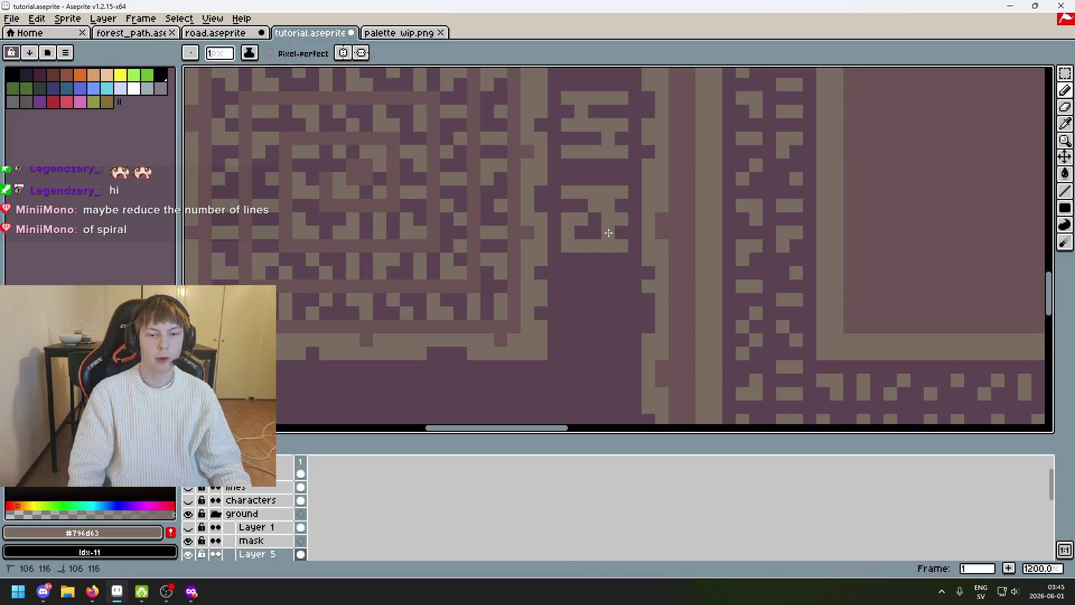
scroll(609, 232, "down", 3)
scroll(588, 210, "up", 4)
left_click(582, 188, "alt")
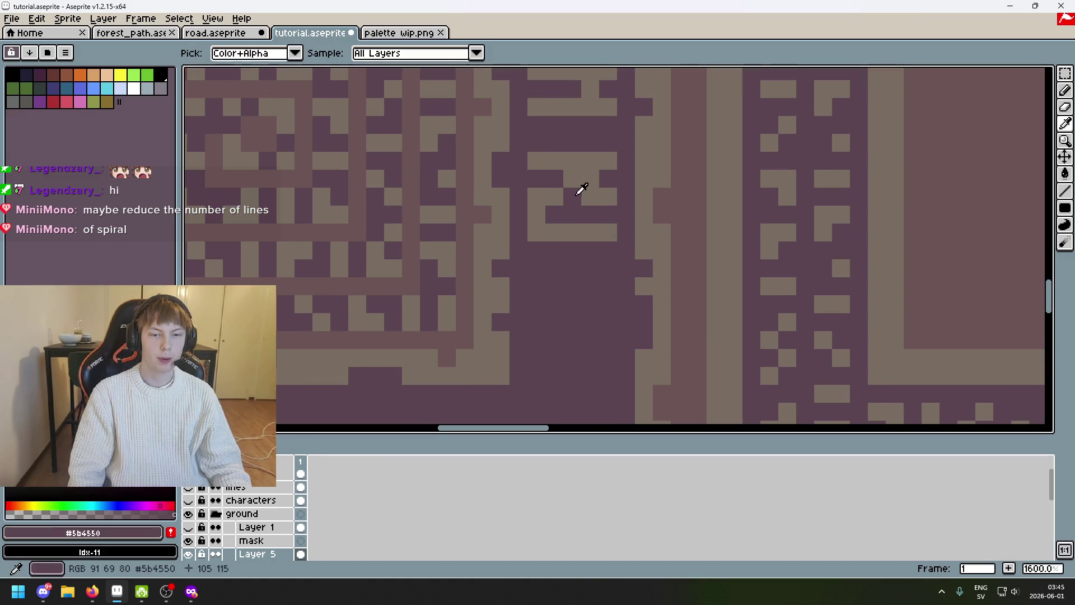
left_click_drag(588, 176, 593, 190)
left_click(608, 186, "alt")
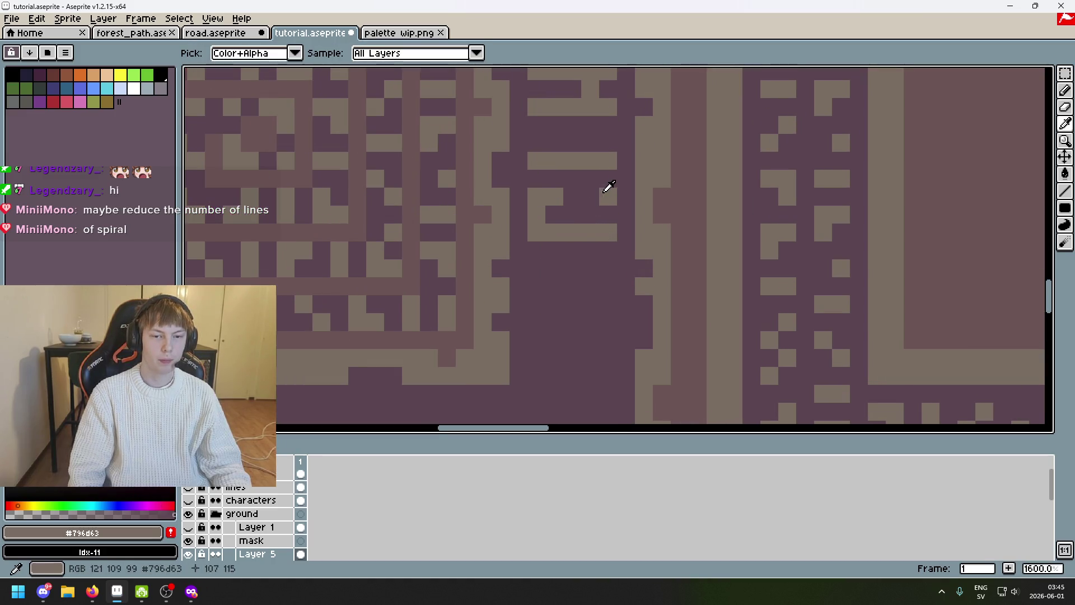
left_click(571, 178)
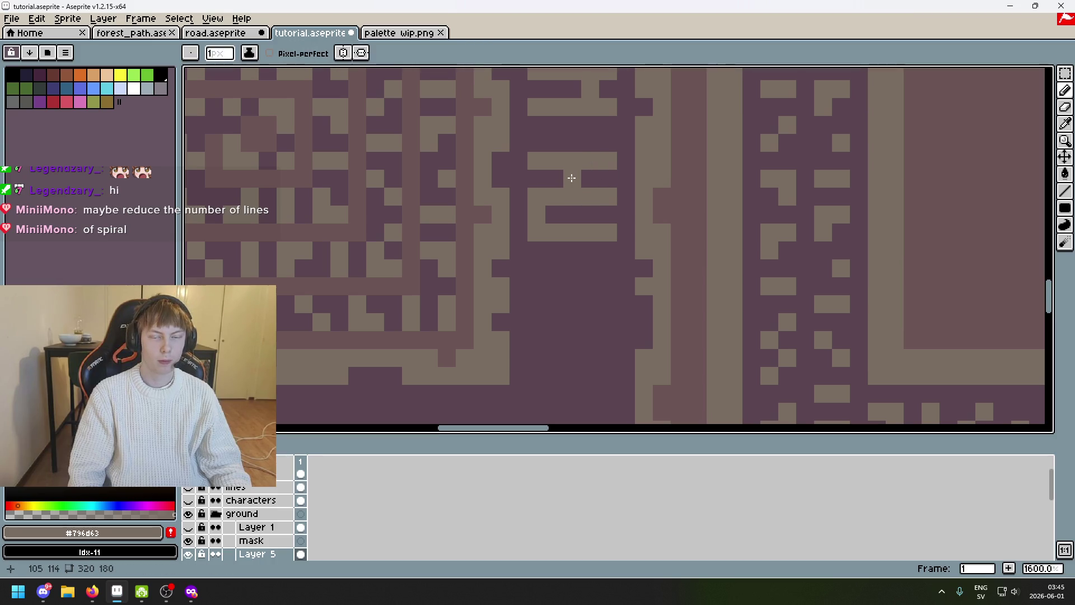
scroll(579, 185, "down", 3)
scroll(584, 215, "up", 3)
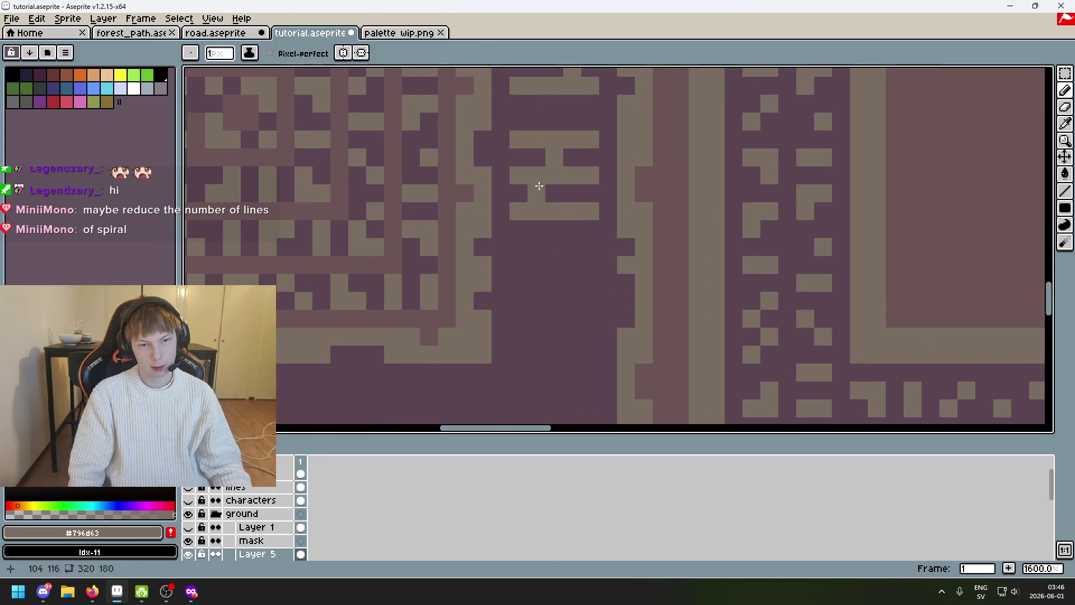
key("ctrl+z")
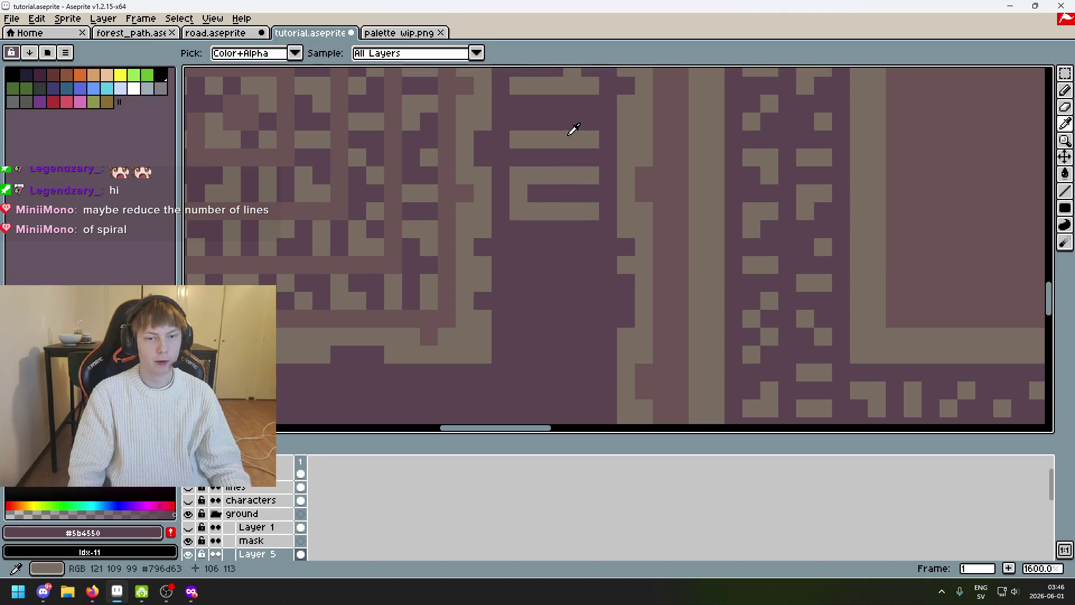
left_click(578, 156)
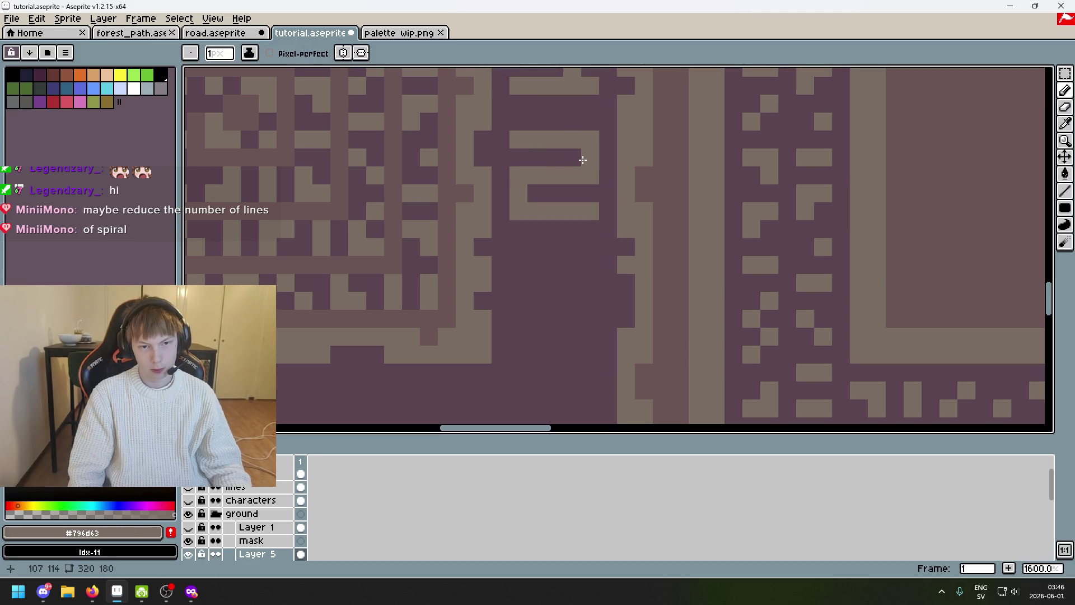
scroll(579, 244, "down", 3)
scroll(640, 199, "up", 2)
scroll(655, 210, "down", 2)
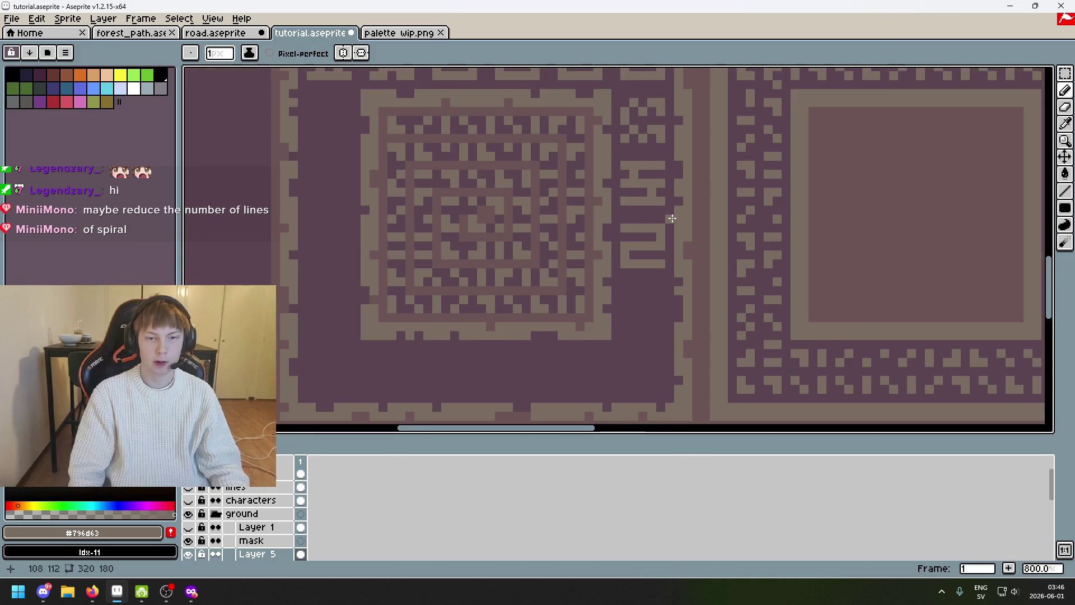
scroll(652, 198, "up", 3)
Draw a tan line and strokes under the 2 to close a small box, with its middle pixel darkened purple
left_click(600, 205)
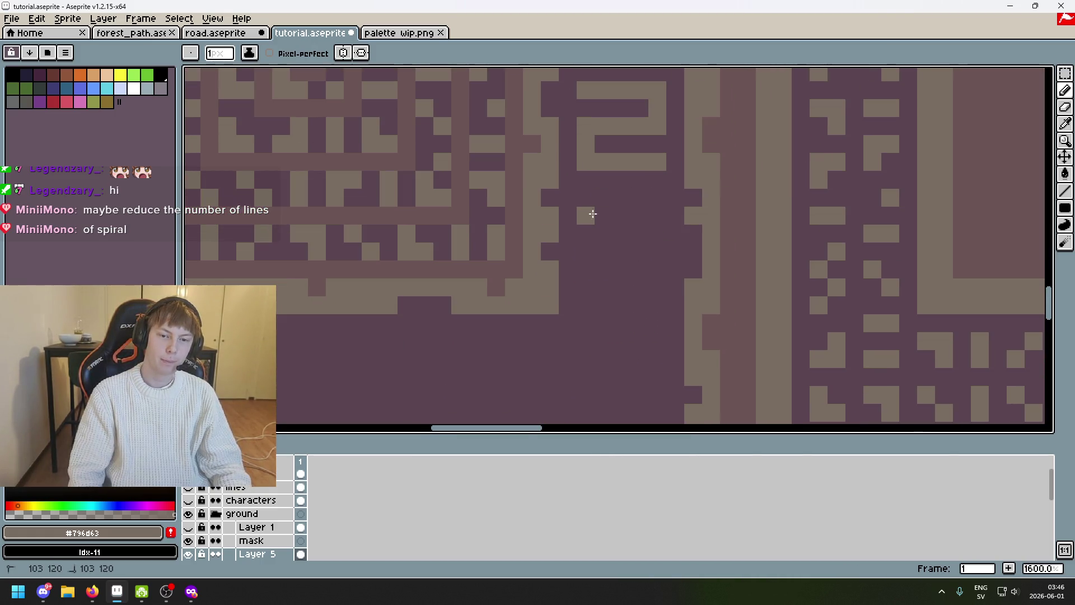
left_click_drag(580, 213, 652, 211)
scroll(652, 211, "down", 2)
scroll(617, 252, "up", 2)
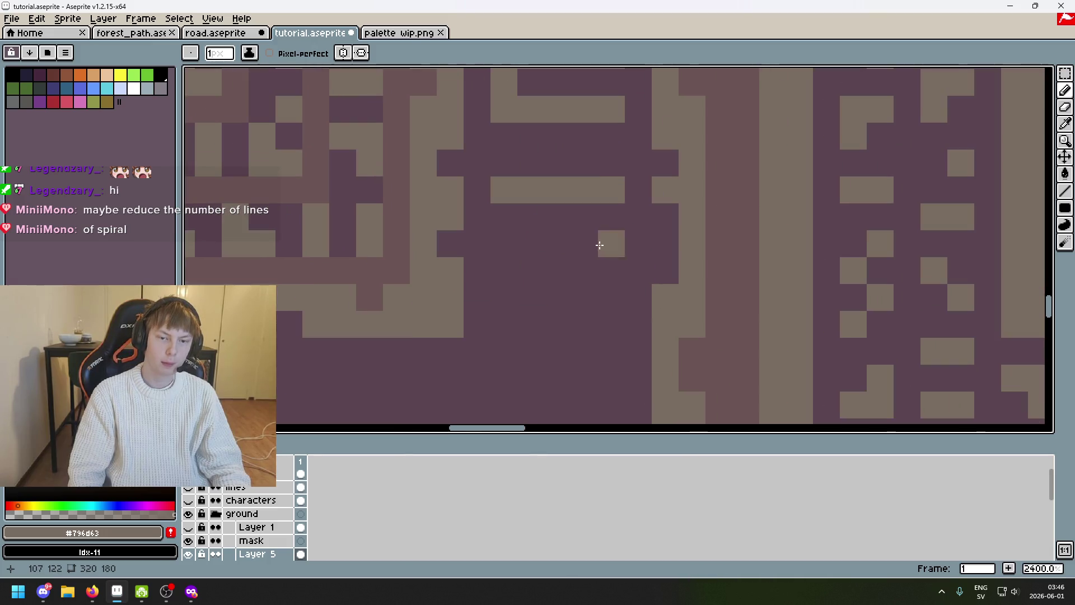
scroll(588, 223, "down", 1)
scroll(600, 241, "up", 1)
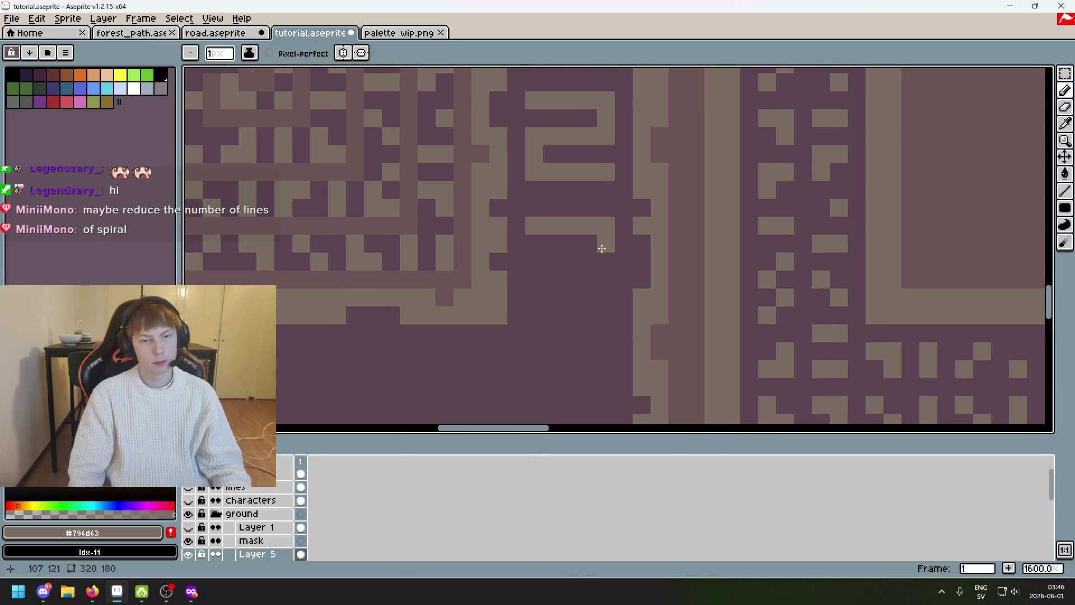
left_click_drag(570, 261, 570, 244)
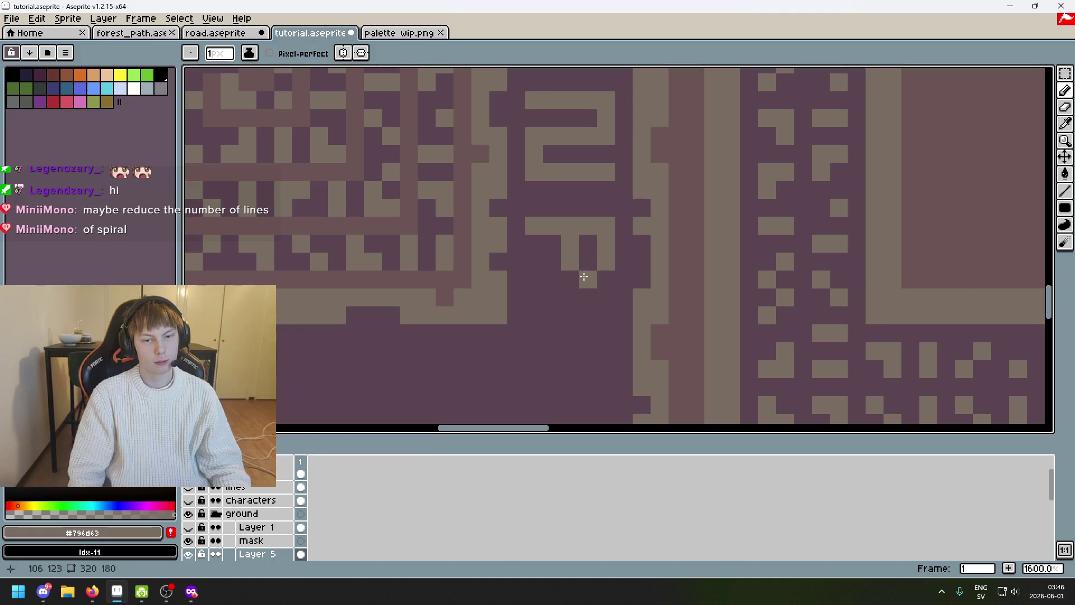
mouse_move(535, 243)
left_mouse_down()
mouse_move(534, 279)
mouse_move(591, 278)
left_mouse_up()
left_click(553, 256, "alt")
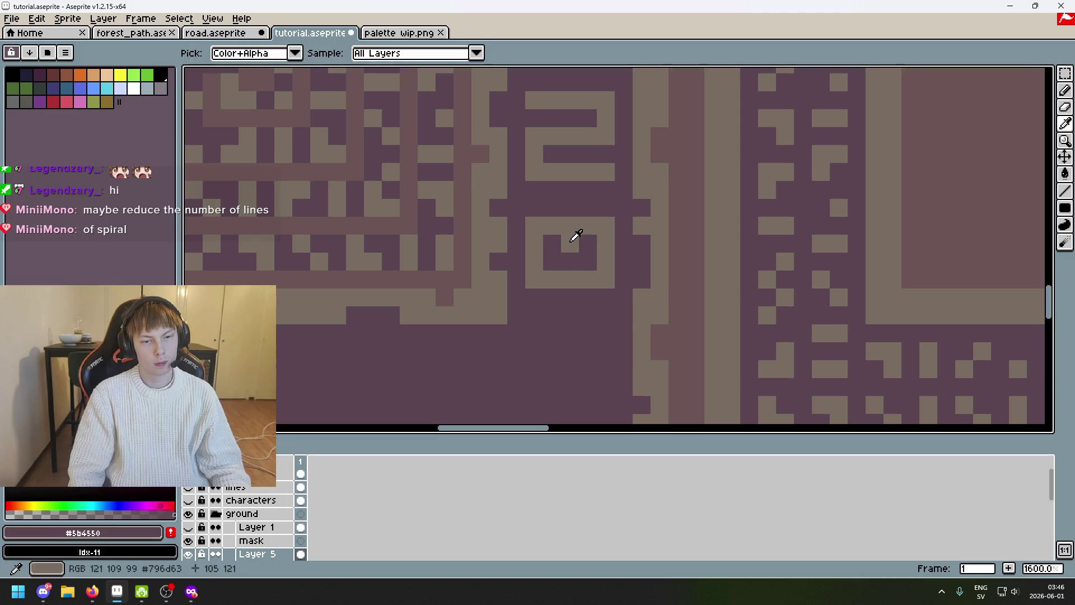
left_click(576, 235, "alt")
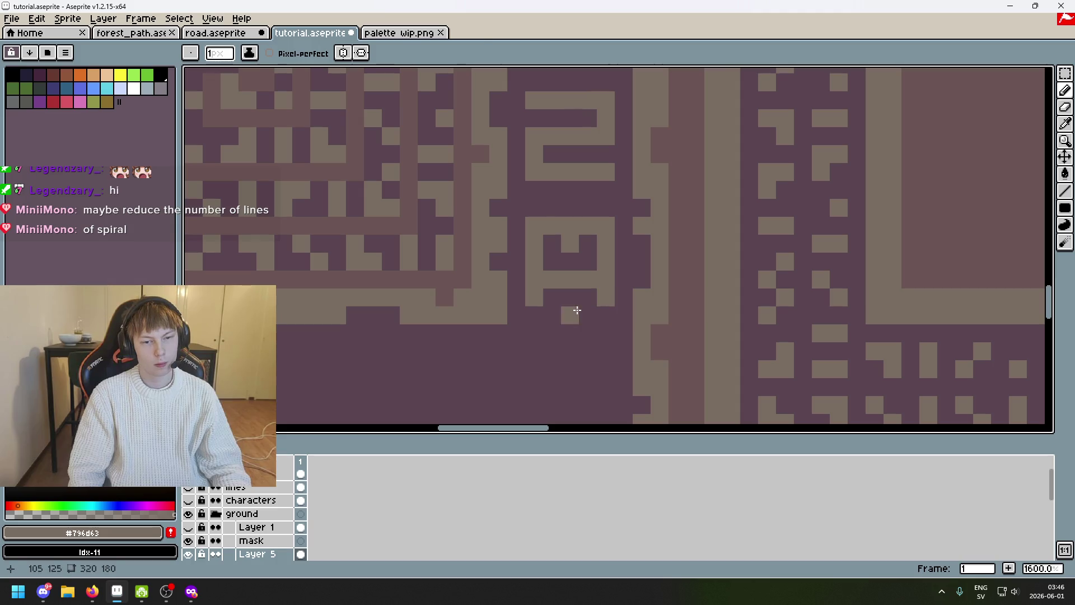
Resample tan and purple from the glyphs and shift the view down for the next glyph
left_click(576, 311, "alt")
left_click(558, 276, "alt")
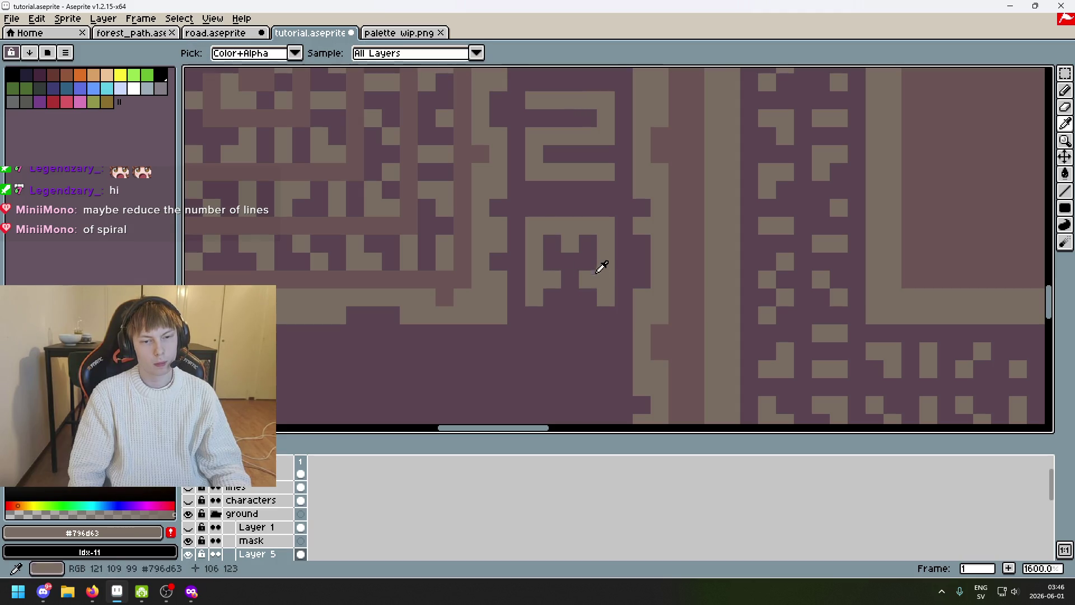
key("alt")
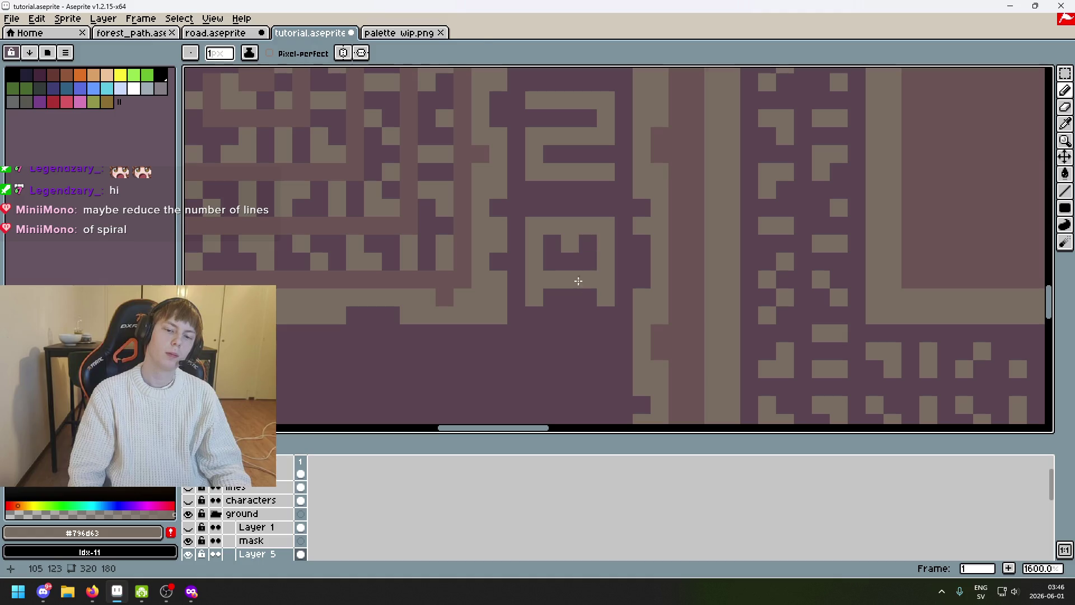
left_click(586, 268, "alt")
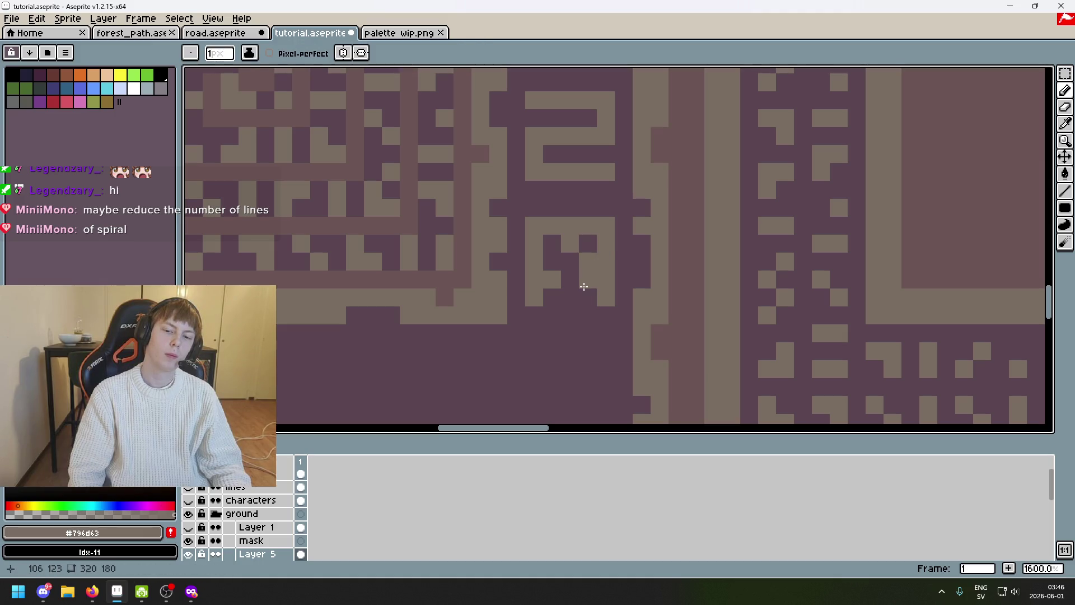
scroll(588, 290, "down", 6)
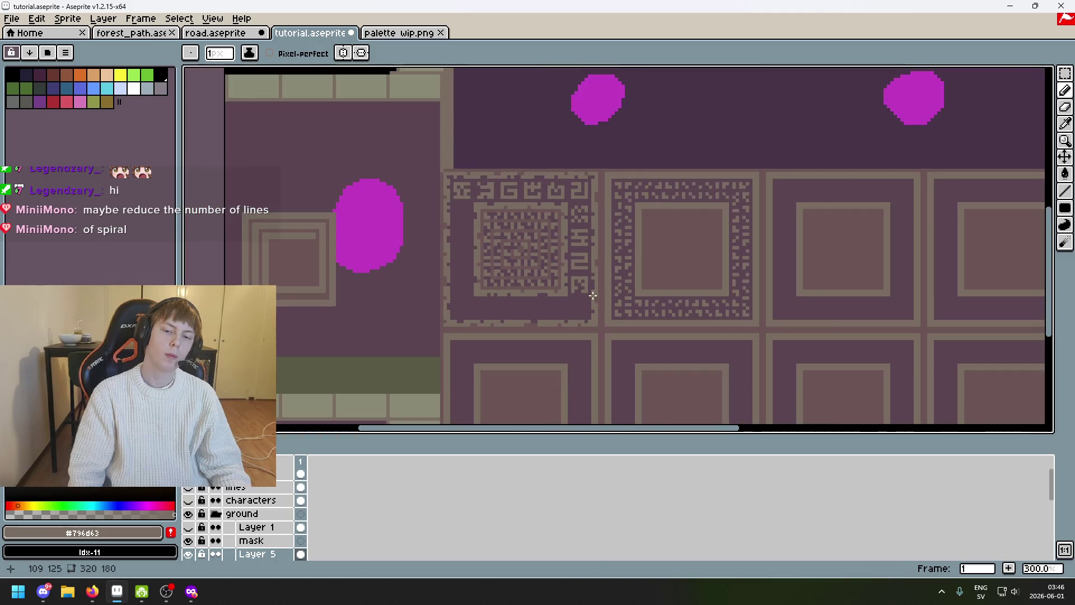
scroll(592, 295, "up", 4)
scroll(593, 291, "up", 3)
scroll(552, 271, "down", 4)
scroll(560, 286, "up", 4)
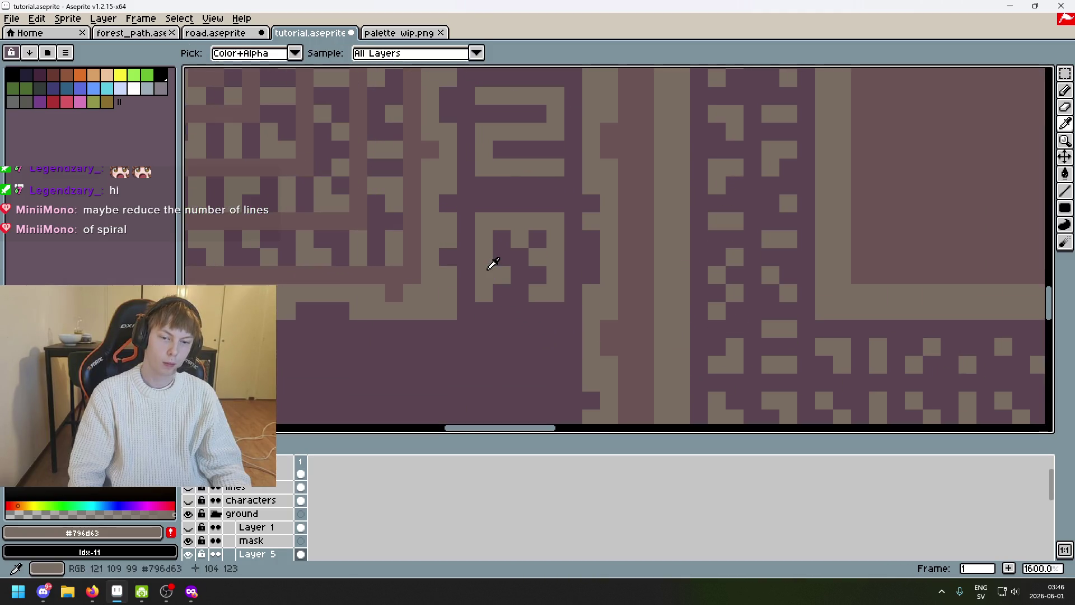
key("alt")
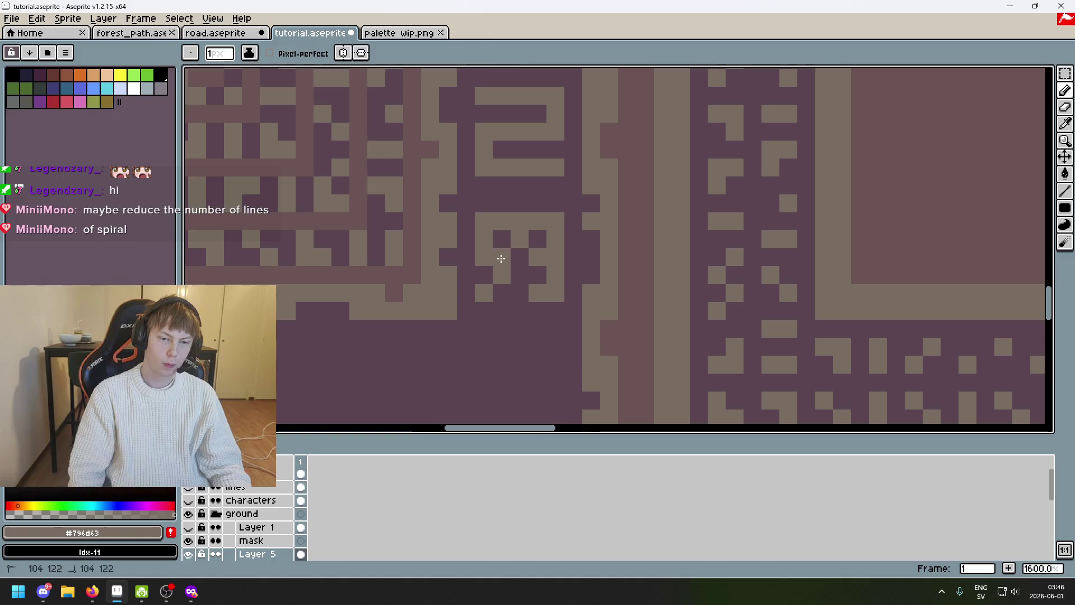
scroll(521, 262, "down", 5)
scroll(566, 272, "up", 4)
scroll(568, 260, "down", 2)
scroll(587, 268, "up", 2)
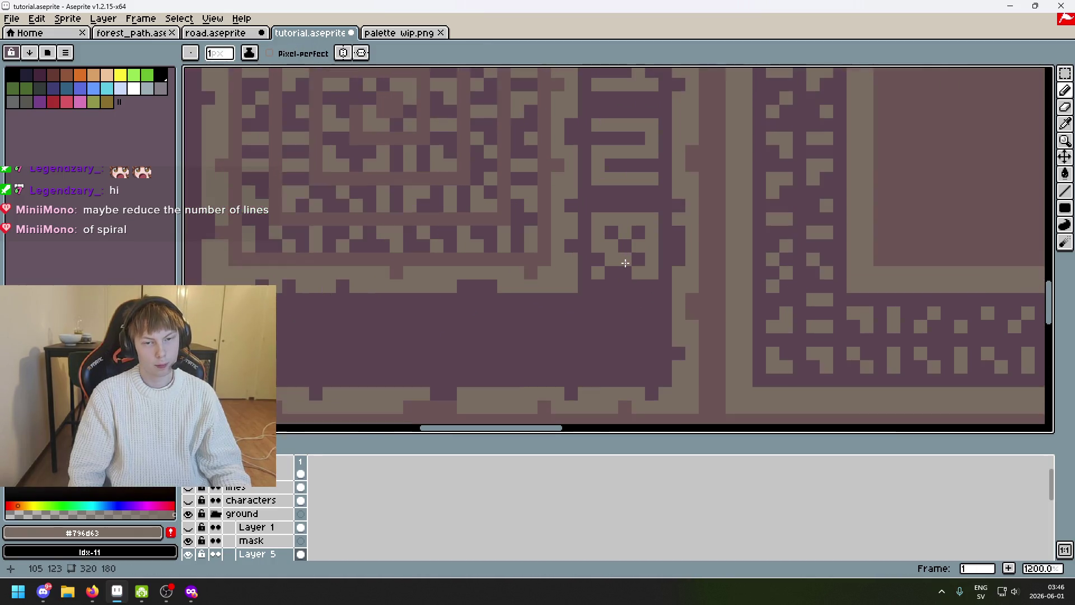
left_click(629, 236, "alt")
scroll(637, 259, "down", 3)
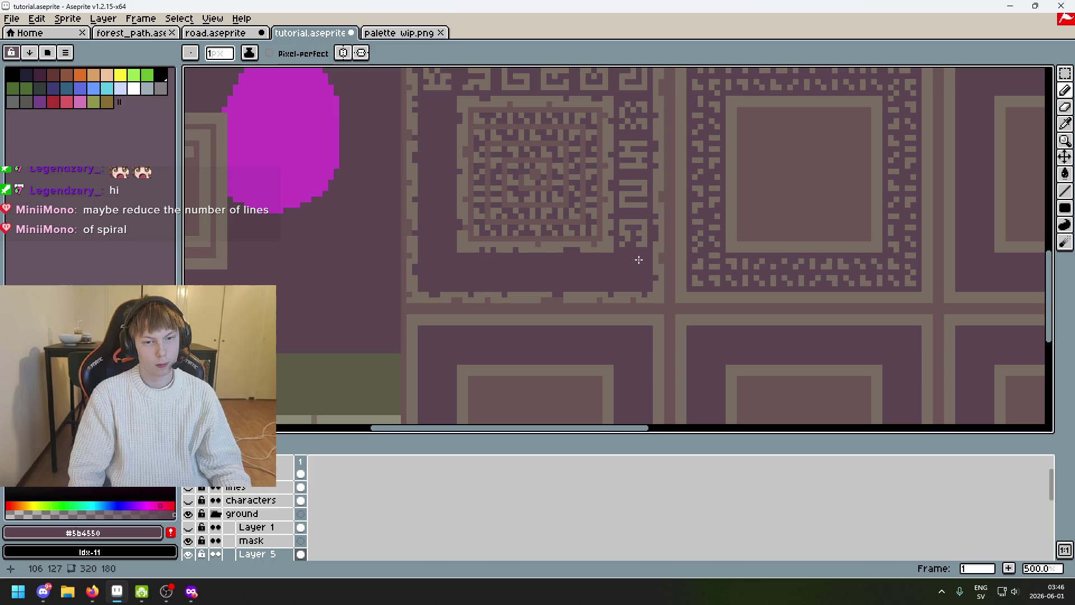
scroll(639, 260, "up", 2)
scroll(642, 212, "up", 5)
left_click(643, 209, "alt")
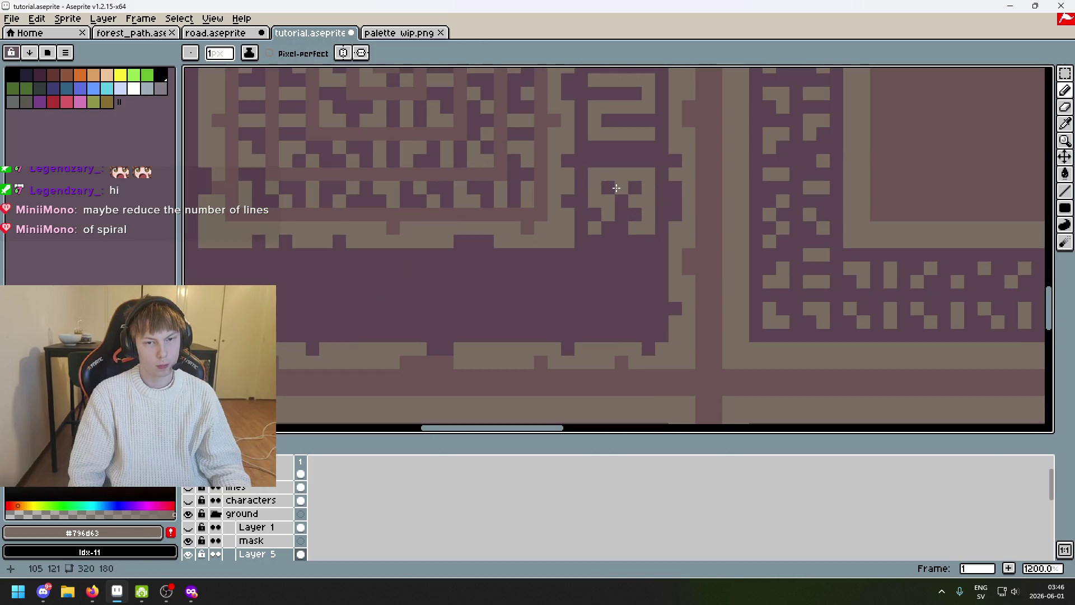
scroll(616, 188, "down", 4)
left_click_drag(608, 255, 621, 324)
scroll(622, 324, "up", 4)
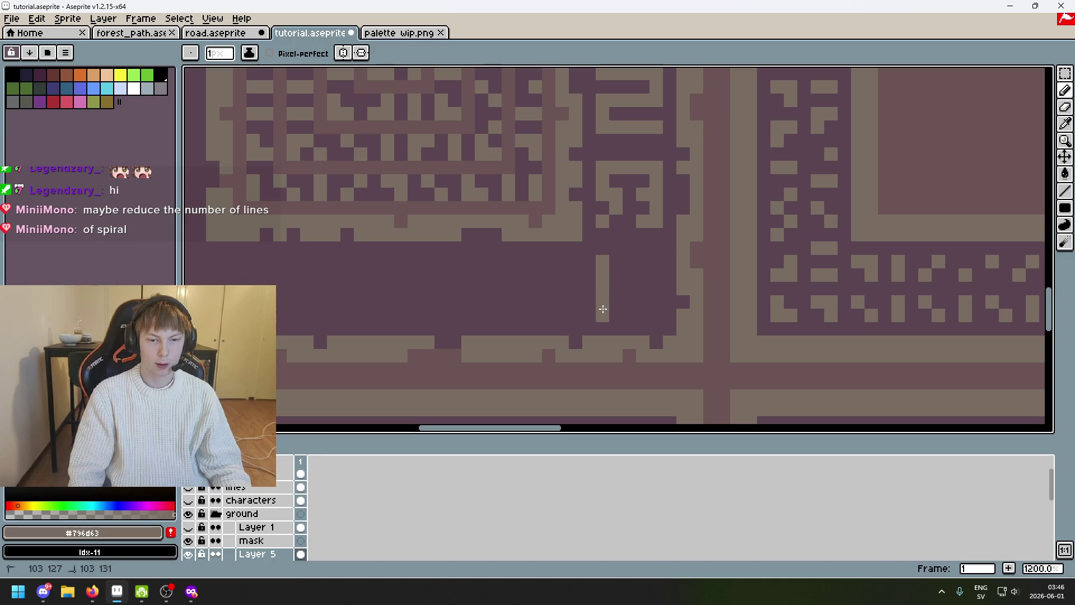
Bend the tan line's lower end into an L-shaped bracket with a foot and a few tan pixels beside it
left_click(580, 312, "alt")
mouse_move(602, 309)
left_mouse_down()
mouse_move(647, 317)
mouse_move(638, 299)
left_mouse_up()
left_click(601, 286, "alt")
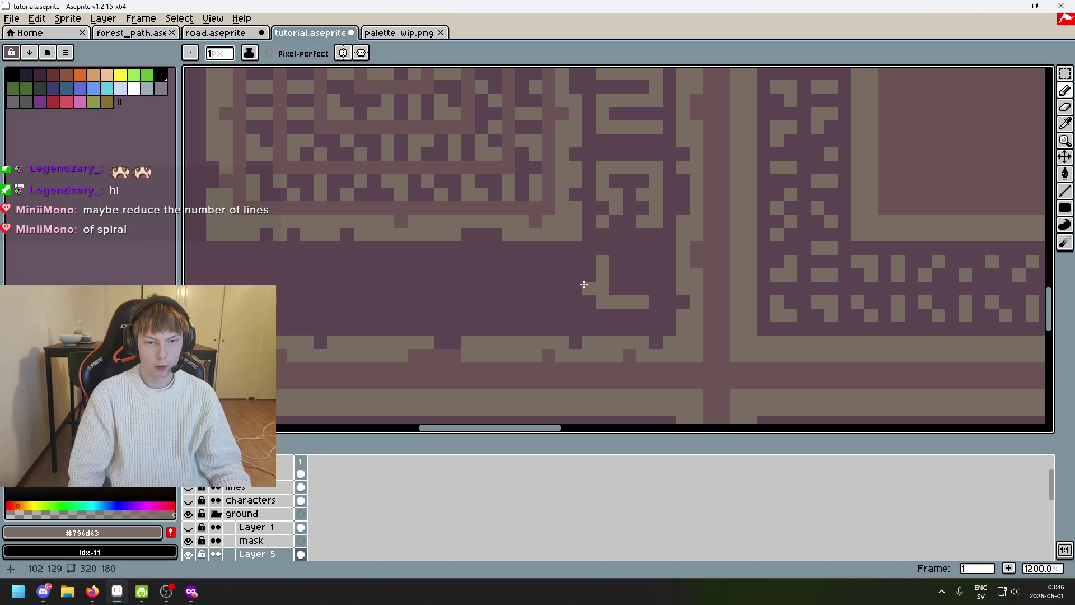
mouse_move(603, 304)
left_mouse_down()
mouse_move(656, 315)
mouse_move(632, 302)
left_mouse_up()
left_click(637, 294, "alt")
left_click(604, 288, "alt")
left_click(665, 303)
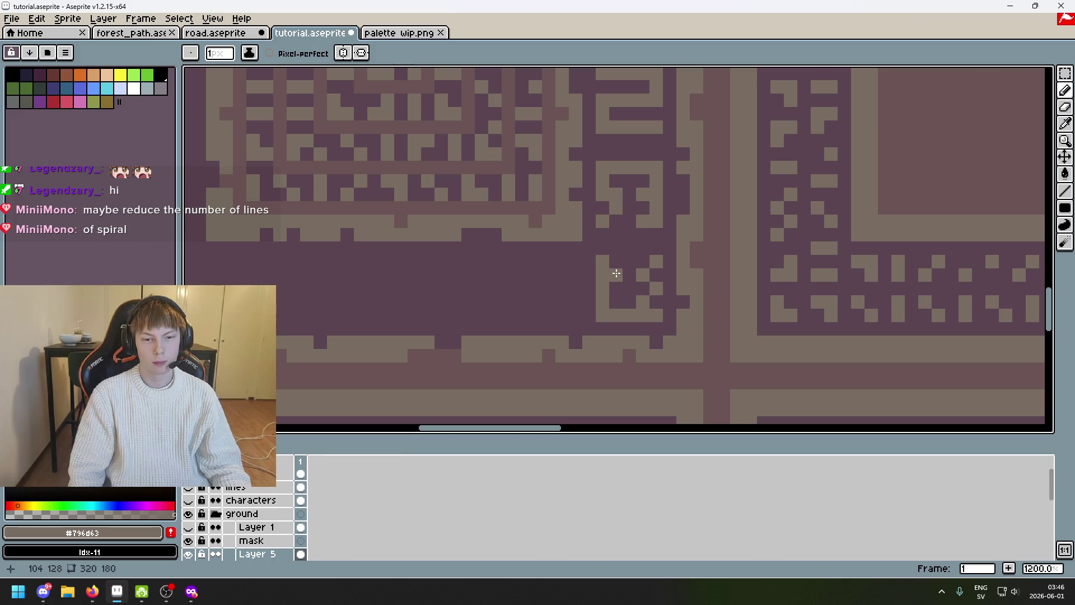
Undo one stray stroke and darken a couple of pixels to clean up the hooked glyph
key("ctrl+z")
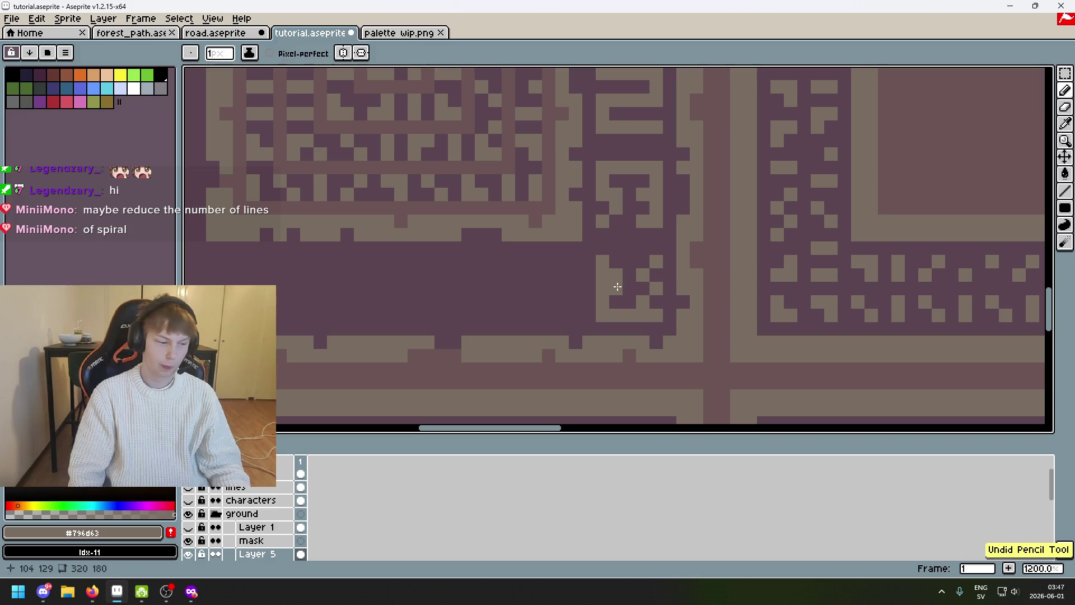
left_click(591, 283, "alt")
left_click_drag(602, 275, 602, 289)
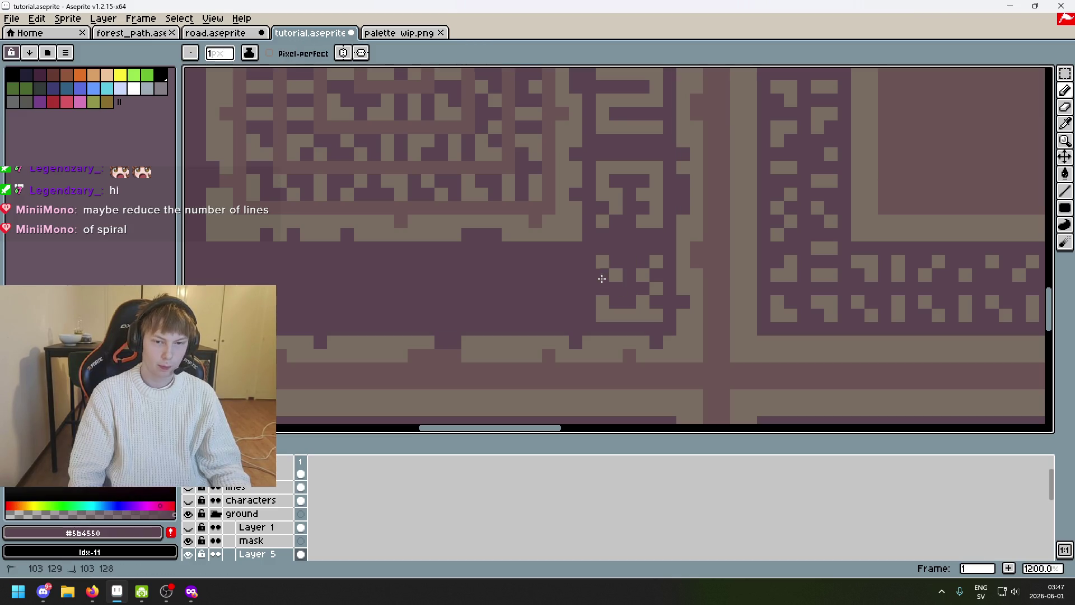
left_click(625, 297, "alt")
left_click(619, 277, "alt")
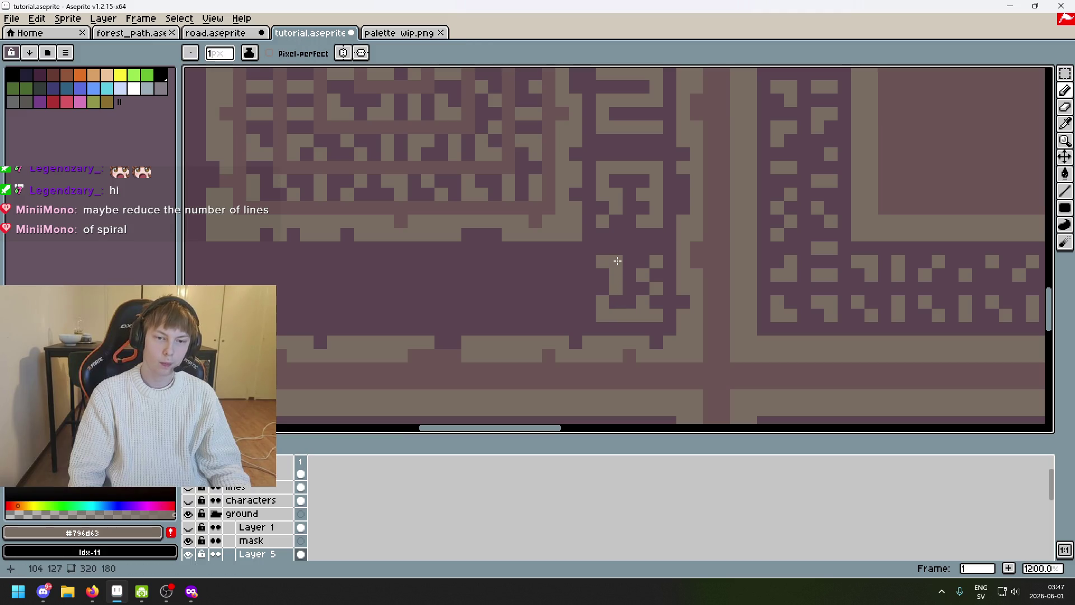
scroll(668, 248, "down", 6)
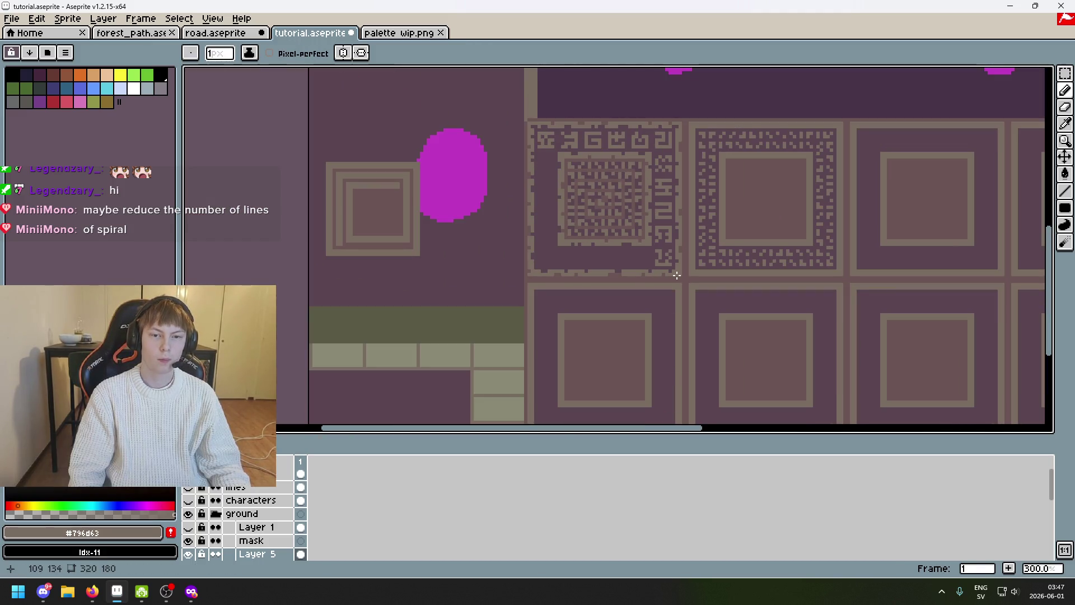
Save tutorial.aseprite, swap a light and dark pixel in a top-border glyph of the spiral tile, and save again
key("ctrl+s")
mouse_move(677, 275)
left_mouse_down()
mouse_move(697, 311)
mouse_move(666, 303)
left_mouse_up()
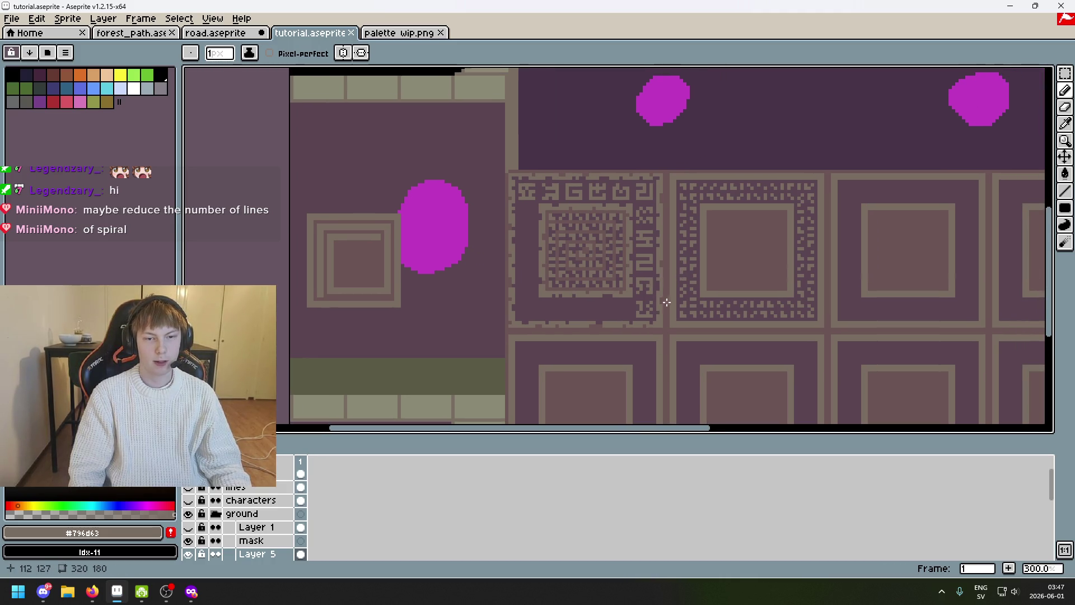
left_click_drag(676, 247, 688, 222)
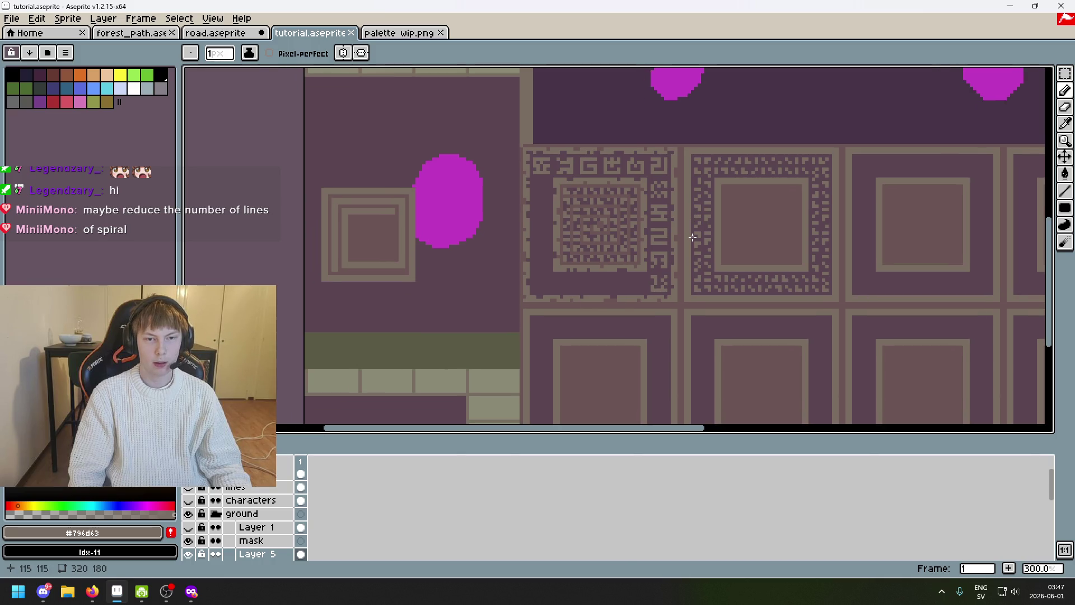
scroll(552, 183, "up", 5)
scroll(604, 202, "up", 3)
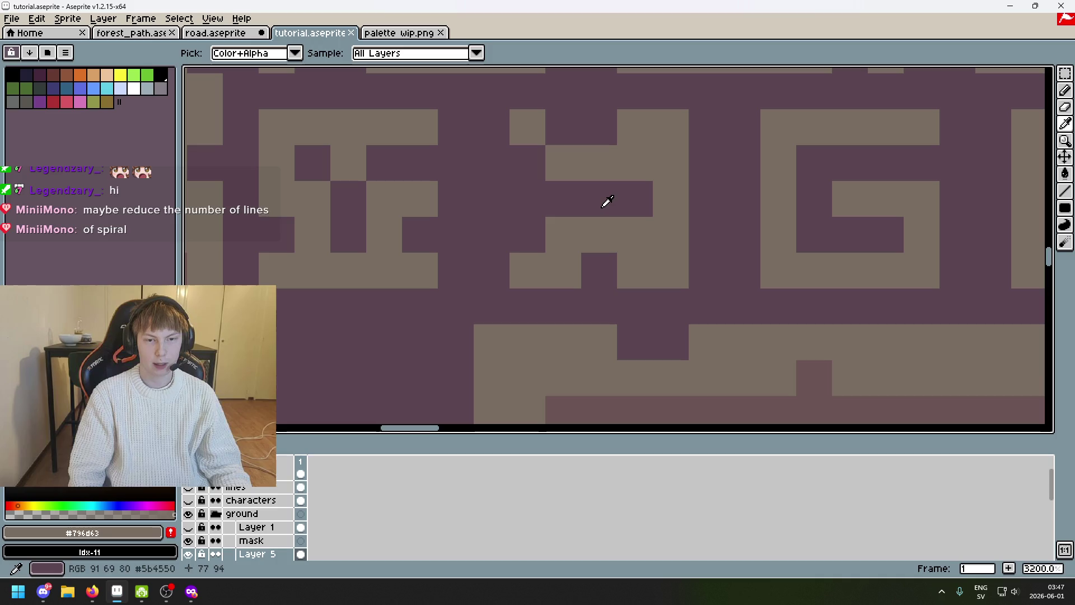
right_click(621, 270)
left_click(635, 229)
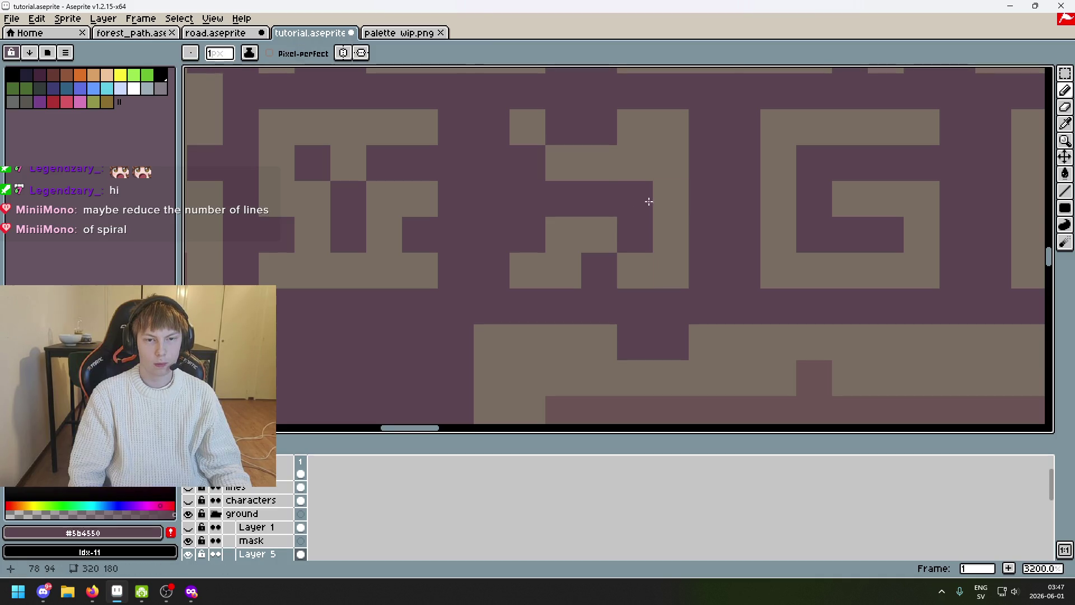
scroll(648, 201, "down", 8)
scroll(691, 238, "up", 5)
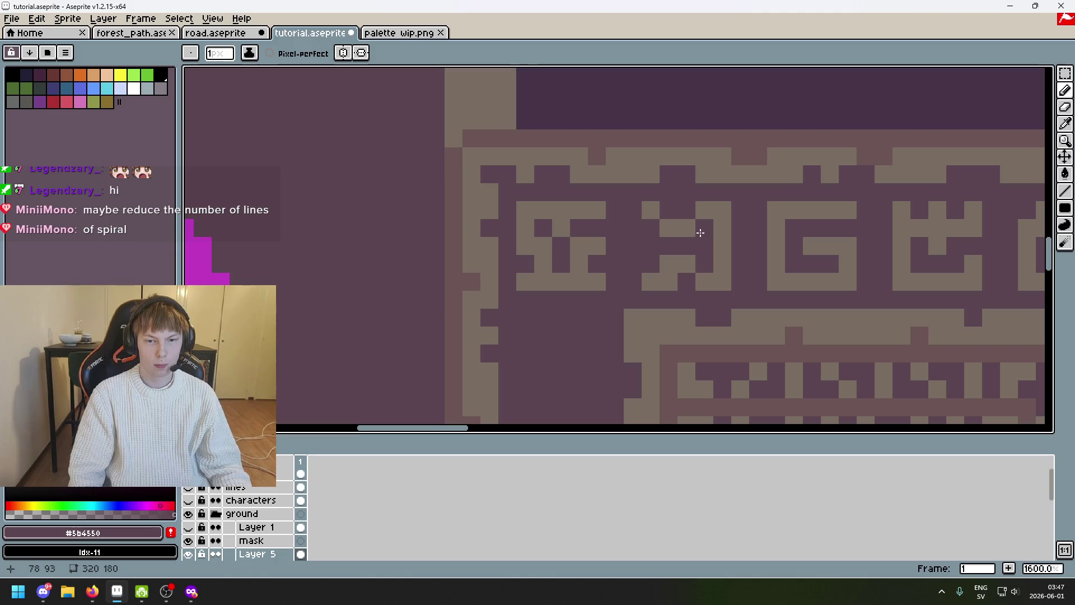
scroll(699, 232, "down", 5)
mouse_move(838, 305)
left_mouse_down()
mouse_move(689, 263)
mouse_move(596, 200)
left_mouse_up()
key("ctrl+s")
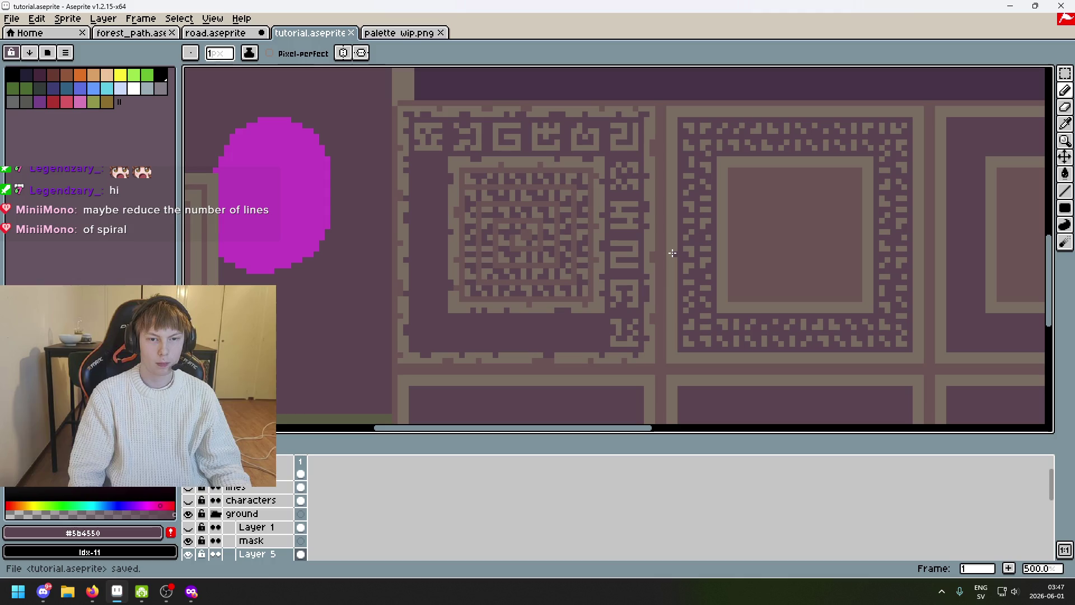
scroll(636, 252, "up", 3)
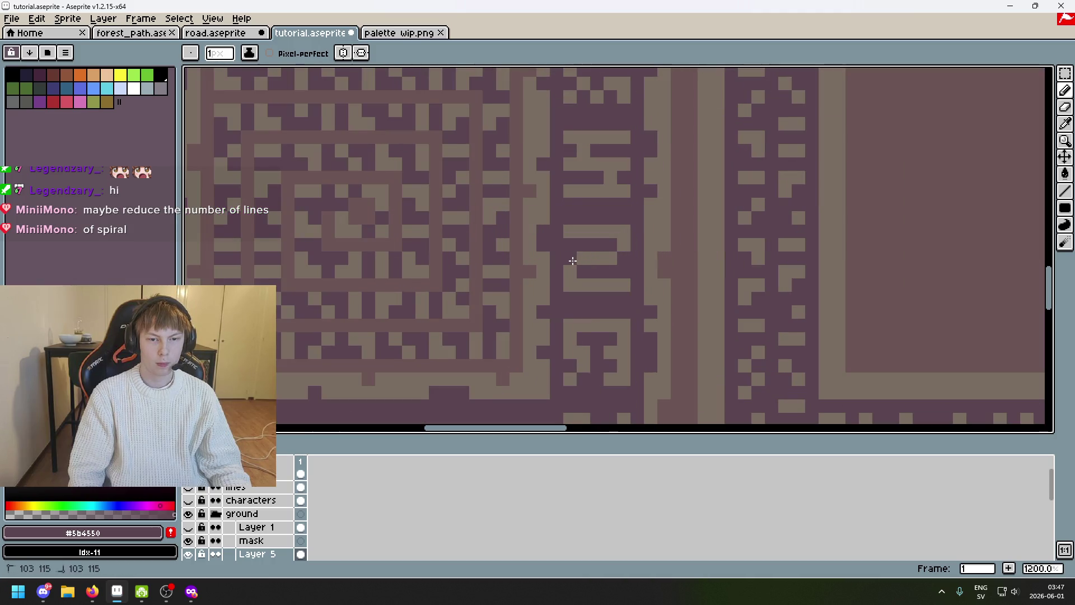
scroll(618, 265, "down", 2)
Undo the latest pencil stroke on the spiral tile and save the file
key("ctrl+z")
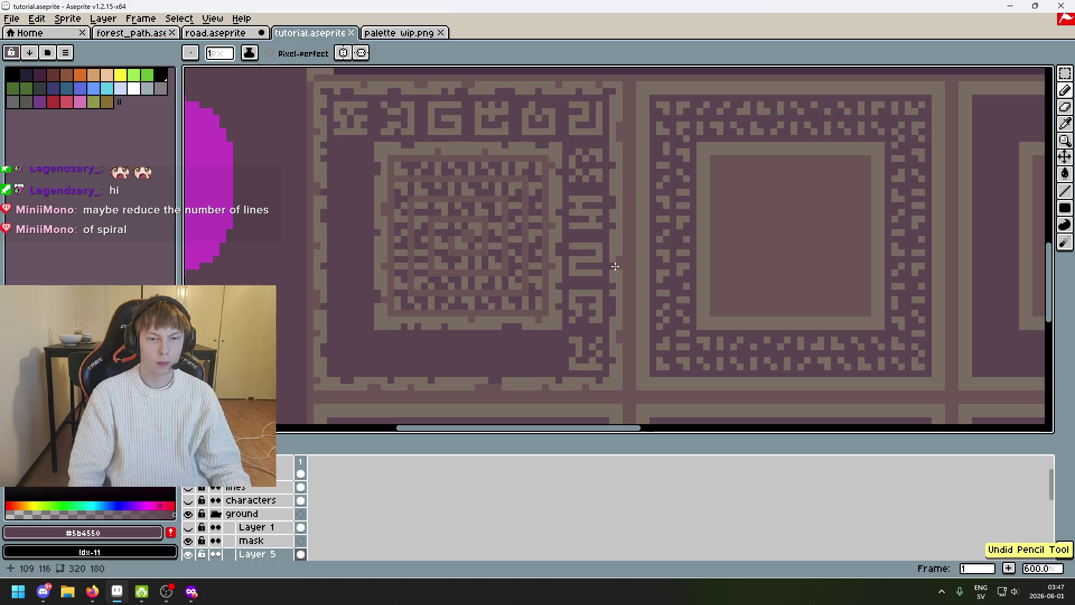
left_click_drag(618, 267, 642, 251)
key("ctrl+s")
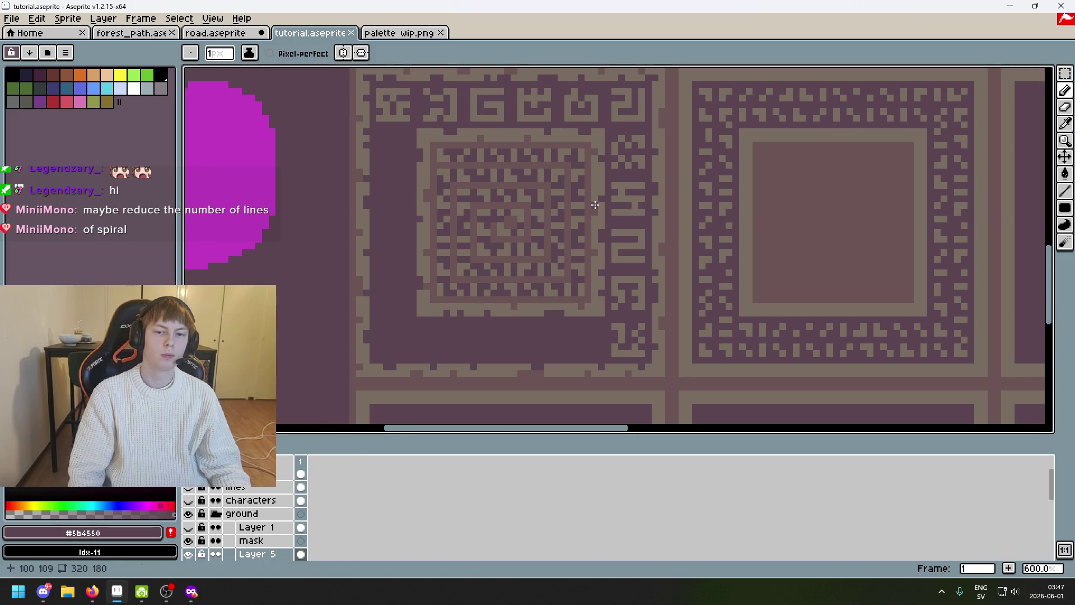
scroll(724, 153, "down", 1)
scroll(865, 126, "down", 1)
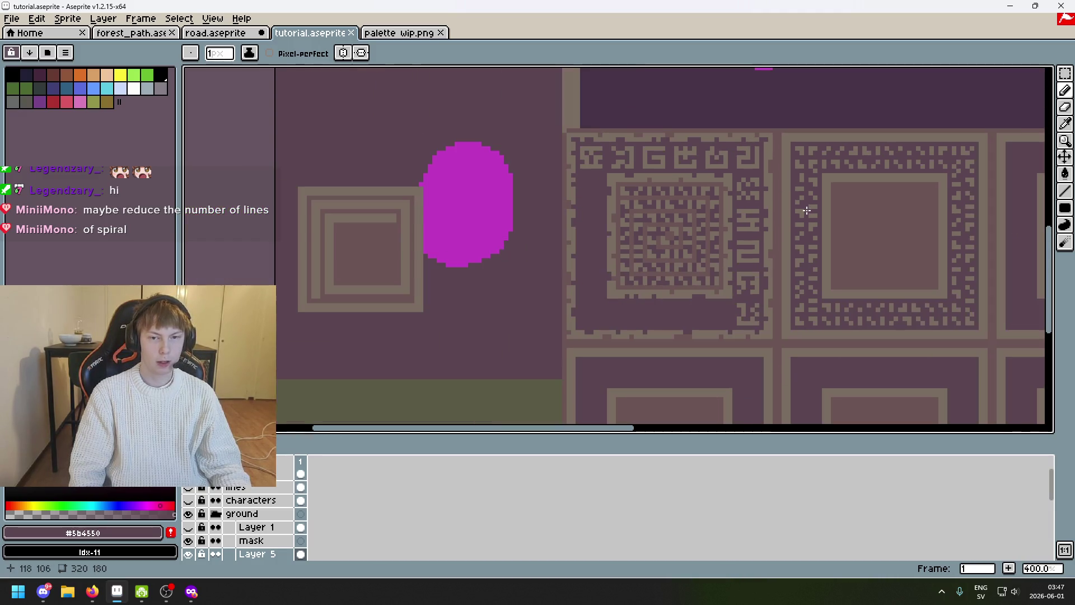
scroll(1005, 96, "up", 1)
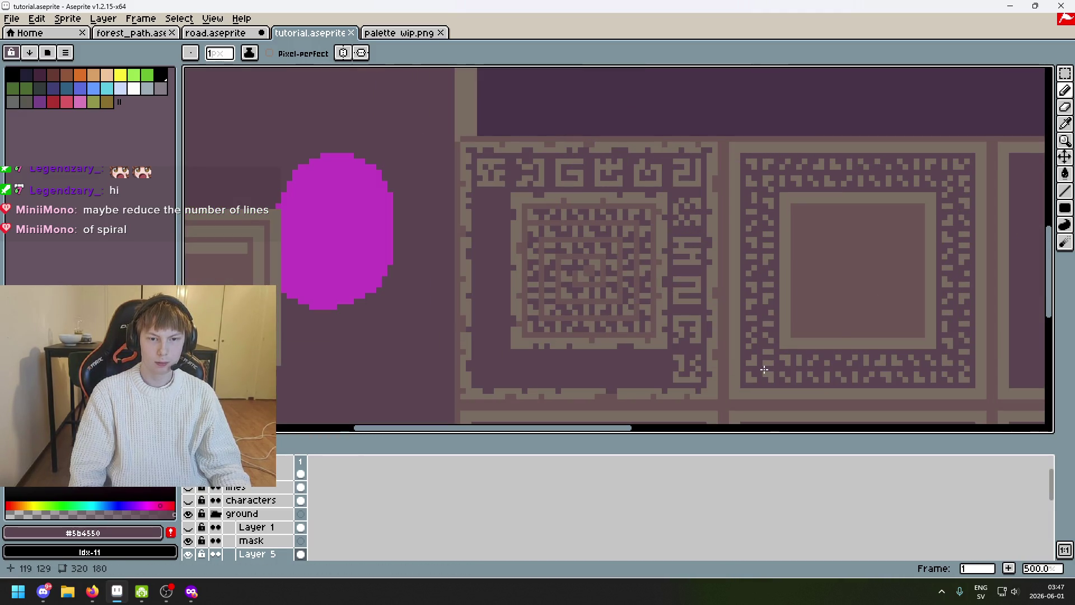
Marquee-select two 5×5 border glyphs and place copies along the bottom of the inner panel
left_click(1065, 74)
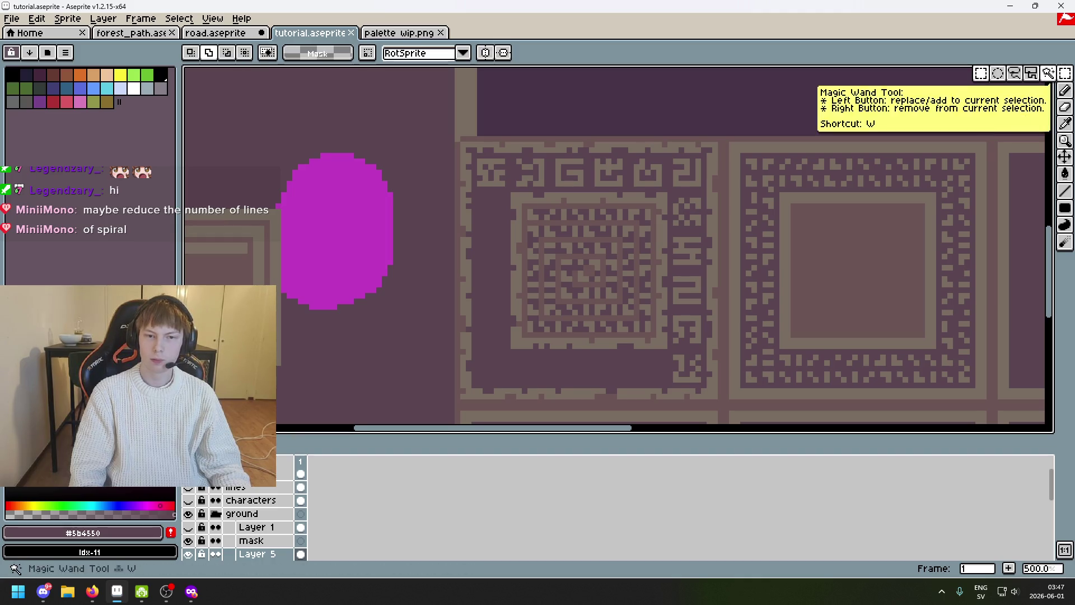
left_click_drag(679, 220, 706, 196)
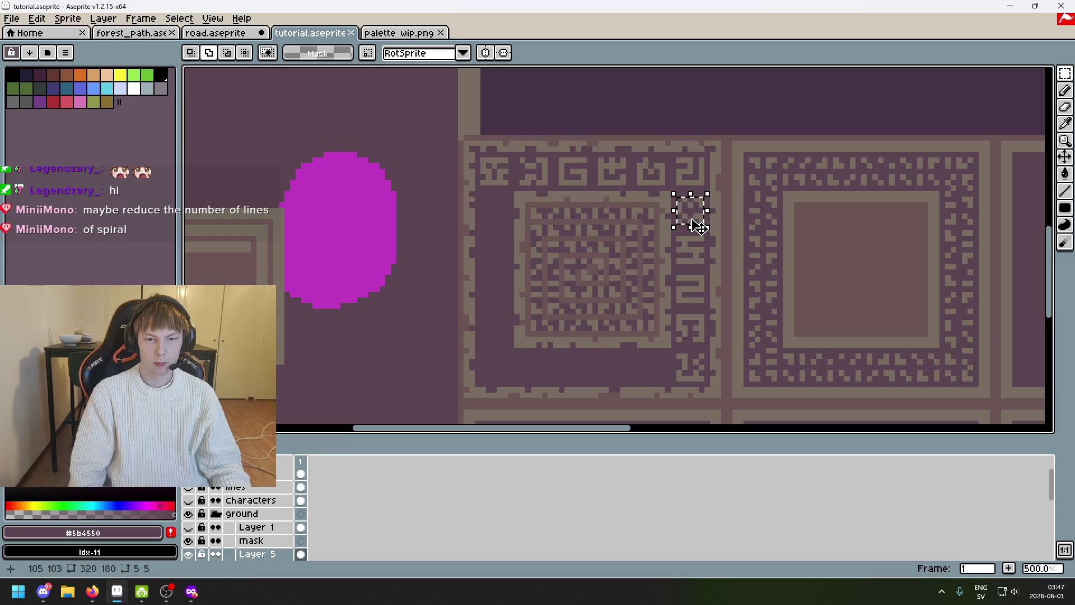
mouse_move(697, 221)
left_mouse_down()
mouse_move(619, 383)
mouse_move(663, 375)
mouse_move(656, 361)
left_mouse_up()
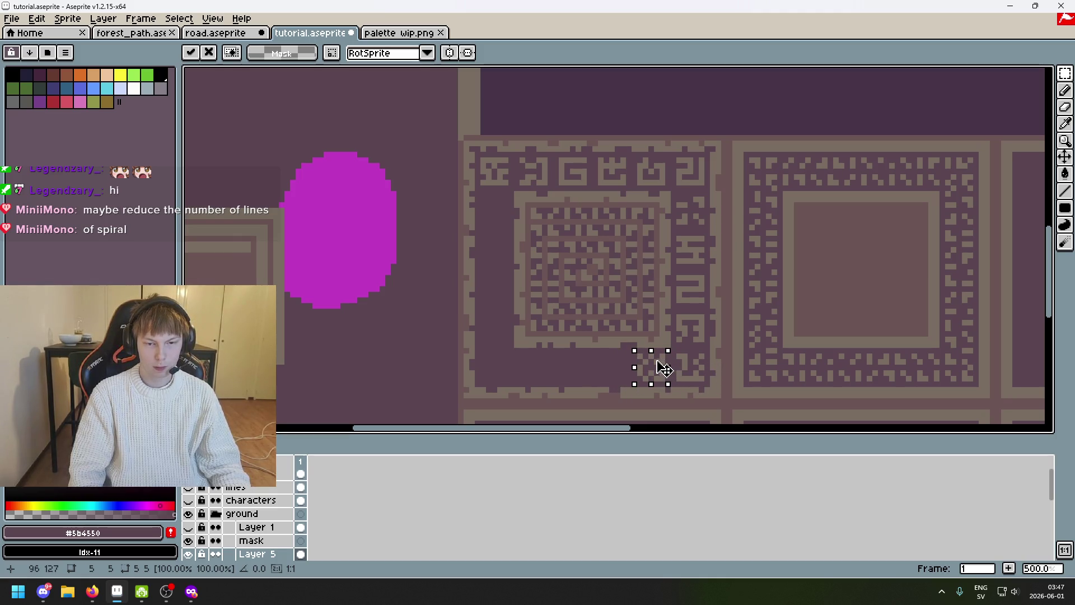
scroll(695, 351, "down", 4)
scroll(712, 190, "up", 5)
key("Return")
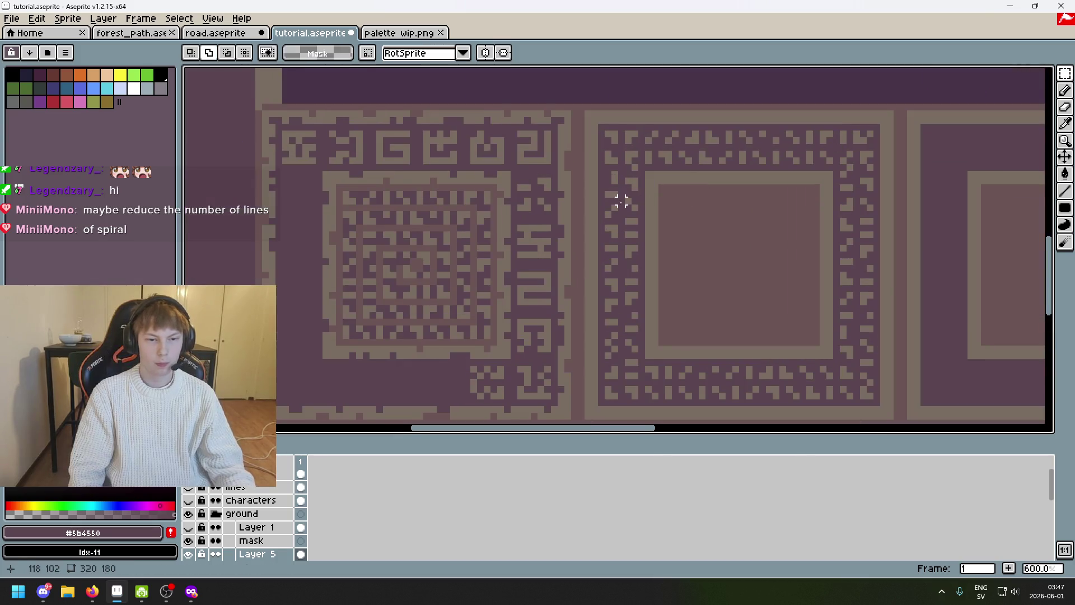
mouse_move(555, 118)
left_mouse_down()
mouse_move(591, 153)
mouse_move(536, 382)
left_mouse_up()
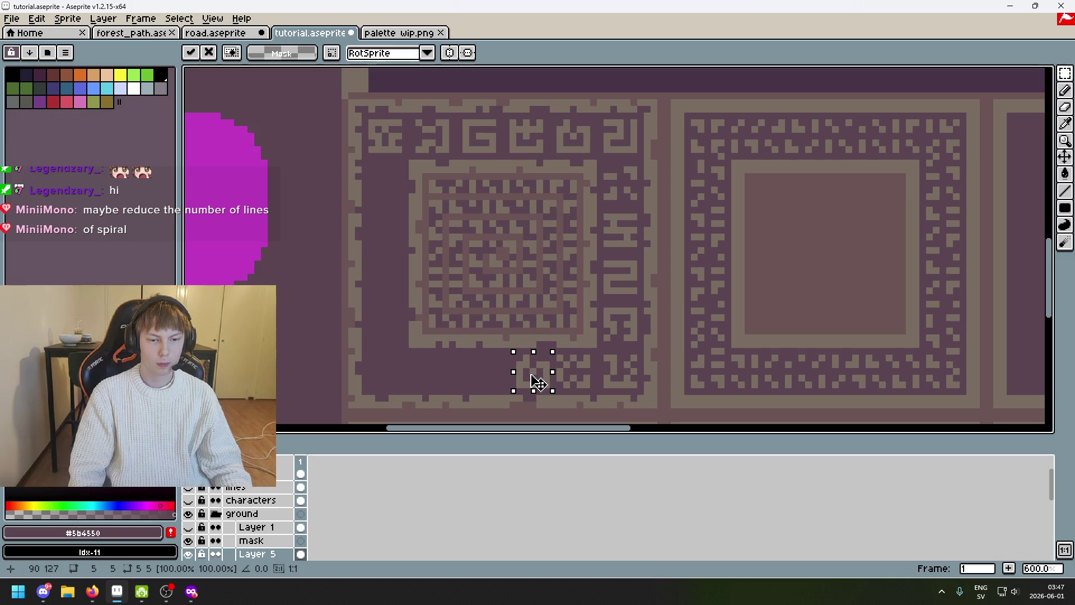
key("Left")
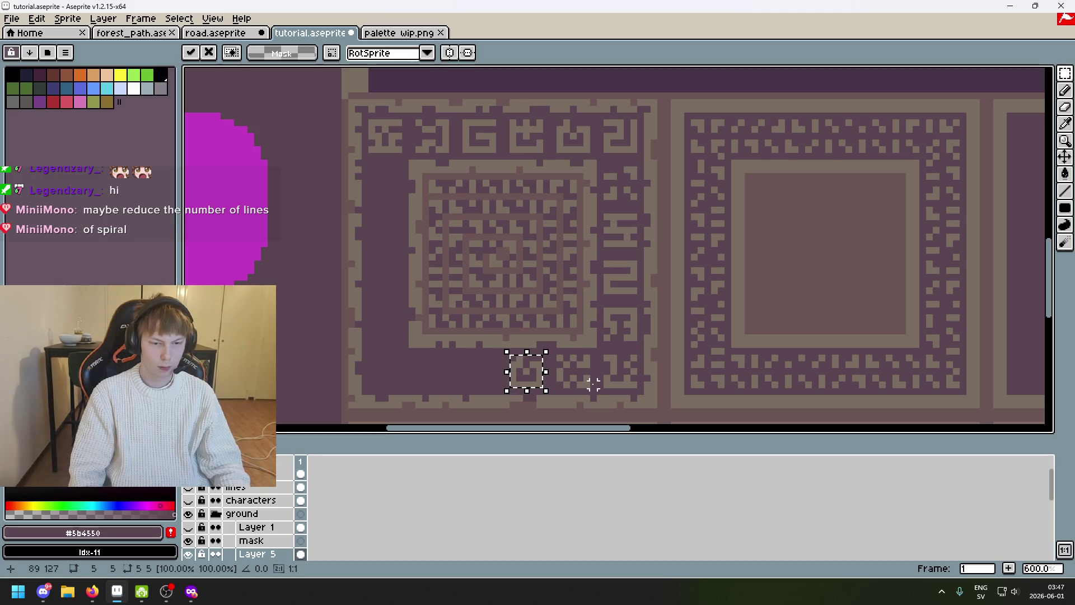
key("b")
Duplicate the placed square glyph and set the copy down rotated a quarter turn
key("ctrl+d")
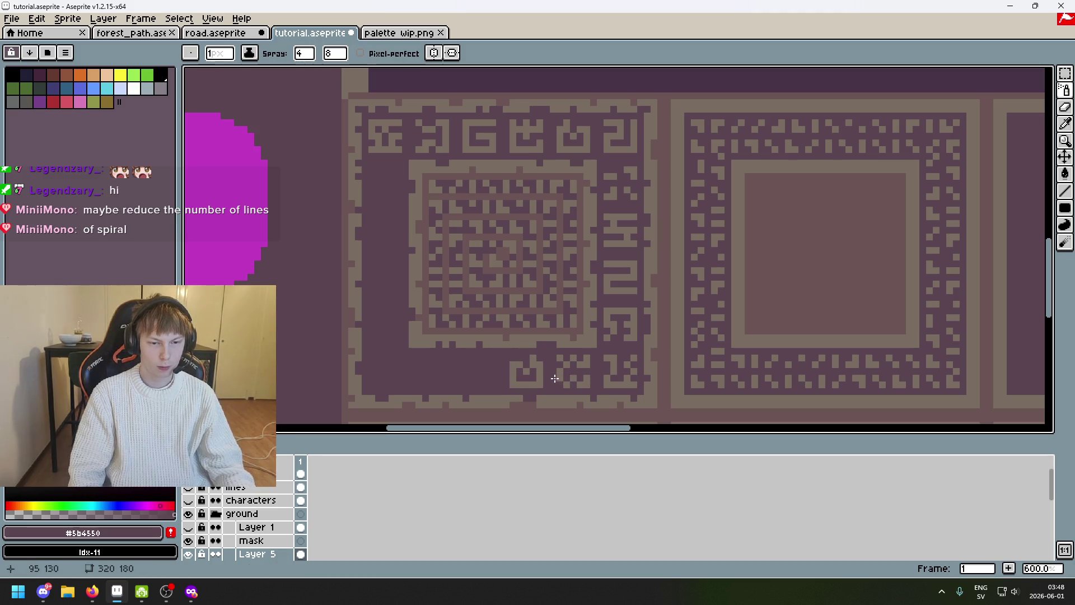
scroll(548, 381, "up", 1)
key("m")
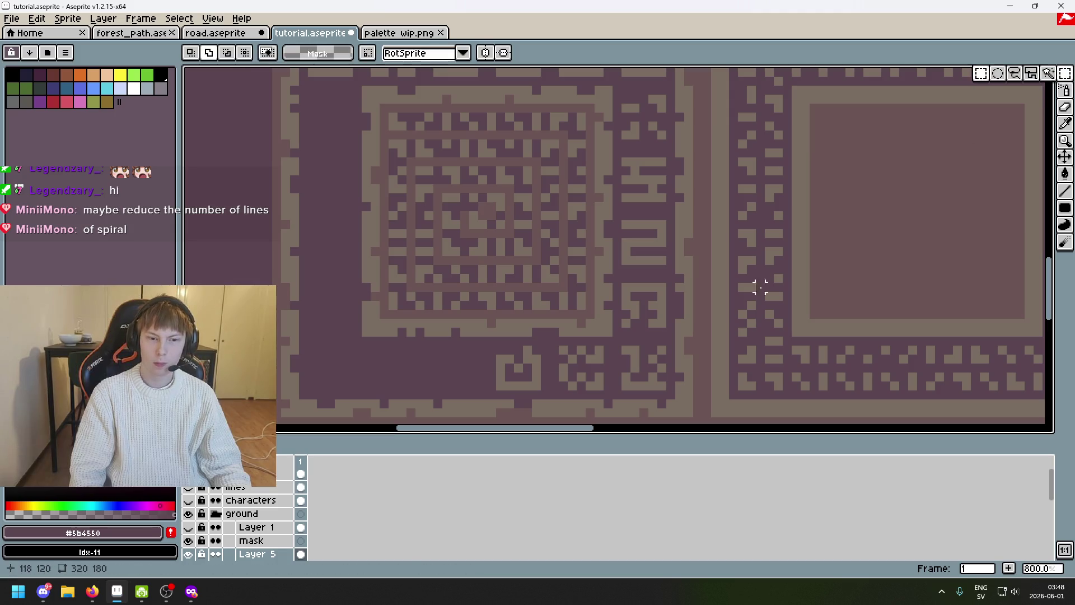
left_click_drag(541, 389, 496, 344)
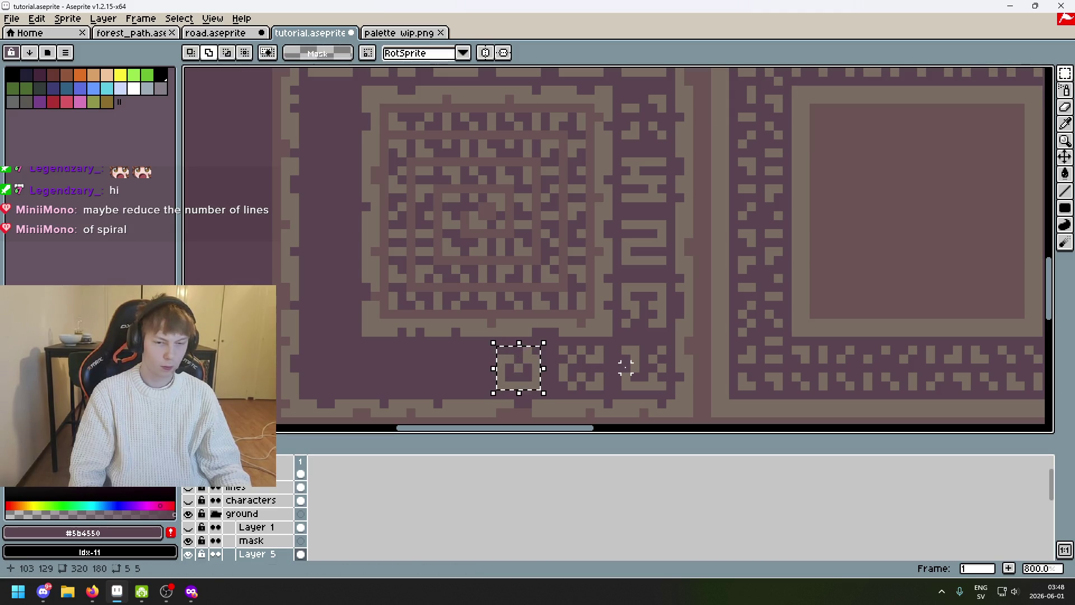
key("ctrl+t")
left_click(617, 352)
mouse_move(619, 219)
left_mouse_down()
mouse_move(669, 268)
mouse_move(484, 395)
left_mouse_up()
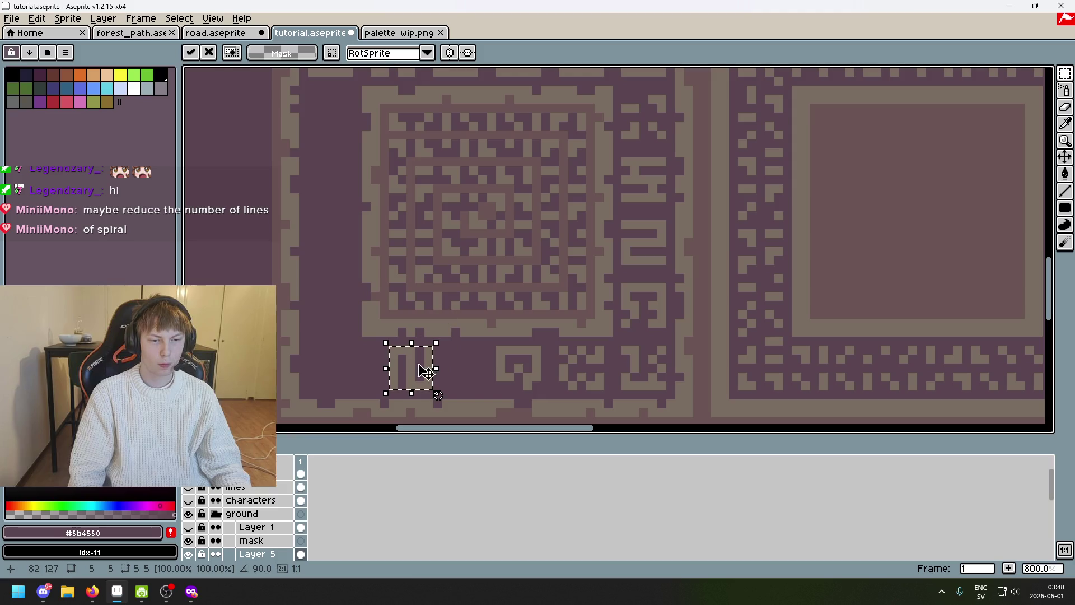
key("Return")
scroll(664, 233, "up", 3)
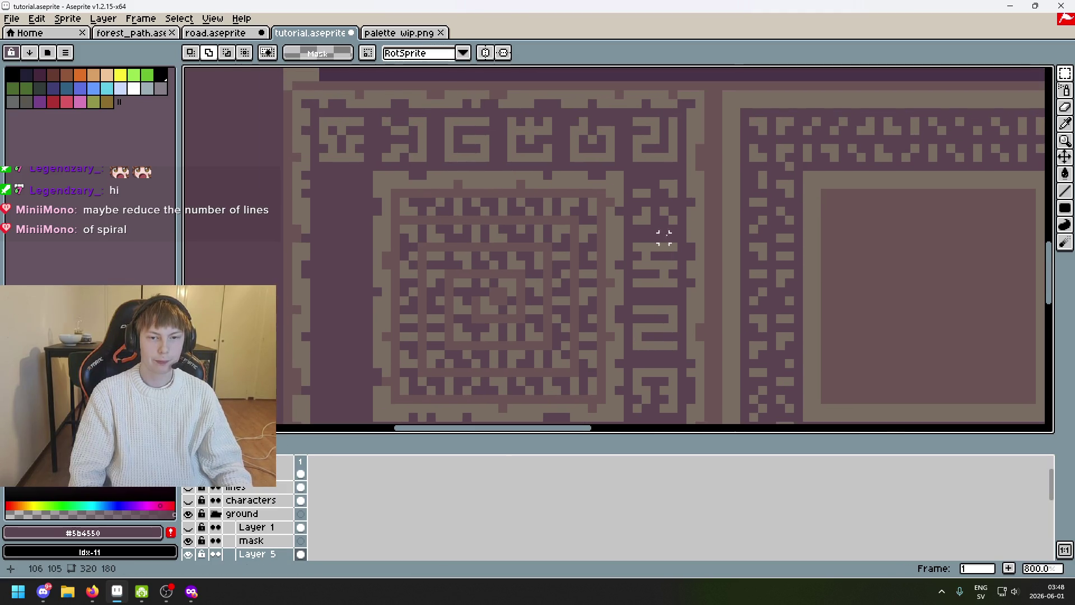
scroll(708, 222, "left", 1)
scroll(735, 224, "down", 2)
scroll(723, 210, "up", 3)
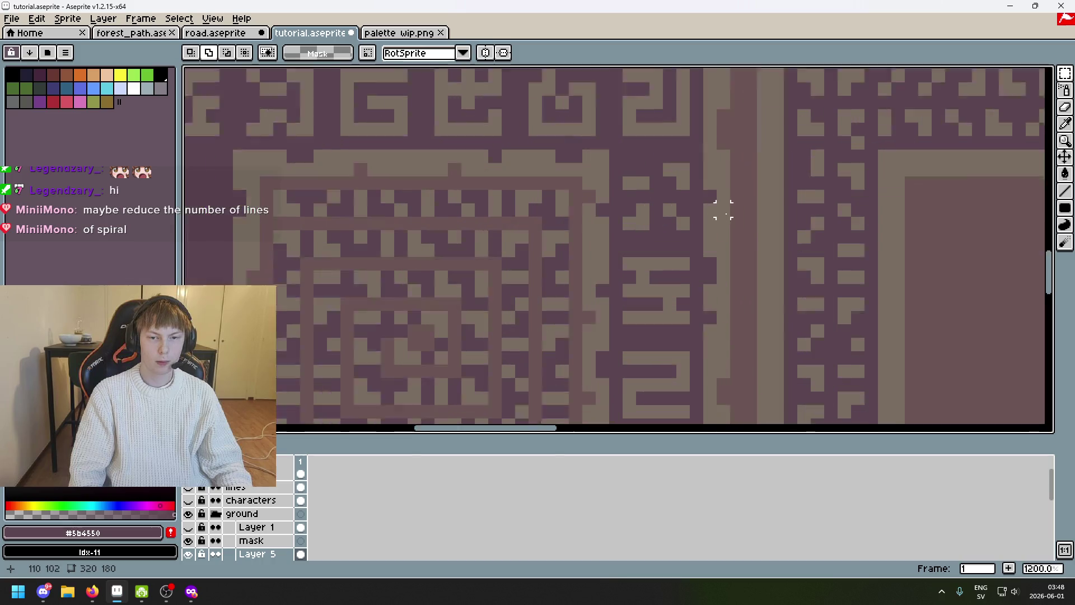
scroll(668, 191, "up", 2)
scroll(667, 201, "down", 5)
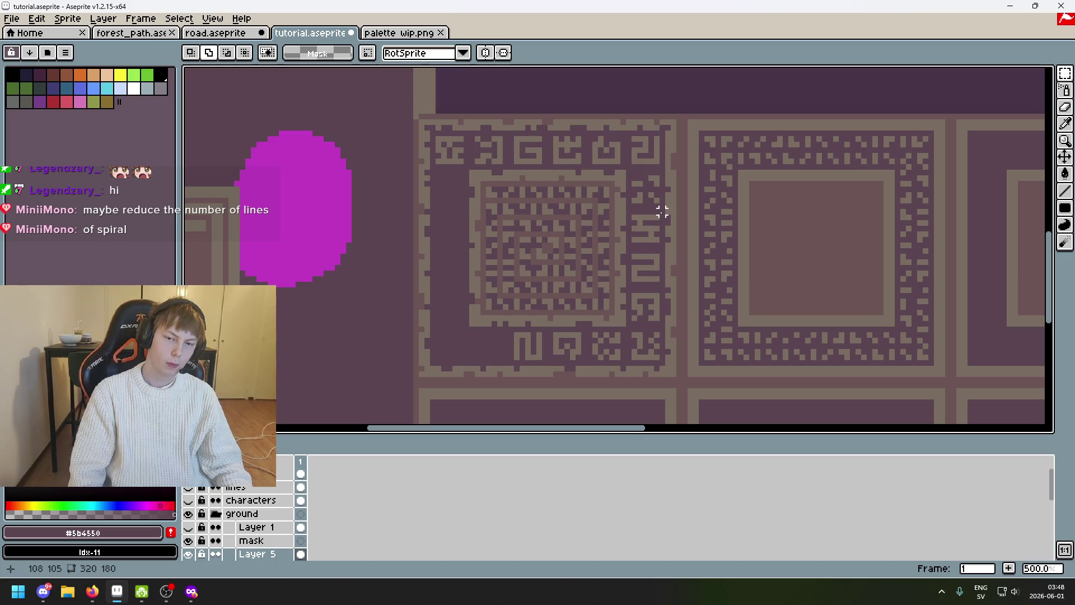
scroll(662, 210, "up", 2)
Sample tan from the pattern and pencil a few pixels into the glyph column, darkening one stray pixel
left_click_drag(652, 193, 620, 293)
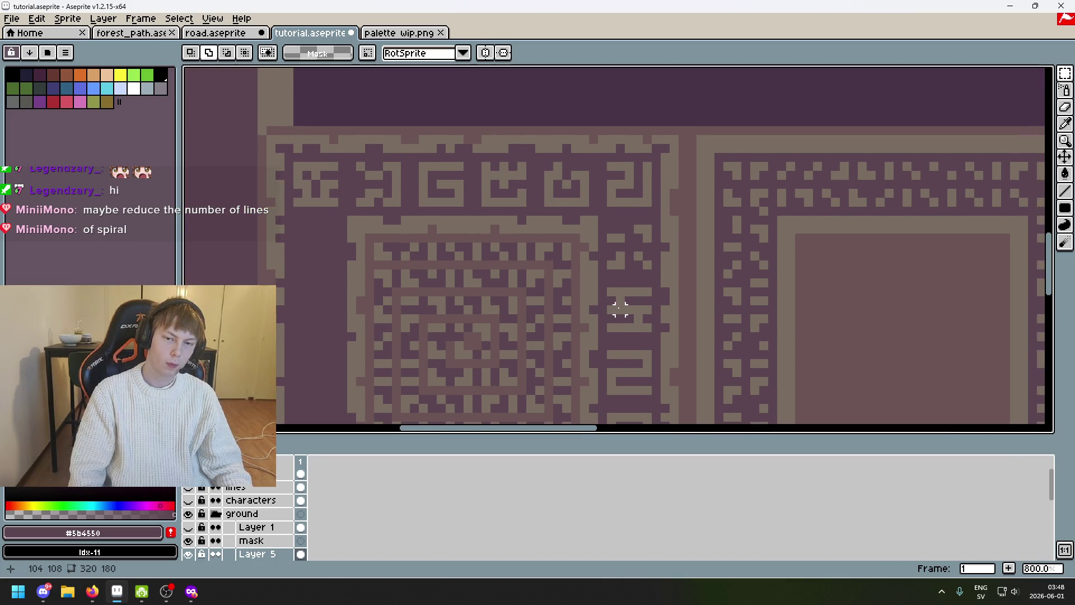
scroll(629, 235, "up", 3)
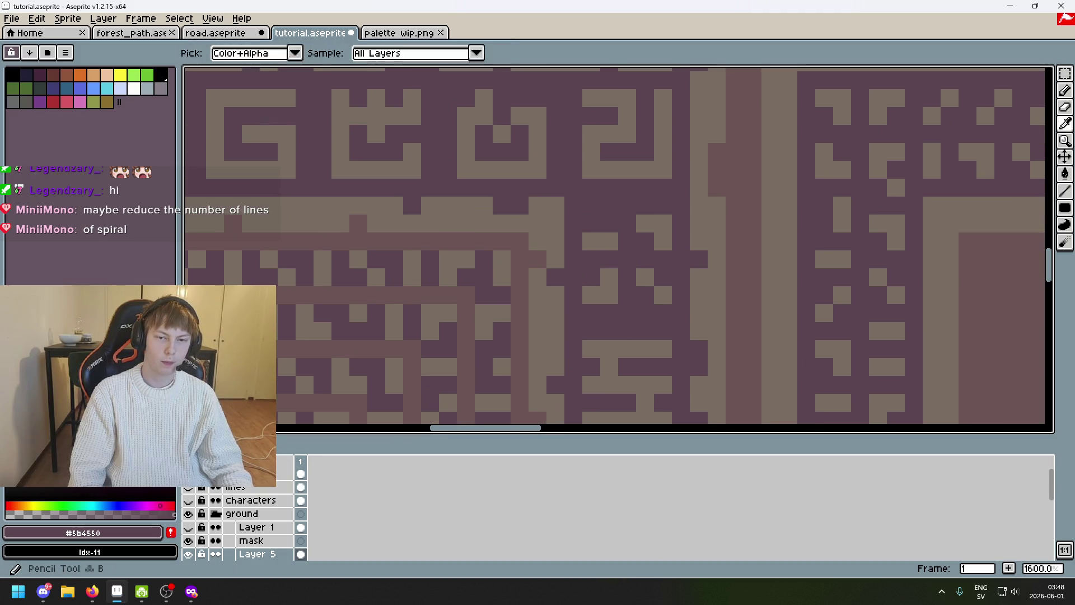
left_click(627, 243, "alt")
left_click_drag(631, 243, 627, 226)
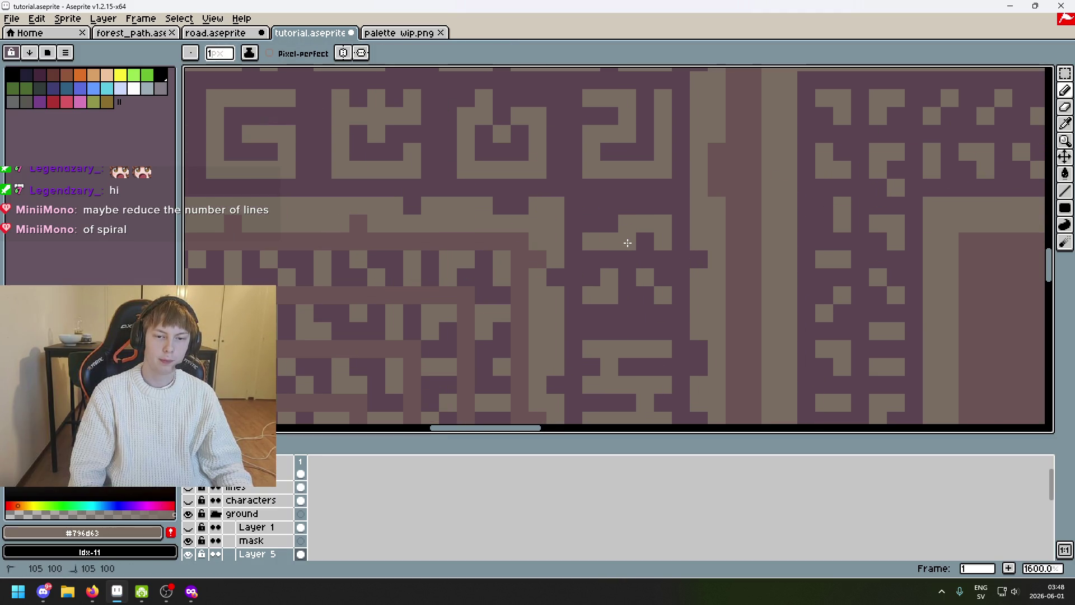
right_click(631, 295)
left_click(661, 262)
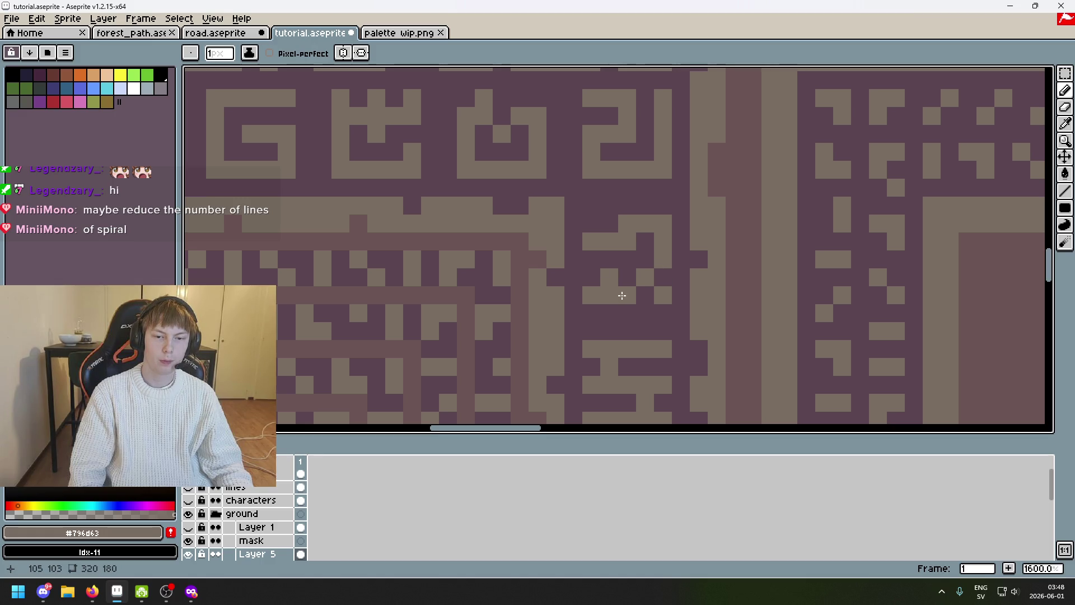
scroll(651, 278, "down", 5)
key("ctrl+z")
key("ctrl+z")
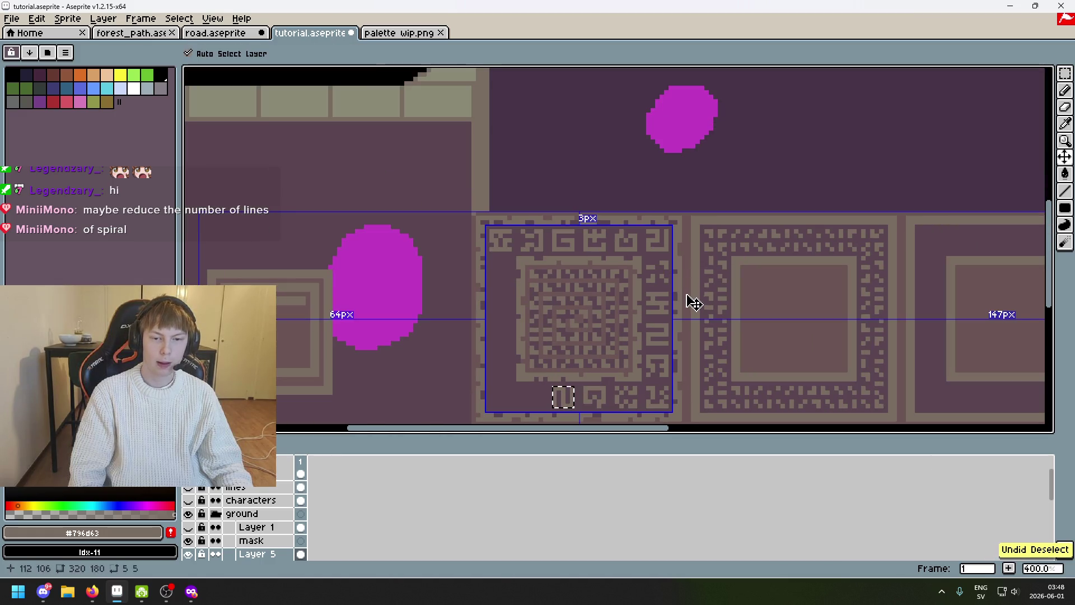
key("ctrl+z")
key("ctrl+z")
key("ctrl+z")
key("ctrl+z")
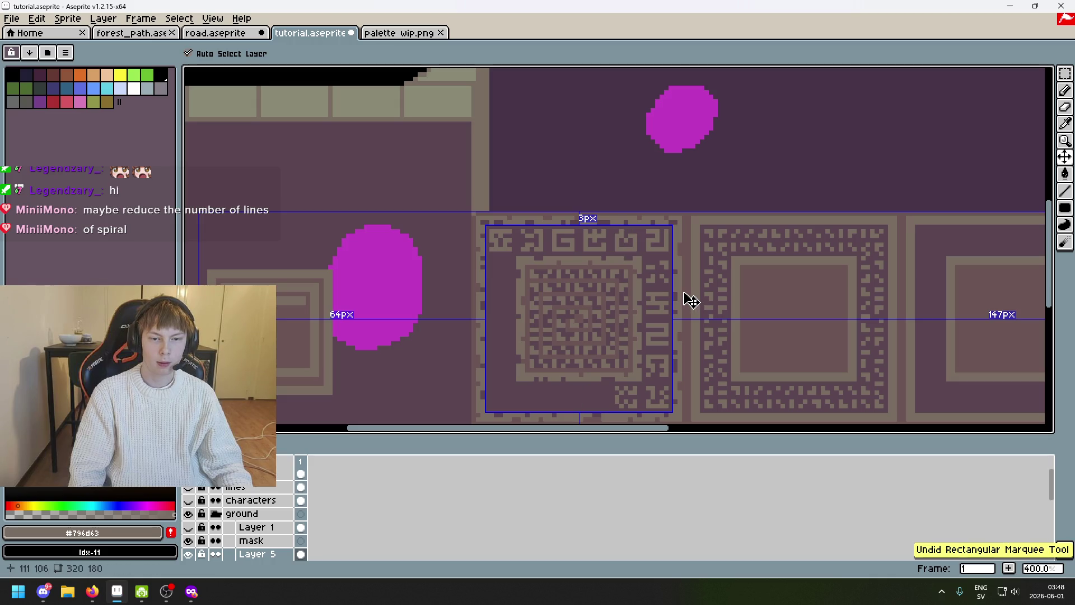
key("ctrl+z")
key("ctrl+z")
key("ctrl+y")
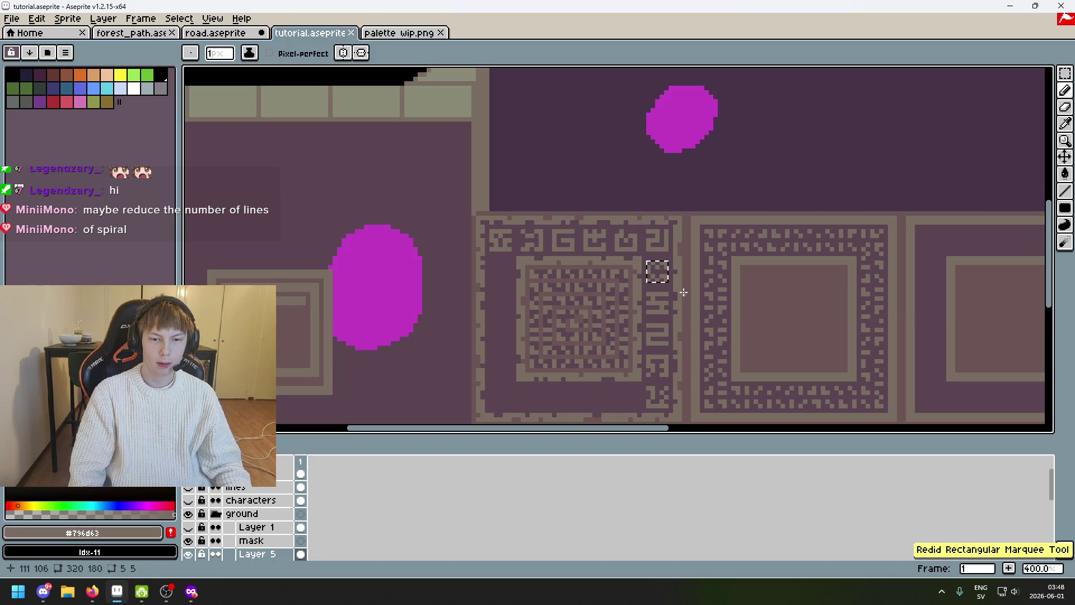
key("ctrl")
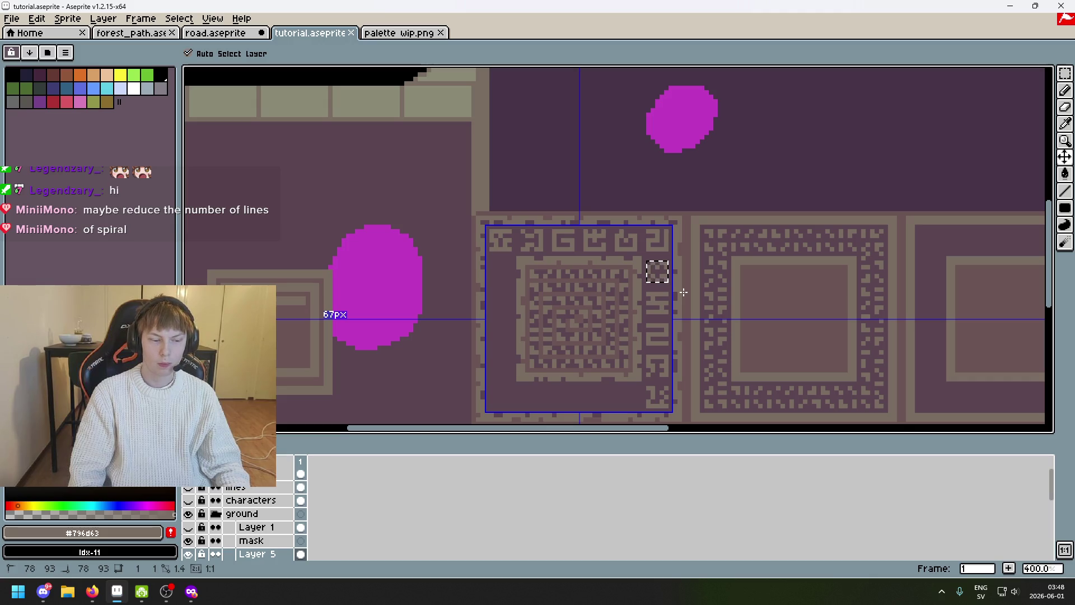
key("ctrl+y")
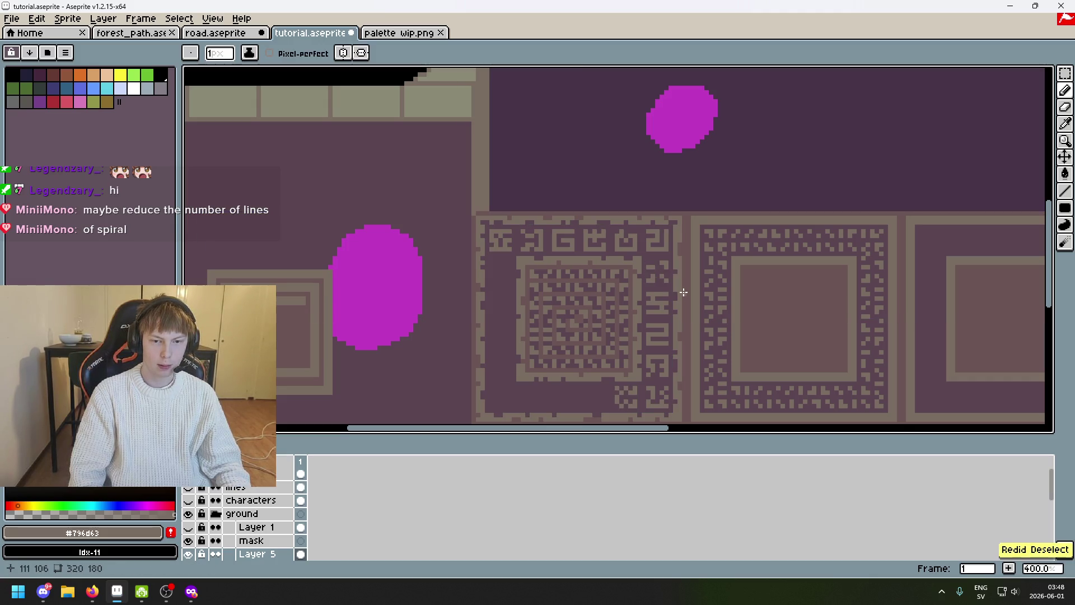
key("ctrl+y")
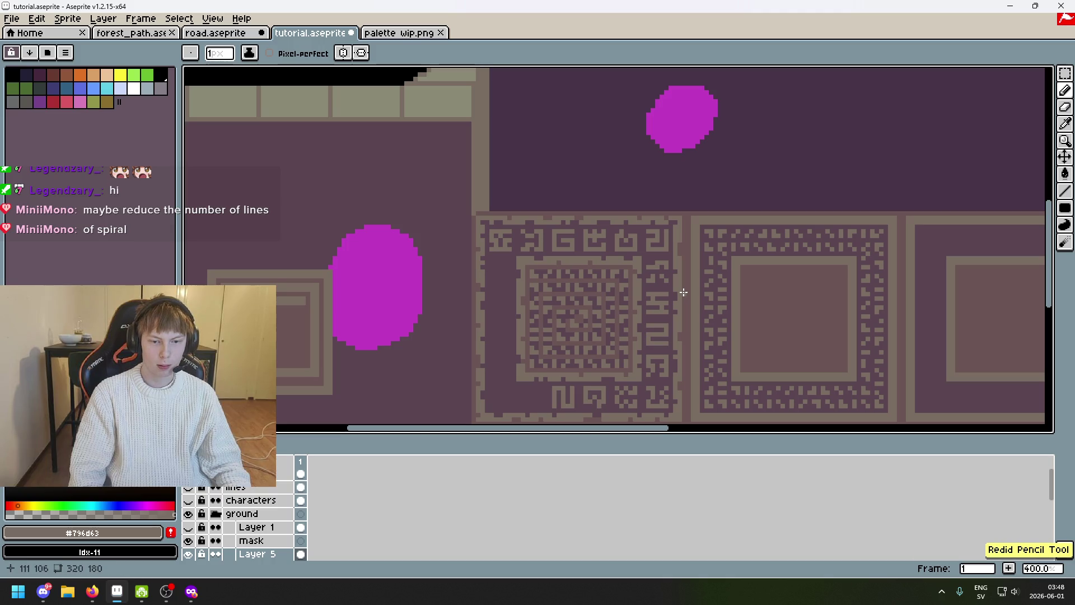
key("ctrl+y")
key("ctrl")
scroll(681, 294, "up", 5)
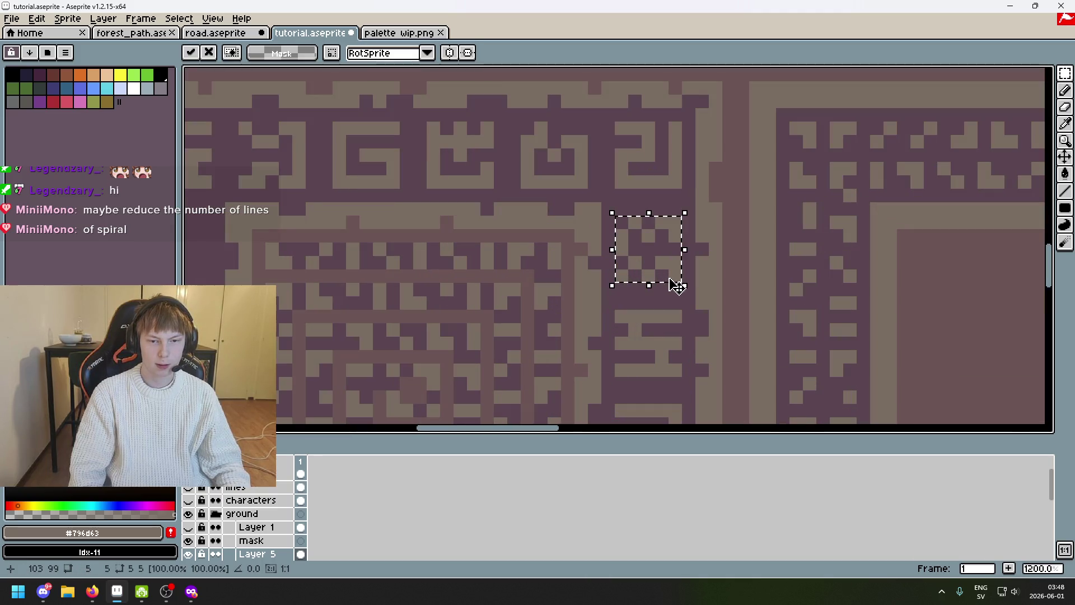
Drop the floating glyph, save the tile file, and select a 5×5 glyph in the right column, undoing stray rectangles
left_click(675, 292)
scroll(686, 287, "down", 5)
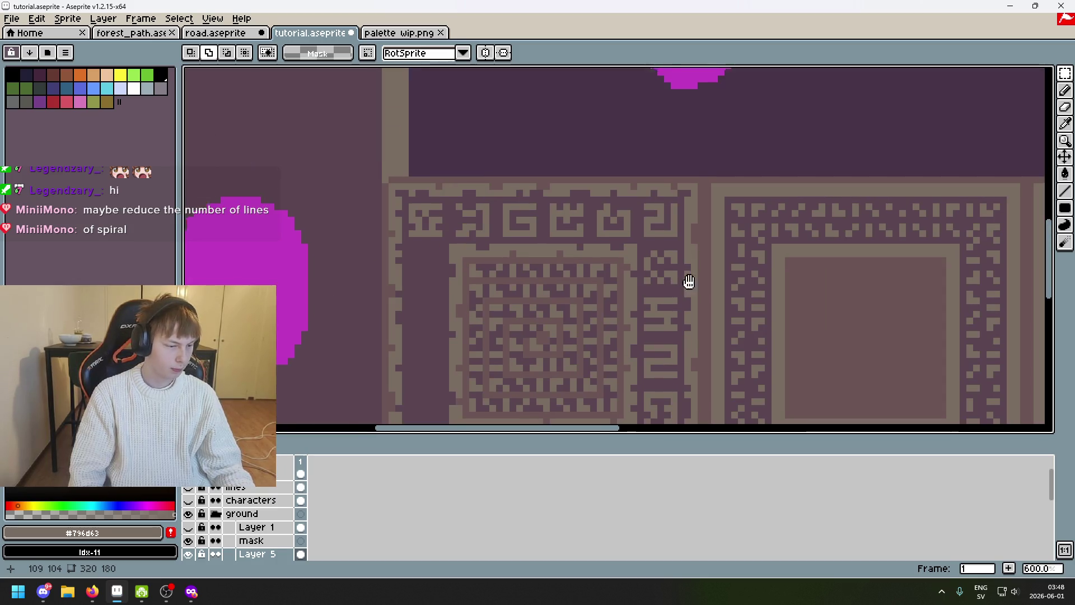
scroll(689, 281, "up", 1)
key("ctrl+s")
scroll(785, 192, "up", 1)
scroll(747, 242, "up", 4)
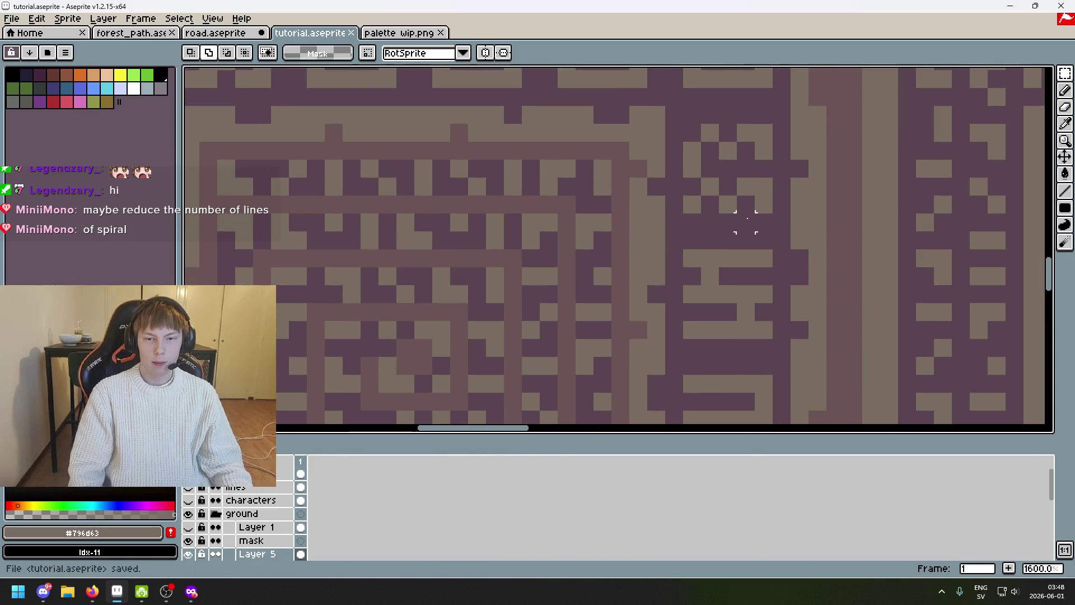
left_click_drag(680, 122, 847, 288)
key("ctrl+d")
key("u")
left_click_drag(736, 161, 665, 125)
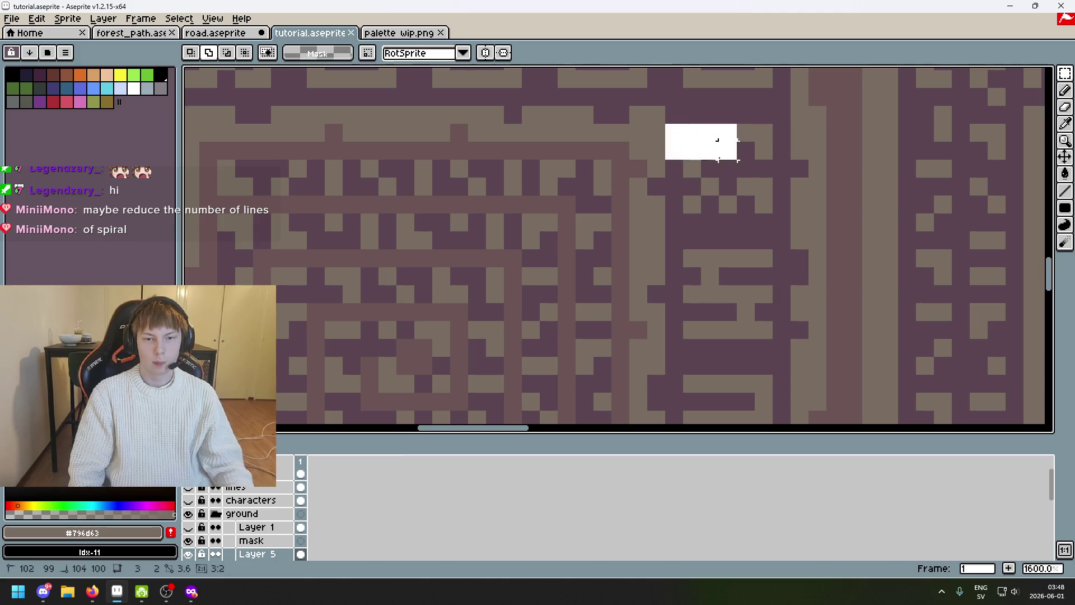
key("ctrl+z")
left_click_drag(768, 210, 704, 141)
key("ctrl+z")
key("ctrl+z")
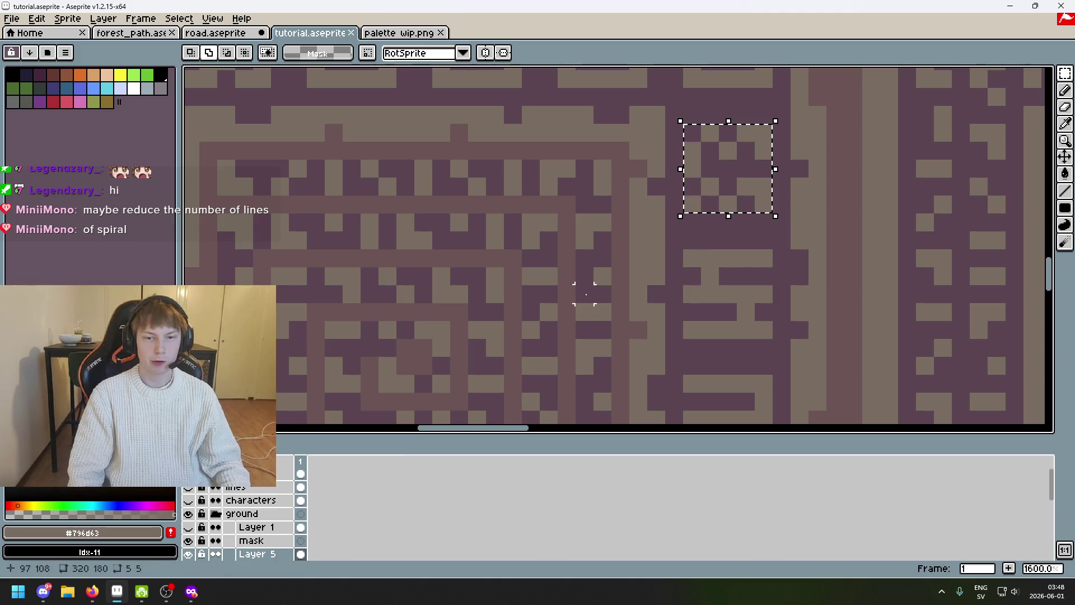
scroll(579, 293, "down", 5)
Paste a copy of the glyph, move it to the bottom row's left end, commit it and reselect it there
left_click_drag(614, 358, 719, 288)
key("ctrl+v")
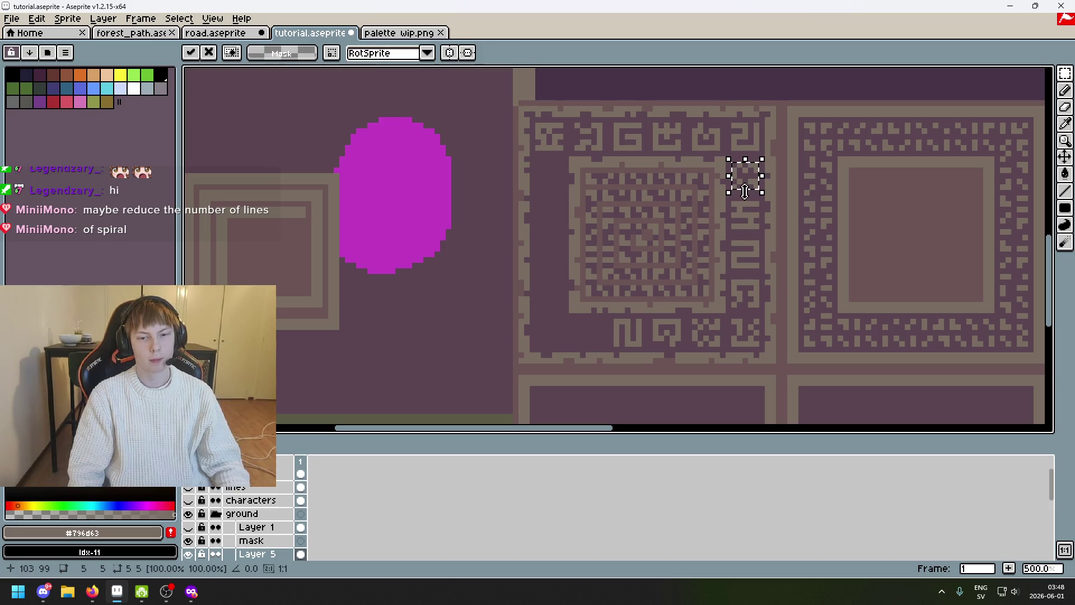
left_click_drag(745, 176, 588, 336)
scroll(594, 344, "up", 1)
scroll(593, 345, "up", 3)
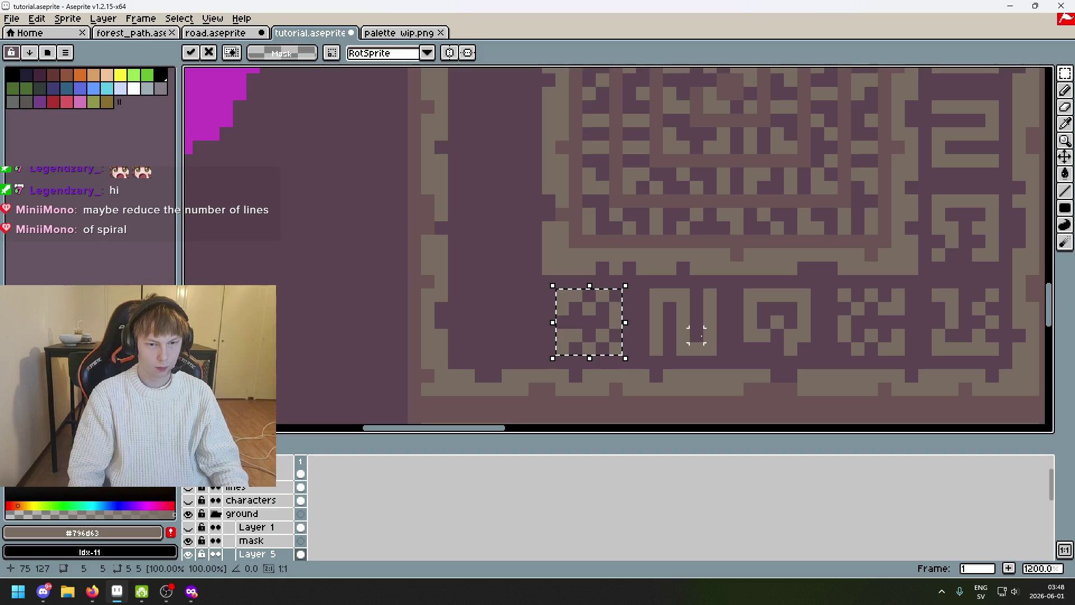
key("shift+b")
scroll(788, 354, "down", 3)
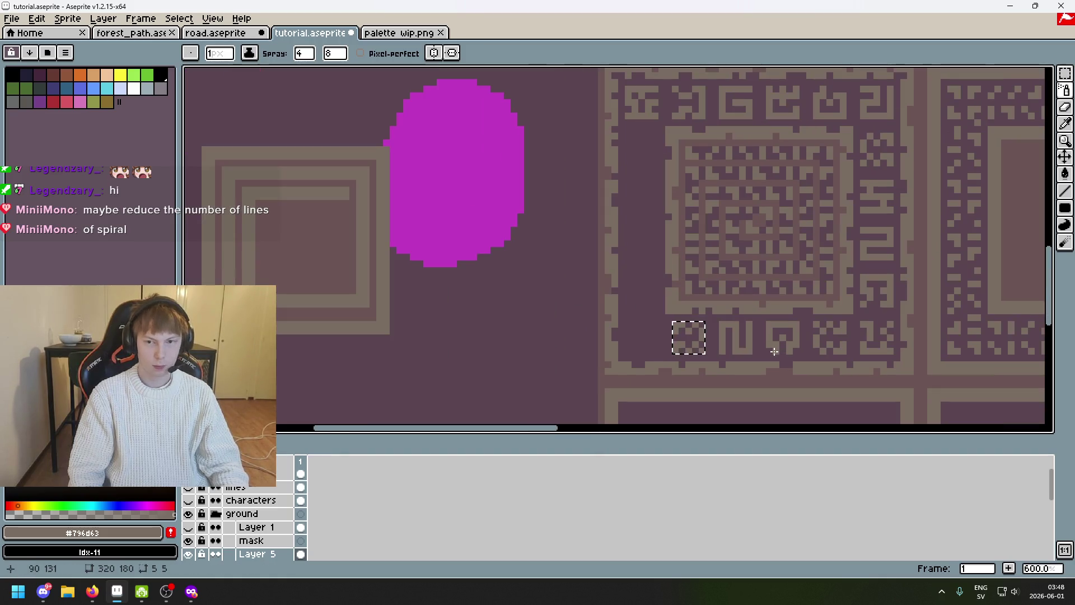
scroll(715, 358, "up", 3)
key("ctrl+t")
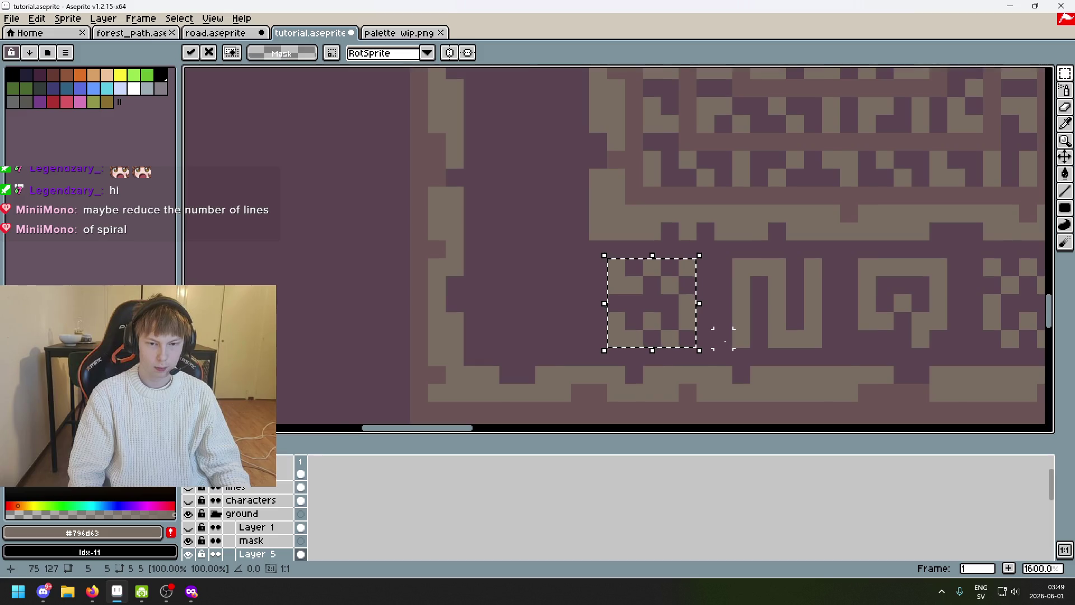
scroll(759, 339, "down", 2)
key("Return")
scroll(723, 328, "up", 1)
scroll(756, 323, "down", 1)
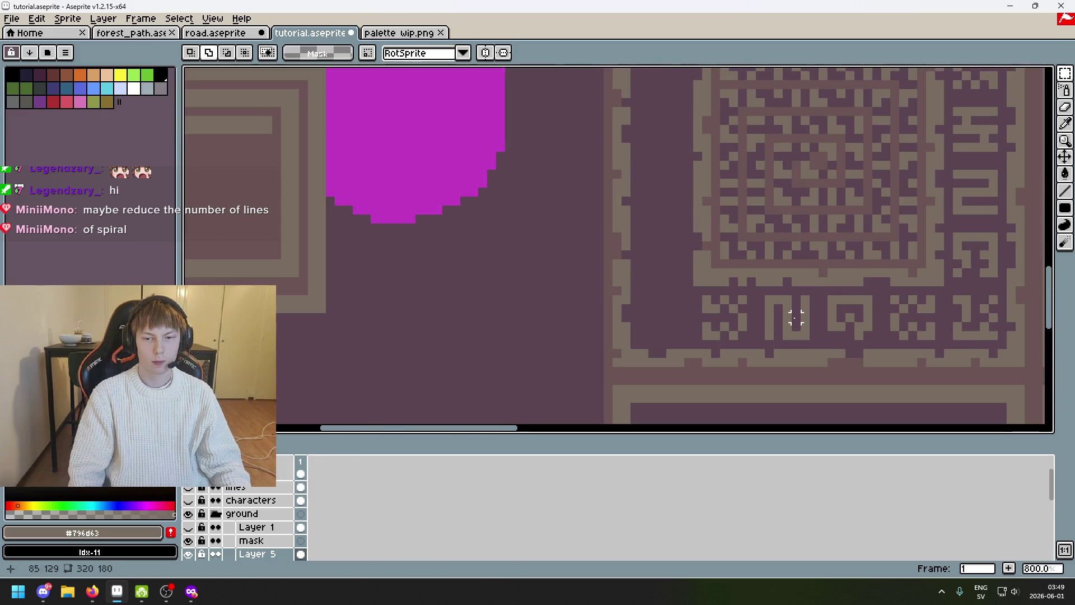
left_click_drag(795, 315, 624, 330)
scroll(744, 355, "up", 3)
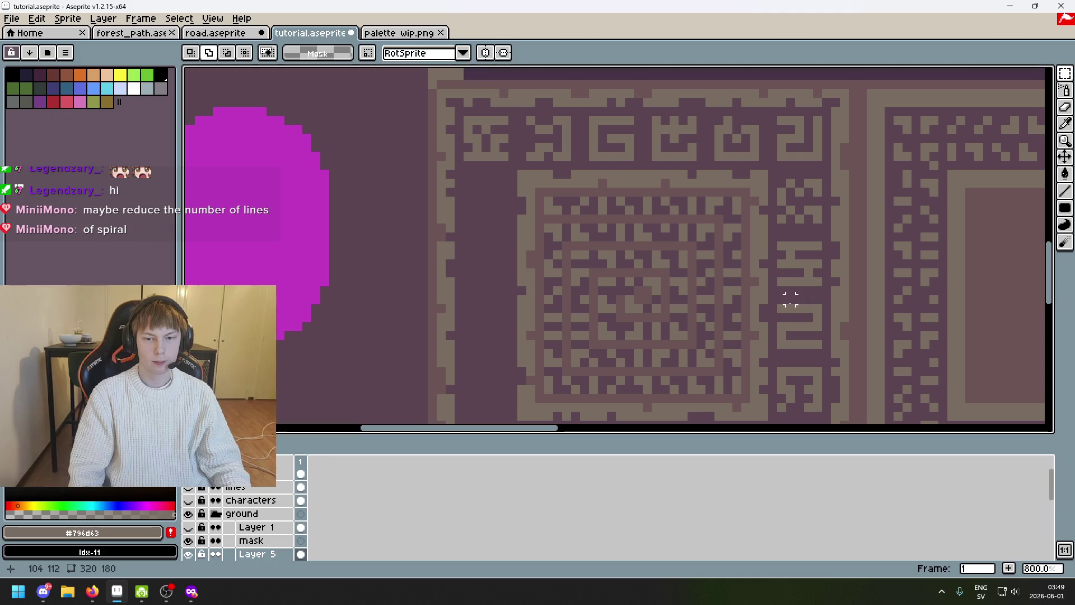
mouse_move(775, 302)
left_mouse_down()
mouse_move(825, 351)
mouse_move(935, 257)
mouse_move(609, 354)
left_mouse_up()
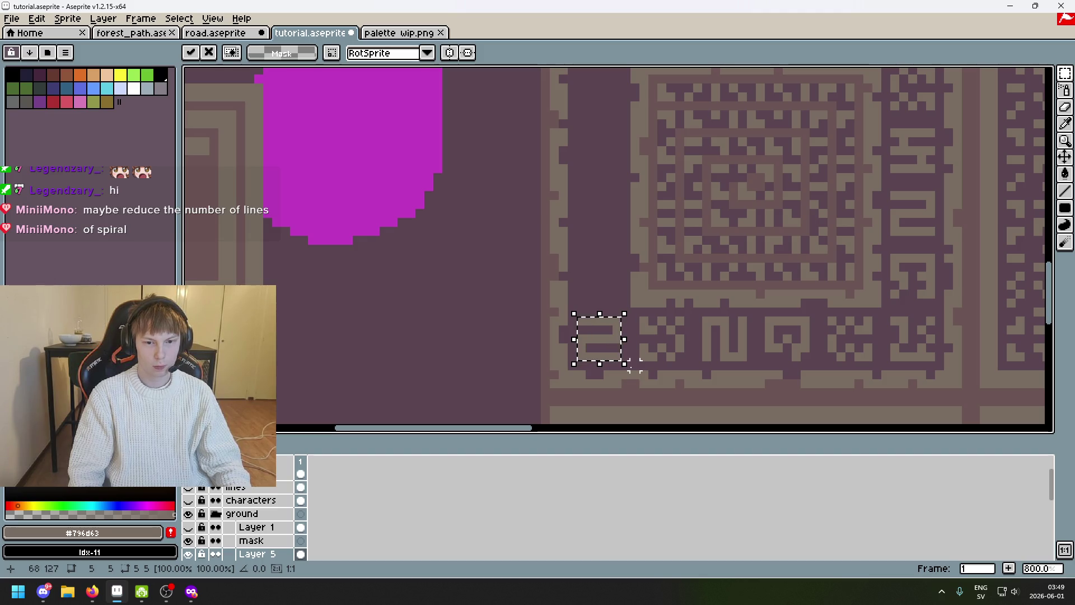
Flip the bottom-left glyph horizontally into an S shape and commit it
key("shift+h")
left_click(646, 362)
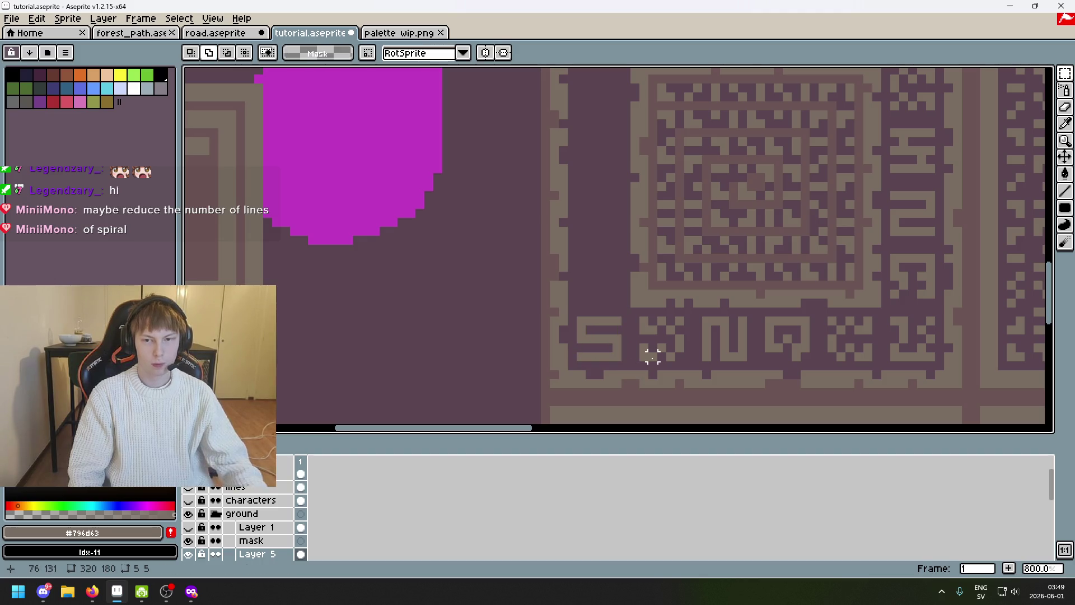
left_click_drag(617, 355, 580, 320)
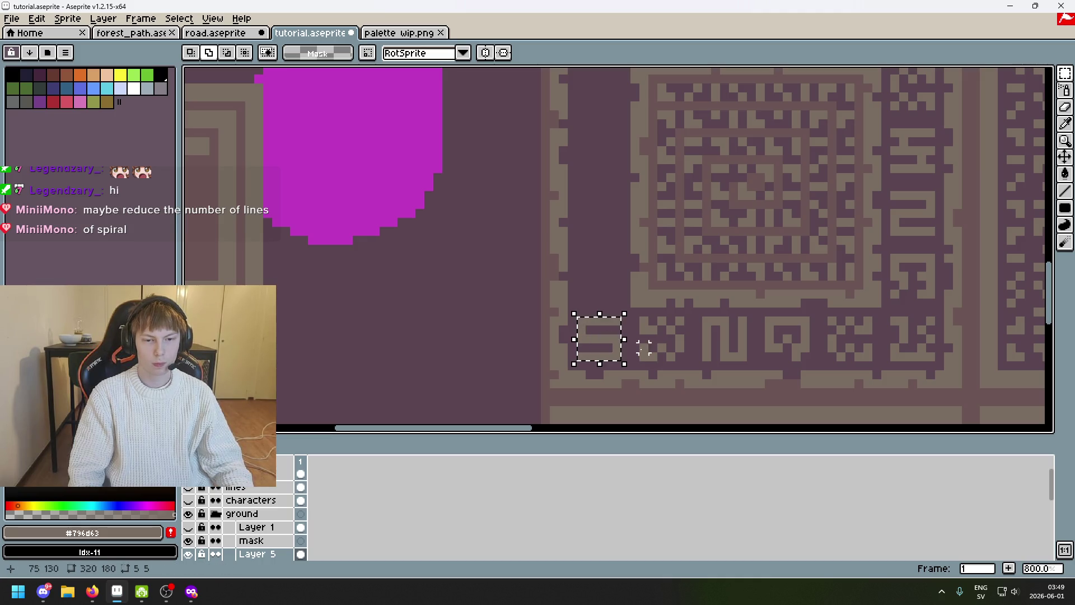
scroll(647, 386, "up", 3)
scroll(756, 277, "up", 3)
scroll(739, 289, "right", 3)
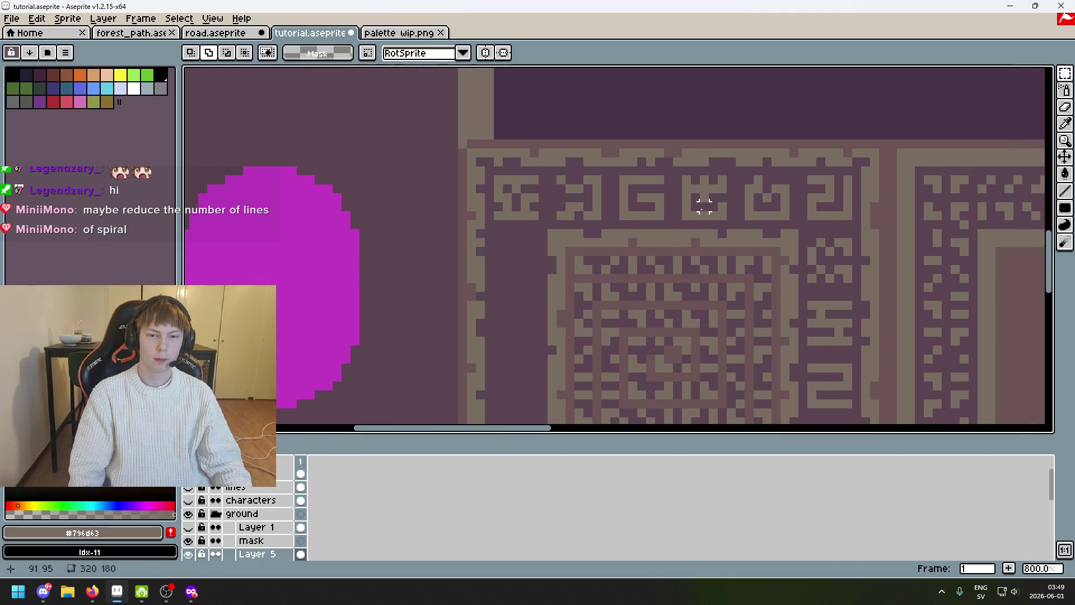
Move a top-row glyph down beside the inner panel's left edge, above the S glyph, and apply it
left_click_drag(558, 176, 598, 219)
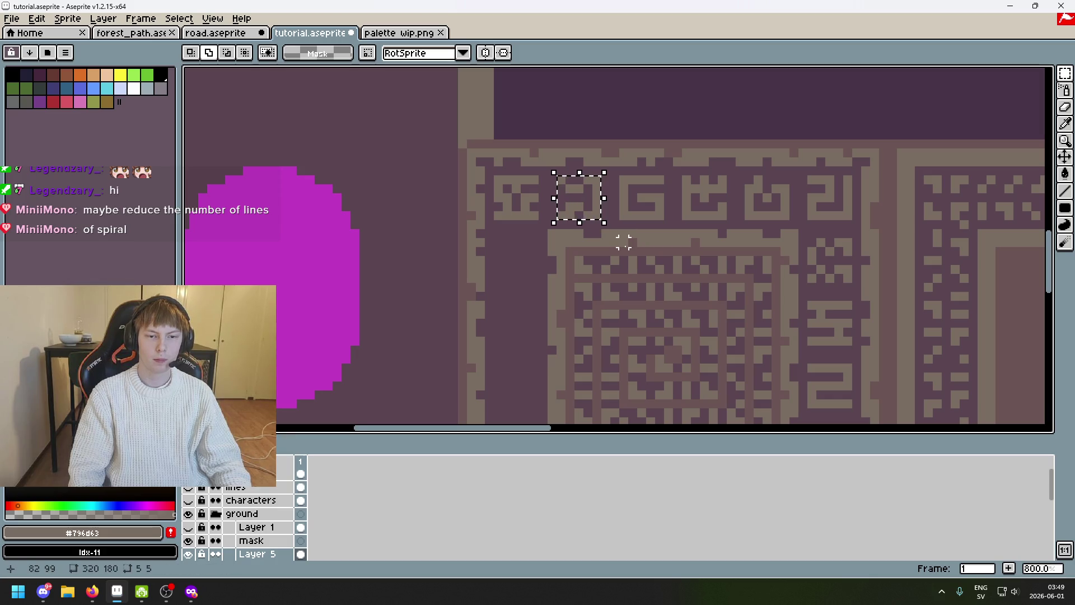
scroll(656, 196, "down", 1)
scroll(656, 196, "left", 2)
mouse_move(655, 196)
left_mouse_down()
mouse_move(594, 351)
mouse_move(638, 365)
left_mouse_up()
scroll(638, 365, "down", 2)
scroll(639, 365, "left", 1)
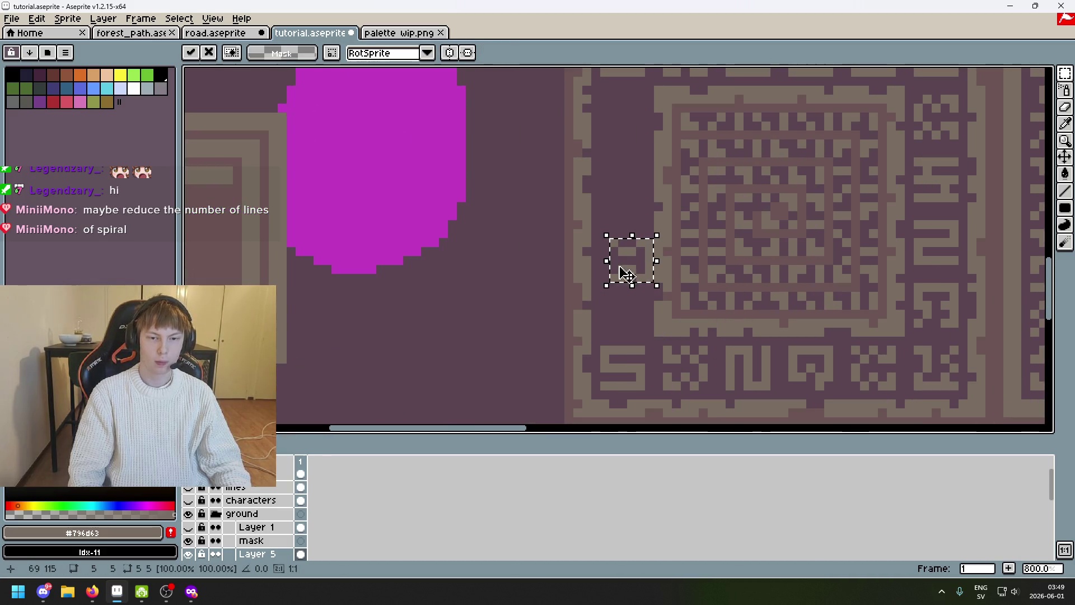
left_click_drag(630, 278, 632, 324)
key("shift+b")
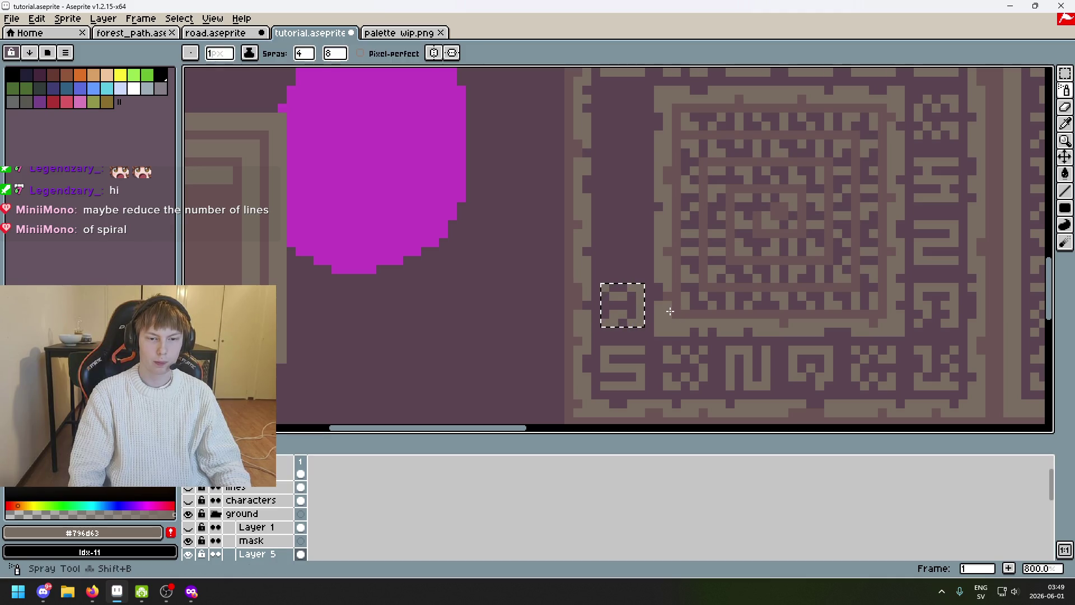
scroll(670, 312, "down", 2)
scroll(739, 298, "down", 1)
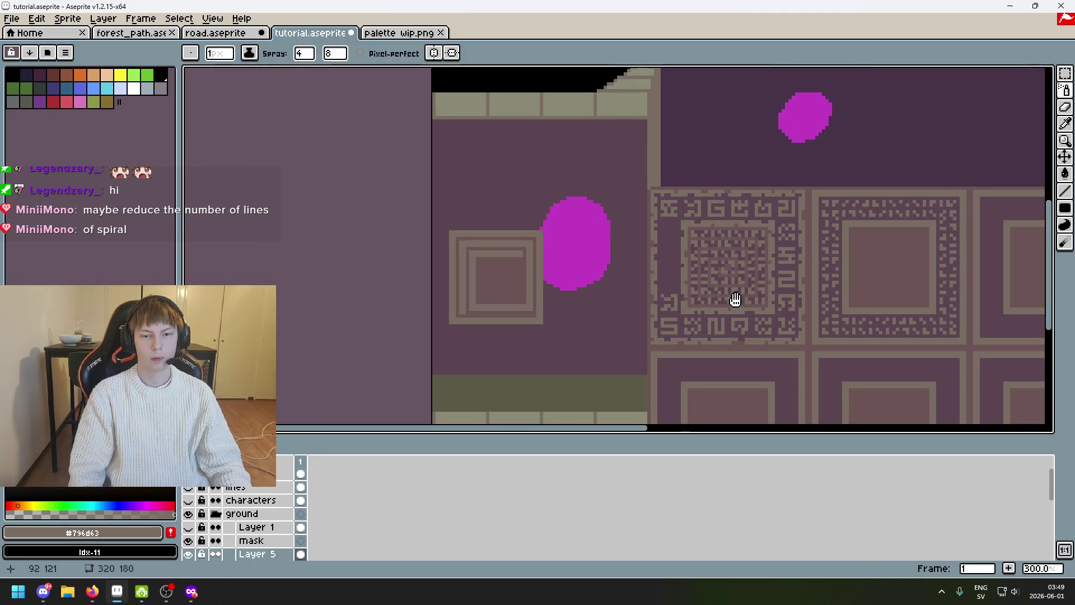
left_click_drag(736, 299, 624, 302)
scroll(588, 319, "up", 2)
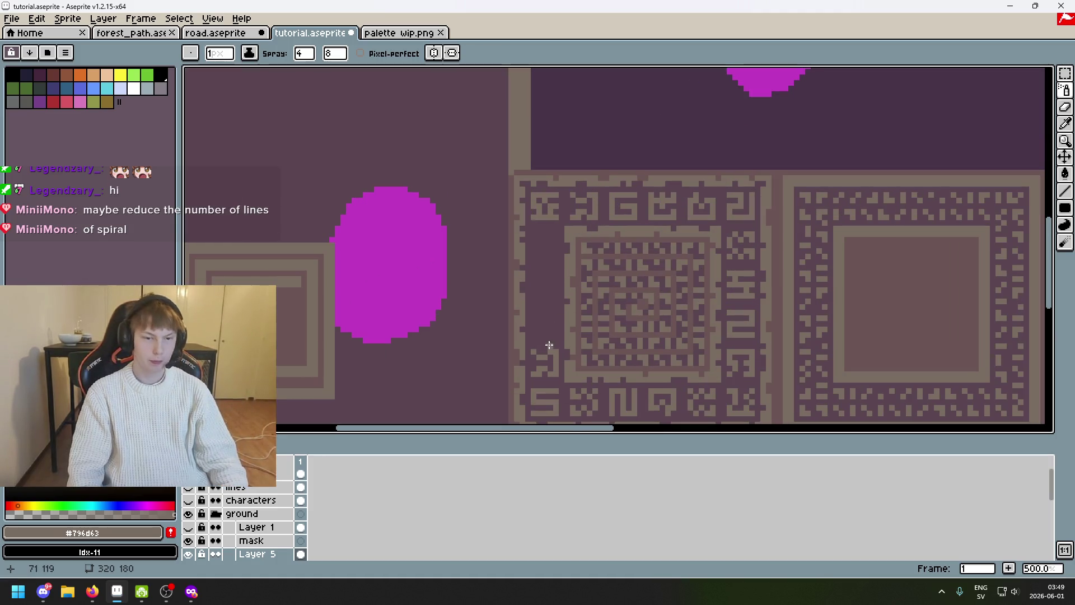
scroll(554, 343, "up", 1)
scroll(564, 307, "up", 1)
Select the small square beside the inner panel and try rotating it, undoing the trial turns
key("m")
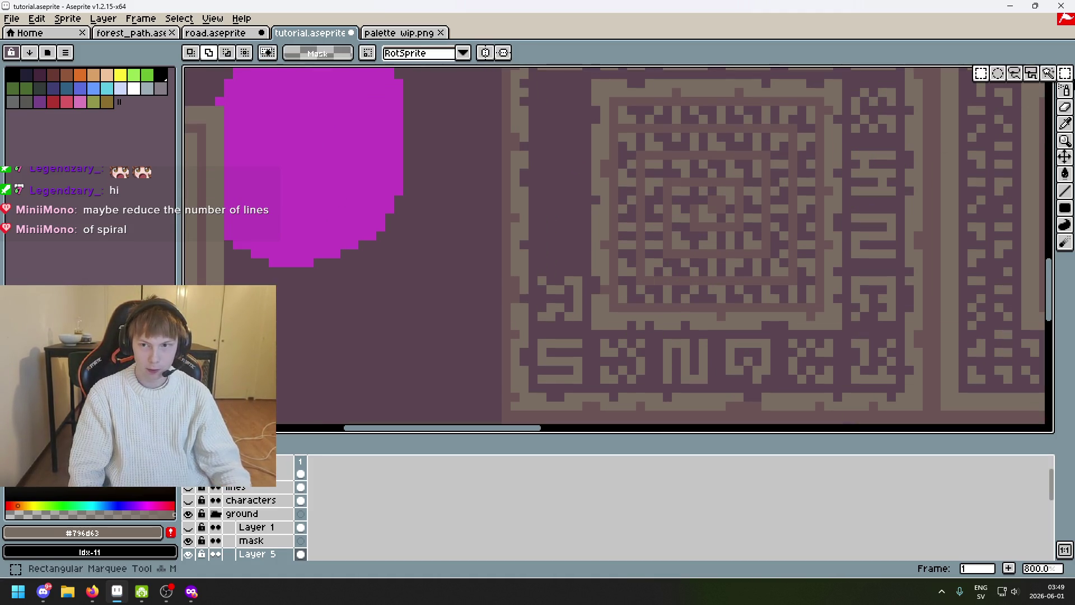
left_click_drag(585, 323, 535, 272)
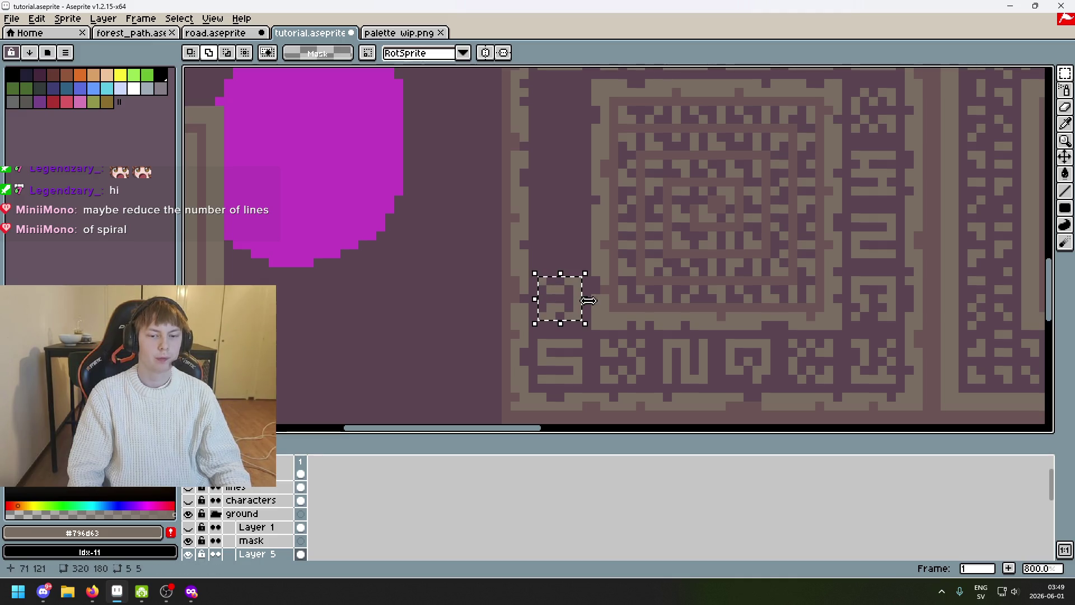
key("ctrl+t")
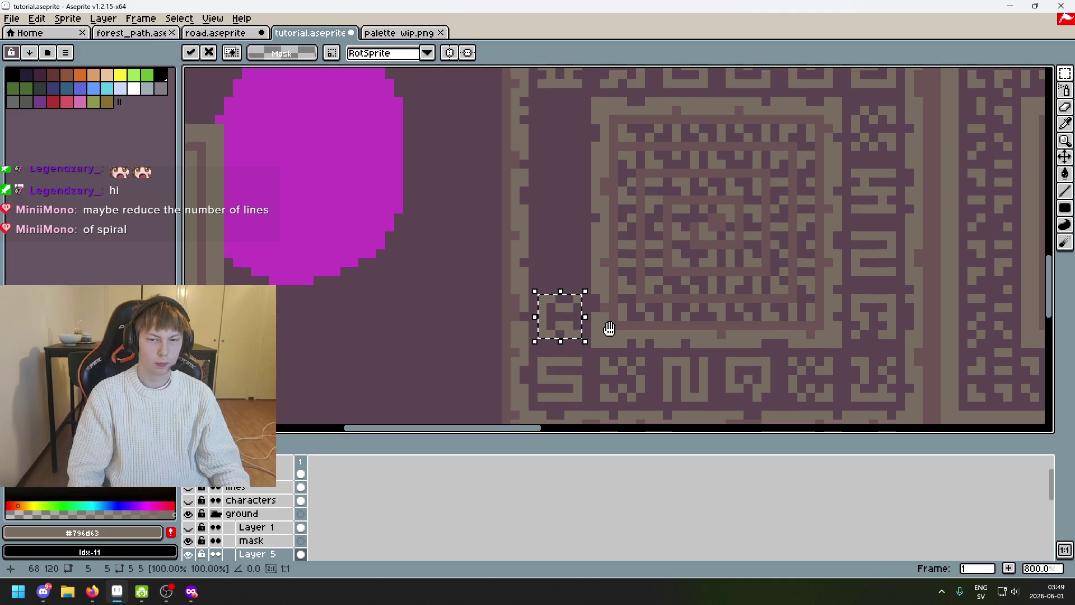
left_click_drag(622, 307, 617, 351)
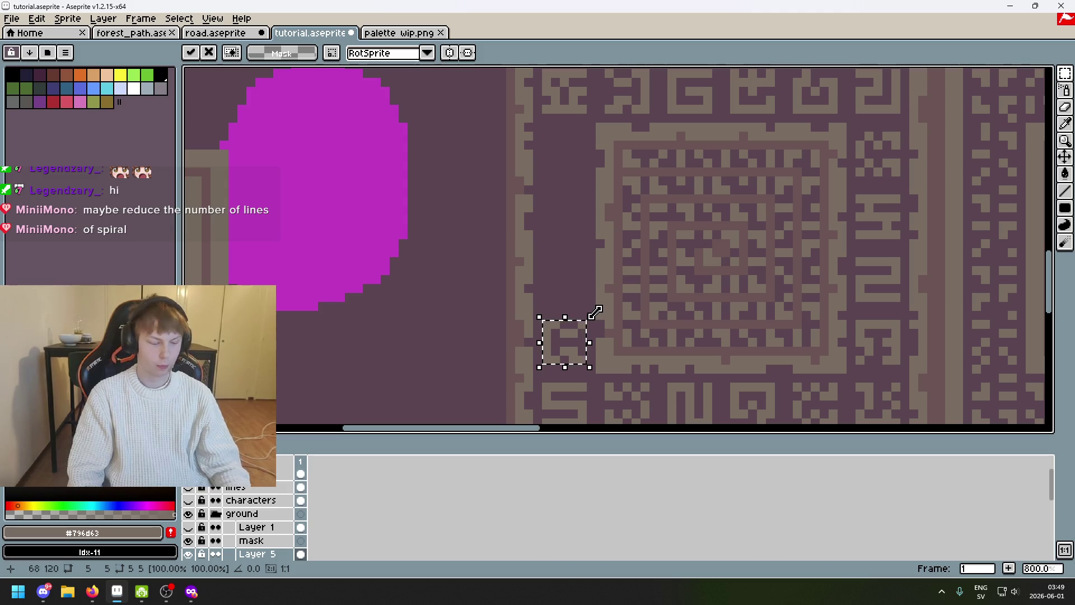
mouse_move(598, 313)
left_mouse_down()
mouse_move(593, 376)
mouse_move(571, 314)
left_mouse_up()
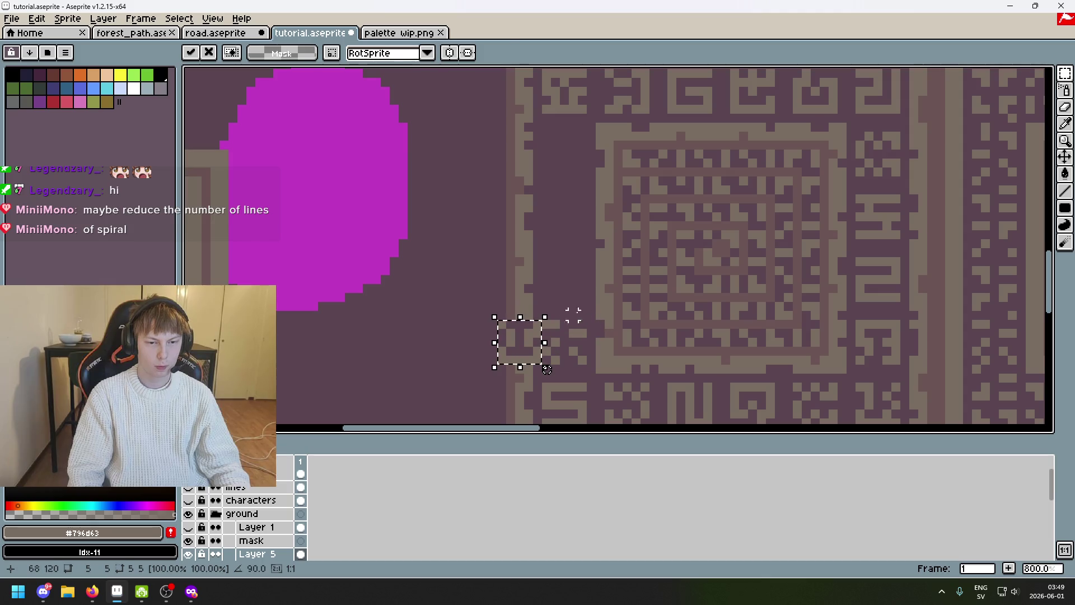
key("ctrl+z")
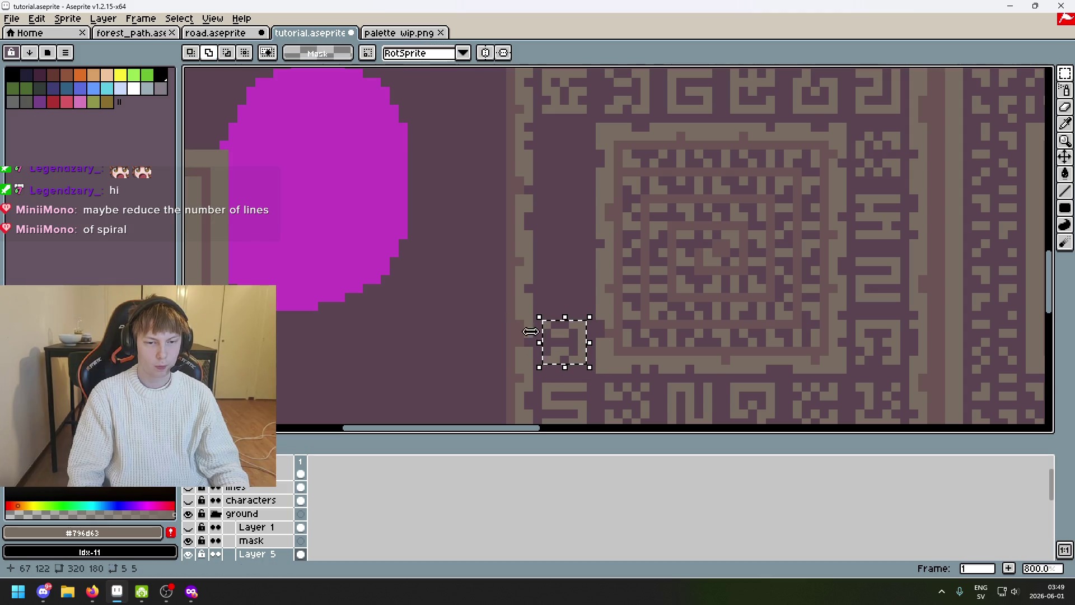
left_click(535, 320)
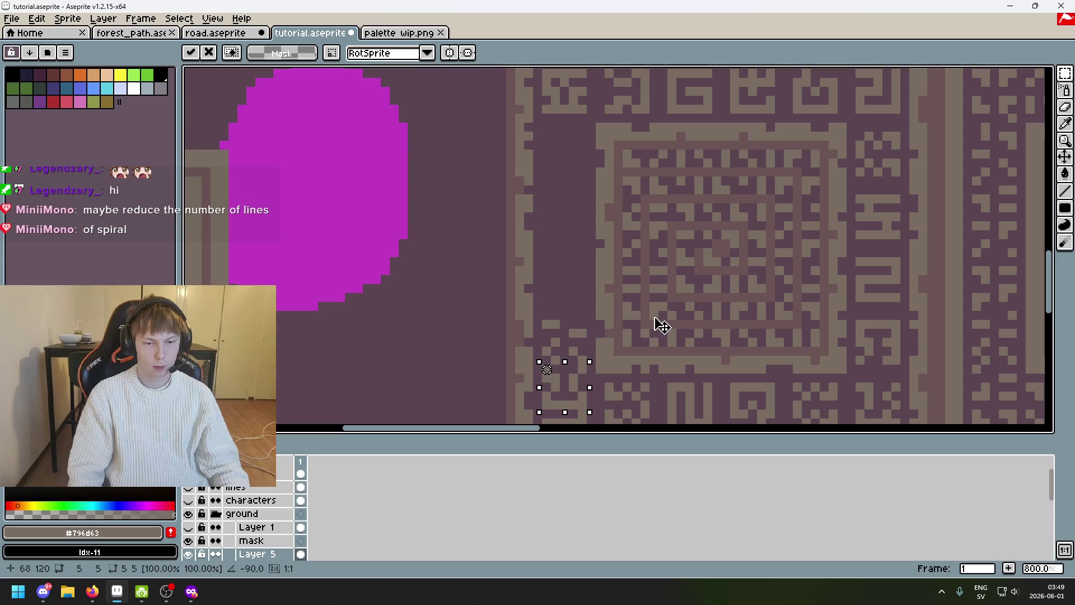
key("ctrl+z")
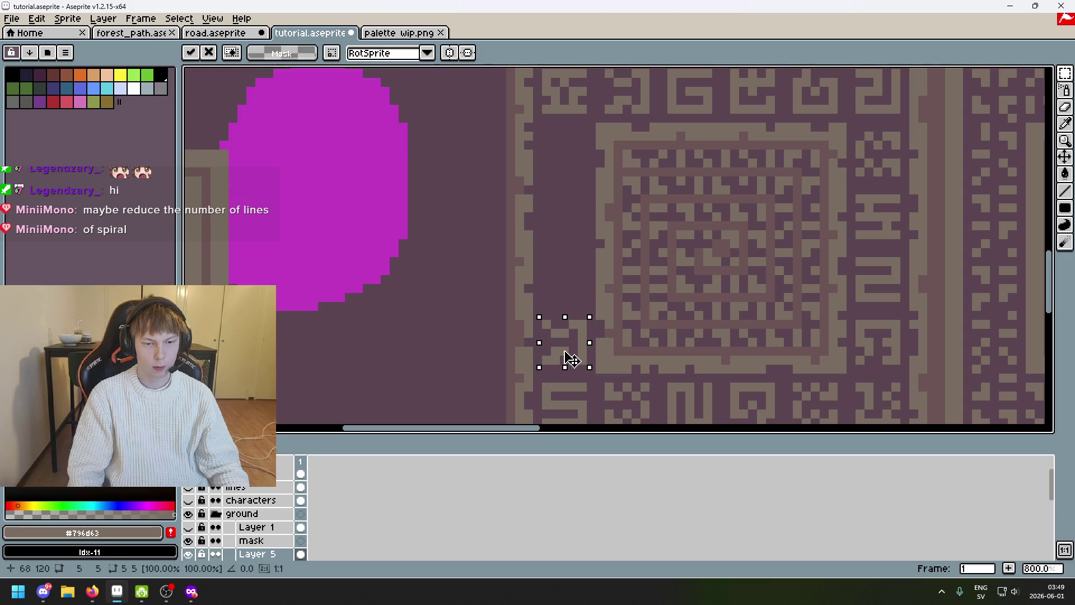
key("ctrl+d")
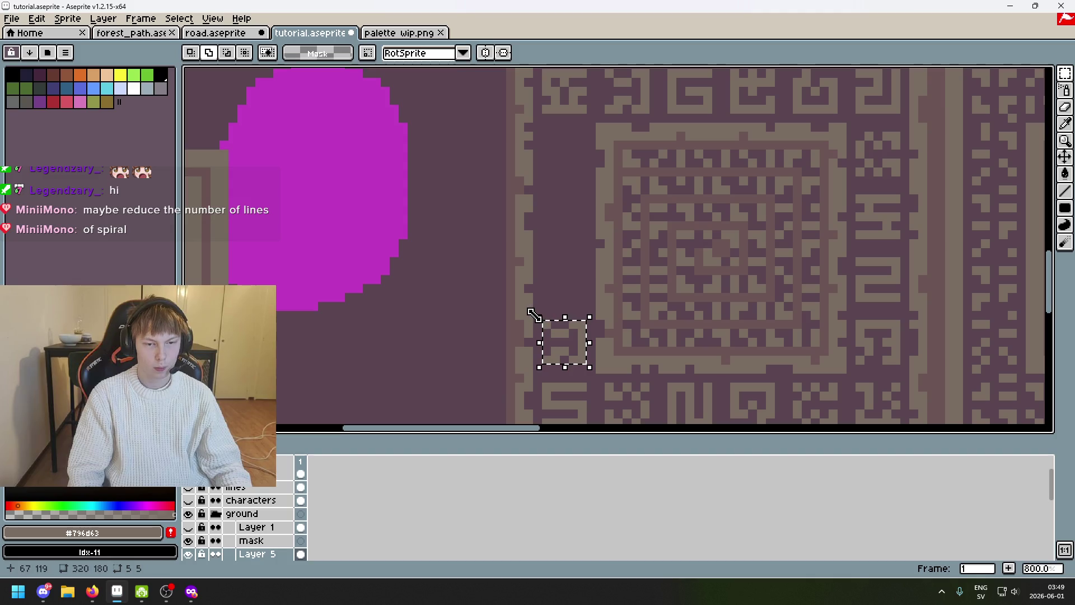
Rotate the square piece a quarter turn to -90° and apply it
mouse_move(526, 309)
left_mouse_down()
mouse_move(568, 313)
mouse_move(618, 342)
left_mouse_up()
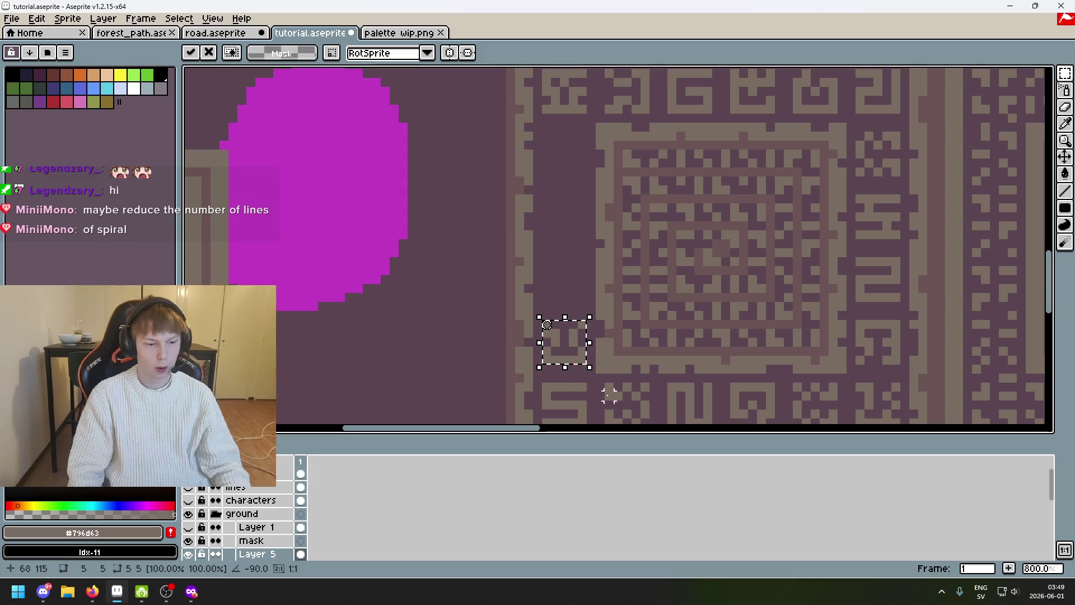
key("Return")
Hide Layer 5 to check underneath, then rotate the selected piece a quarter turn, move it up and commit
left_click(189, 555)
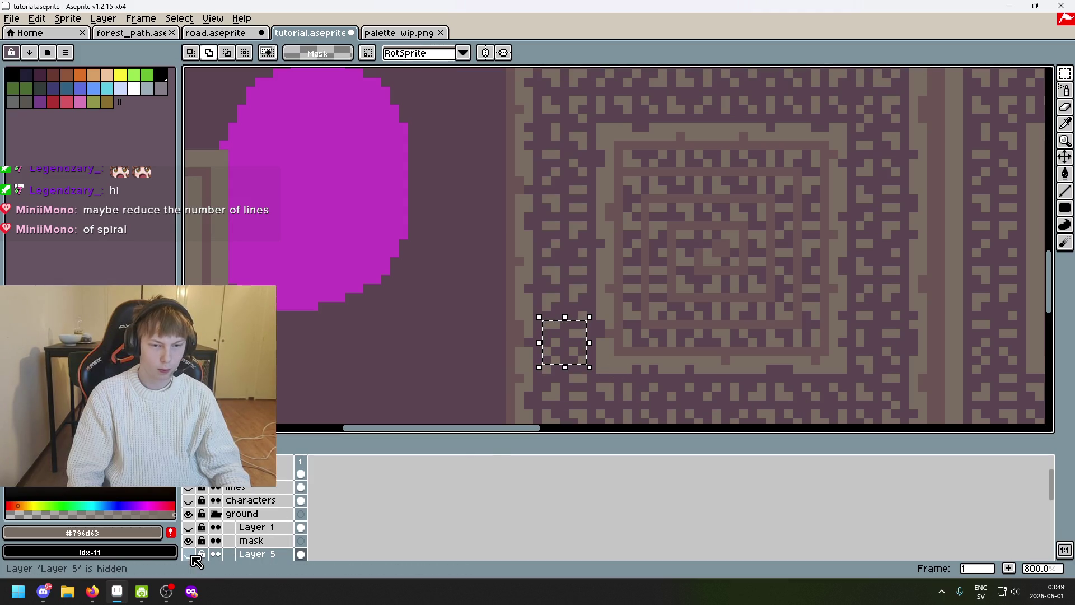
scroll(564, 336, "up", 3)
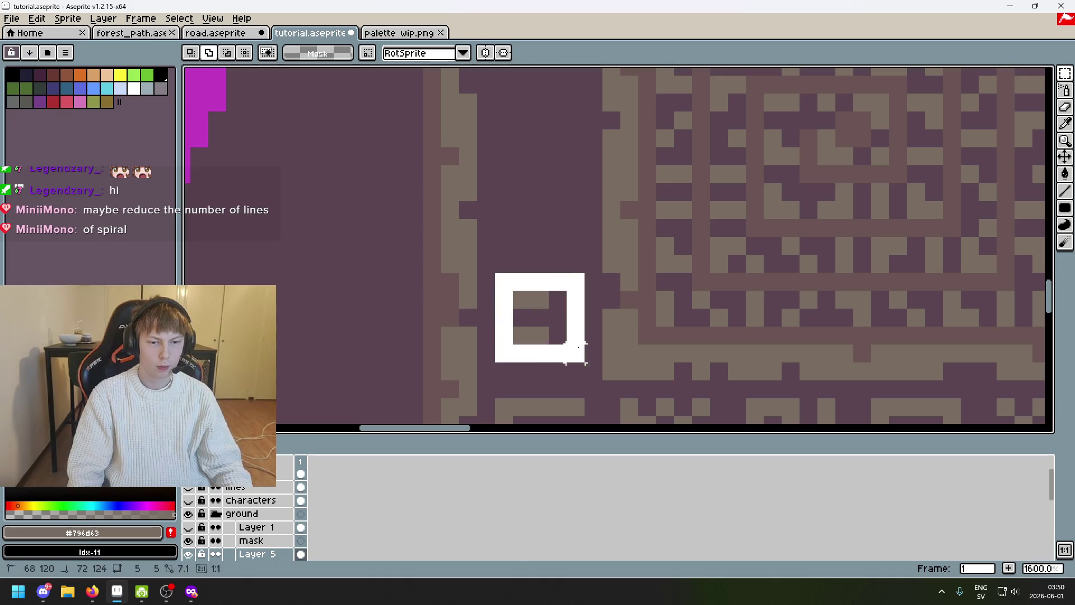
left_click_drag(481, 269, 700, 320)
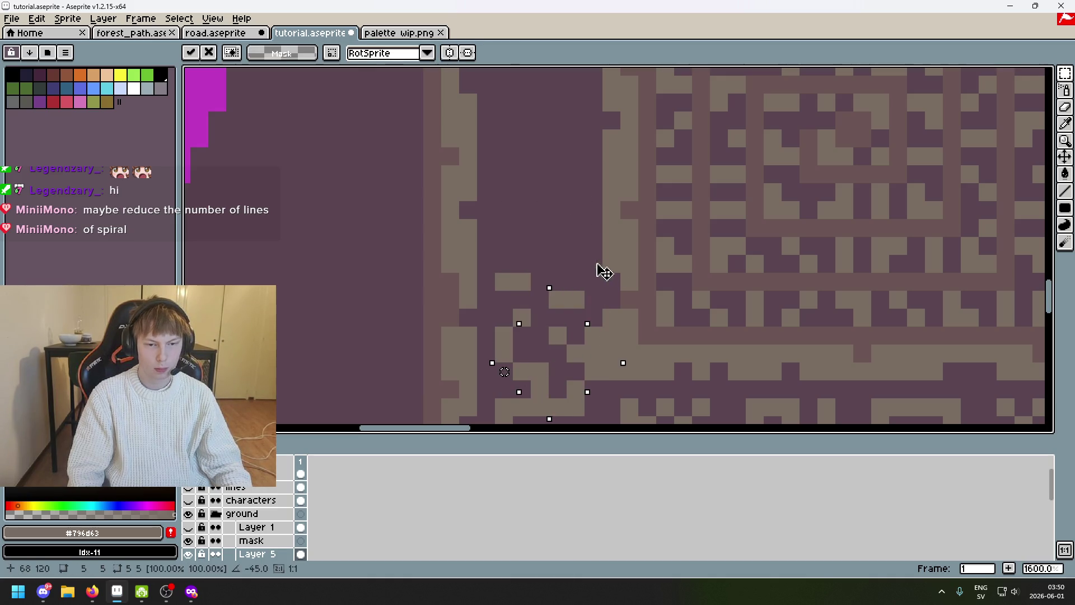
left_click_drag(540, 401, 544, 303)
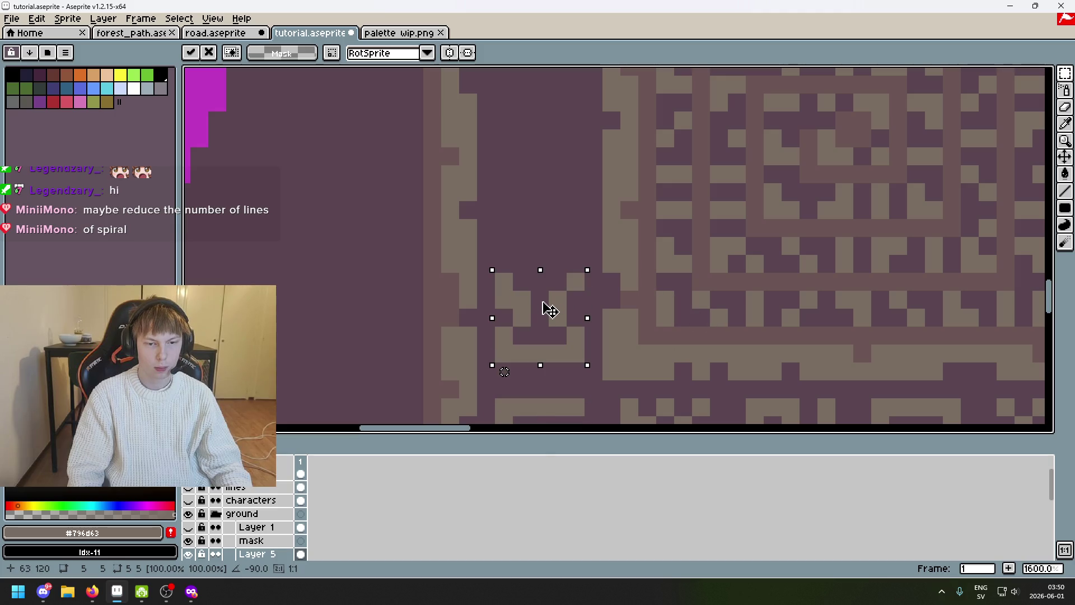
left_click(629, 352)
scroll(622, 336, "down", 4)
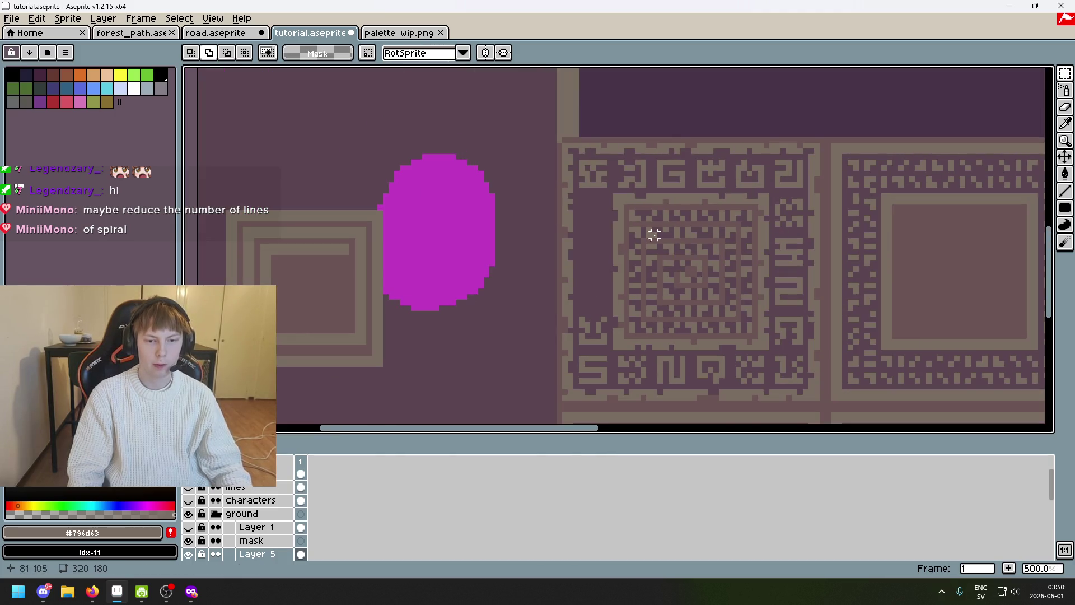
scroll(711, 173, "up", 3)
Move the G-shaped border glyph down beside the inner panel and commit its new position
mouse_move(723, 200)
left_mouse_down()
mouse_move(664, 248)
mouse_move(663, 264)
left_mouse_up()
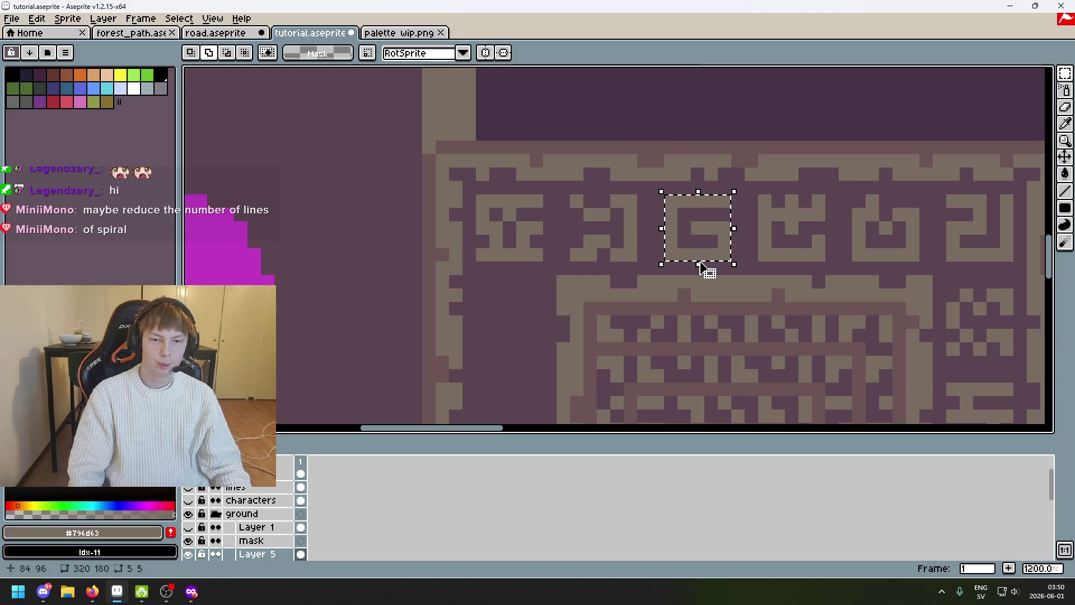
scroll(722, 252, "down", 2)
scroll(755, 168, "down", 1)
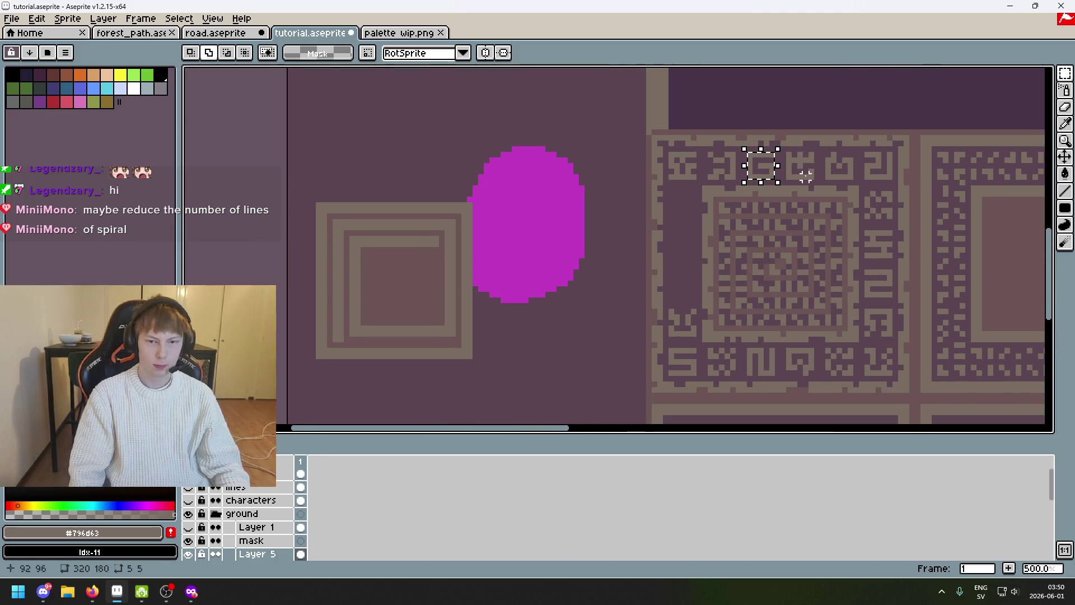
left_click_drag(761, 168, 689, 292)
scroll(689, 292, "up", 5)
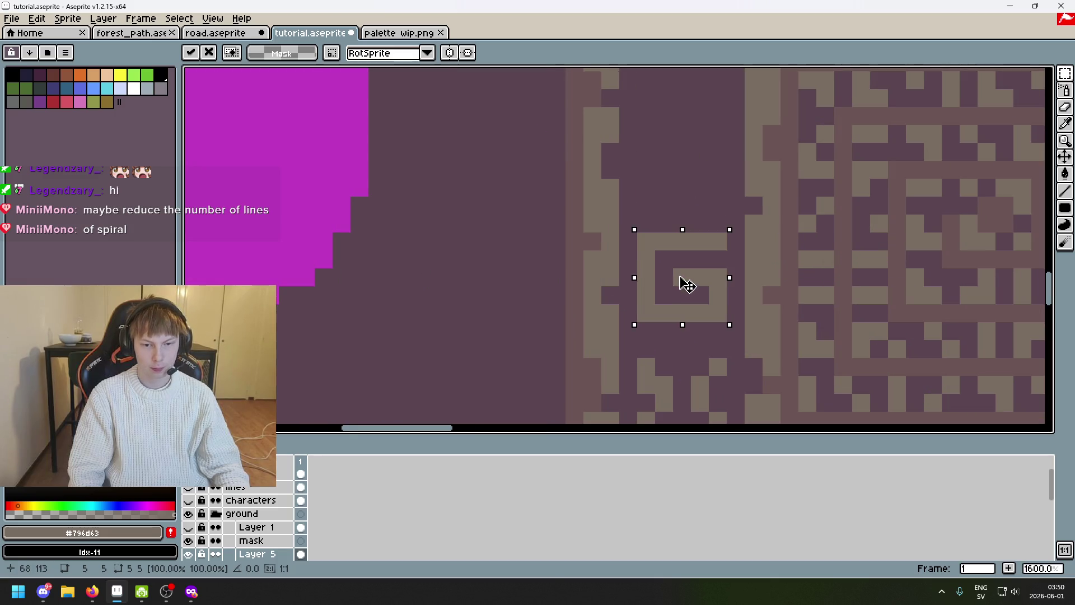
key("Escape")
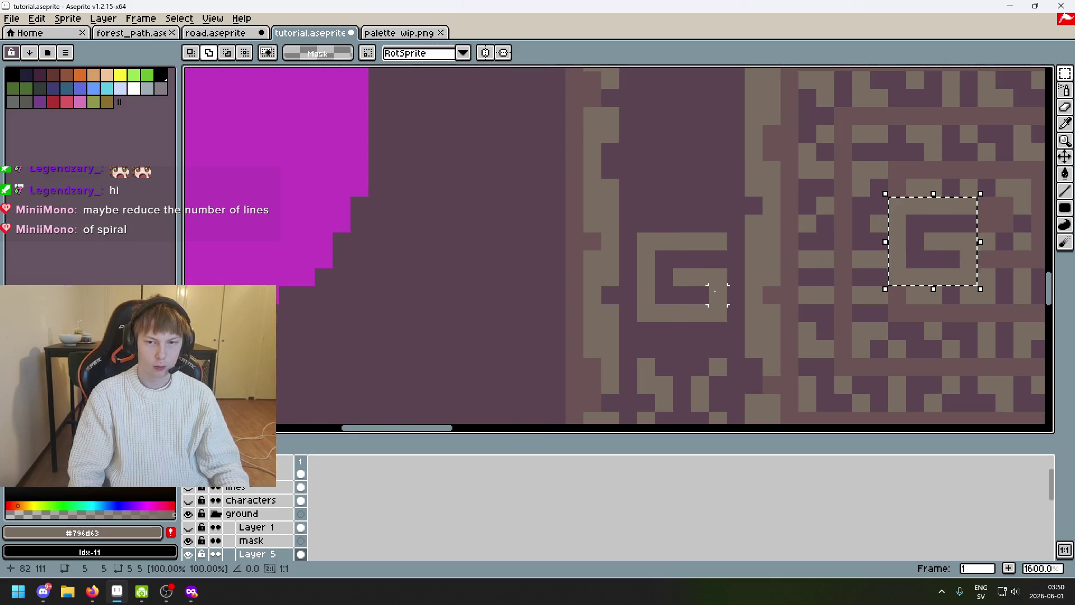
key("ctrl+z")
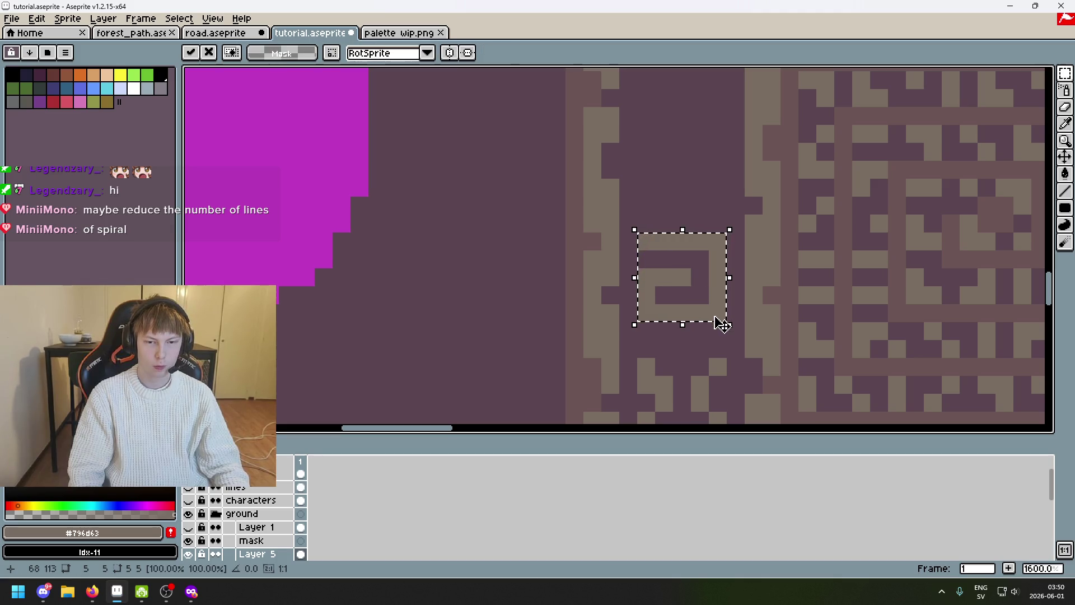
scroll(722, 303, "down", 4)
key("Return")
scroll(753, 250, "up", 2)
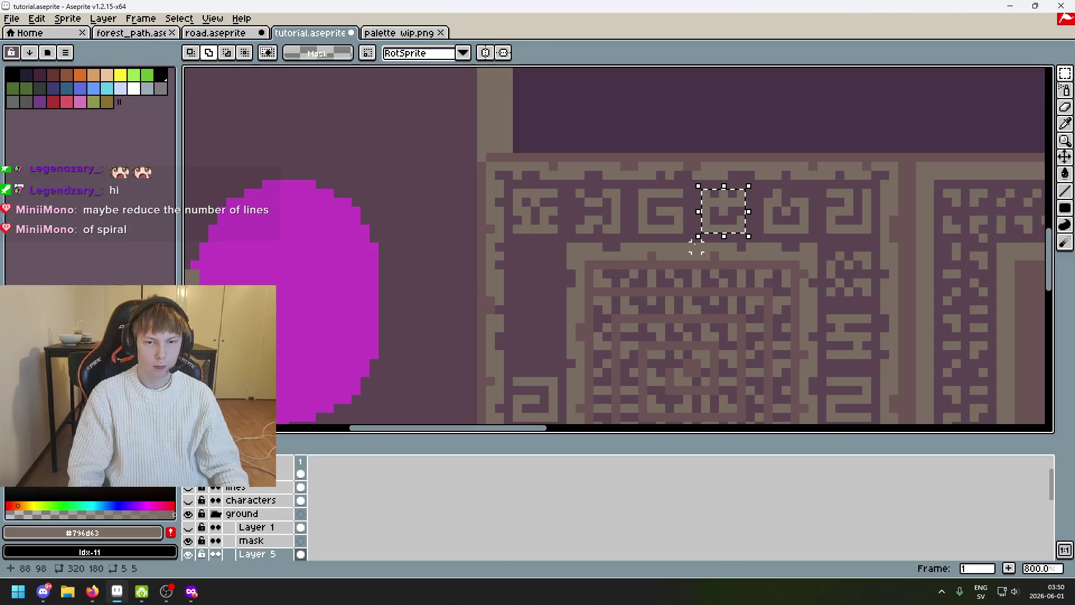
left_click_drag(728, 224, 553, 345)
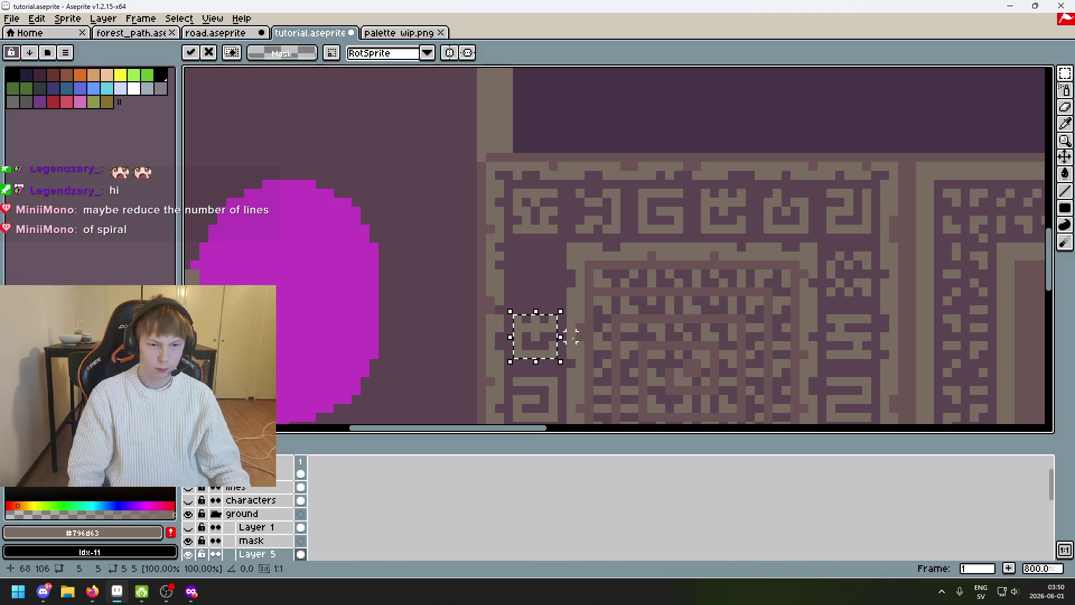
key("ctrl+d")
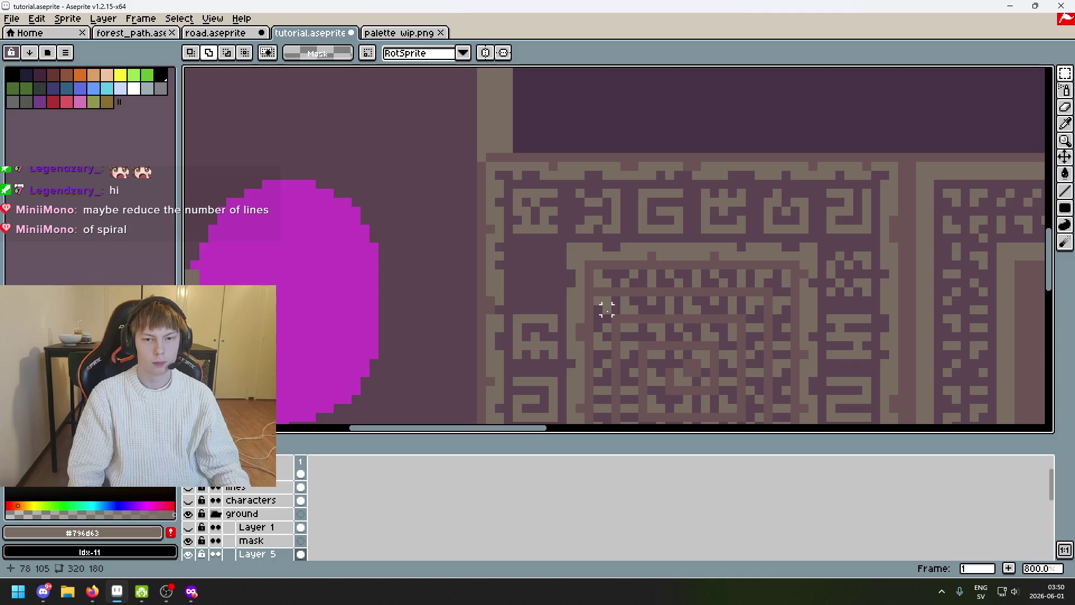
scroll(588, 317, "down", 2)
scroll(537, 269, "right", 4)
Move another small border glyph down and left into the column, undoing a trial rotation
left_click_drag(688, 132, 729, 173)
scroll(748, 202, "left", 3)
mouse_move(827, 146)
left_mouse_down()
mouse_move(737, 173)
mouse_move(524, 204)
left_mouse_up()
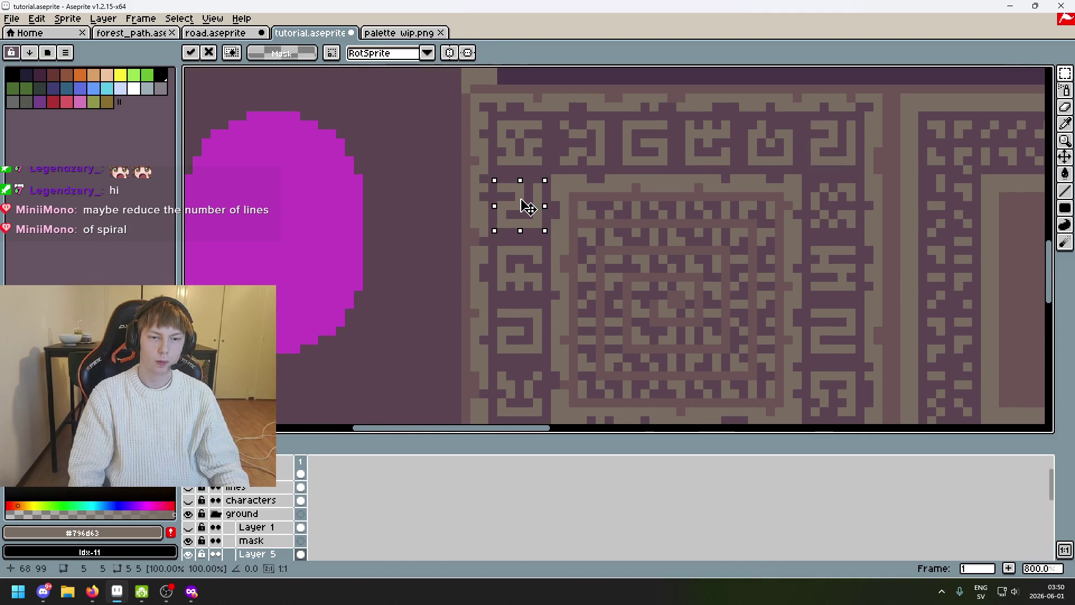
key("ctrl+d")
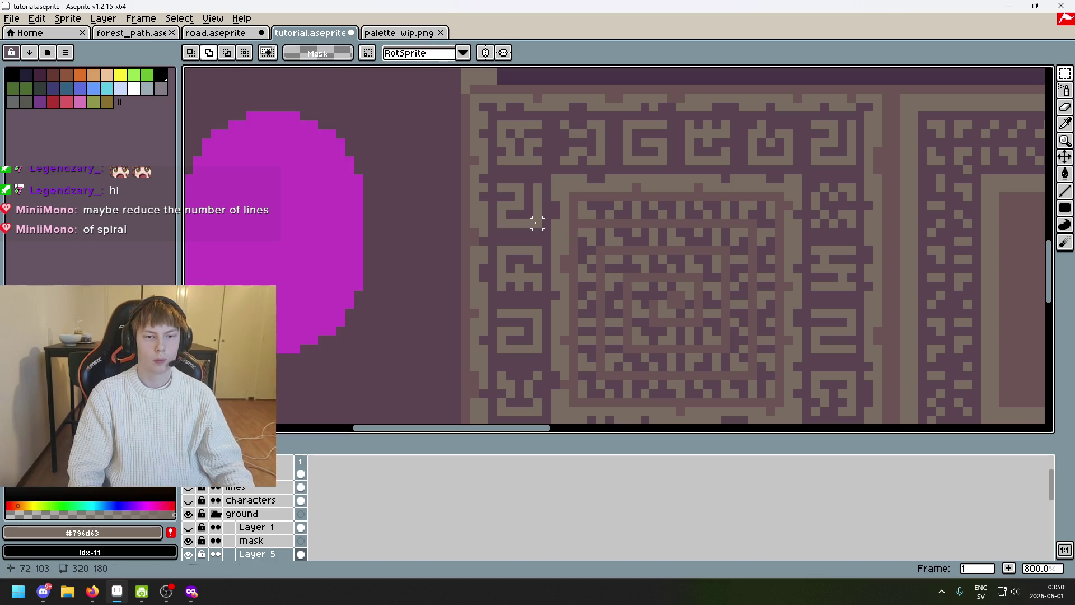
left_click_drag(537, 222, 499, 184)
mouse_move(548, 233)
left_mouse_down()
mouse_move(498, 288)
mouse_move(528, 213)
left_mouse_up()
key("ctrl+z")
left_click(581, 223)
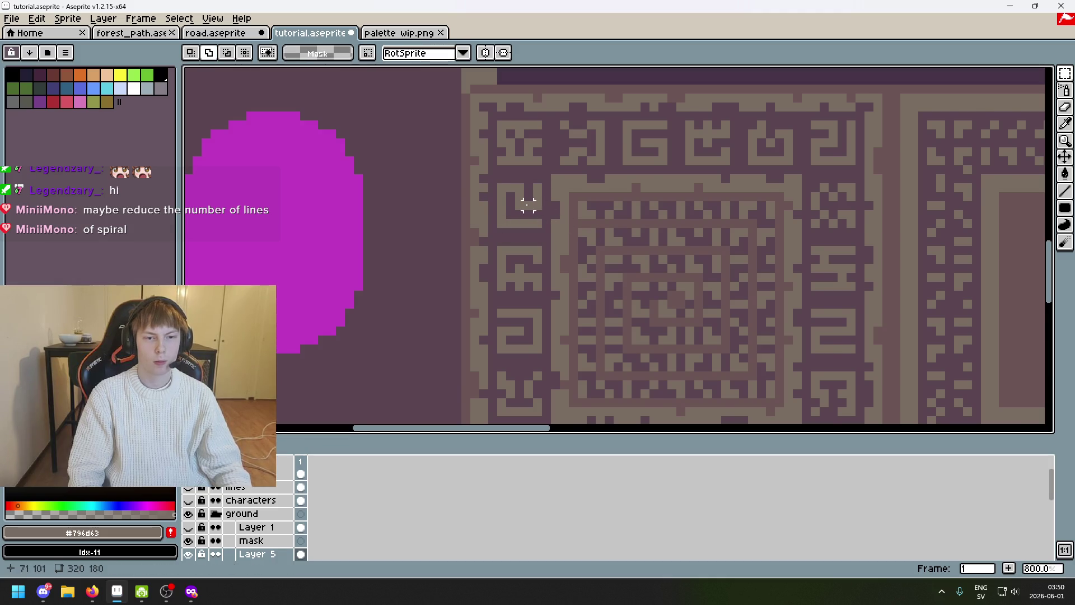
scroll(528, 205, "up", 1)
Rotate the small 5x5 glyph a quarter turn, commit it and save tutorial.aseprite
left_click_drag(542, 238, 542, 239)
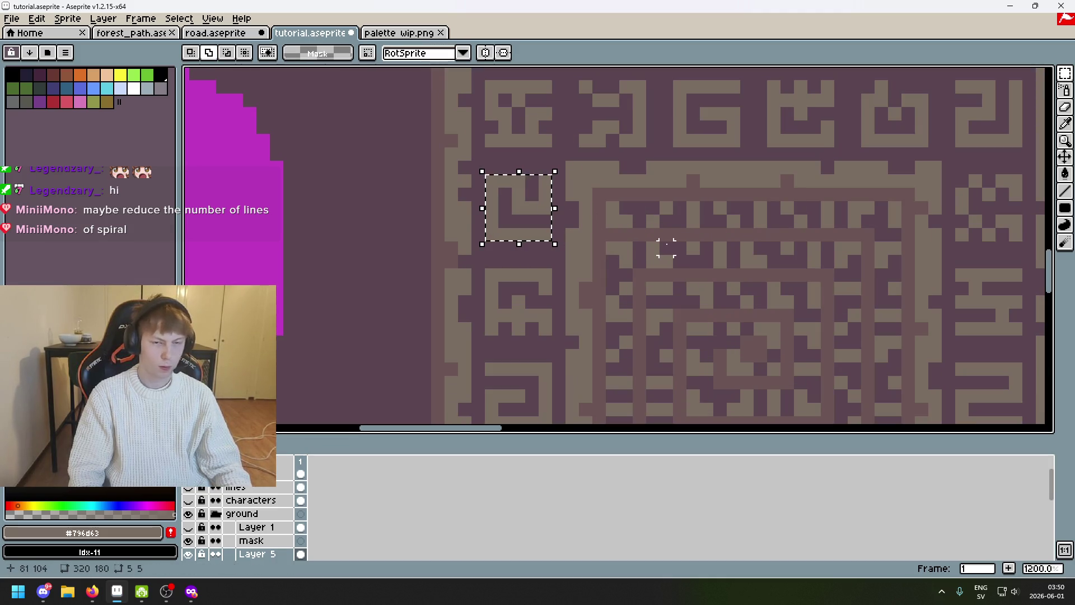
key("shift+r")
key("Return")
scroll(660, 245, "down", 4)
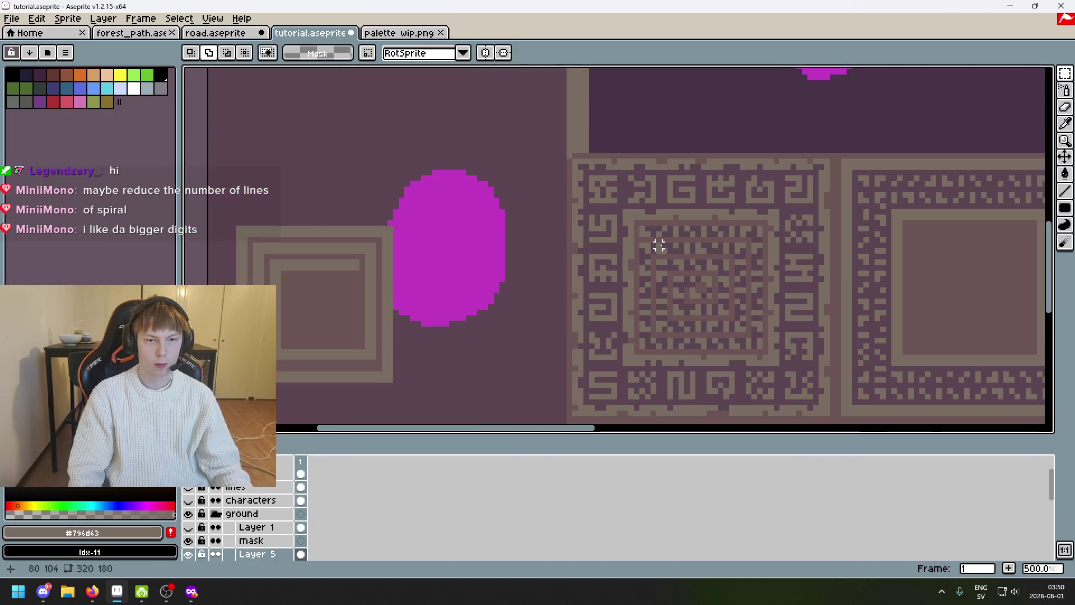
scroll(696, 246, "down", 1)
key("ctrl+s")
scroll(641, 236, "down", 1)
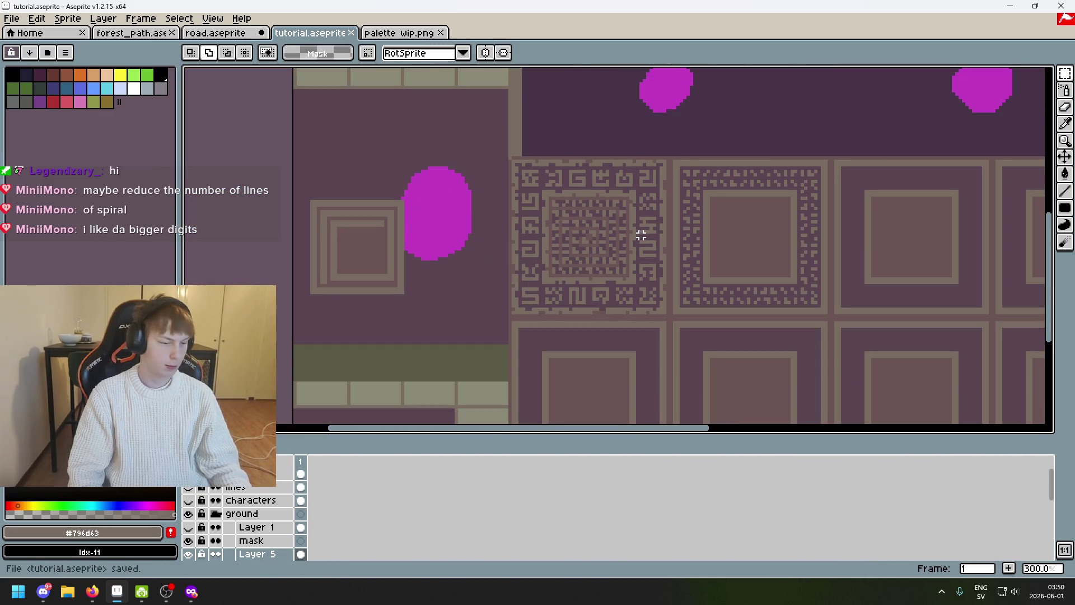
key("ctrl+s")
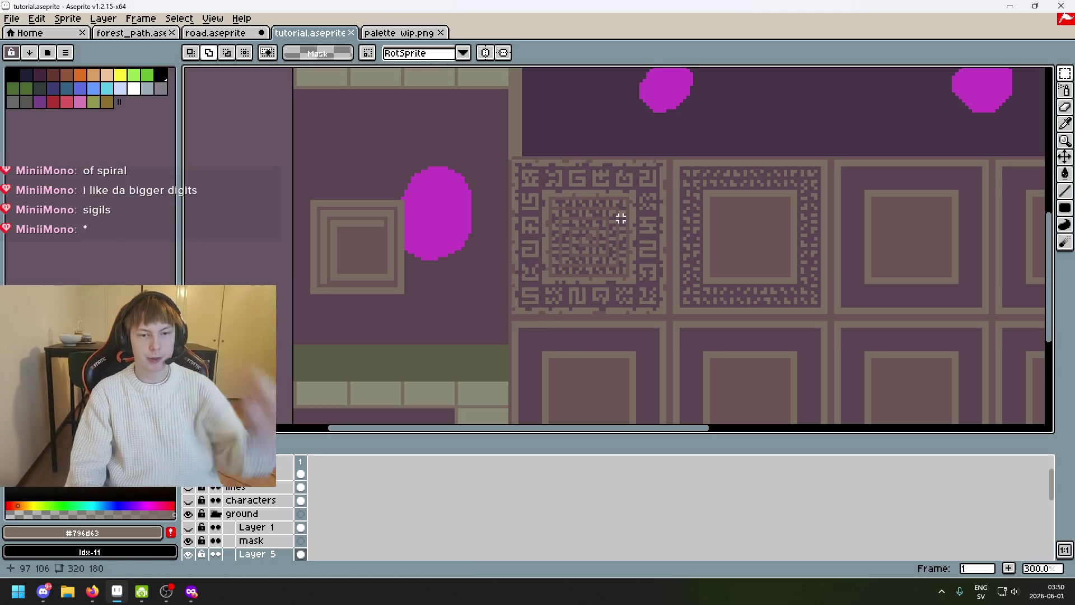
scroll(587, 217, "right", 3)
scroll(528, 216, "down", 2)
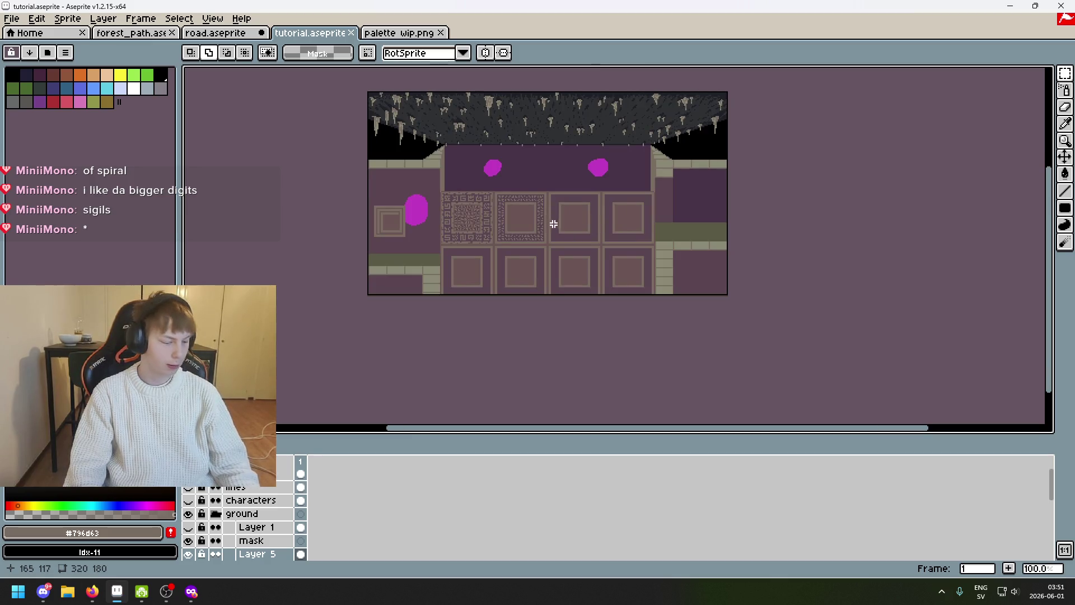
scroll(554, 223, "up", 1)
scroll(618, 223, "up", 2)
scroll(493, 204, "up", 1)
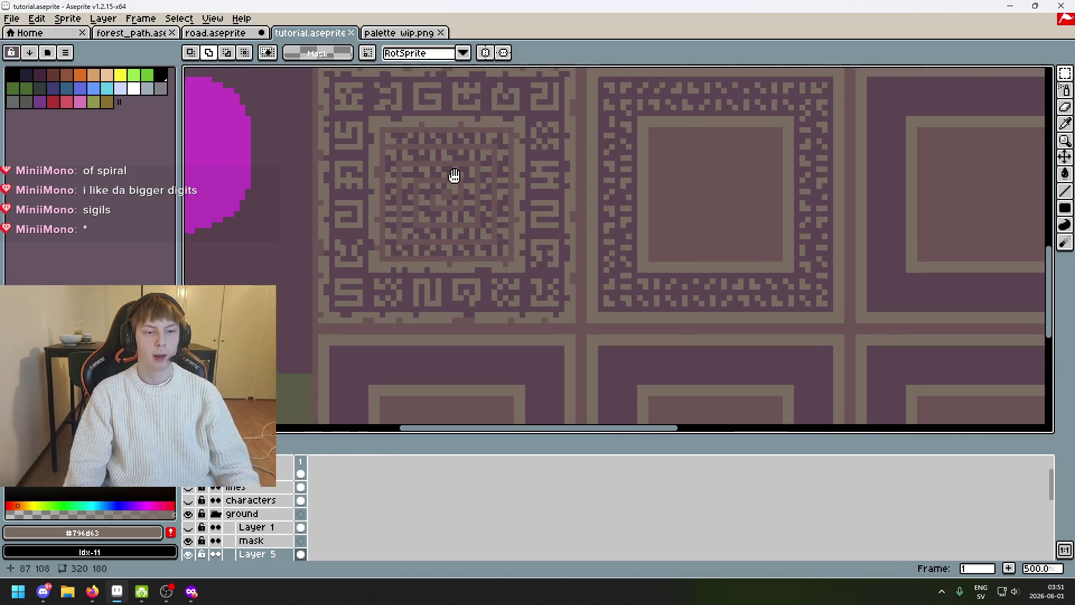
scroll(451, 174, "up", 1)
scroll(499, 188, "up", 2)
left_click_drag(438, 154, 619, 344)
key("ctrl+d")
scroll(661, 311, "down", 1)
scroll(655, 315, "down", 1)
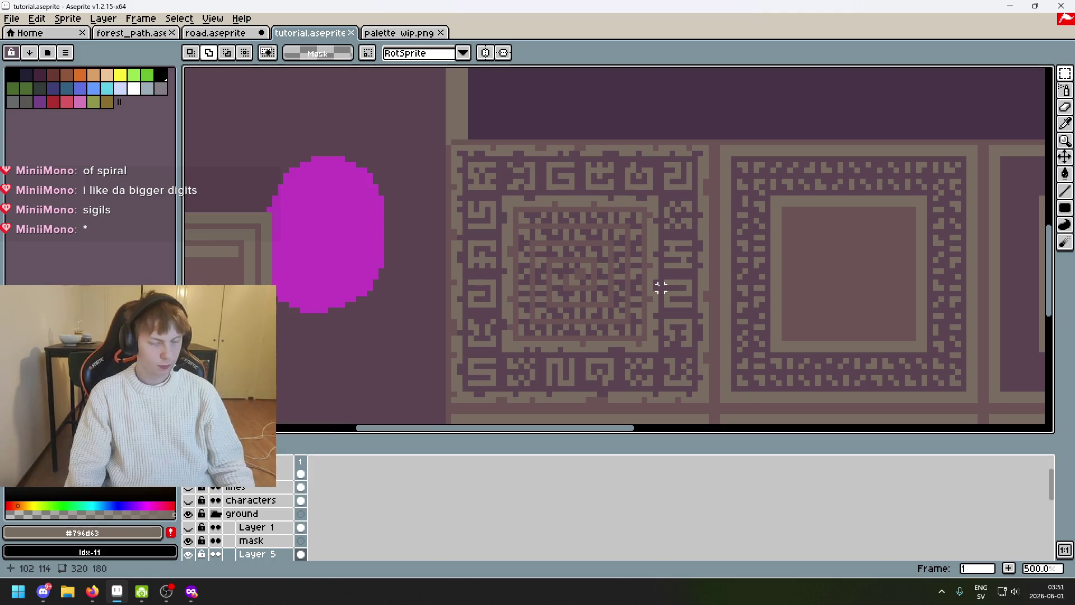
scroll(252, 527, "down", 1)
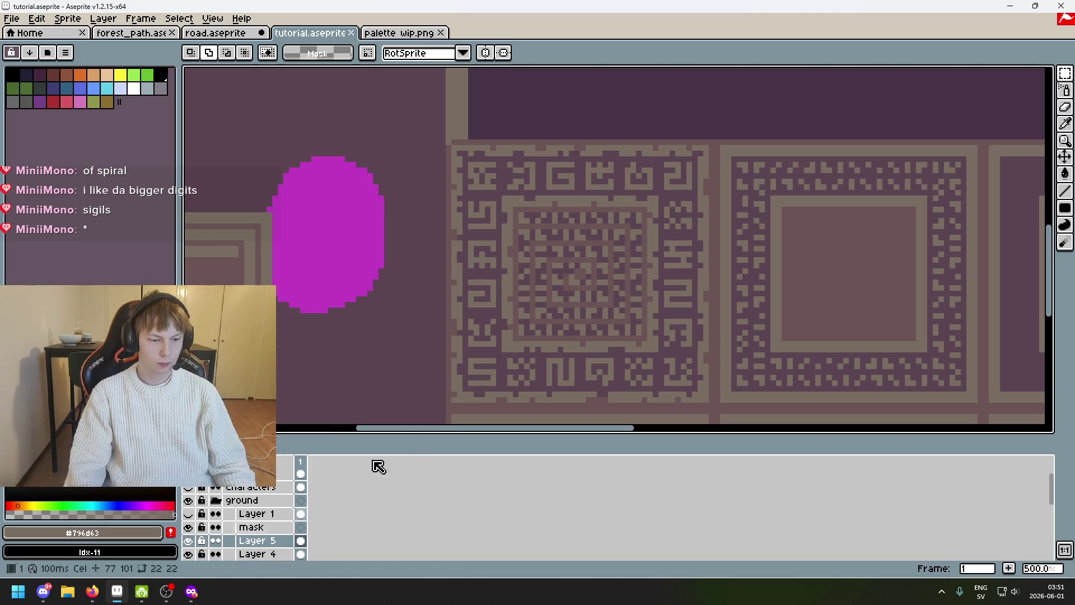
scroll(537, 233, "up", 2)
key("i")
Sample the background purple #6c5555 and draw a filled rectangle over the sigil tile's inner spiral
left_click(504, 199)
key("b")
key("l")
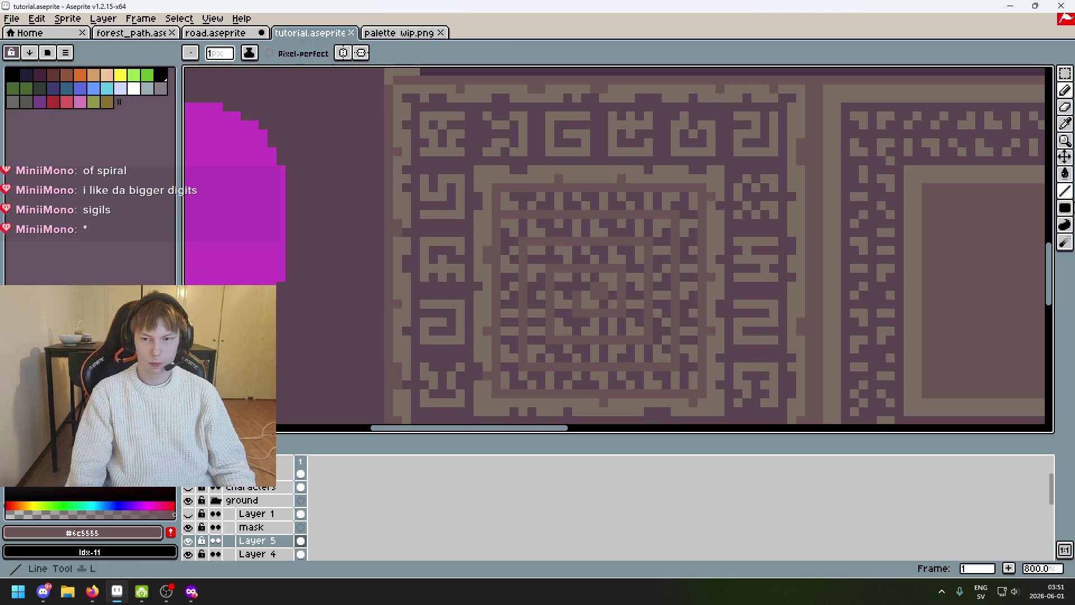
key("u")
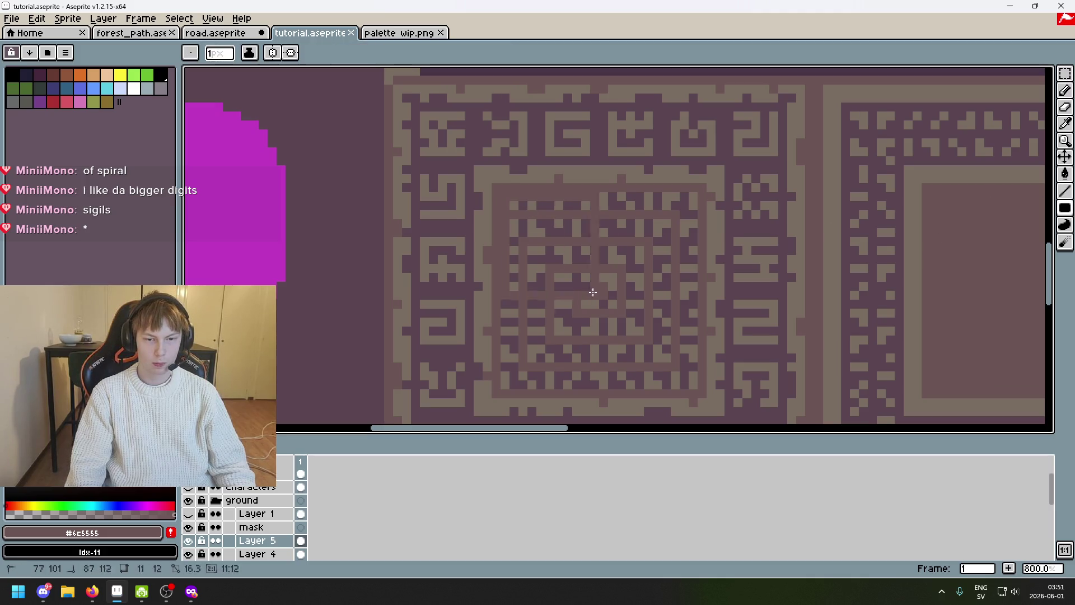
left_click_drag(514, 196, 697, 388)
key("ctrl")
key("ctrl+z")
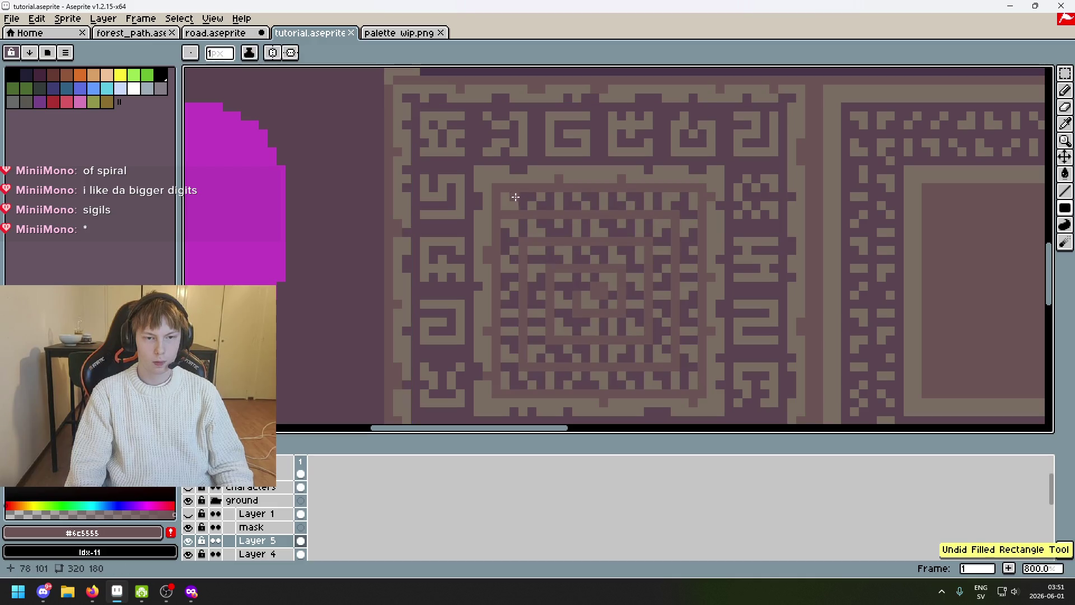
left_click_drag(502, 196, 697, 384)
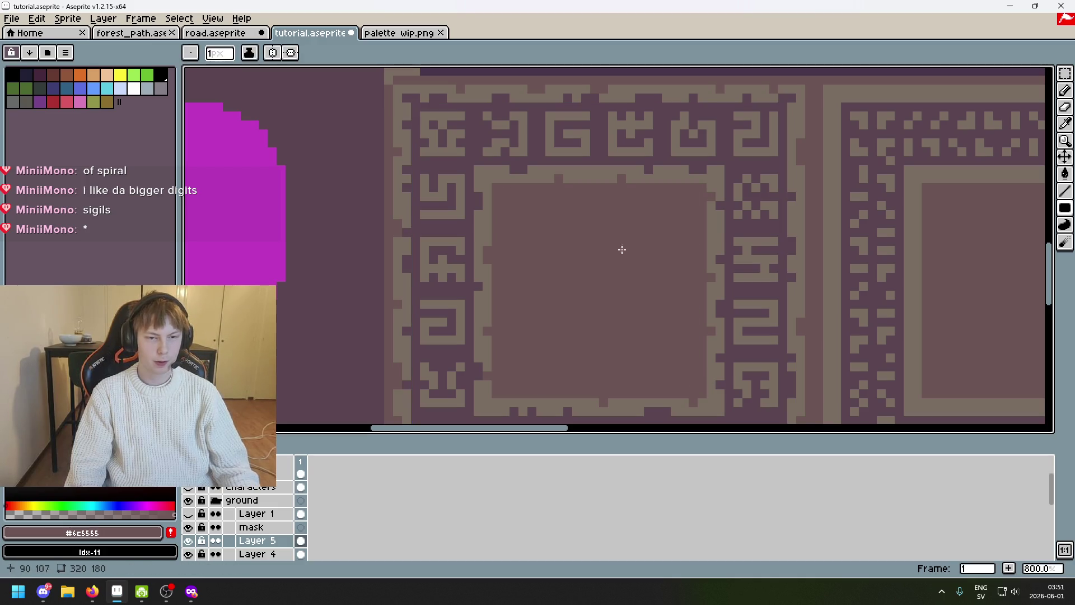
Marquee-select a small area at the new panel's top-left corner
left_click(1065, 72)
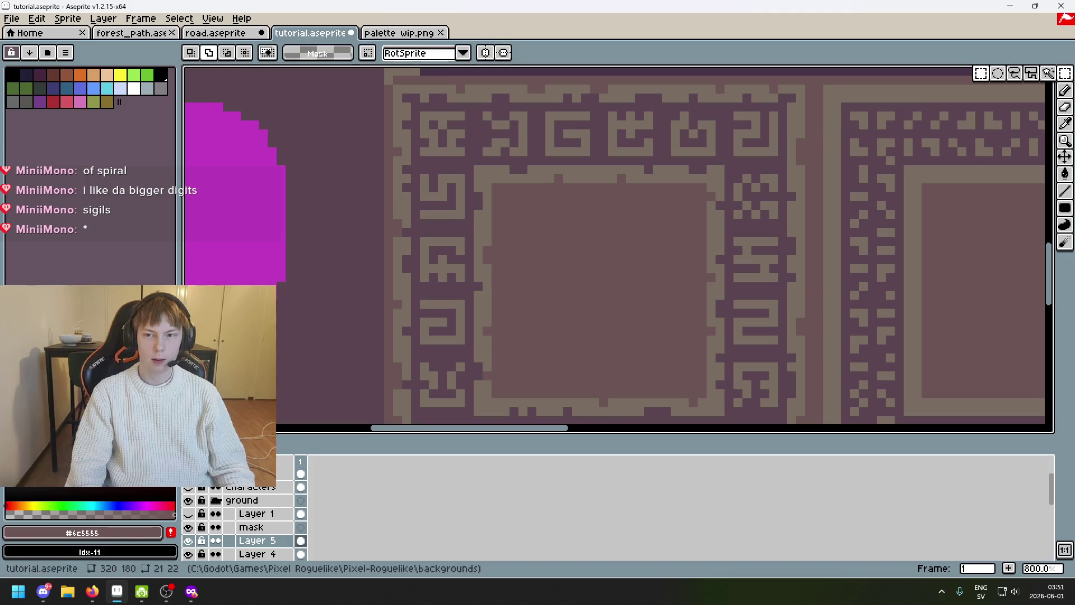
left_click_drag(424, 116, 528, 222)
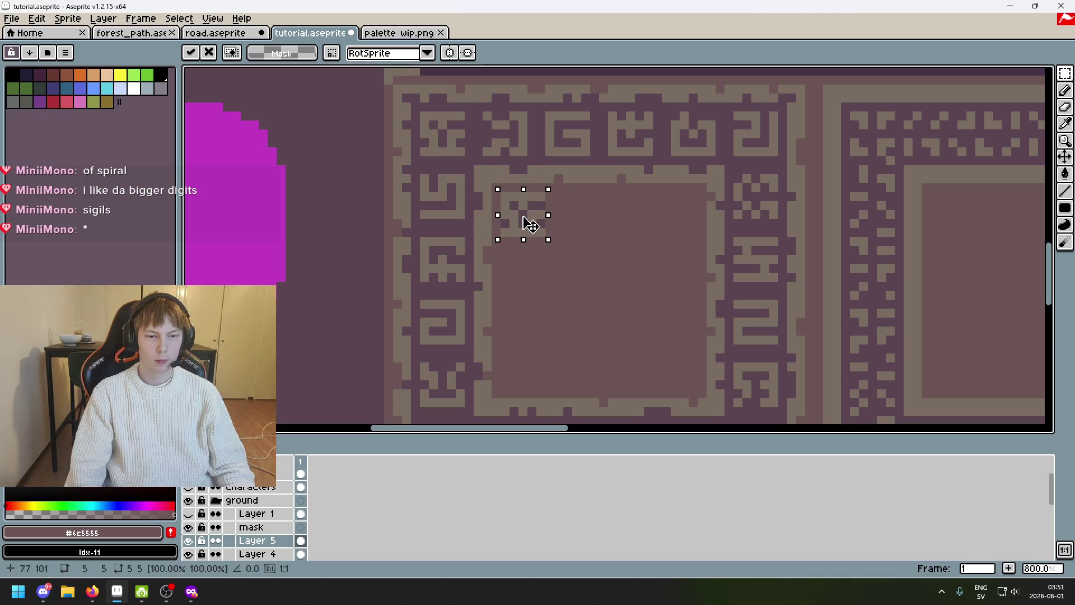
scroll(567, 215, "down", 3)
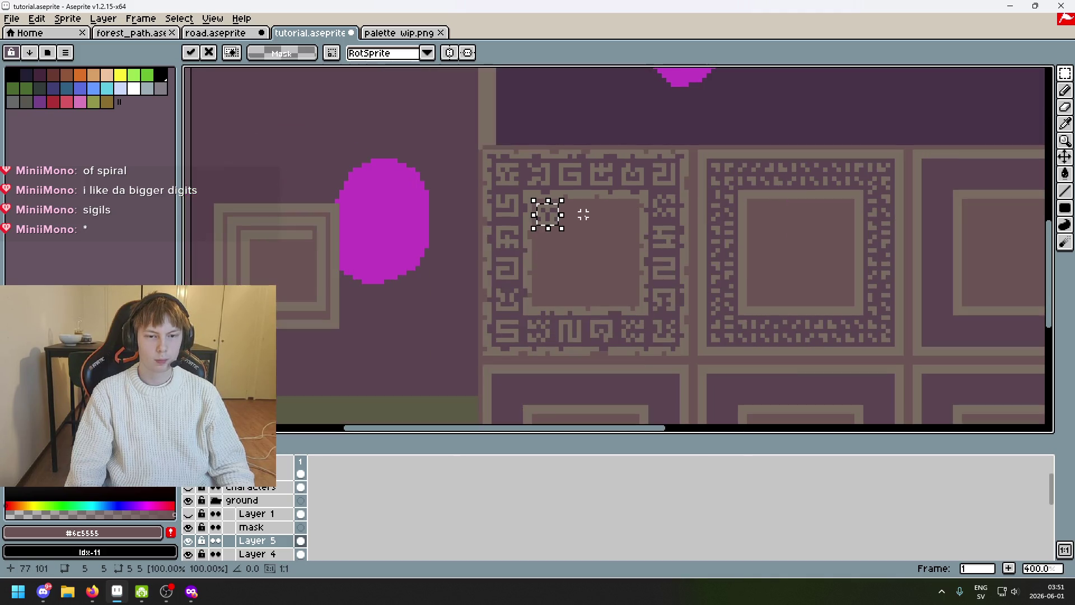
scroll(583, 215, "up", 3)
Undo the paste and move a glyph into the flat panel's top-left corner, committing it
key("ctrl+z")
key("ctrl+d")
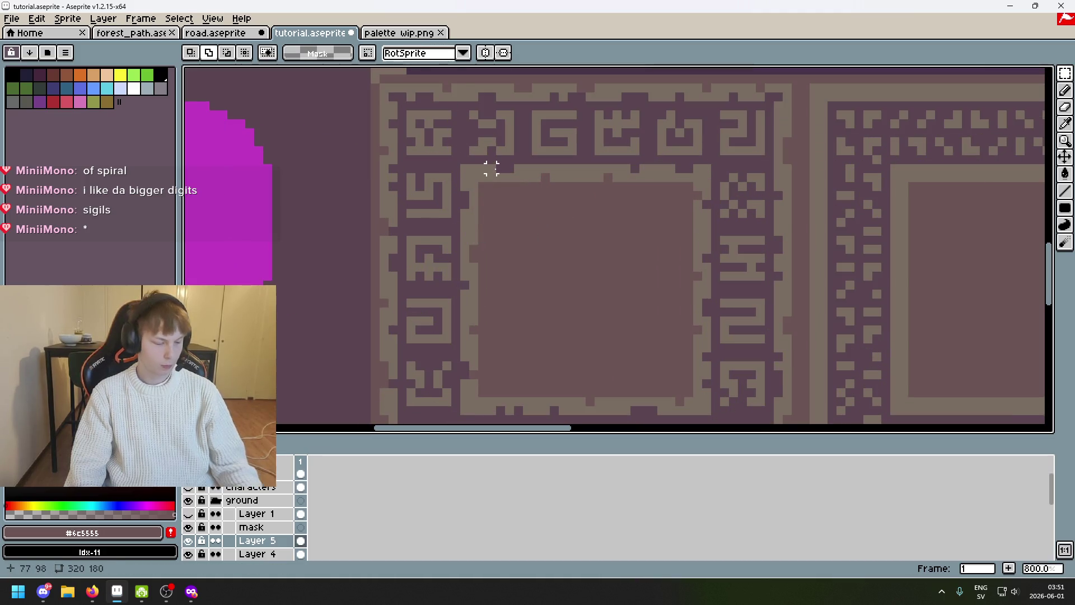
left_click_drag(429, 116, 353, 75)
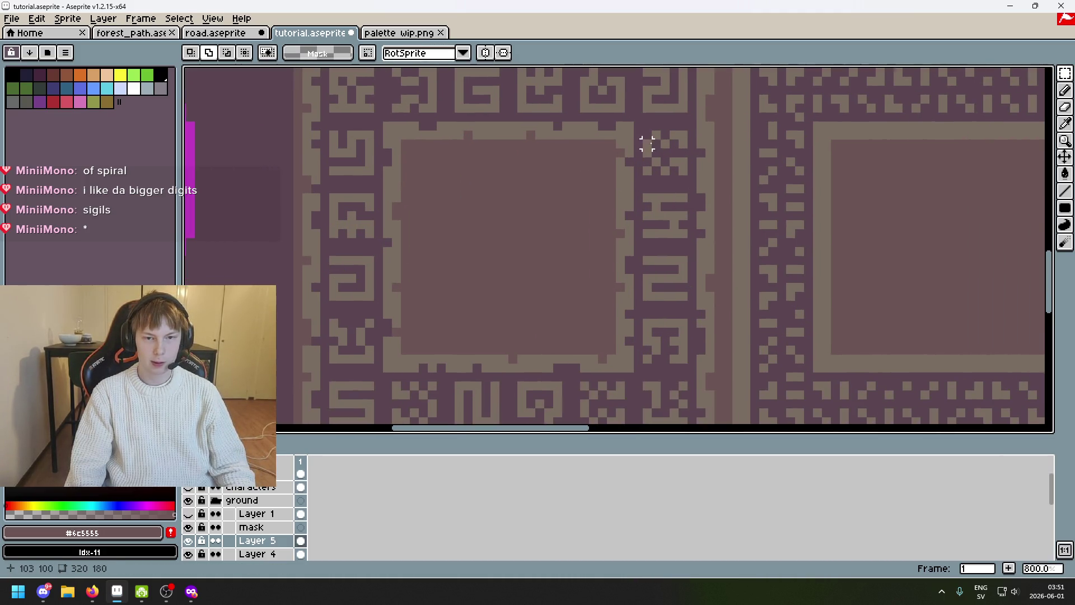
mouse_move(640, 128)
left_mouse_down()
mouse_move(691, 178)
mouse_move(421, 184)
left_mouse_up()
key("ctrl+d")
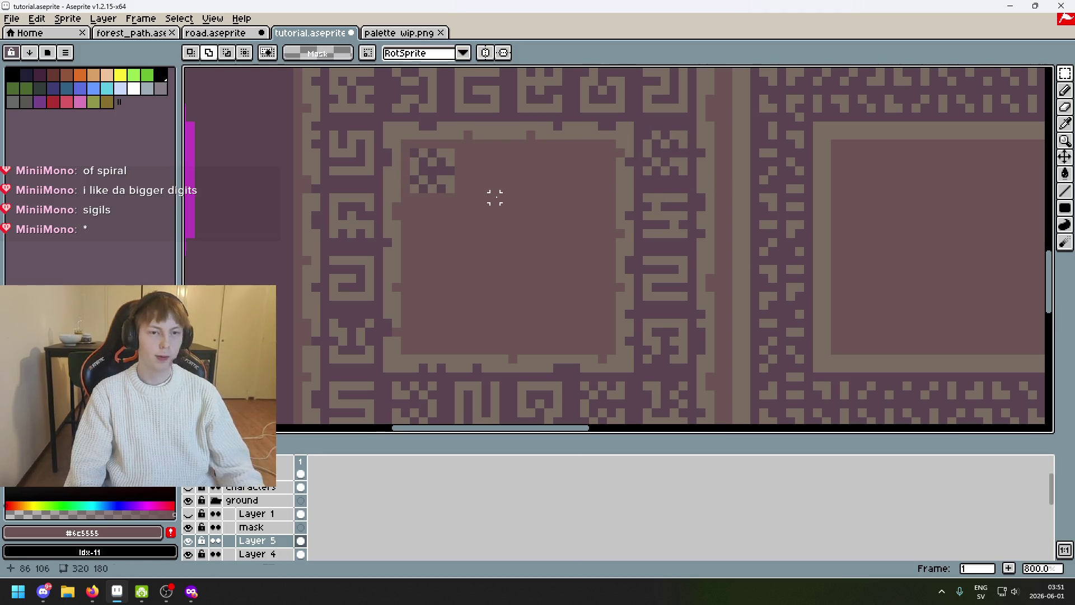
left_click_drag(495, 197, 546, 250)
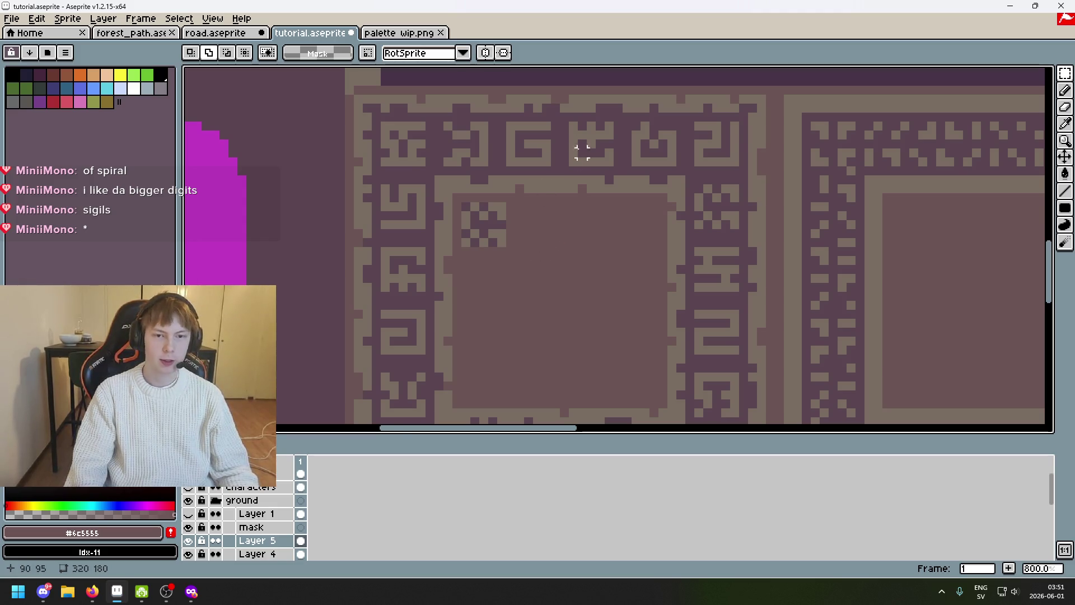
scroll(573, 151, "right", 3)
scroll(524, 216, "down", 2)
scroll(528, 179, "down", 3)
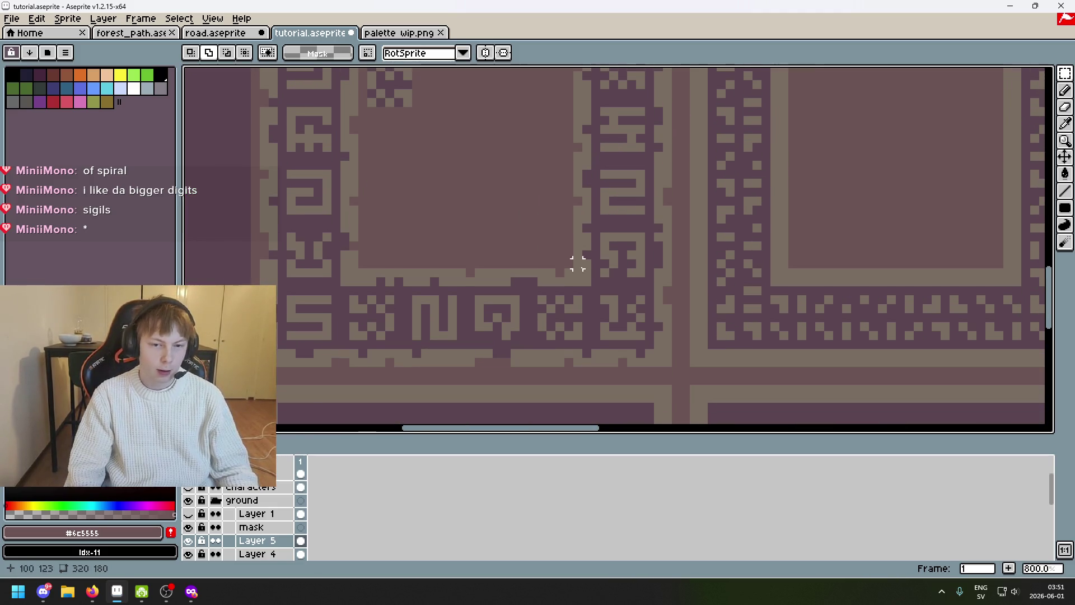
scroll(577, 264, "up", 1)
scroll(611, 129, "down", 1)
scroll(652, 283, "up", 1)
Bring the 2-shaped glyph to the panel, rotate it a quarter turn into an n shape and confirm
mouse_move(648, 264)
left_mouse_down()
mouse_move(713, 327)
mouse_move(436, 147)
left_mouse_up()
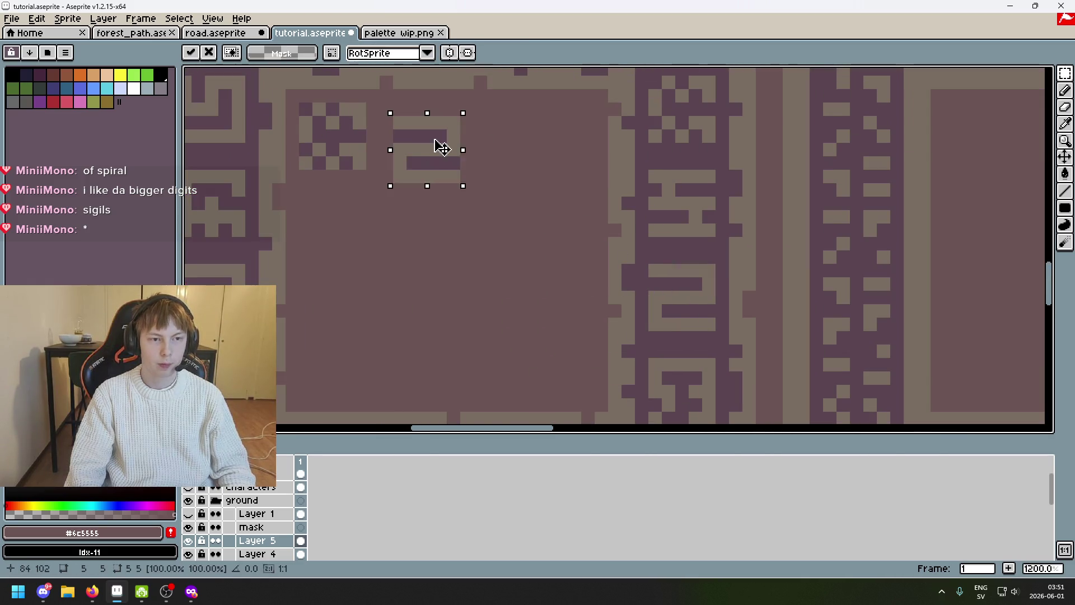
scroll(482, 252, "up", 1)
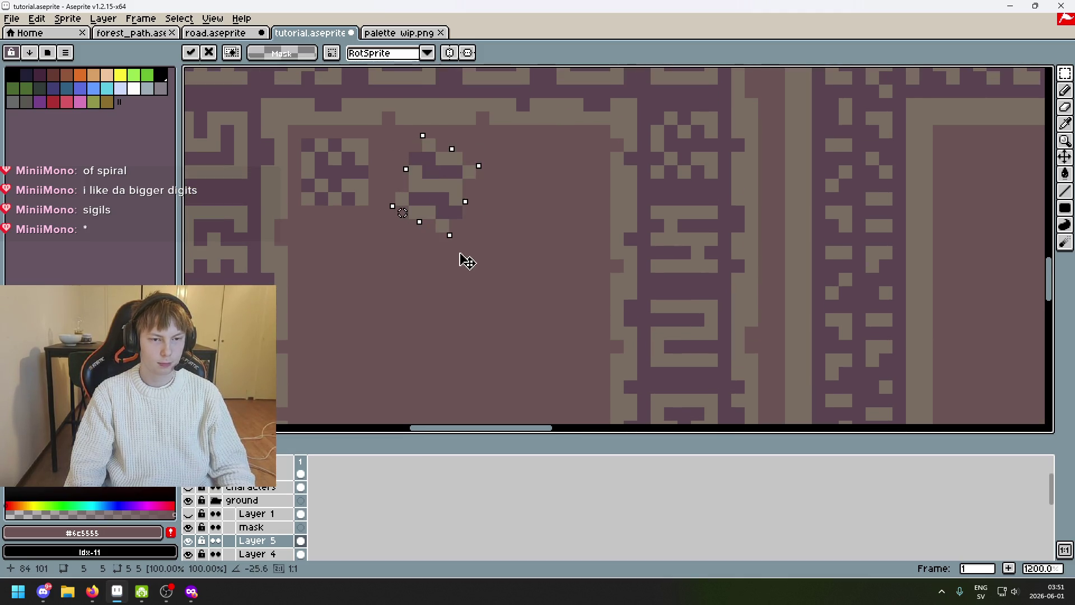
left_click_drag(473, 218, 449, 171)
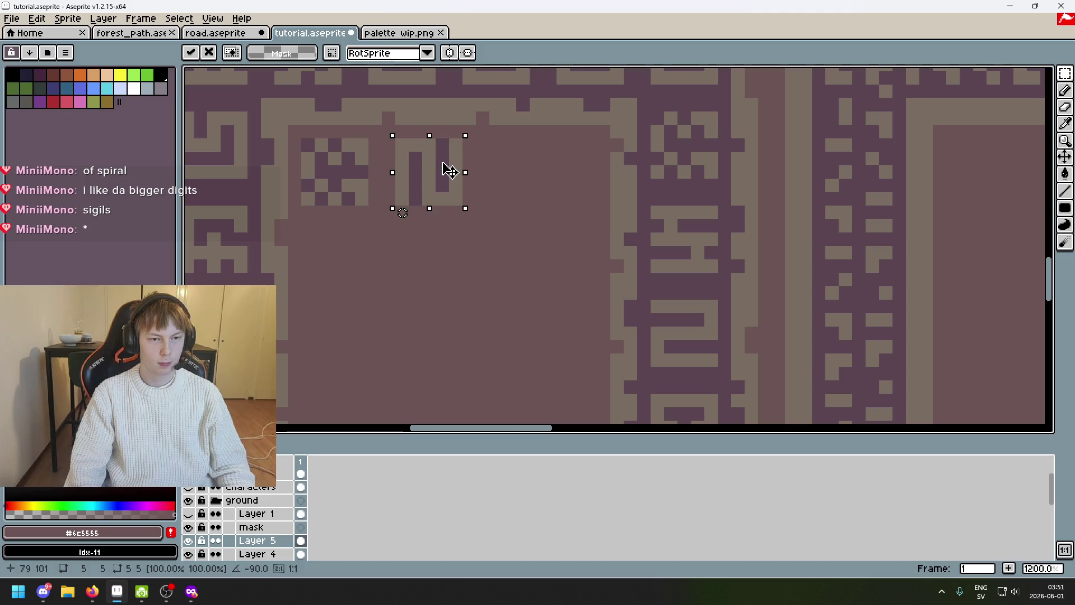
left_click(482, 252)
scroll(459, 237, "down", 1)
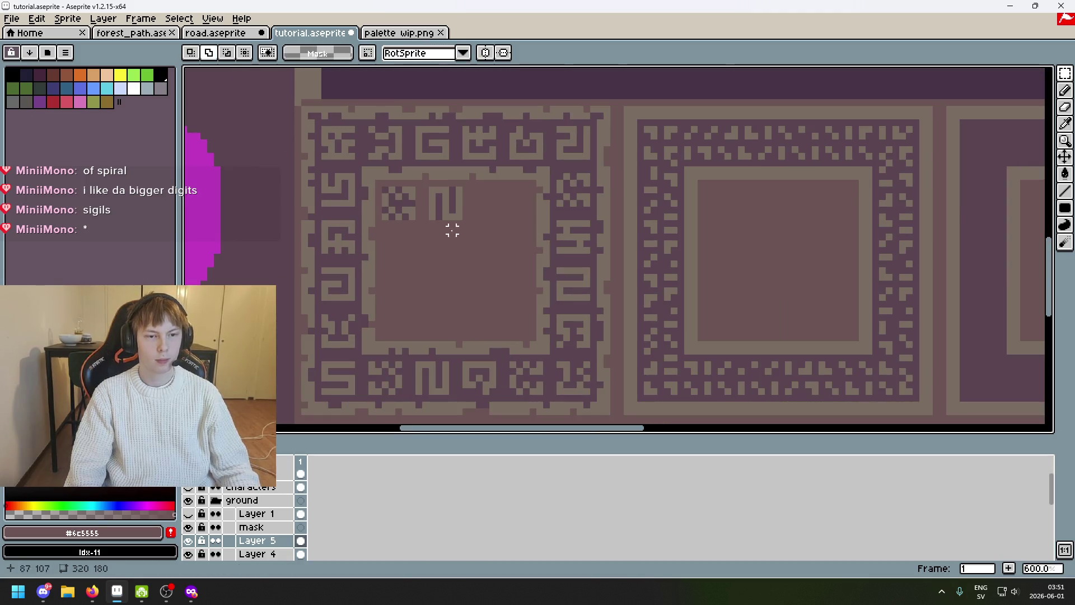
scroll(432, 210, "up", 4)
left_click_drag(412, 137, 508, 235)
left_click(499, 186)
left_click_drag(420, 147, 504, 228)
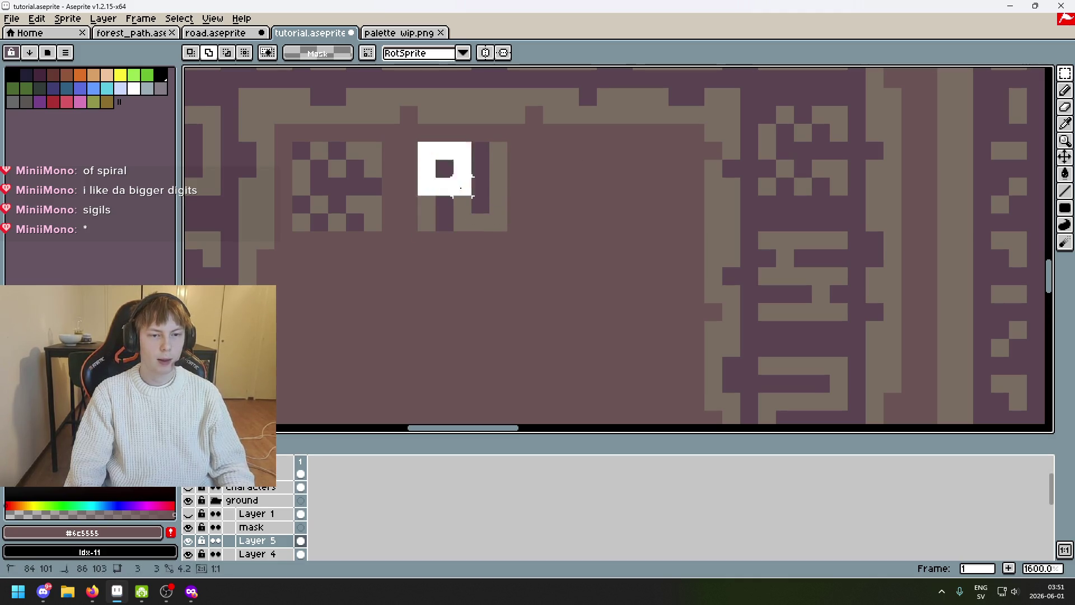
key("ctrl+d")
key("b")
key("m")
Paste a copy of the n glyph beside it on the panel top, then show the screenshot layer
mouse_move(417, 142)
left_mouse_down()
mouse_move(489, 228)
mouse_move(606, 214)
left_mouse_up()
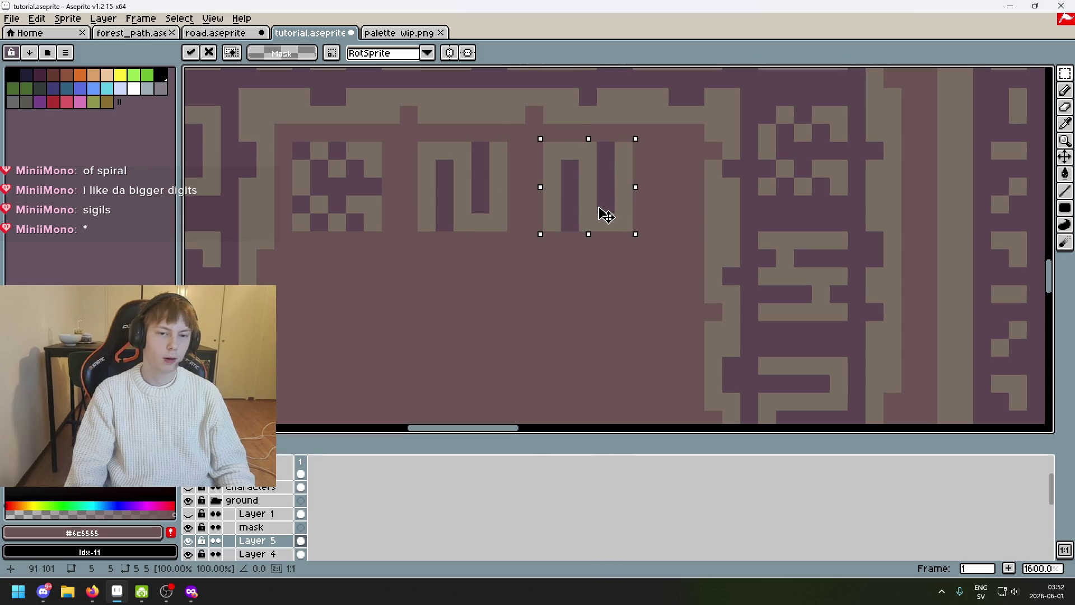
key("ctrl+v")
left_click_drag(492, 185, 680, 216)
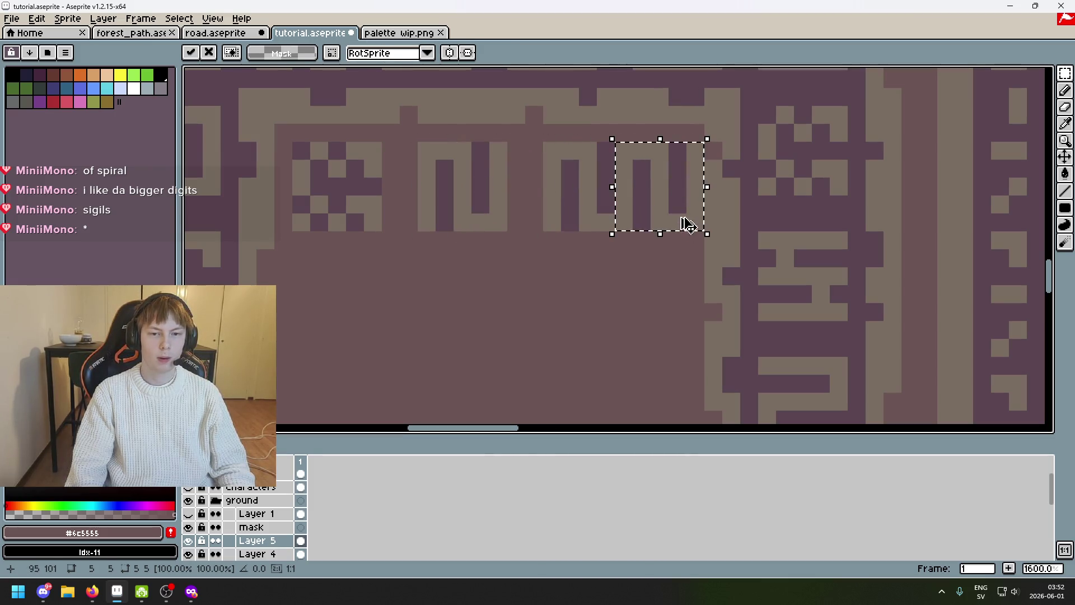
key("ctrl+z")
left_click_drag(425, 144, 504, 229)
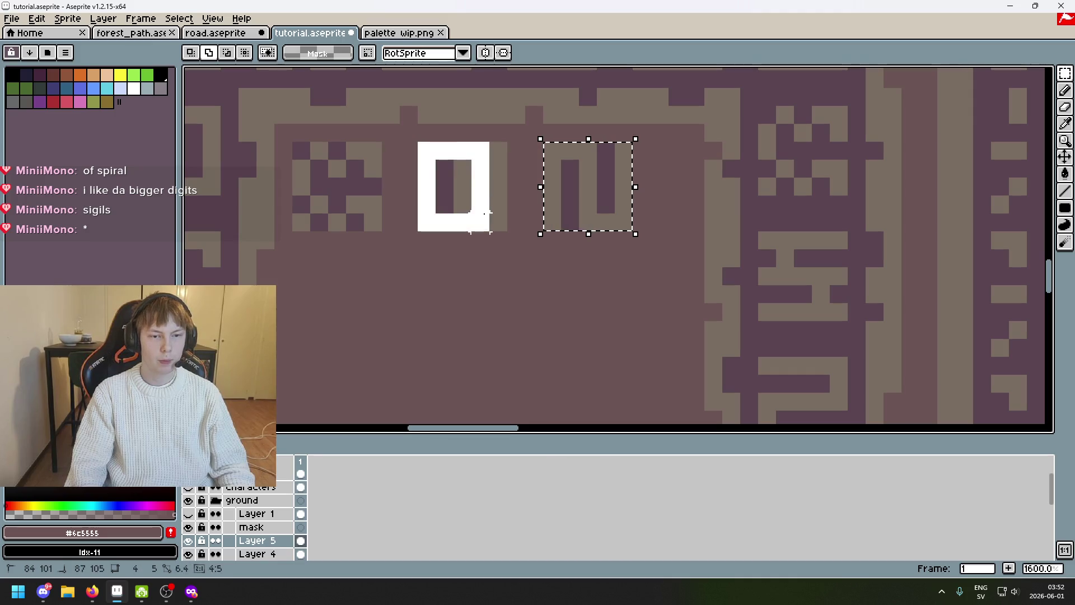
key("ctrl+v")
left_click(535, 252)
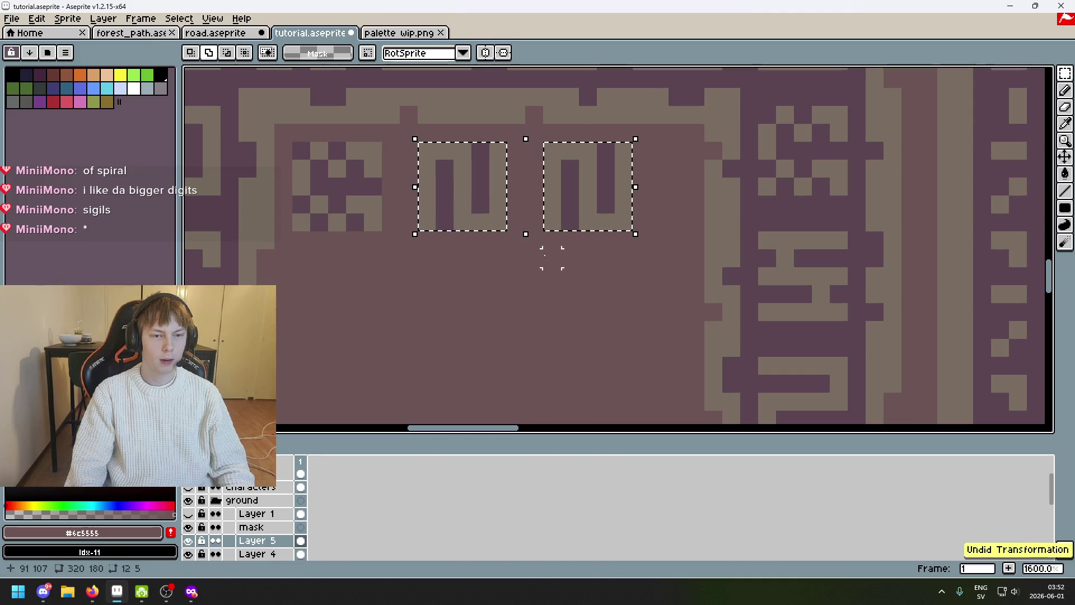
scroll(538, 252, "down", 3)
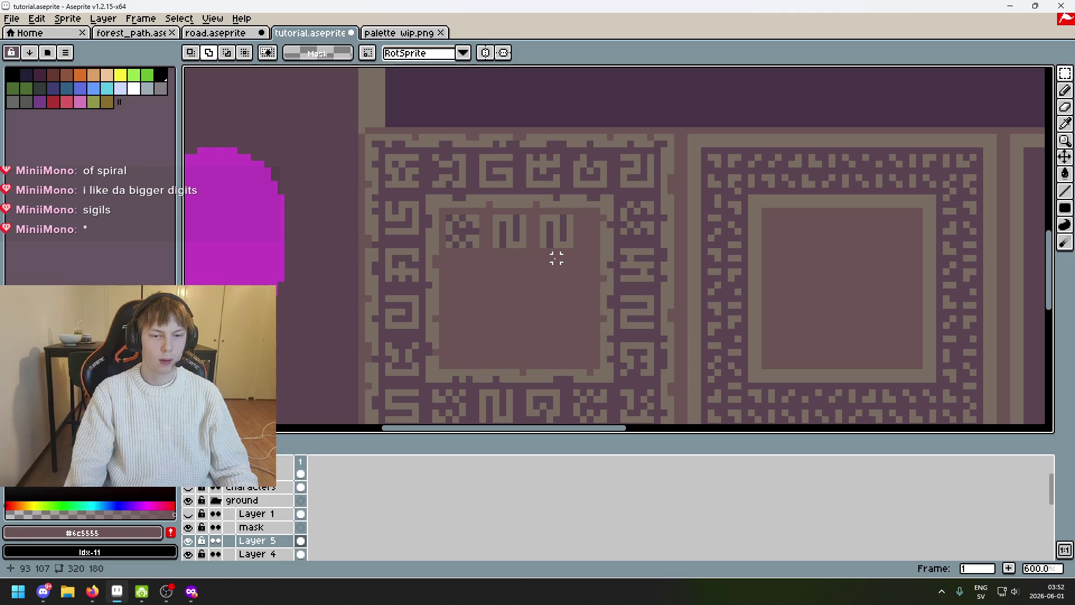
scroll(244, 520, "up", 1)
left_click(194, 488)
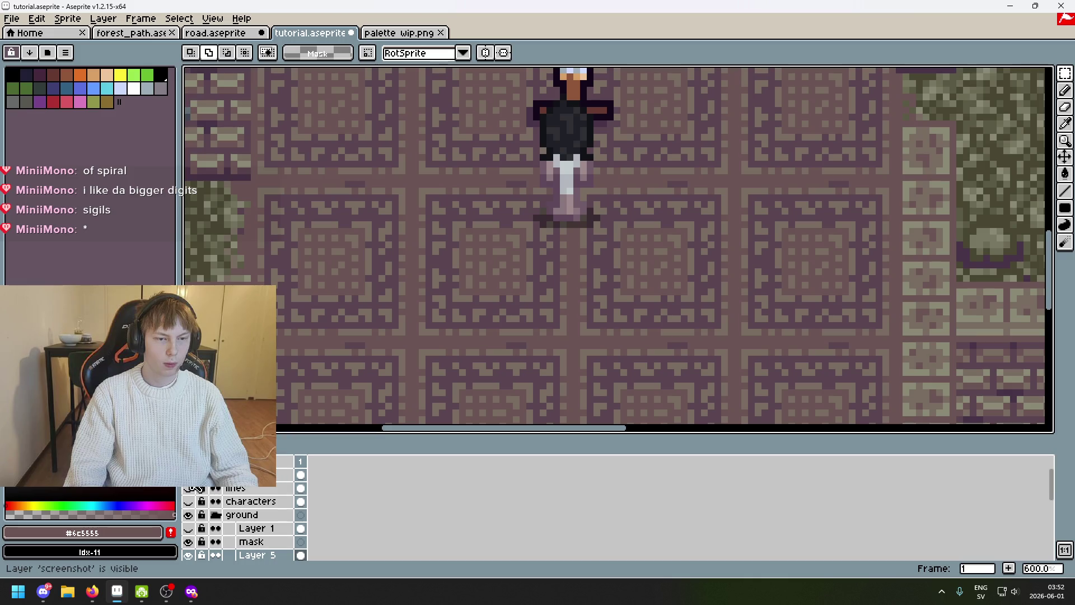
scroll(515, 243, "up", 1)
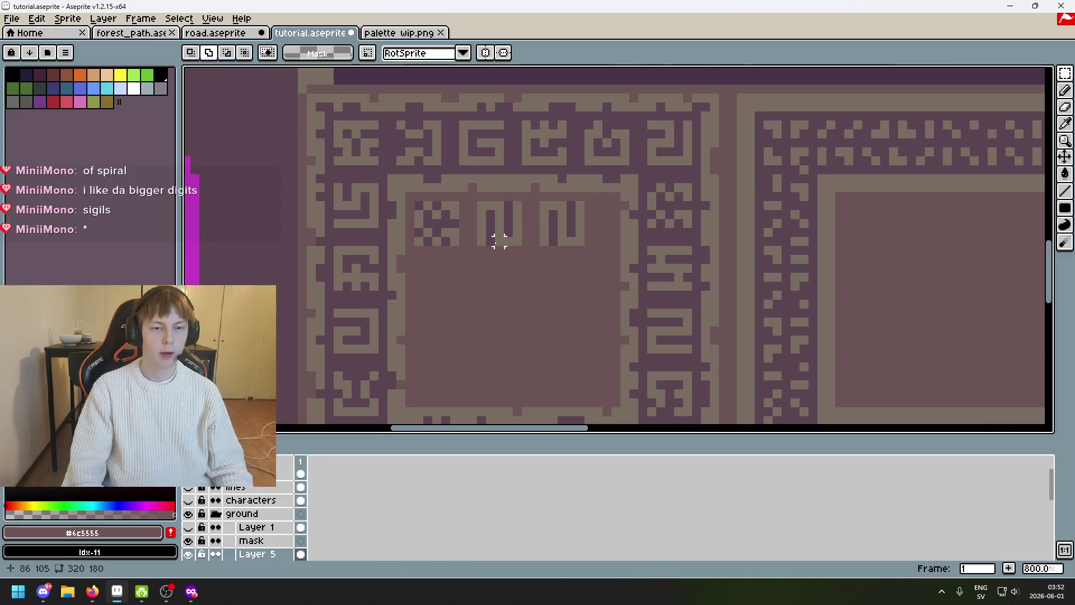
scroll(499, 240, "up", 1)
Nudge the first sigil and paint over the two n-shaped sigils with a 6px pencil
mouse_move(457, 273)
left_mouse_down()
mouse_move(546, 206)
mouse_move(541, 186)
left_mouse_up()
key("Left")
key("Right")
key("ctrl+d")
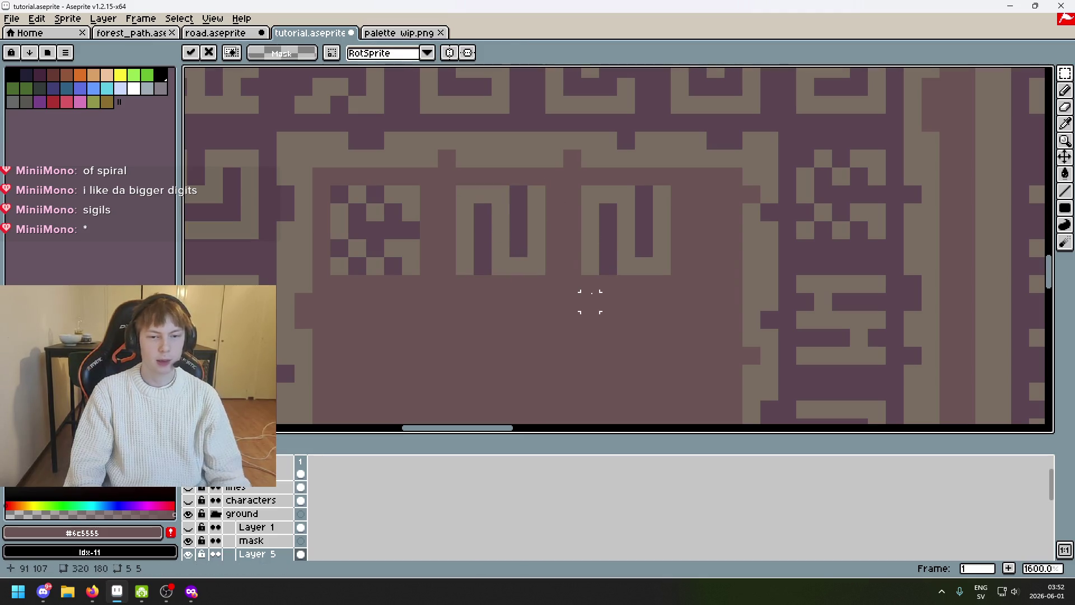
key("ctrl")
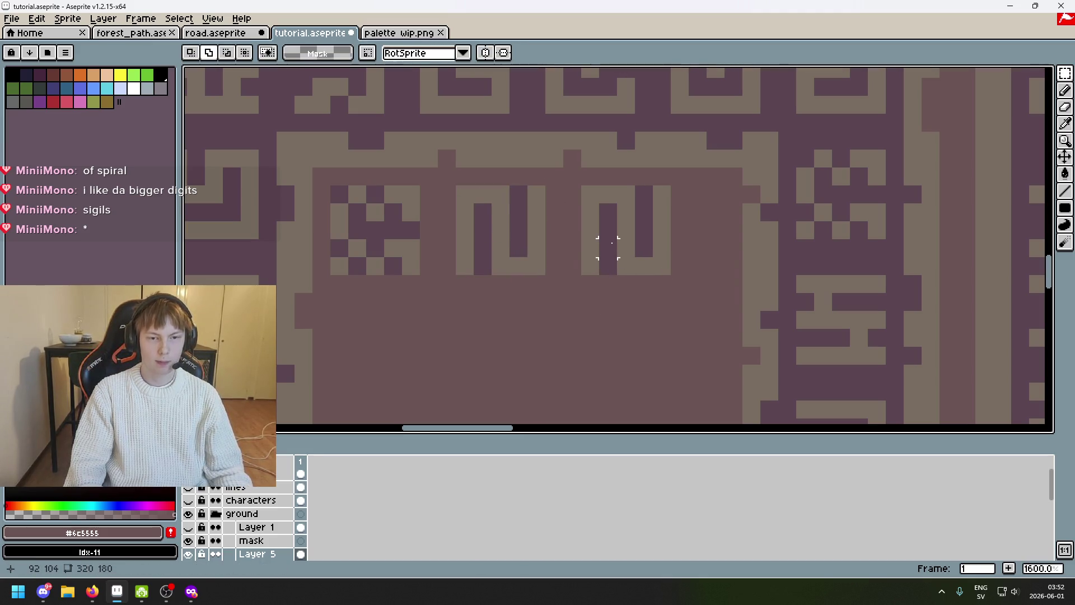
key("b")
key("plus")
key("plus")
key("plus")
mouse_move(630, 241)
left_mouse_down()
mouse_move(497, 243)
mouse_move(680, 254)
mouse_move(686, 234)
left_mouse_up()
Paste the copied sigil back, shift it one cell right and drop it in place
key("v")
left_click(1064, 75)
key("ctrl+v")
key("ctrl+z")
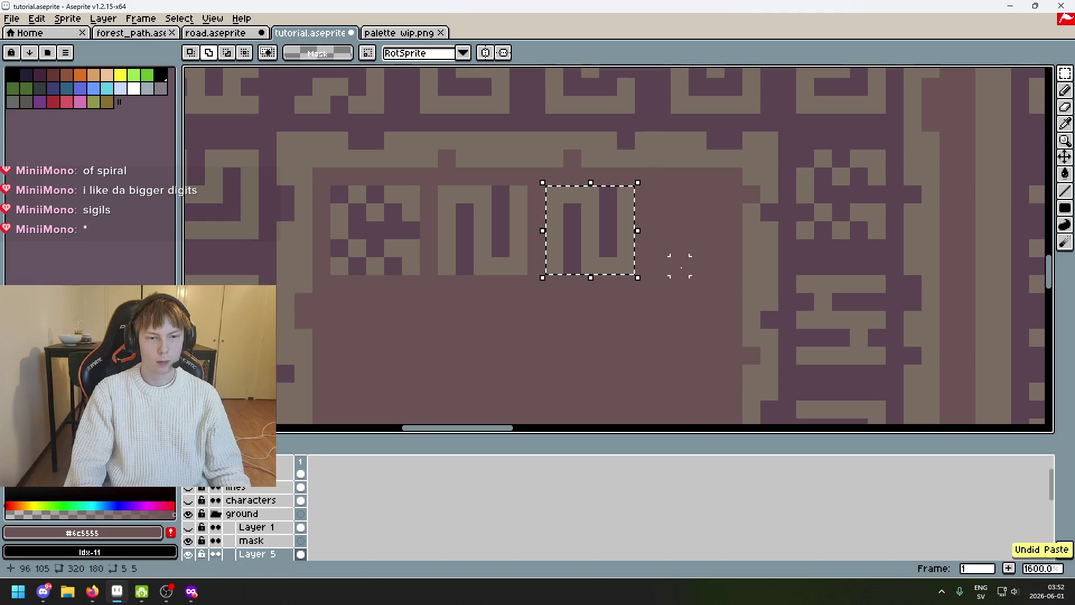
key("ctrl+z")
key("ctrl+z")
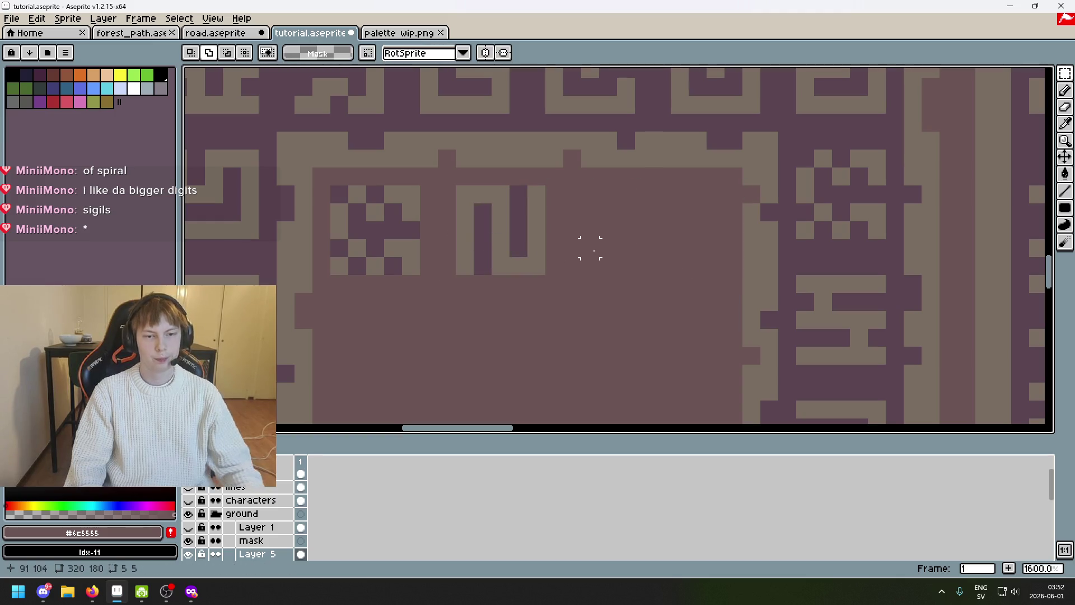
key("ctrl+y")
key("ctrl+y")
left_click_drag(612, 245, 633, 243)
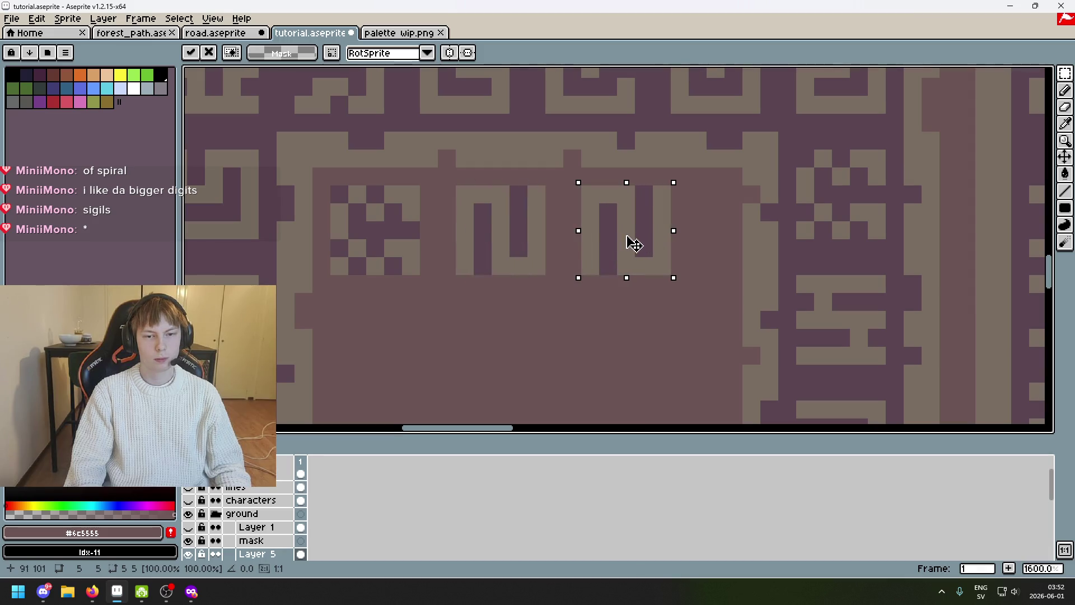
left_click(689, 256)
scroll(669, 211, "down", 2)
scroll(668, 202, "down", 1)
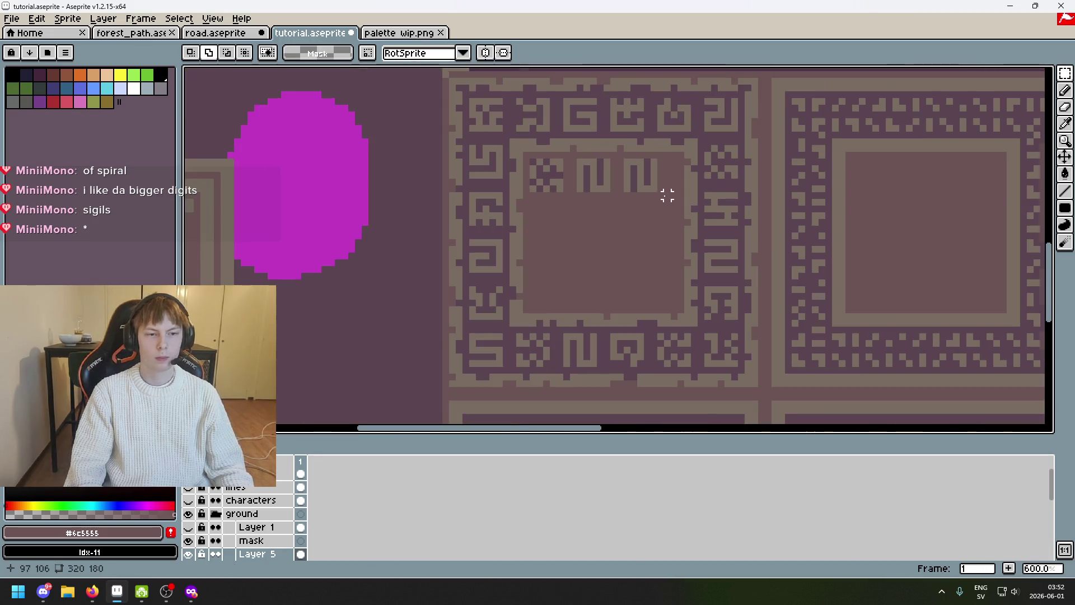
scroll(660, 202, "up", 1)
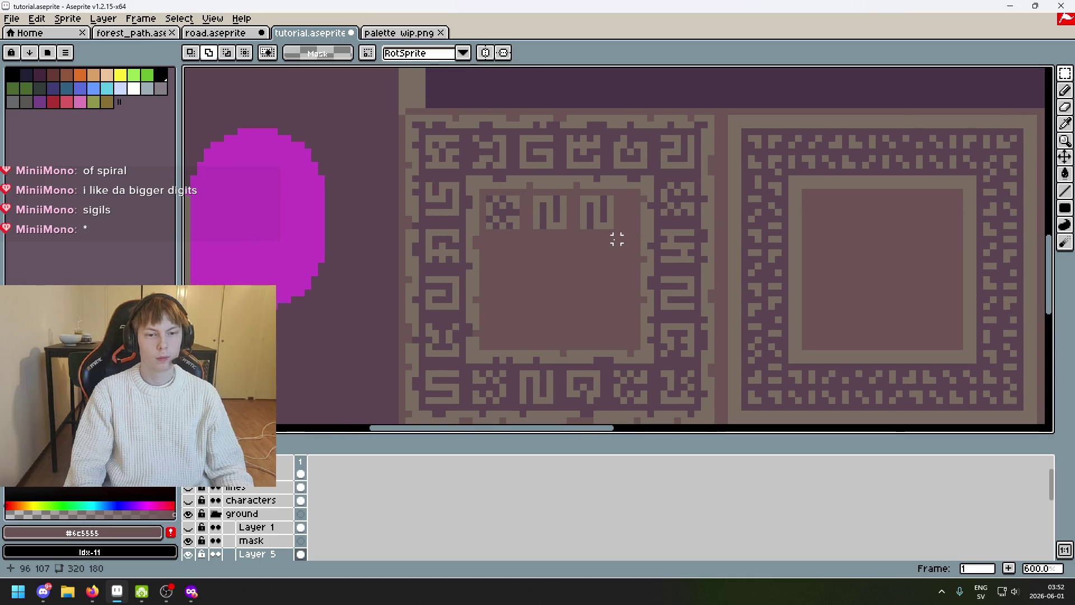
scroll(587, 221, "up", 3)
Select the sigil row, shift it one cell and drop it deselected
mouse_move(299, 221)
left_mouse_down()
mouse_move(559, 164)
mouse_move(632, 123)
left_mouse_up()
mouse_move(552, 191)
left_mouse_down()
mouse_move(570, 192)
mouse_move(578, 217)
mouse_move(547, 205)
left_mouse_up()
key("Return")
key("ctrl+d")
scroll(600, 223, "down", 3)
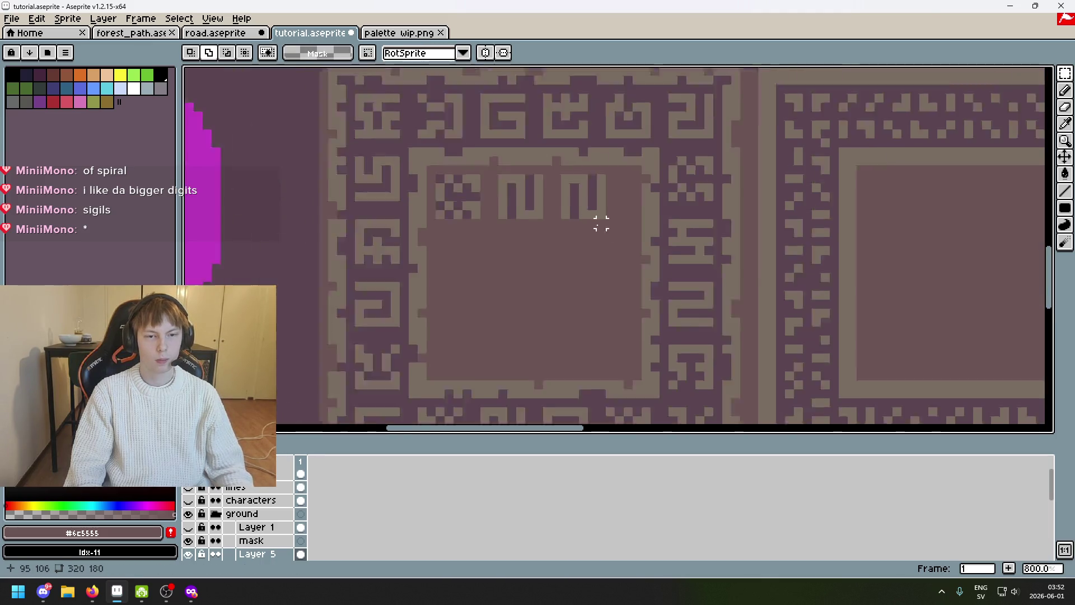
scroll(600, 223, "down", 1)
scroll(614, 258, "up", 1)
Trial-clear the inner panel's sigil area and revert it, then bring up the layer options
left_click_drag(607, 235, 563, 241)
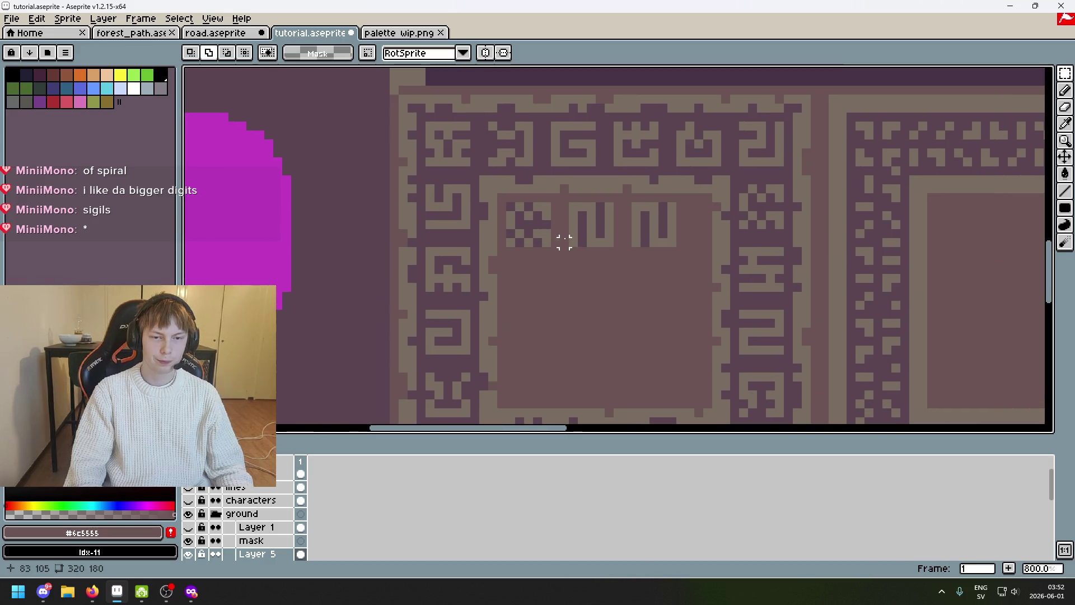
left_click_drag(680, 269, 504, 200)
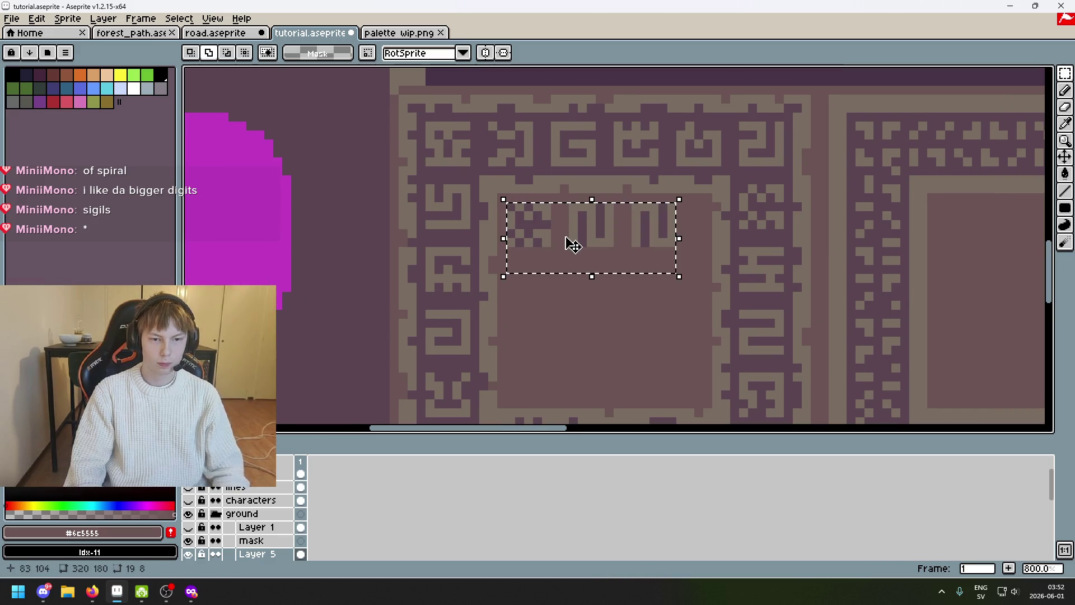
key("ctrl+v")
key("ctrl+z")
key("ctrl+d")
scroll(619, 314, "down", 2)
mouse_move(599, 291)
left_mouse_down()
mouse_move(489, 183)
mouse_move(620, 316)
mouse_move(516, 234)
mouse_move(527, 288)
left_mouse_up()
key("ctrl+v")
scroll(652, 284, "down", 3)
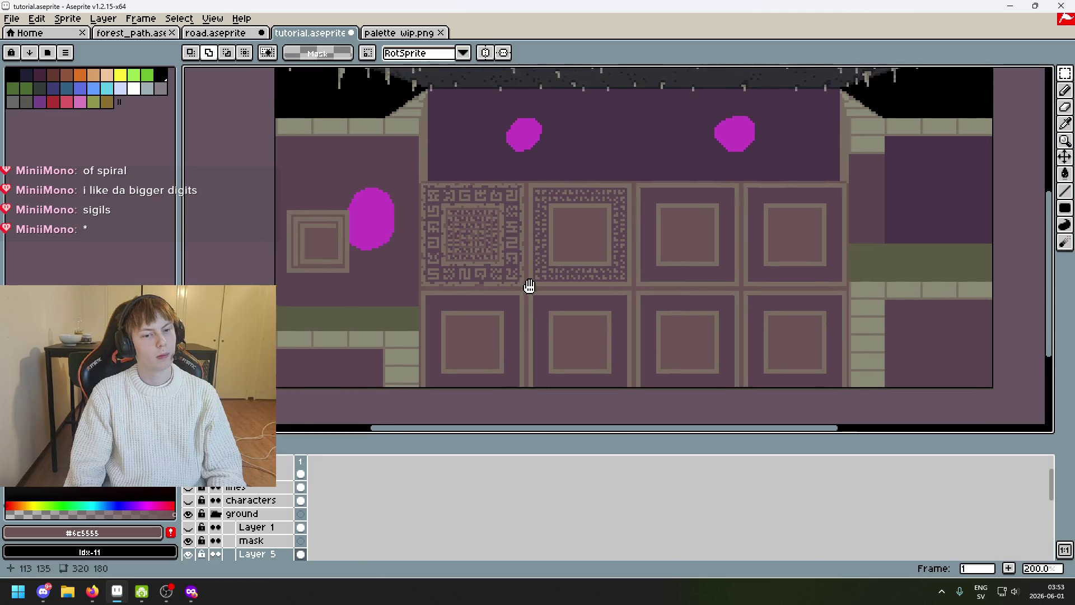
scroll(527, 288, "up", 1)
key("ctrl+z")
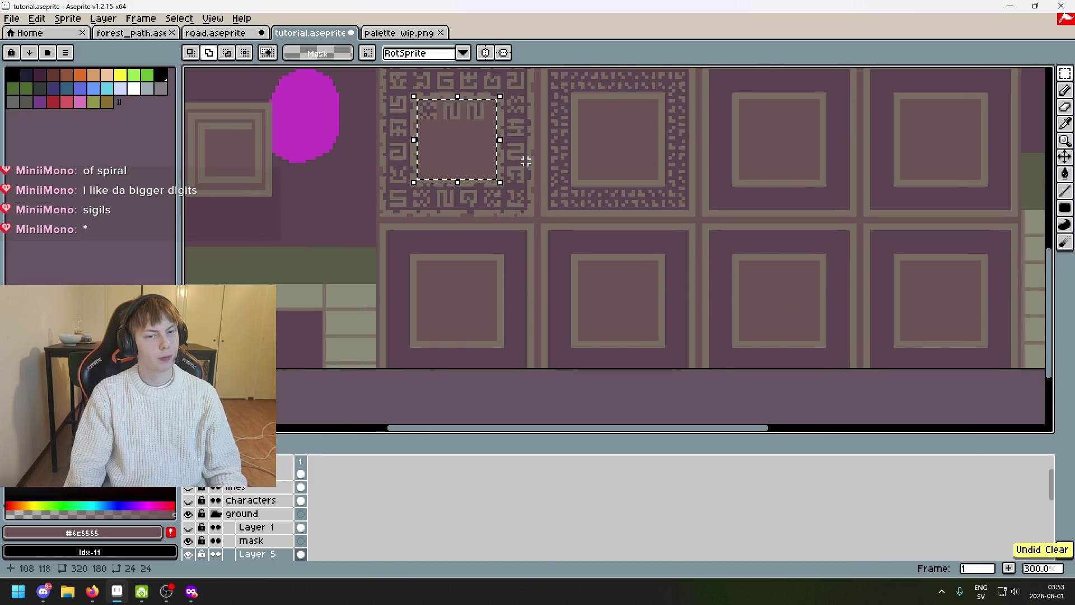
scroll(529, 155, "up", 2)
left_click_drag(535, 144, 737, 222)
scroll(619, 144, "up", 2)
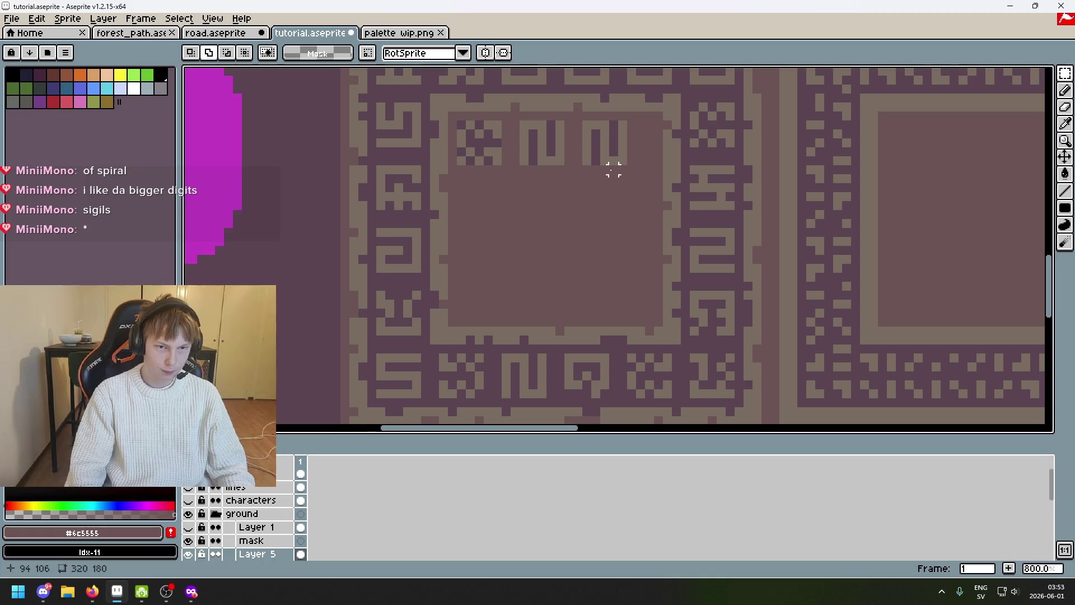
left_click_drag(578, 187, 528, 275)
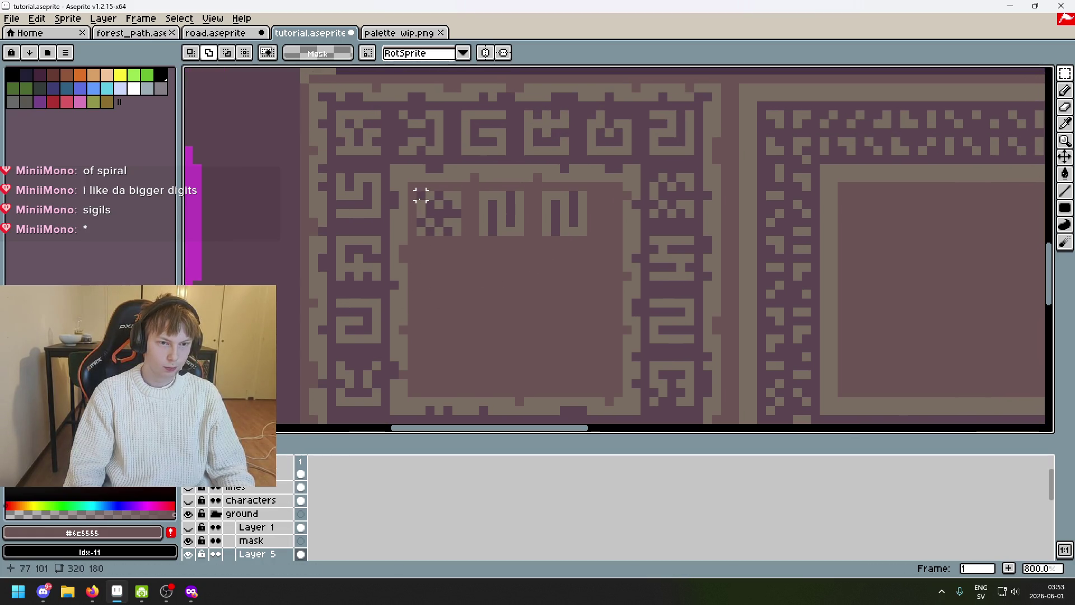
right_click(252, 554)
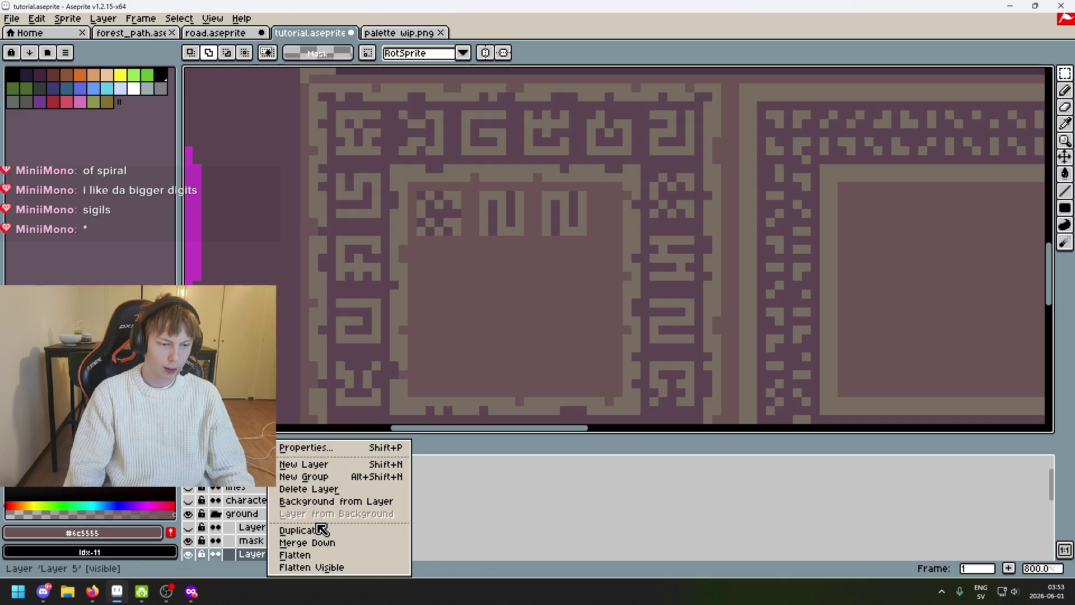
Add a new layer, then erase the sigil glyphs from Layer 5 with the pencil
left_click(327, 464)
left_click(260, 554)
key("i")
key("b")
left_click_drag(451, 221, 449, 219)
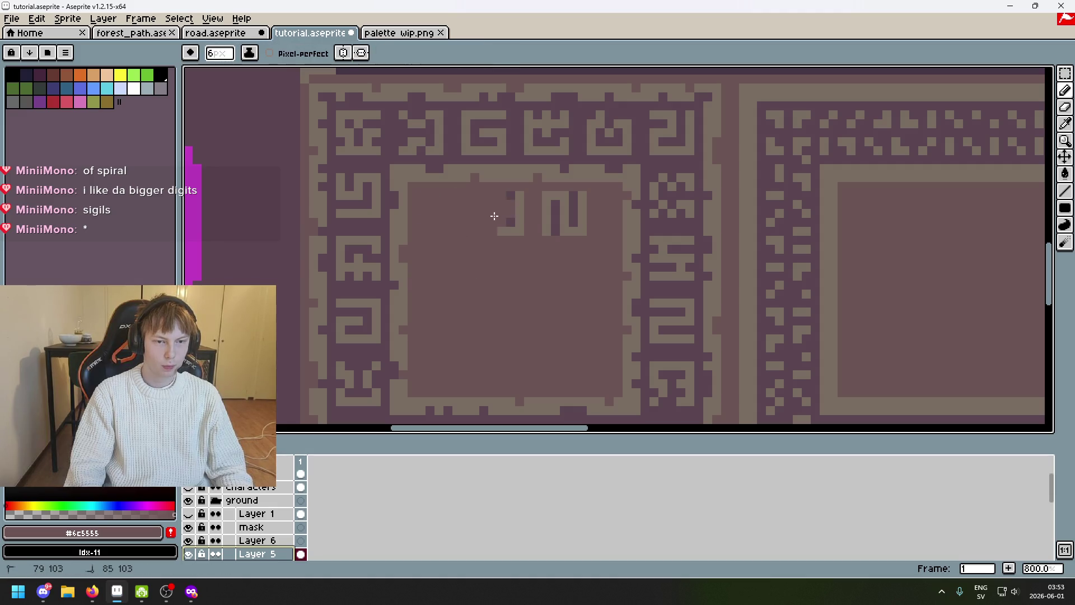
left_click_drag(494, 215, 568, 223)
On Layer 6, sample the border tan and draw a filled tan square in the panel's top-left
left_click(255, 540)
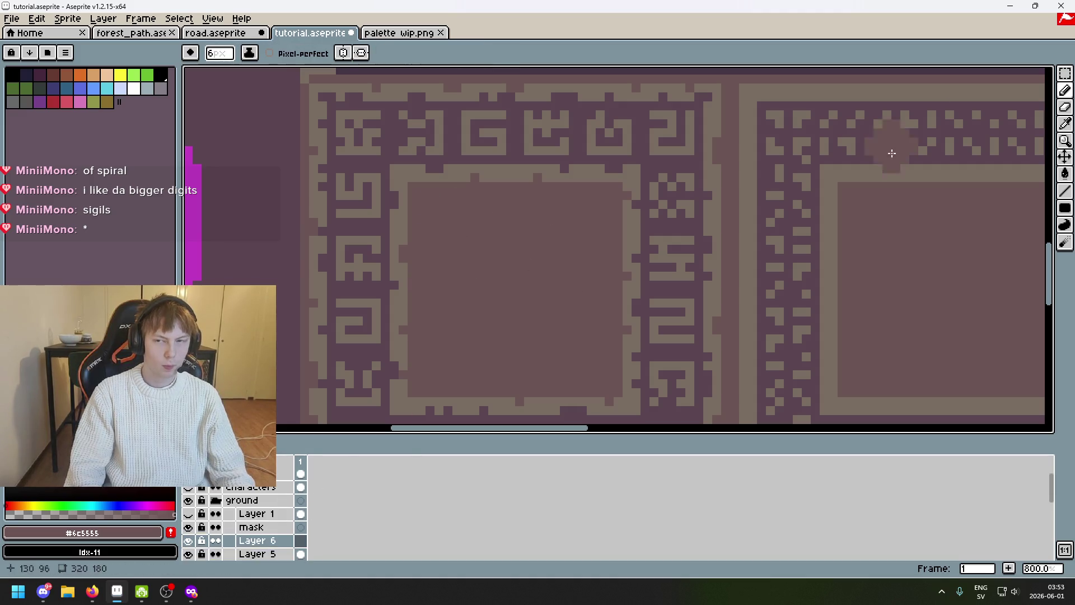
left_click(446, 167, "alt")
scroll(431, 211, "up", 2)
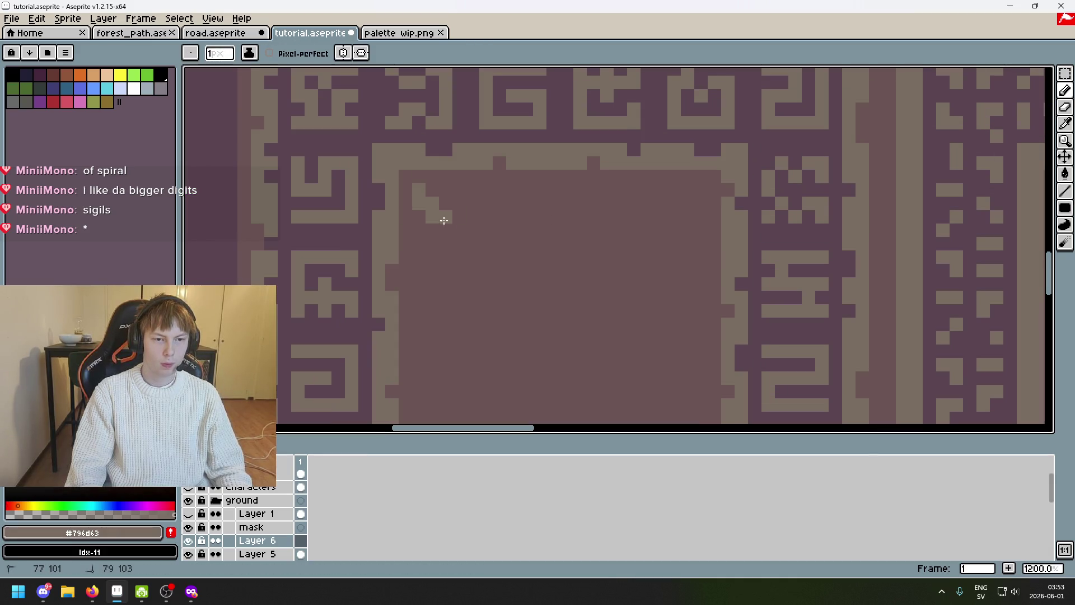
left_click(1065, 208)
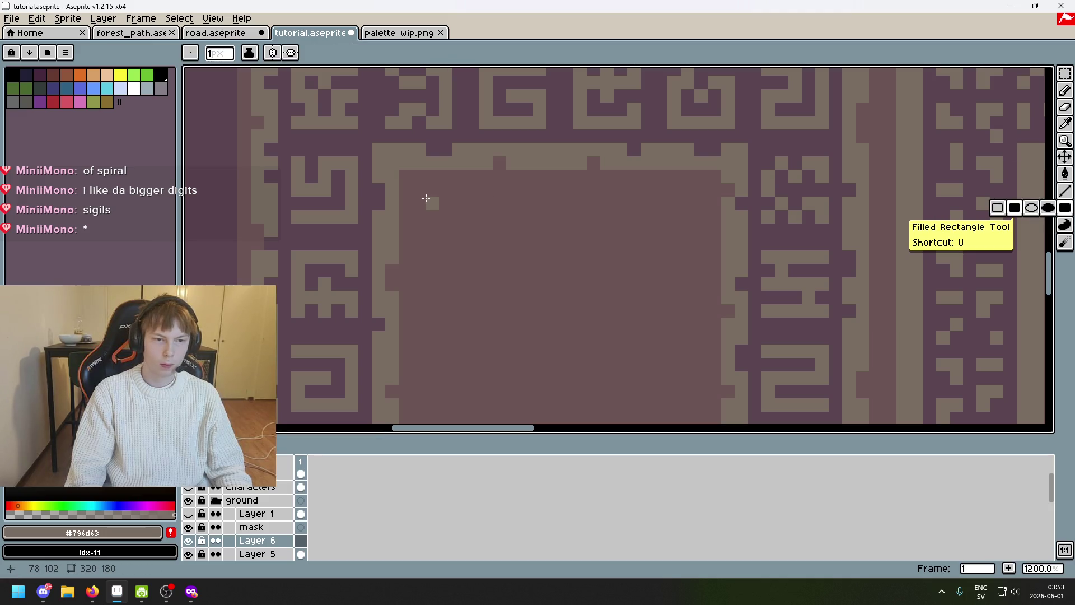
left_click_drag(423, 194, 476, 249)
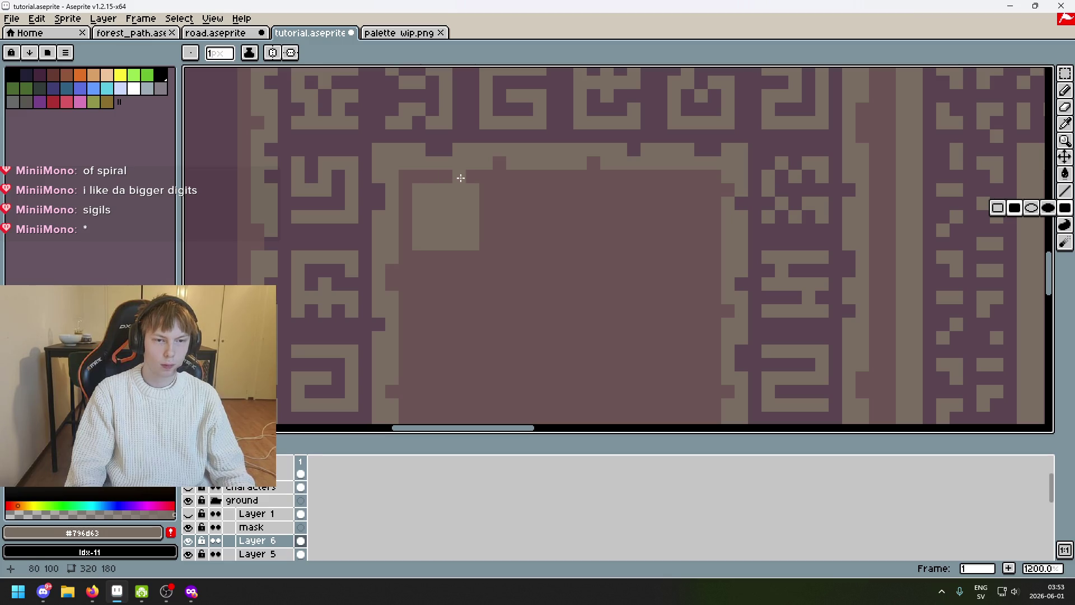
Drag out copies of the tan square so three sit in a row across the panel top
key("m")
mouse_move(419, 190)
left_mouse_down()
mouse_move(470, 228)
mouse_move(412, 184)
left_mouse_up()
left_click(470, 230)
left_click_drag(448, 220, 614, 228)
left_click_drag(449, 220, 689, 230)
key("ctrl+z")
key("ctrl+z")
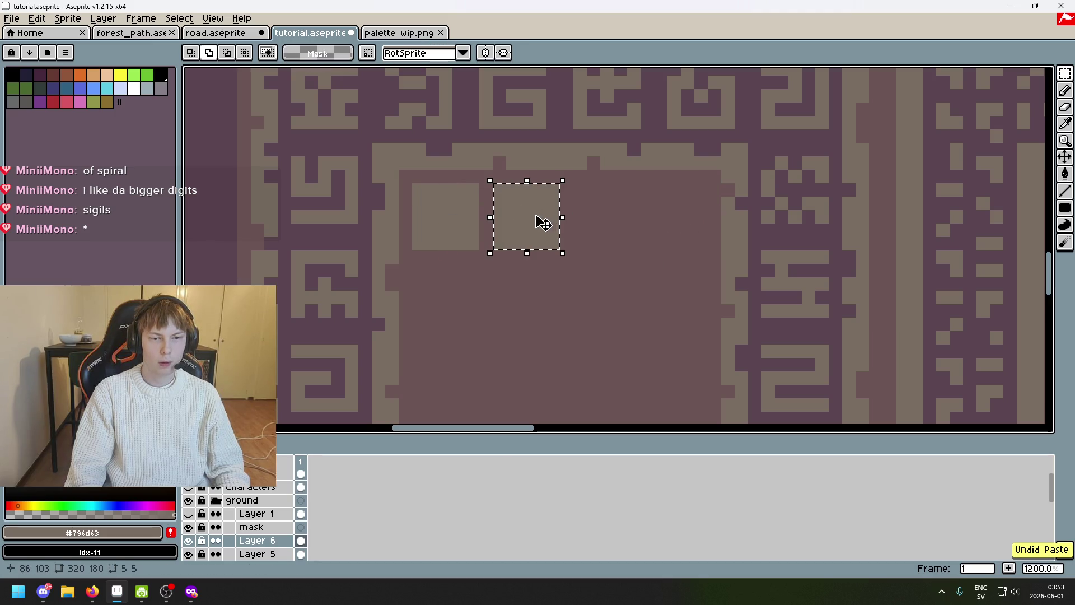
key("ctrl+z")
key("ctrl+z")
mouse_move(546, 223)
left_mouse_down()
mouse_move(511, 227)
mouse_move(631, 227)
left_mouse_up()
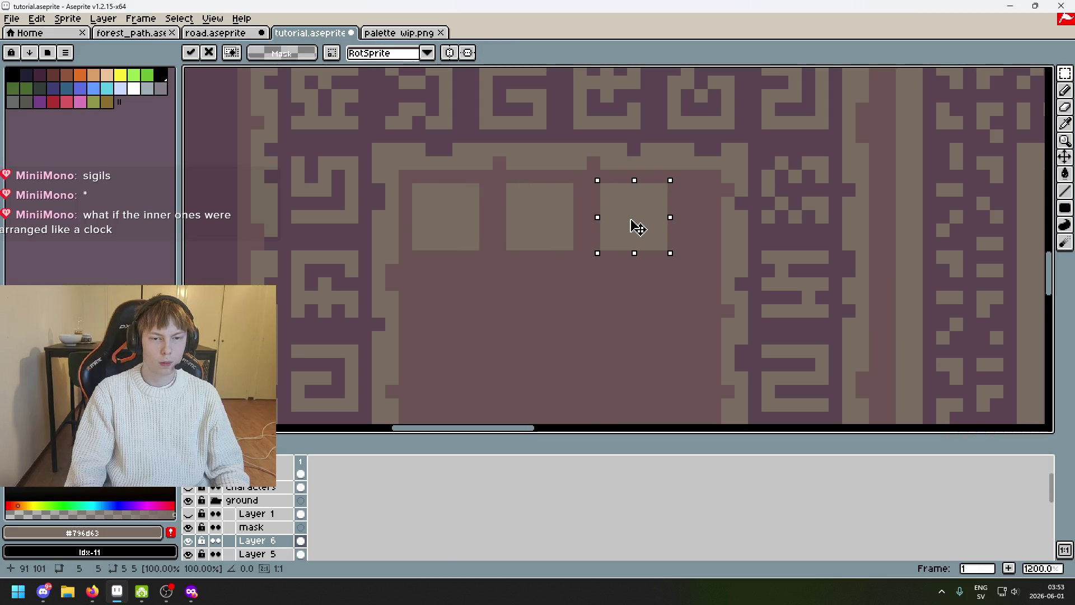
Select all three squares and nudge them one pixel right and one pixel down
left_click_drag(419, 193, 666, 262)
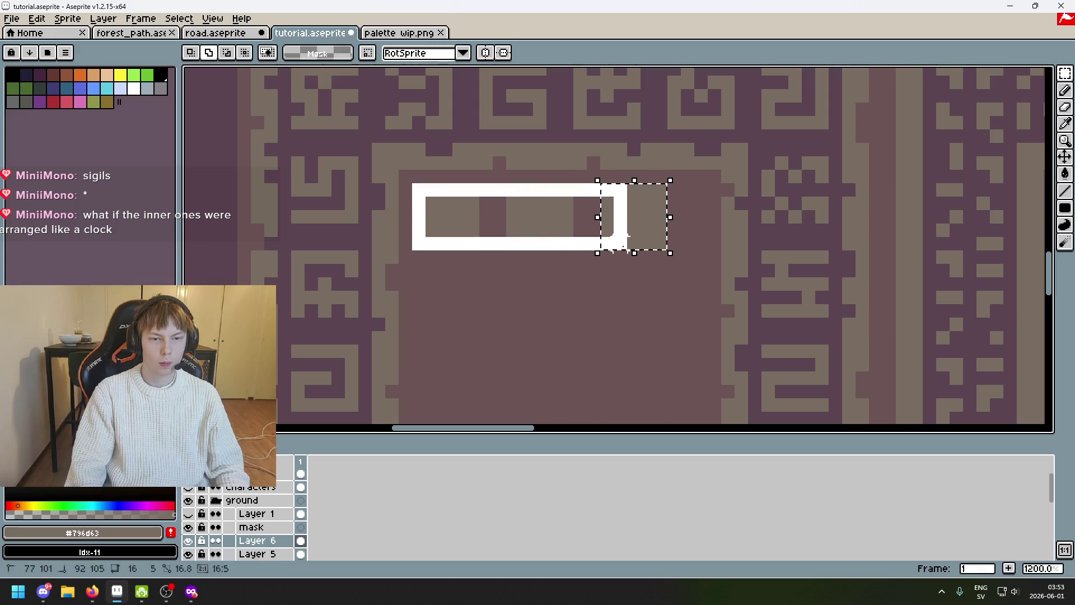
key("Right")
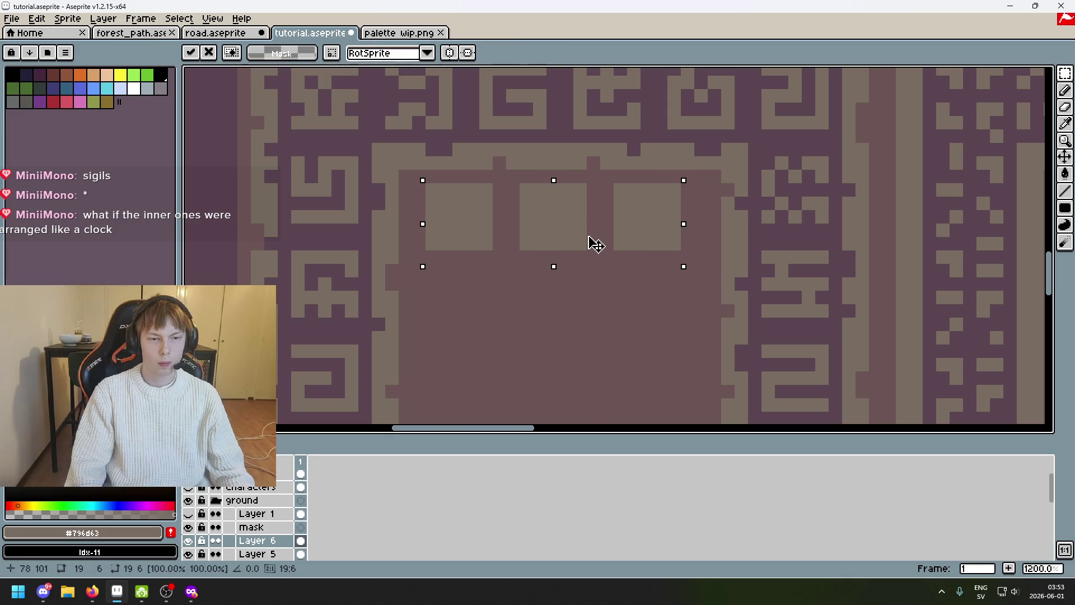
key("Down")
left_click(688, 242)
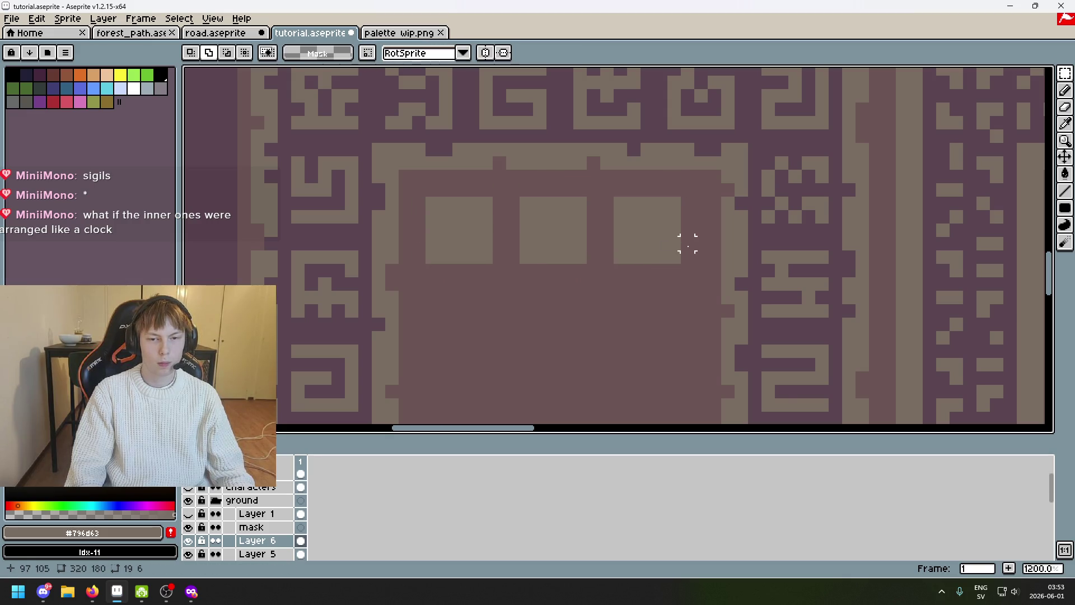
scroll(686, 241, "down", 4)
left_click_drag(686, 240, 699, 186)
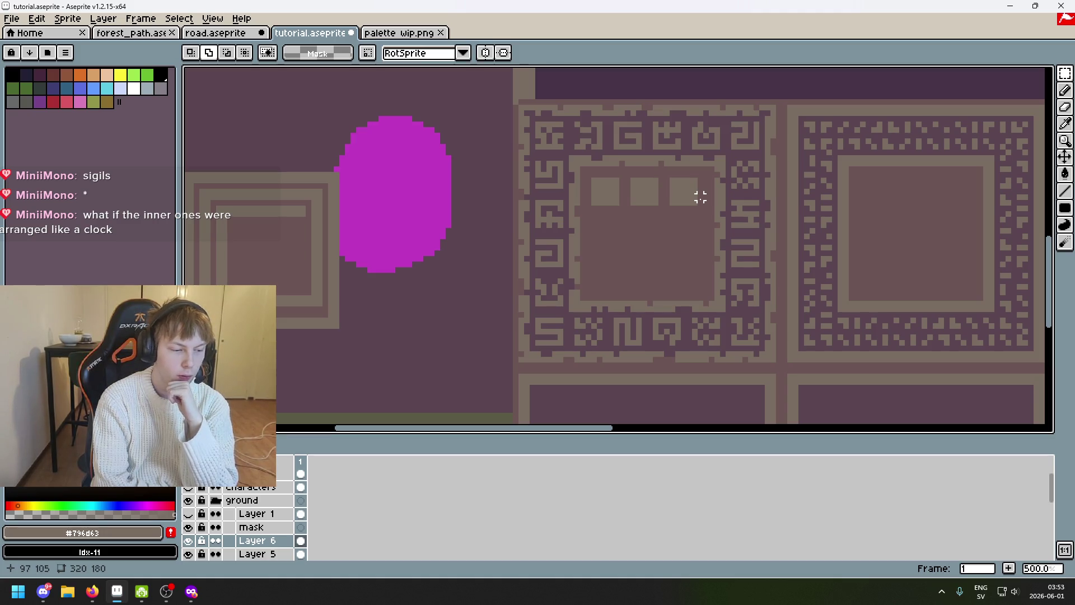
Move the top-left and top-right squares down into the panel and copy the right one
left_click_drag(736, 193, 648, 167)
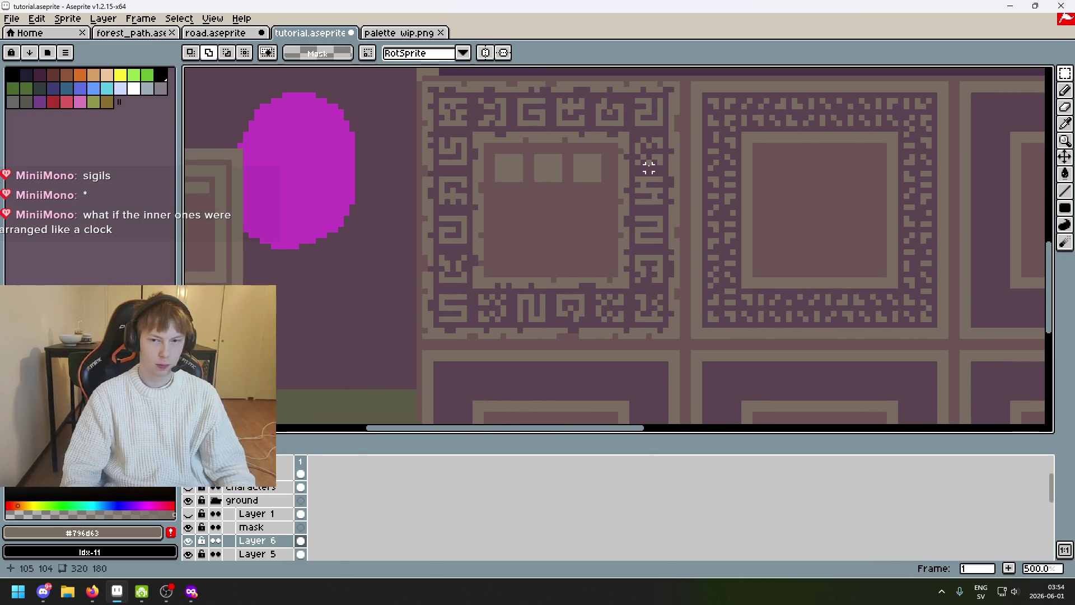
scroll(564, 176, "up", 1)
scroll(481, 148, "up", 1)
mouse_move(472, 148)
left_mouse_down()
mouse_move(514, 188)
mouse_move(504, 208)
left_mouse_up()
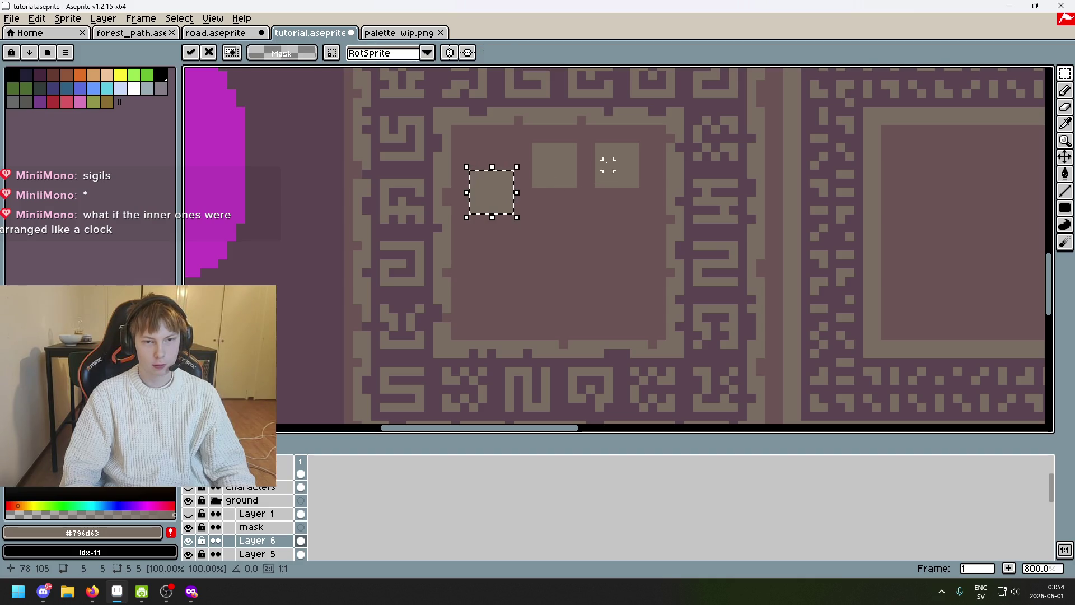
scroll(607, 166, "up", 2)
left_click_drag(597, 144, 648, 209)
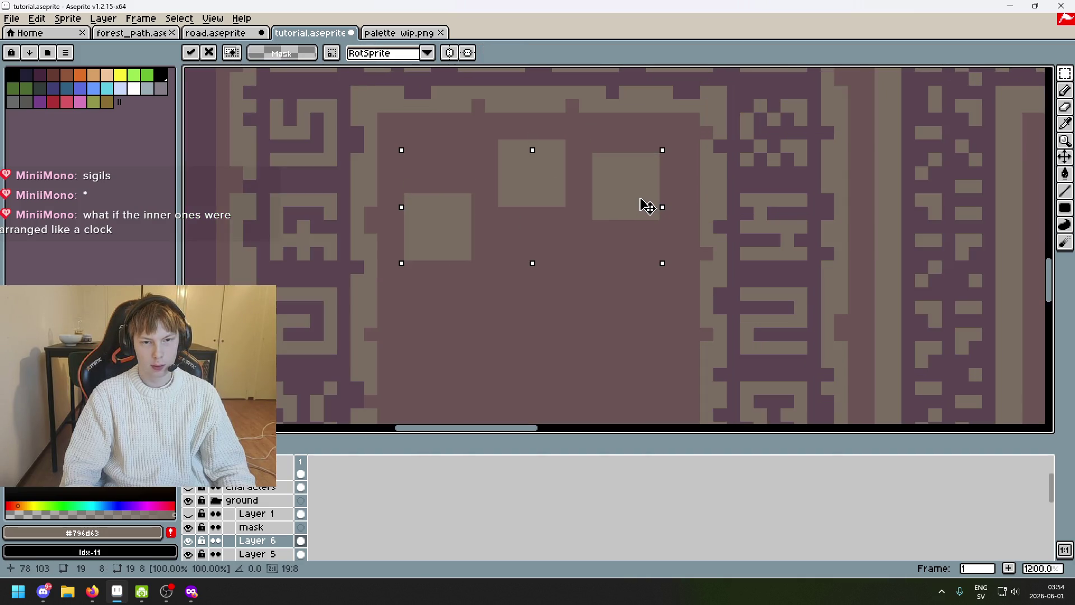
key("ctrl+d")
left_click_drag(598, 143, 655, 201)
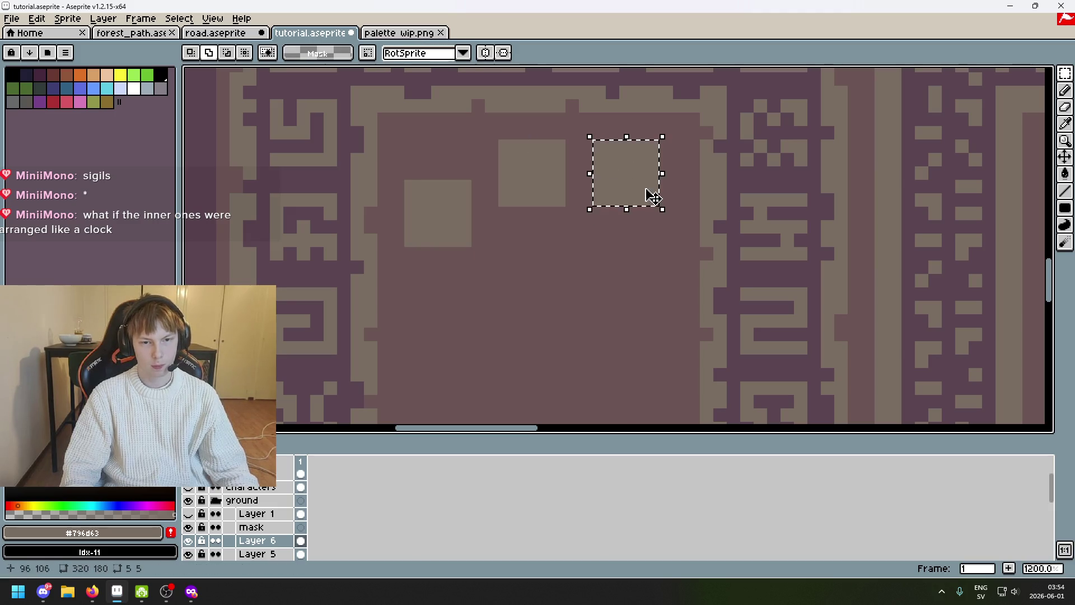
key("Down")
key("Down")
key("ctrl+c")
scroll(546, 223, "down", 1)
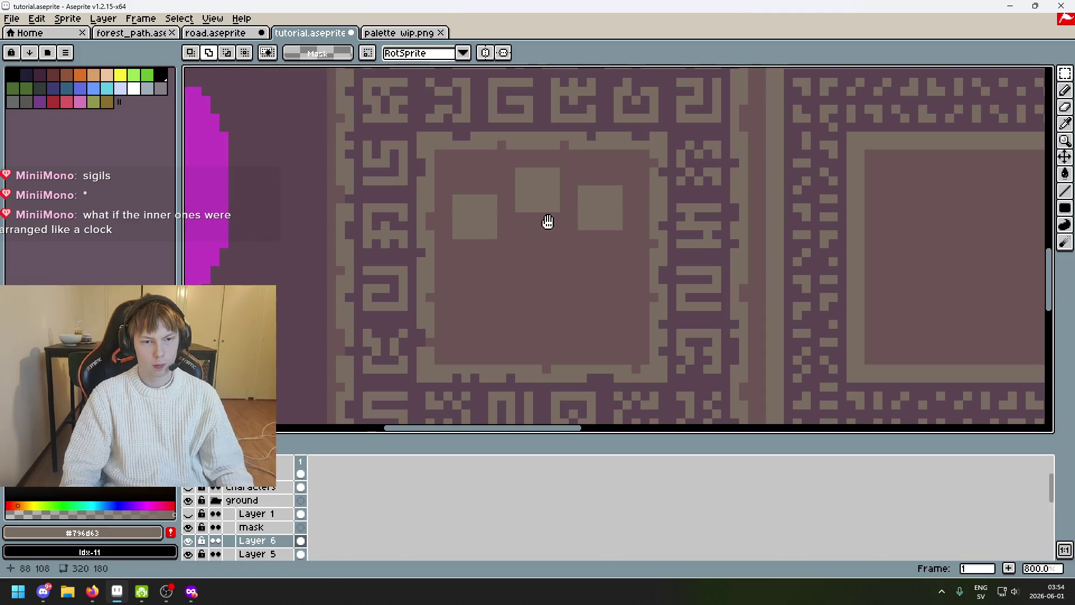
scroll(546, 199, "down", 1)
Paste a square copy at the panel centre, undoing an extra pasted copy
key("ctrl+v")
mouse_move(482, 124)
left_mouse_down()
mouse_move(567, 253)
mouse_move(559, 270)
left_mouse_up()
key("Return")
key("ctrl+v")
left_click_drag(481, 137, 489, 228)
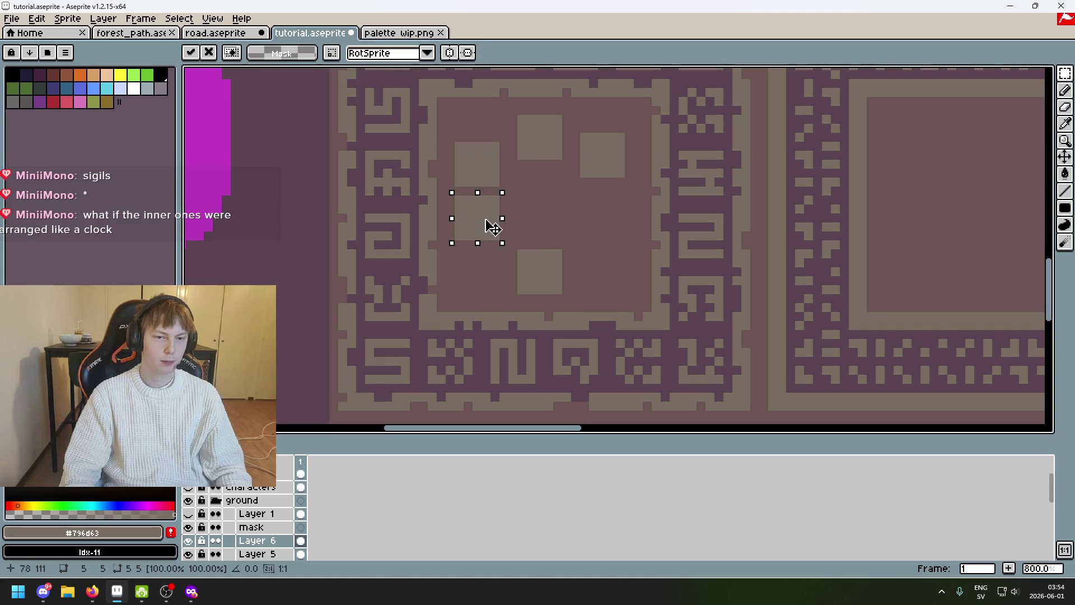
key("ctrl+z")
Lower the left and right squares so they flank the panel centre
mouse_move(455, 141)
left_mouse_down()
mouse_move(502, 190)
mouse_move(471, 207)
mouse_move(482, 216)
mouse_move(480, 204)
left_mouse_up()
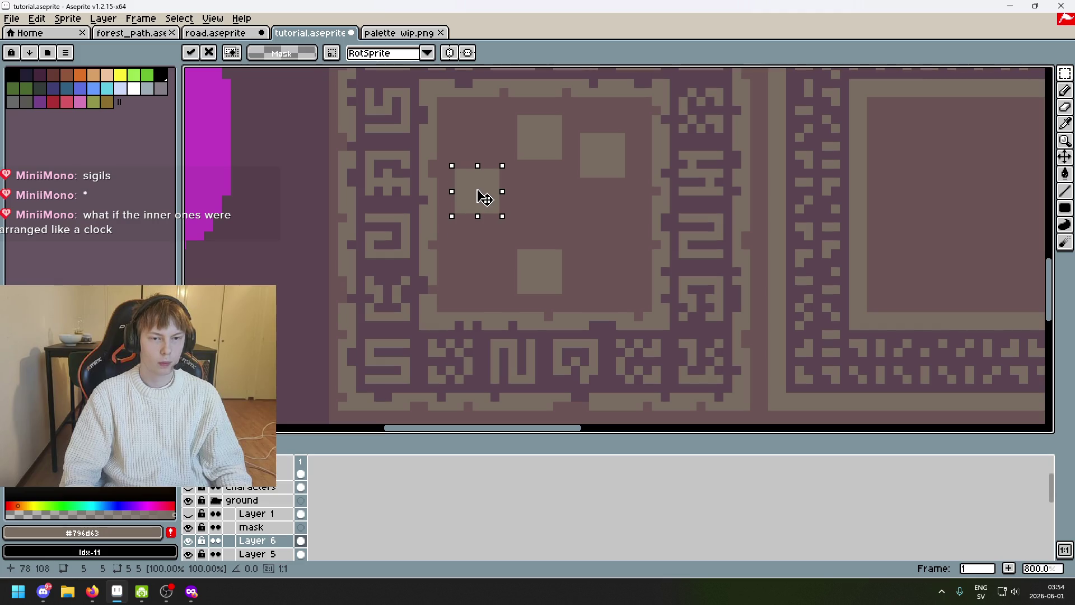
left_click(557, 199)
mouse_move(580, 178)
left_mouse_down()
mouse_move(628, 130)
mouse_move(623, 211)
left_mouse_up()
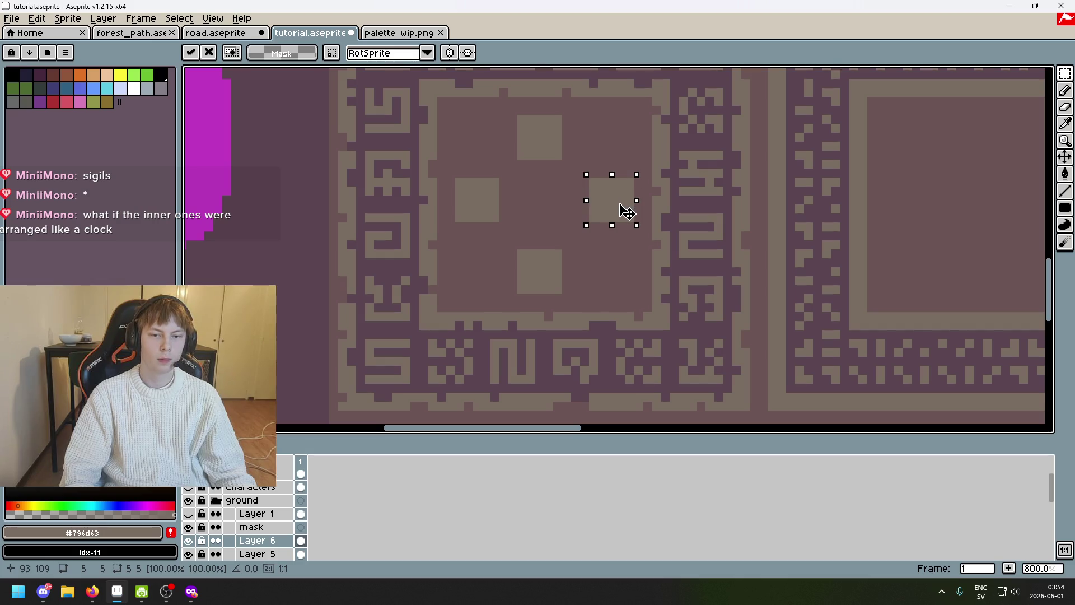
left_click(547, 208)
scroll(444, 181, "up", 2)
scroll(444, 175, "down", 2)
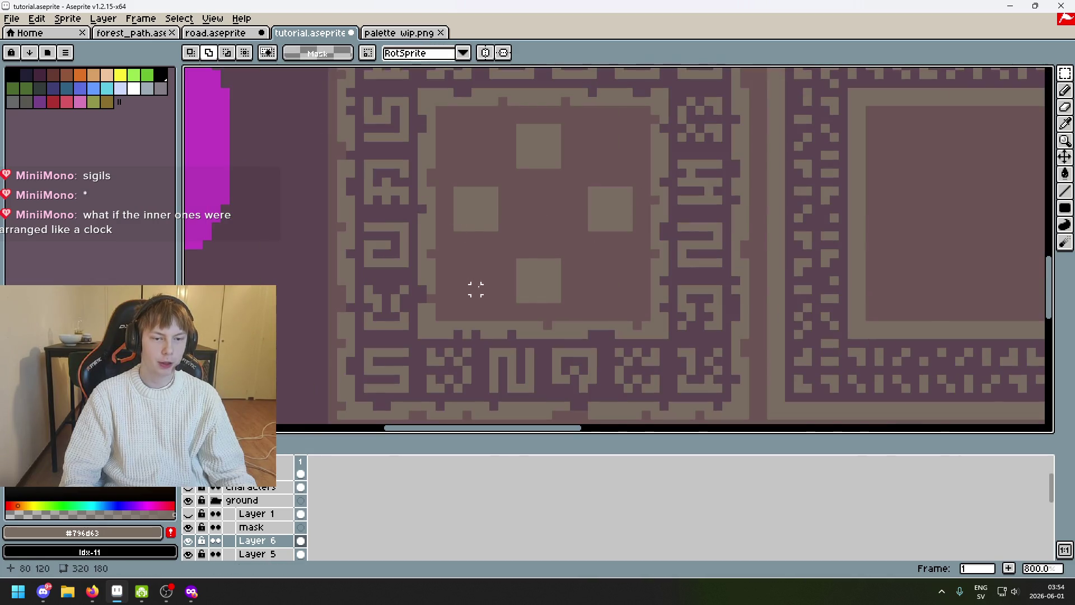
scroll(465, 227, "up", 1)
Measure the gaps between the inner squares with marquee rectangles and select the top square
left_click_drag(461, 219, 460, 333)
scroll(528, 271, "up", 3)
mouse_move(479, 221)
left_mouse_down()
mouse_move(472, 118)
mouse_move(454, 124)
mouse_move(454, 110)
left_mouse_up()
scroll(517, 204, "down", 3)
scroll(546, 221, "down", 2)
scroll(562, 232, "up", 3)
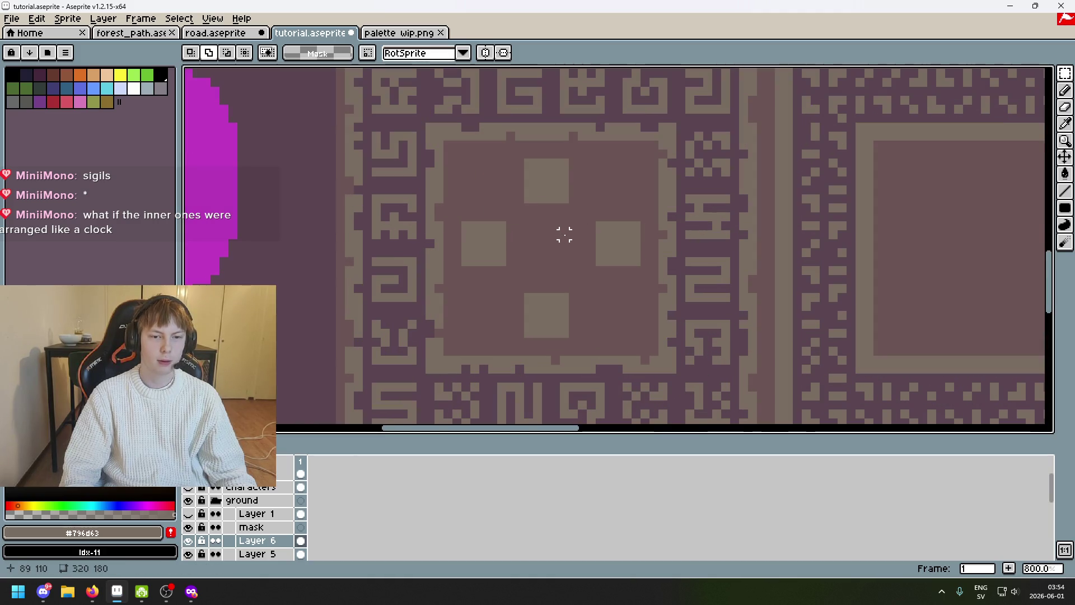
mouse_move(529, 156)
left_mouse_down()
mouse_move(580, 204)
mouse_move(603, 179)
left_mouse_up()
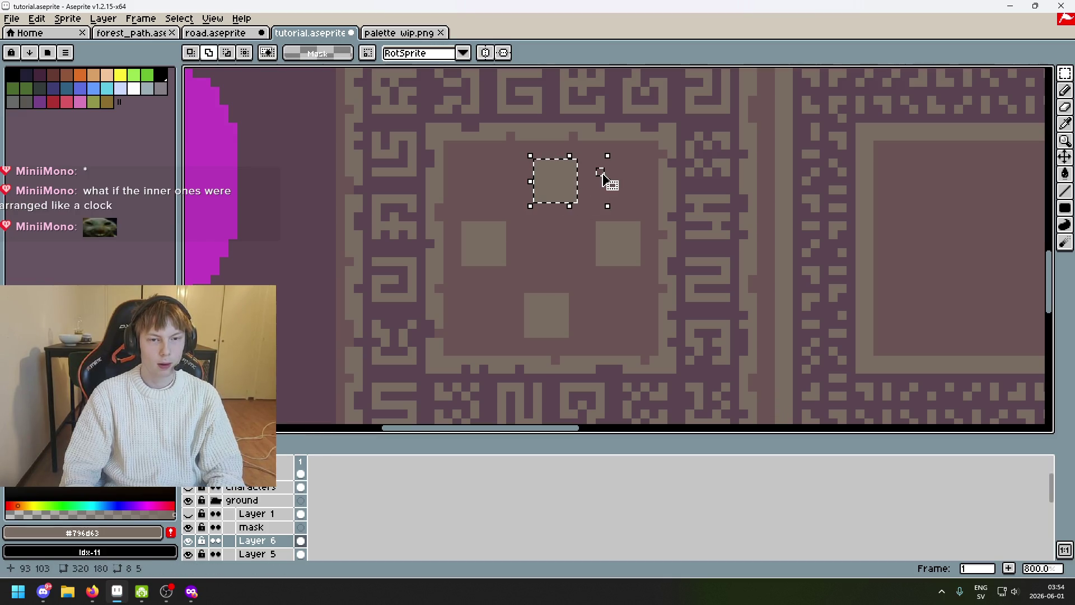
scroll(547, 168, "up", 2)
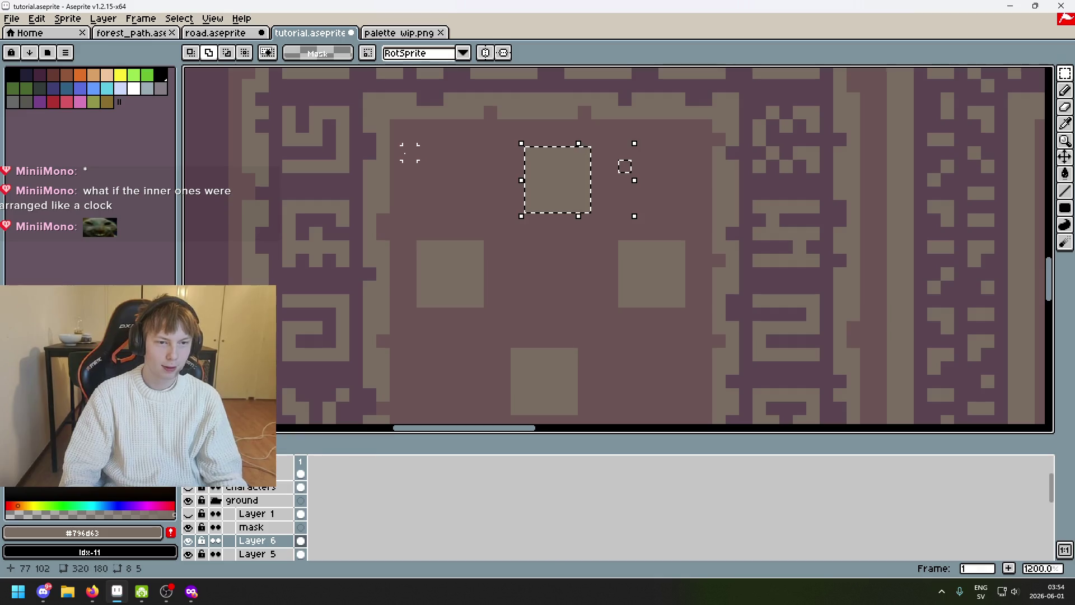
Measure the spaces around the top and right squares with marquee rectangles
left_click_drag(395, 153, 514, 173)
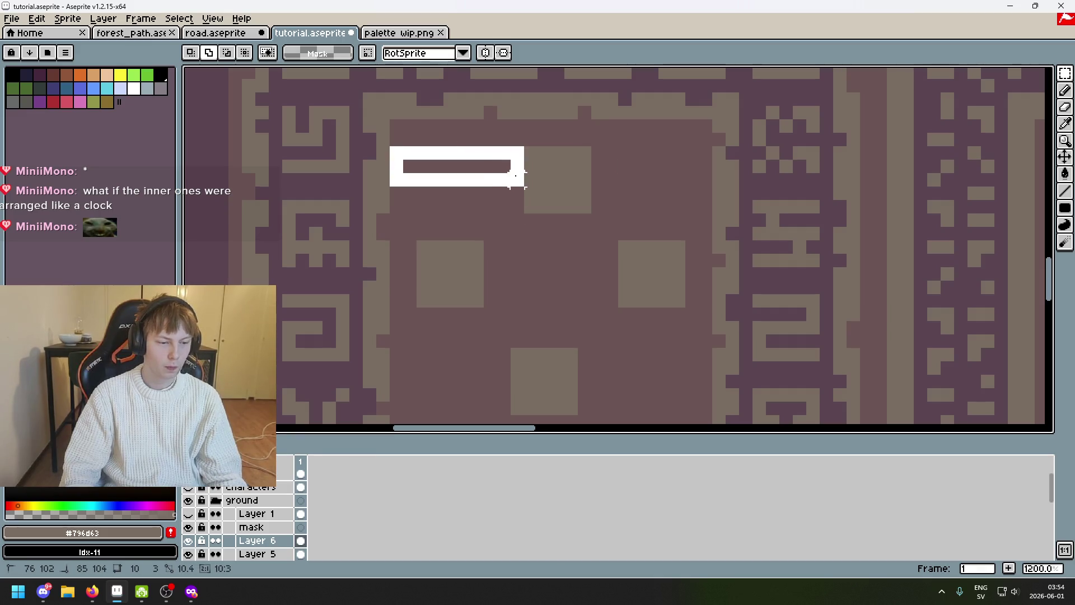
left_click_drag(598, 153, 705, 196)
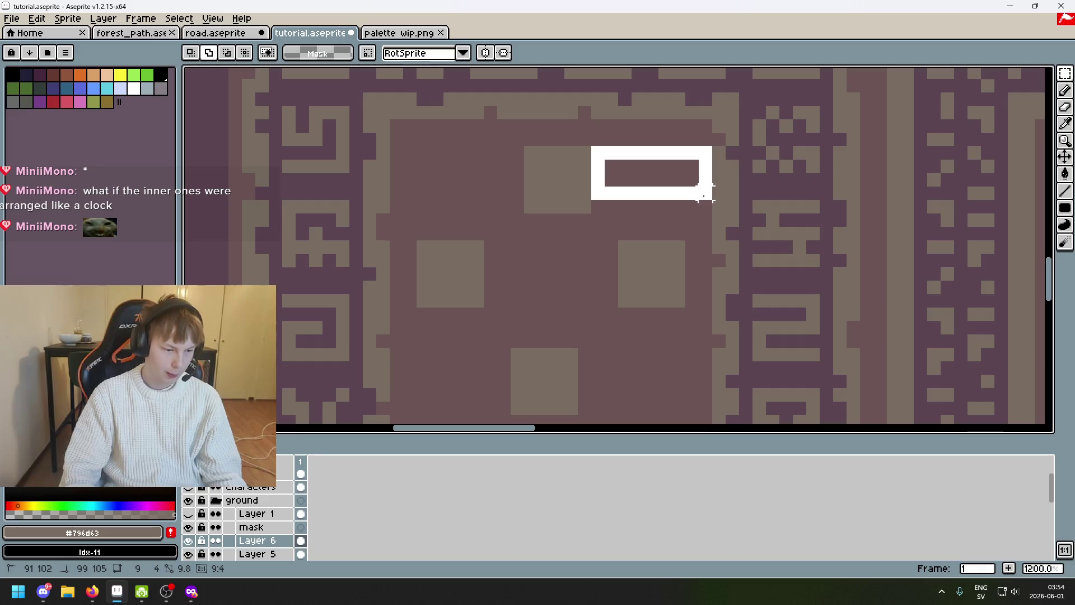
left_click(629, 233)
left_click(620, 206)
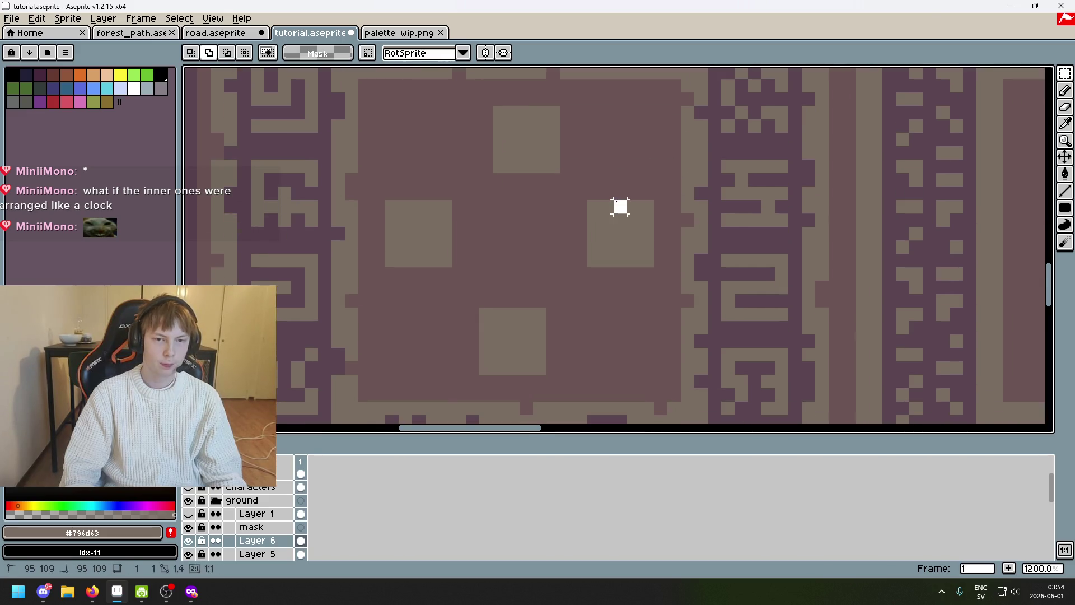
mouse_move(620, 206)
left_mouse_down()
mouse_move(619, 97)
mouse_move(632, 99)
left_mouse_up()
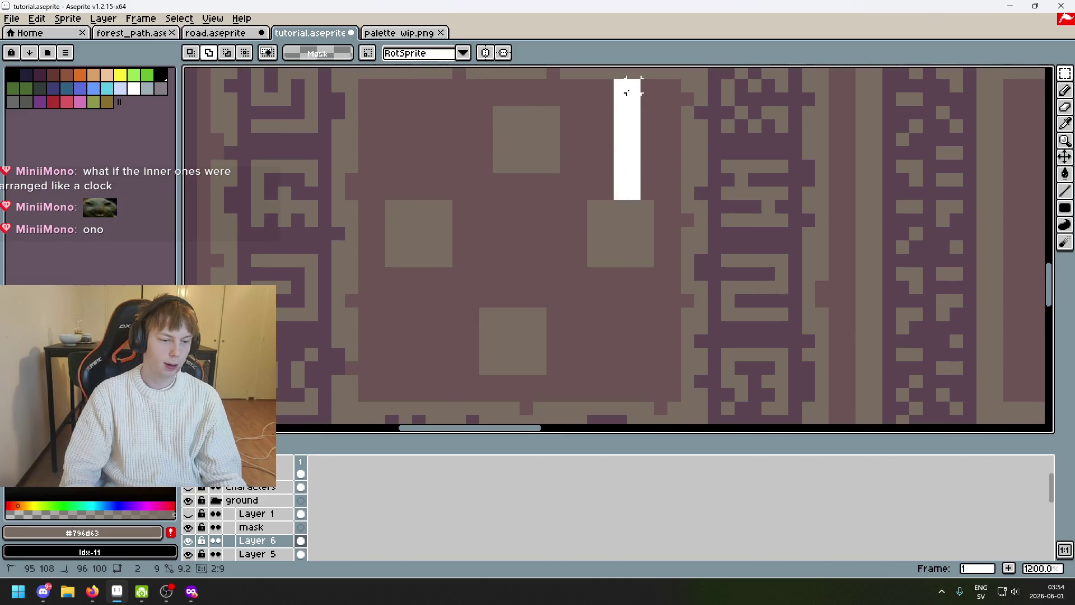
left_click_drag(587, 267, 648, 392)
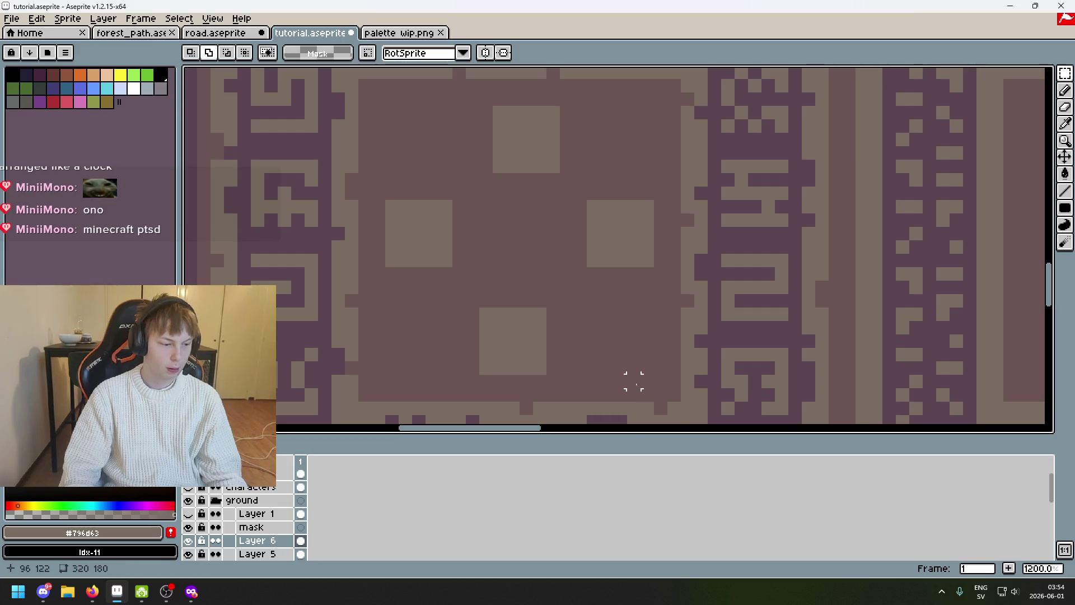
Shift the right square one pixel down, then check and discard further gap measurements
left_click_drag(591, 207, 646, 270)
key("ctrl+d")
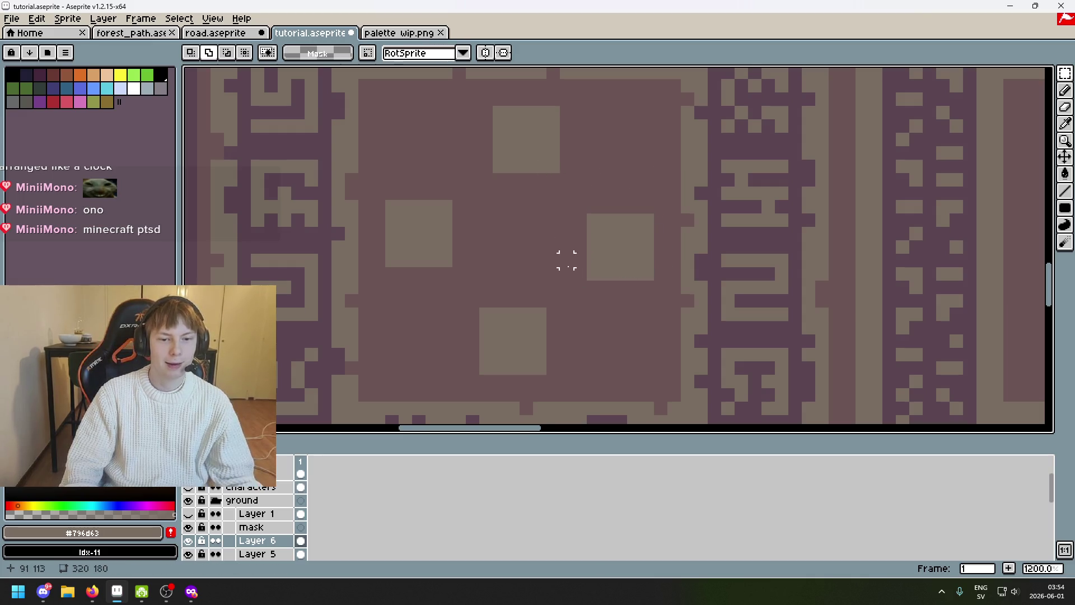
scroll(566, 259, "down", 2)
left_click_drag(728, 247, 604, 238)
key("ctrl+z")
mouse_move(528, 238)
left_mouse_down()
mouse_move(472, 235)
mouse_move(469, 96)
mouse_move(474, 105)
left_mouse_up()
key("ctrl+z")
scroll(457, 241, "up", 2)
key("ctrl+z")
scroll(605, 189, "down", 3)
scroll(602, 202, "down", 1)
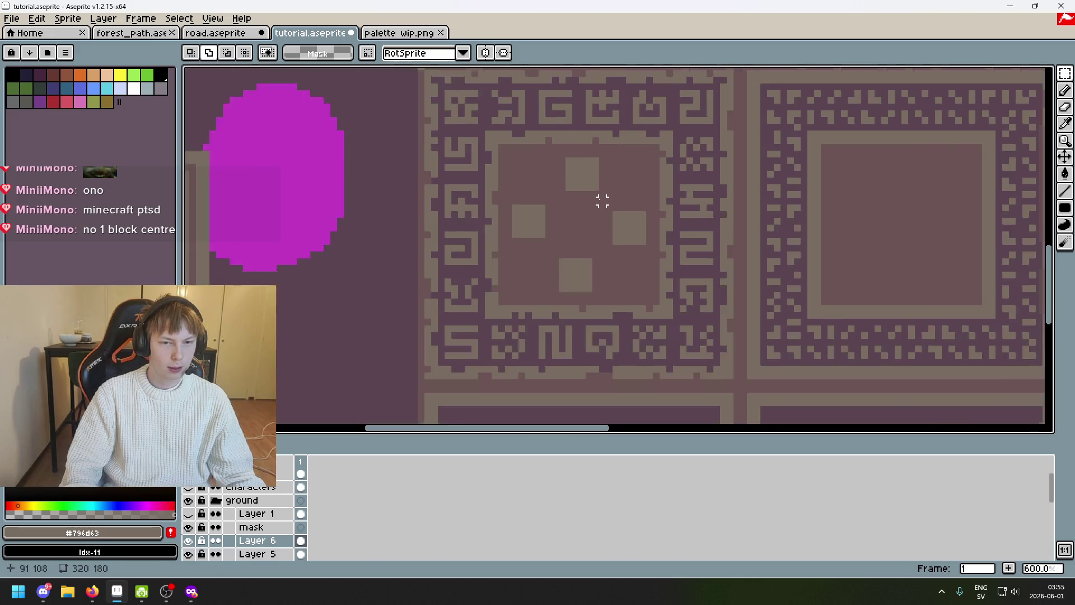
scroll(619, 232, "up", 1)
scroll(585, 202, "up", 1)
Paste three more tan square copies into the upper-right, lower-right and lower-left of the ring
key("ctrl+v")
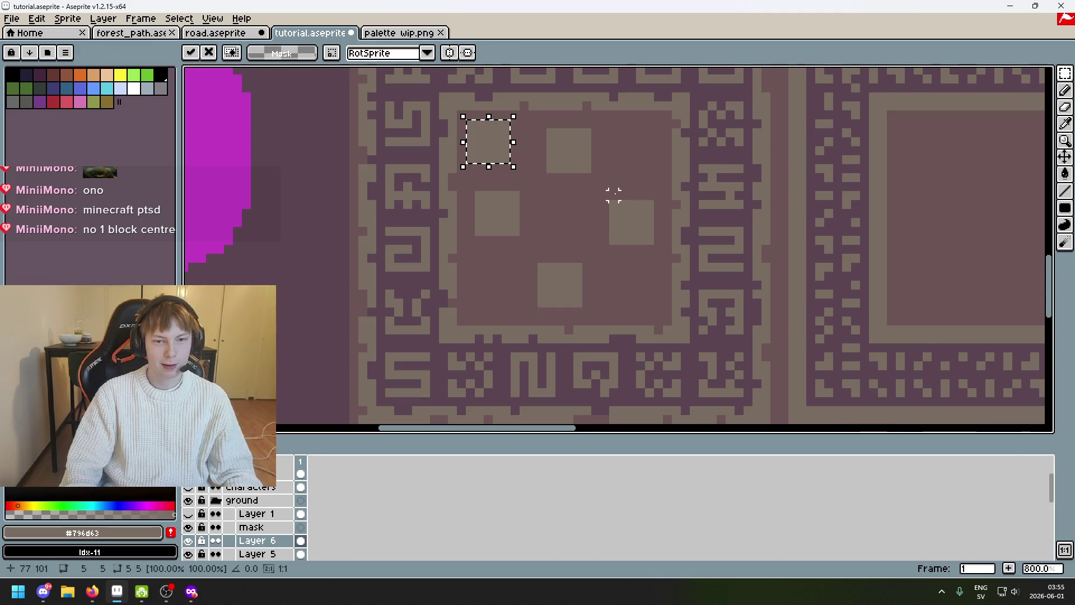
mouse_move(498, 156)
left_mouse_down()
mouse_move(522, 179)
mouse_move(499, 163)
mouse_move(628, 176)
left_mouse_up()
key("ctrl+v")
left_click_drag(488, 141, 621, 267)
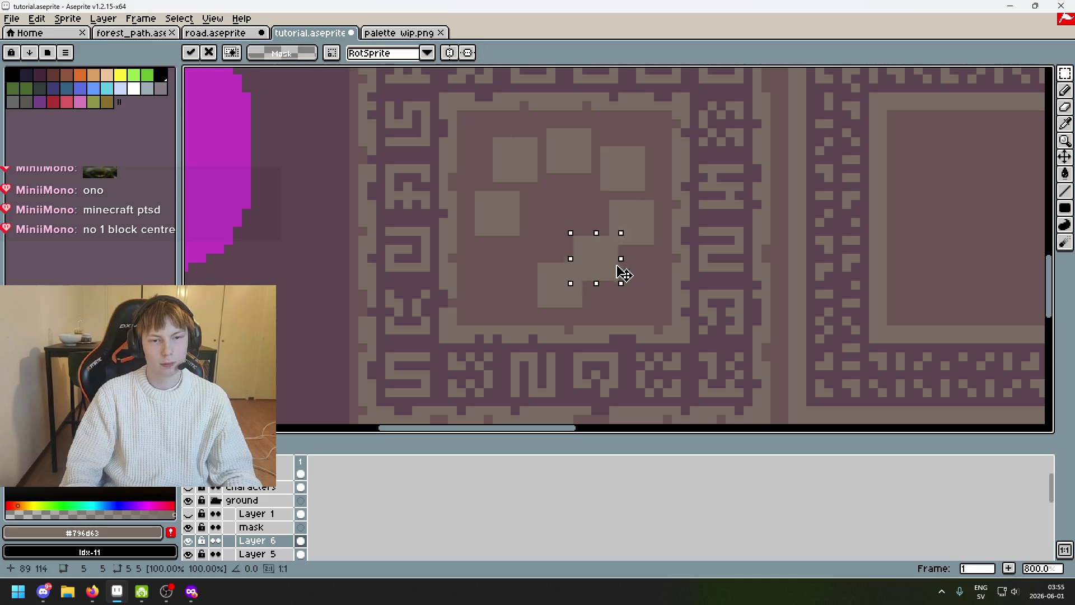
key("ctrl+v")
left_click_drag(491, 168, 506, 278)
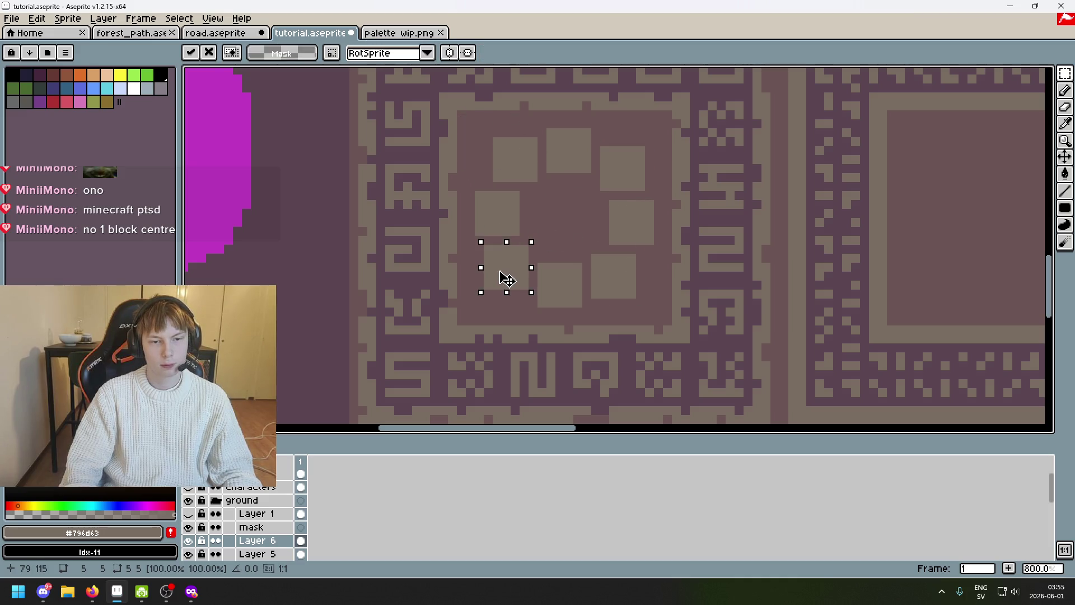
key("Return")
scroll(601, 245, "down", 4)
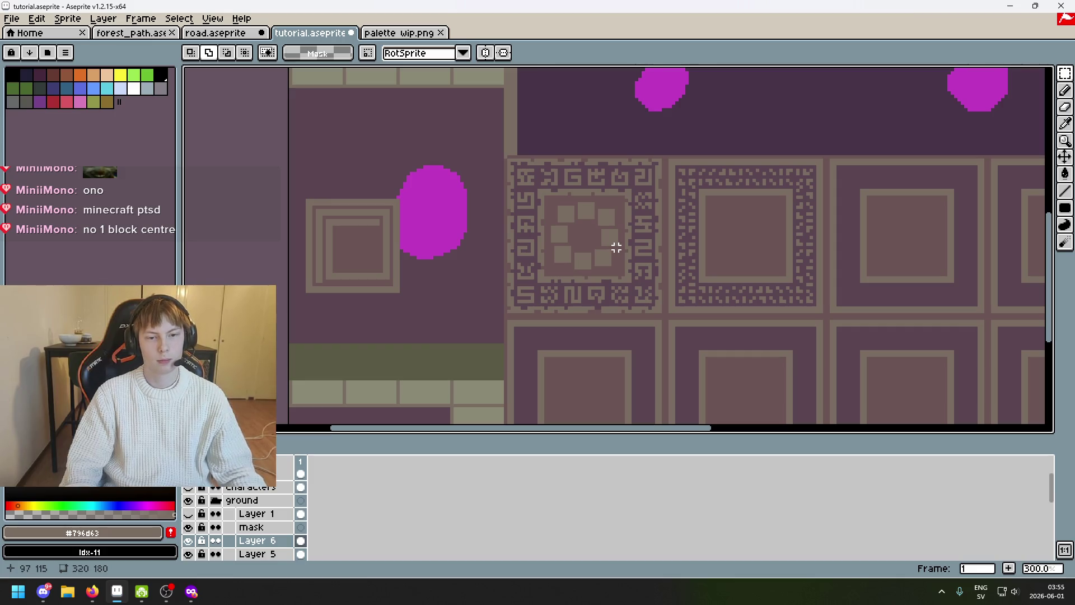
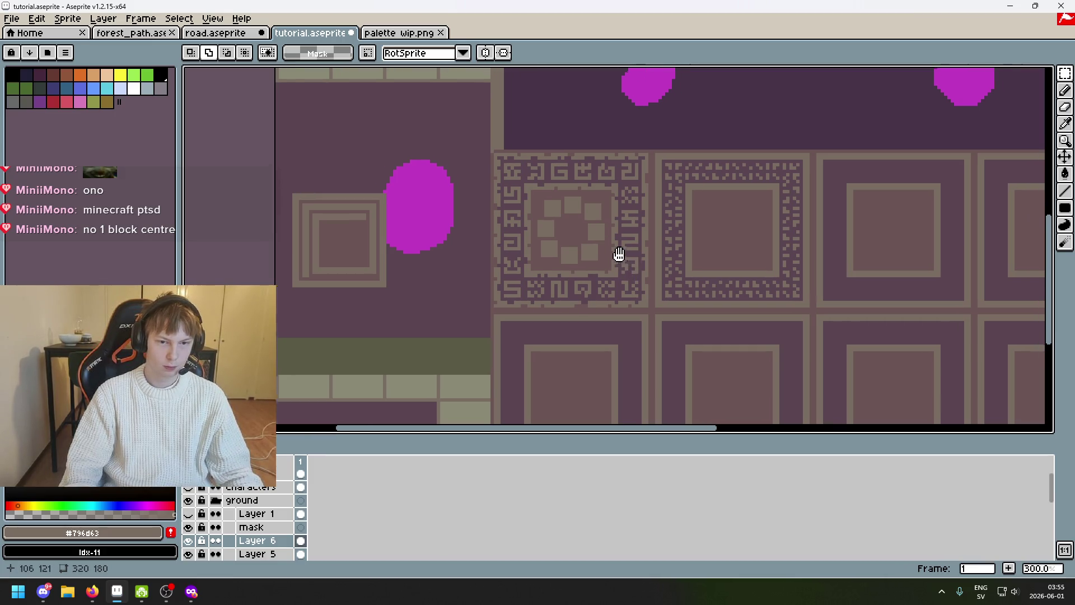
Add a new layer above Layer 6, then duplicate Layer 6 so a copy sits above the original
left_click_drag(622, 267, 571, 236)
scroll(565, 240, "down", 1)
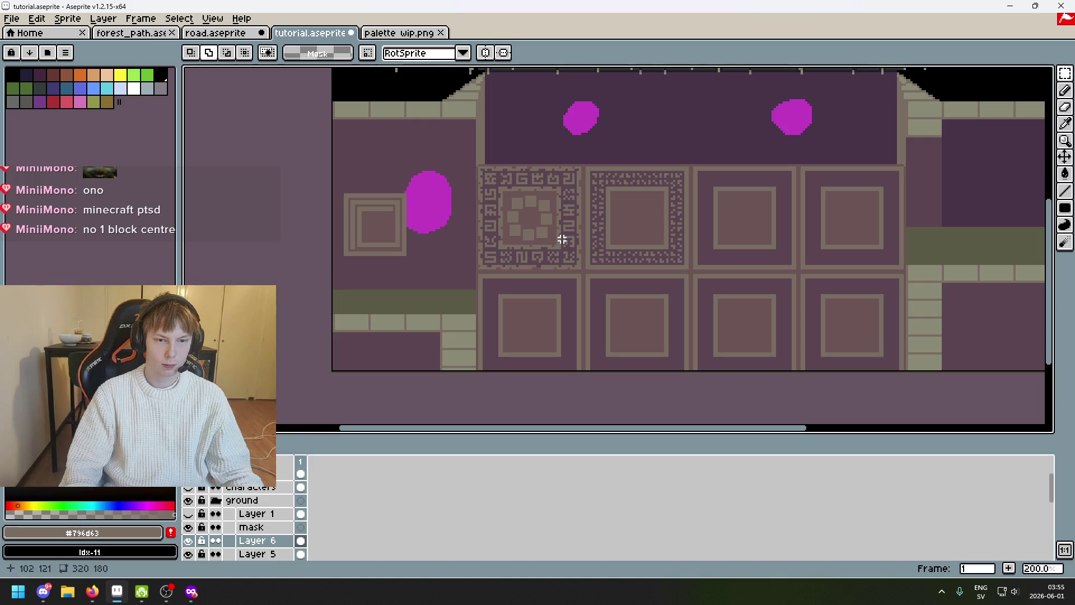
scroll(557, 239, "down", 1)
scroll(557, 240, "up", 1)
mouse_move(557, 240)
left_mouse_down()
mouse_move(669, 226)
mouse_move(645, 249)
left_mouse_up()
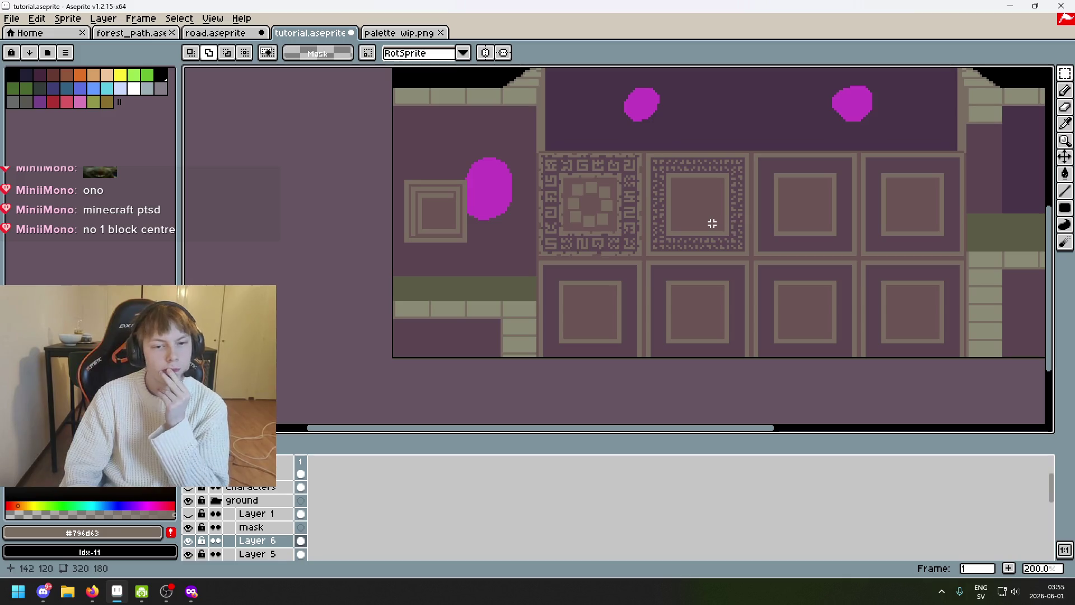
scroll(566, 195, "up", 1)
scroll(569, 196, "up", 1)
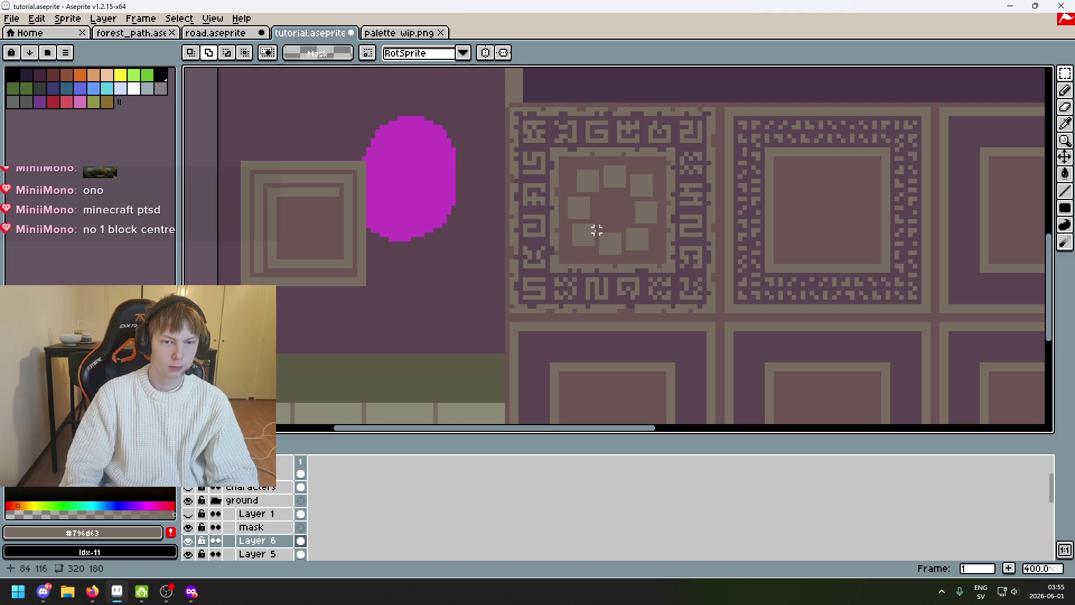
scroll(614, 257, "right", 2)
scroll(480, 187, "up", 1)
right_click(257, 540)
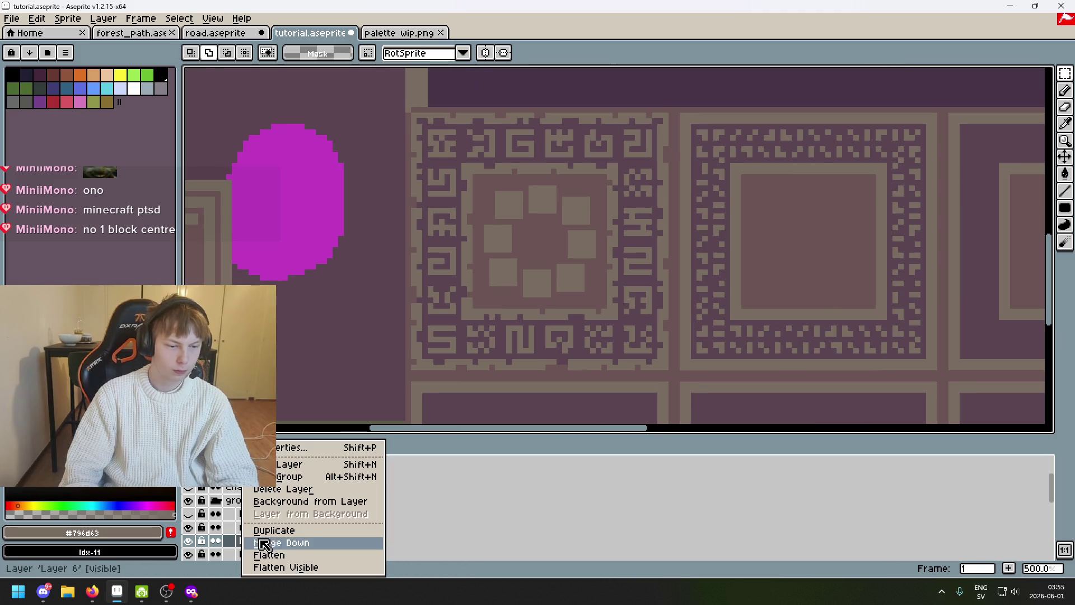
left_click(293, 467)
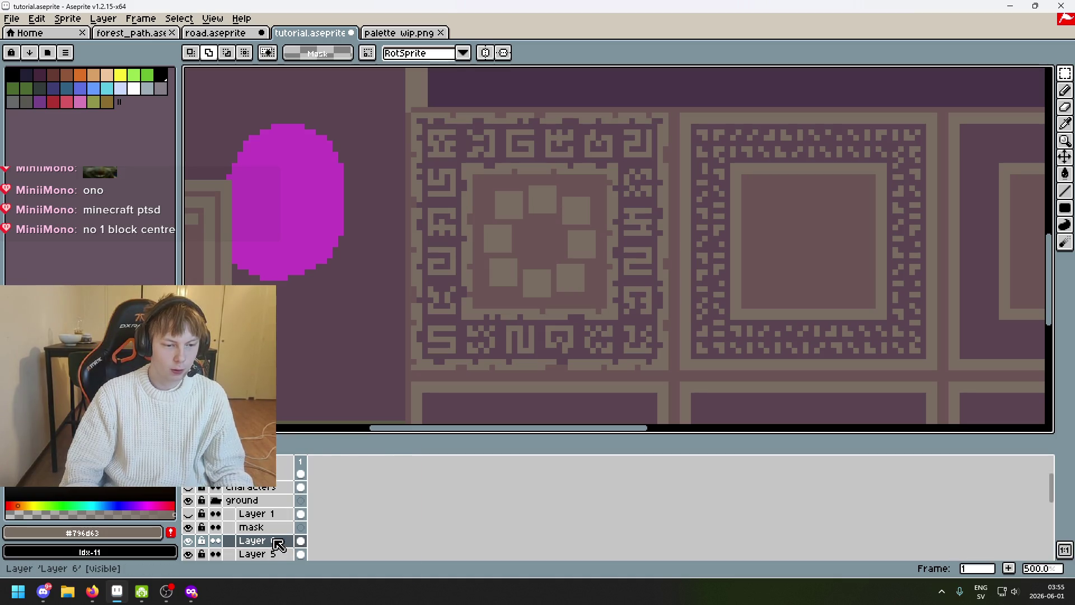
right_click(276, 542)
left_click(338, 542)
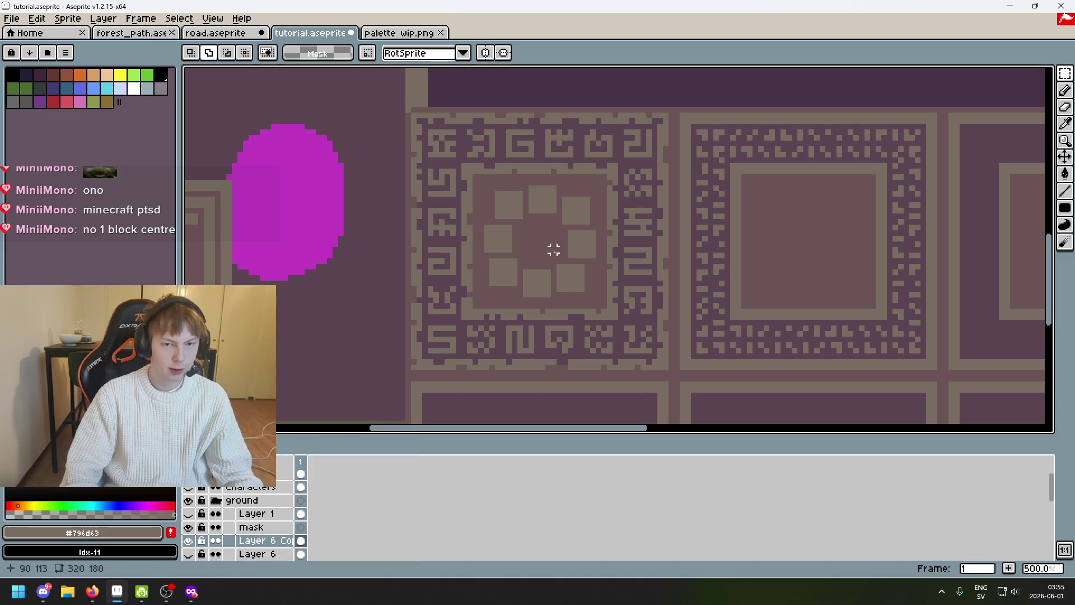
scroll(552, 247, "up", 2)
Nudge a grey ring square one pixel right, paste a copy into the ring's centre, then undo that placement
left_click_drag(542, 236, 555, 261)
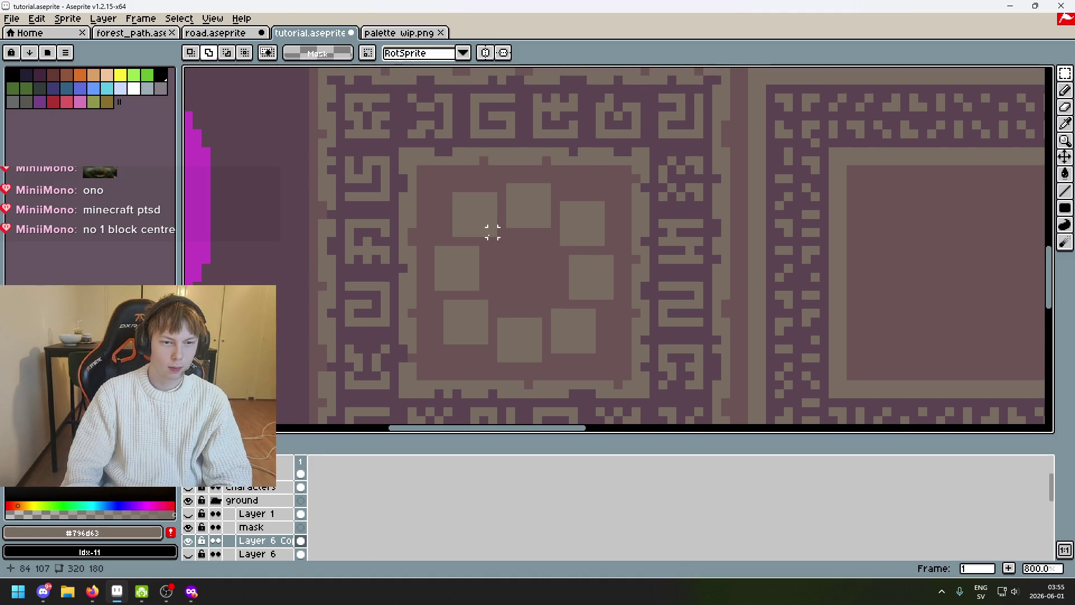
left_click_drag(438, 249, 493, 294)
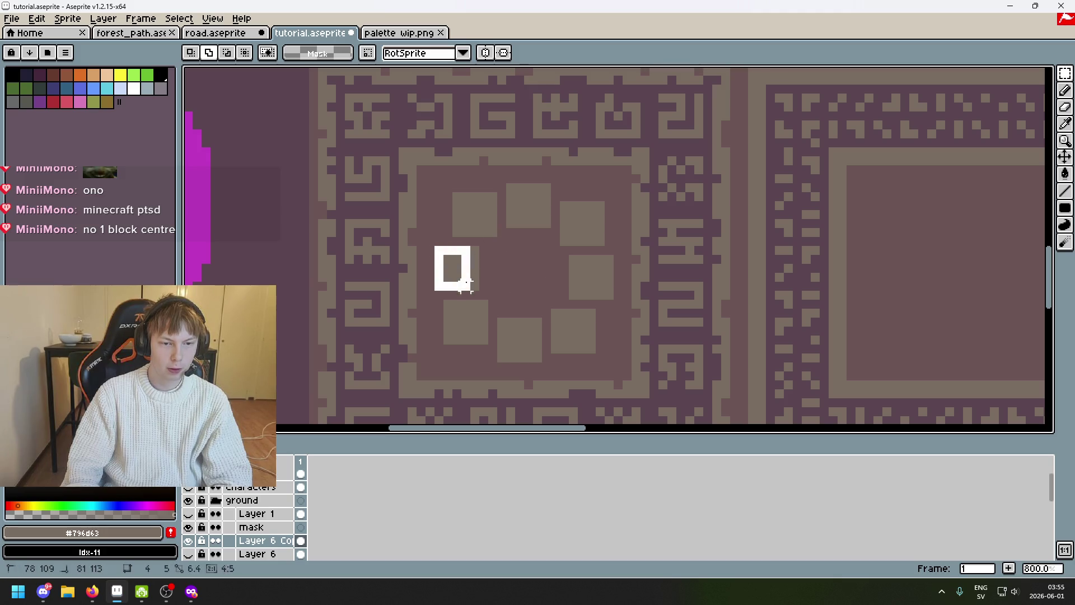
key("Right")
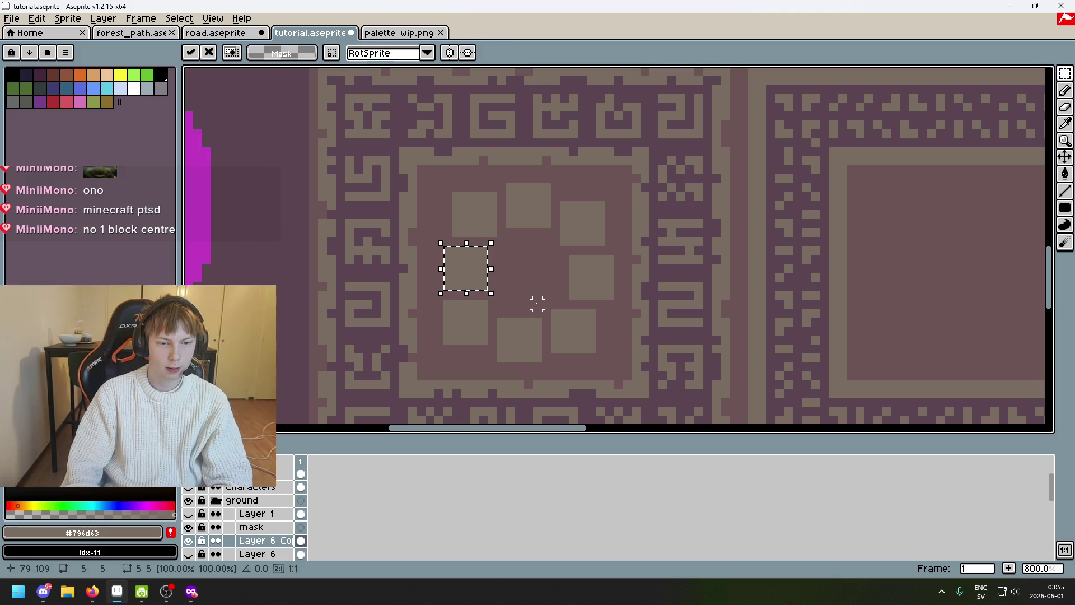
key("ctrl+c")
scroll(528, 277, "up", 1)
key("ctrl+v")
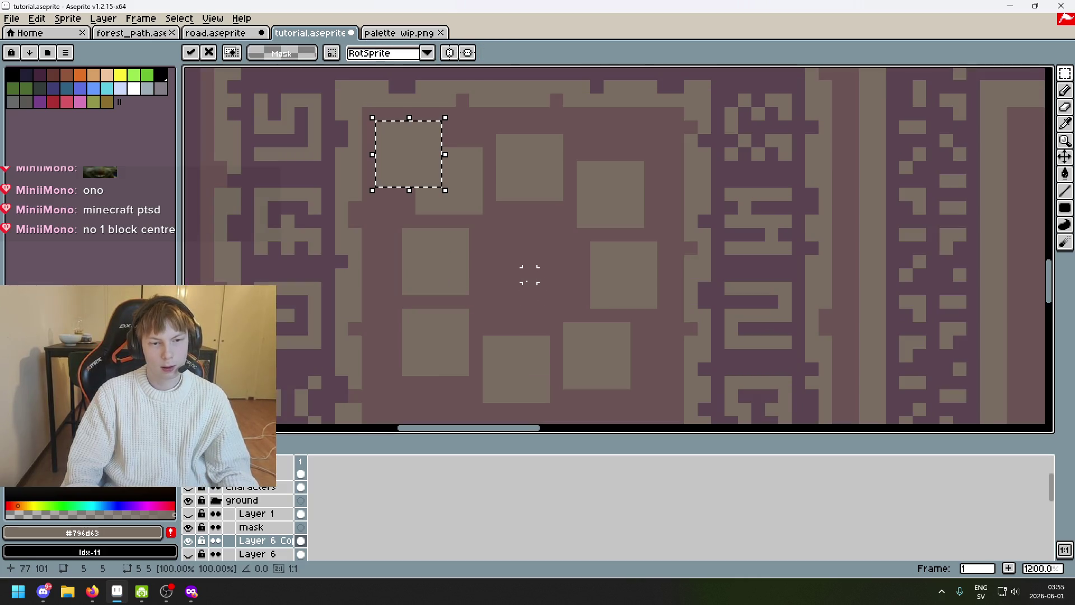
left_click_drag(422, 155, 528, 245)
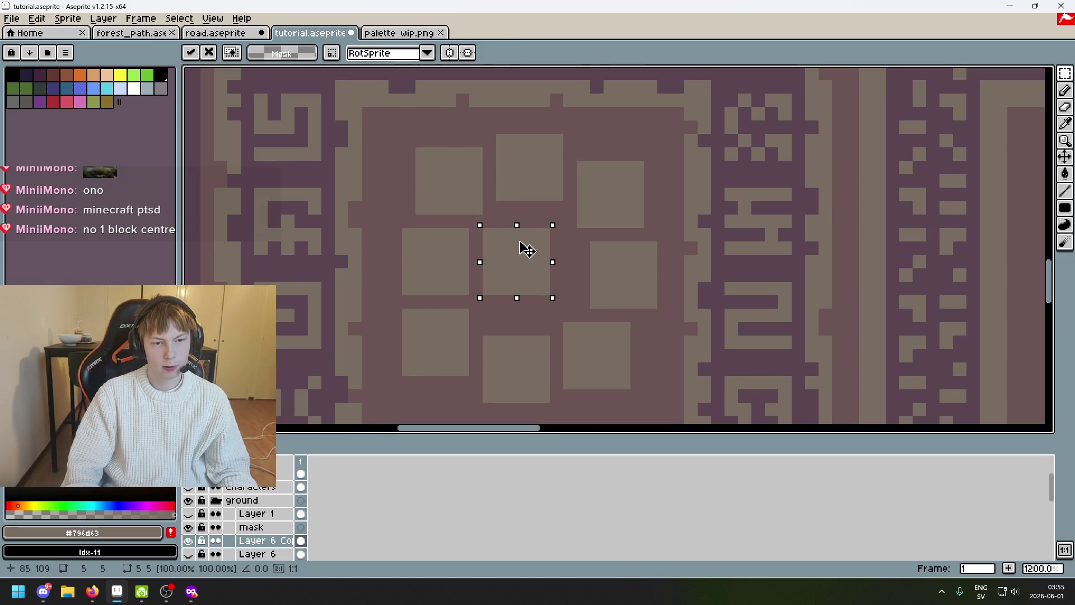
left_click_drag(521, 237, 526, 247)
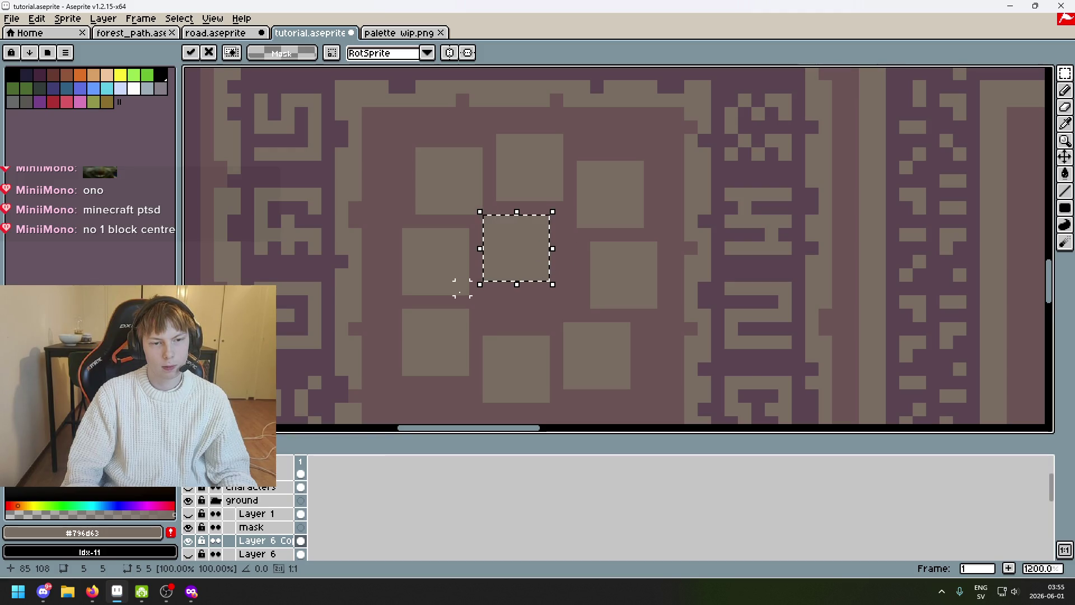
scroll(460, 288, "down", 5)
key("ctrl+d")
left_click_drag(590, 303, 698, 242)
key("Left")
key("Left")
key("Left")
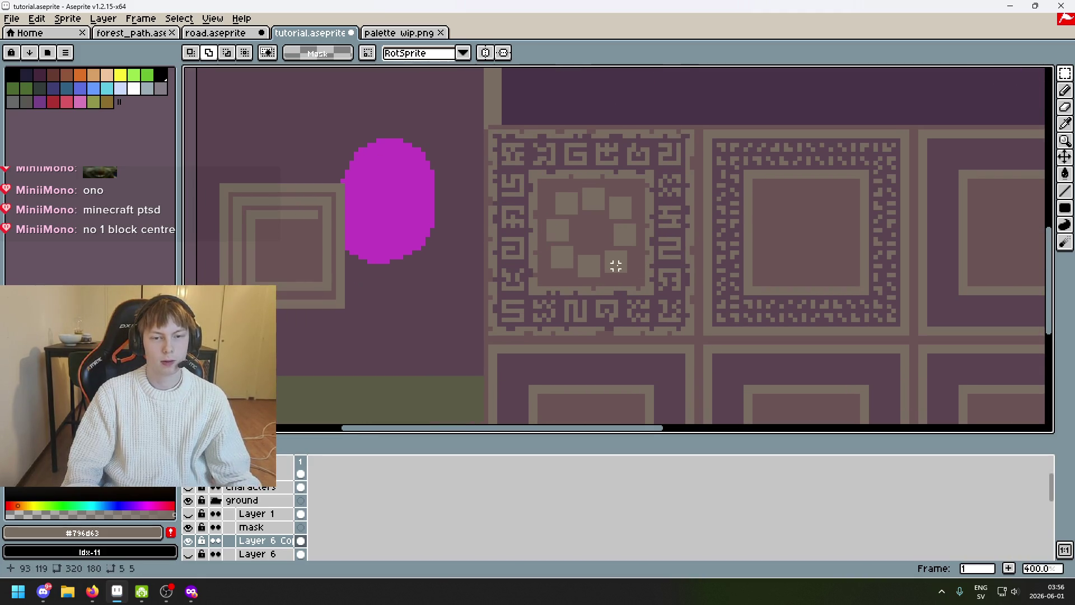
scroll(616, 265, "up", 2)
scroll(587, 253, "up", 2)
Paste the square into the empty centre again, drop it, and undo the deselection
key("ctrl+v")
mouse_move(480, 120)
left_mouse_down()
mouse_move(571, 209)
mouse_move(588, 198)
left_mouse_up()
scroll(587, 197, "down", 6)
key("ctrl+d")
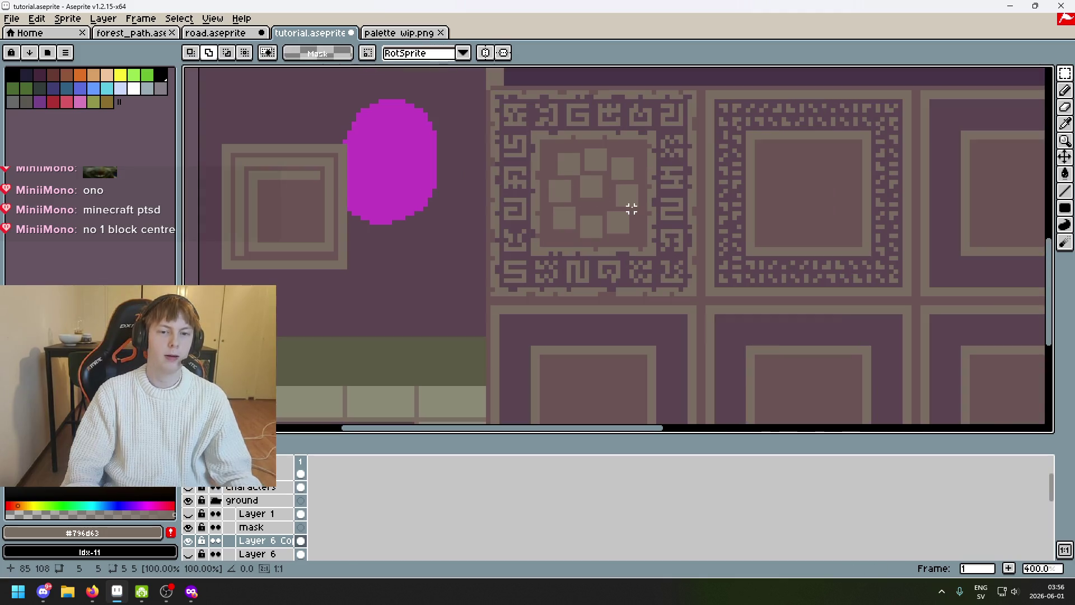
key("ctrl+z")
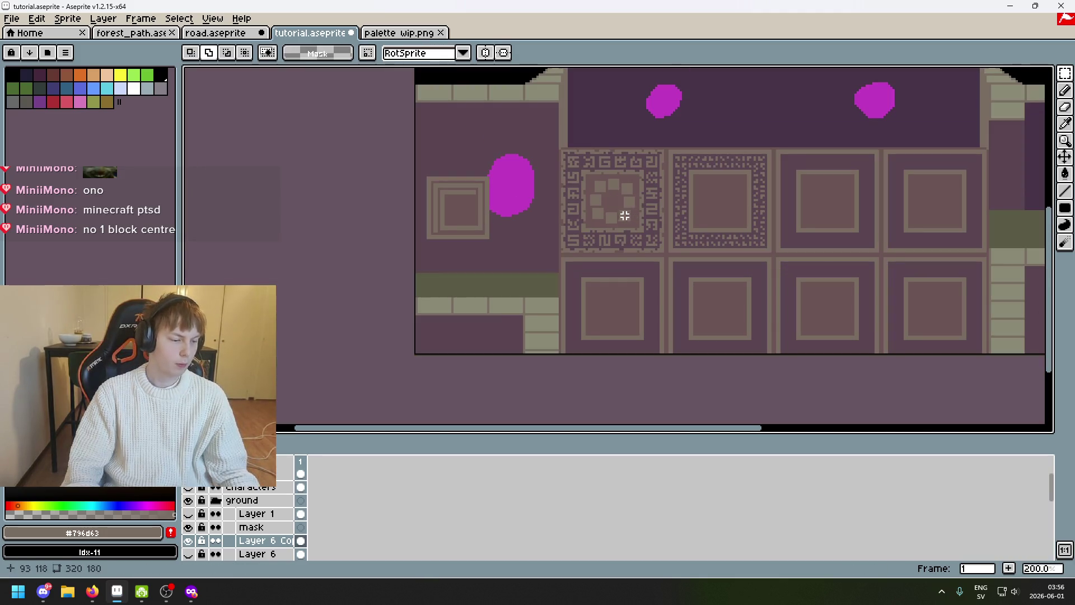
scroll(627, 215, "up", 4)
scroll(603, 210, "up", 4)
Select two light squares, nudge both one pixel left, then undo that move
left_click(602, 210)
left_click_drag(603, 210, 533, 128)
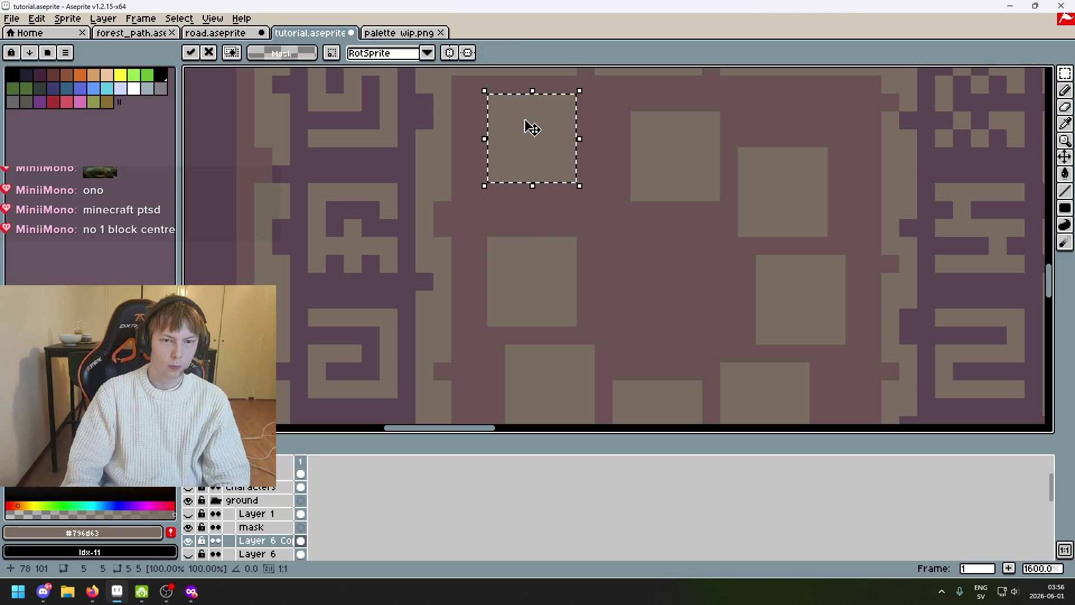
left_click_drag(639, 192, 715, 113)
key("Left")
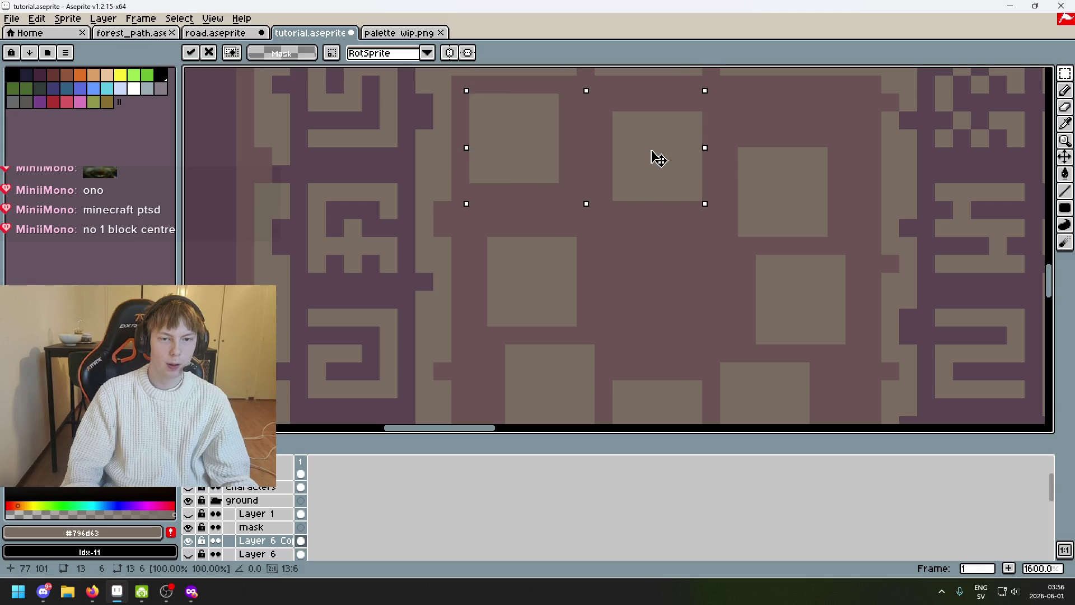
key("ctrl+d")
scroll(675, 190, "down", 5)
key("ctrl+z")
key("ctrl+z")
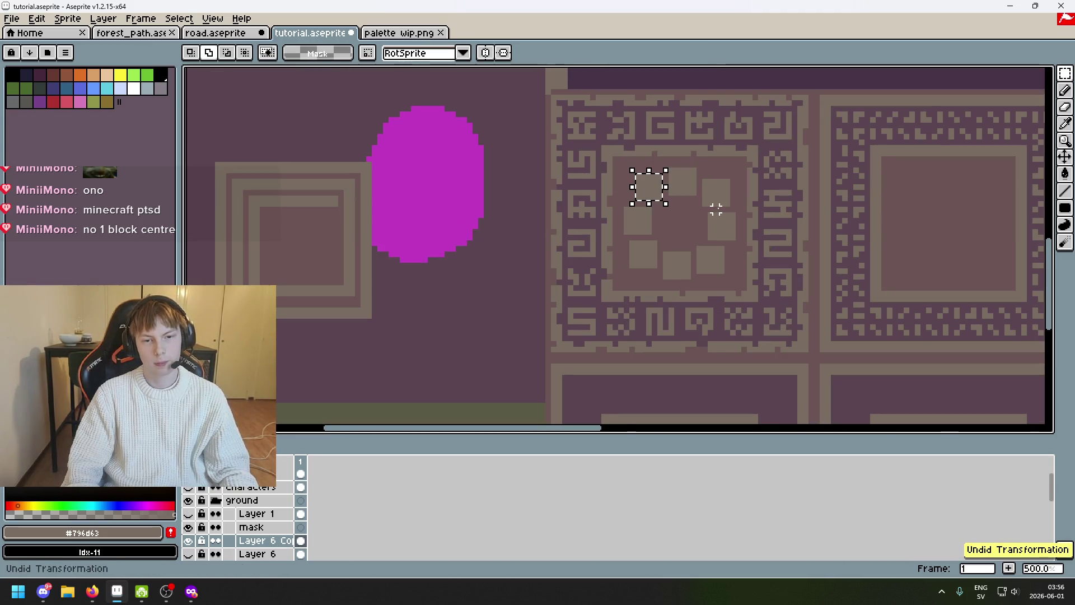
scroll(714, 210, "down", 1)
scroll(716, 215, "down", 1)
scroll(619, 228, "down", 1)
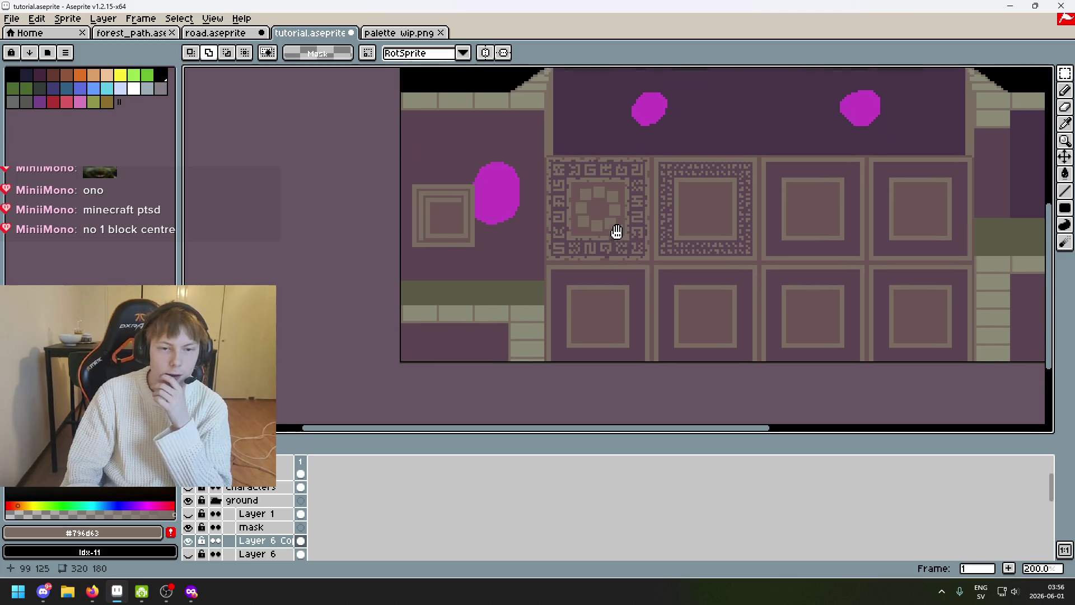
scroll(696, 241, "down", 1)
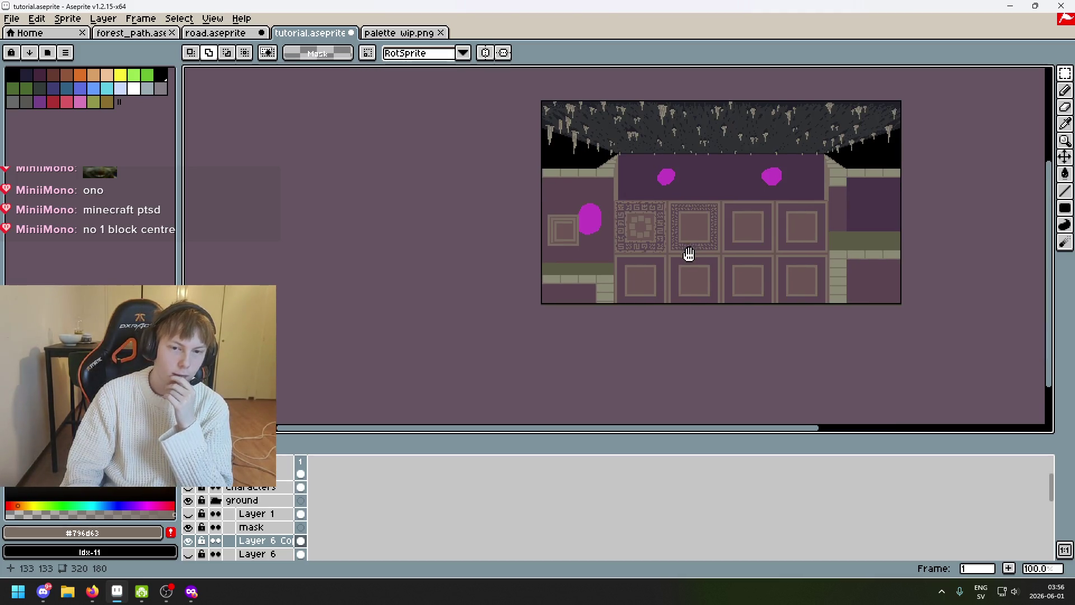
scroll(688, 260, "up", 1)
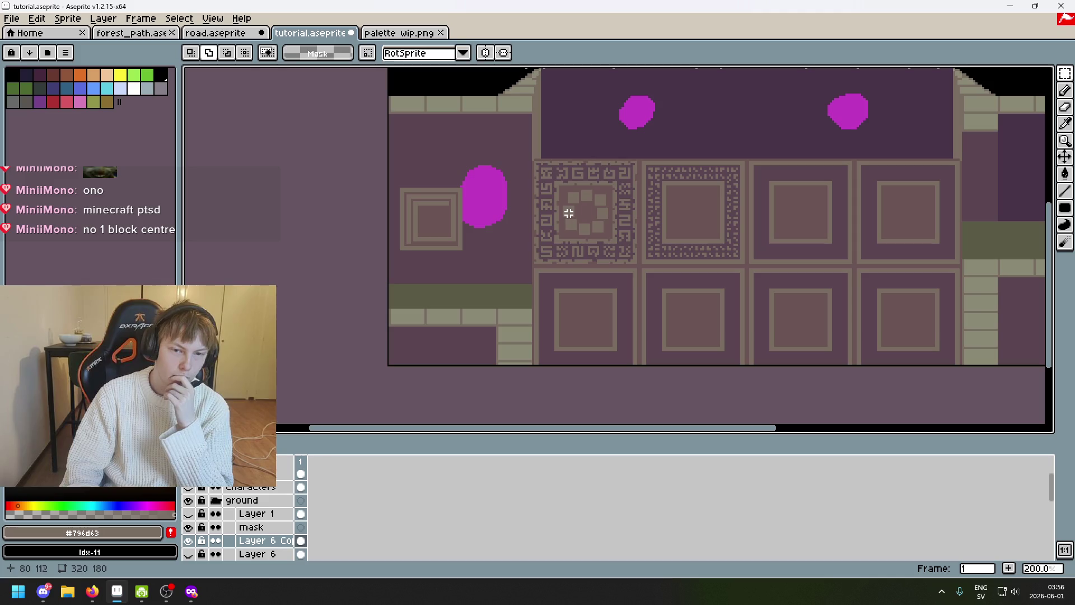
scroll(568, 214, "up", 1)
scroll(578, 264, "up", 1)
scroll(561, 213, "up", 1)
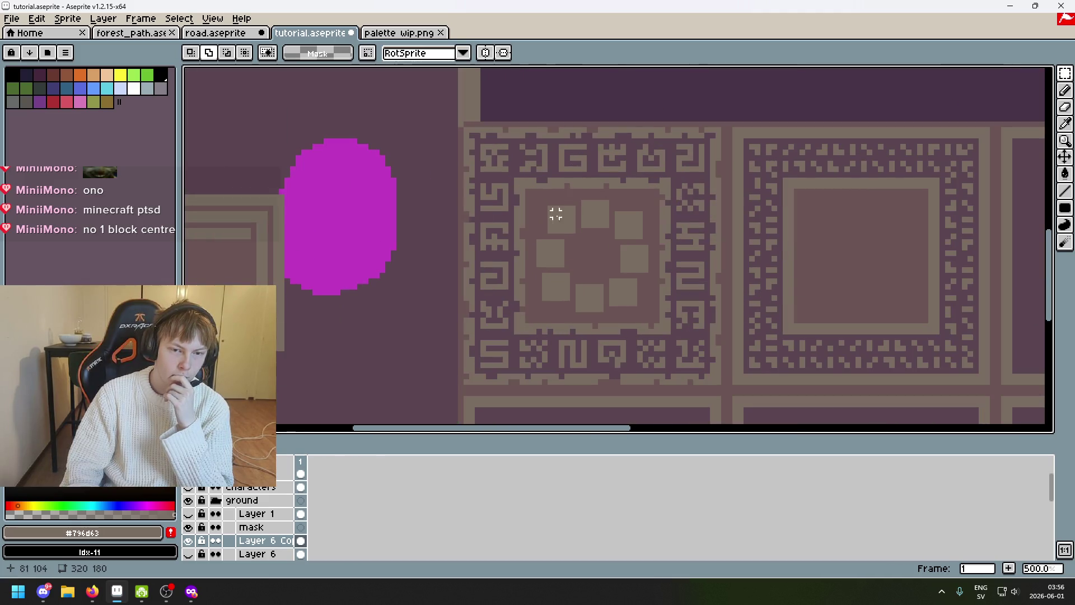
scroll(561, 214, "up", 4)
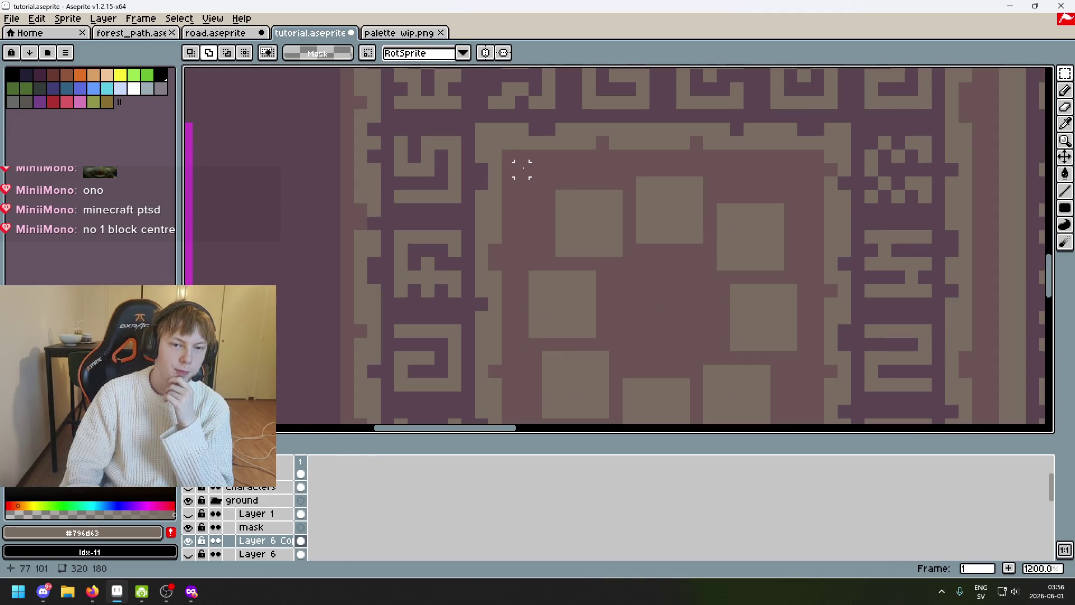
left_click_drag(615, 250, 529, 163)
Move one top ring square up-left and two pixels left, then raise the right-hand top square to the same height
key("ctrl+d")
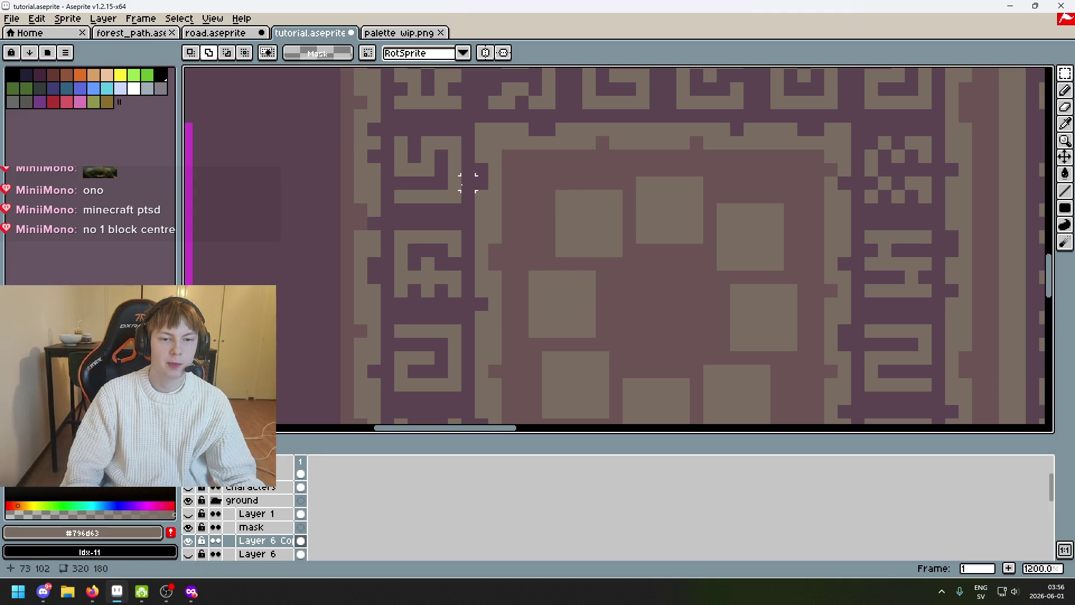
scroll(526, 209, "down", 4)
left_click_drag(557, 211, 573, 151)
scroll(623, 181, "up", 2)
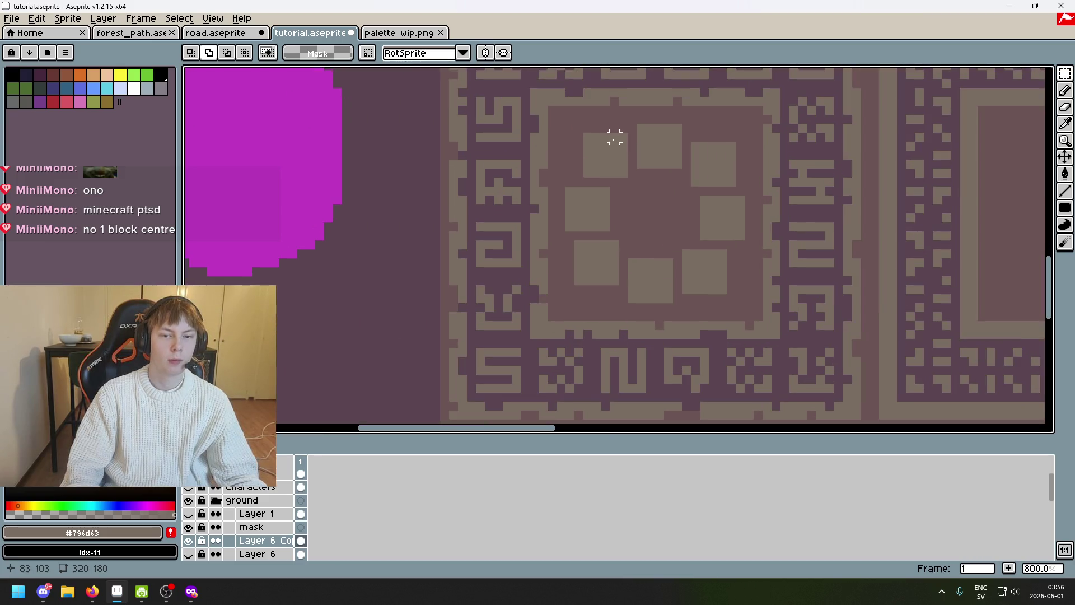
mouse_move(582, 132)
left_mouse_down()
mouse_move(628, 178)
mouse_move(588, 144)
mouse_move(602, 145)
left_mouse_up()
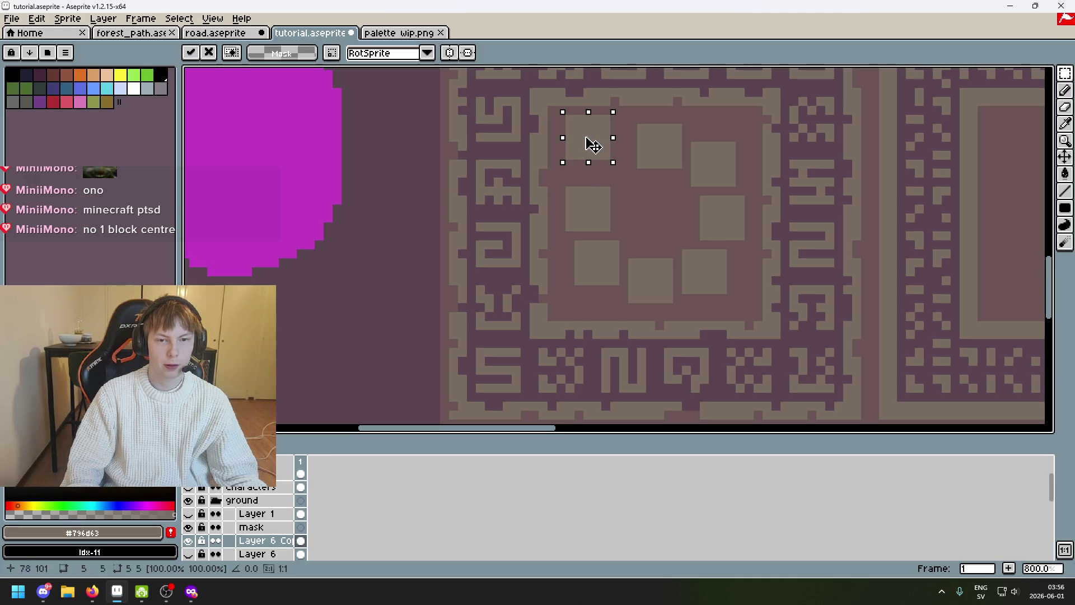
left_click(650, 164)
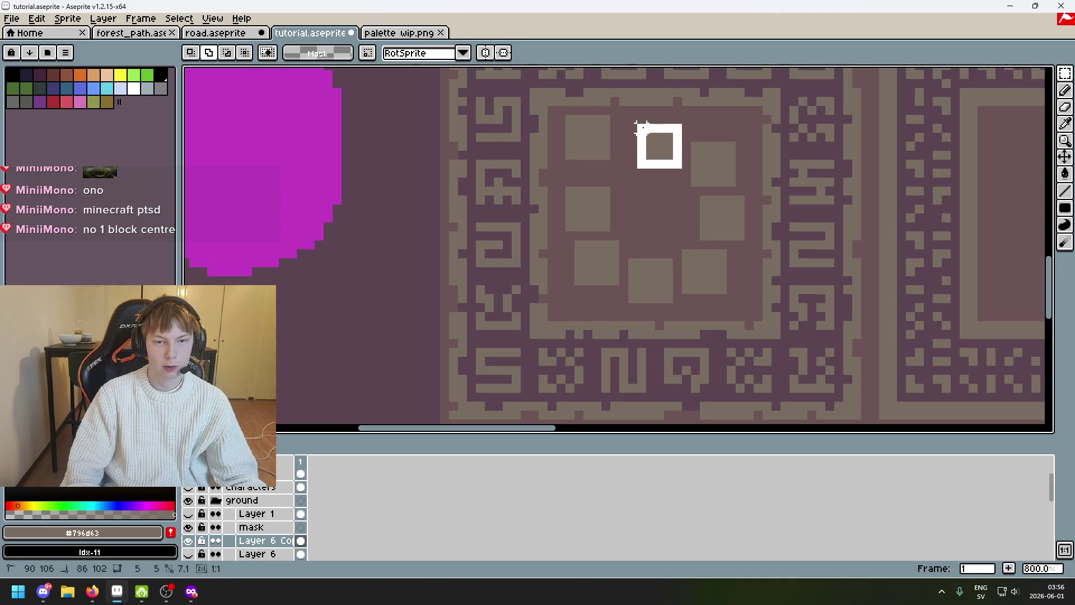
key("Left")
key("Left")
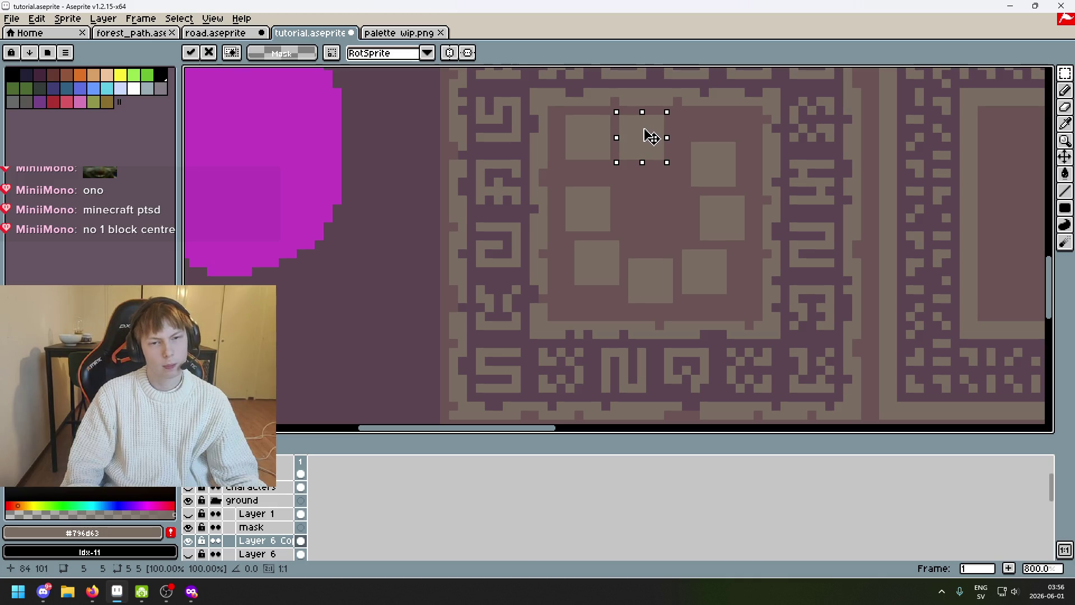
left_click(695, 173)
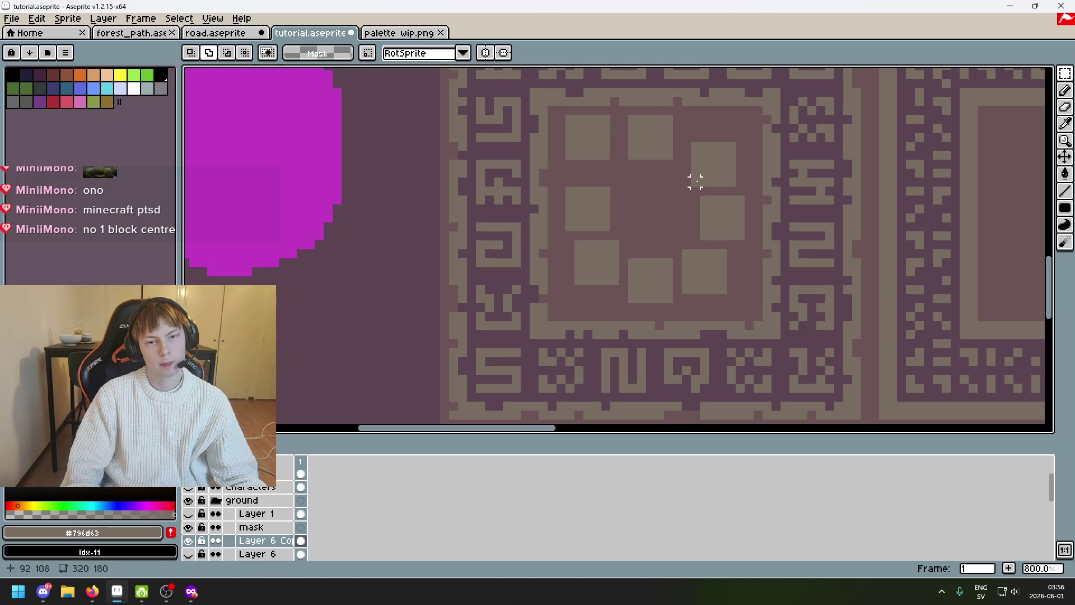
mouse_move(732, 151)
left_mouse_down()
mouse_move(722, 162)
mouse_move(728, 139)
left_mouse_up()
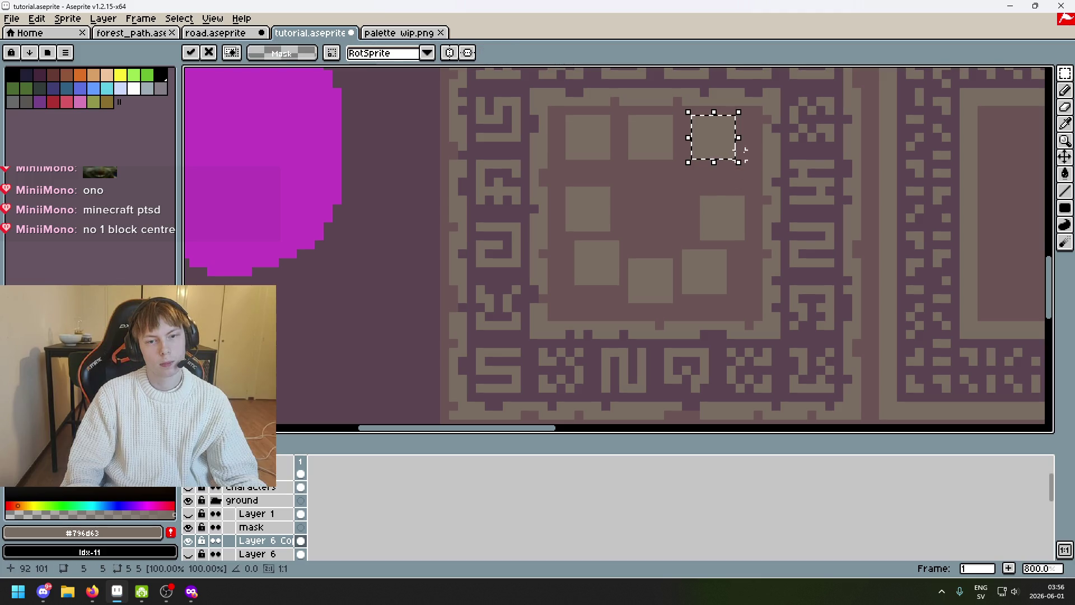
left_click(739, 141)
scroll(730, 135, "up", 1)
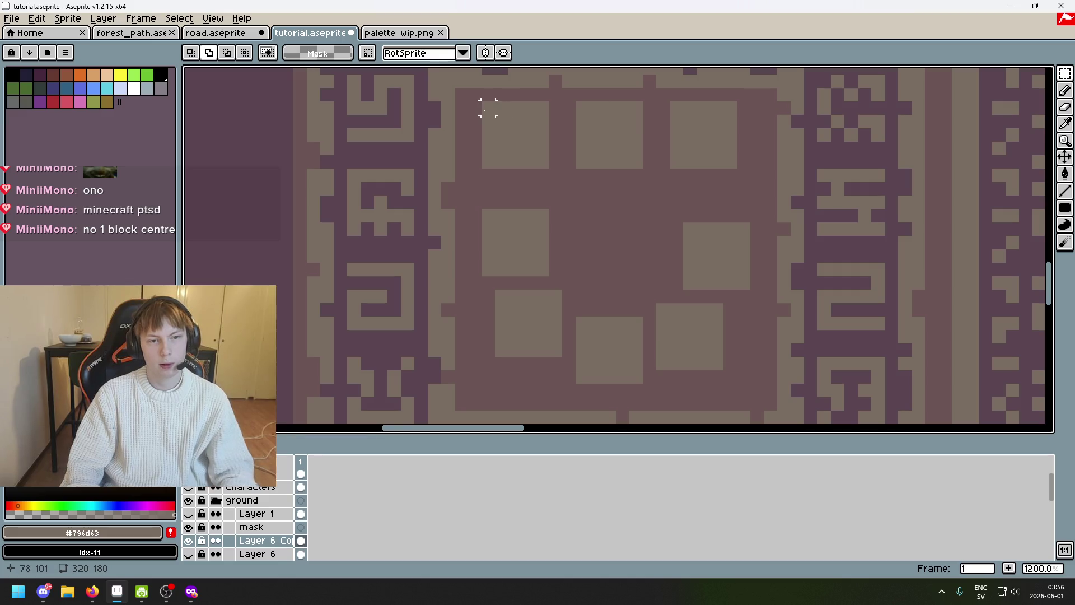
Shift the top row of squares one pixel right, then delete the lower blocks and the thin vertical bar
left_click_drag(487, 107, 747, 177)
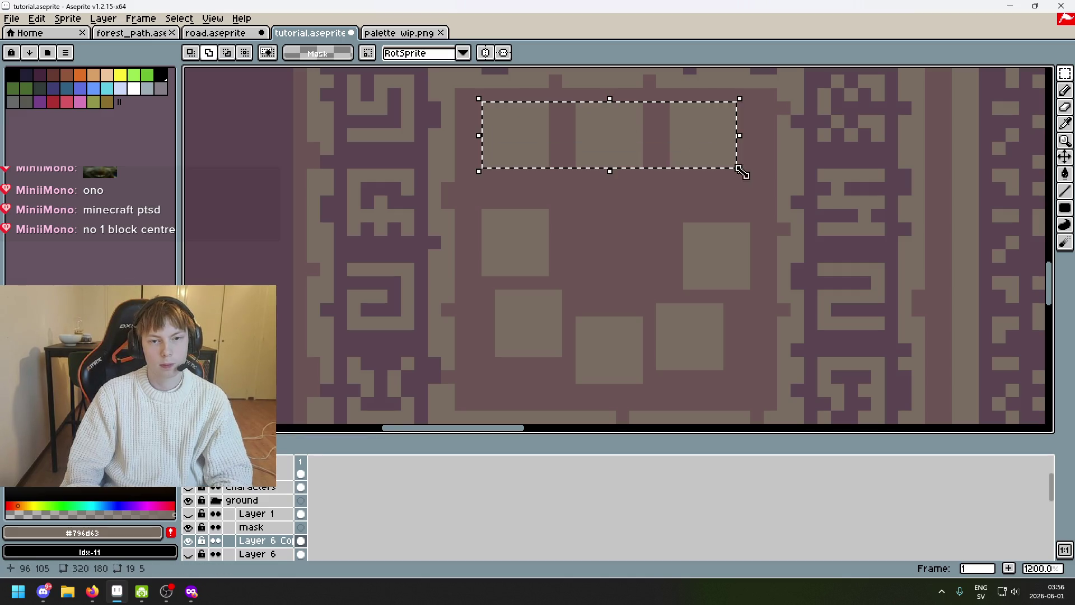
key("Right")
left_click(728, 201)
mouse_move(736, 397)
left_mouse_down()
mouse_move(591, 320)
mouse_move(477, 207)
left_mouse_up()
key("Delete")
left_click_drag(748, 302, 713, 235)
key("Delete")
Paste a square block onto the tile's right side; paste a second below it and undo it
key("ctrl+v")
mouse_move(517, 137)
left_mouse_down()
mouse_move(761, 240)
mouse_move(734, 226)
mouse_move(744, 231)
mouse_move(738, 216)
mouse_move(736, 227)
mouse_move(764, 241)
left_mouse_up()
left_click(792, 247)
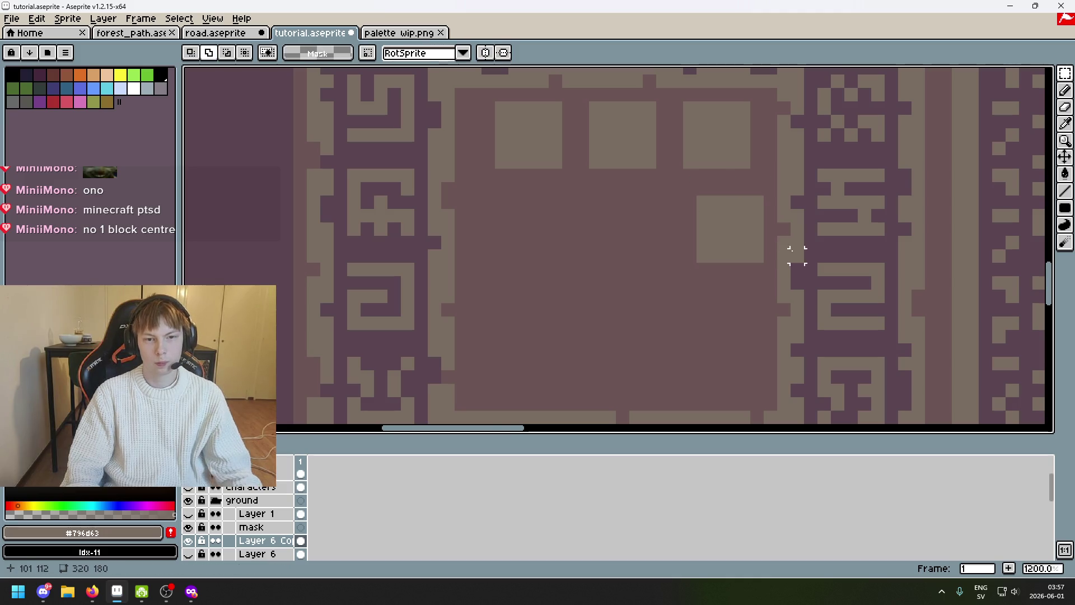
scroll(751, 206, "down", 2)
key("ctrl+v")
mouse_move(503, 120)
left_mouse_down()
mouse_move(652, 260)
mouse_move(720, 283)
left_mouse_up()
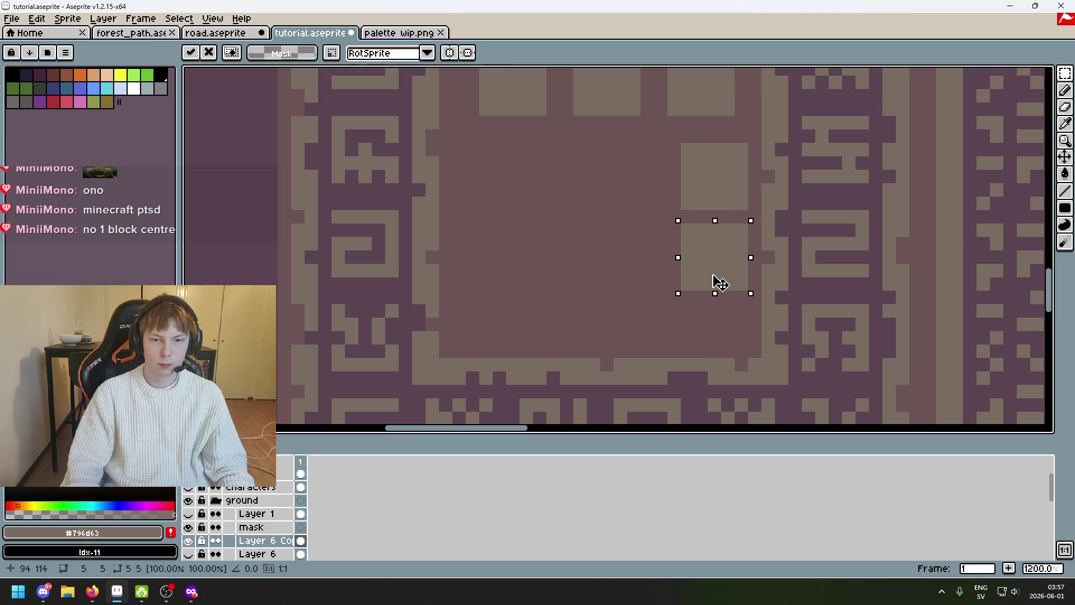
scroll(720, 277, "up", 3)
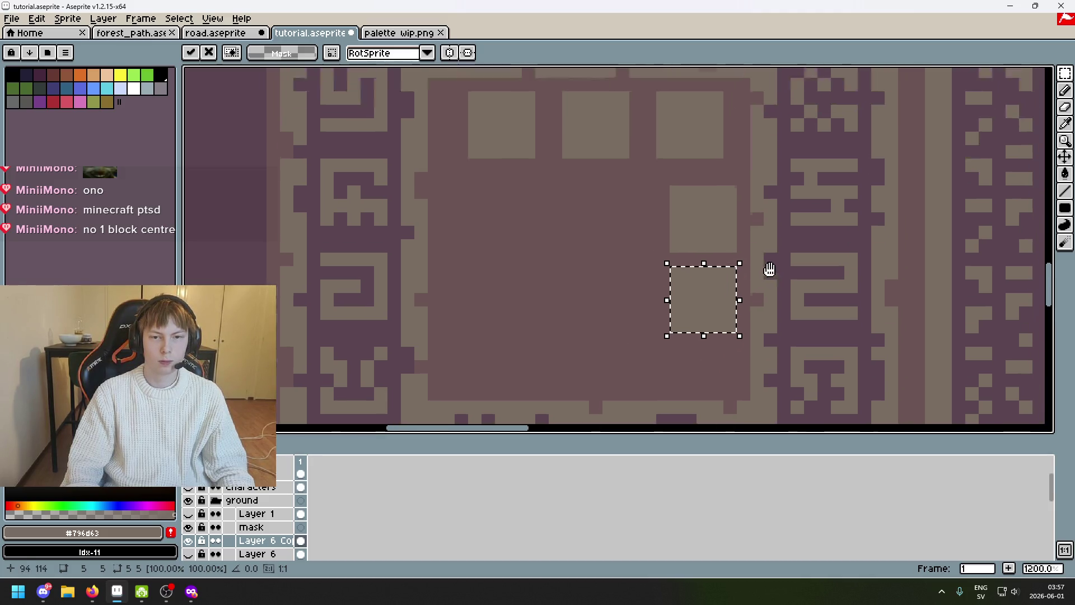
key("ctrl+z")
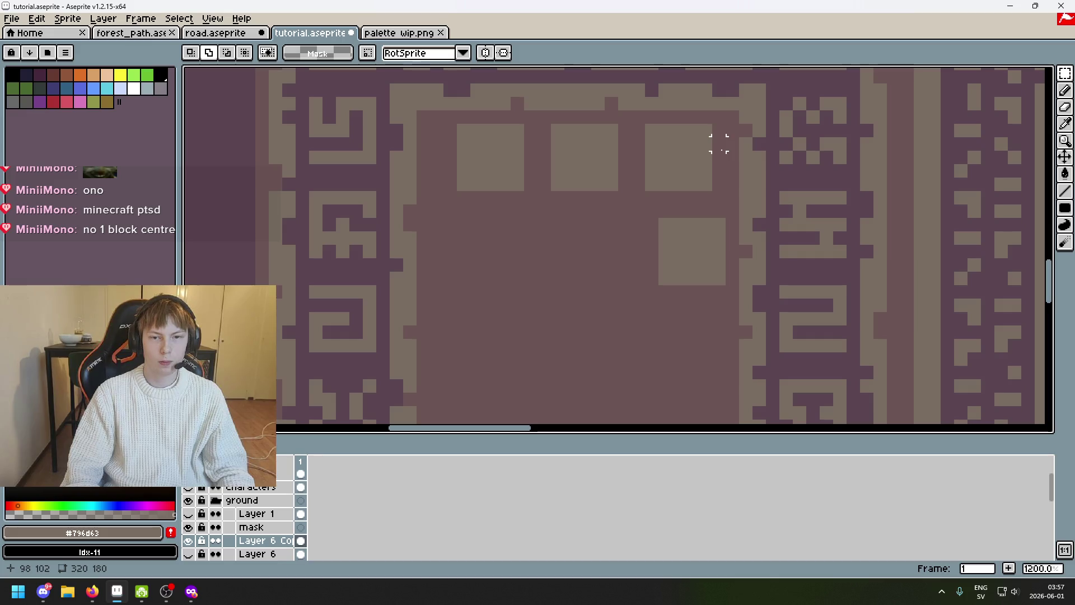
scroll(739, 219, "down", 2)
Paste a square, set it one pixel left in the tile, then move a top square down and drop it
key("ctrl+v")
mouse_move(480, 113)
left_mouse_down()
mouse_move(688, 288)
mouse_move(718, 283)
left_mouse_up()
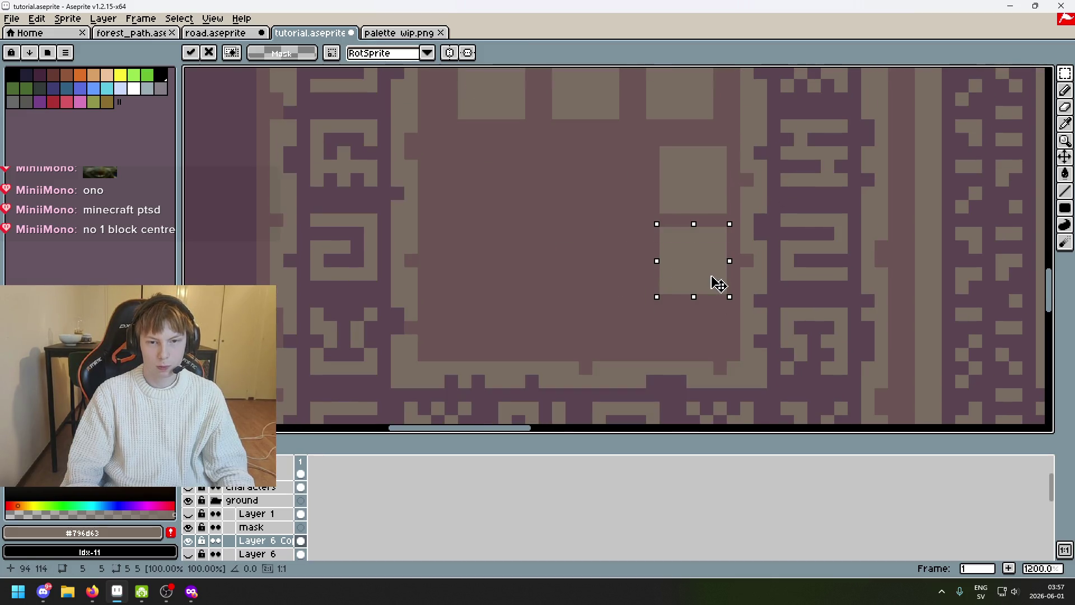
scroll(717, 293, "left", 2)
mouse_move(912, 264)
left_mouse_down()
mouse_move(698, 291)
mouse_move(686, 275)
left_mouse_up()
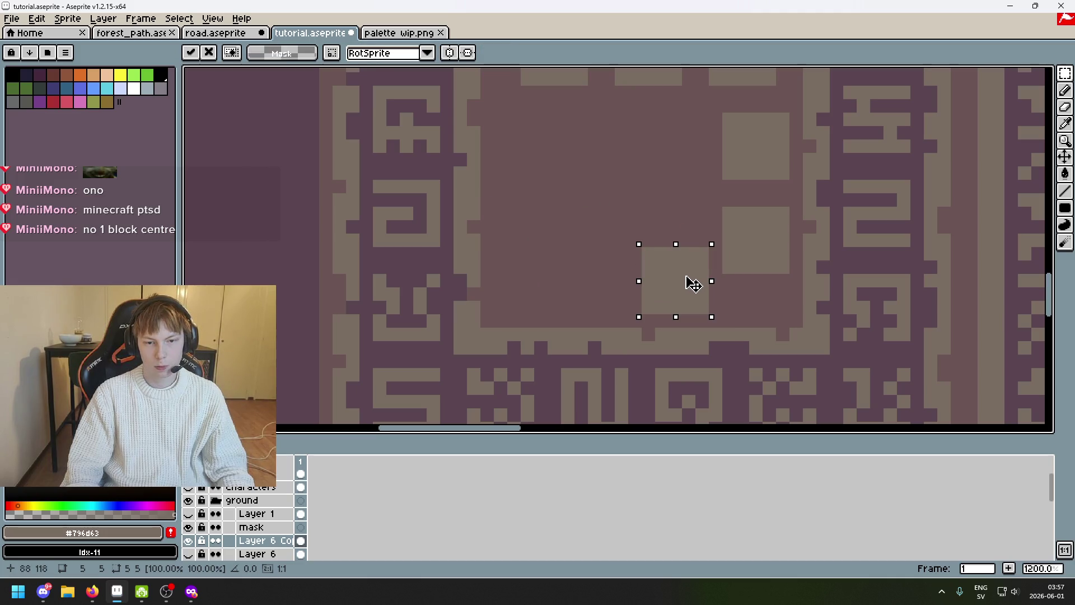
scroll(697, 284, "up", 1)
scroll(724, 278, "right", 1)
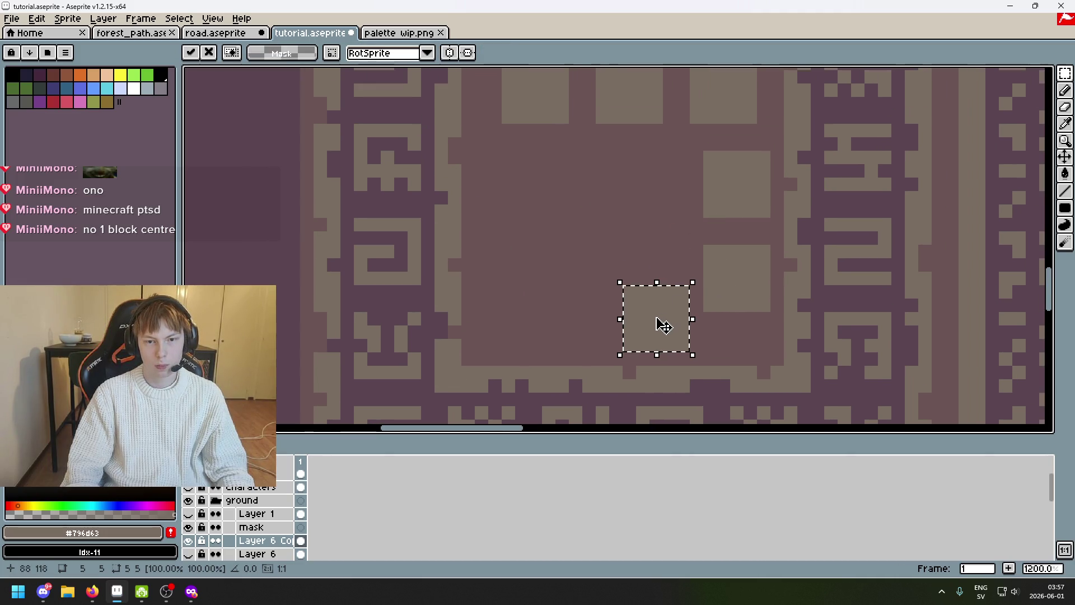
left_click_drag(664, 324, 655, 324)
key("Return")
mouse_move(508, 100)
left_mouse_down()
mouse_move(547, 331)
mouse_move(513, 101)
mouse_move(528, 247)
mouse_move(538, 250)
mouse_move(528, 245)
left_mouse_up()
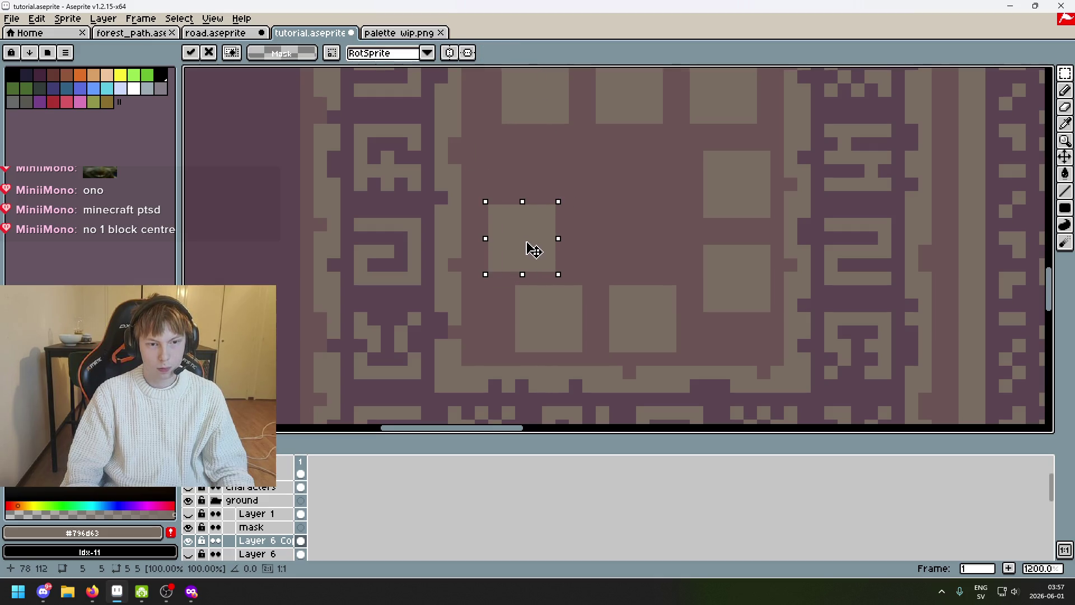
scroll(587, 216, "down", 2)
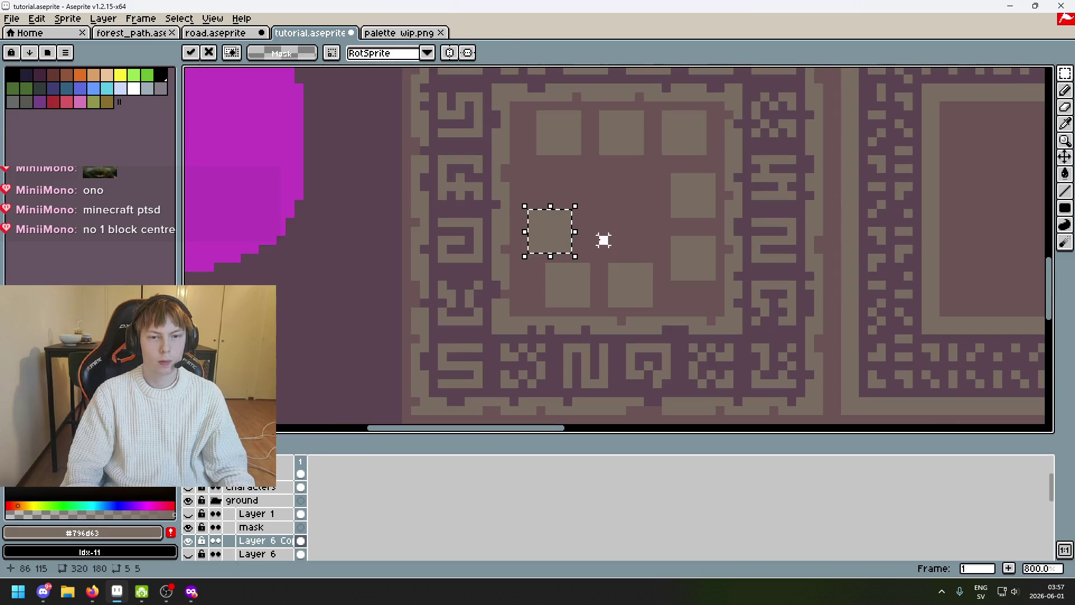
left_click(603, 240)
Move the top-left square beneath the dropped one, nudge it left and right, and commit it
left_click_drag(595, 195, 573, 226)
mouse_move(560, 141)
left_mouse_down()
mouse_move(514, 188)
mouse_move(531, 222)
left_mouse_up()
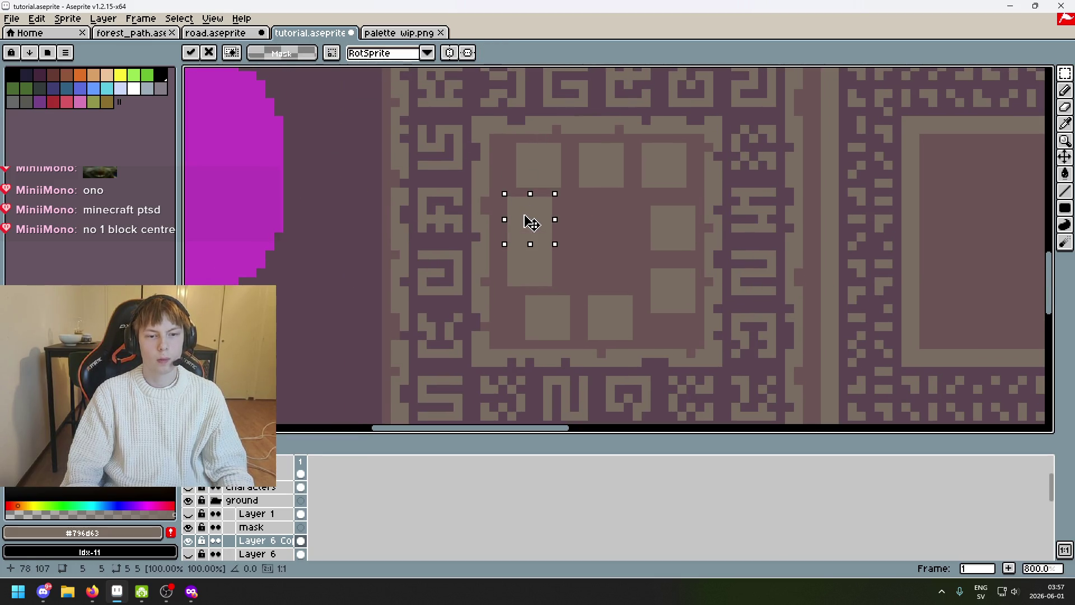
key("Delete")
scroll(564, 225, "down", 1)
scroll(588, 225, "down", 1)
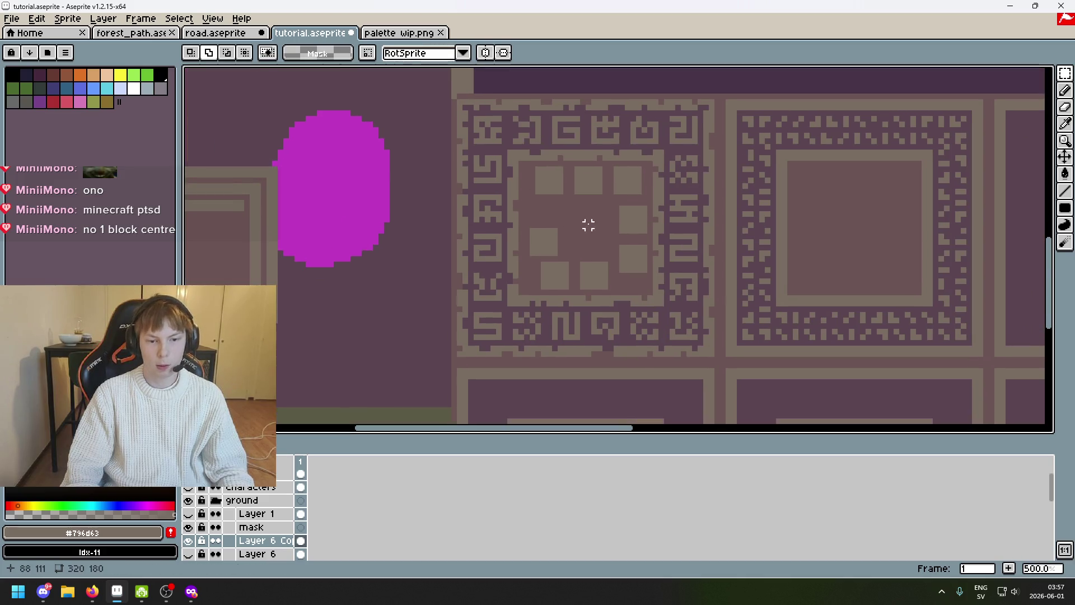
scroll(466, 257, "up", 2)
scroll(500, 252, "up", 4)
scroll(532, 252, "up", 2)
left_click(532, 253)
scroll(559, 201, "down", 6)
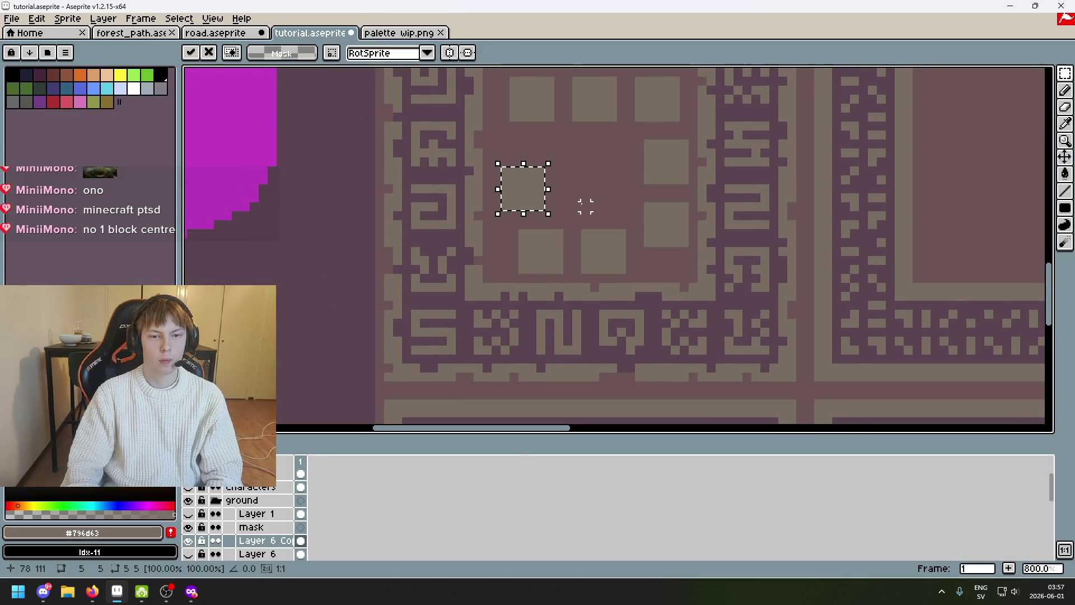
left_click(585, 206)
scroll(571, 207, "up", 5)
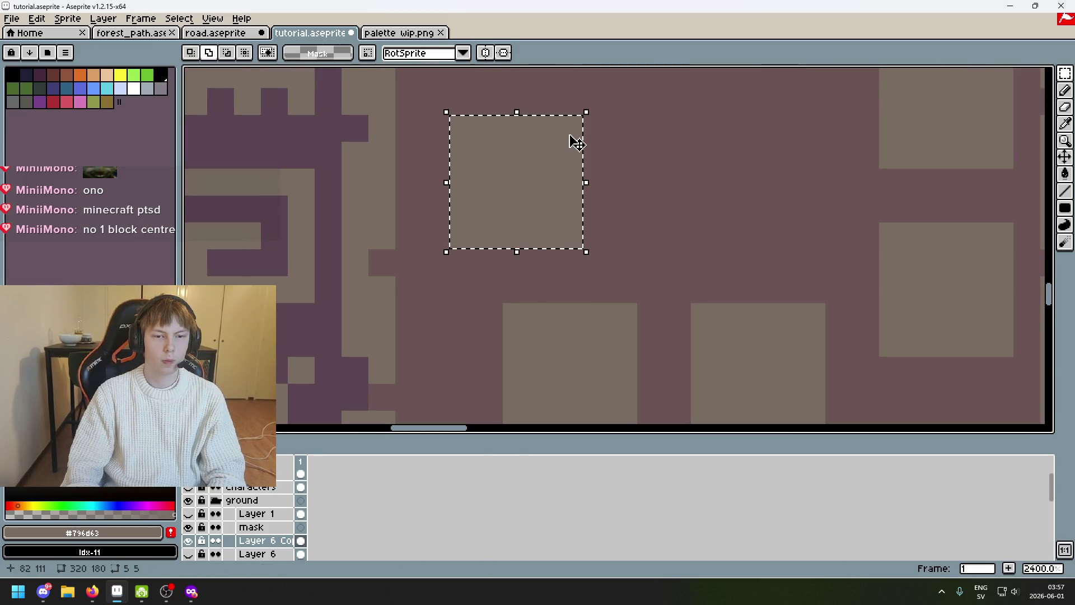
key("Left")
key("Left")
scroll(605, 149, "down", 4)
key("Right")
left_click(597, 234)
scroll(613, 234, "down", 3)
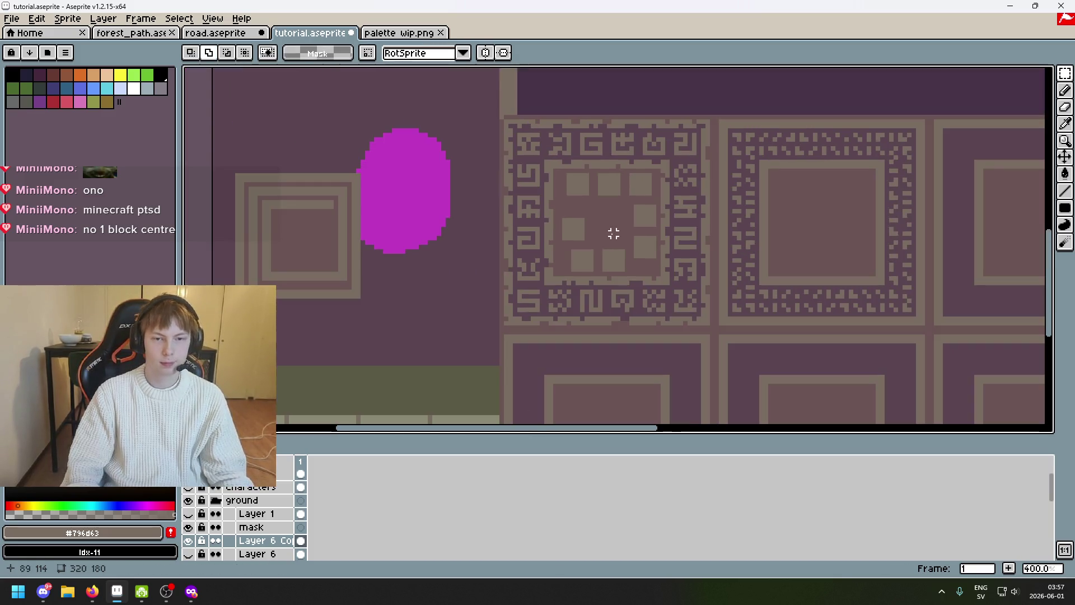
scroll(609, 239, "up", 2)
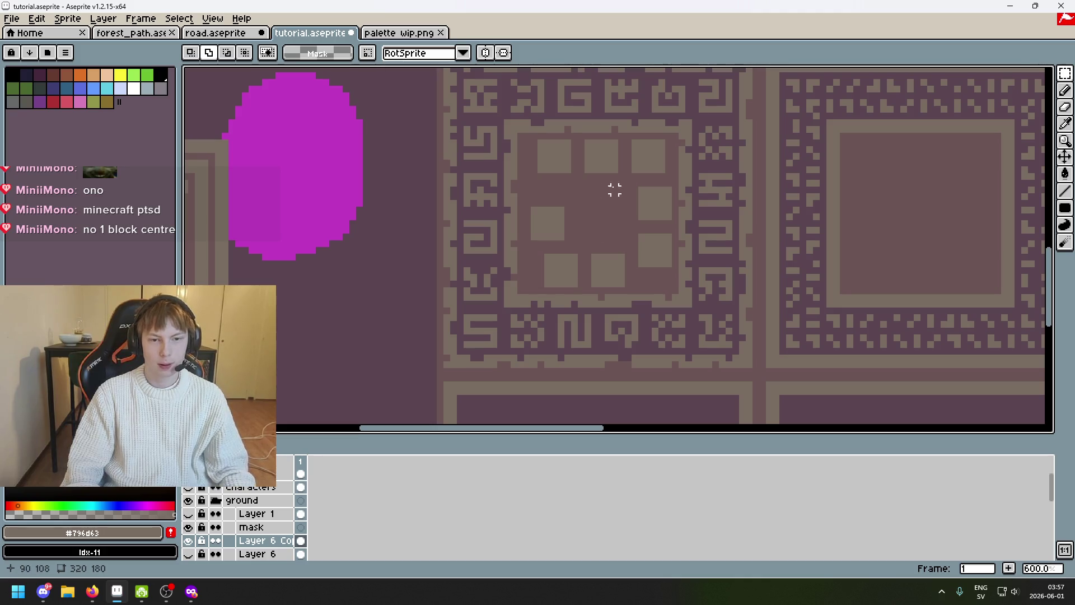
scroll(588, 190, "up", 1)
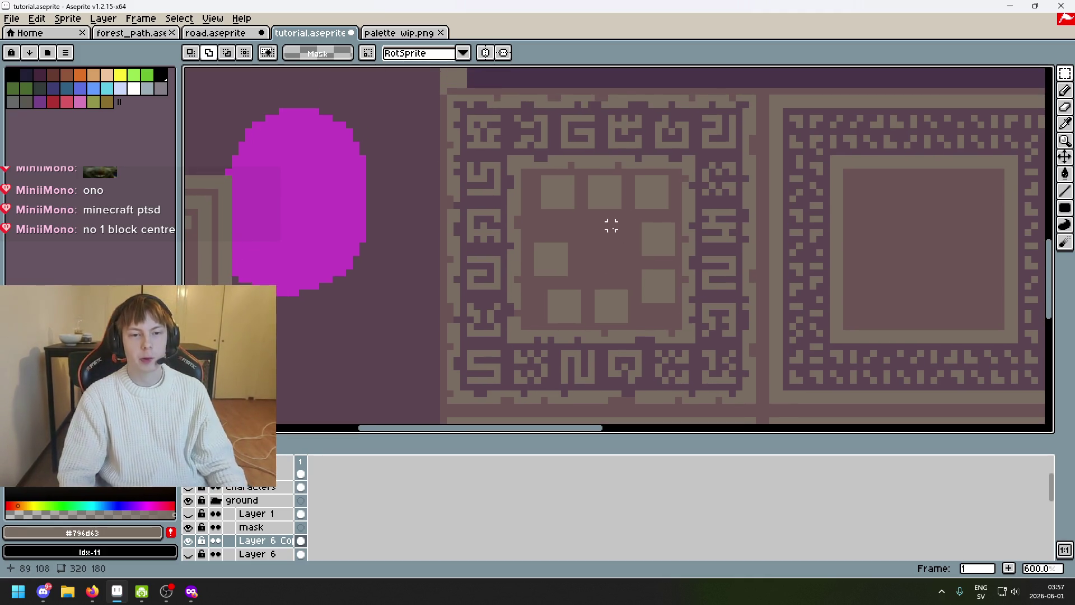
scroll(610, 232, "up", 1)
scroll(624, 227, "up", 2)
scroll(648, 227, "up", 1)
Reposition the right-hand square, shift the bottom-right square slightly left, and nudge the bottom-left square one pixel left
mouse_move(720, 227)
left_mouse_down()
mouse_move(658, 296)
mouse_move(735, 251)
left_mouse_up()
key("ctrl+d")
left_click_drag(817, 295, 723, 389)
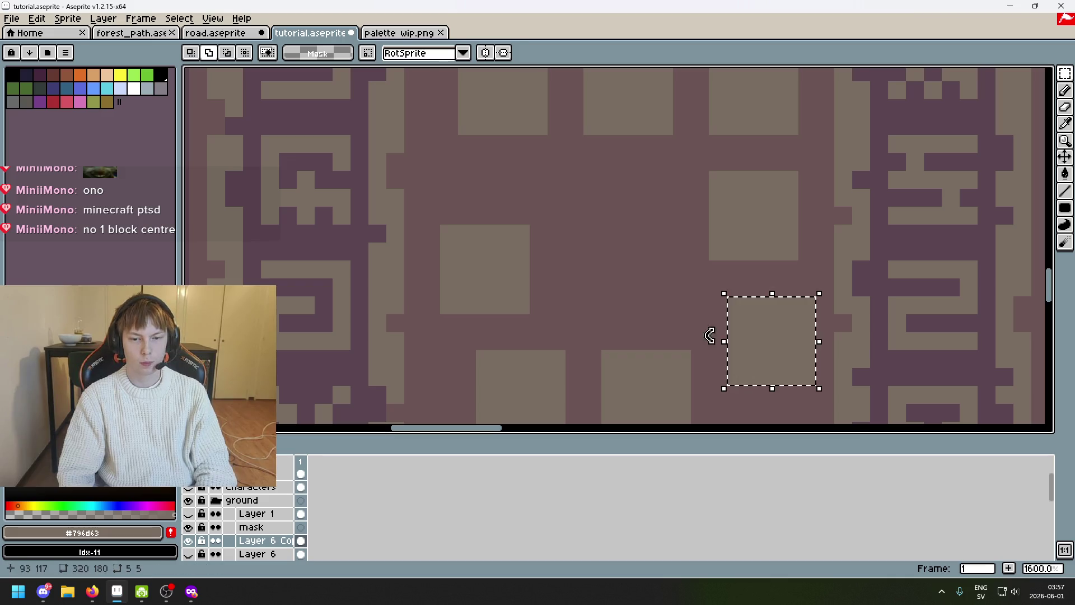
left_click_drag(648, 305, 668, 223)
key("ctrl+d")
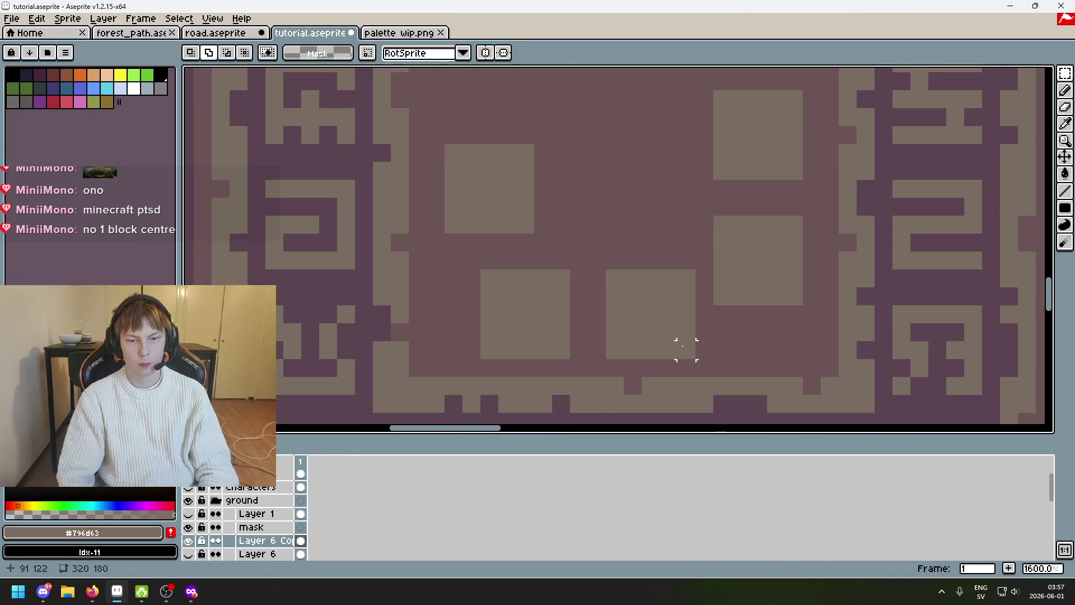
left_click_drag(686, 350, 588, 271)
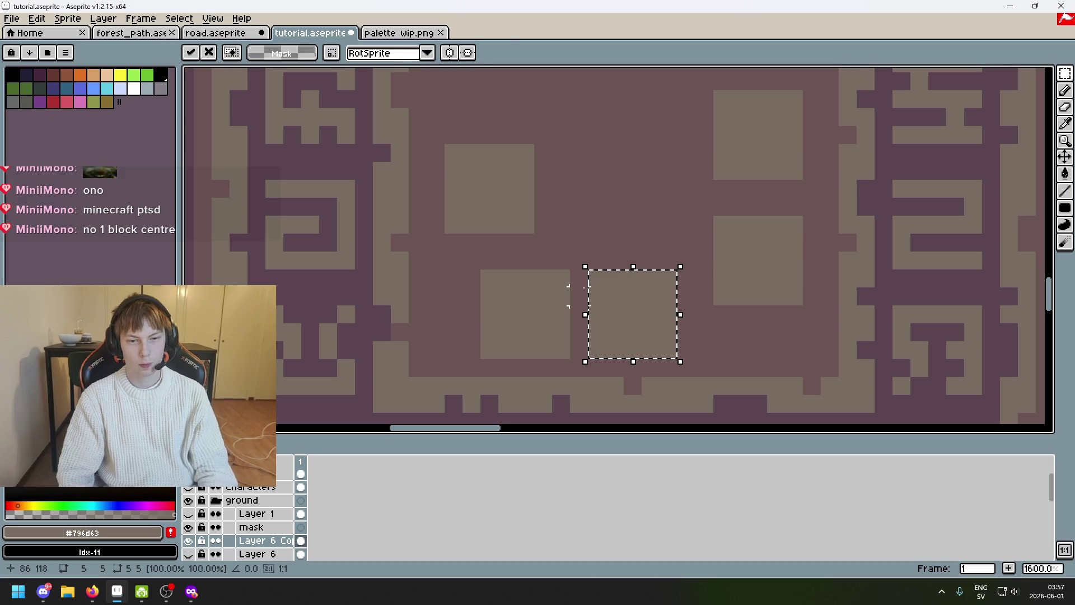
key("ctrl+d")
left_click_drag(569, 358, 488, 280)
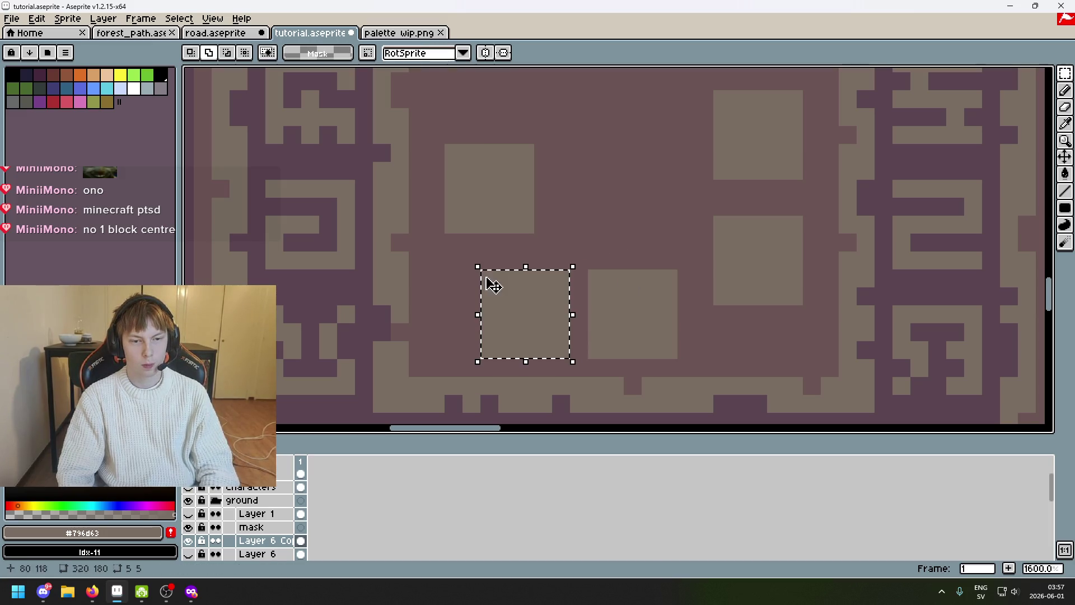
key("Left")
key("ctrl+d")
Check the upper-left square, move a top square down-right into the ring, and leave the left square in place
left_click_drag(524, 225, 444, 145)
mouse_move(614, 206)
left_mouse_down()
mouse_move(619, 300)
mouse_move(638, 247)
left_mouse_up()
scroll(619, 300, "down", 2)
key("ctrl+d")
scroll(614, 241, "up", 2)
left_click_drag(476, 69, 578, 166)
mouse_move(537, 126)
left_mouse_down()
mouse_move(667, 202)
mouse_move(656, 213)
left_mouse_up()
scroll(657, 221, "down", 3)
key("ctrl+d")
scroll(669, 216, "up", 2)
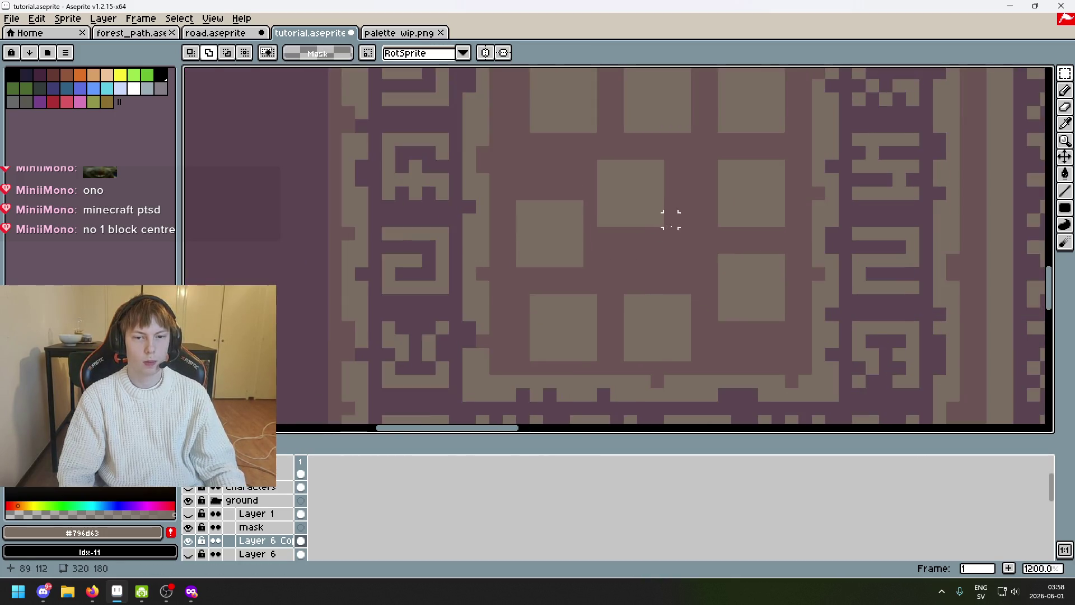
scroll(662, 242, "down", 2)
scroll(662, 243, "up", 4)
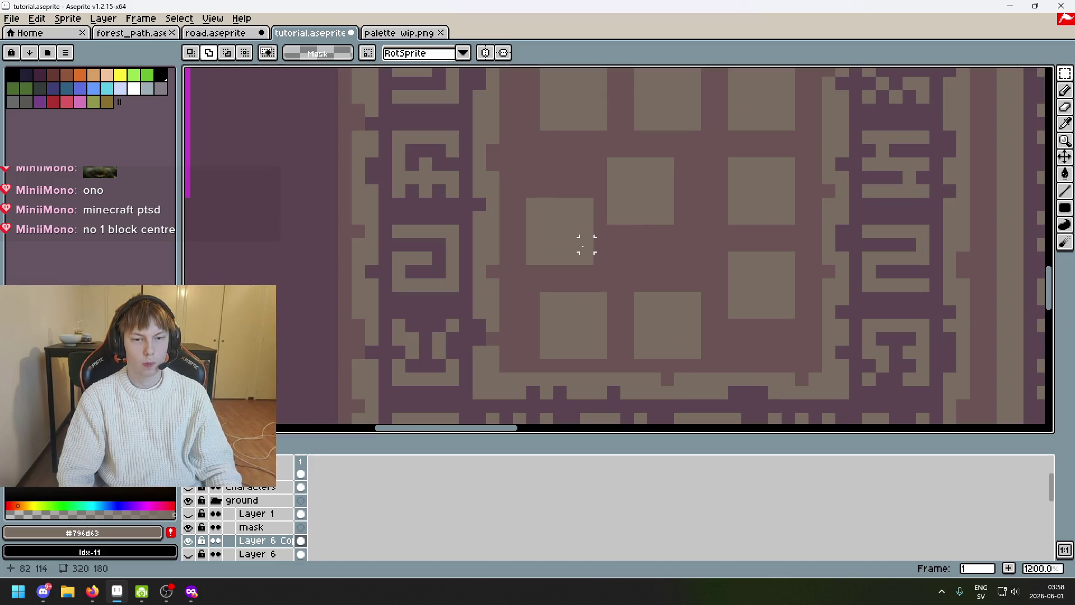
left_click_drag(586, 258, 522, 195)
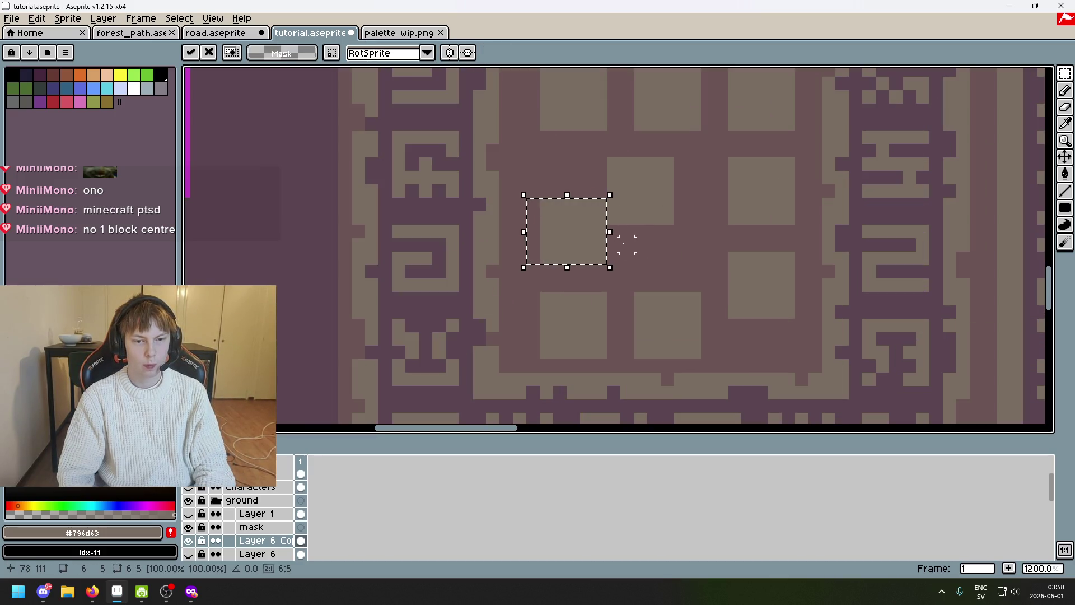
key("ctrl+d")
scroll(632, 242, "down", 2)
scroll(637, 241, "down", 1)
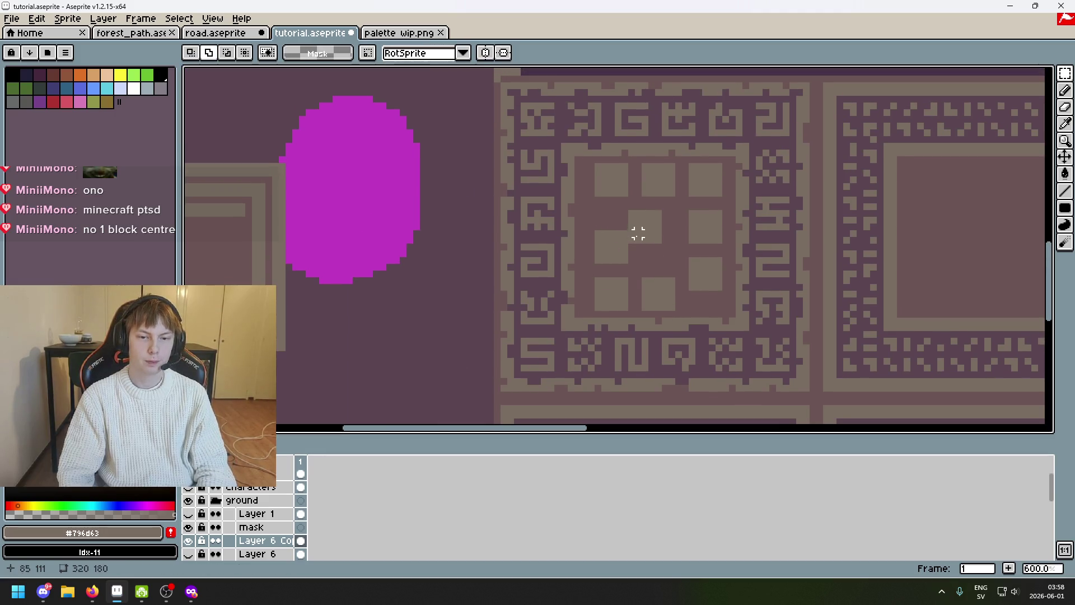
scroll(666, 233, "up", 1)
Select each of the top ring squares in turn and release them without moving, settling the earlier move
left_click_drag(626, 211, 680, 251)
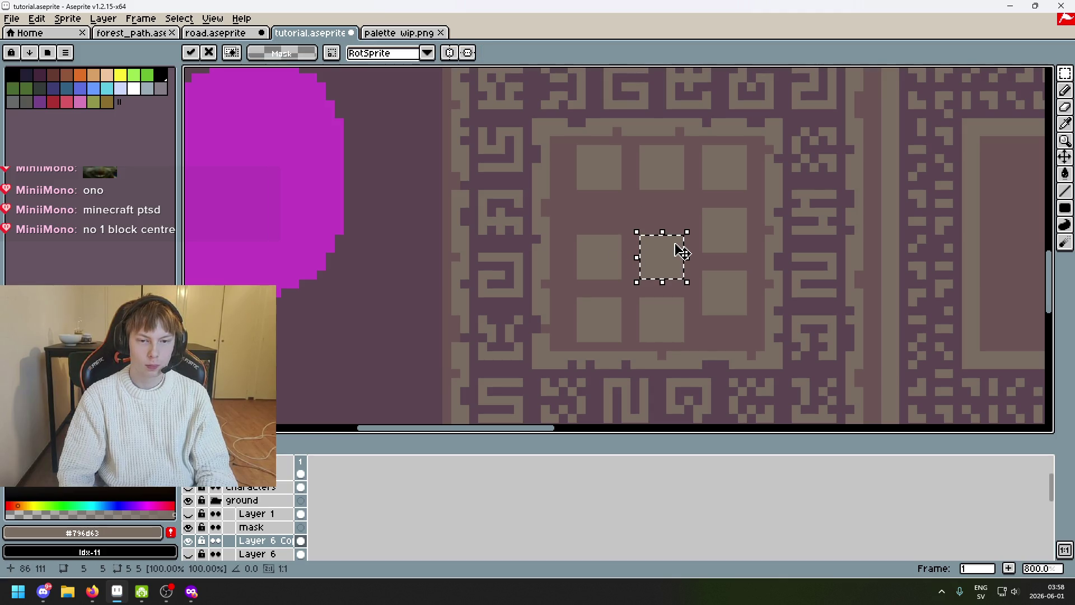
scroll(662, 212, "up", 1)
scroll(661, 232, "up", 1)
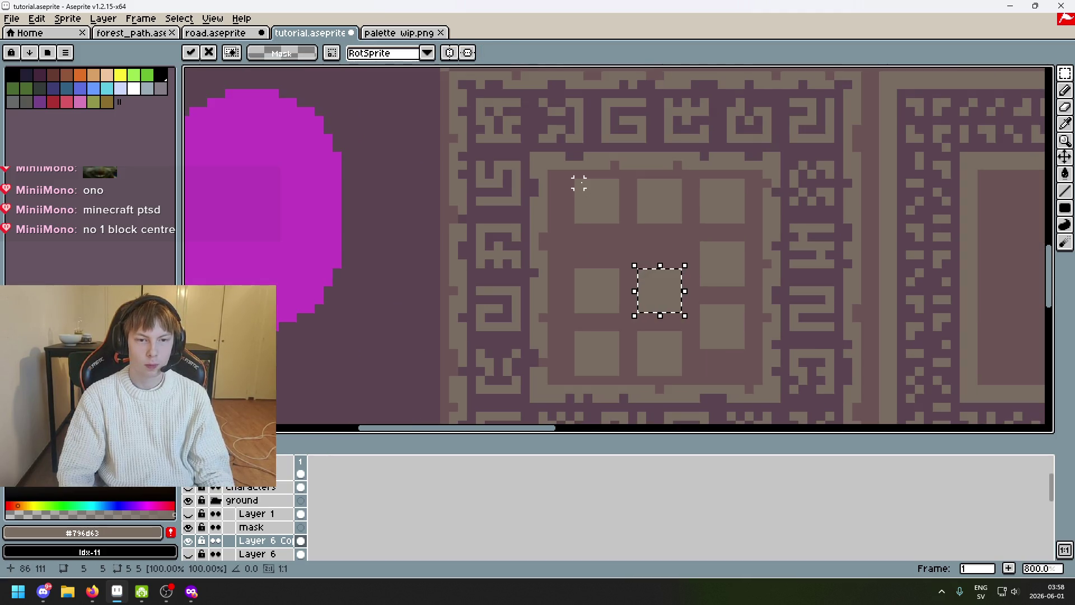
left_click_drag(579, 184, 619, 223)
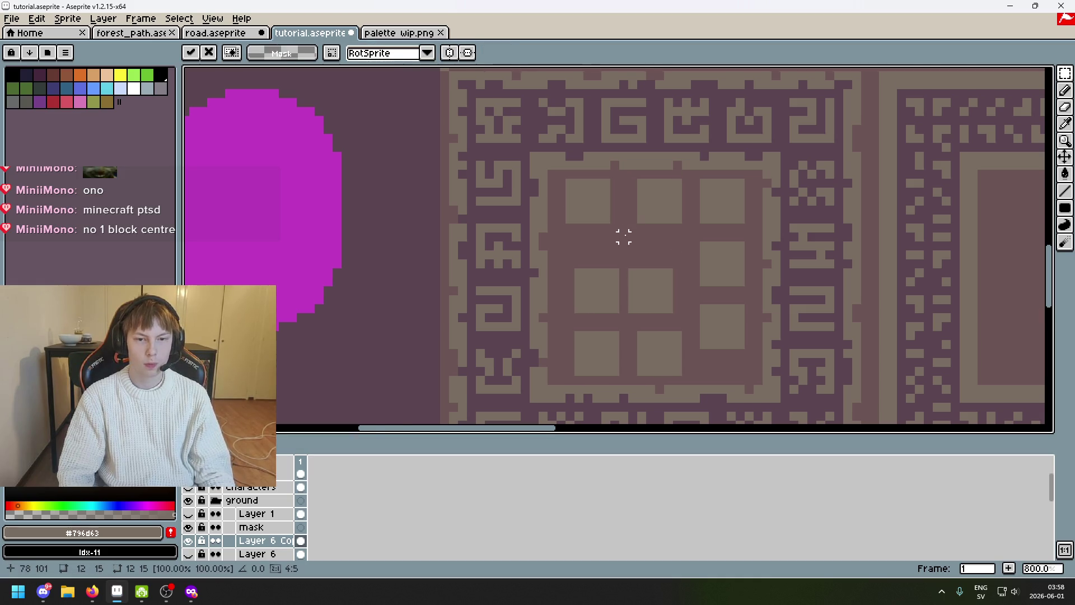
scroll(624, 237, "up", 2)
left_click_drag(631, 171, 696, 232)
key("ctrl+d")
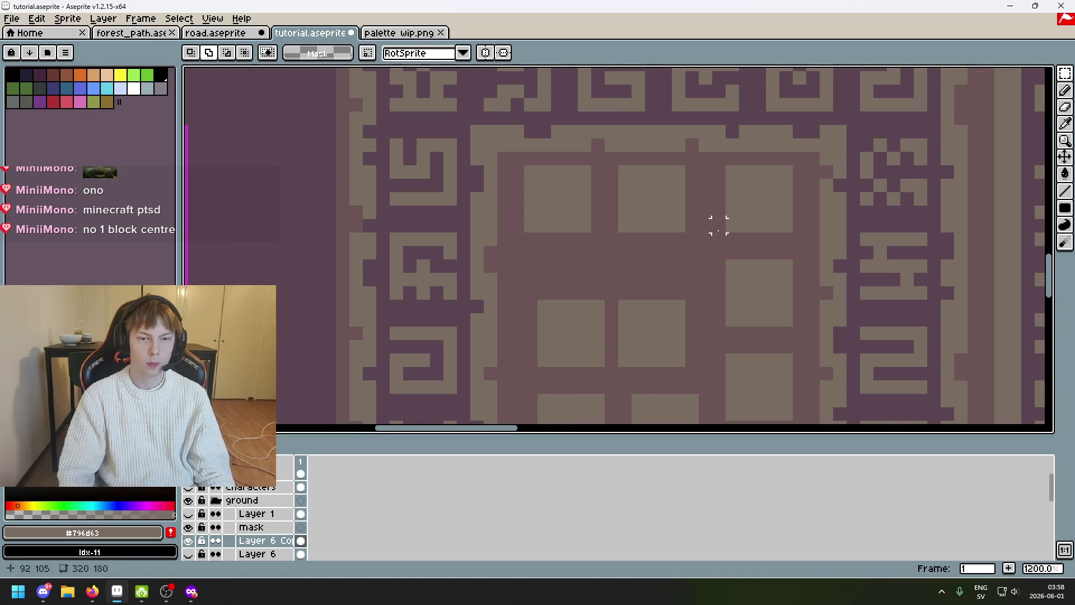
left_click_drag(711, 163, 782, 235)
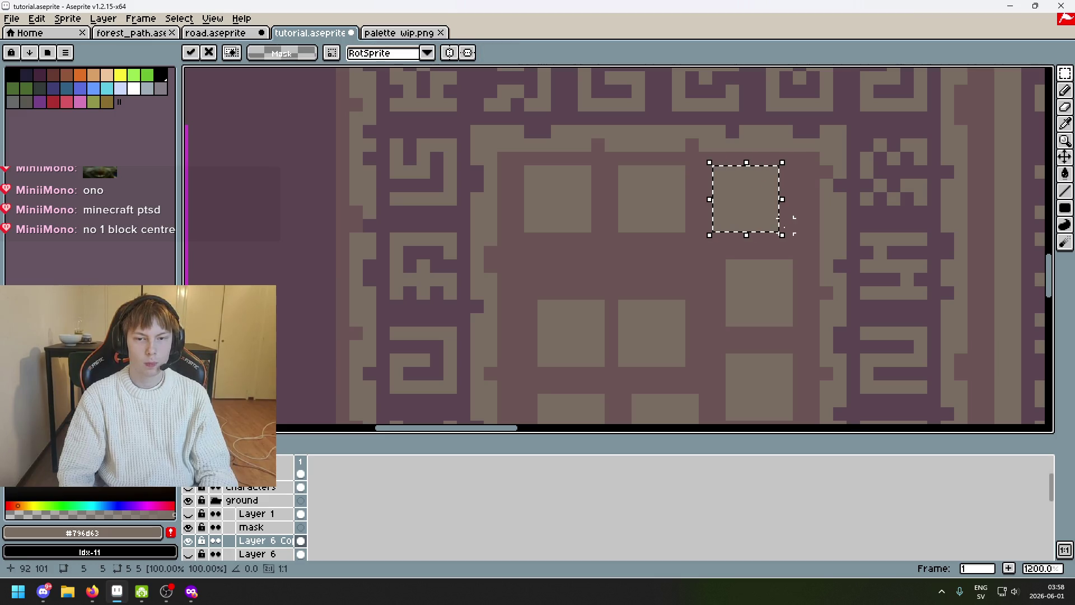
key("ctrl+d")
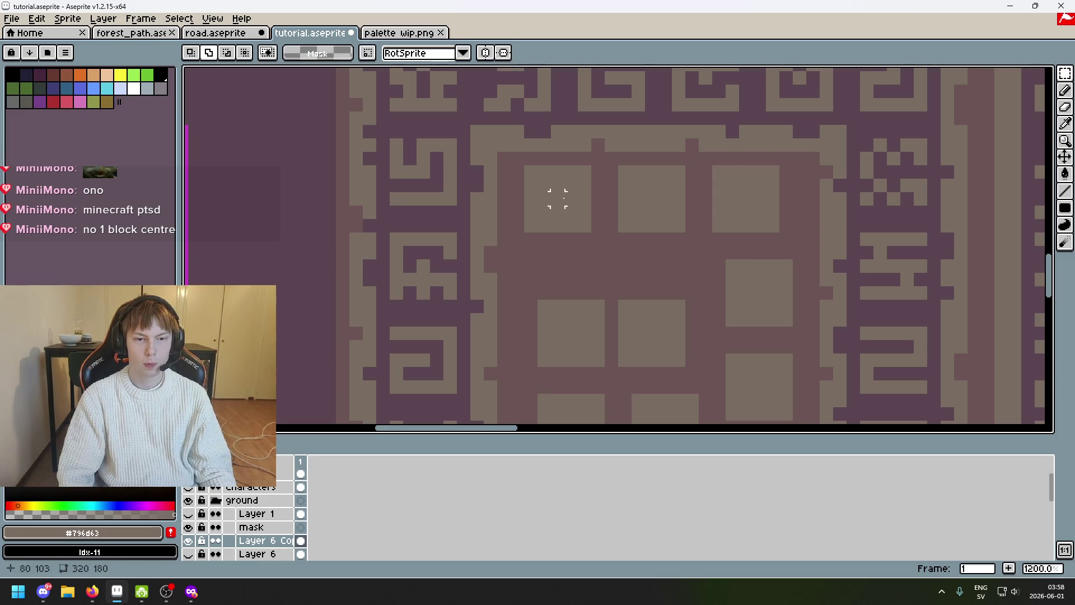
scroll(516, 170, "up", 1)
left_click_drag(506, 161, 600, 246)
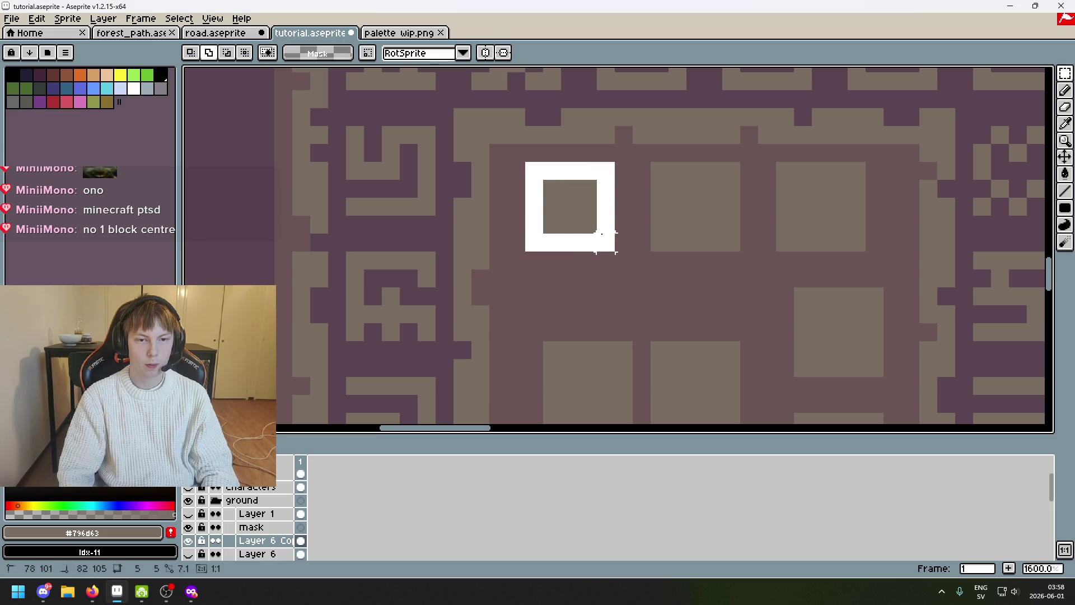
key("ctrl+d")
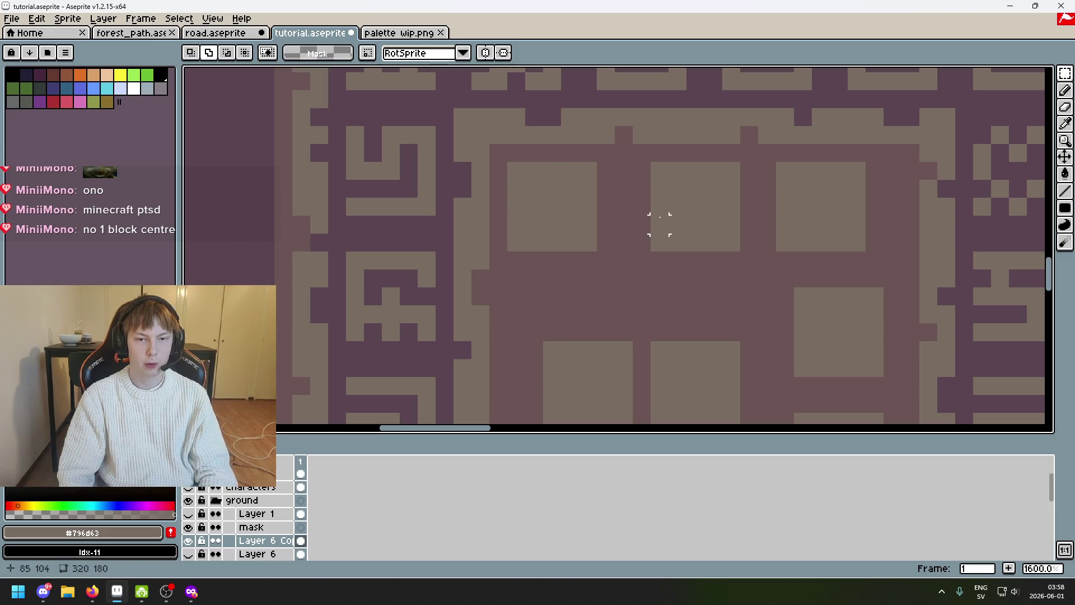
Nudge the top-middle square one pixel right and the lower-right square one pixel up and right, committing both
mouse_move(660, 242)
left_mouse_down()
mouse_move(730, 169)
mouse_move(884, 244)
left_mouse_up()
key("Right")
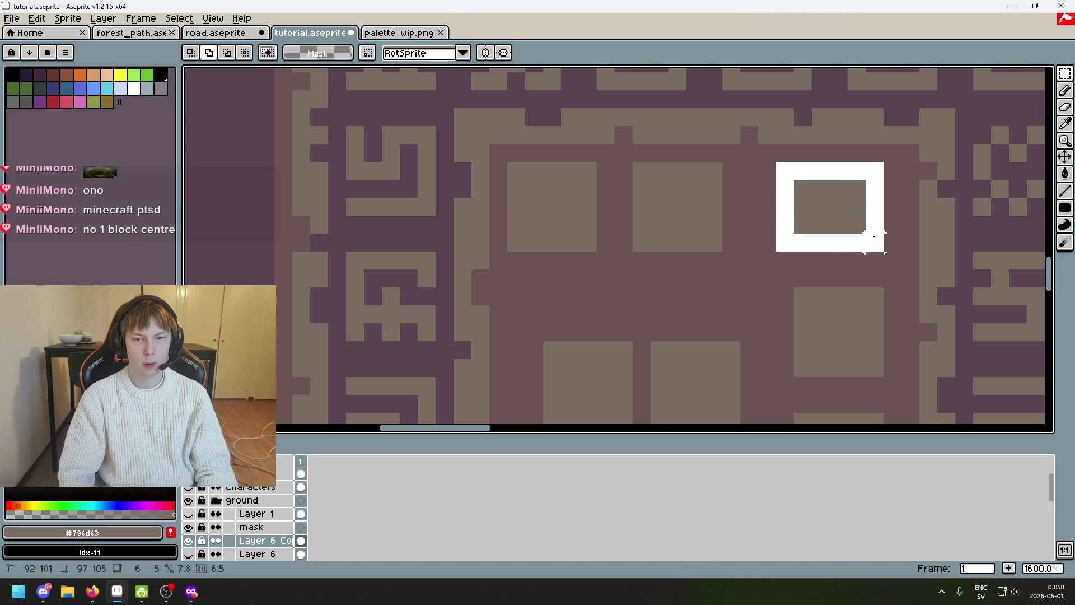
key("Return")
scroll(834, 182, "down", 2)
scroll(834, 182, "right", 2)
left_click_drag(728, 252, 819, 341)
key("Up")
key("Right")
key("Return")
Shift the lower-right square one more pixel right, then nudge the next ring square right and back left
left_click_drag(744, 235, 829, 321)
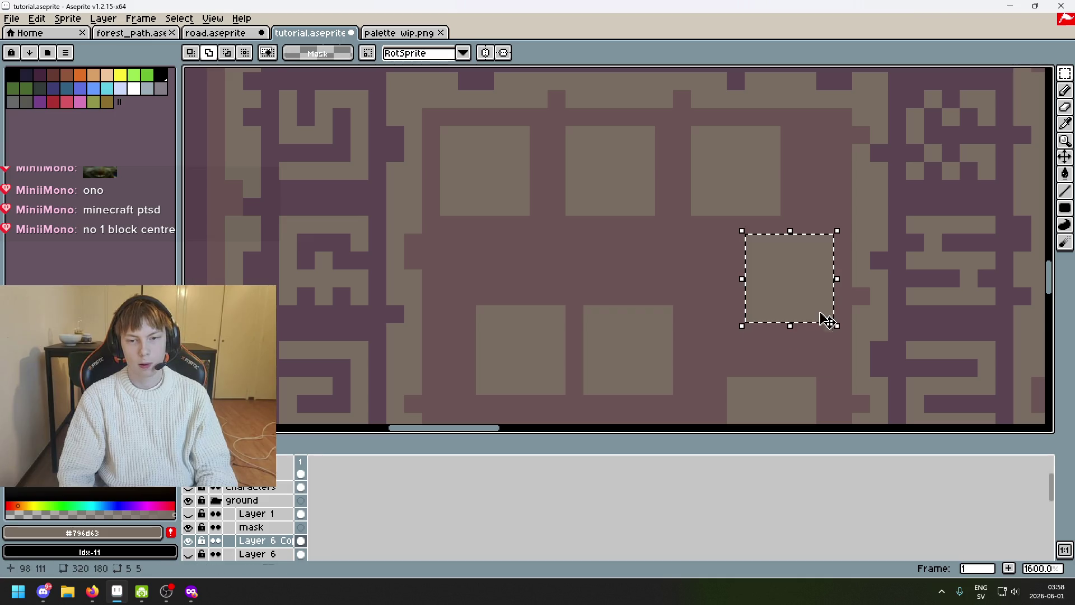
key("ctrl+d")
scroll(741, 226, "down", 3)
left_click_drag(708, 246, 786, 326)
key("Right")
key("ctrl+d")
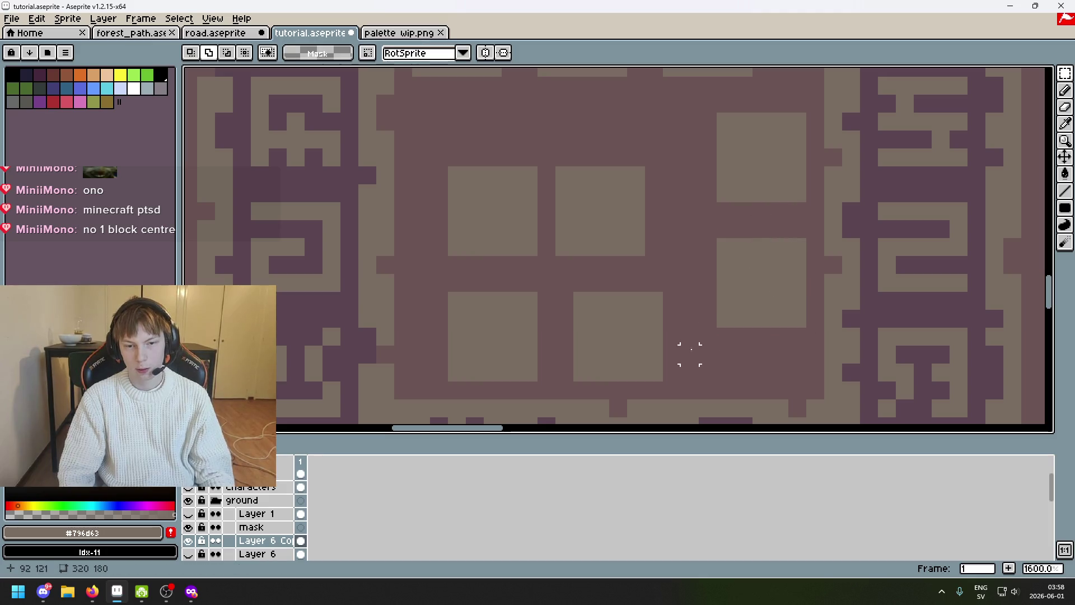
left_click_drag(654, 372, 575, 291)
key("Right")
key("Right")
key("Left")
Nudge the lower-left square down, back up and one pixel right, then drop it
left_click_drag(735, 301, 824, 284)
left_click_drag(630, 370, 535, 277)
key("Down")
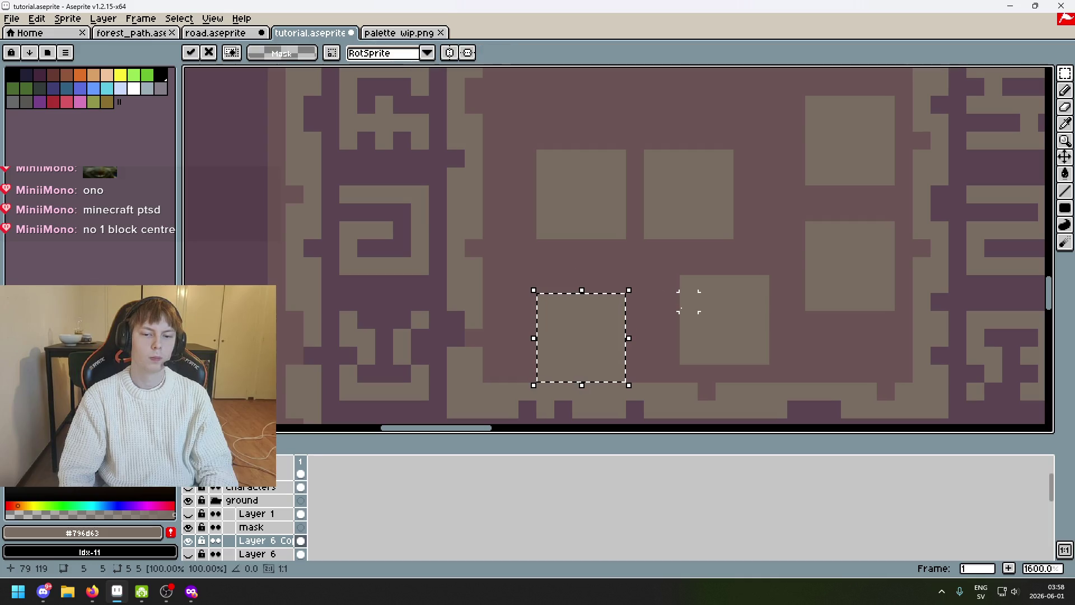
key("Up")
key("Right")
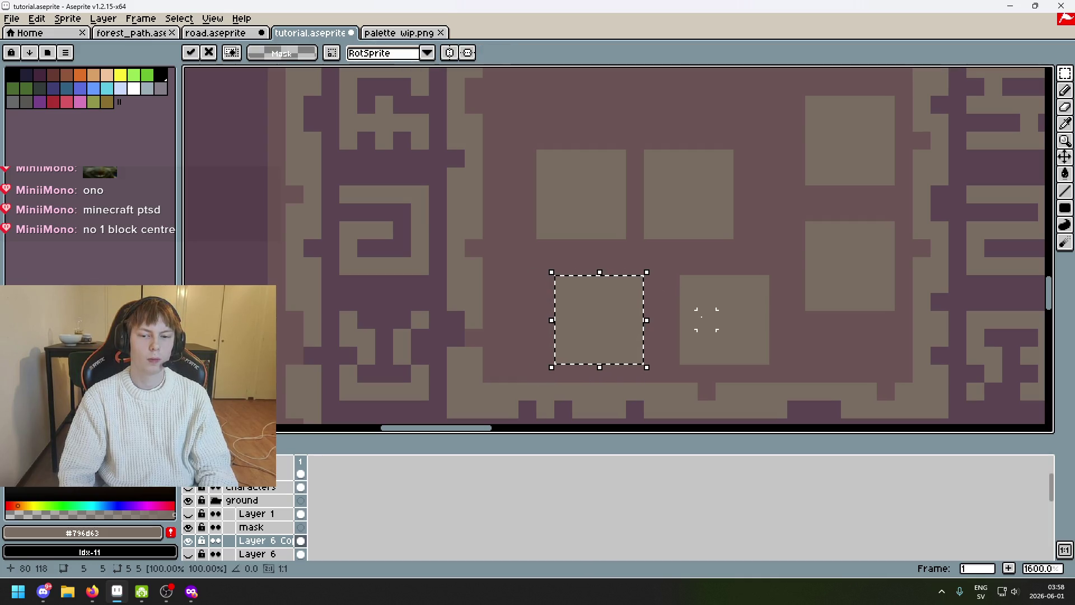
left_click(706, 283)
Move the left-side square two pixels left, trying down and up on the way, and commit it
left_click_drag(537, 239, 626, 163)
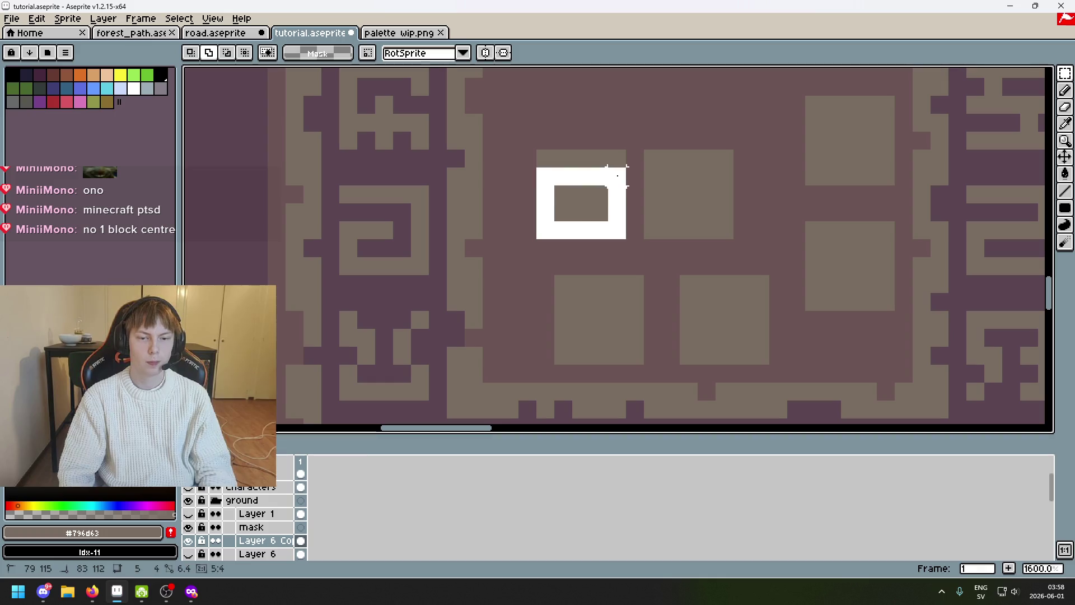
left_click_drag(680, 235, 733, 312)
left_click_drag(677, 224, 593, 311)
key("Left")
key("Down")
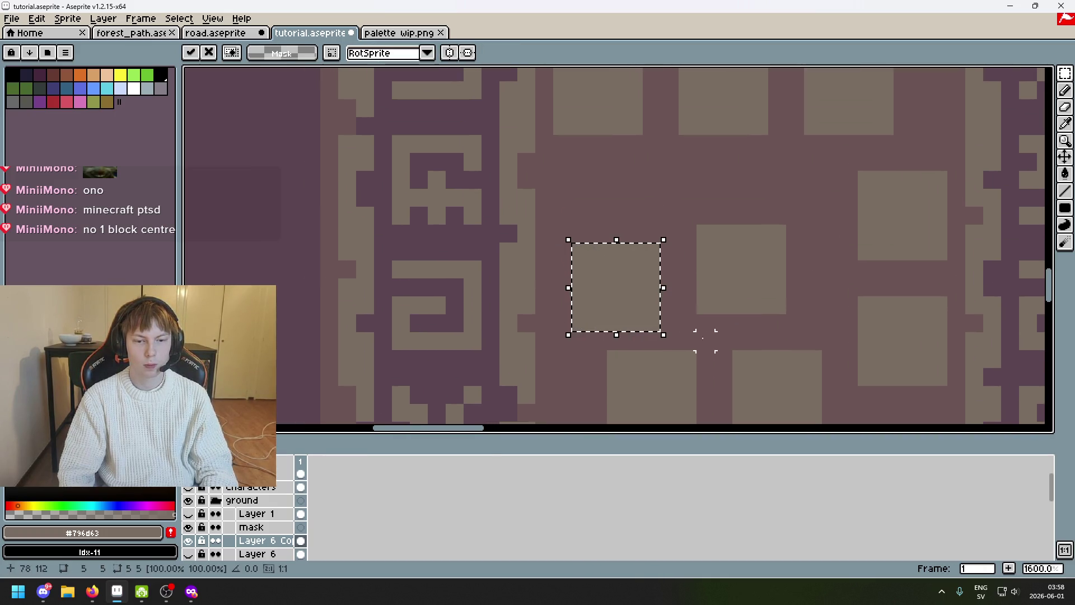
key("Up")
key("Left")
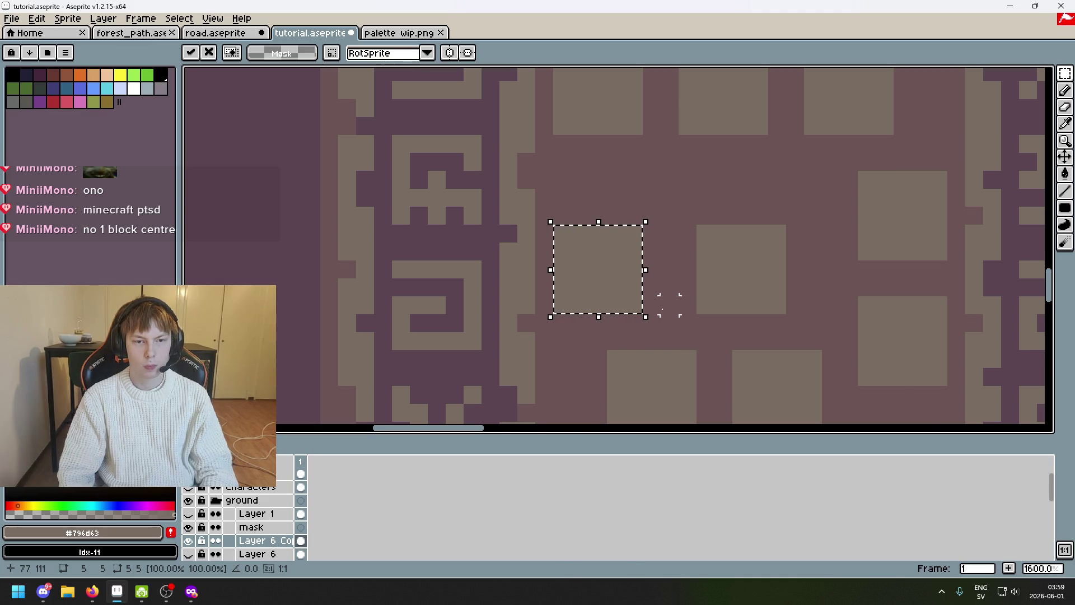
scroll(661, 305, "down", 3)
scroll(689, 300, "right", 1)
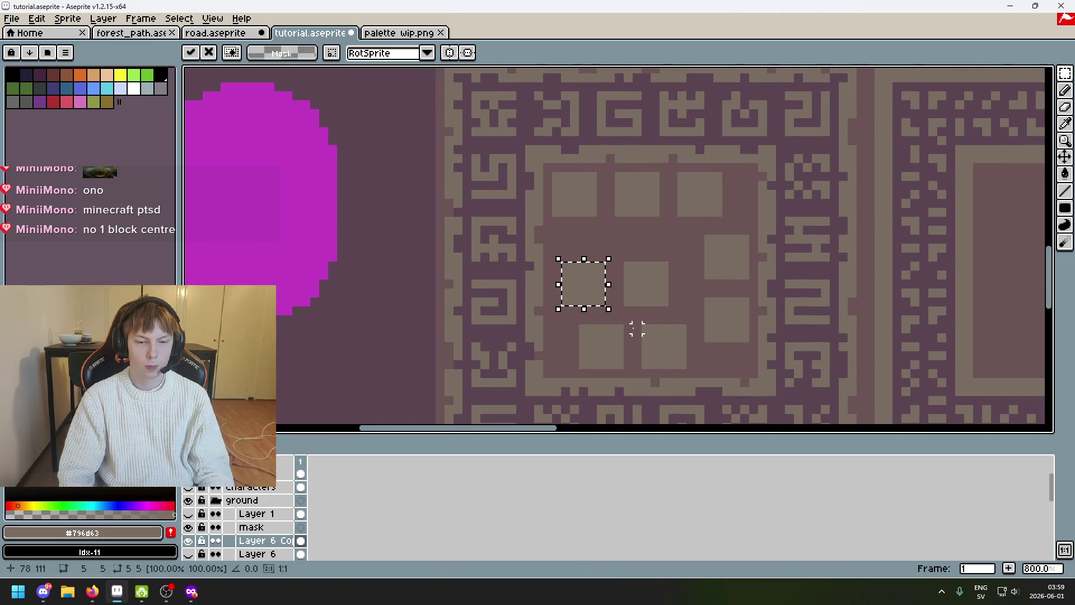
key("ctrl+d")
scroll(635, 302, "up", 1)
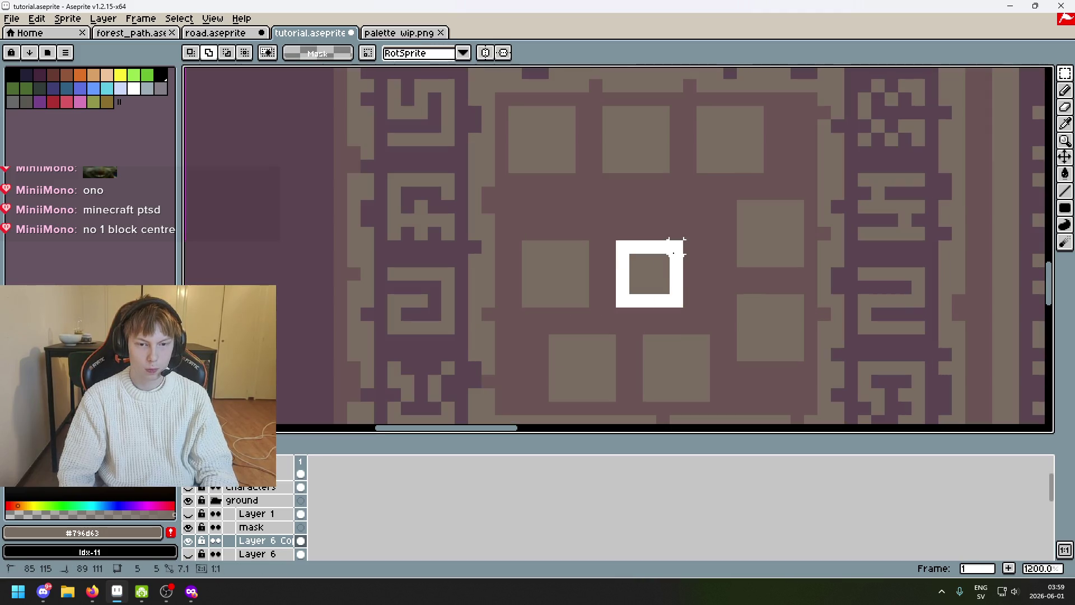
Move the centre square up one pixel, then undo so it stays unmoved
left_click_drag(622, 301, 682, 242)
key("Up")
key("Up")
key("Up")
key("Up")
key("Up")
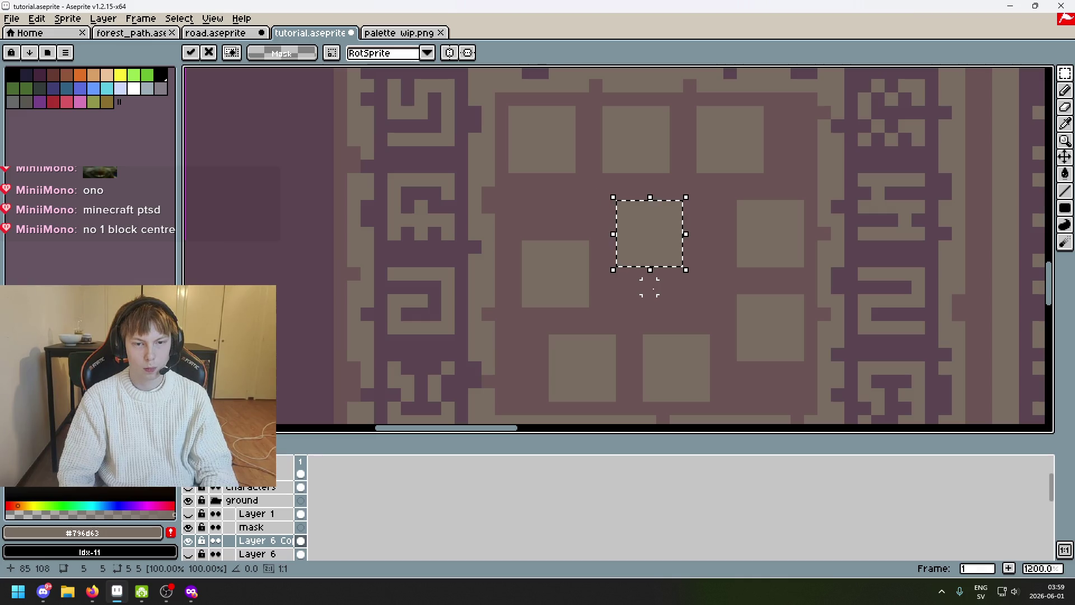
scroll(649, 285, "down", 6)
scroll(708, 260, "up", 3)
key("ctrl+z")
key("ctrl+z")
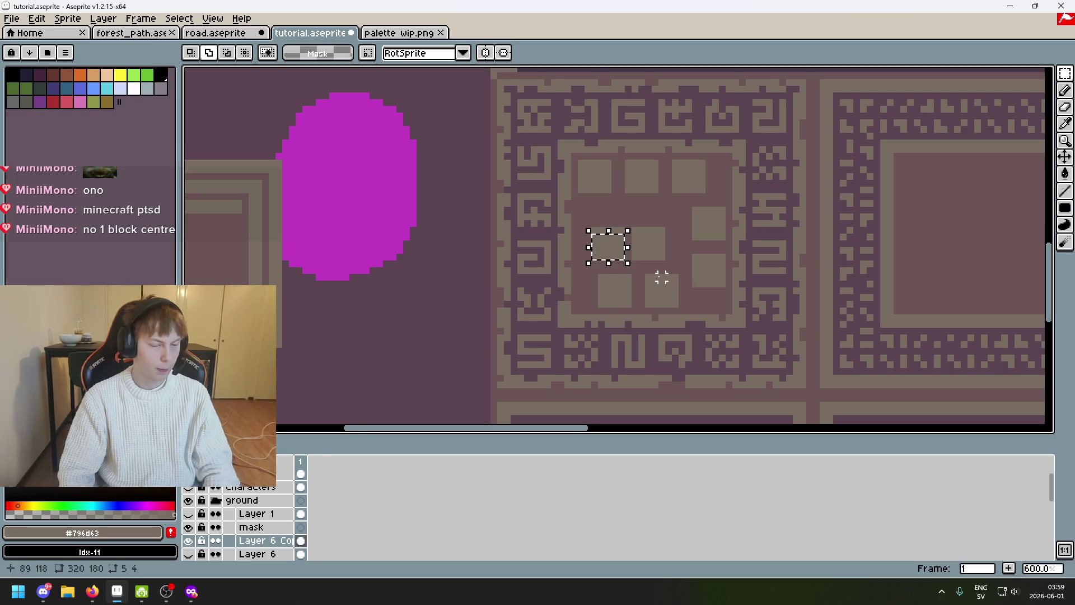
scroll(653, 288, "up", 1)
Nudge the right and middle squares of the top row one pixel at a time to even their spacing
left_click_drag(571, 309, 746, 181)
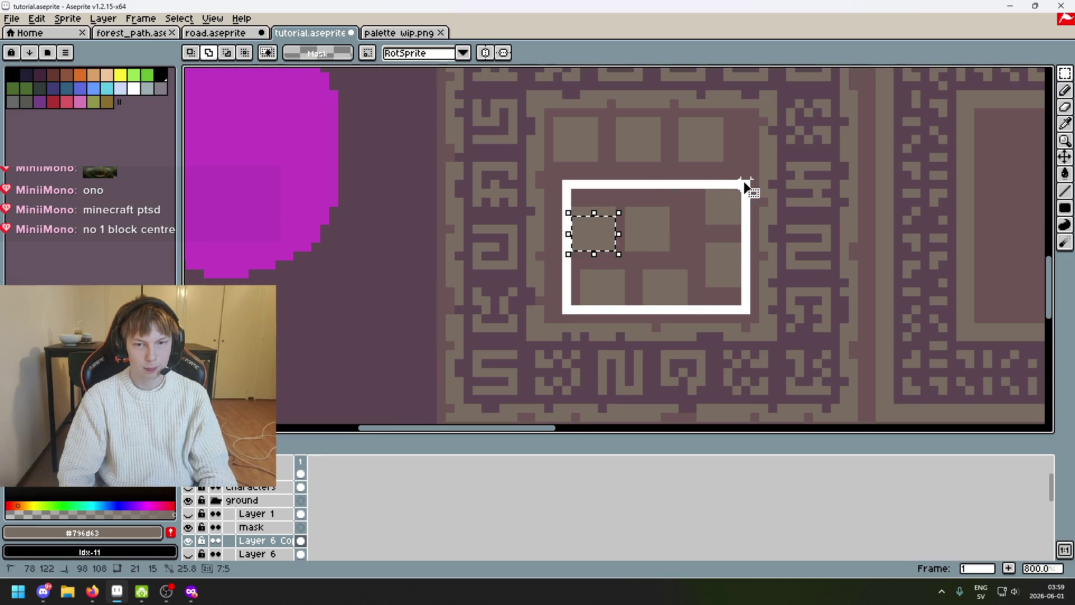
scroll(610, 254, "up", 1)
mouse_move(610, 254)
left_mouse_down()
mouse_move(609, 273)
mouse_move(728, 192)
left_mouse_up()
scroll(660, 235, "down", 3)
key("ctrl+d")
scroll(690, 281, "up", 2)
key("Right")
key("Right")
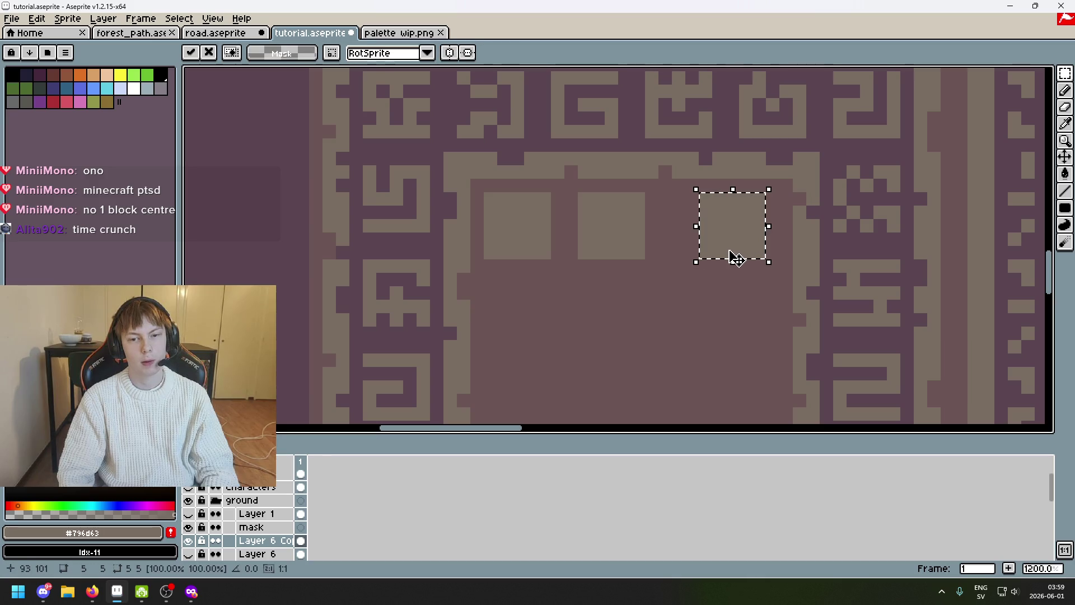
key("Right")
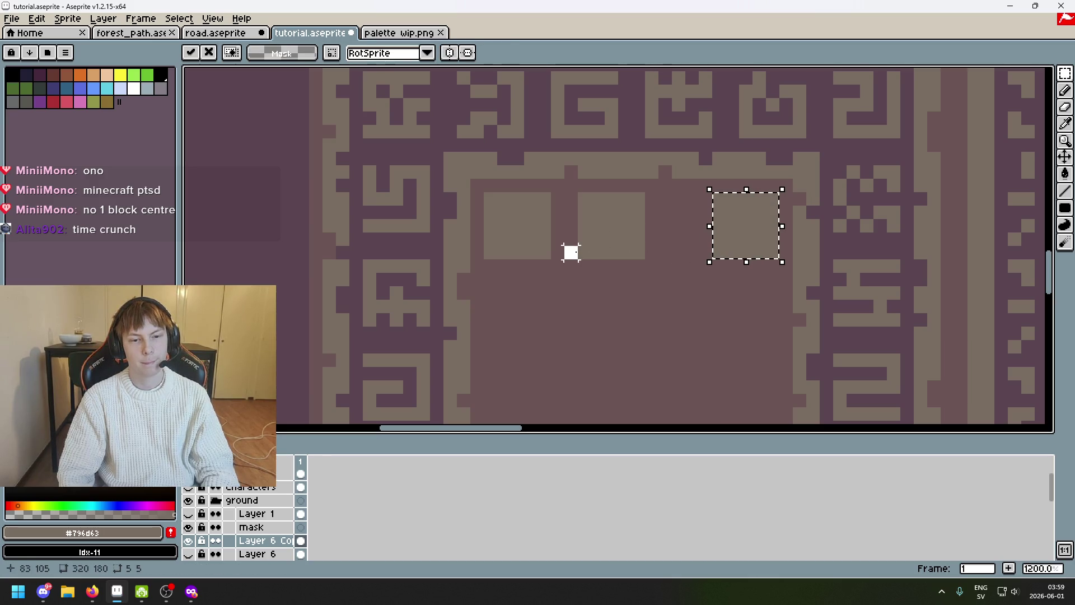
key("Return")
left_click_drag(583, 249, 644, 192)
key("Right")
key("Right")
scroll(577, 203, "up", 1)
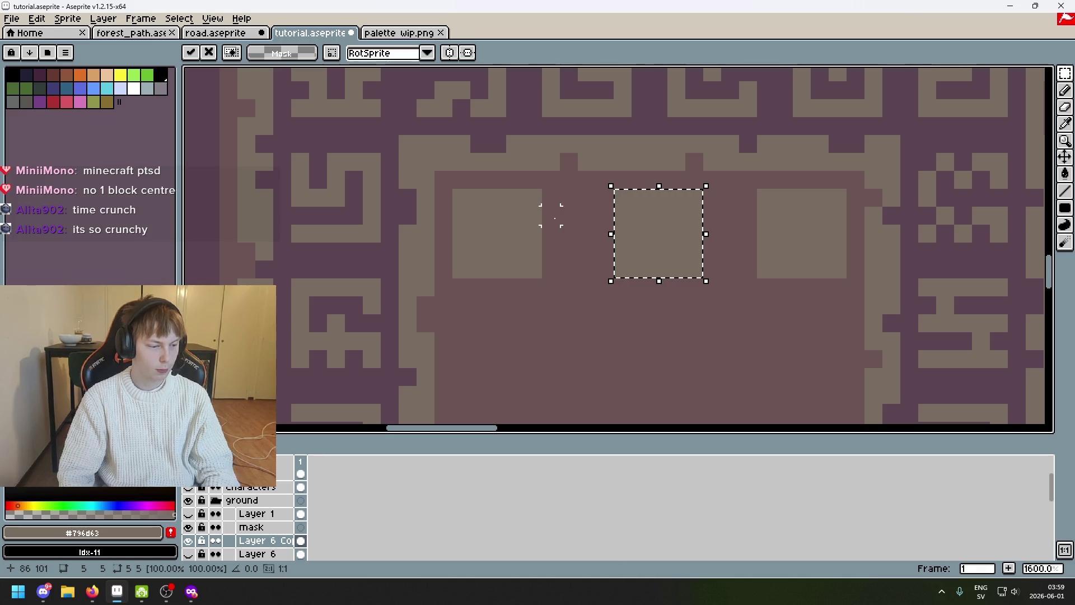
key("Left")
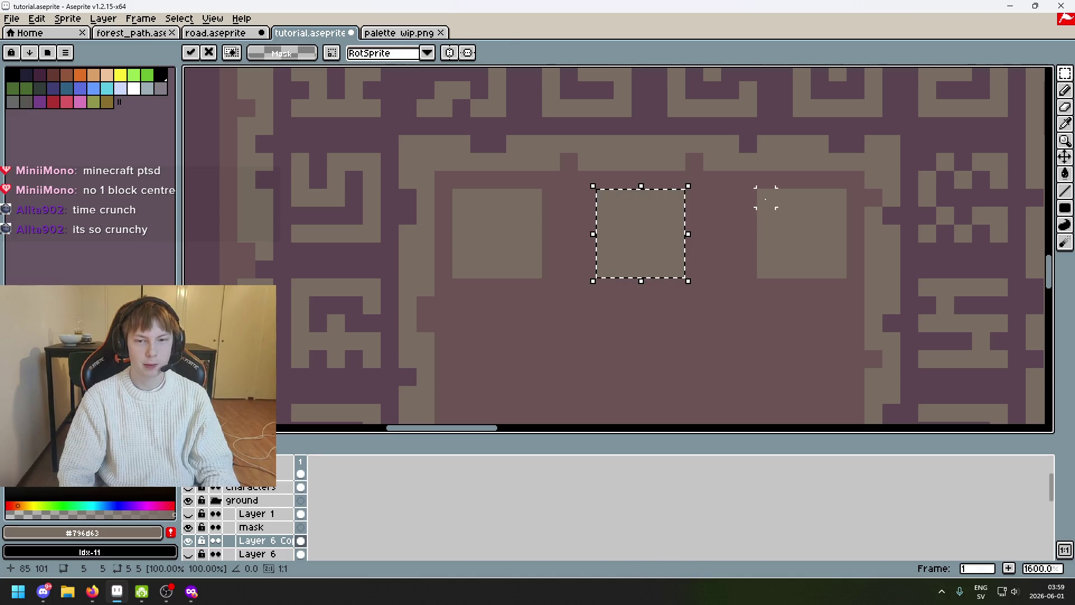
left_click(748, 198)
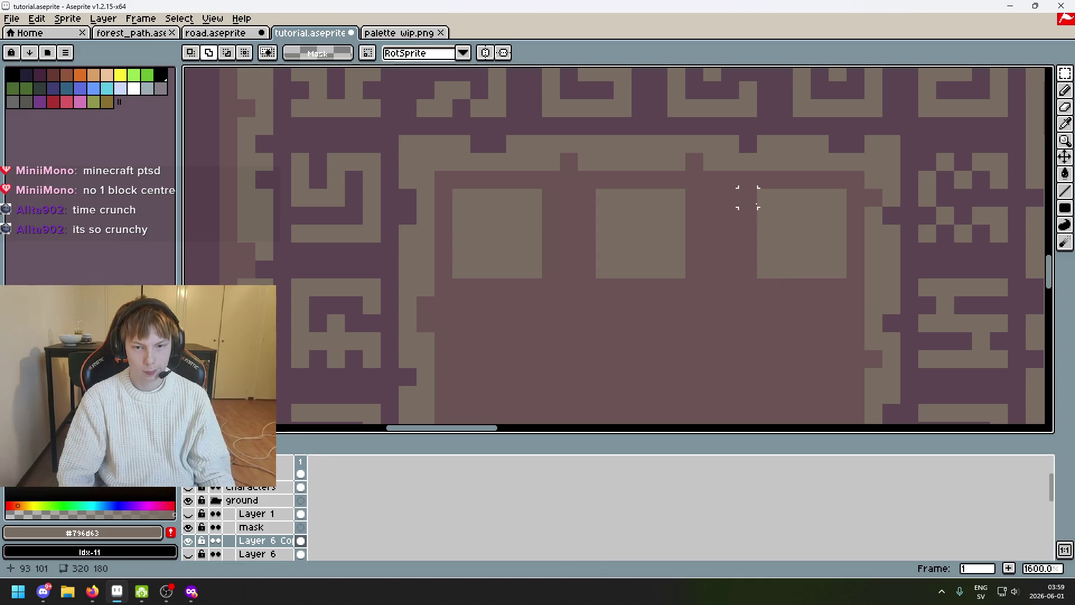
left_click_drag(747, 198, 827, 275)
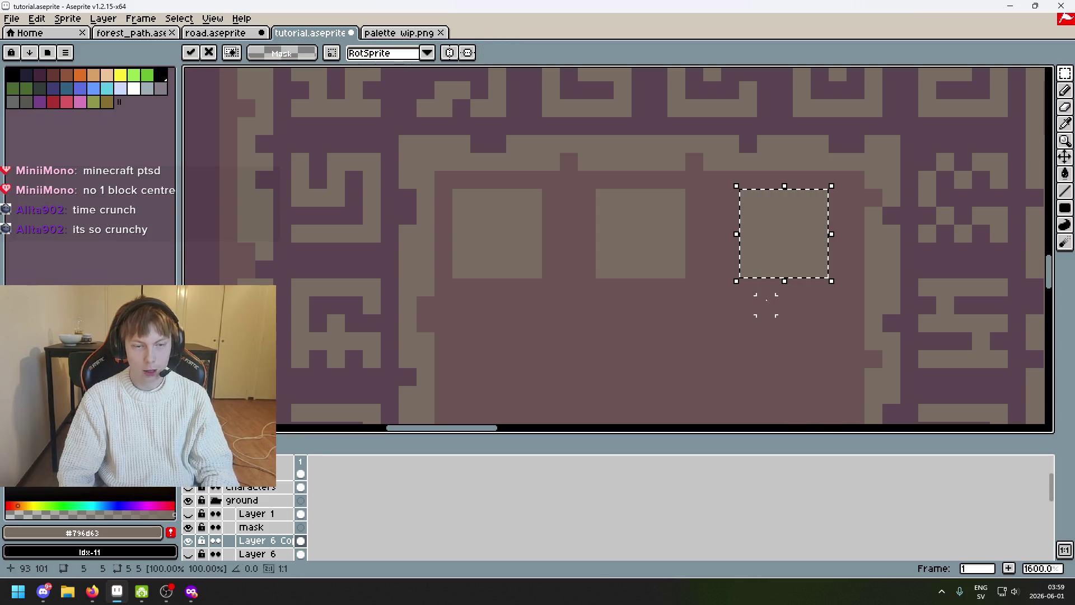
left_click(743, 305)
scroll(722, 311, "down", 3)
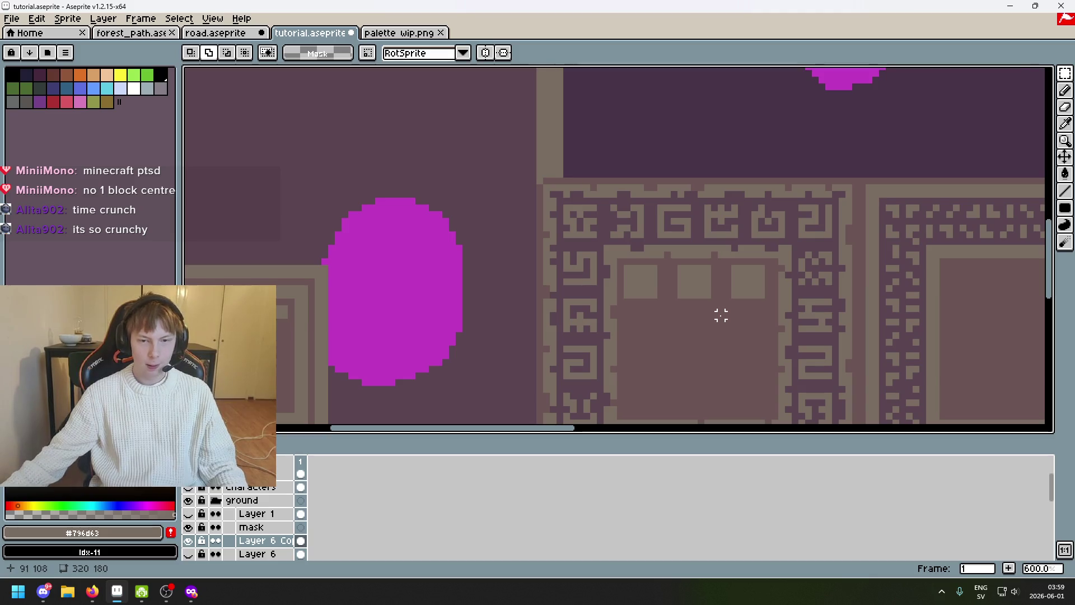
Clear the lower squares, leaving only the adjusted top row of three in the tile centre
left_click_drag(735, 257, 634, 165)
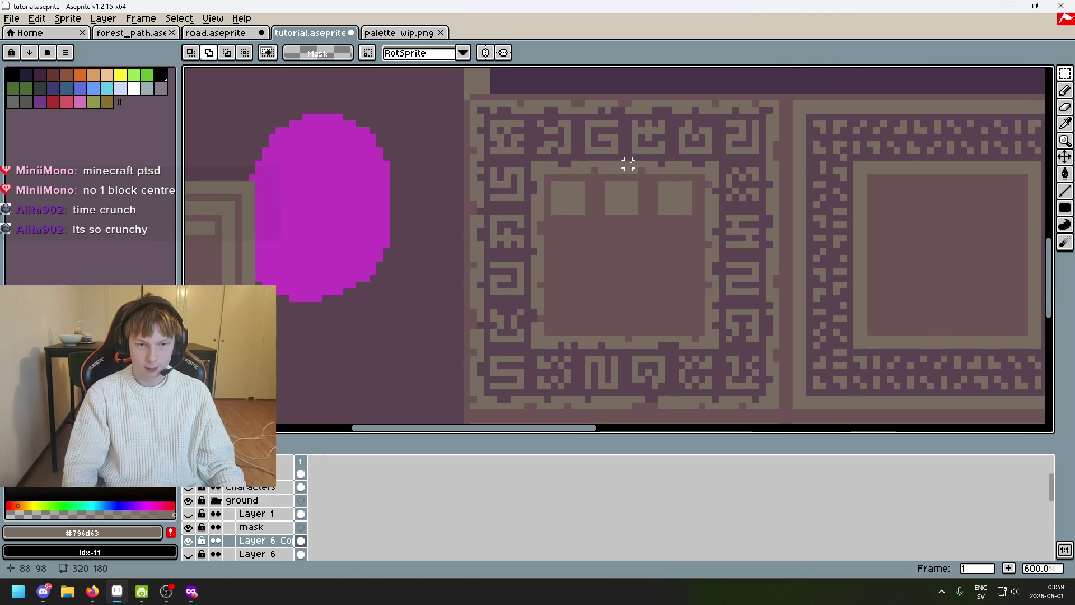
scroll(634, 165, "up", 1)
scroll(720, 165, "up", 3)
left_click_drag(339, 219, 707, 344)
key("ctrl+d")
scroll(480, 271, "down", 2)
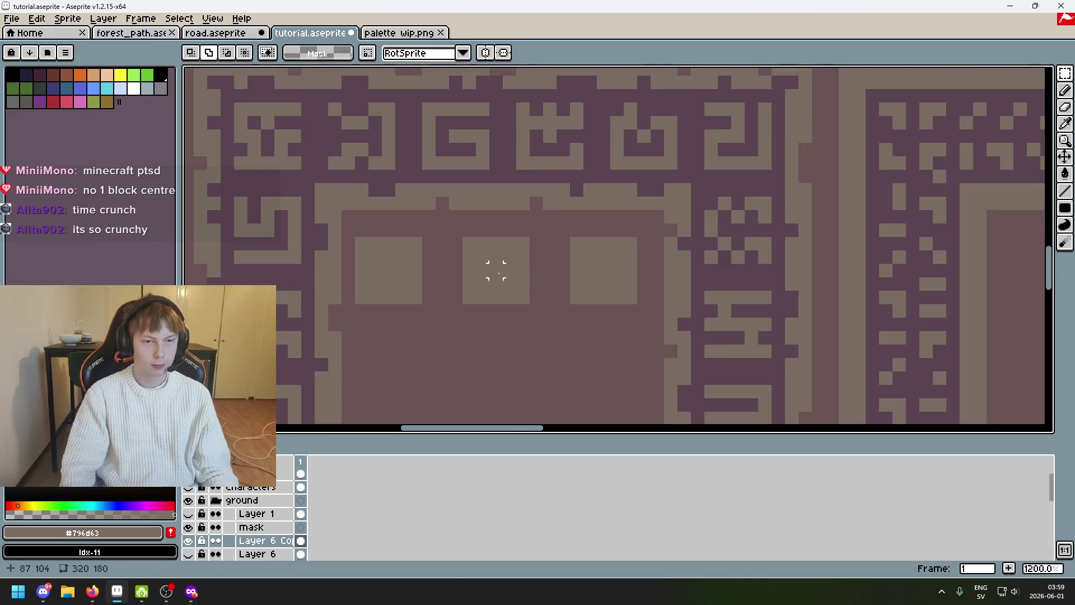
scroll(552, 186, "up", 1)
left_click_drag(526, 159, 579, 215)
key("Right")
key("ctrl+d")
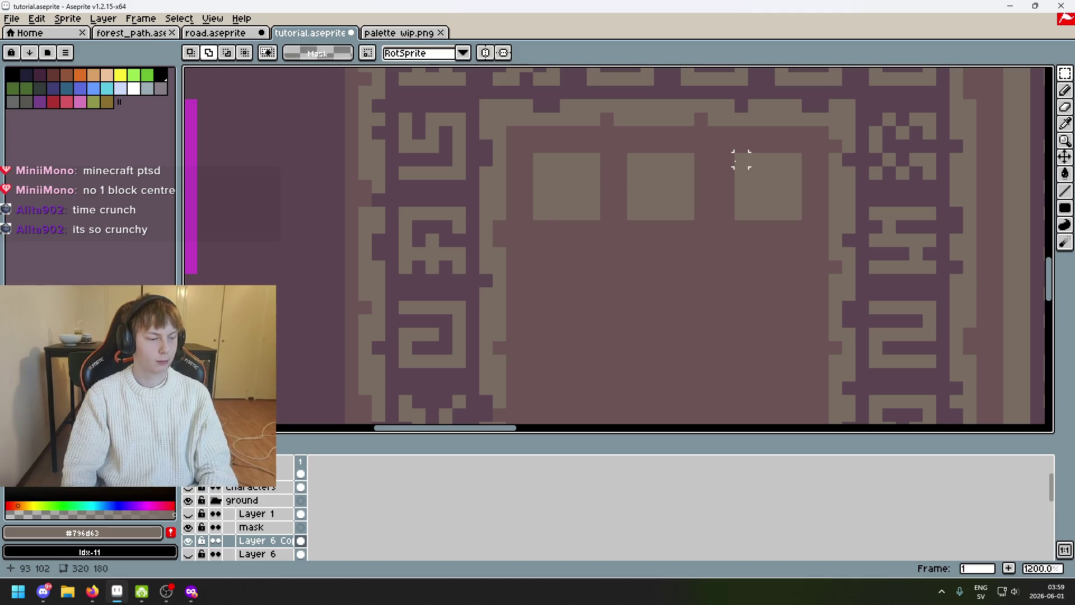
mouse_move(736, 155)
left_mouse_down()
mouse_move(775, 210)
mouse_move(801, 222)
mouse_move(617, 296)
left_mouse_up()
left_click_drag(484, 217, 554, 283)
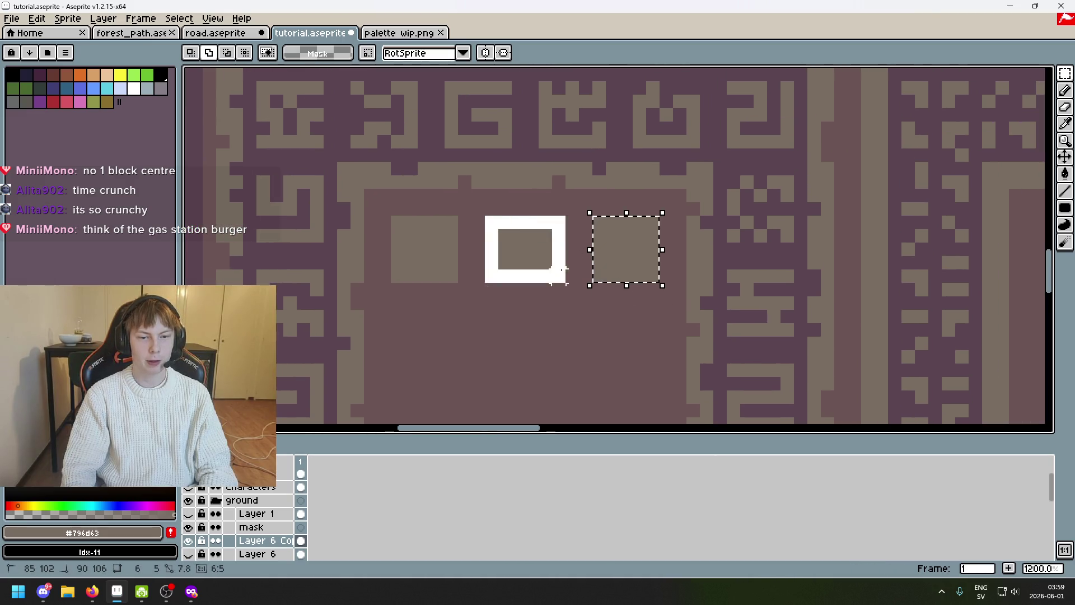
key("ctrl+d")
mouse_move(593, 216)
left_mouse_down()
mouse_move(641, 250)
mouse_move(660, 283)
left_mouse_up()
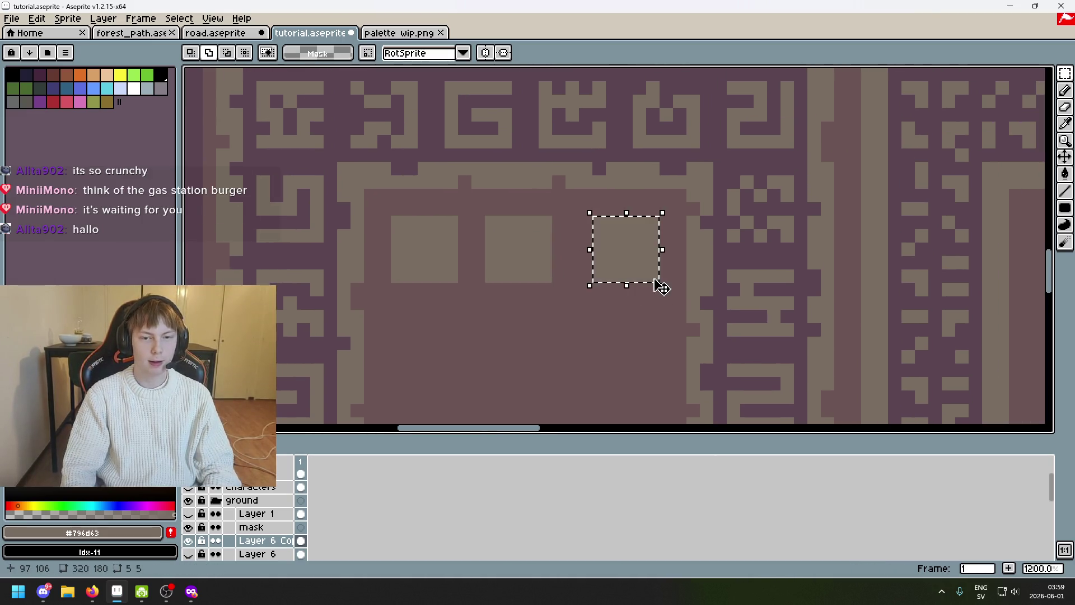
key("ctrl+d")
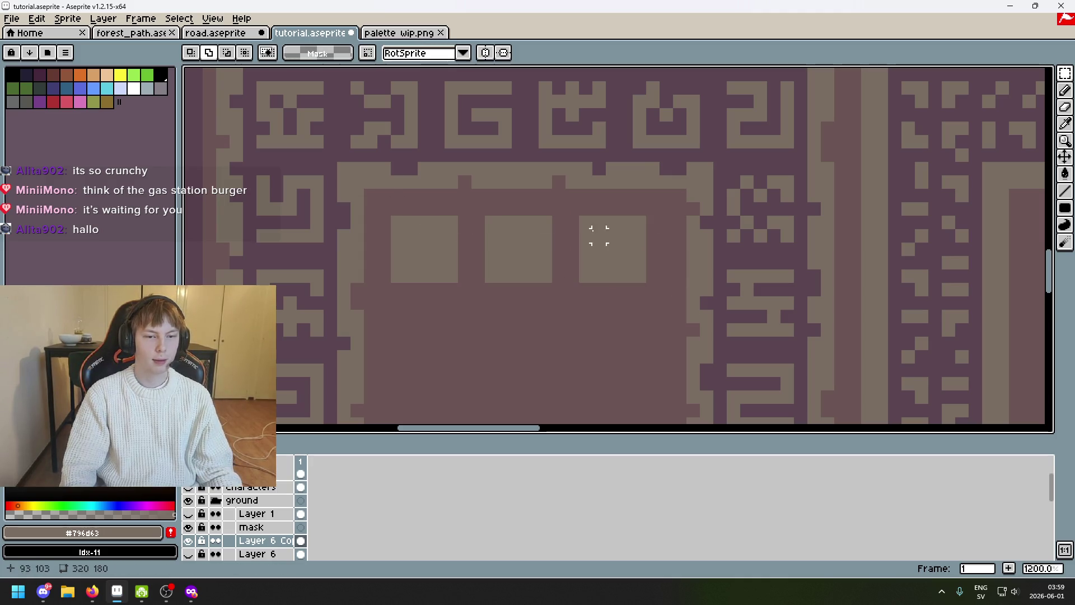
left_click_drag(544, 221, 657, 167)
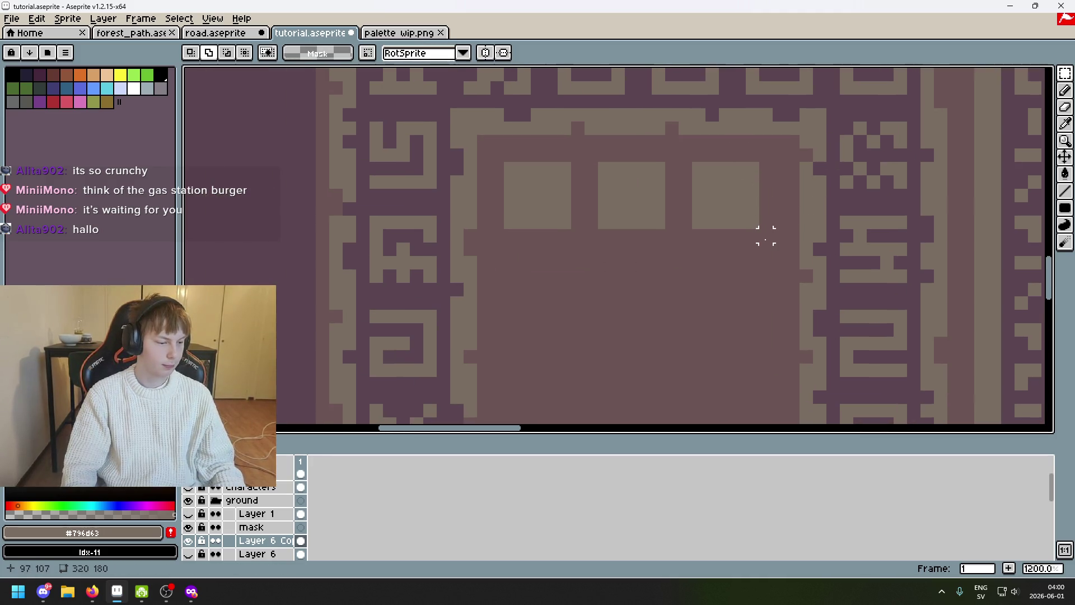
Paste a copied square and drag it below the top-right square to begin the ring
key("ctrl+v")
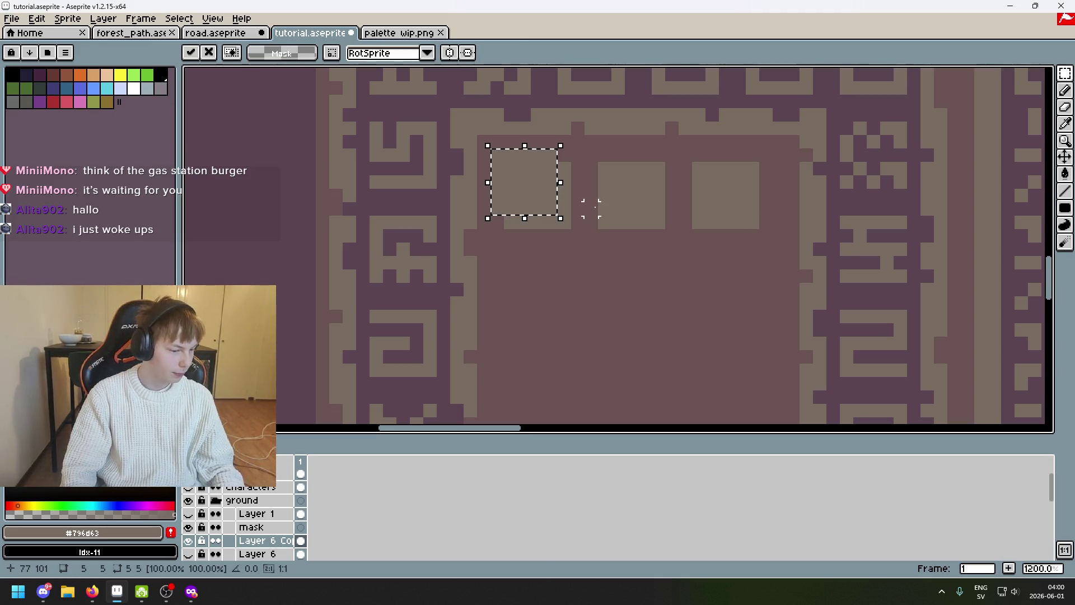
left_click_drag(658, 207, 574, 194)
mouse_move(467, 179)
left_mouse_down()
mouse_move(660, 250)
mouse_move(657, 288)
left_mouse_up()
Commit the pasted square, then paste another copy and align it at the ring's lower right
left_click(695, 290)
scroll(678, 230, "down", 1)
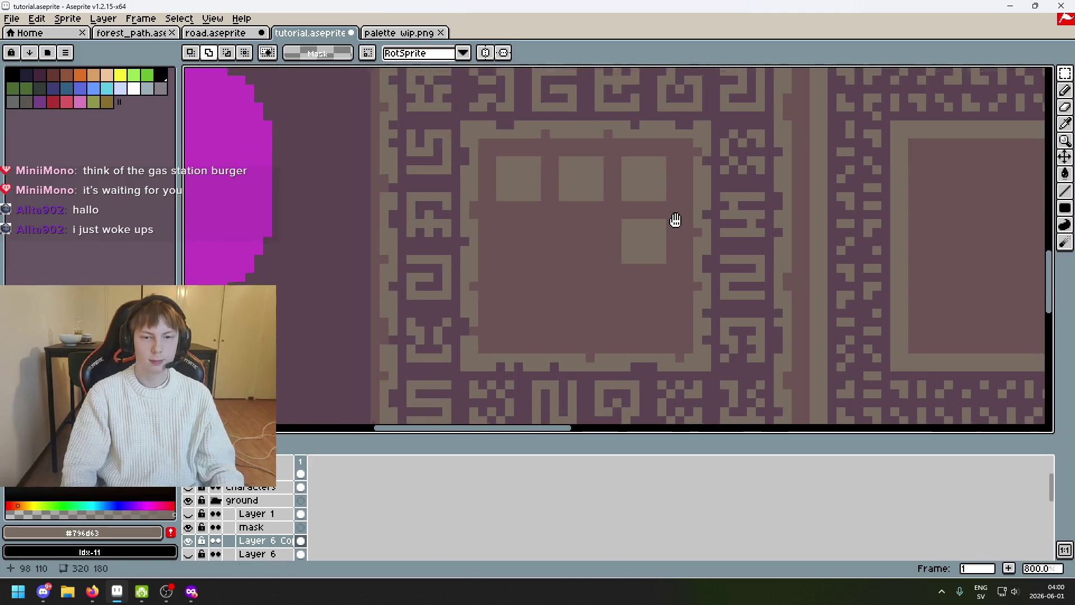
scroll(613, 209, "up", 1)
mouse_move(613, 198)
left_mouse_down()
mouse_move(697, 264)
mouse_move(741, 241)
left_mouse_up()
key("ctrl+d")
scroll(696, 277, "down", 2)
key("ctrl+v")
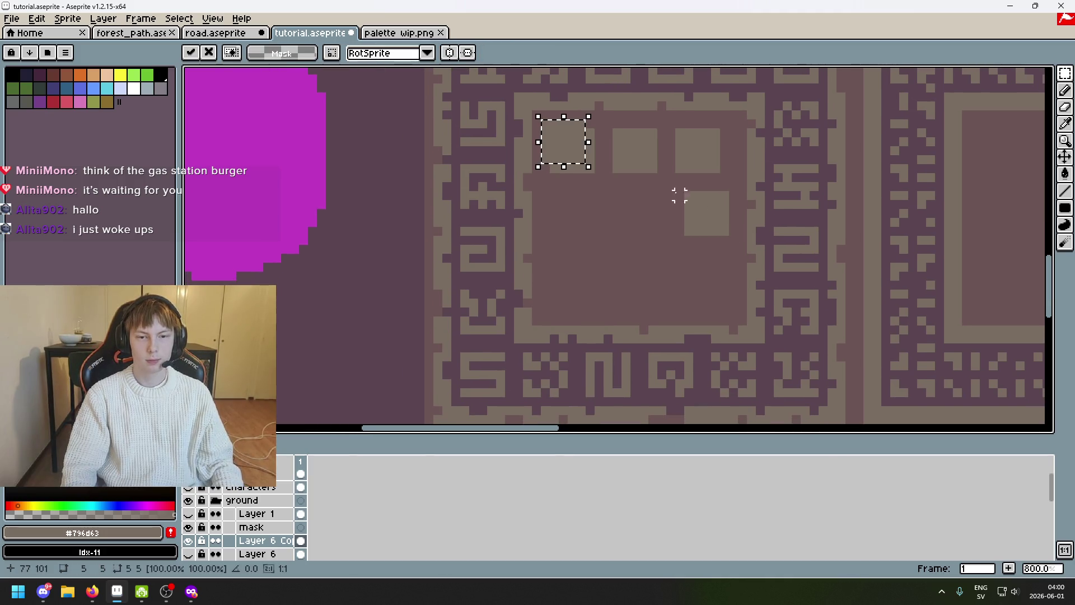
left_click_drag(563, 149, 707, 282)
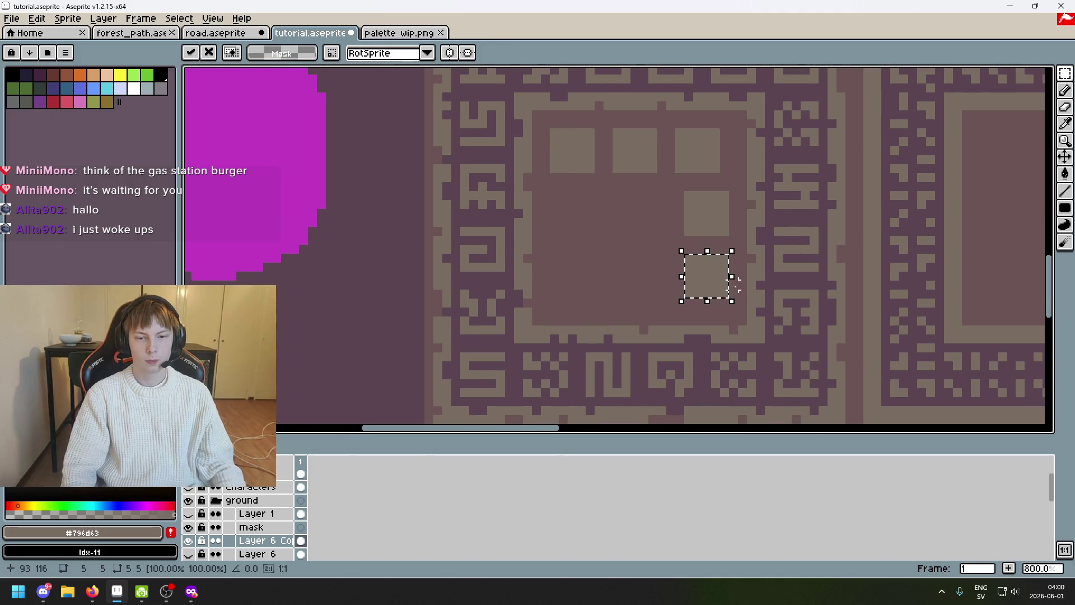
scroll(722, 295, "up", 1)
scroll(732, 281, "up", 1)
scroll(840, 245, "up", 1)
mouse_move(548, 237)
left_mouse_down()
mouse_move(727, 256)
mouse_move(707, 252)
left_mouse_up()
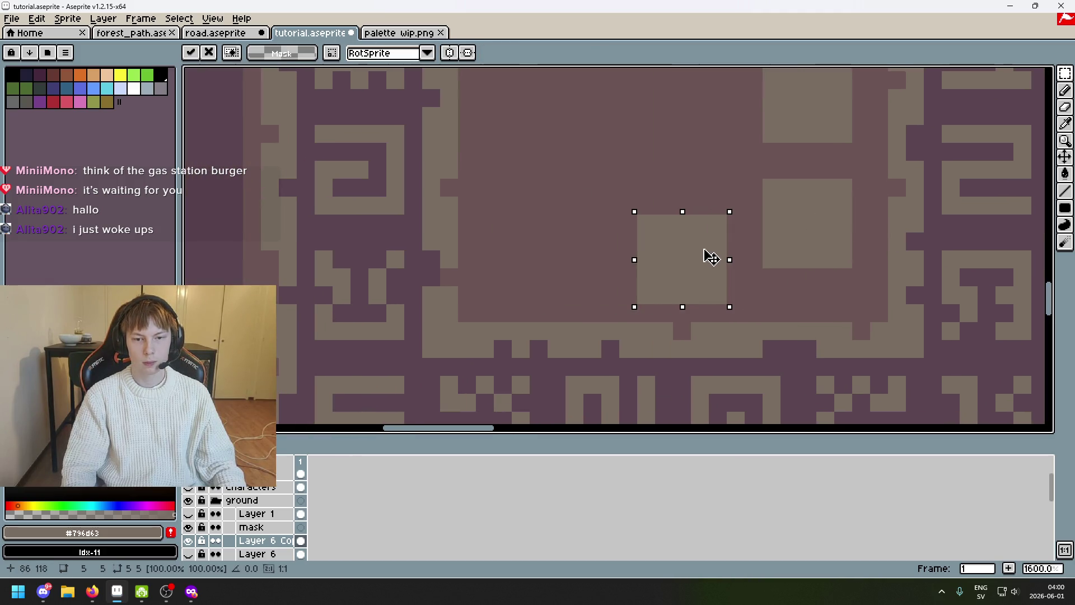
scroll(840, 252, "down", 1)
left_click_drag(881, 250, 828, 312)
scroll(732, 330, "up", 1)
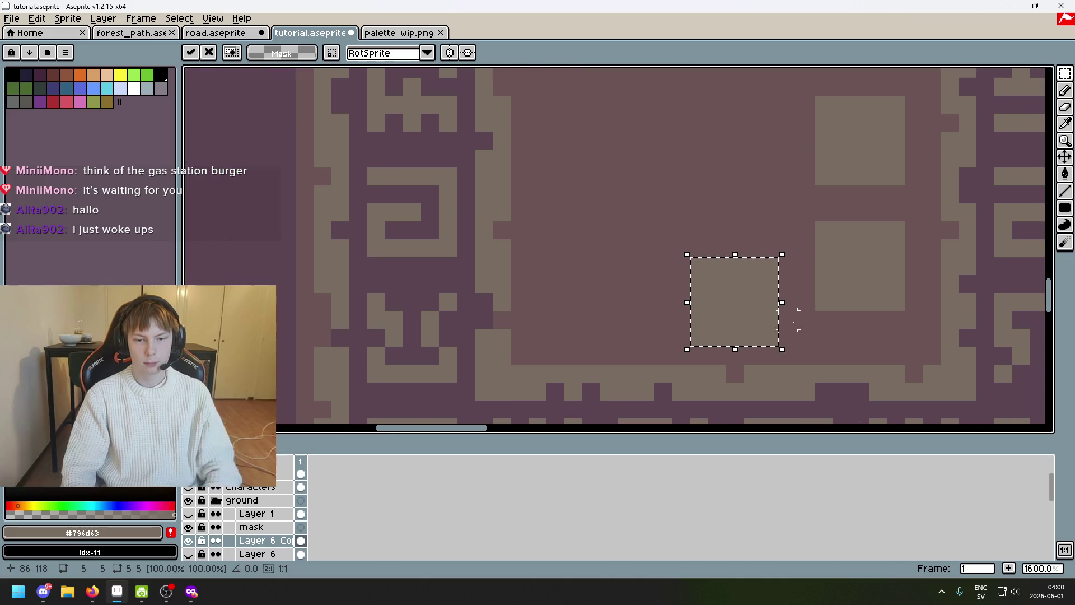
key("Up")
left_click(770, 337)
scroll(770, 337, "down", 2)
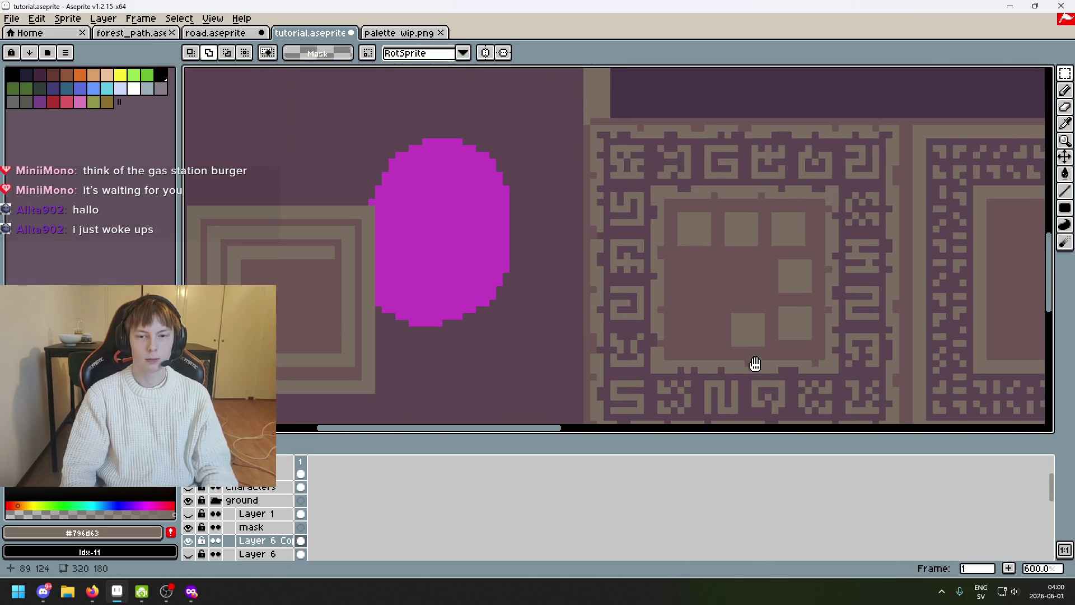
scroll(764, 312, "up", 1)
Paste a square at the ring's bottom and nudge it up and down into line
key("ctrl+z")
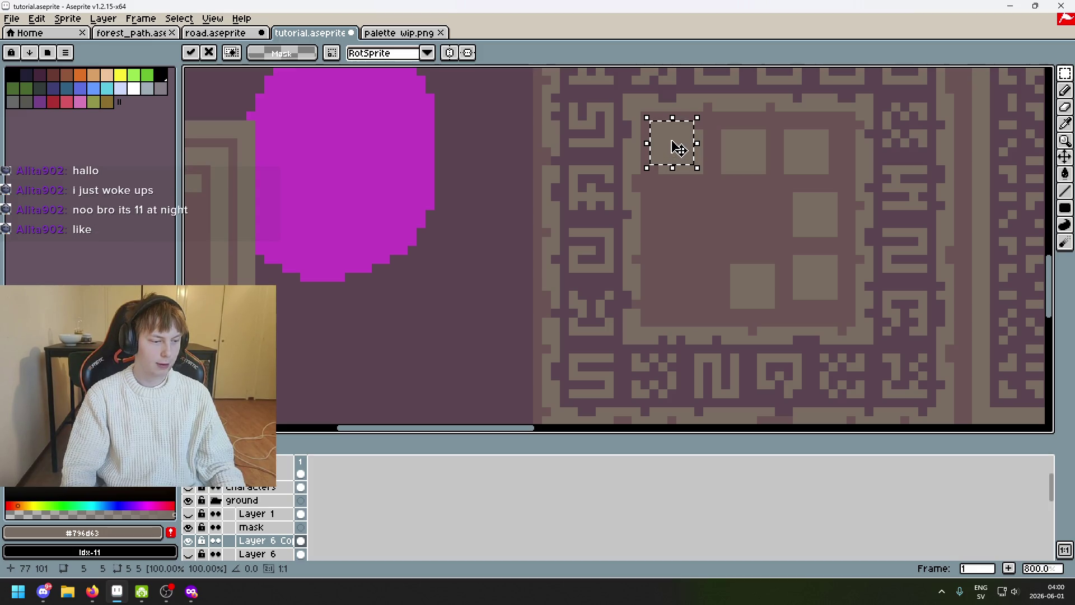
left_click_drag(678, 148, 693, 289)
scroll(739, 283, "up", 2)
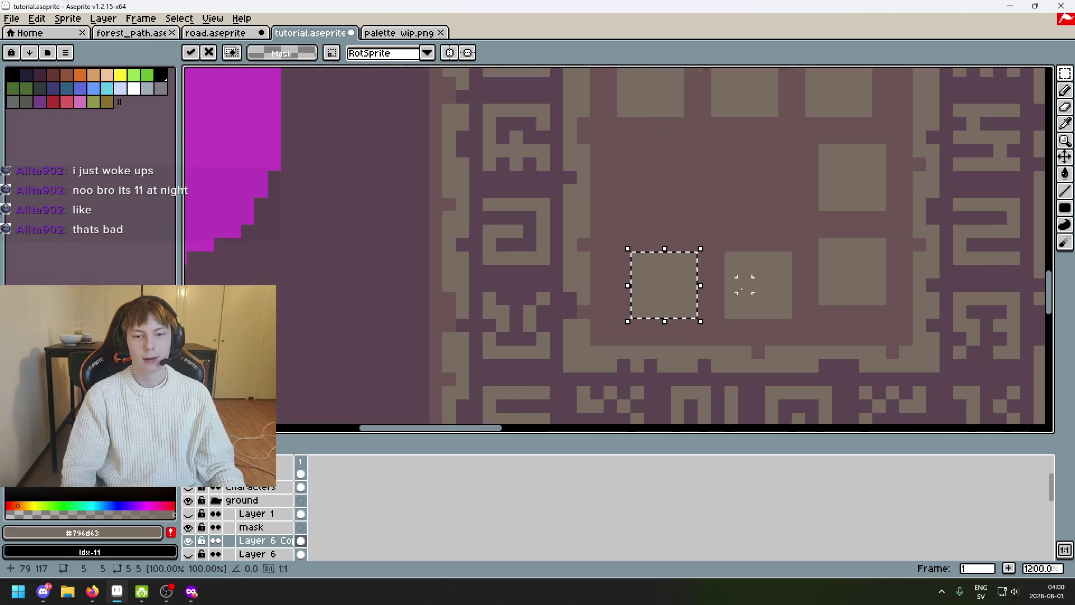
scroll(728, 283, "up", 1)
key("Up")
key("Up")
key("ctrl+d")
left_click_drag(675, 301, 592, 218)
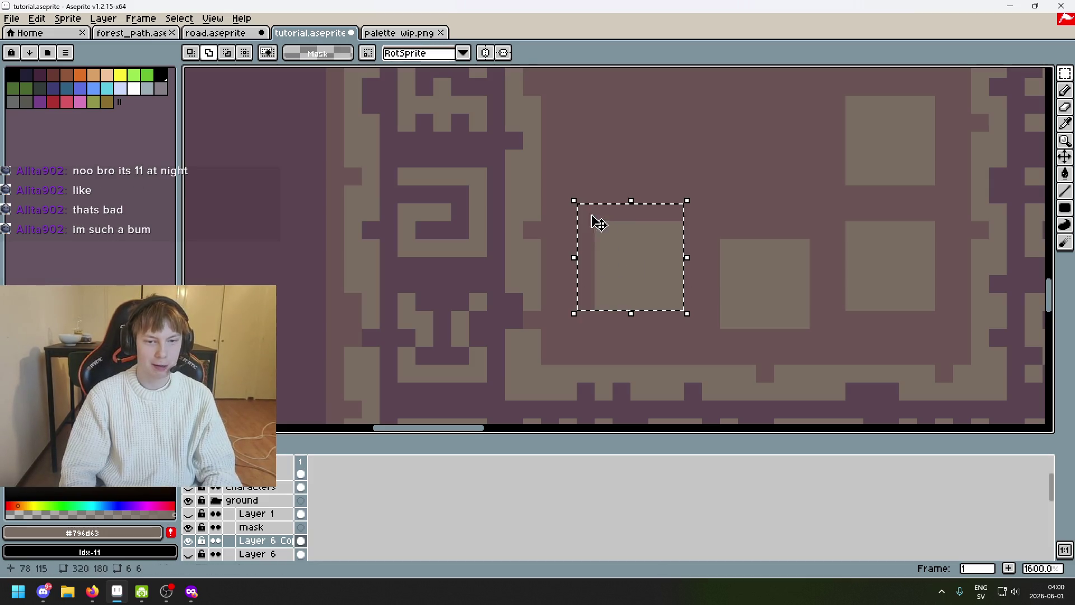
key("Down")
key("ctrl+d")
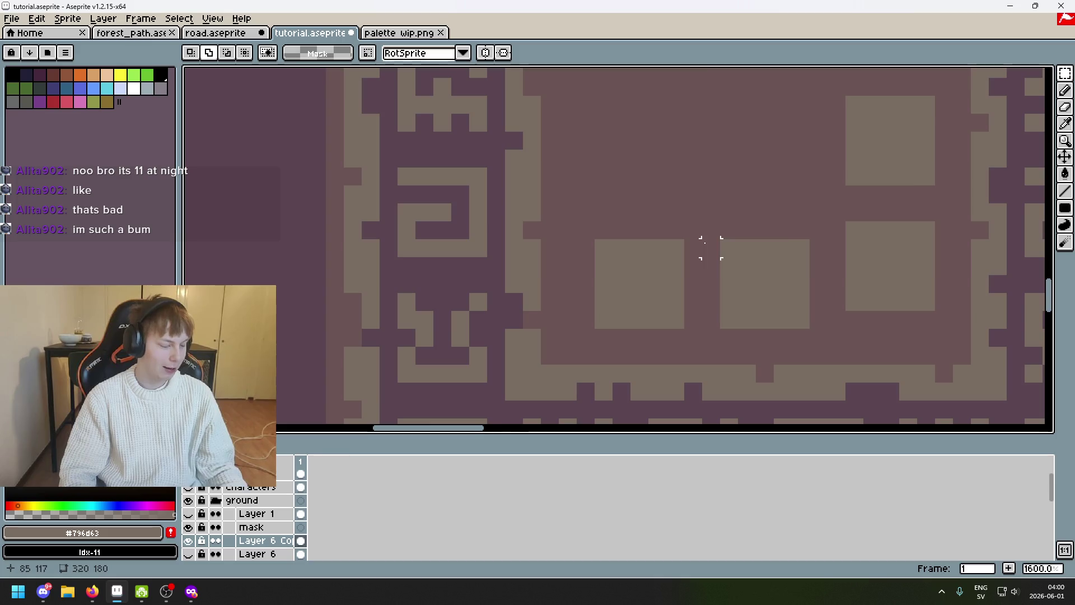
scroll(653, 291, "down", 1)
Paste one more square onto the ring's left side, closing the ring around the centre
key("ctrl+v")
left_click_drag(560, 136, 582, 249)
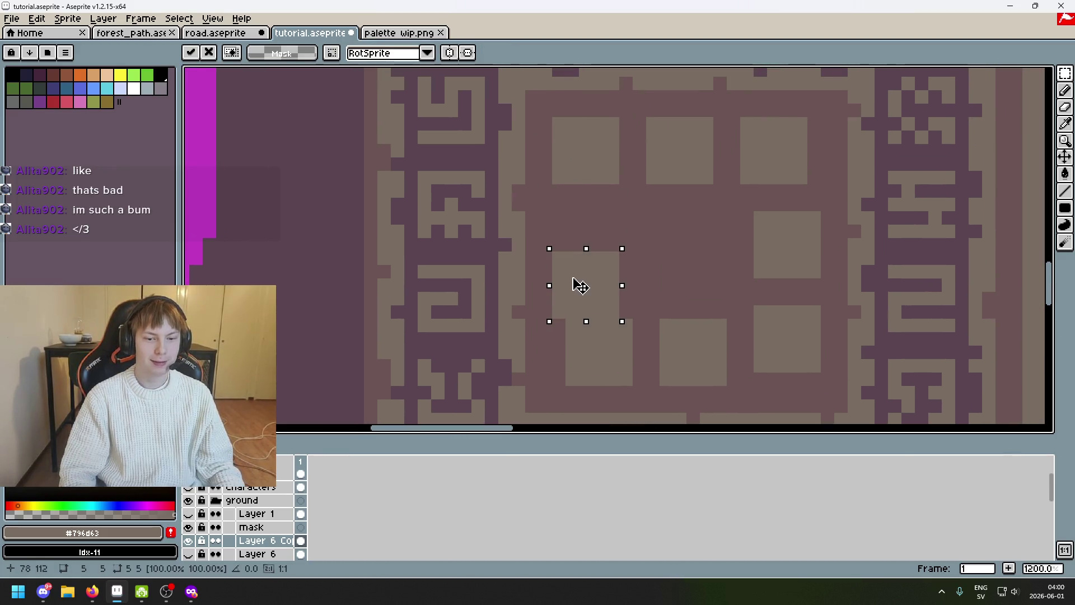
key("ctrl+d")
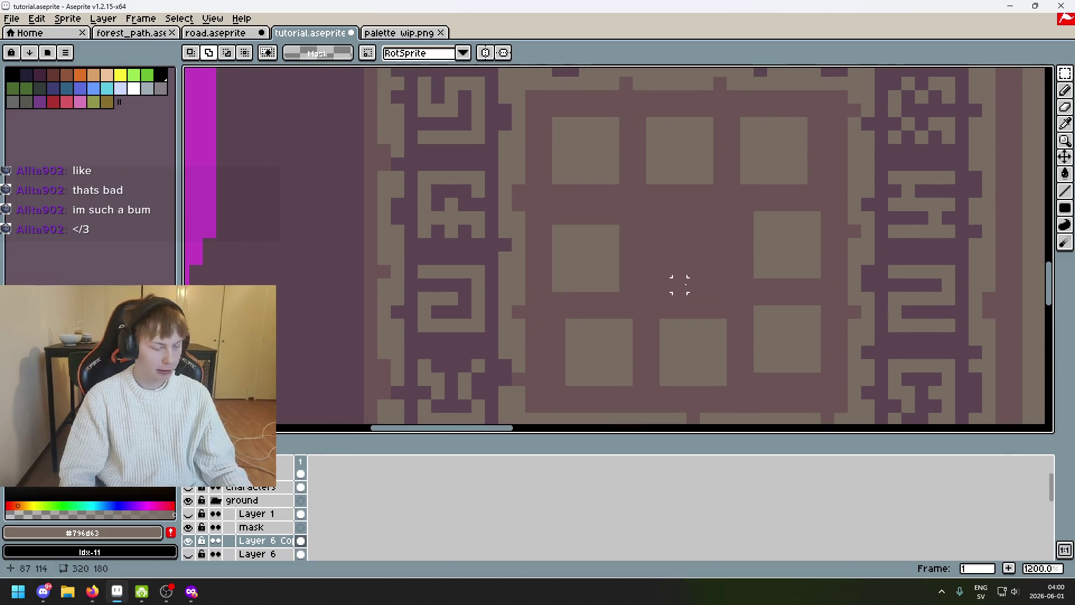
left_click_drag(679, 243, 618, 176)
scroll(618, 176, "down", 4)
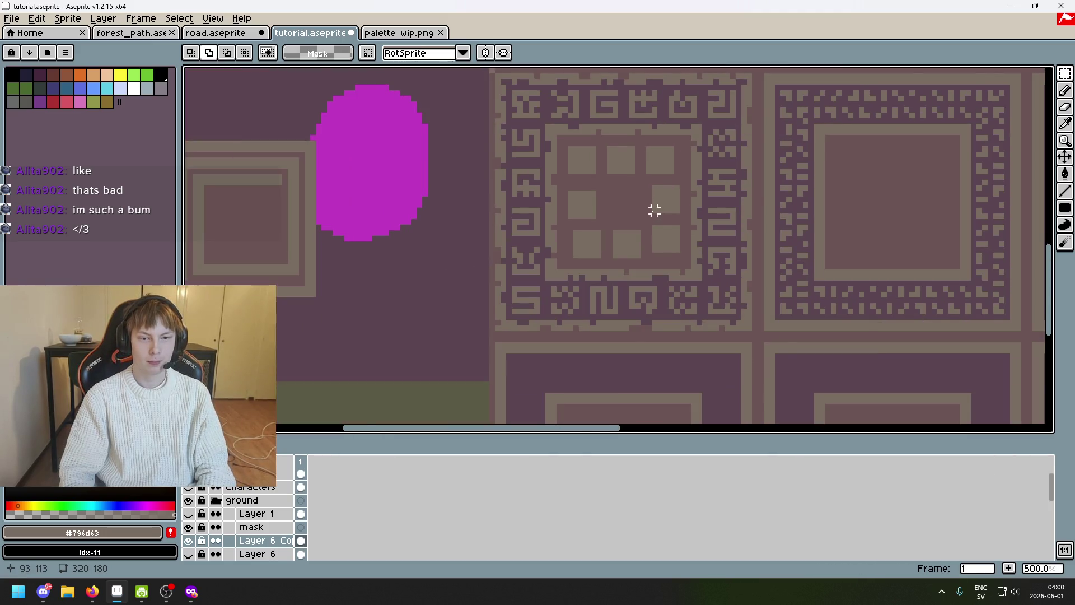
scroll(655, 216, "up", 2)
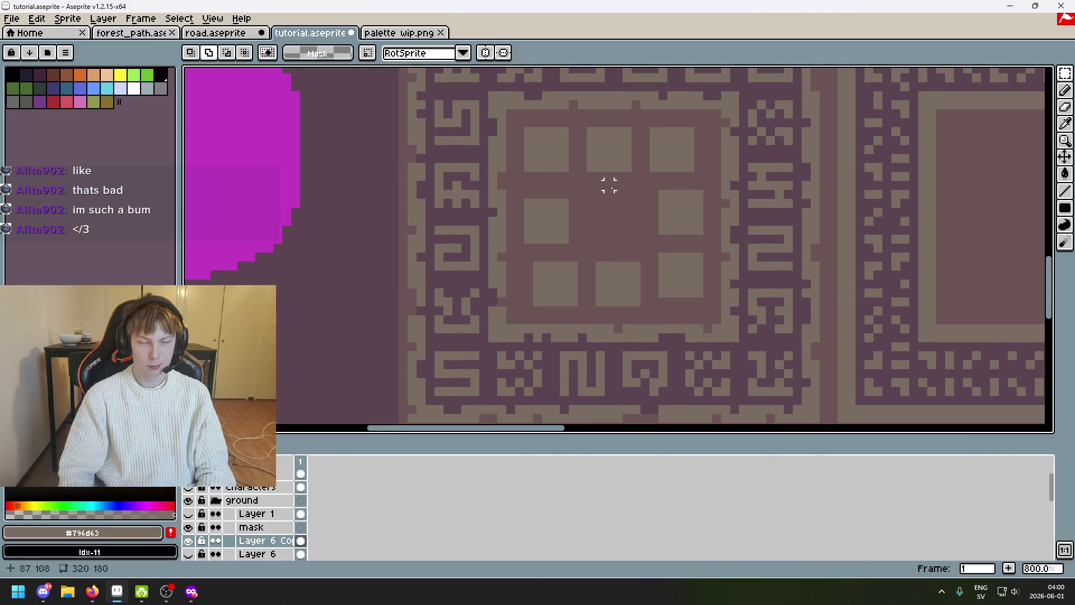
left_click_drag(635, 193, 624, 198)
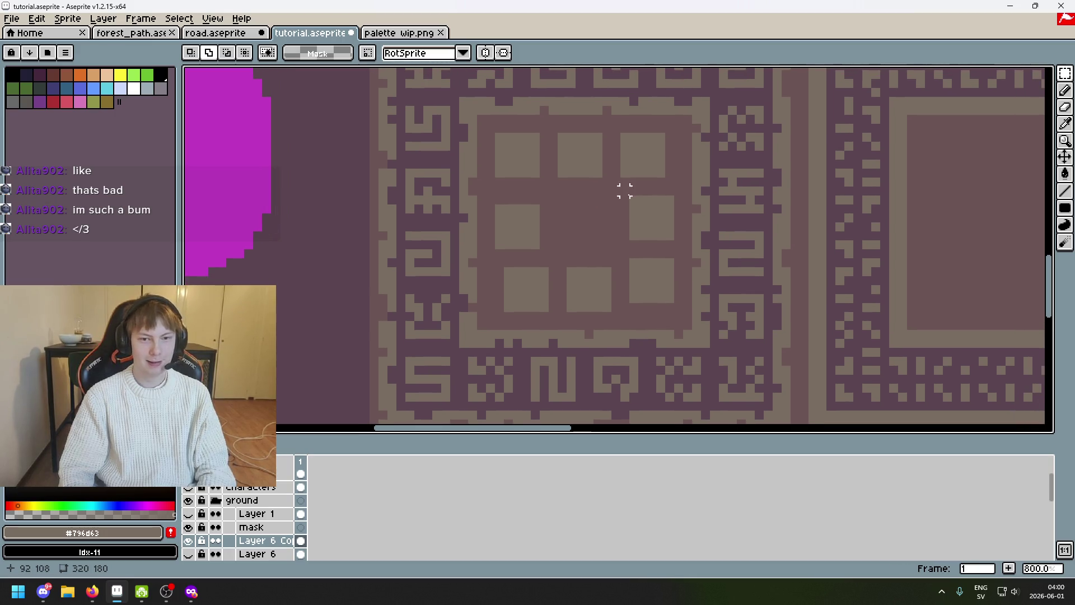
left_click_drag(687, 138, 613, 112)
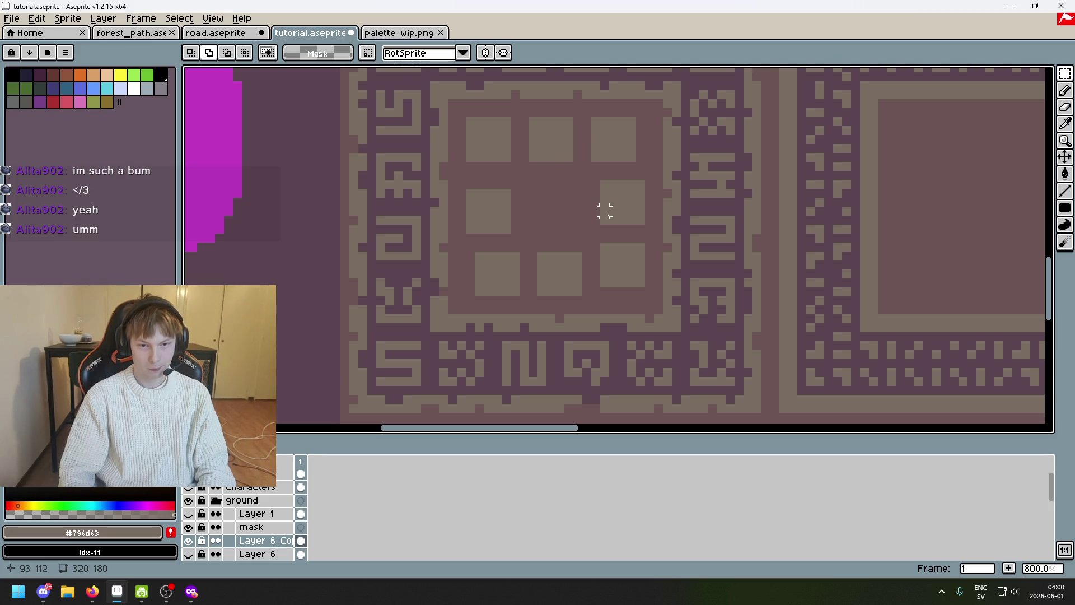
scroll(569, 174, "up", 2)
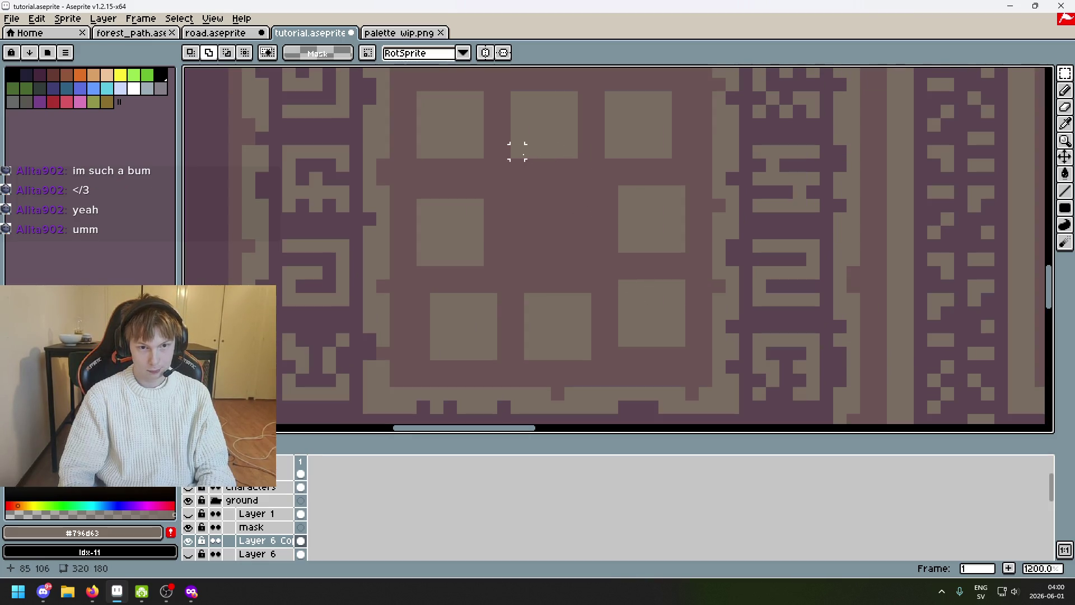
Nudge a top-row square up one pixel and a lower-right square two pixels right
left_click_drag(517, 151, 576, 104)
key("Up")
key("ctrl+d")
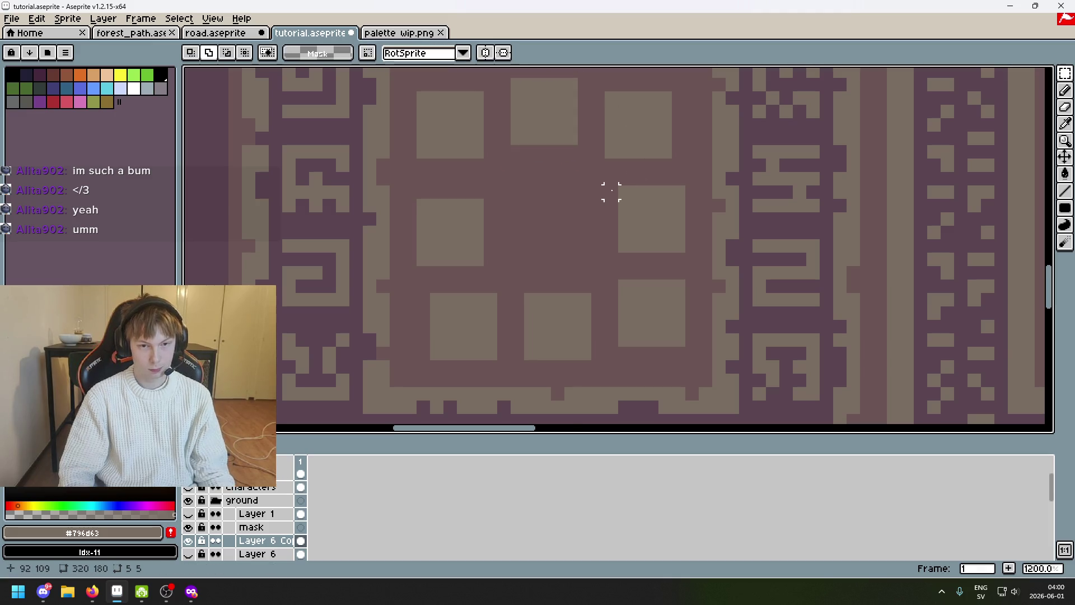
scroll(610, 191, "down", 2)
scroll(538, 209, "down", 1)
scroll(545, 228, "up", 1)
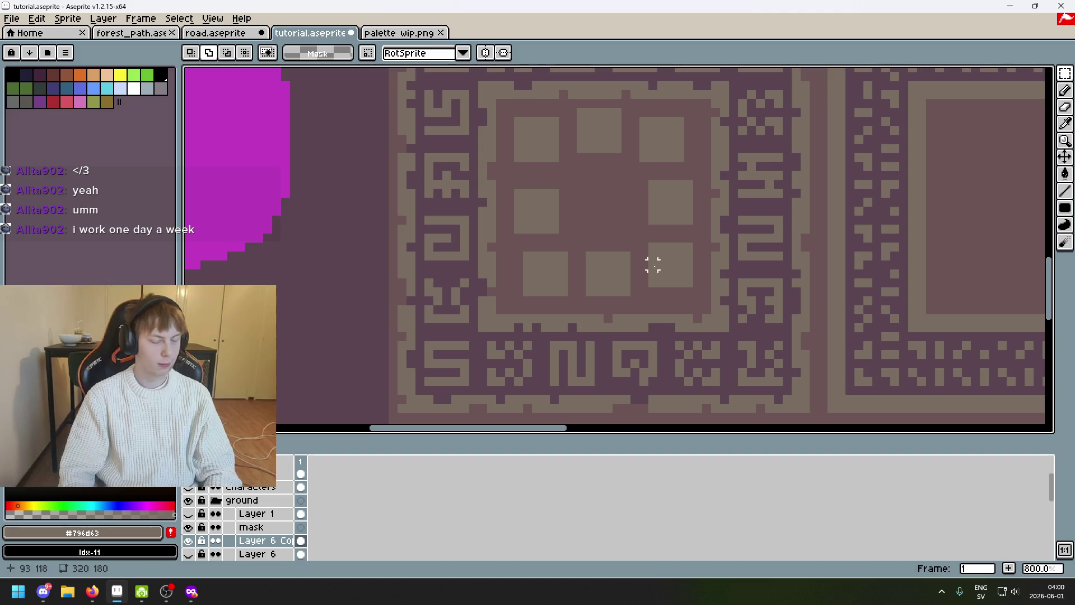
scroll(653, 265, "up", 1)
scroll(608, 243, "up", 1)
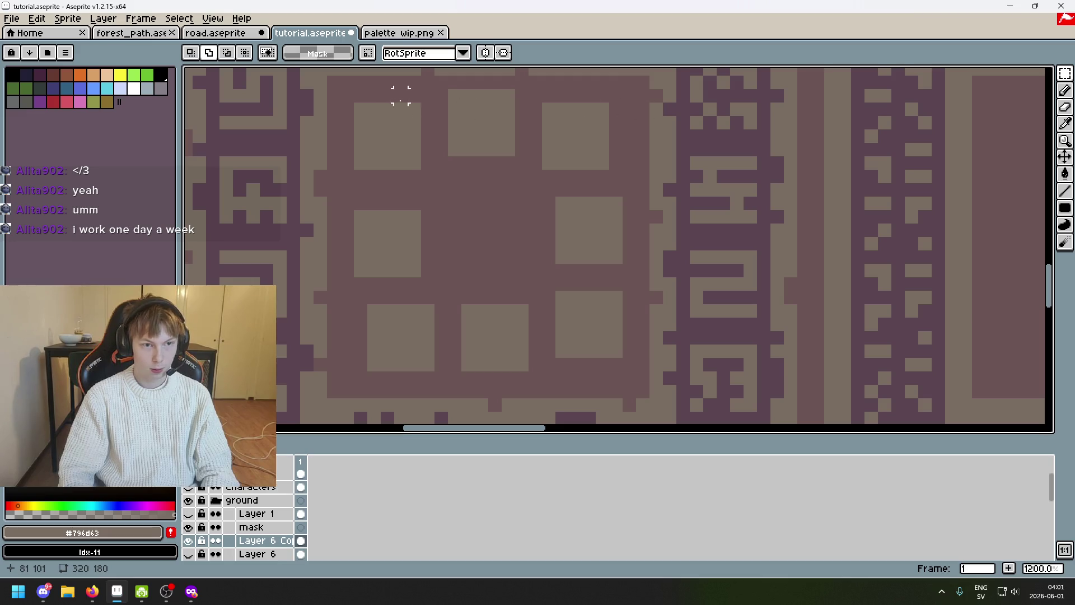
mouse_move(574, 162)
left_mouse_down()
mouse_move(589, 153)
mouse_move(582, 165)
left_mouse_up()
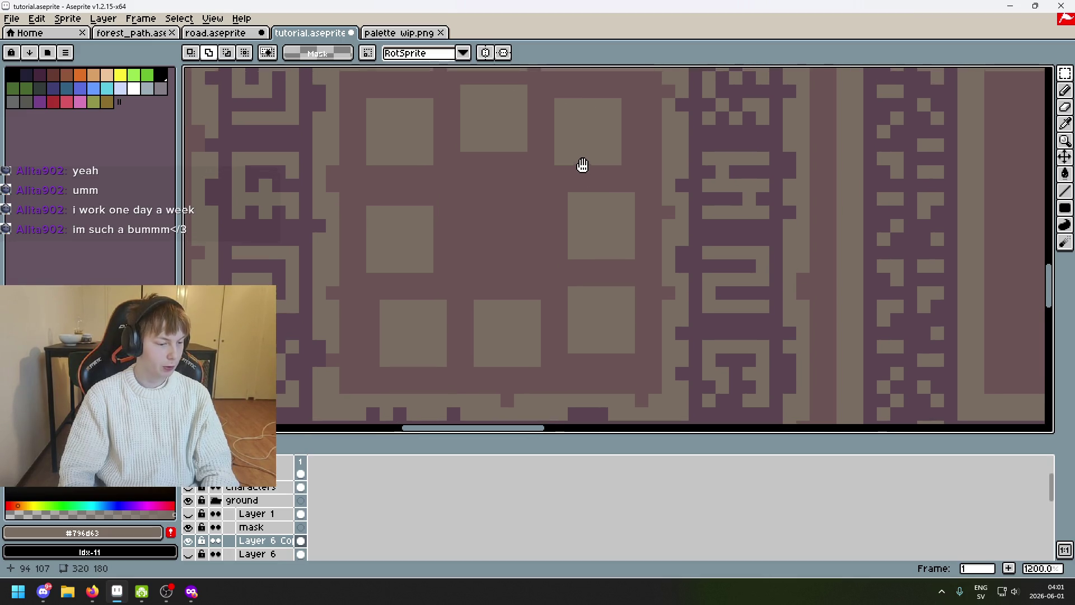
scroll(628, 224, "up", 1)
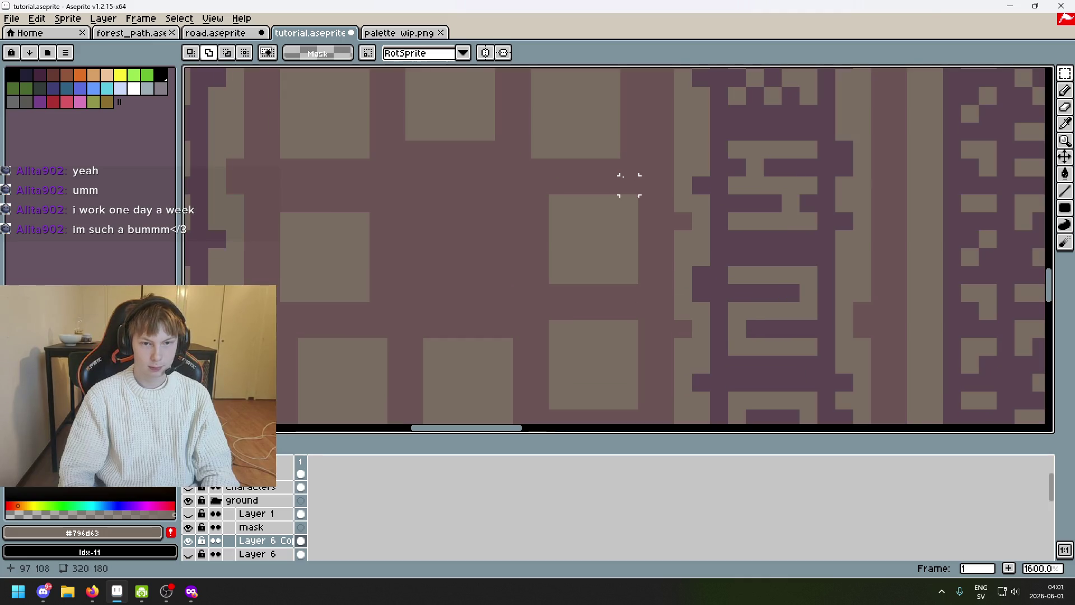
left_click_drag(572, 249, 665, 339)
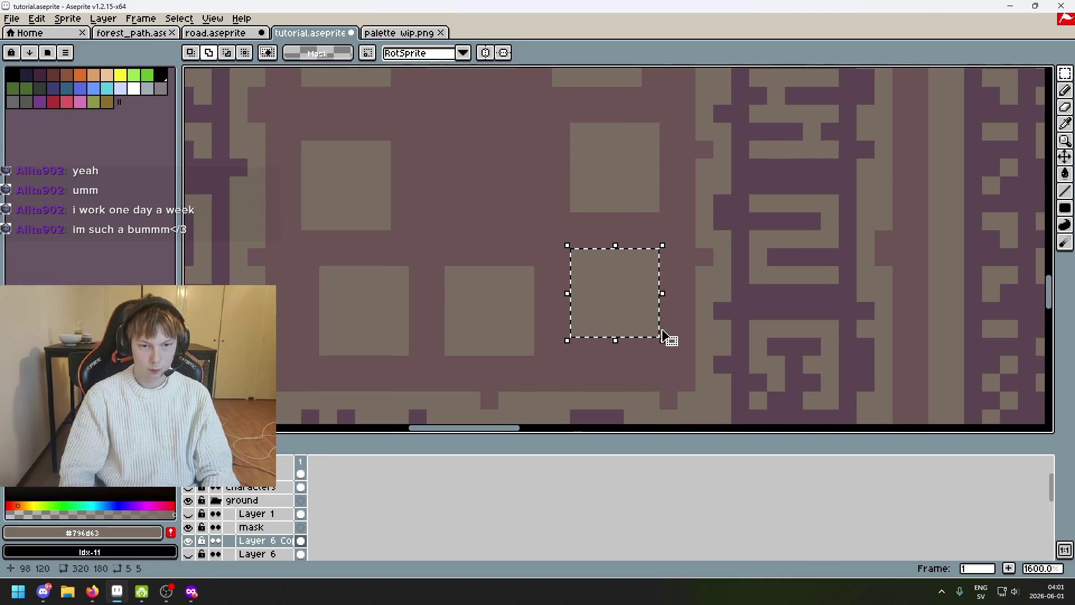
key("Right")
scroll(716, 292, "down", 4)
key("Right")
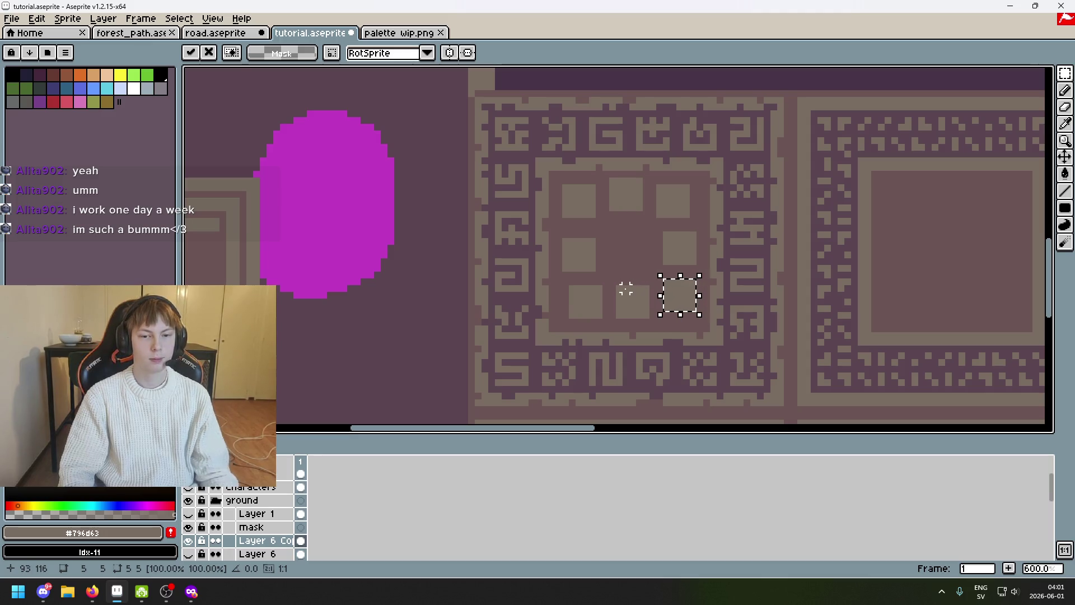
left_click(631, 295)
scroll(643, 324, "up", 1)
scroll(644, 311, "up", 2)
Shift the left-side square down and left one pixel, then drag a square into the tile's centre
mouse_move(645, 284)
left_mouse_down()
mouse_move(594, 364)
mouse_move(544, 315)
left_mouse_up()
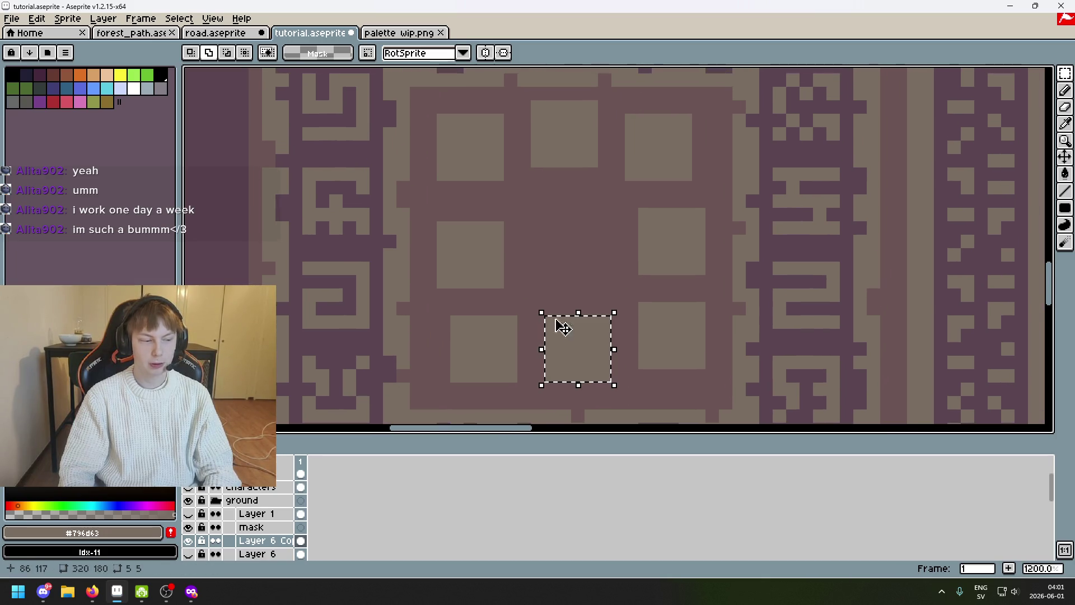
left_click(584, 280)
scroll(621, 286, "down", 2)
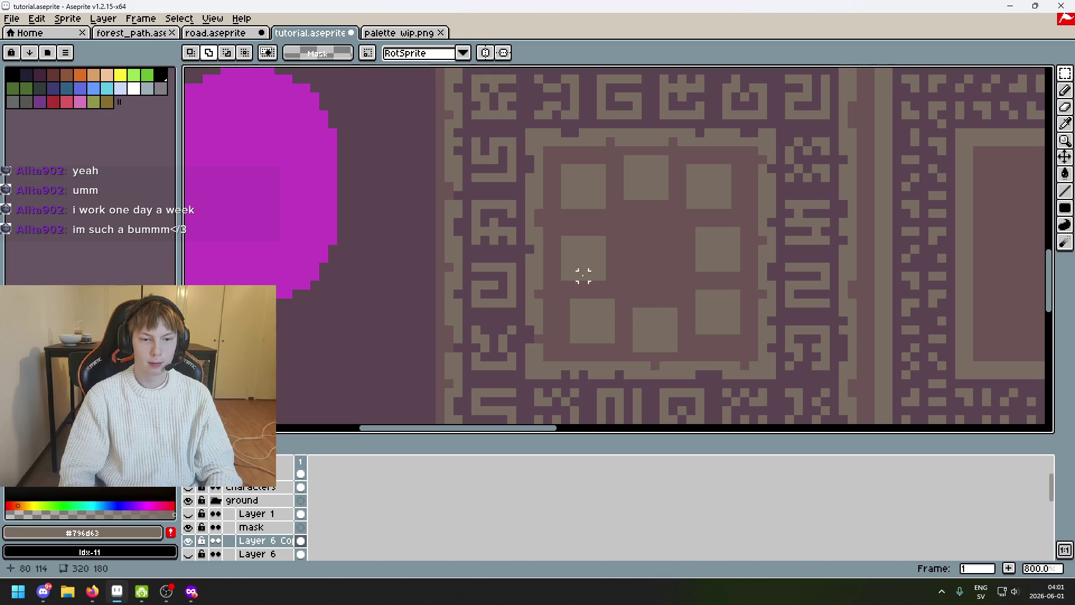
left_click_drag(565, 280, 618, 233)
key("Down")
key("Left")
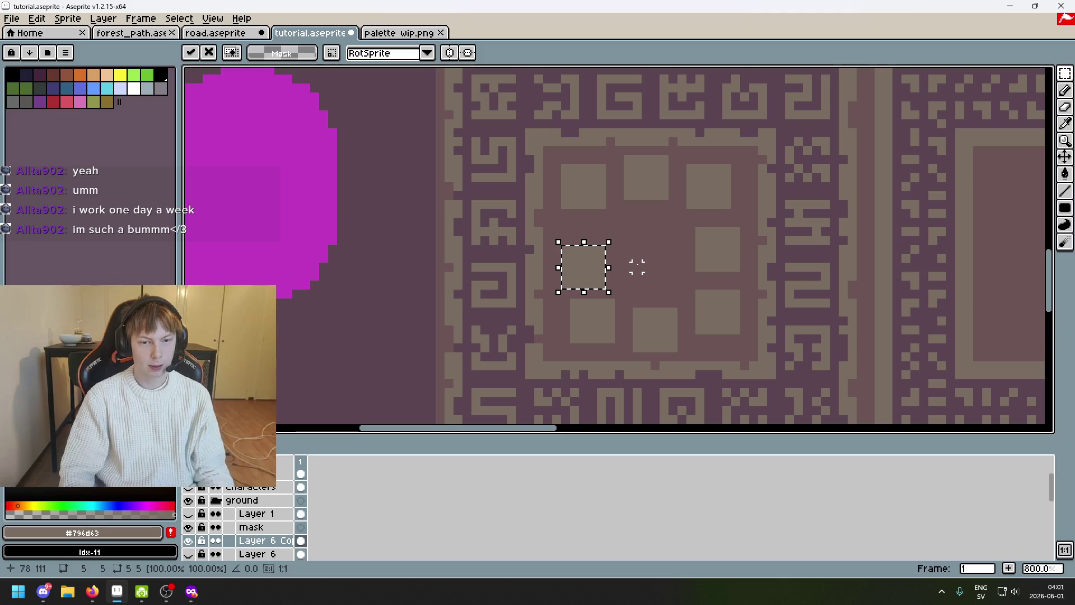
left_click(636, 267)
scroll(636, 266, "down", 2)
scroll(643, 302, "up", 2)
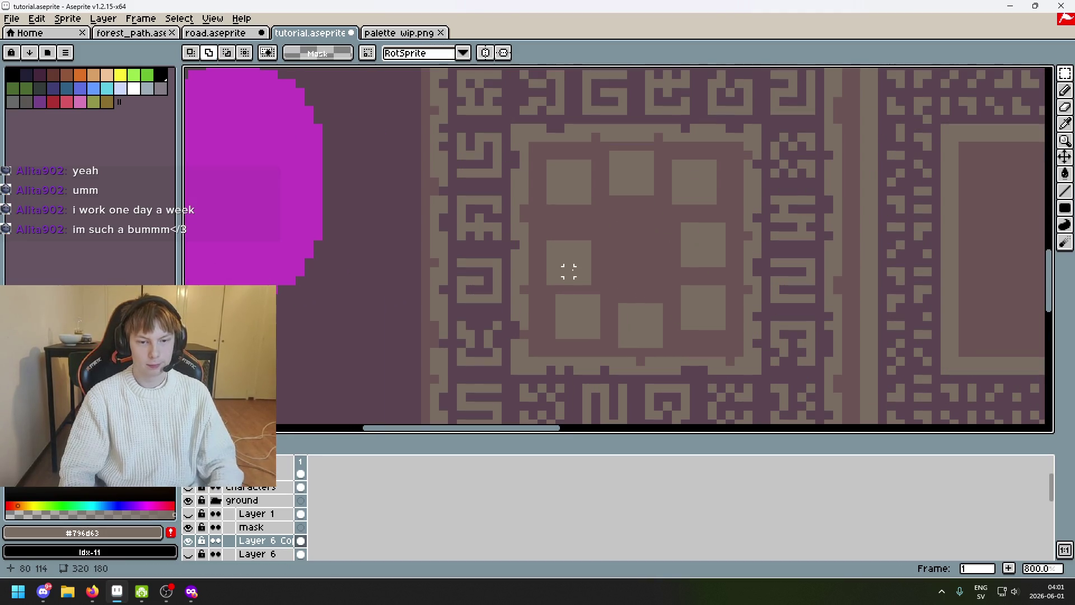
scroll(569, 269, "up", 2)
mouse_move(606, 286)
left_mouse_down()
mouse_move(518, 233)
mouse_move(514, 192)
left_mouse_up()
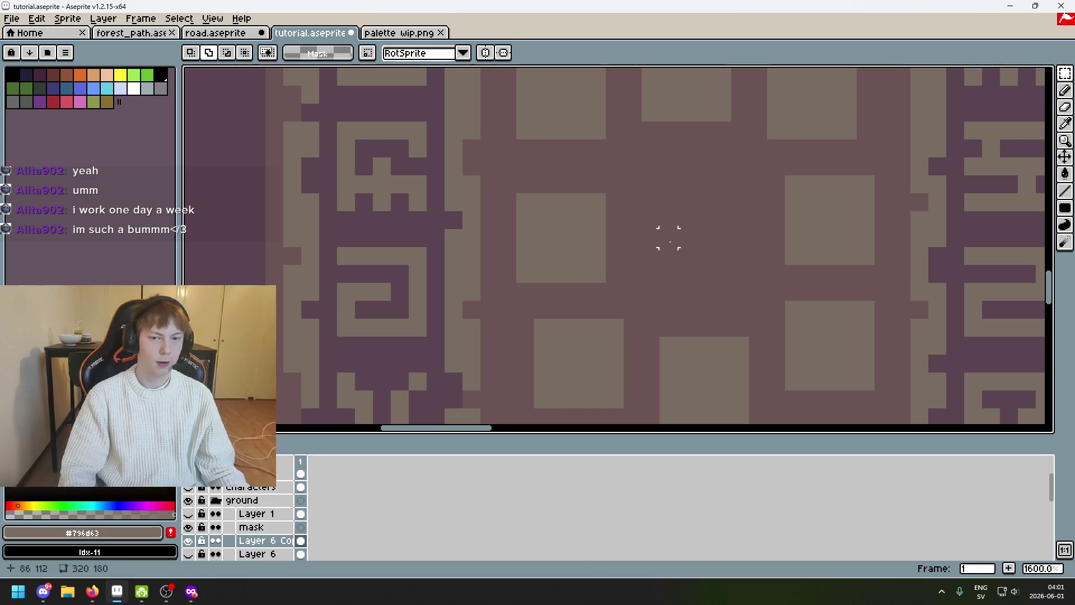
scroll(655, 243, "down", 4)
scroll(638, 243, "up", 3)
mouse_move(544, 141)
left_mouse_down()
mouse_move(655, 224)
mouse_move(644, 227)
left_mouse_up()
Commit the centre square, nudge it down and left, and settle the lower-left square in place
key("ctrl+d")
scroll(664, 244, "down", 3)
scroll(685, 261, "up", 1)
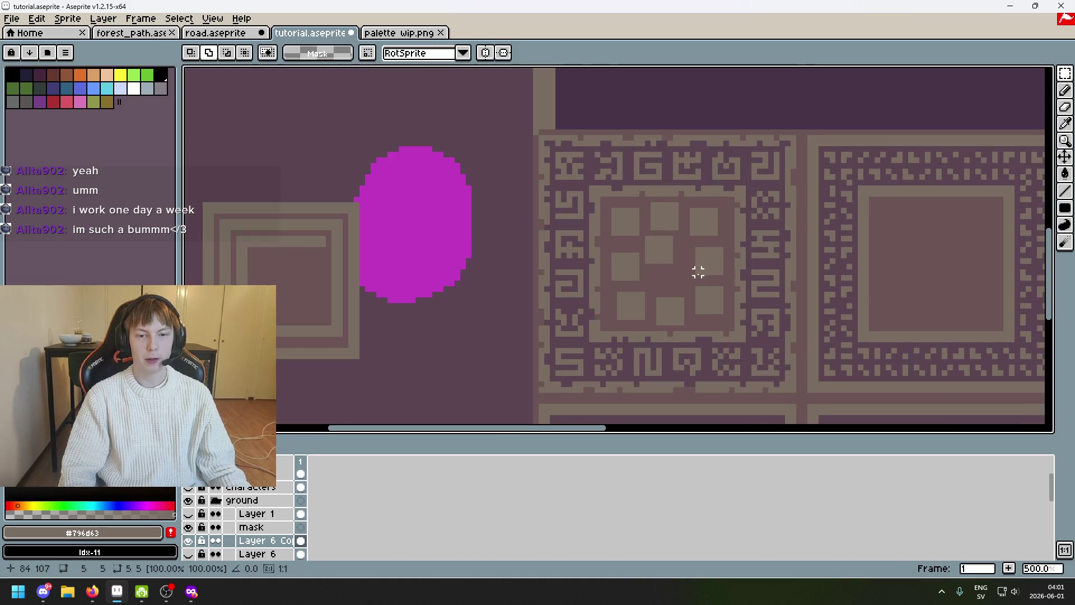
scroll(698, 271, "up", 2)
left_click_drag(639, 263, 689, 215)
key("Down")
scroll(719, 311, "up", 2)
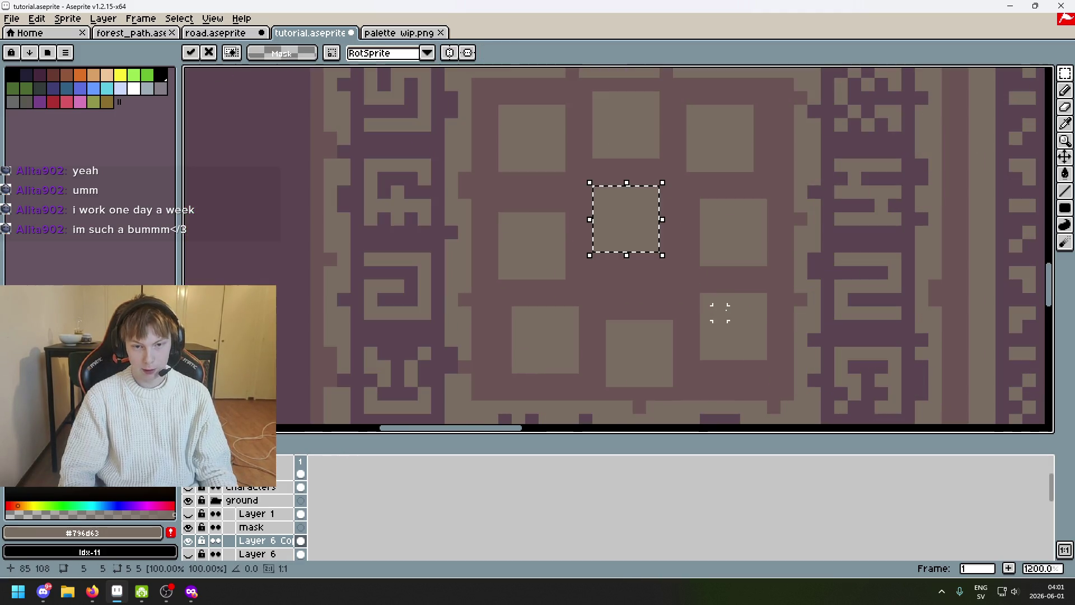
key("ctrl+d")
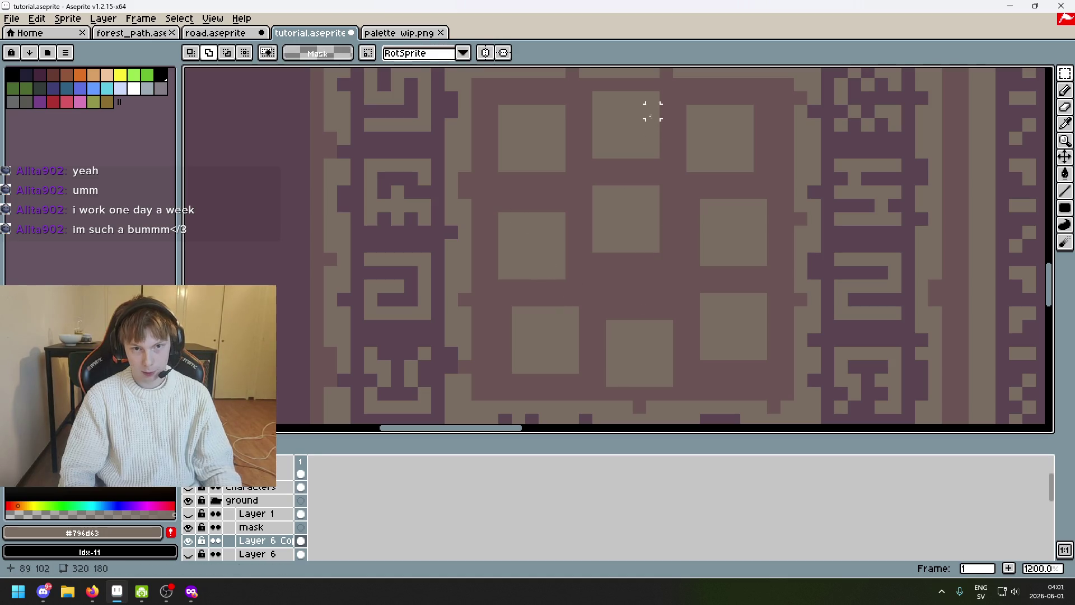
mouse_move(504, 209)
left_mouse_down()
mouse_move(556, 281)
mouse_move(591, 264)
mouse_move(643, 283)
mouse_move(588, 311)
mouse_move(523, 319)
mouse_move(504, 309)
mouse_move(564, 371)
left_mouse_up()
key("Left")
key("ctrl+d")
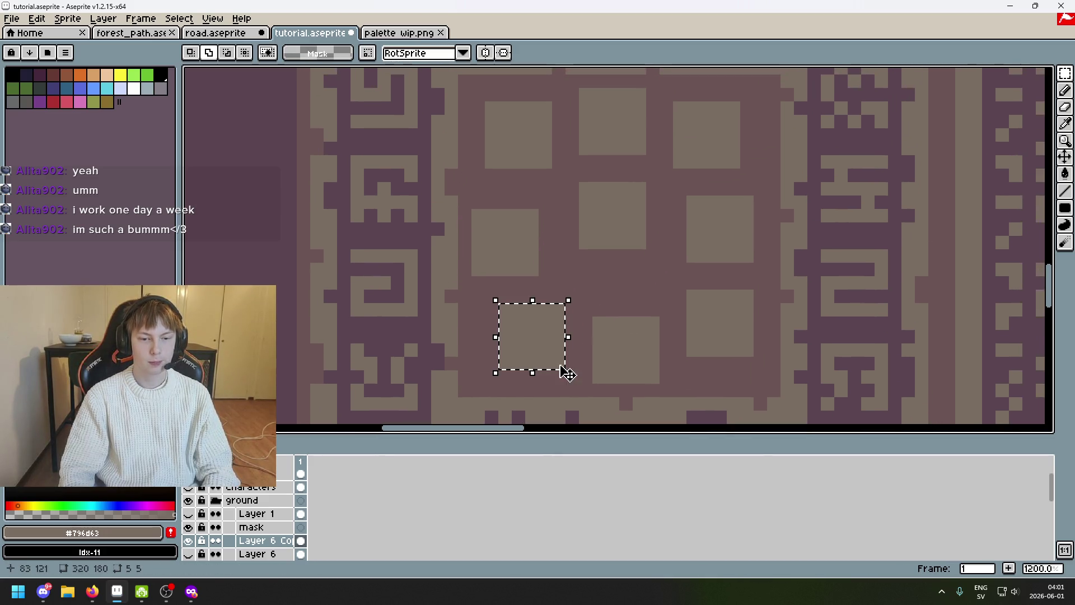
key("Left")
key("Right")
key("ctrl+d")
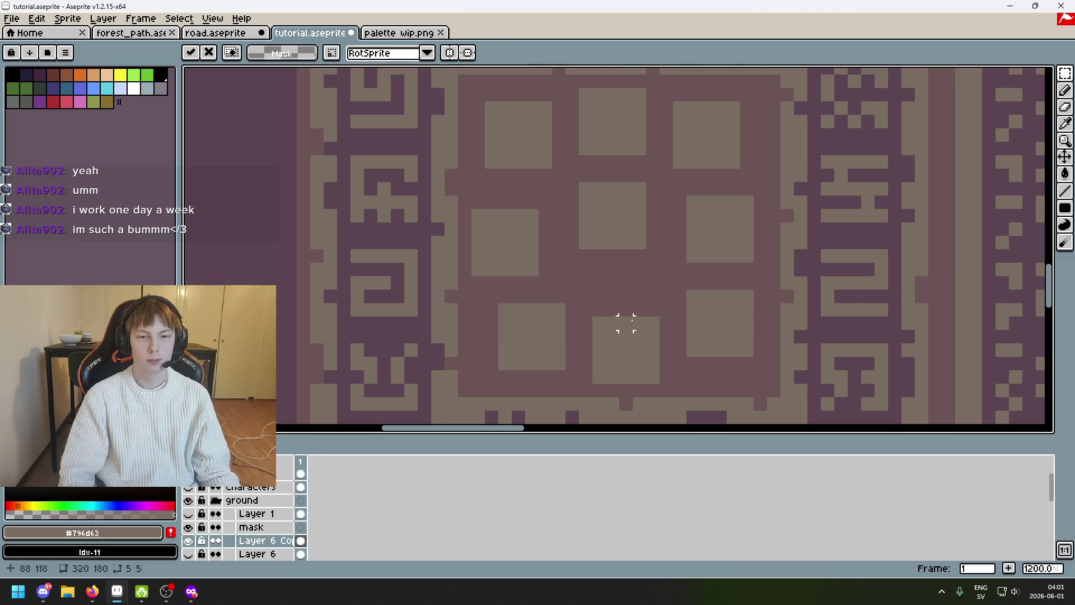
scroll(622, 323, "down", 2)
scroll(597, 317, "up", 1)
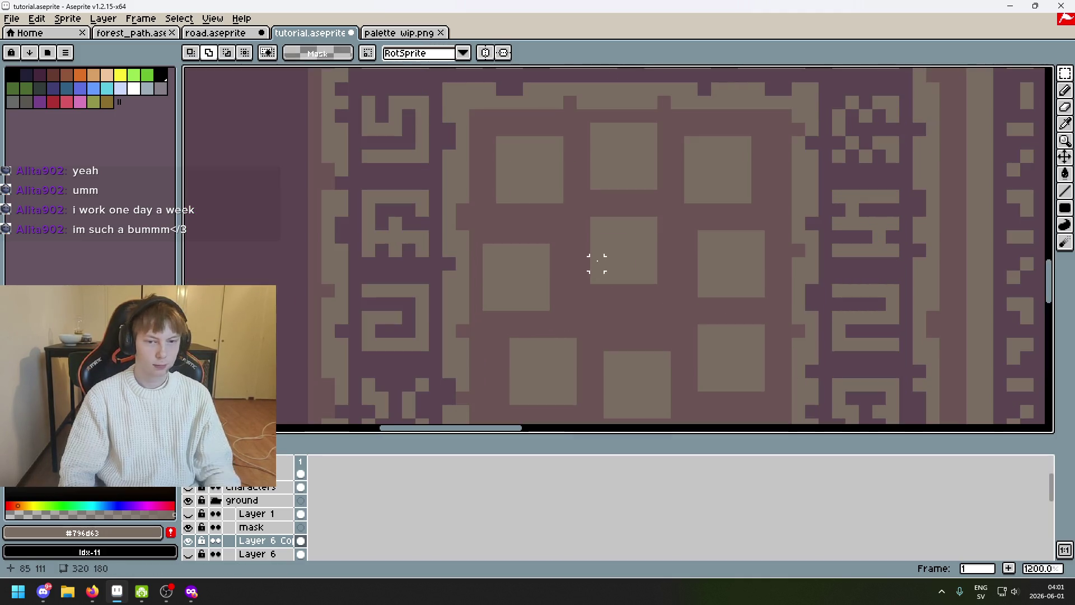
Fine-tune the centre square pixel by pixel in all directions and drop it in its final spot
left_click_drag(596, 277, 646, 215)
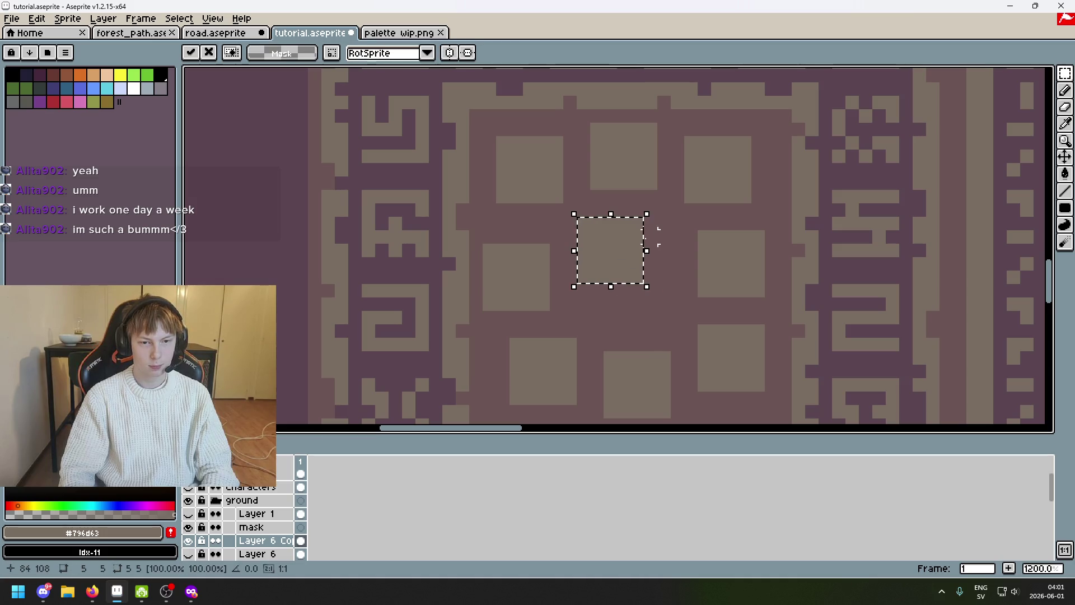
key("Left")
key("Right")
key("Up")
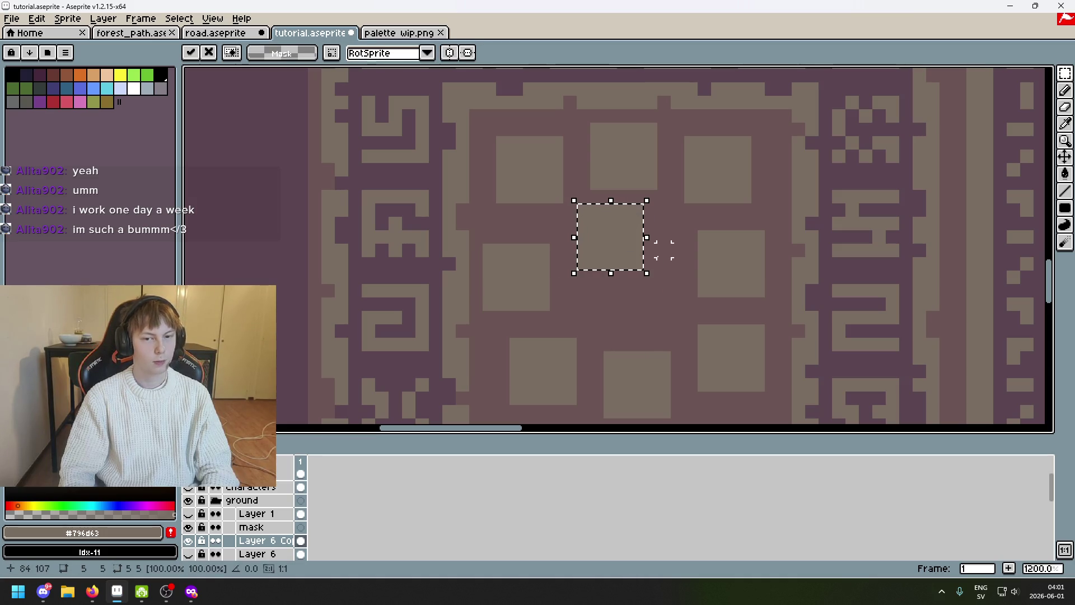
key("Left")
key("Down")
key("Right")
key("Down")
key("Down")
key("Right")
key("Up")
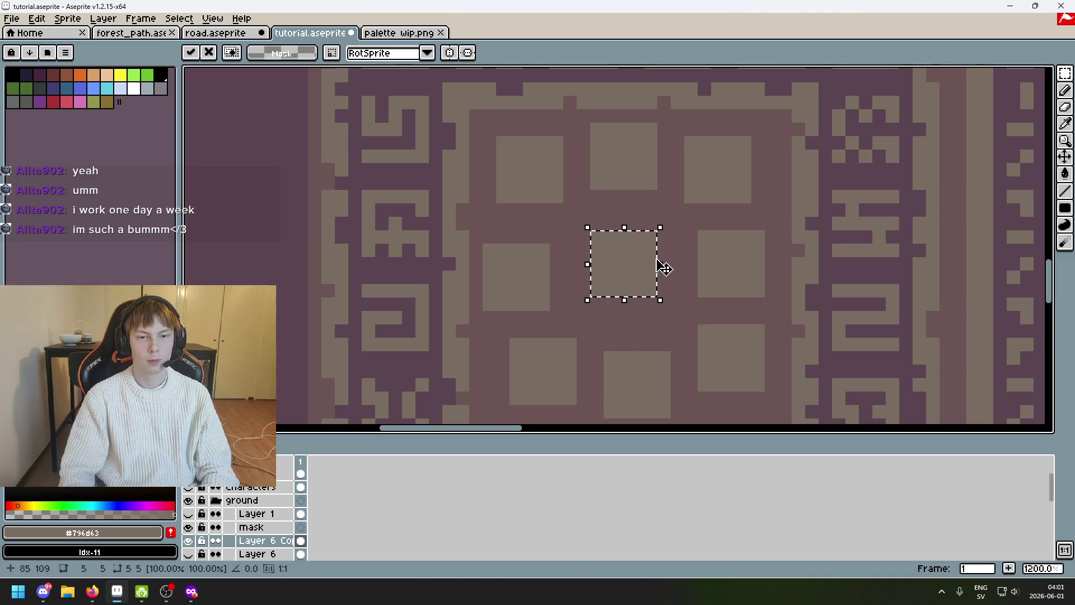
key("Left")
scroll(660, 260, "down", 4)
key("Up")
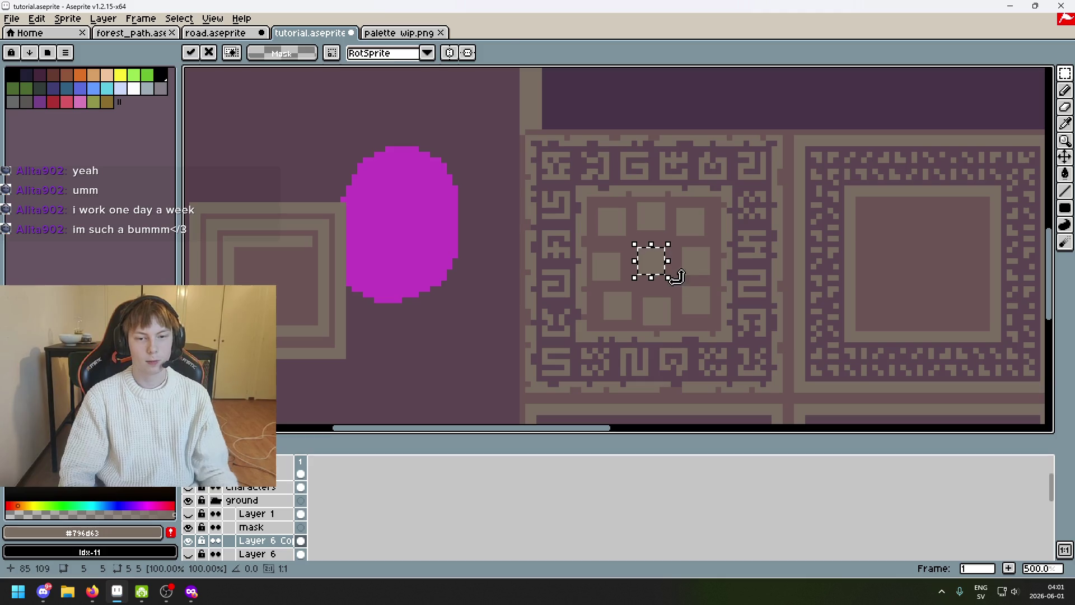
key("ctrl+d")
scroll(672, 277, "down", 1)
scroll(673, 287, "up", 1)
scroll(673, 288, "up", 2)
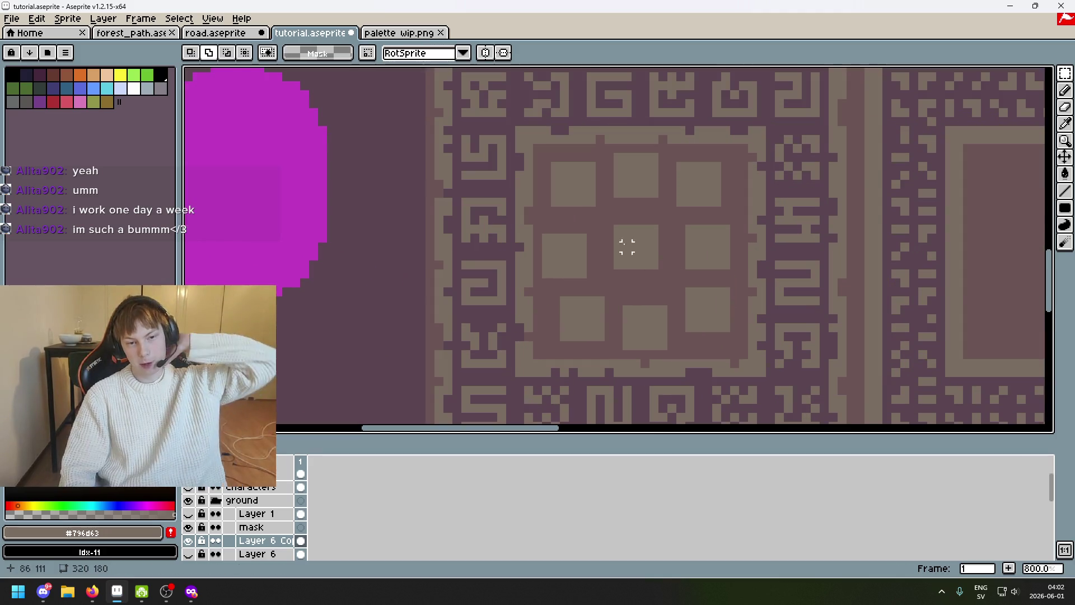
scroll(607, 247, "down", 3)
scroll(590, 195, "up", 2)
scroll(589, 195, "up", 2)
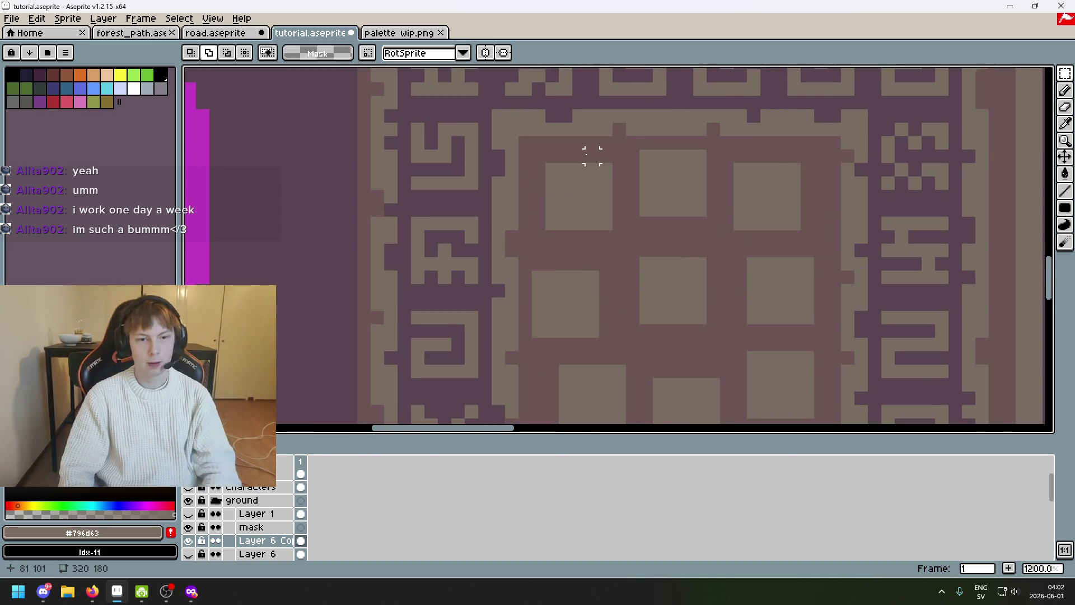
scroll(528, 154, "up", 2)
mouse_move(540, 166)
left_mouse_down()
mouse_move(617, 227)
mouse_move(619, 246)
left_mouse_up()
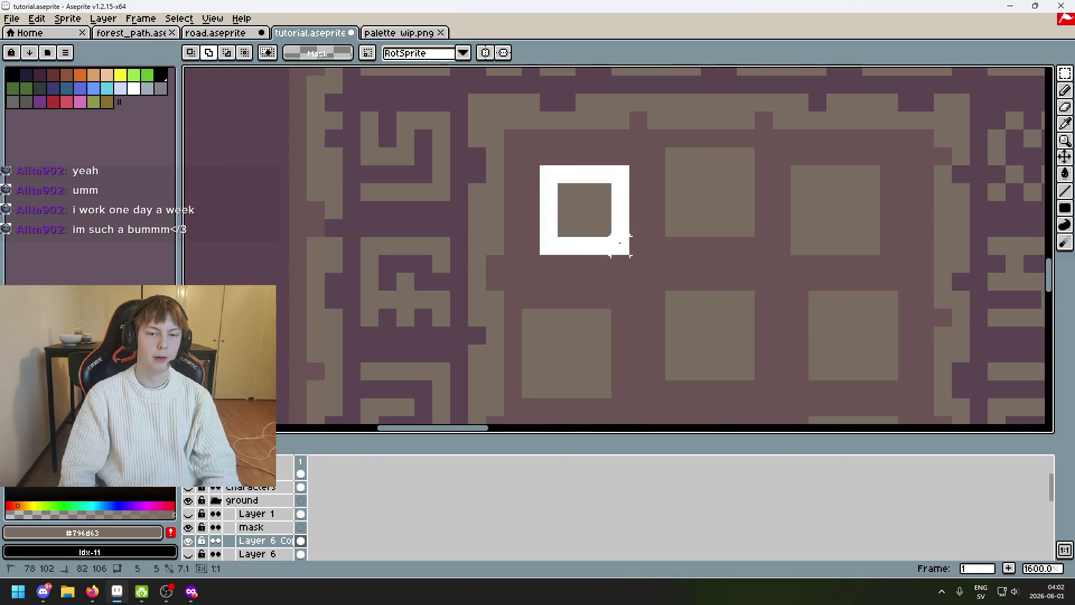
key("ctrl+z")
mouse_move(505, 131)
left_mouse_down()
mouse_move(957, 352)
mouse_move(931, 173)
left_mouse_up()
scroll(751, 278, "down", 3)
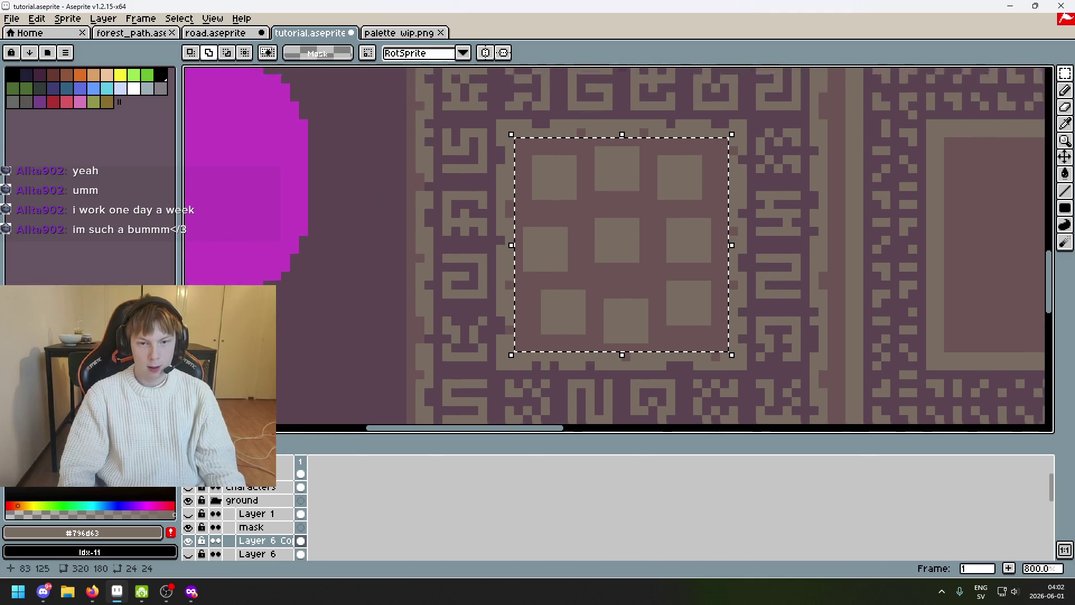
scroll(631, 287, "down", 1)
scroll(628, 283, "up", 3)
scroll(773, 269, "down", 2)
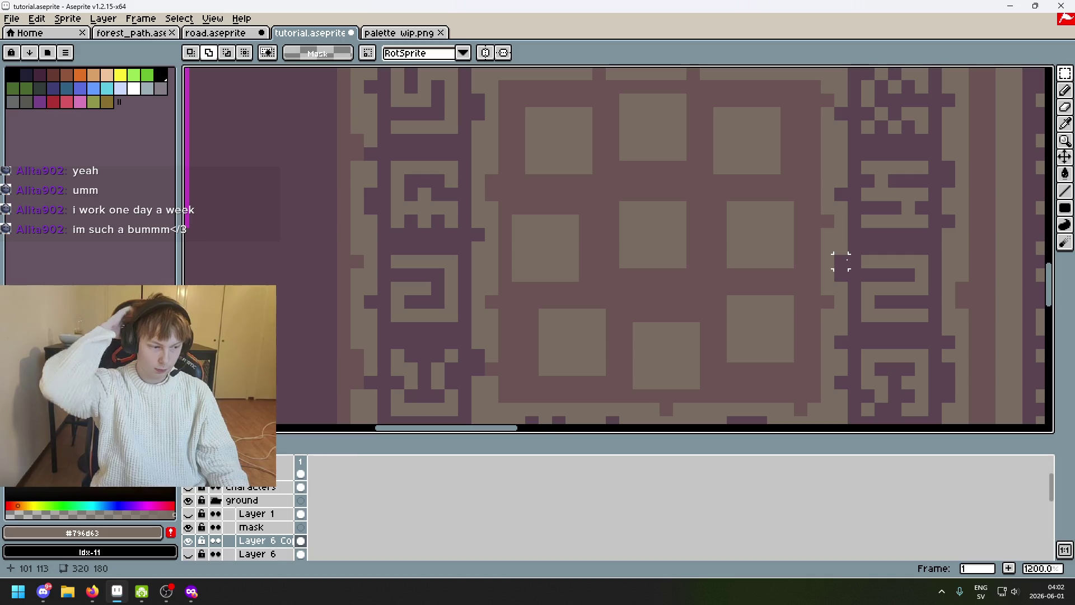
scroll(832, 256, "down", 3)
scroll(737, 254, "down", 2)
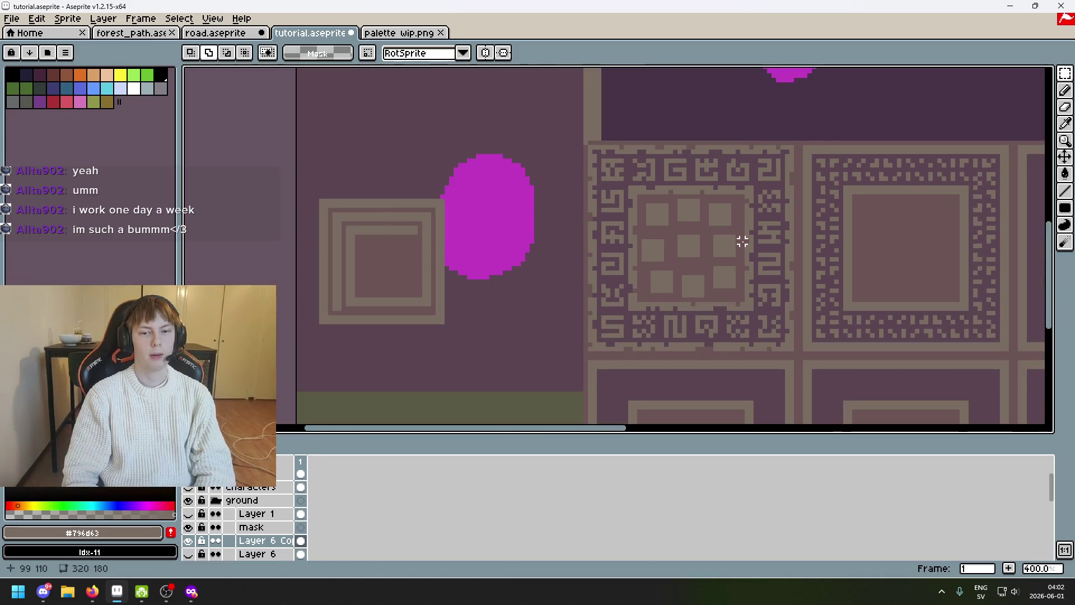
key("Up")
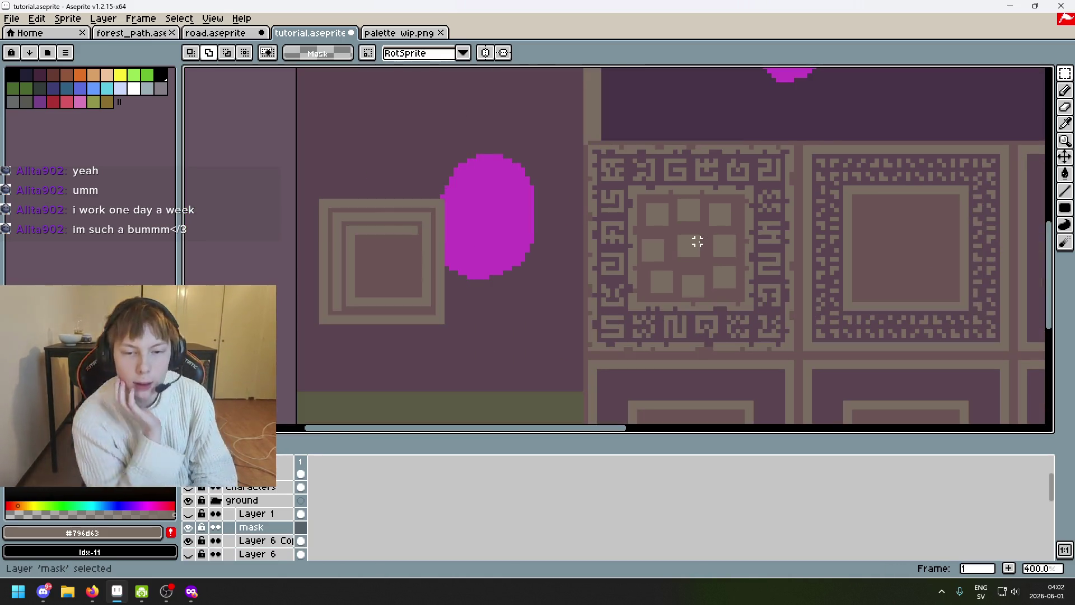
scroll(670, 237, "up", 2)
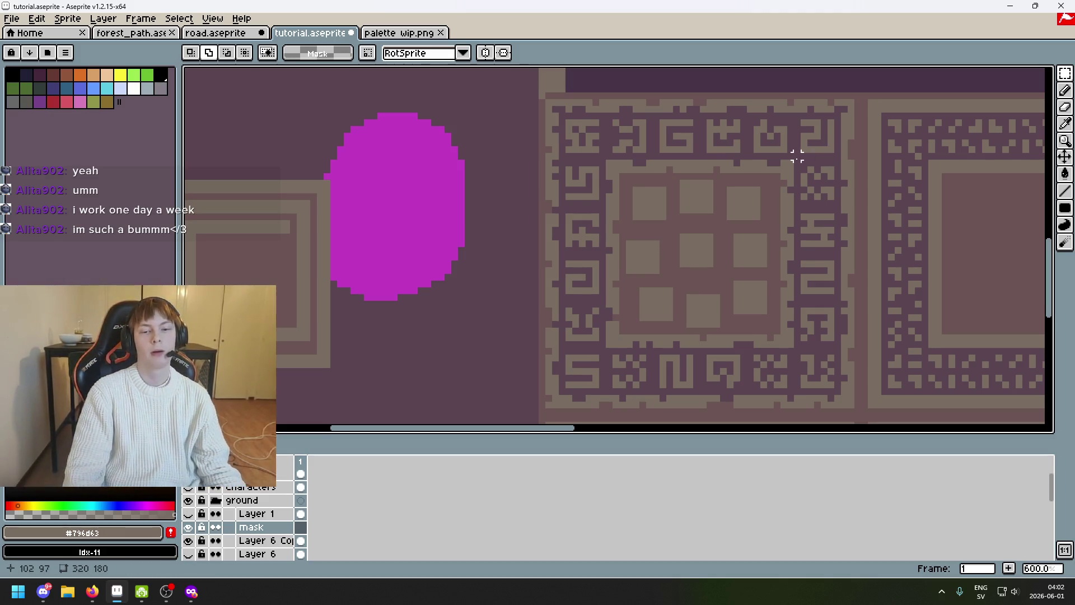
left_click_drag(797, 158, 712, 158)
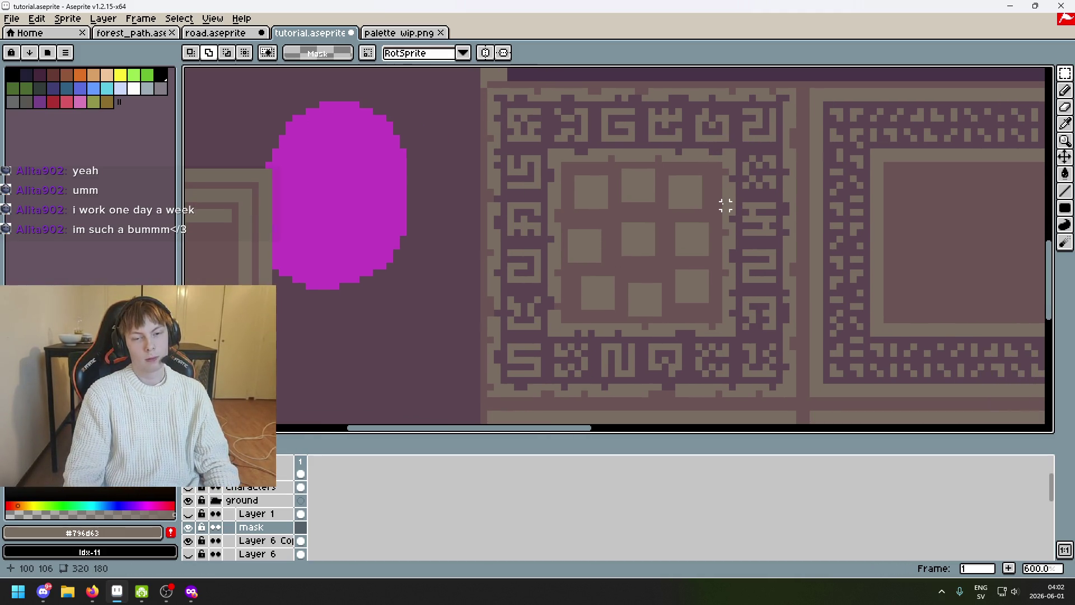
scroll(644, 179, "up", 4)
mouse_move(545, 281)
left_mouse_down()
mouse_move(525, 242)
mouse_move(451, 187)
left_mouse_up()
left_click_drag(485, 221, 468, 203)
key("ctrl+z")
key("ctrl+y")
key("ctrl+z")
left_click(512, 217)
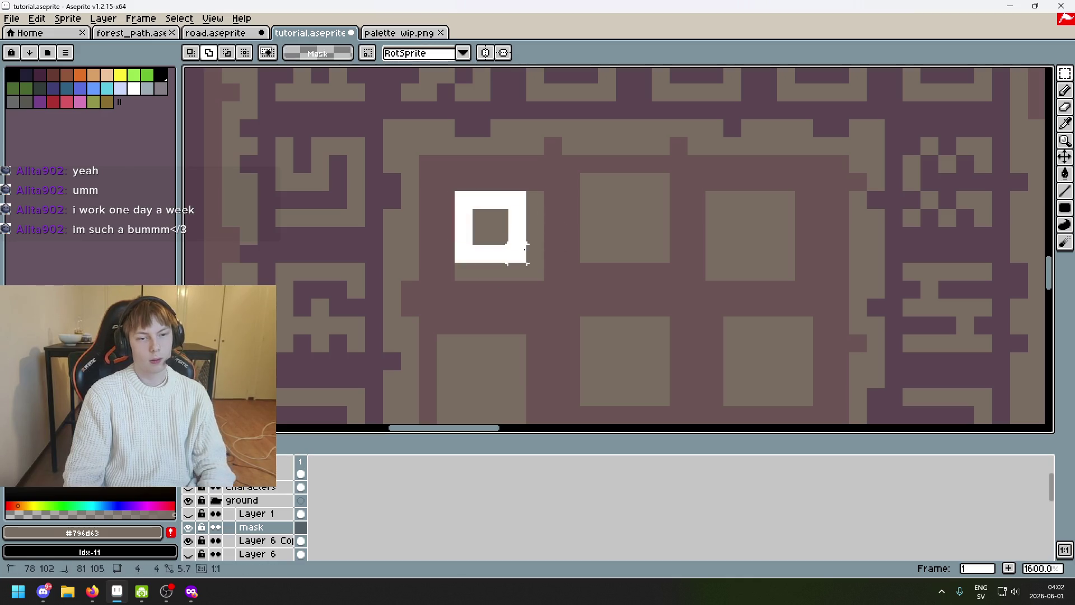
left_click(572, 271)
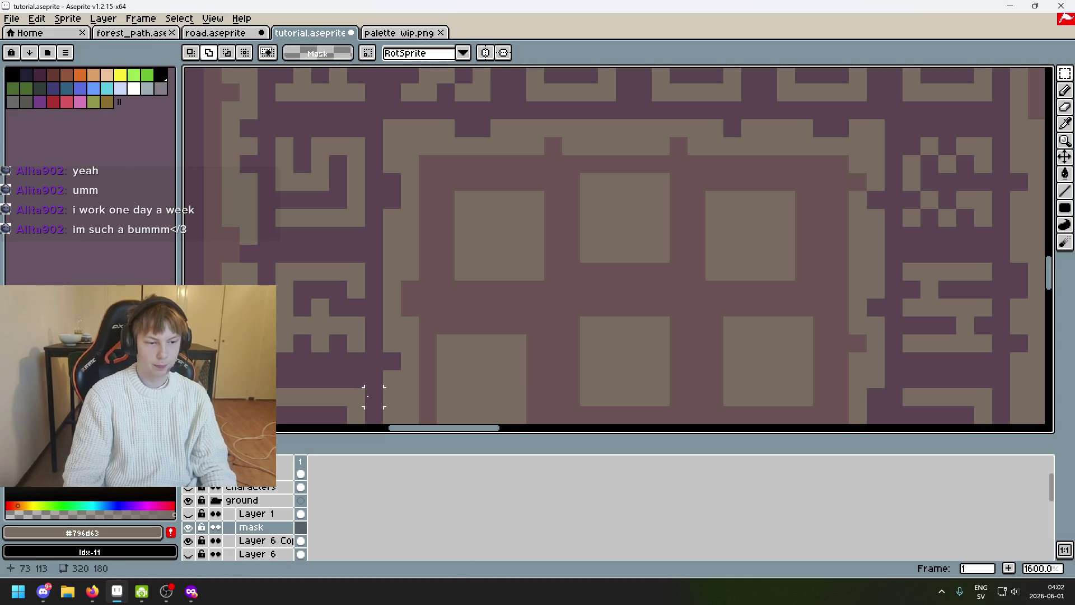
left_click(191, 542)
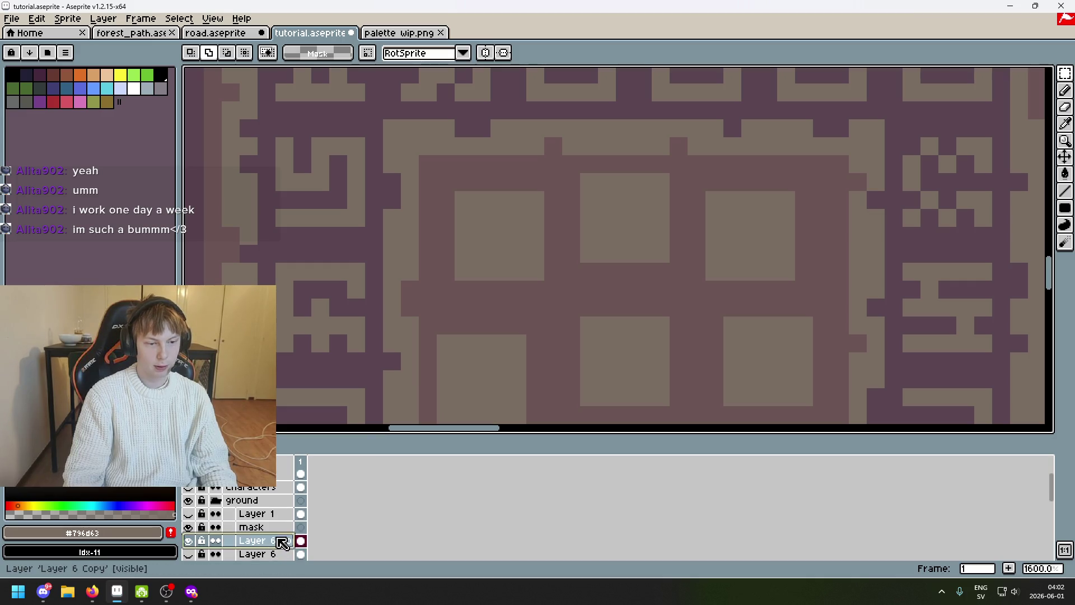
scroll(588, 277, "down", 5)
scroll(563, 289, "up", 2)
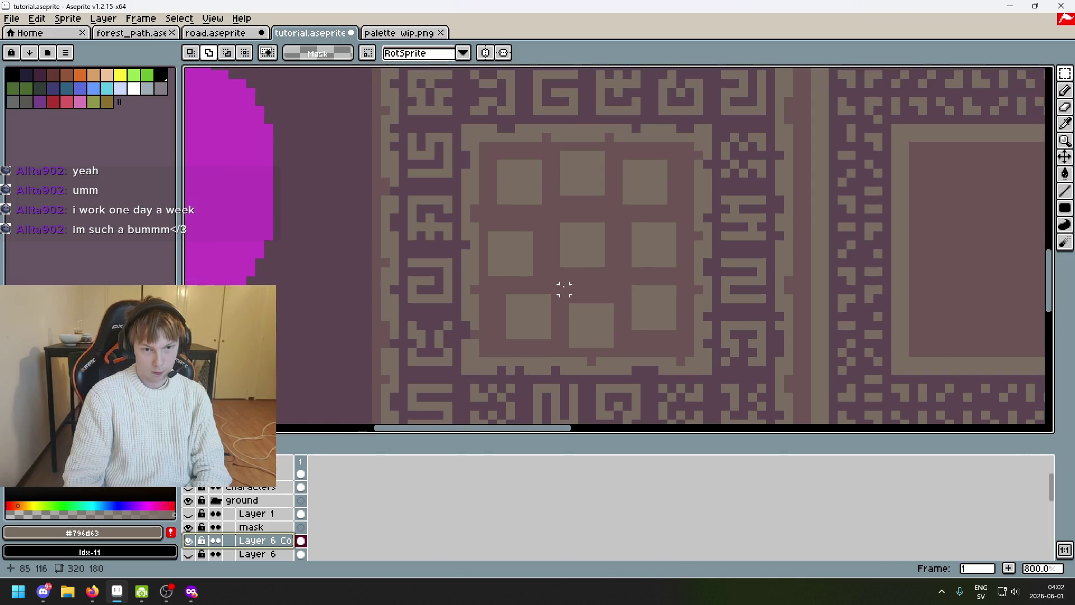
Nudge the middle-left square down and the top-left square up and left by one pixel
left_click_drag(497, 265, 538, 245)
key("Down")
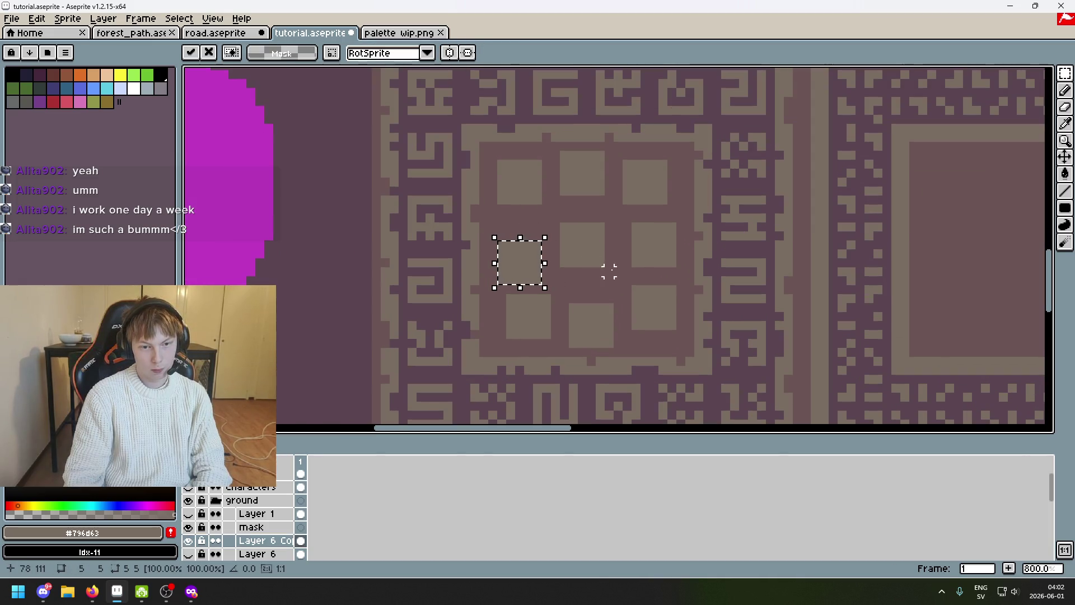
left_click(563, 262)
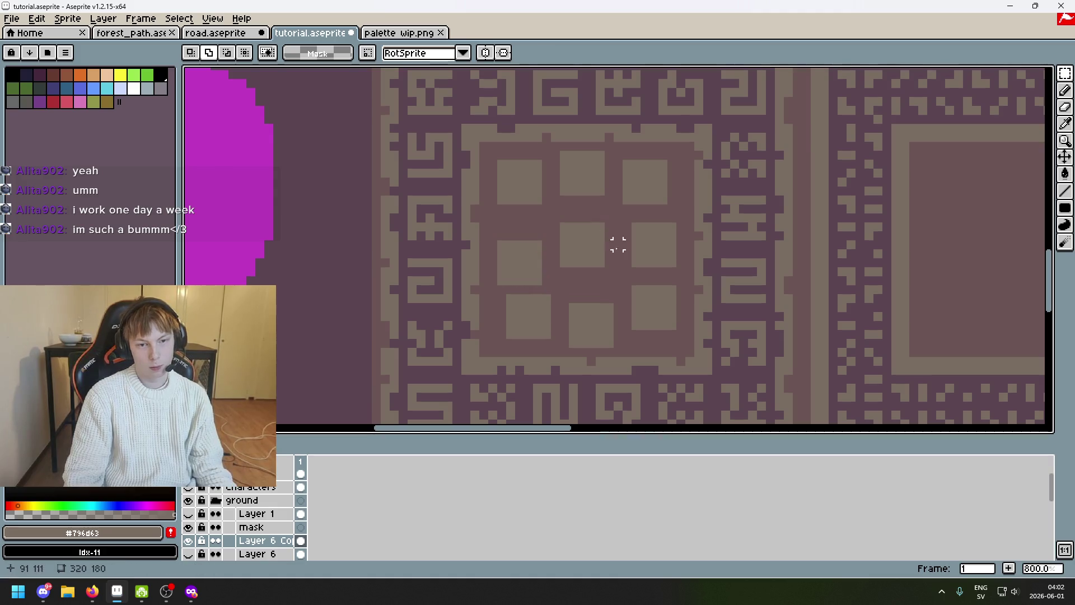
left_click_drag(599, 262, 555, 225)
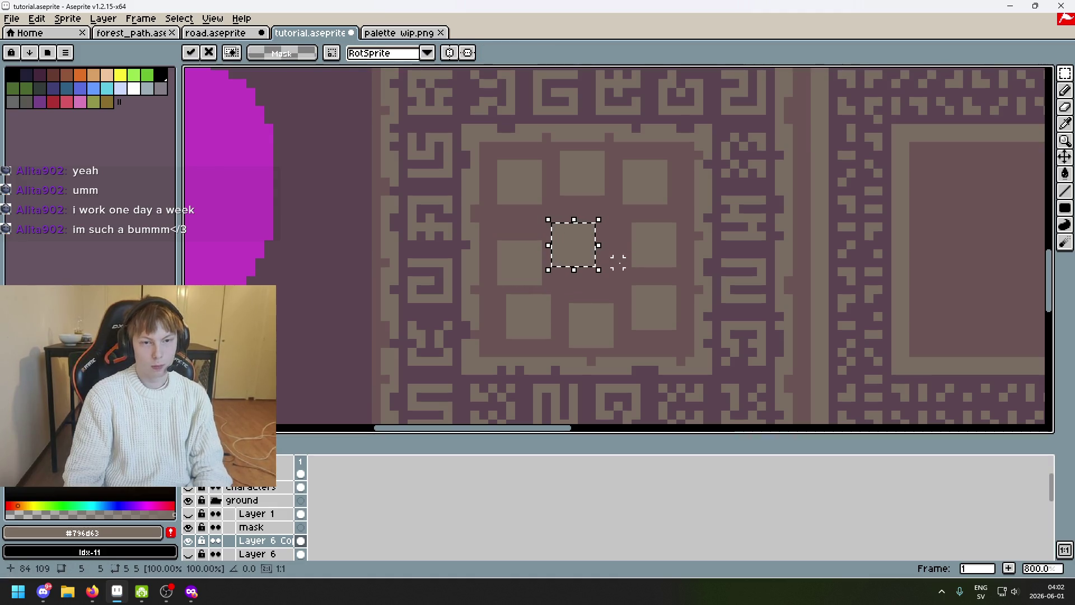
left_click(618, 264)
scroll(626, 269, "down", 1)
scroll(638, 279, "down", 2)
scroll(626, 269, "up", 2)
scroll(587, 240, "up", 1)
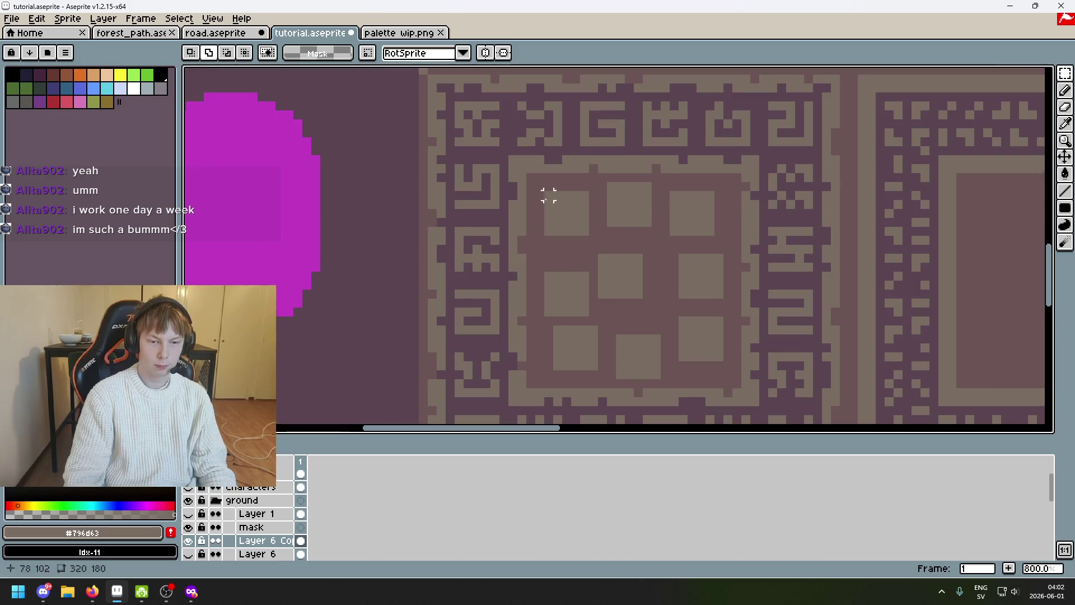
key("Left")
mouse_move(544, 238)
left_mouse_down()
mouse_move(591, 188)
mouse_move(663, 247)
mouse_move(751, 196)
left_mouse_up()
key("Up")
left_click(619, 221)
scroll(620, 222, "up", 2)
Shift the top-middle and top-right squares left, then undo a stray copied square
key("Left")
key("Left")
key("Left")
left_click(694, 248)
key("Left")
key("Left")
key("Left")
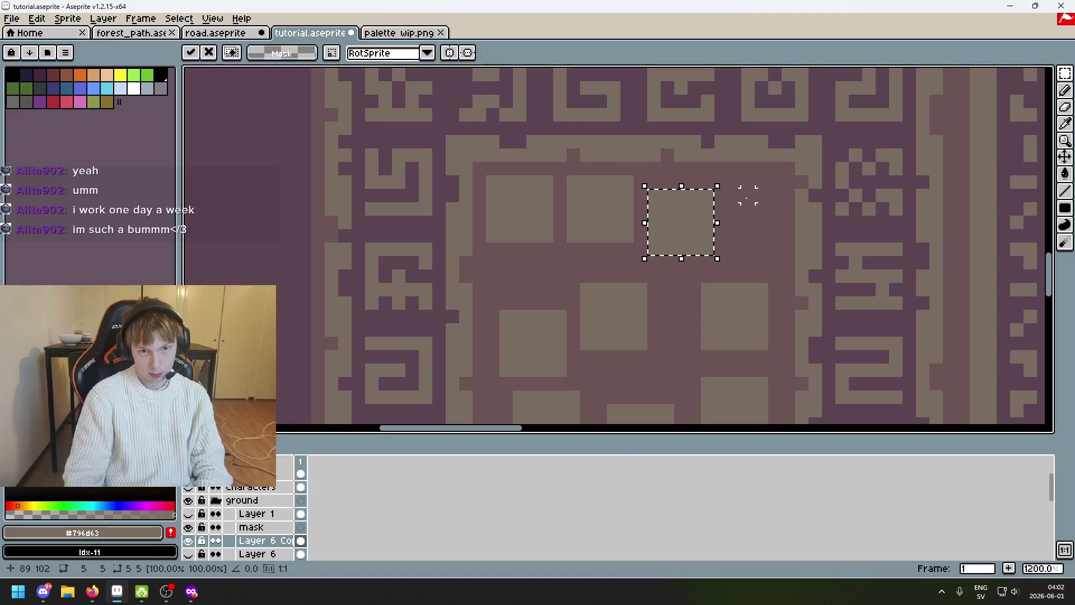
key("Up")
left_click(748, 195)
mouse_move(485, 173)
left_mouse_down()
mouse_move(556, 244)
mouse_move(744, 229)
left_mouse_up()
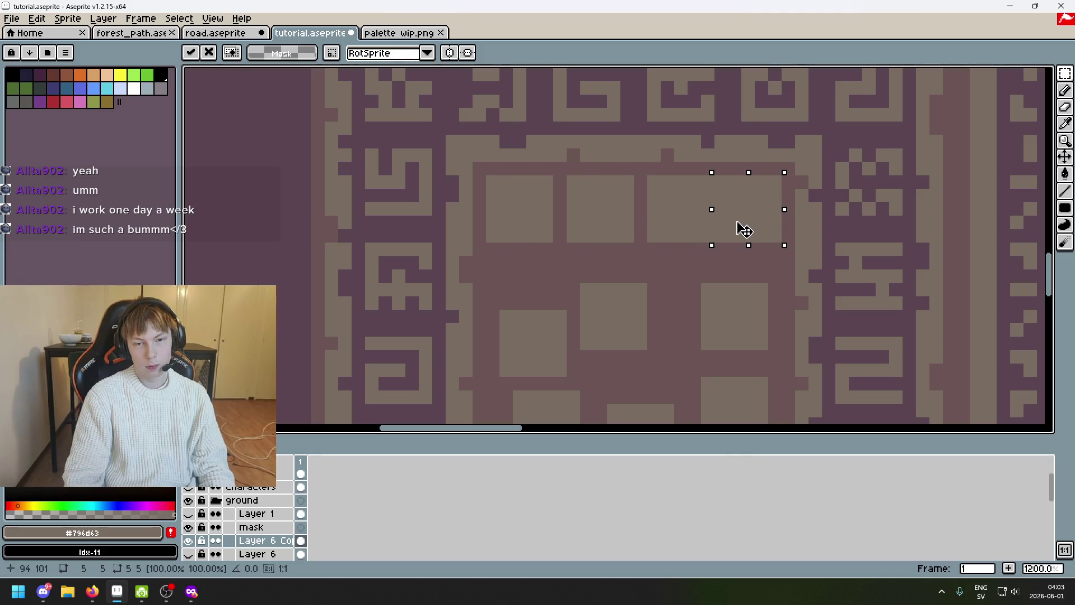
key("Right")
key("Left")
key("Right")
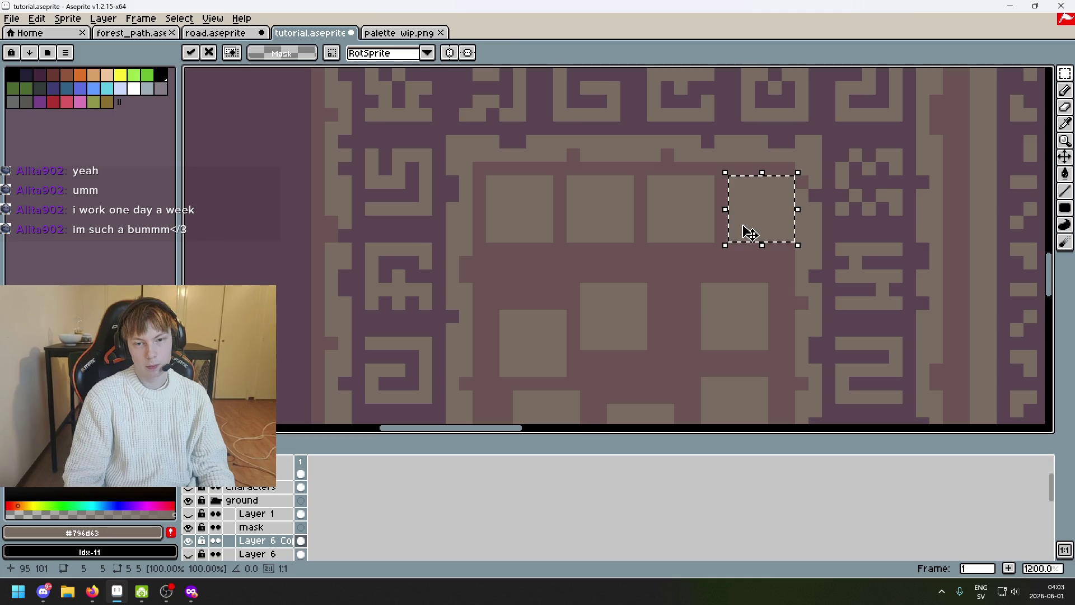
key("ctrl+z")
left_click_drag(703, 247, 634, 270)
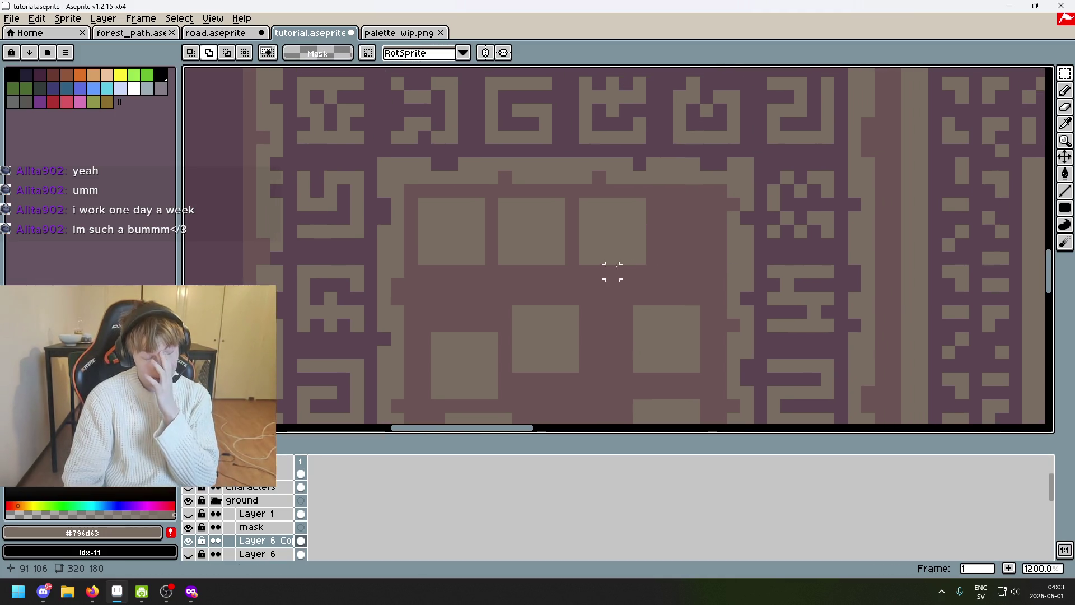
Move the whole top row of three squares right and down by two pixels
left_click_drag(420, 200, 664, 265)
key("Right")
key("Down")
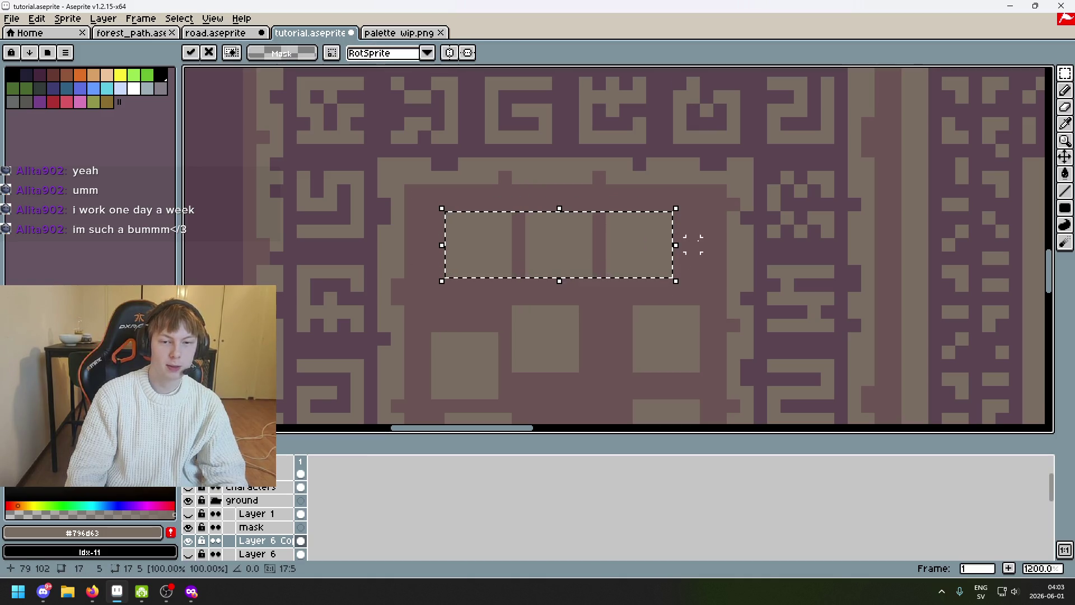
left_click(425, 217)
mouse_move(438, 204)
left_mouse_down()
mouse_move(504, 243)
mouse_move(670, 277)
left_mouse_up()
key("Down")
left_click(424, 203)
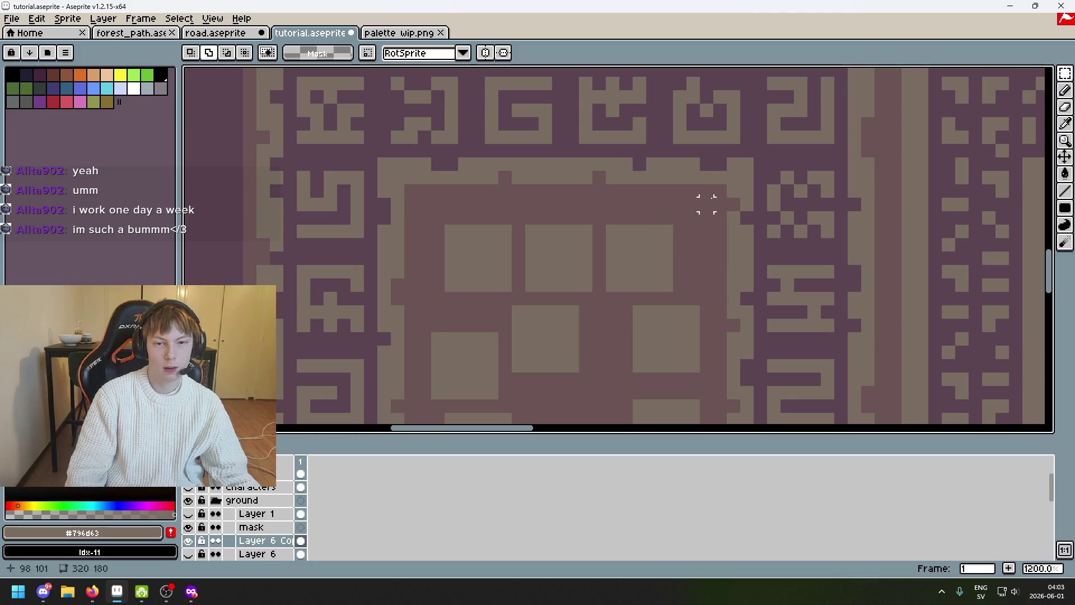
scroll(679, 228, "down", 2)
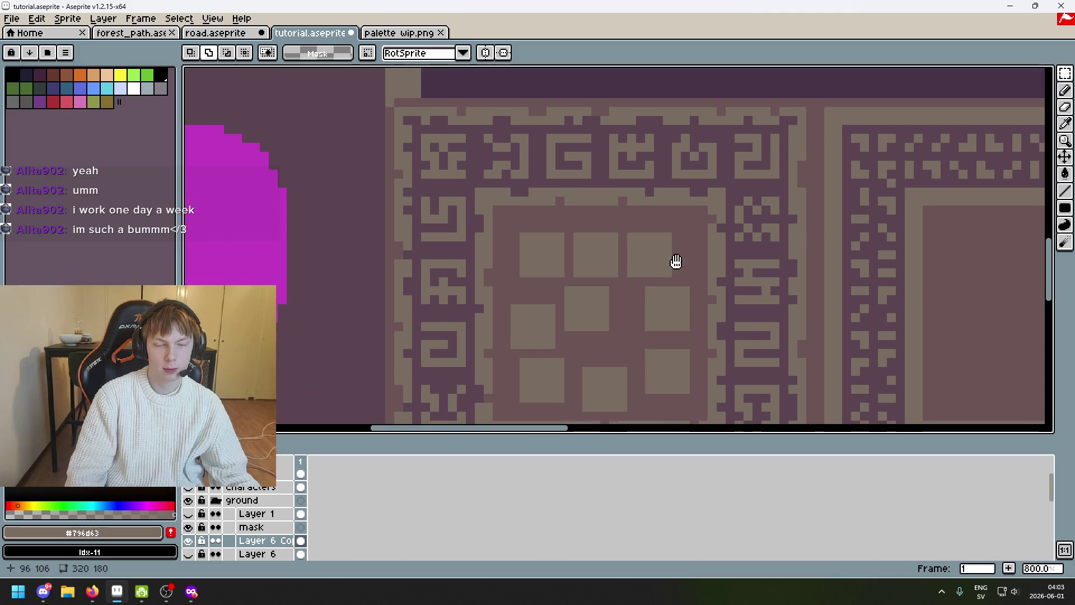
Erase the old centre squares and draw a fresh 4x4 light square near the top-left
left_click_drag(678, 264, 598, 248)
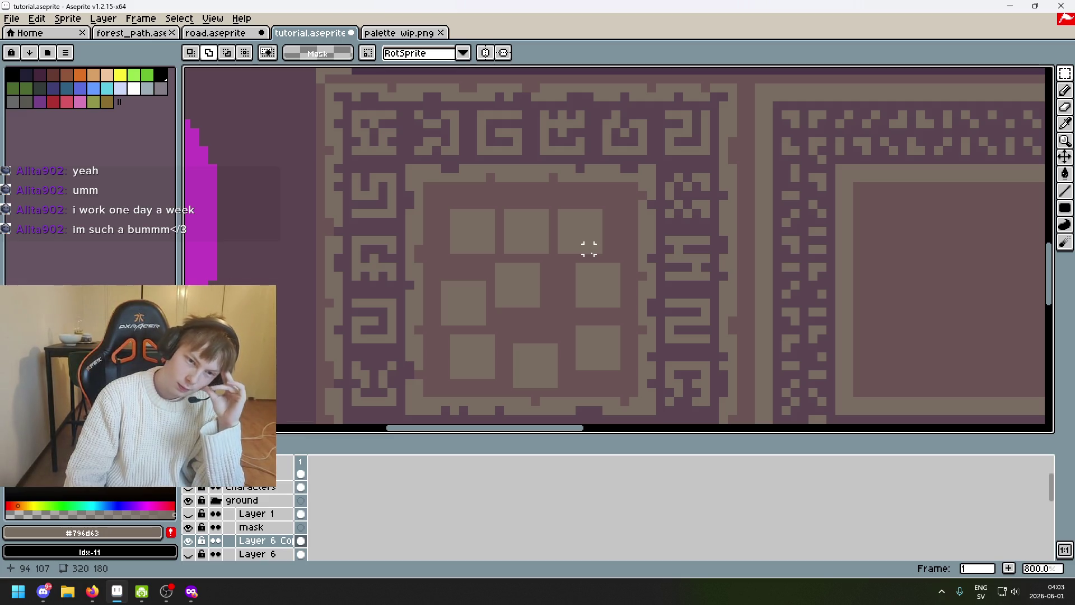
scroll(606, 293, "down", 2)
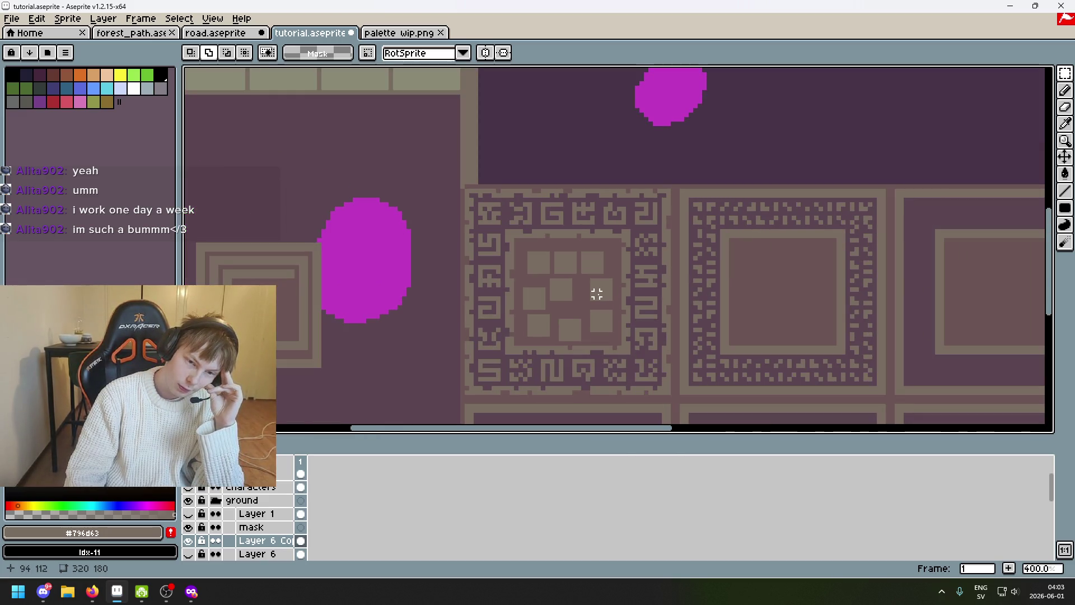
scroll(598, 277, "up", 1)
key("e")
mouse_move(546, 268)
left_mouse_down()
mouse_move(546, 311)
mouse_move(562, 269)
mouse_move(602, 314)
mouse_move(557, 338)
mouse_move(519, 306)
mouse_move(563, 261)
left_mouse_up()
key("b")
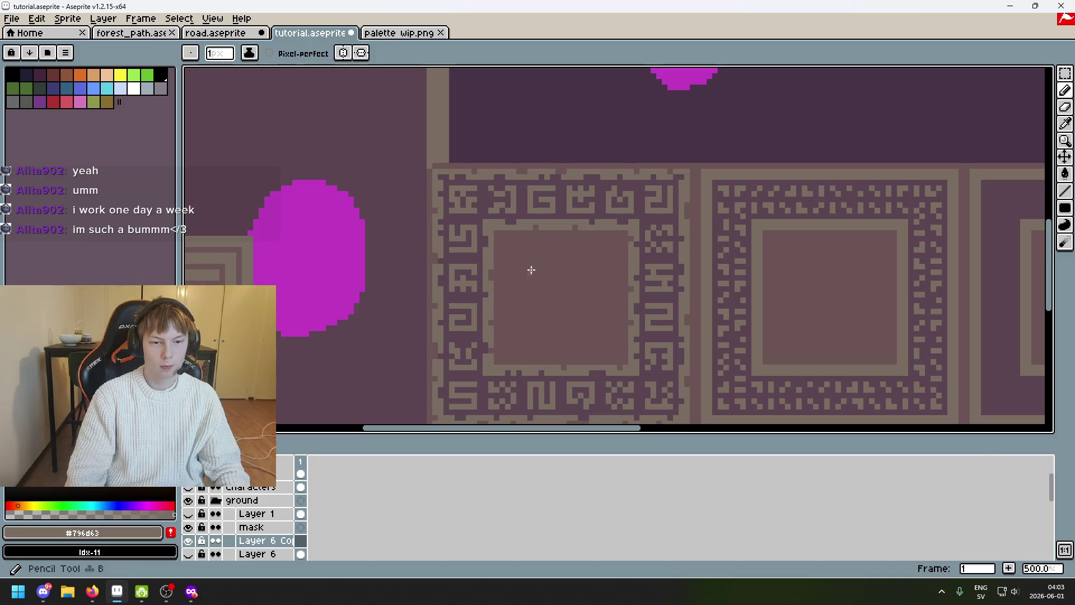
scroll(496, 227, "up", 4)
left_click(513, 278)
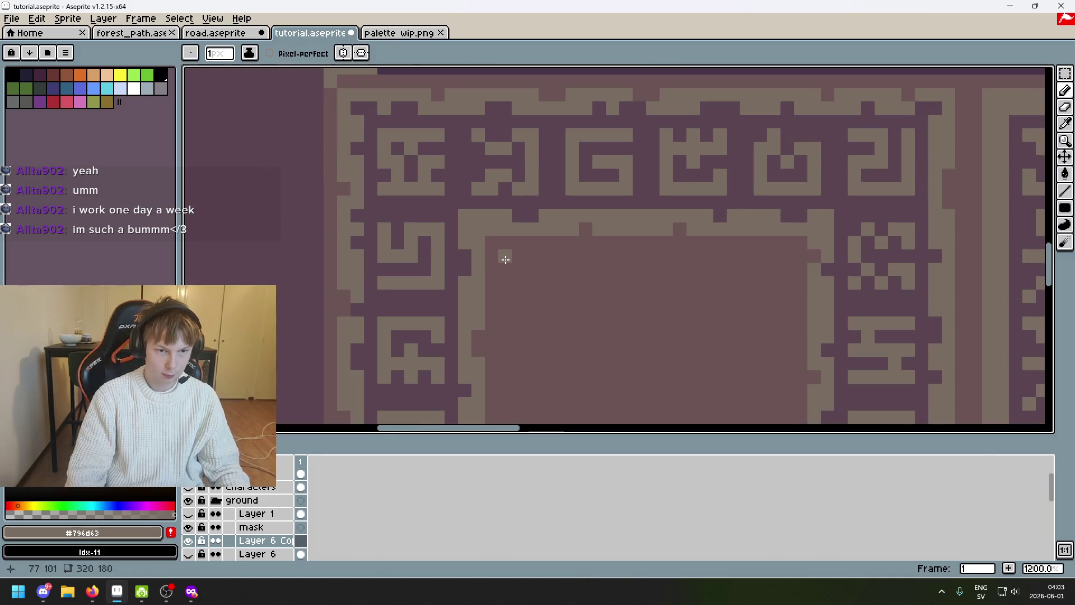
scroll(517, 262, "up", 1)
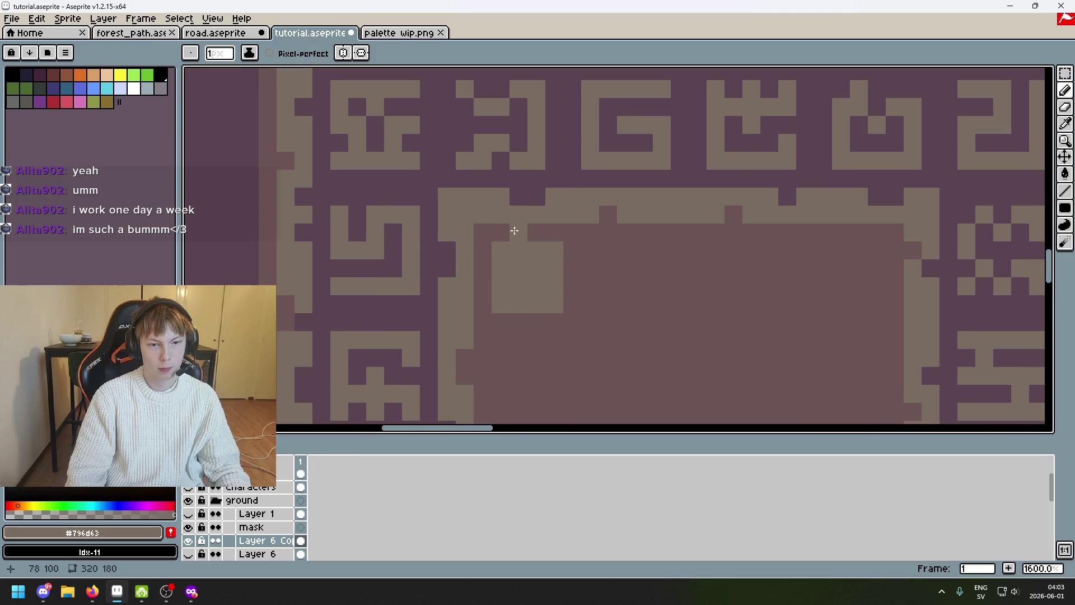
scroll(540, 233, "down", 3)
scroll(496, 243, "up", 6)
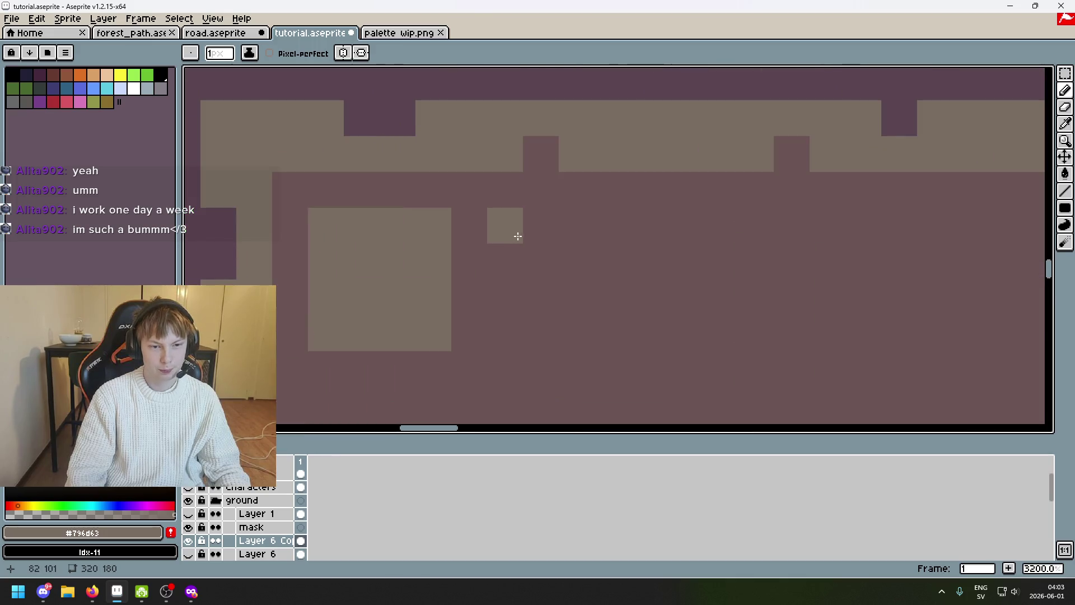
left_click_drag(534, 237, 628, 277)
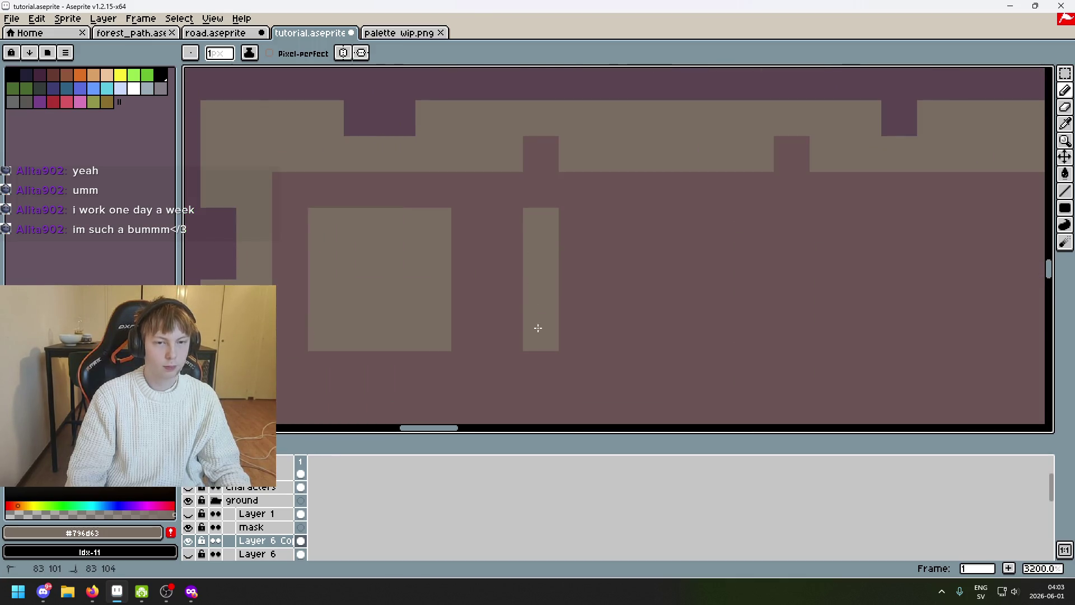
scroll(628, 277, "down", 5)
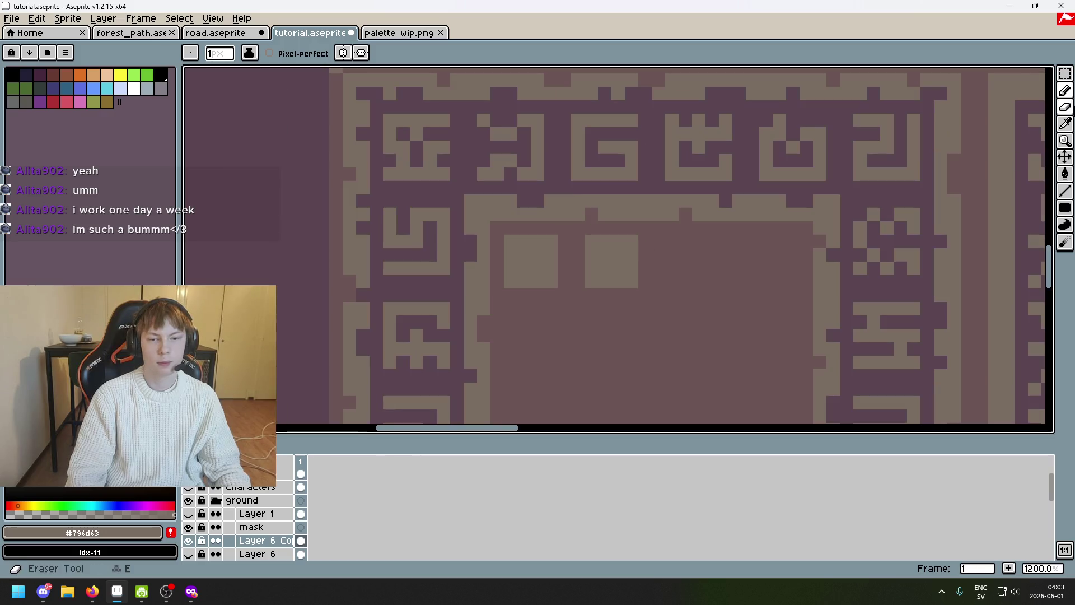
Marquee the 4x4 square and Ctrl-drag copies to build a row of four along the top
key("m")
scroll(528, 234, "up", 3)
mouse_move(654, 248)
left_mouse_down()
mouse_move(472, 215)
mouse_move(545, 302)
left_mouse_up()
mouse_move(473, 216)
left_mouse_down()
mouse_move(547, 292)
mouse_move(387, 126)
left_mouse_up()
left_click_drag(552, 289, 470, 215)
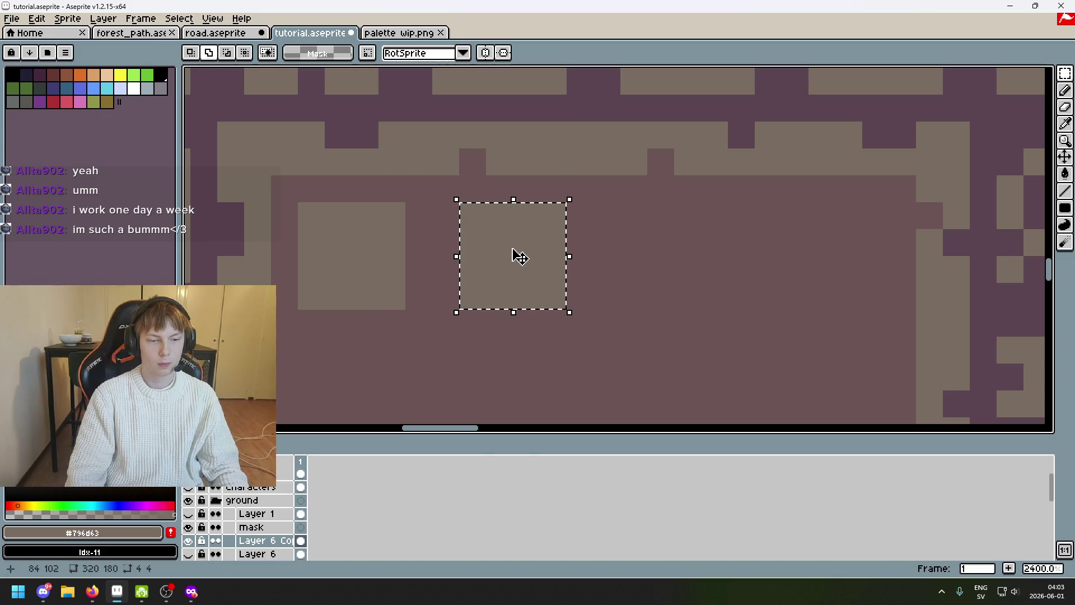
mouse_move(536, 284)
left_mouse_down()
mouse_move(636, 271)
mouse_move(689, 278)
left_mouse_up()
mouse_move(487, 243)
left_mouse_down()
mouse_move(773, 269)
mouse_move(851, 245)
left_mouse_up()
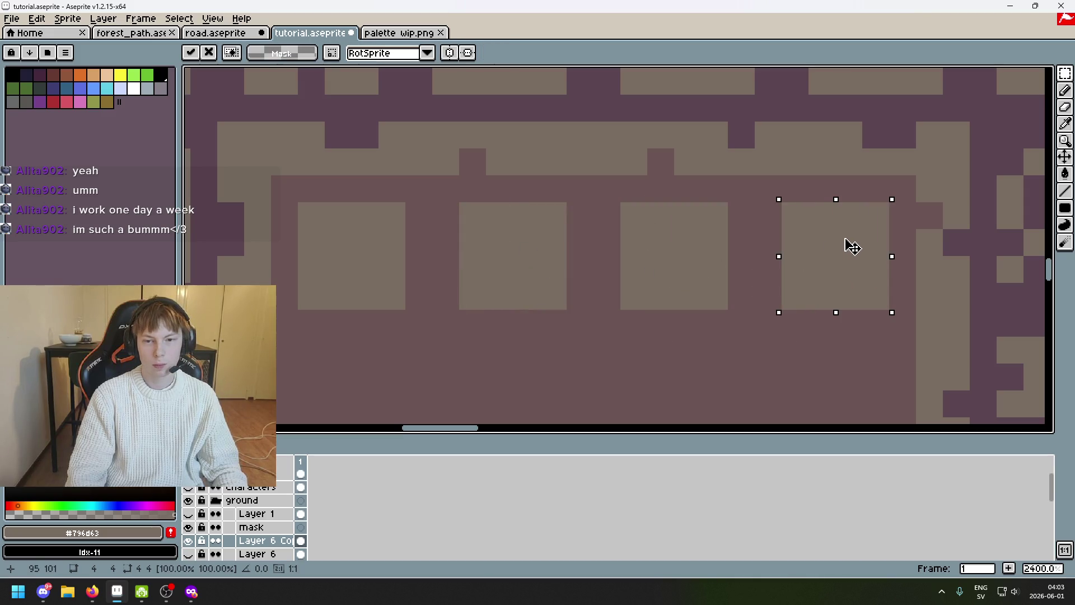
scroll(851, 245, "down", 5)
mouse_move(780, 243)
left_mouse_down()
mouse_move(729, 266)
mouse_move(724, 286)
mouse_move(702, 253)
left_mouse_up()
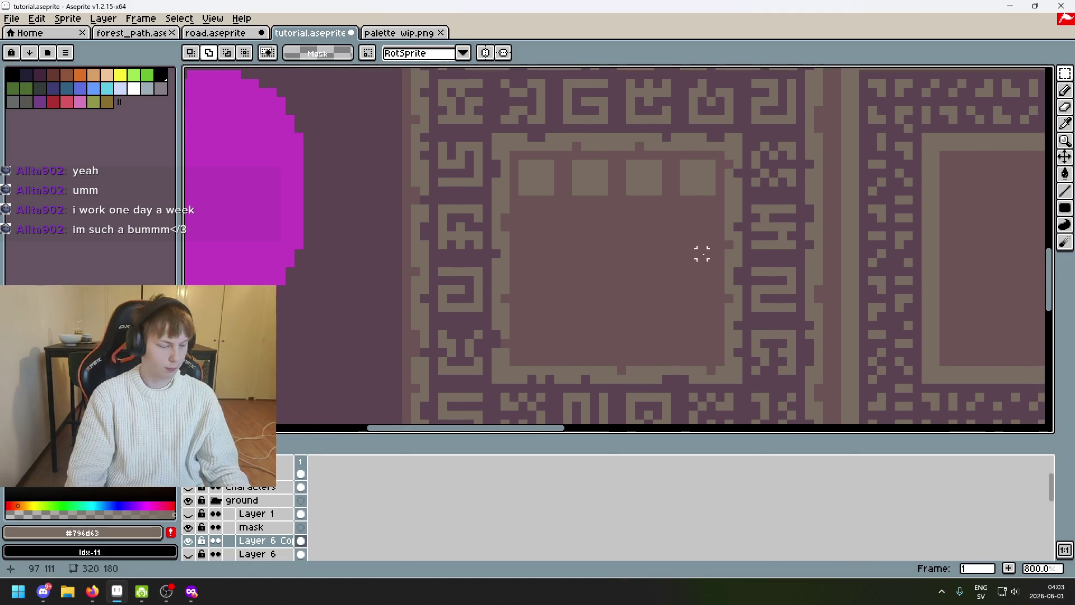
scroll(639, 218, "up", 1)
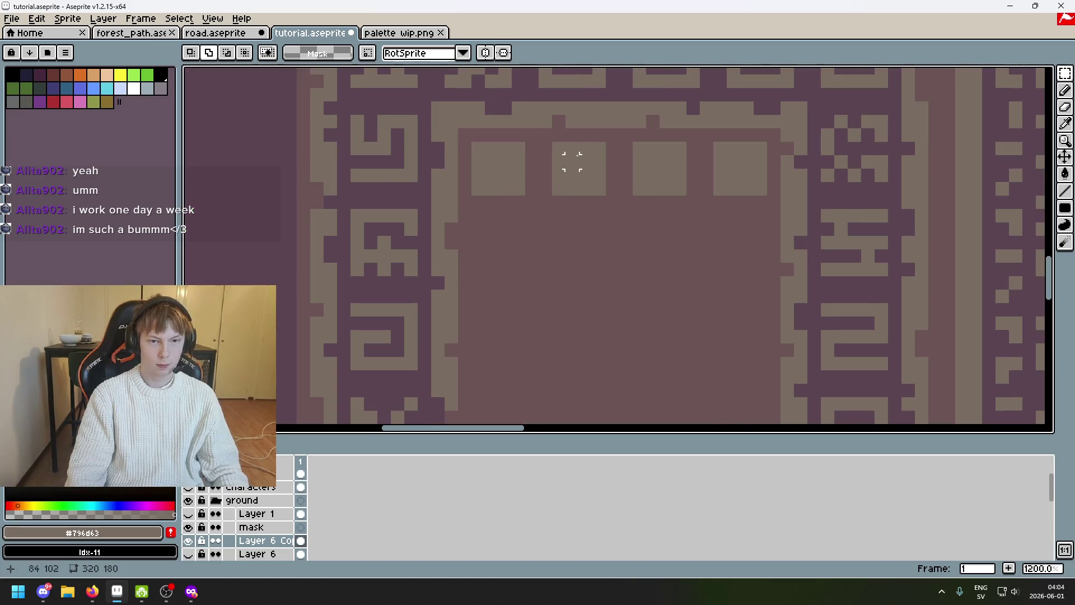
Reselect the top squares, undo a stray move, and select the whole row to reposition it
left_click_drag(538, 141, 754, 197)
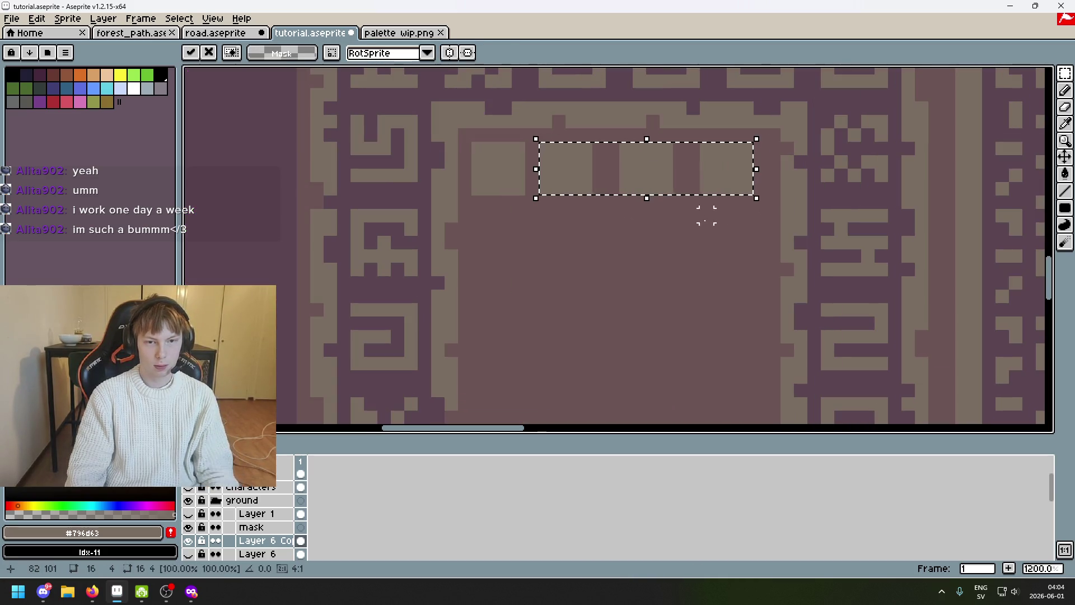
left_click(627, 149)
left_click_drag(604, 140, 743, 197)
left_click(713, 169)
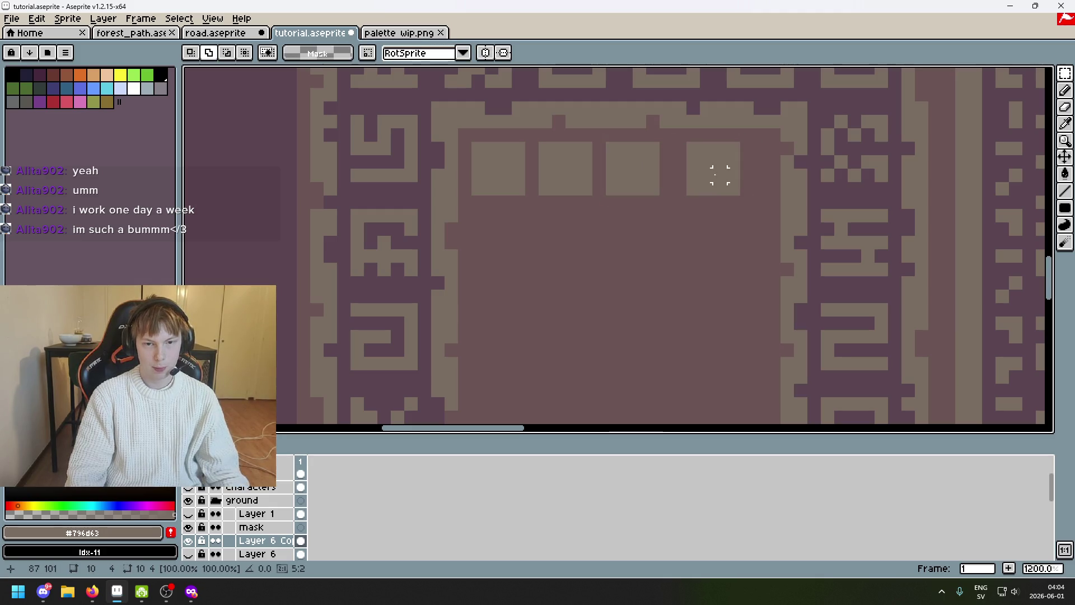
mouse_move(683, 145)
left_mouse_down()
mouse_move(728, 195)
mouse_move(758, 185)
left_mouse_up()
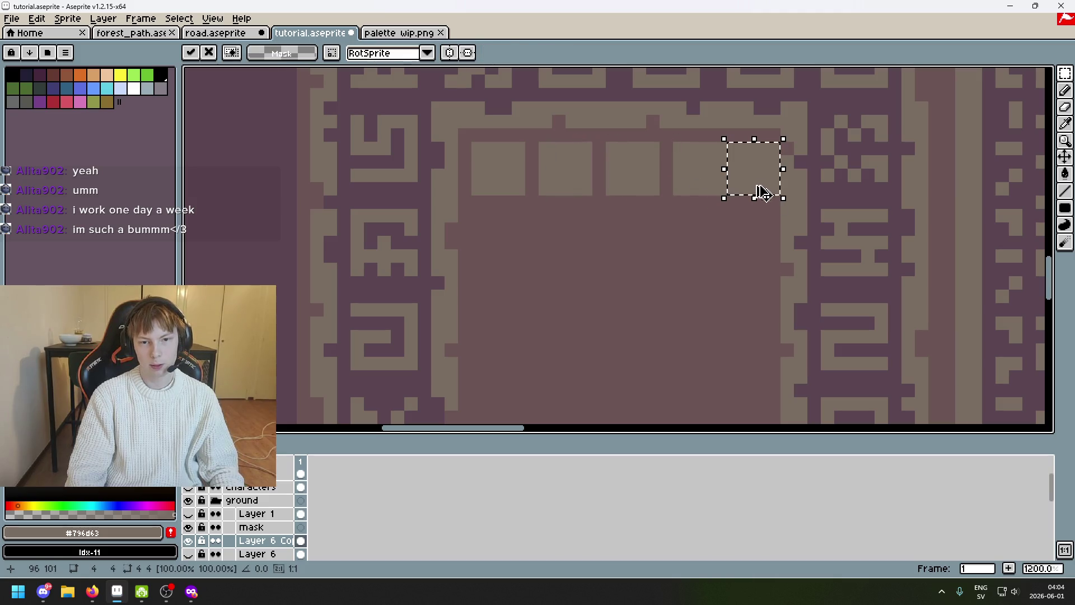
key("ctrl+z")
key("ctrl+z")
key("ctrl+z")
key("ctrl+z")
key("ctrl+z")
key("ctrl+z")
scroll(645, 265, "down", 3)
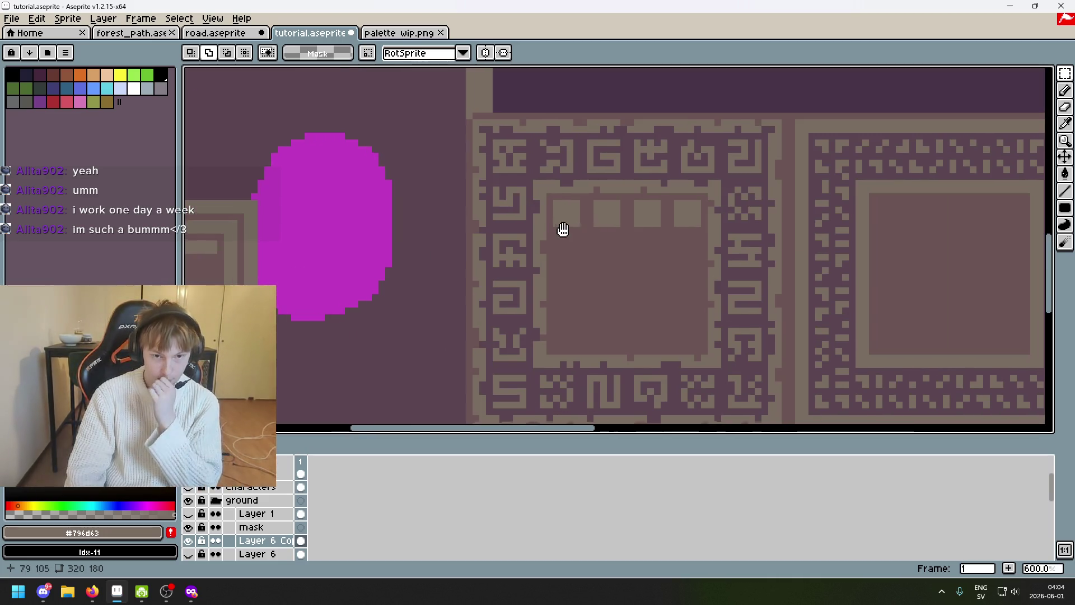
left_click_drag(569, 233, 506, 227)
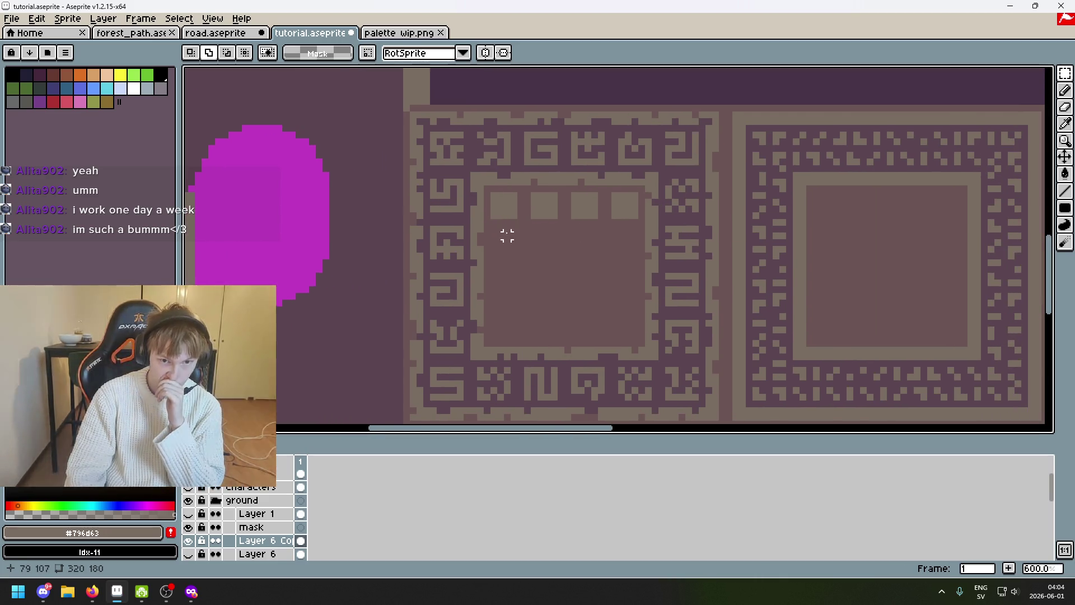
scroll(504, 231, "up", 1)
left_click_drag(487, 190, 698, 221)
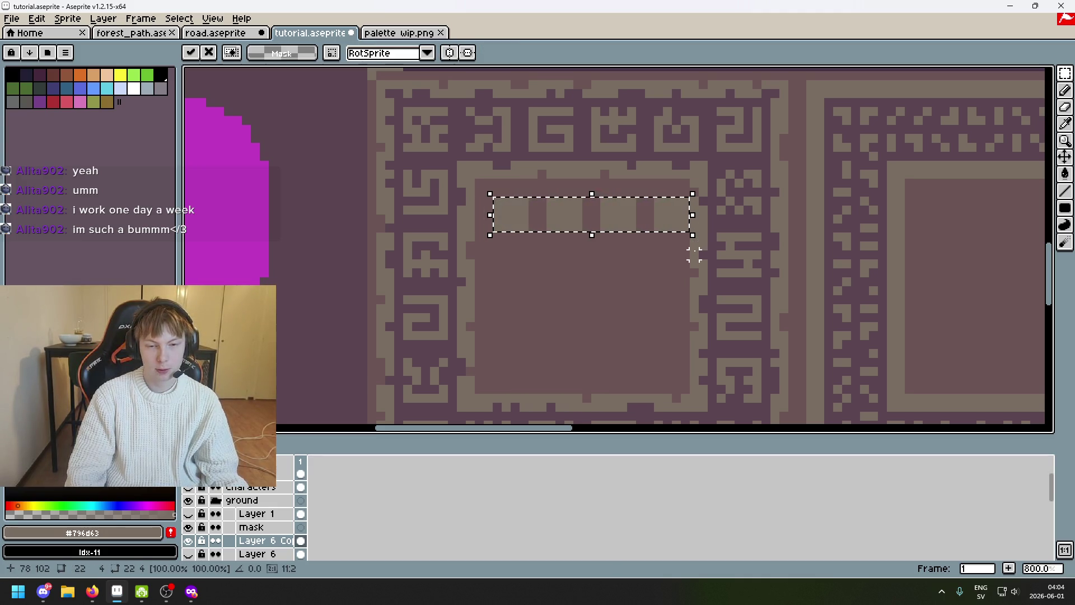
Undo the last row shift and place a square copy below the fourth square
key("ctrl+z")
key("ctrl+z")
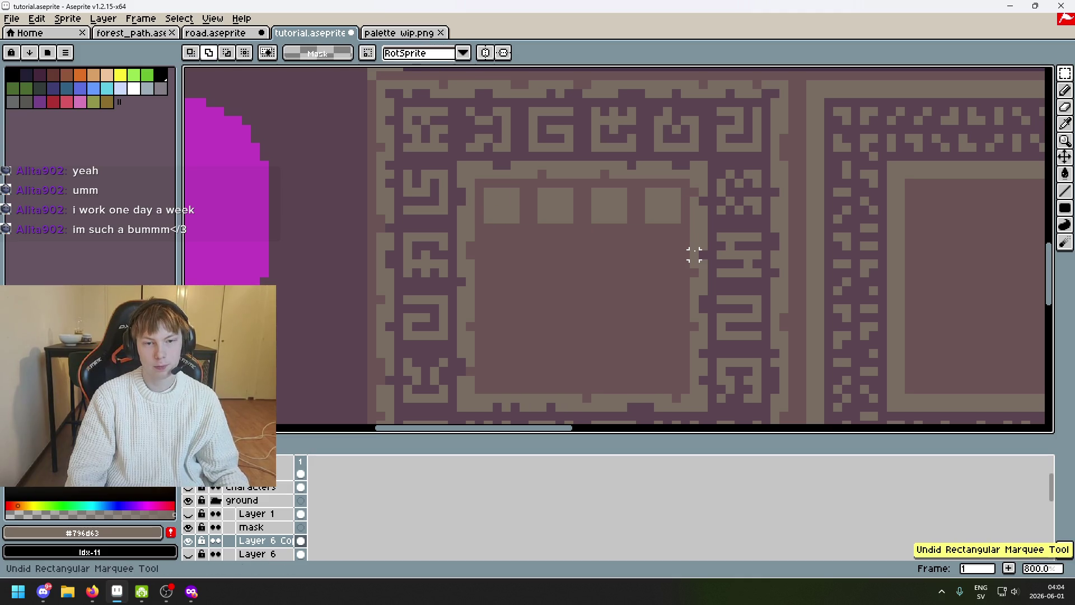
left_click_drag(676, 246, 664, 233)
key("ctrl+v")
left_click_drag(555, 191, 661, 242)
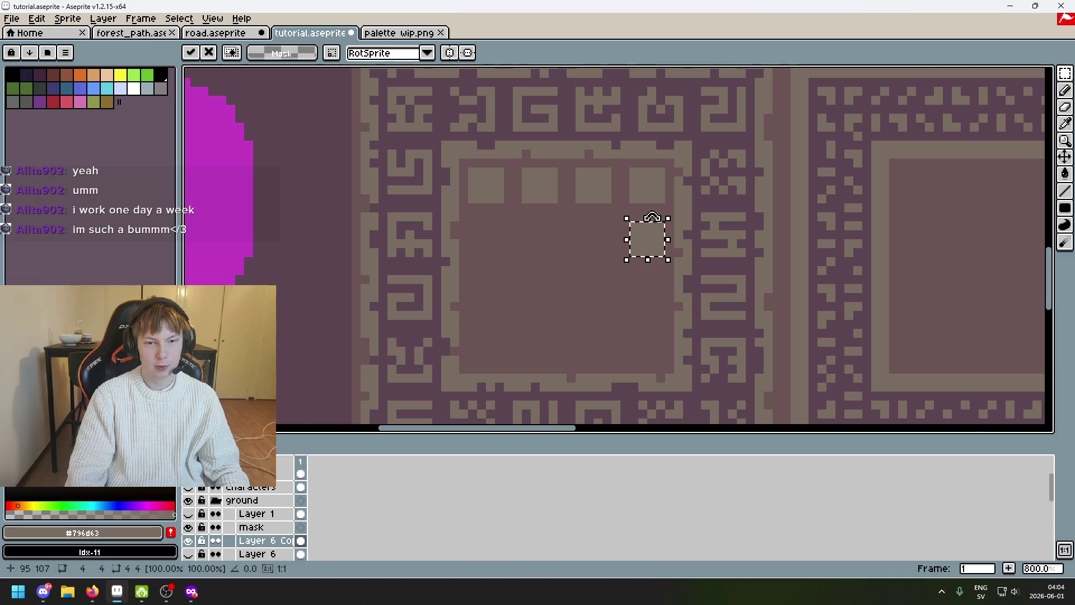
left_click(650, 205)
scroll(651, 205, "up", 3)
scroll(651, 206, "down", 1)
Paste square copies lower down the right side and into the bottom-right corner
key("ctrl+v")
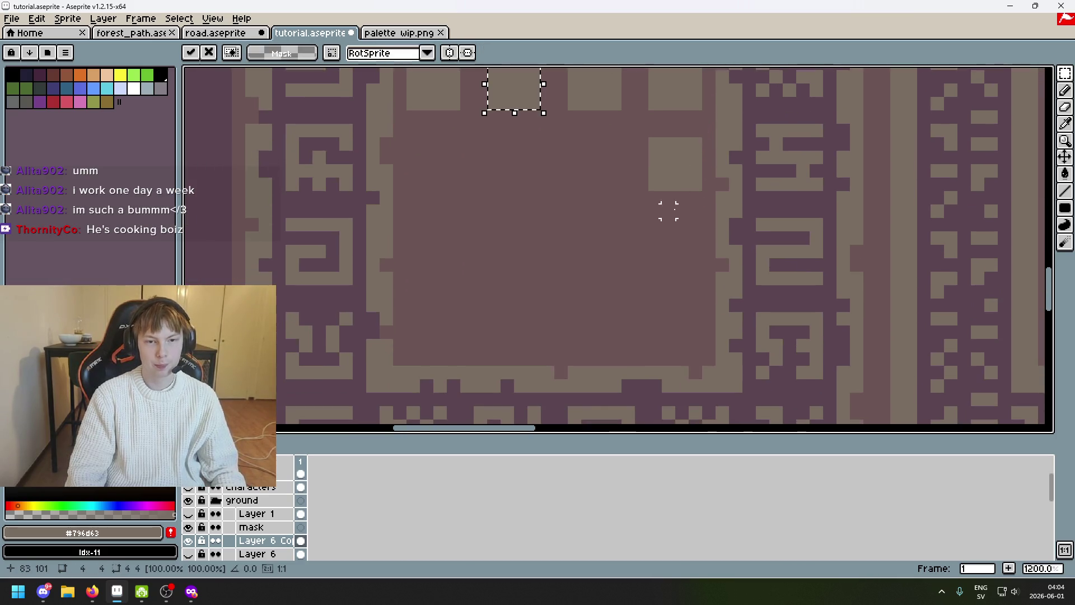
left_click_drag(529, 102, 689, 259)
key("Escape")
key("ctrl+v")
left_click_drag(525, 95, 683, 335)
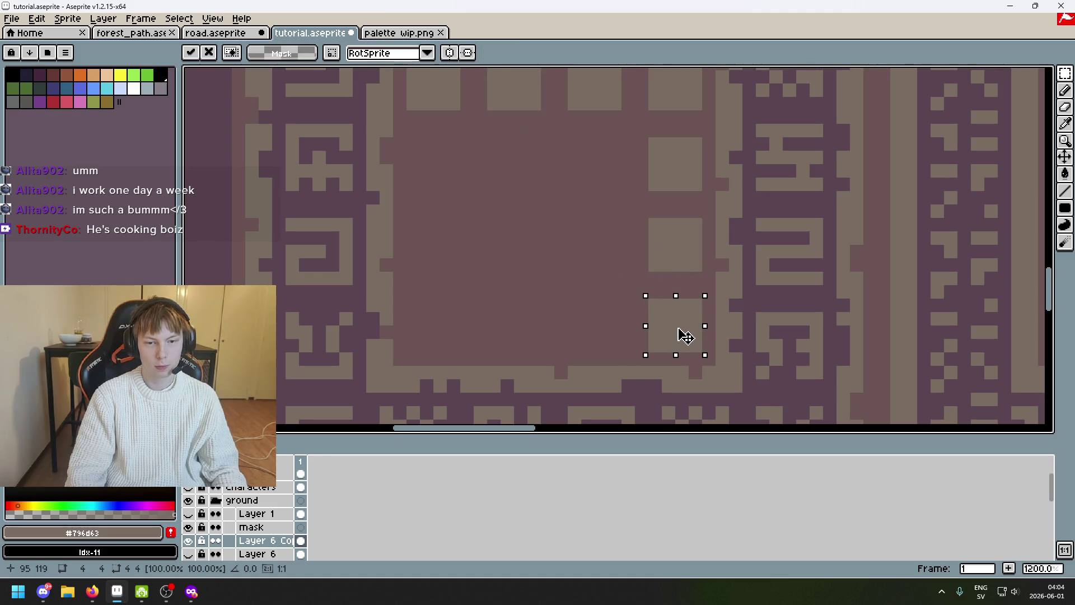
key("Return")
key("ctrl+v")
left_click_drag(501, 97, 585, 333)
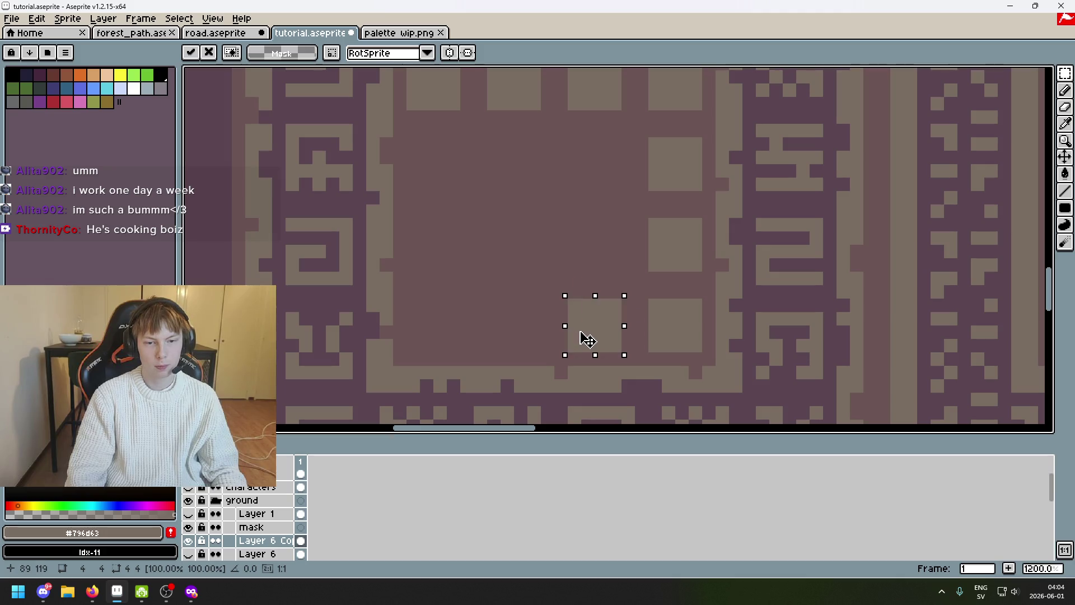
key("Return")
Paste two more square copies along the bottom row toward the left
key("ctrl+v")
mouse_move(508, 98)
left_mouse_down()
mouse_move(522, 325)
mouse_move(510, 334)
left_mouse_up()
key("Return")
key("ctrl+v")
mouse_move(510, 92)
left_mouse_down()
mouse_move(451, 344)
mouse_move(432, 341)
mouse_move(440, 343)
left_mouse_up()
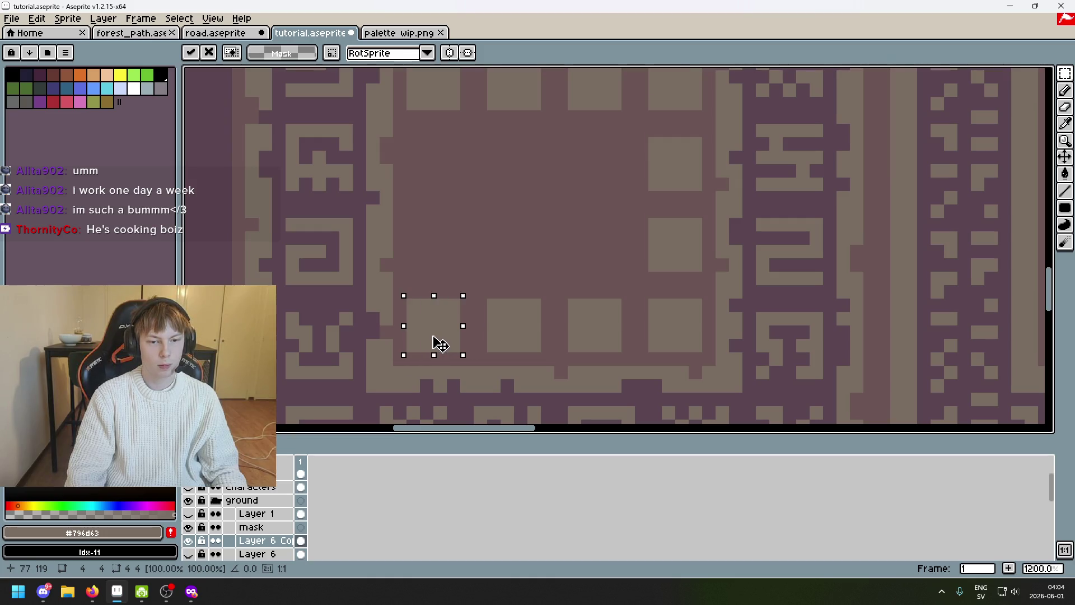
left_click(480, 264)
left_click_drag(479, 264, 555, 272)
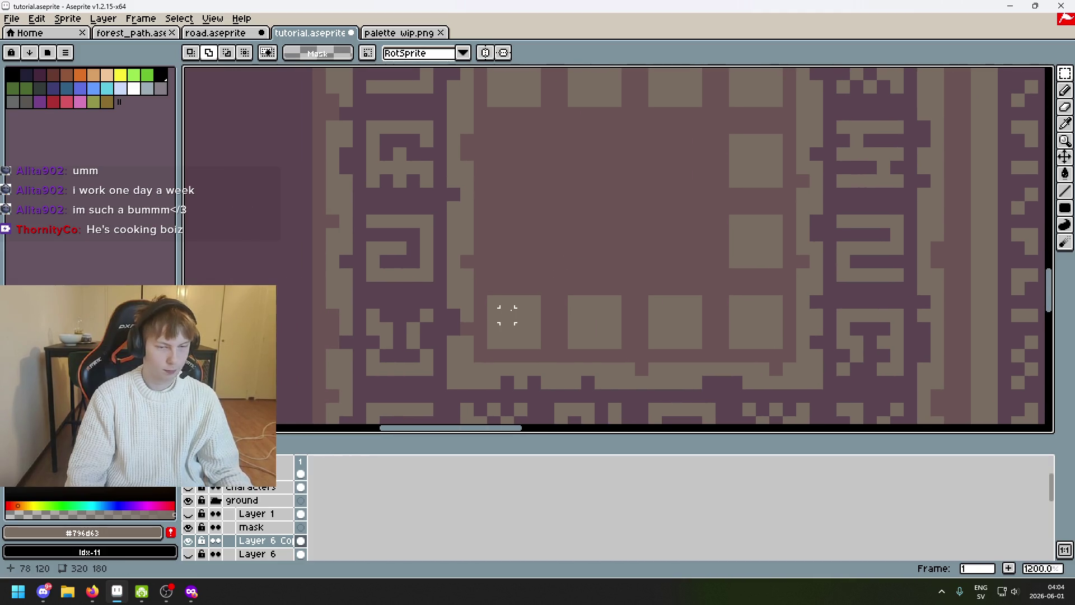
Move a square to the left side of the tile centre and commit it
left_click_drag(504, 304, 493, 332)
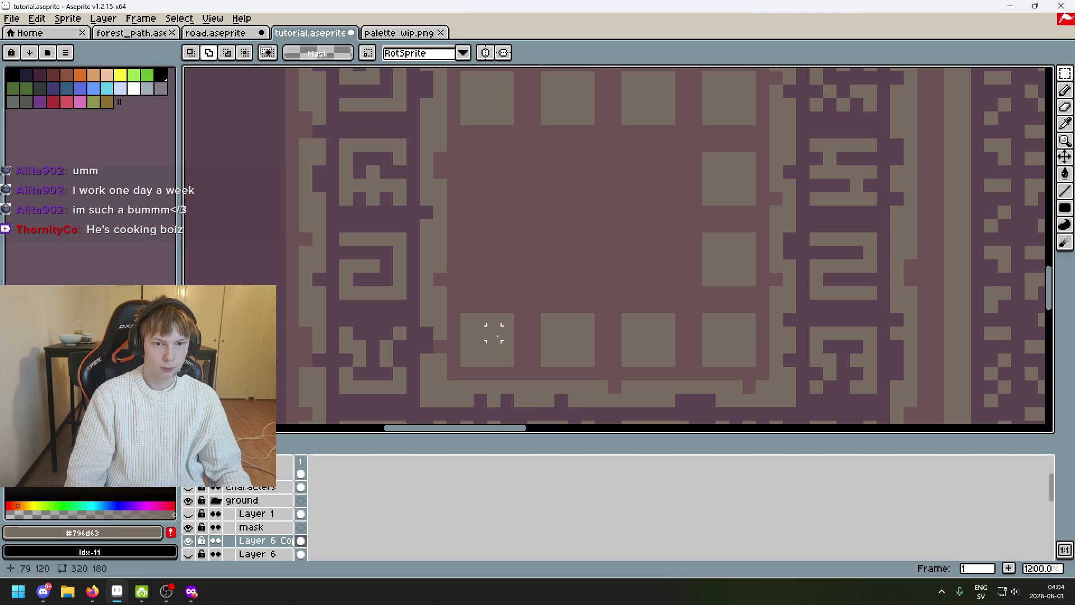
scroll(493, 332, "down", 3)
scroll(613, 317, "up", 1)
mouse_move(524, 160)
left_mouse_down()
mouse_move(569, 201)
mouse_move(493, 300)
mouse_move(503, 305)
mouse_move(493, 300)
mouse_move(552, 293)
mouse_move(477, 144)
mouse_move(453, 159)
left_mouse_up()
scroll(492, 300, "up", 5)
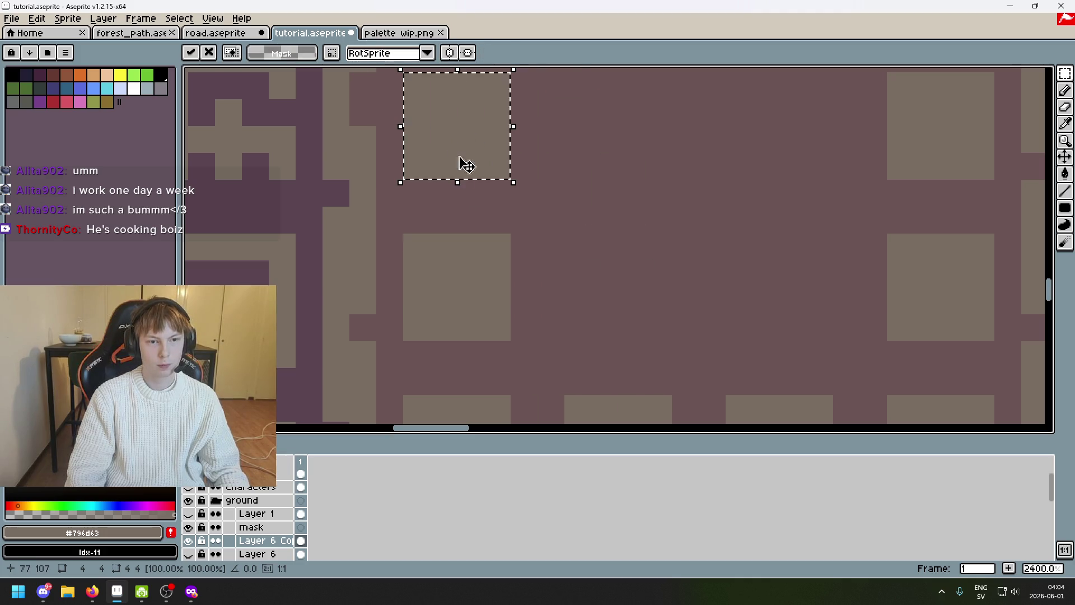
scroll(471, 252, "up", 3)
scroll(535, 306, "down", 1)
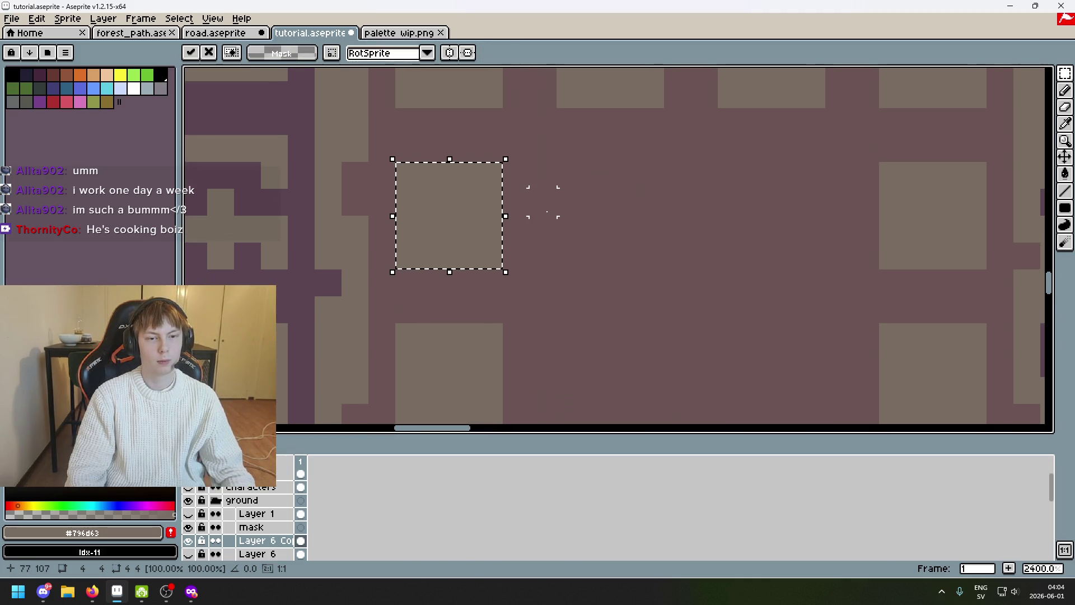
scroll(550, 227, "down", 1)
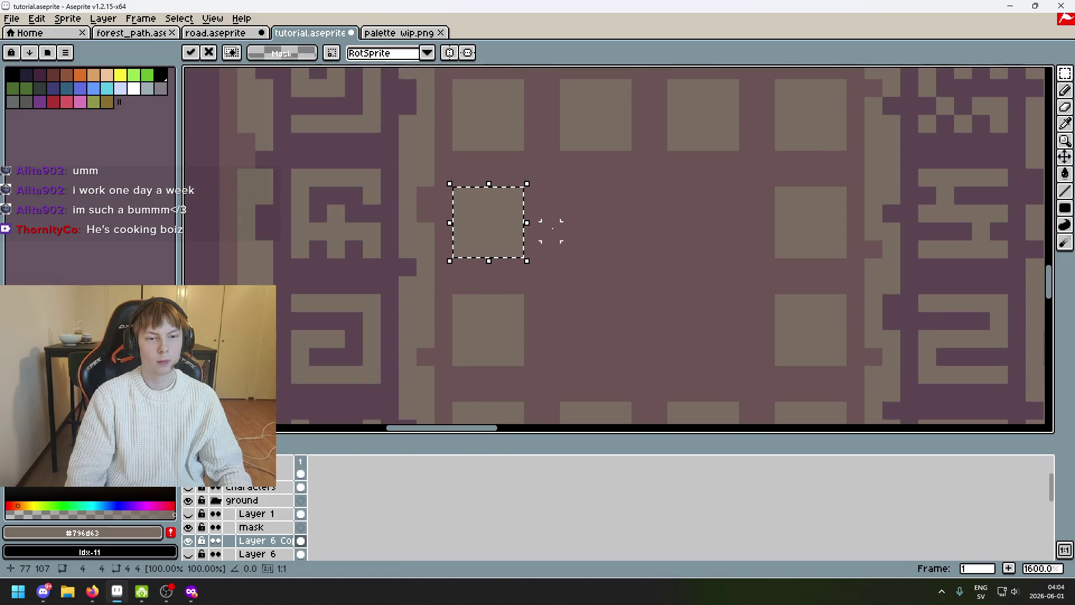
key("ctrl+d")
scroll(547, 235, "down", 1)
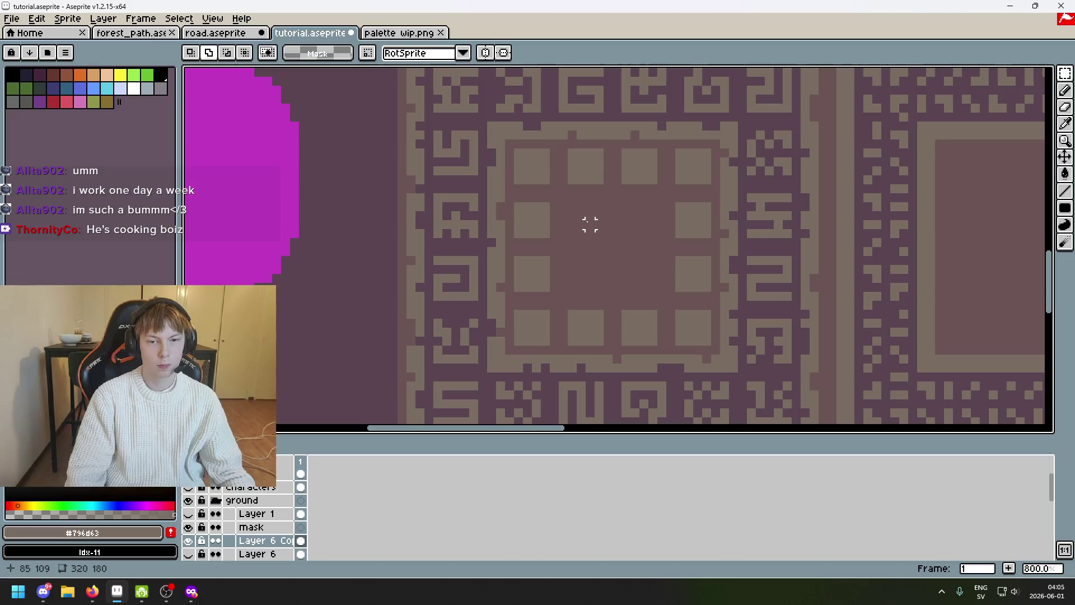
scroll(669, 199, "up", 1)
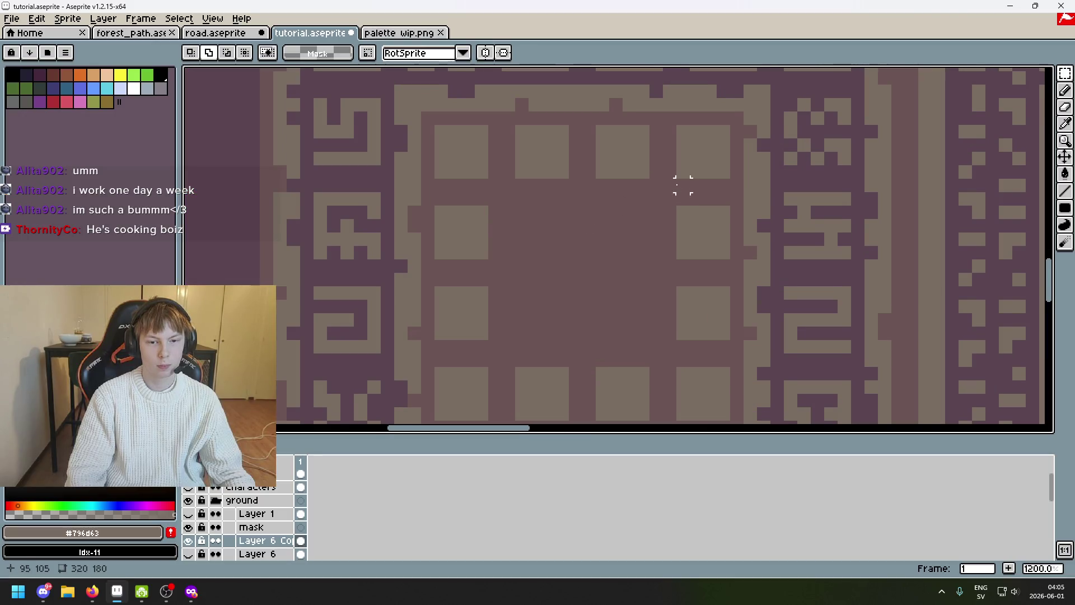
left_click_drag(681, 185, 646, 165)
Paste four square copies into the empty middle slots, completing the grid
key("ctrl+v")
left_click_drag(509, 134, 509, 210)
key("ctrl+v")
left_click_drag(522, 146, 603, 227)
key("ctrl+v")
mouse_move(508, 121)
left_mouse_down()
mouse_move(509, 283)
mouse_move(509, 272)
left_mouse_up()
key("ctrl+v")
mouse_move(509, 161)
left_mouse_down()
mouse_move(593, 295)
mouse_move(592, 254)
left_mouse_up()
scroll(593, 295, "down", 5)
key("Return")
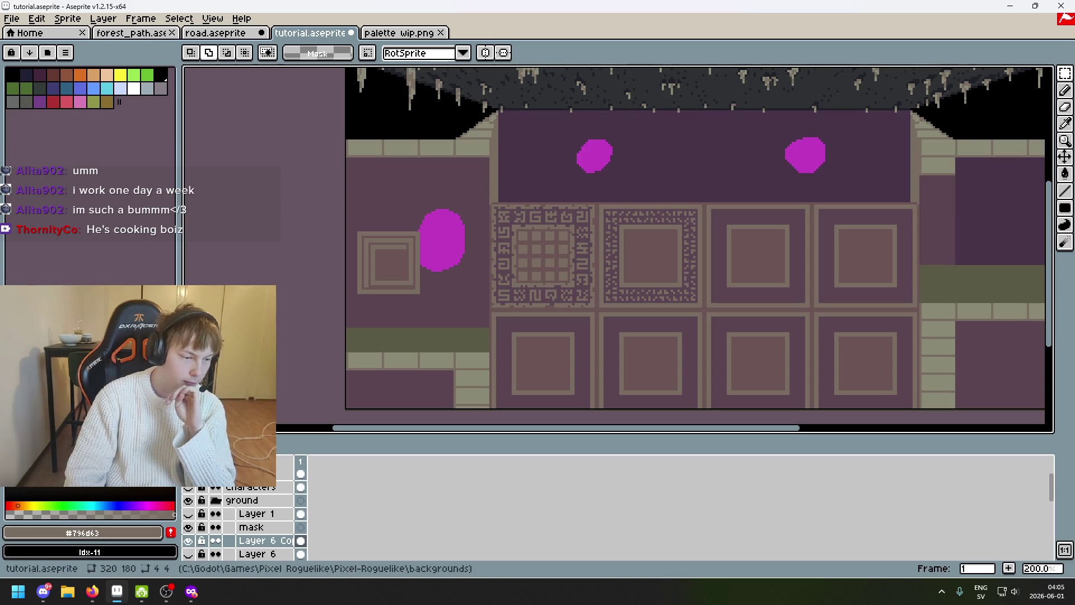
left_click(92, 591)
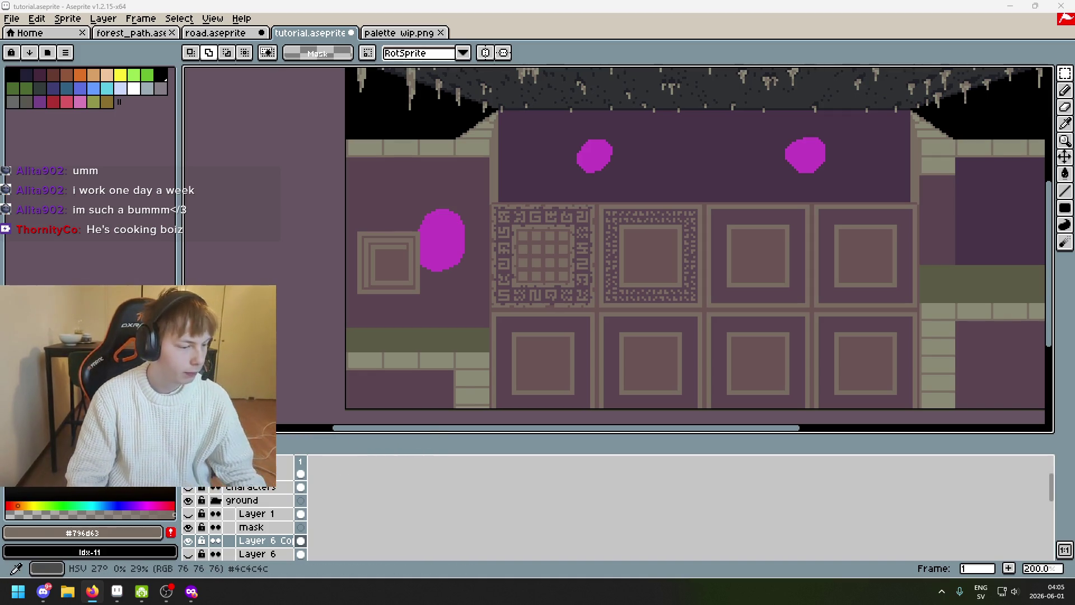
scroll(583, 293, "up", 2)
scroll(536, 268, "up", 2)
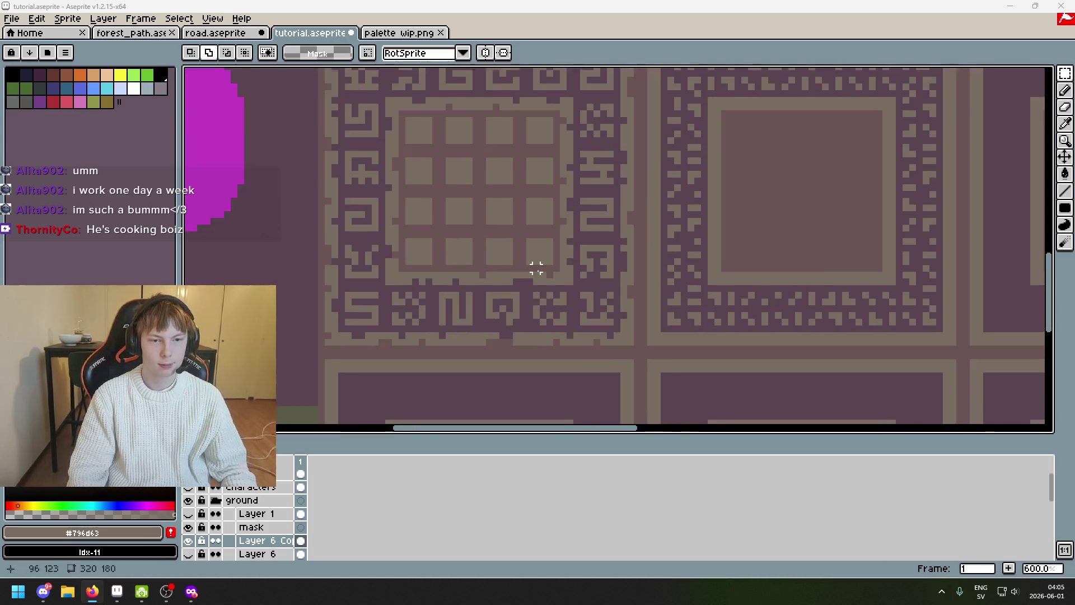
scroll(536, 267, "up", 1)
scroll(552, 237, "up", 1)
scroll(496, 193, "up", 1)
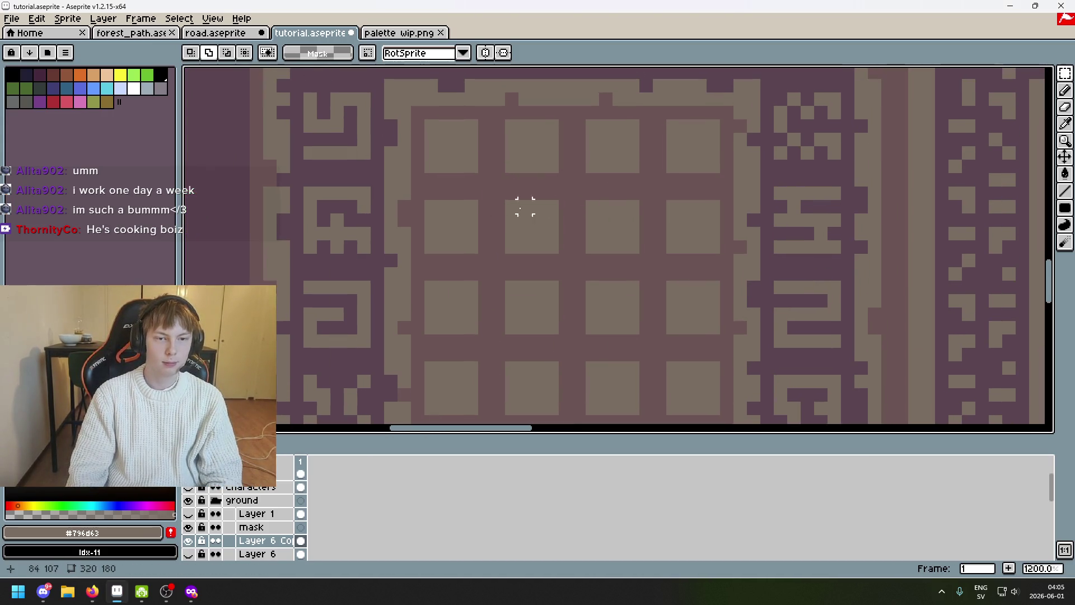
Select the top row of squares and nudge it one pixel left
mouse_move(713, 165)
left_mouse_down()
mouse_move(480, 120)
mouse_move(509, 131)
left_mouse_up()
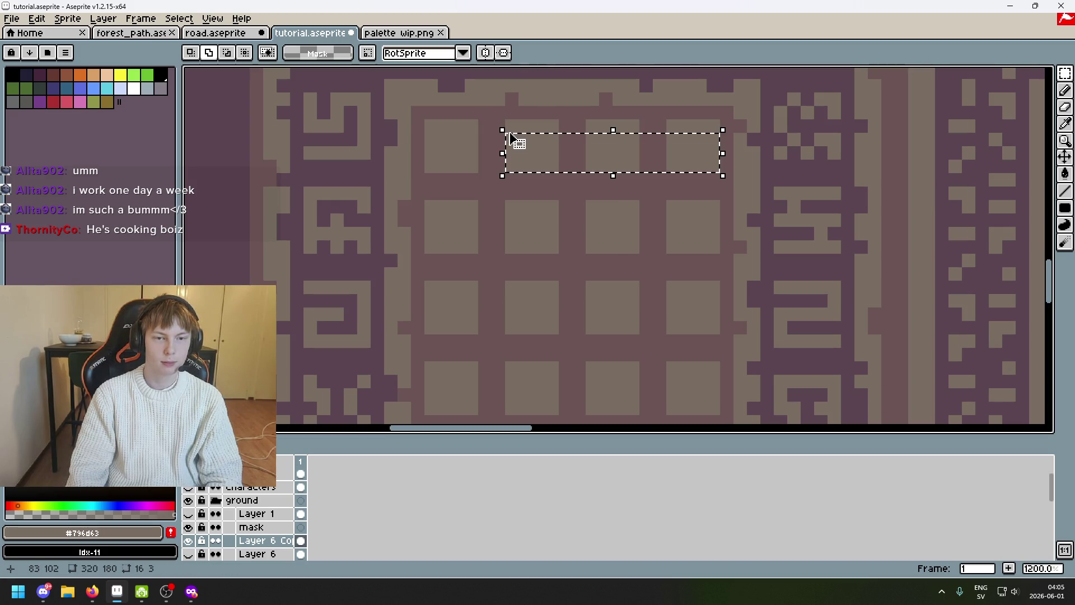
left_click(700, 179)
left_click_drag(713, 166, 507, 120)
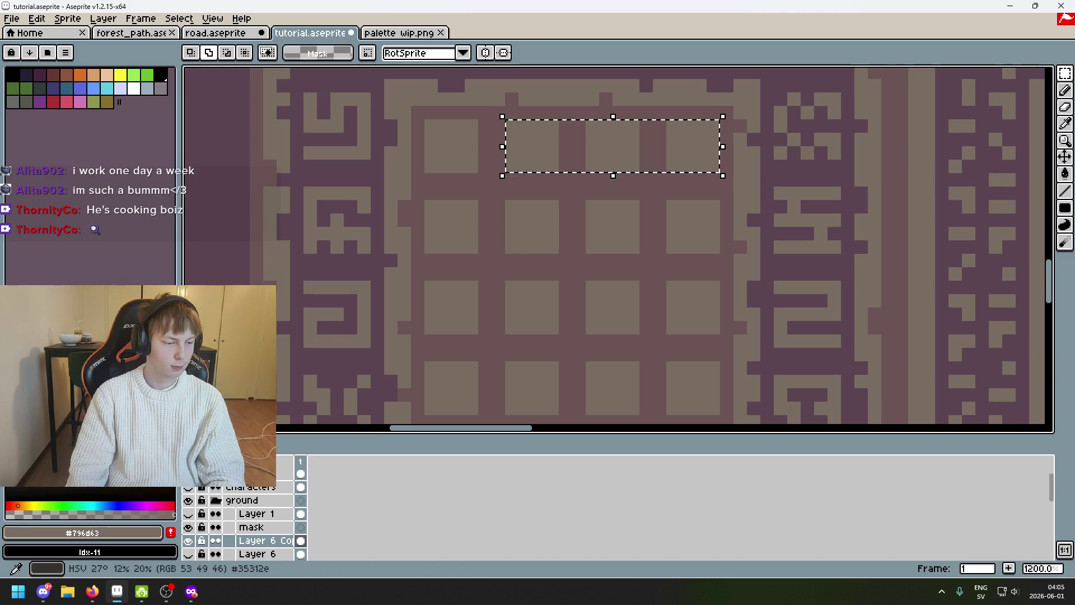
key("Left")
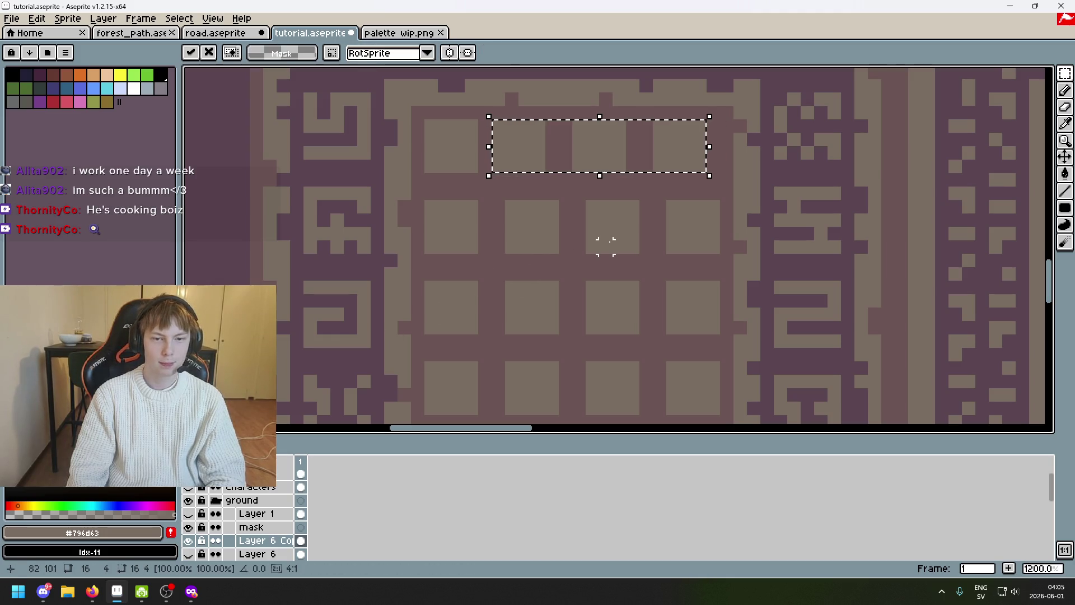
key("Right")
key("Left")
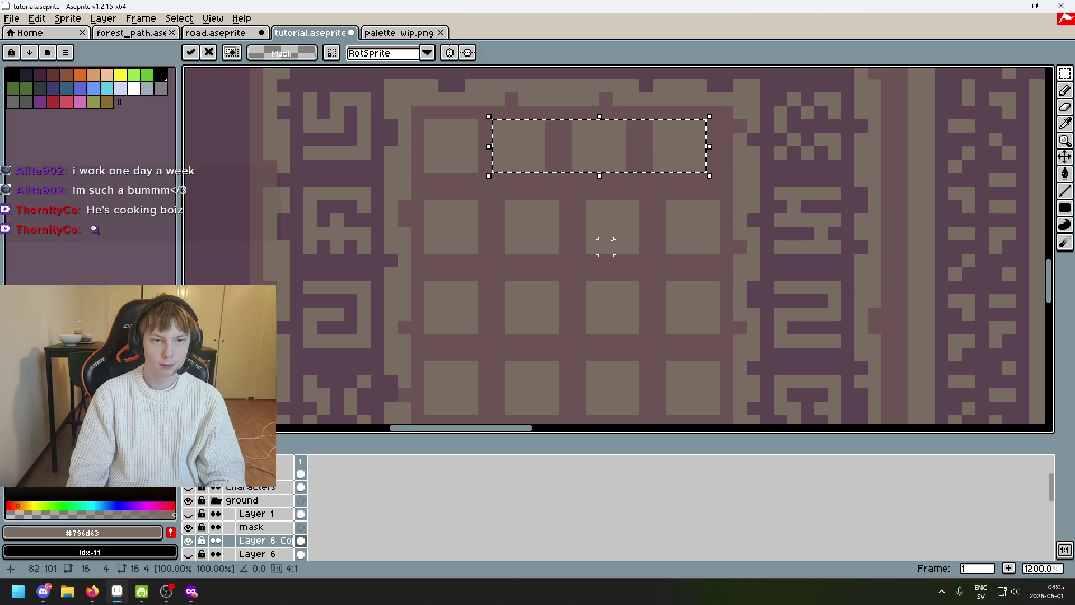
key("ctrl+d")
Try partial selections of the top row and drop them unchanged
left_click_drag(578, 165, 704, 122)
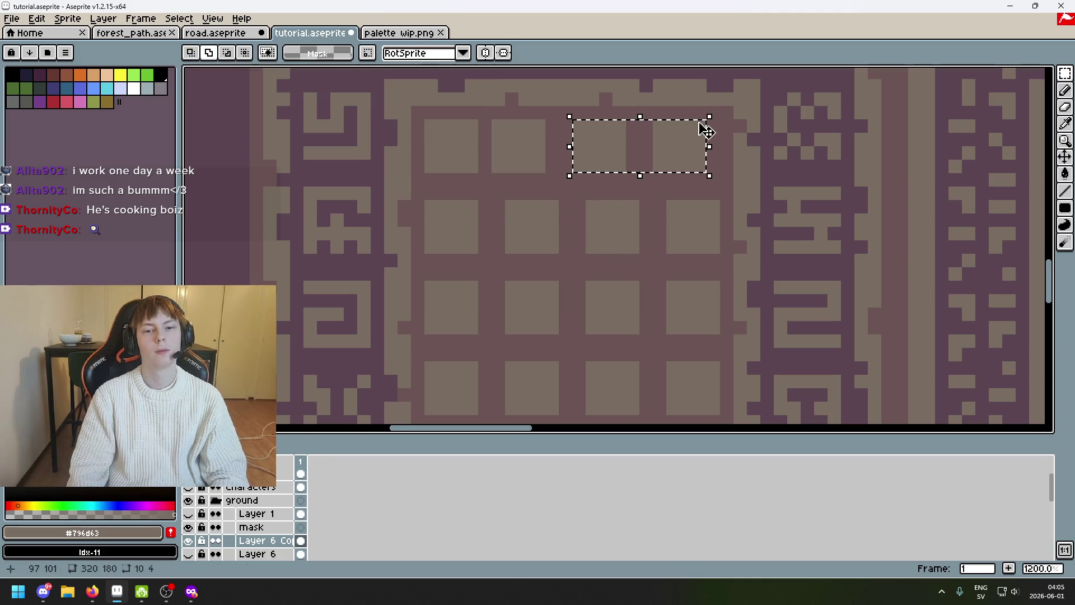
key("ctrl+d")
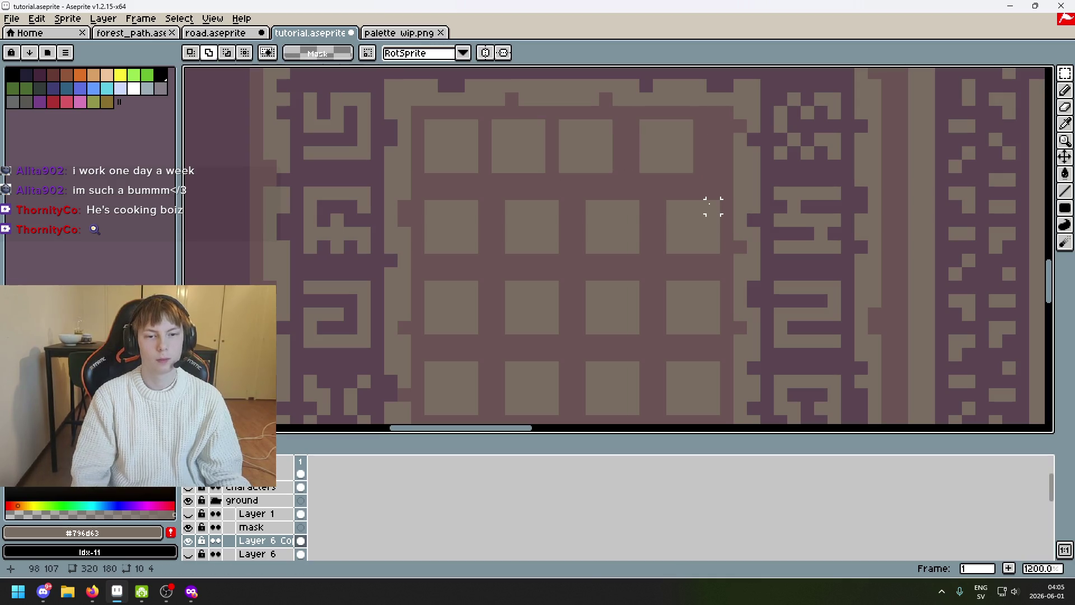
left_click_drag(646, 165, 682, 126)
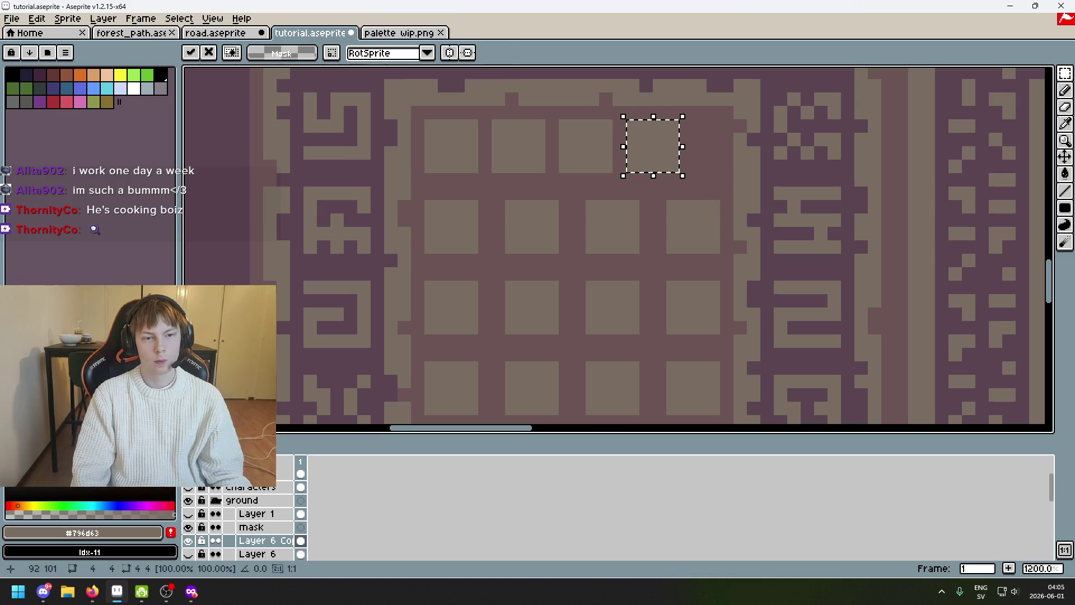
key("ctrl+d")
Select the whole top row and nudge it right into line with the columns below
left_click_drag(426, 121, 682, 188)
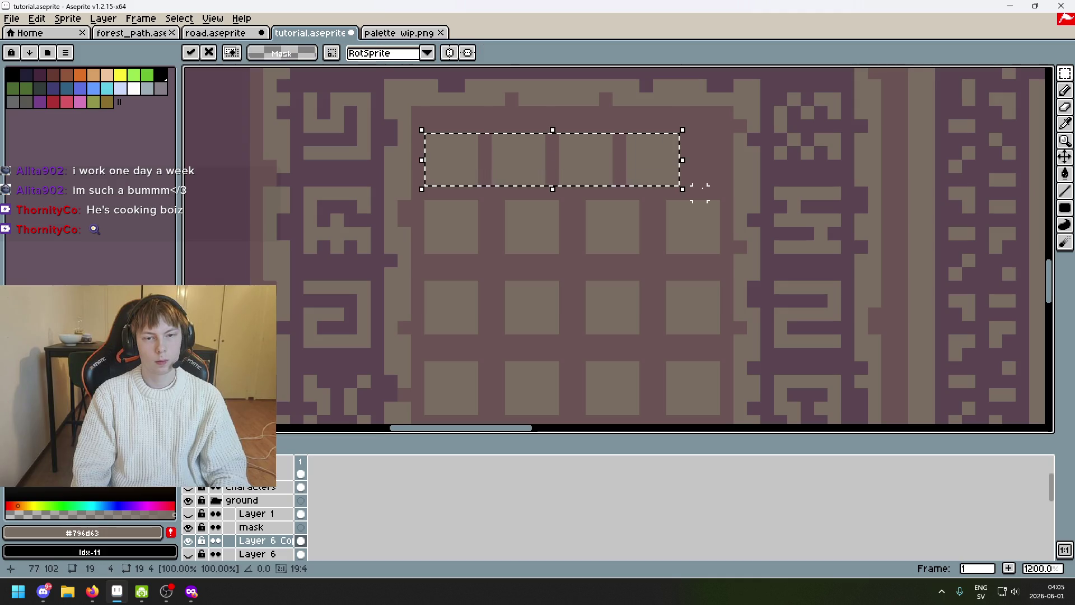
key("Right")
key("Right")
key("Up")
key("Right")
key("Left")
key("Right")
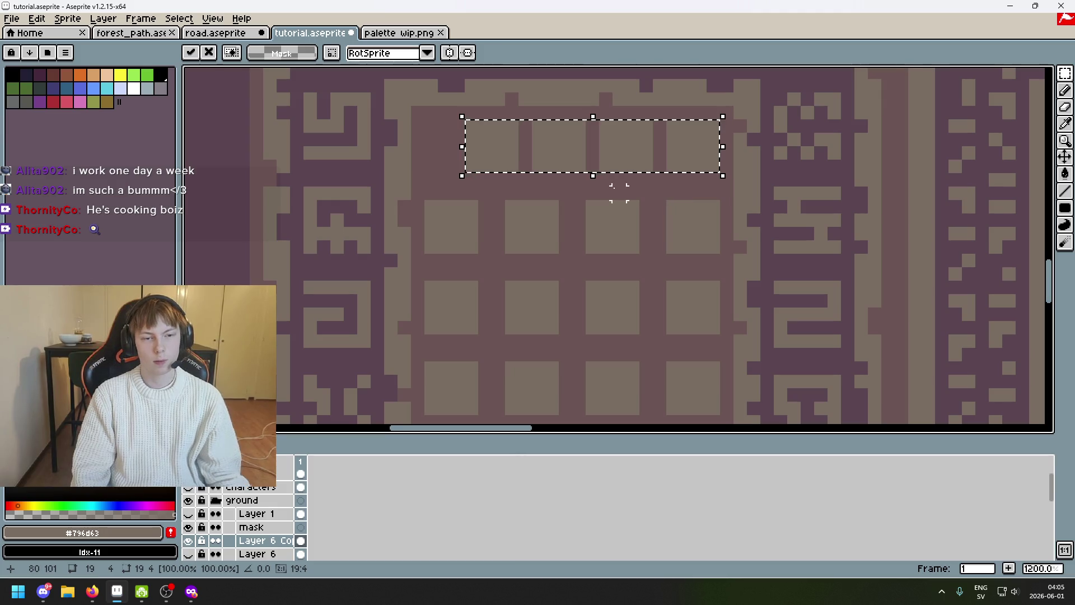
key("ctrl+d")
scroll(607, 178, "down", 2)
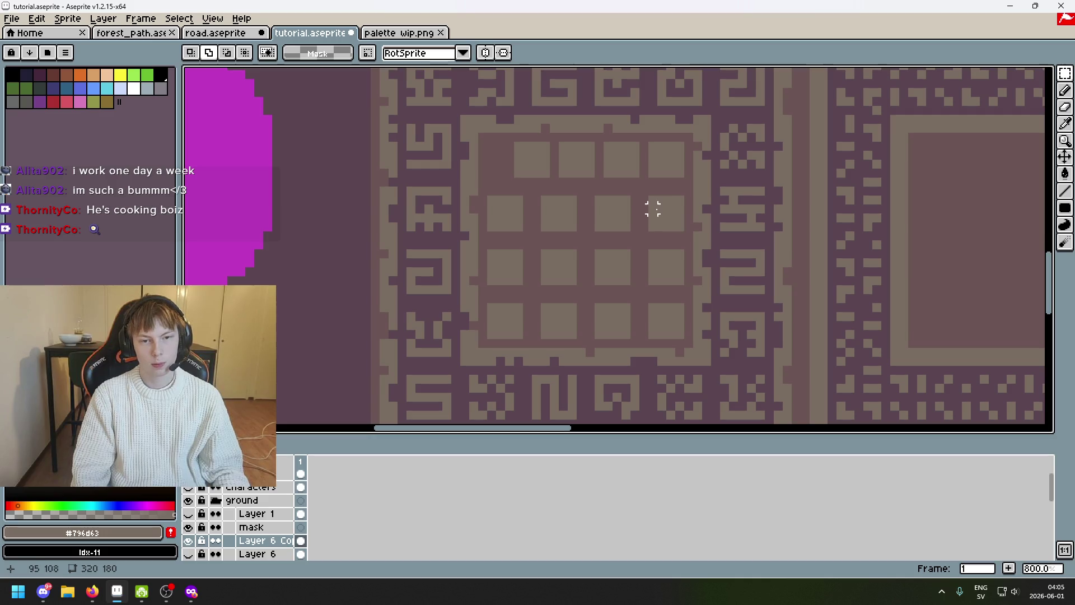
scroll(653, 199, "down", 4)
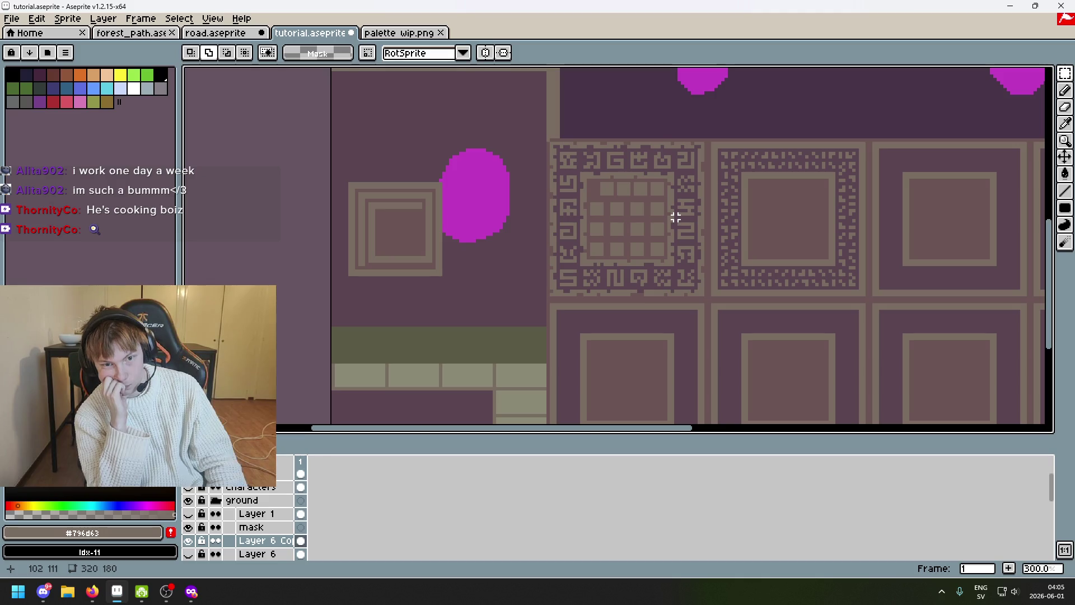
Undo the top-row shifts so it lines up in an even four-by-four grid
key("ctrl+z")
key("ctrl+z")
key("ctrl+z")
key("ctrl+z")
key("ctrl+z")
key("ctrl+z")
key("ctrl+z")
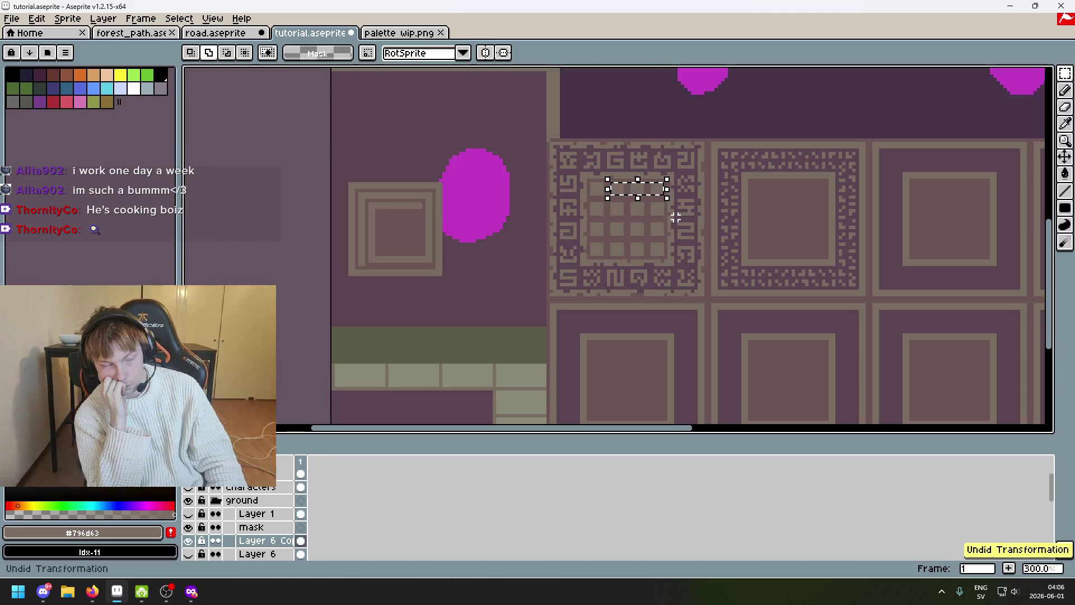
key("ctrl+z")
scroll(675, 217, "up", 2)
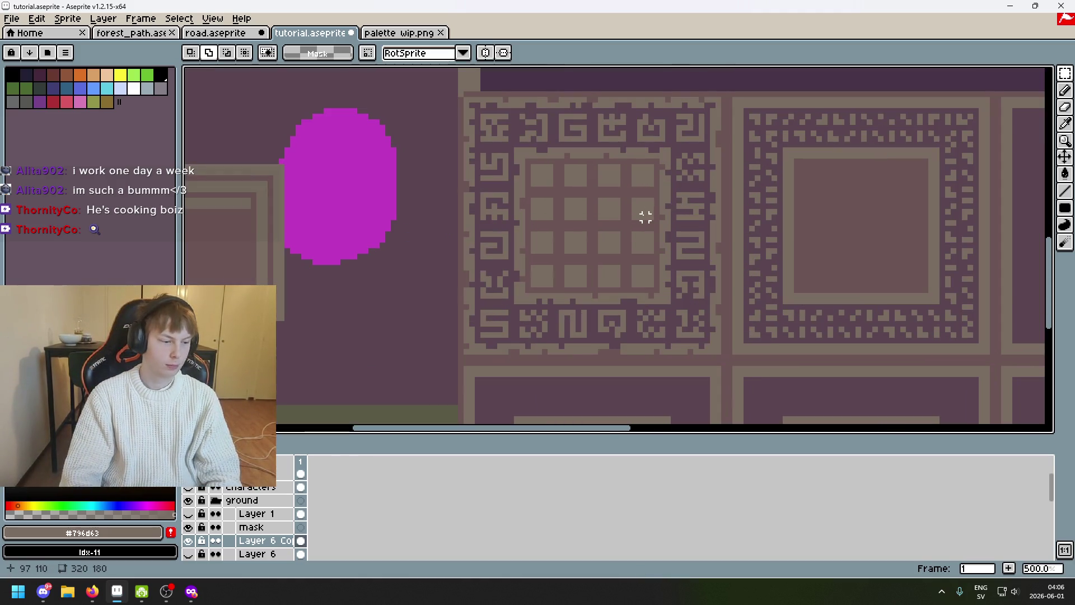
scroll(640, 217, "up", 1)
scroll(645, 291, "up", 1)
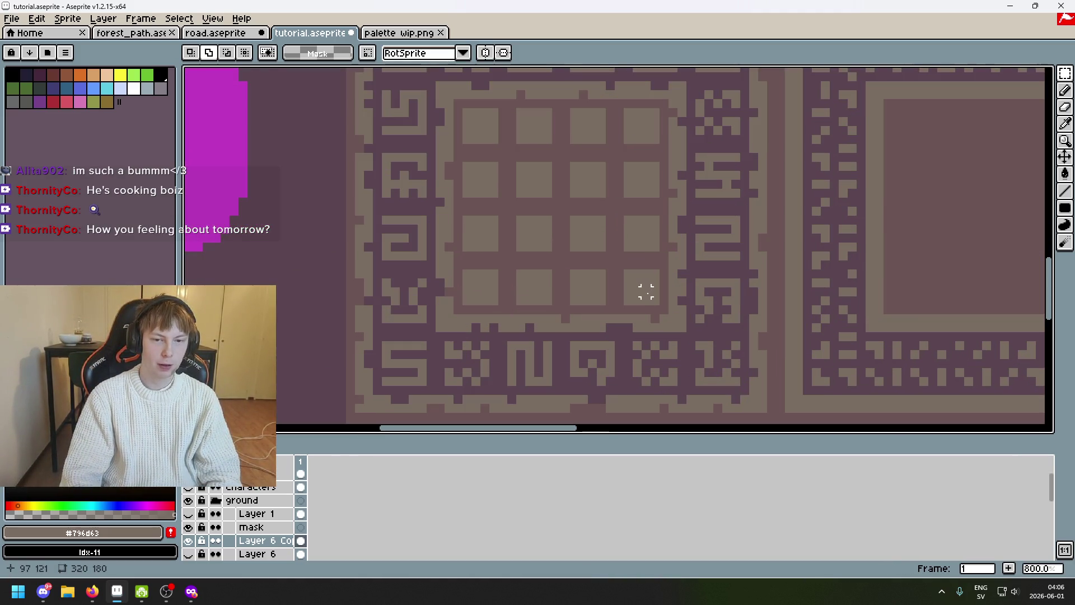
Try selections of the rightmost column and a grid patch, dropping each
left_click_drag(628, 301, 660, 156)
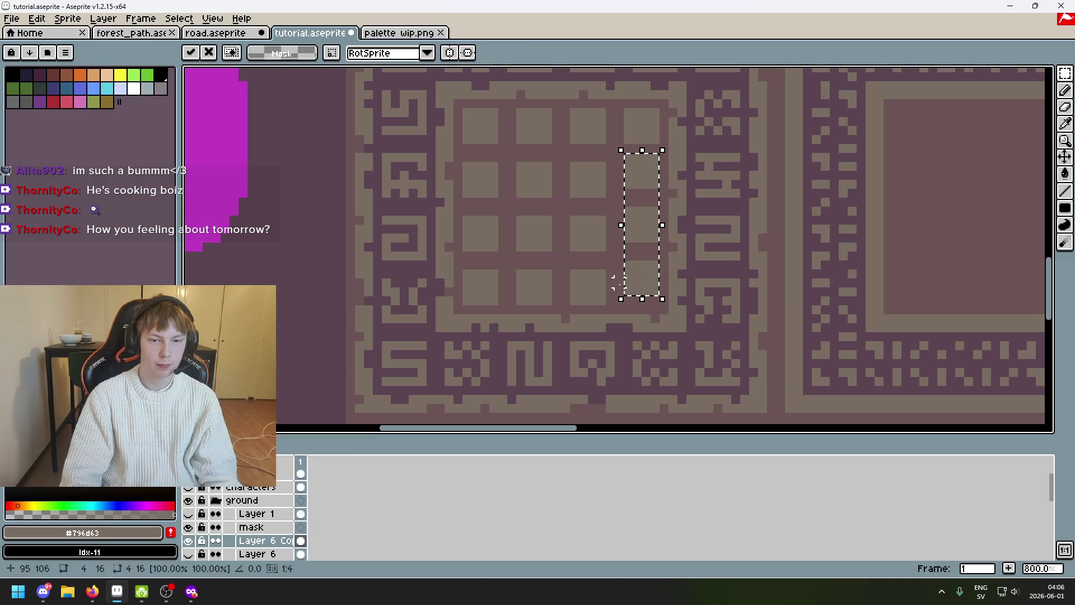
left_click(602, 299)
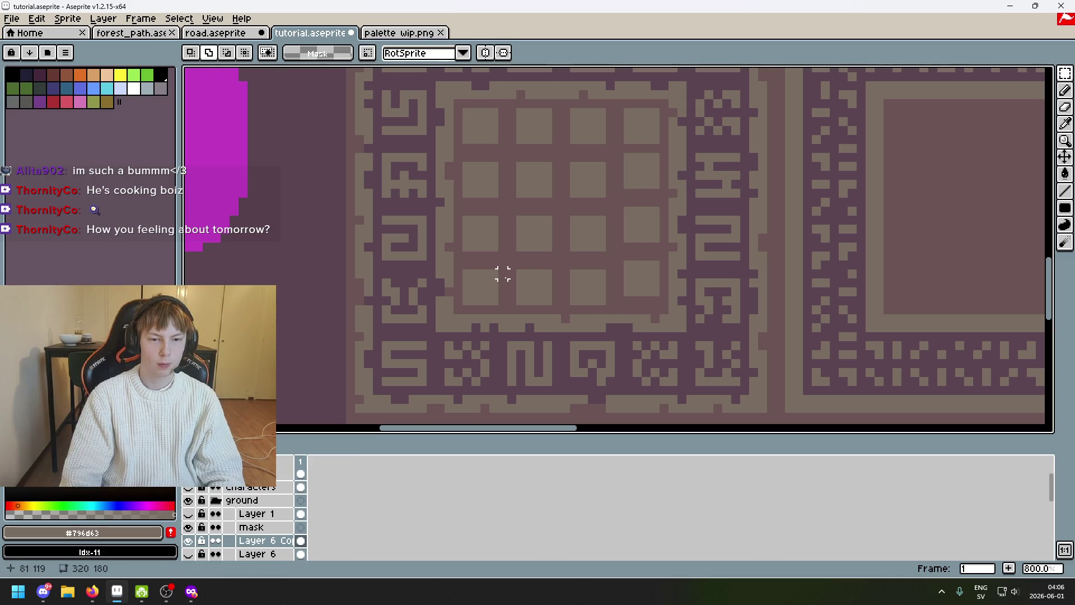
left_click_drag(503, 274, 515, 286)
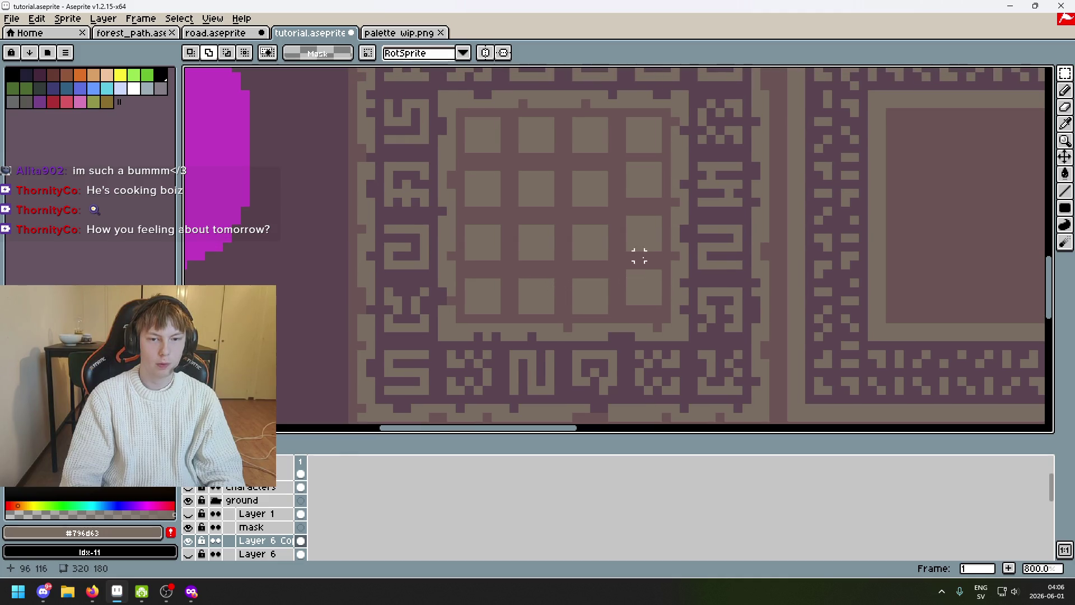
left_click_drag(631, 222, 665, 252)
left_click(665, 246)
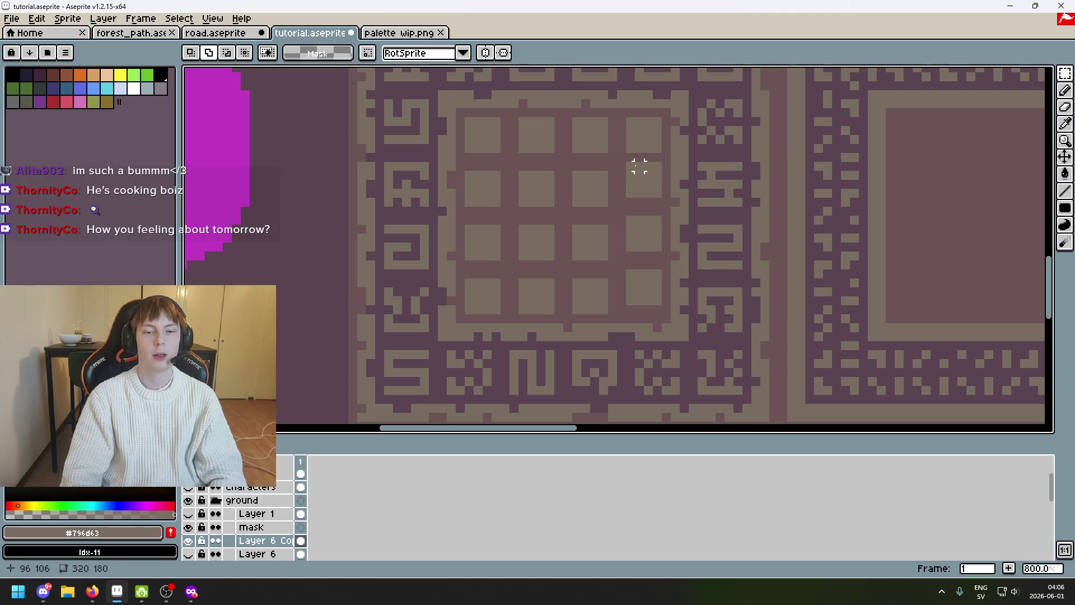
left_click_drag(626, 168, 663, 309)
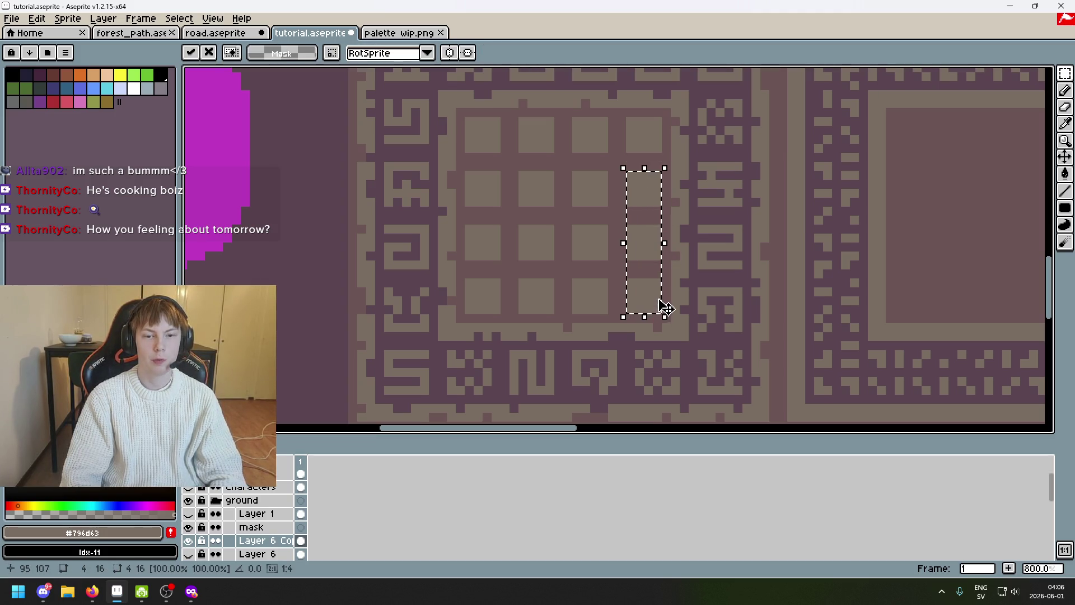
left_click(609, 206)
Cover the inner squares with background colour, leaving a ring, and fill the empty left slot
left_click_drag(614, 213, 470, 163)
mouse_move(464, 225)
left_mouse_down()
mouse_move(615, 266)
mouse_move(511, 211)
mouse_move(635, 277)
left_mouse_up()
mouse_move(623, 145)
left_mouse_down()
mouse_move(660, 180)
mouse_move(595, 220)
left_mouse_up()
left_click(636, 248)
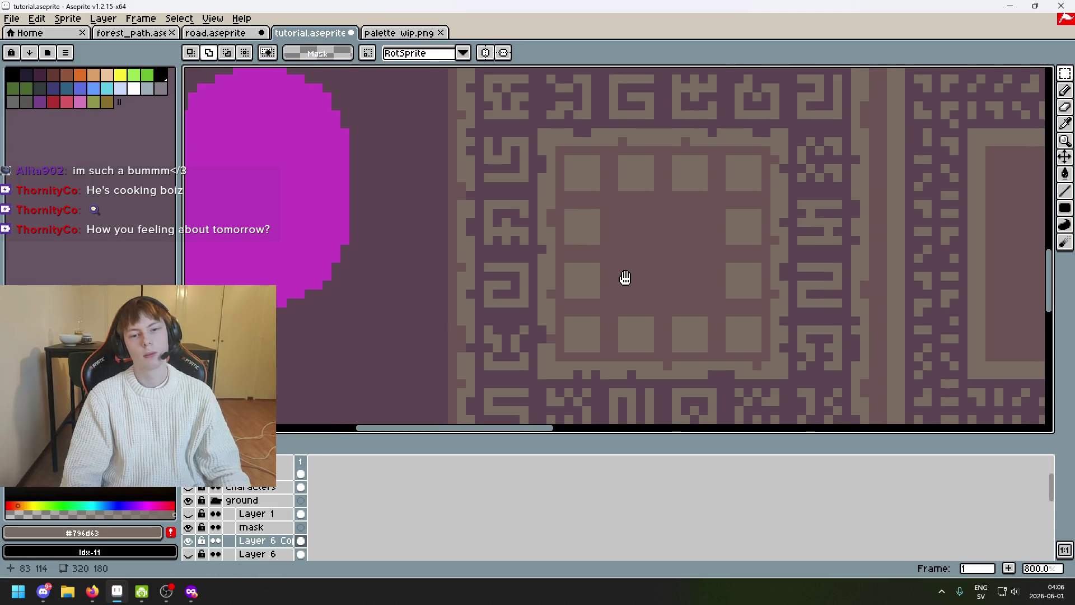
scroll(629, 283, "down", 2)
scroll(614, 295, "up", 1)
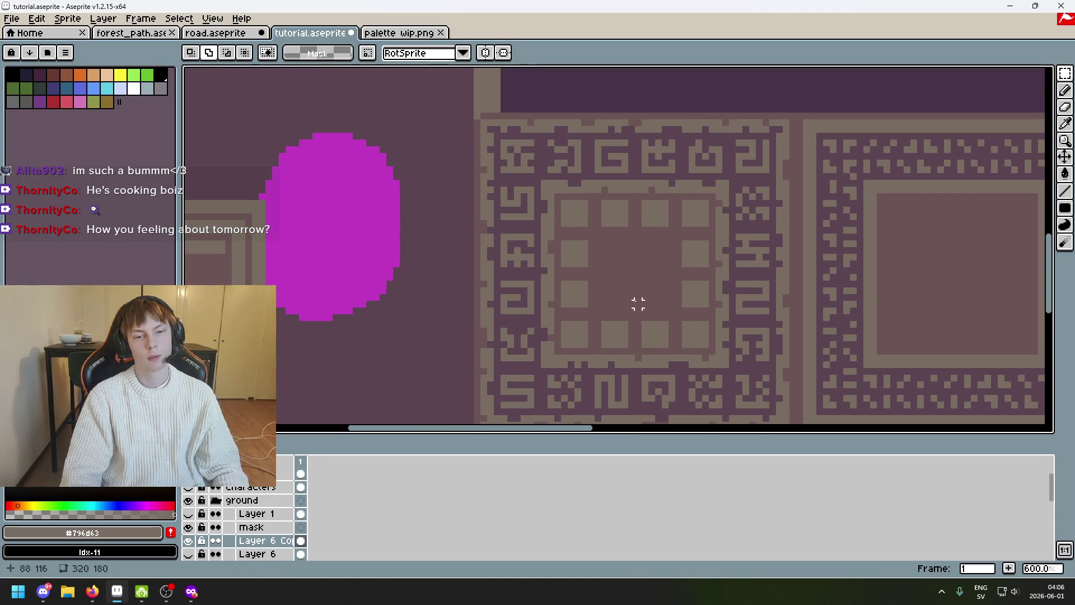
Discard a centre paste, show the screenshot layer and start a Pencil line in the tile centre
left_click_drag(635, 297, 608, 266)
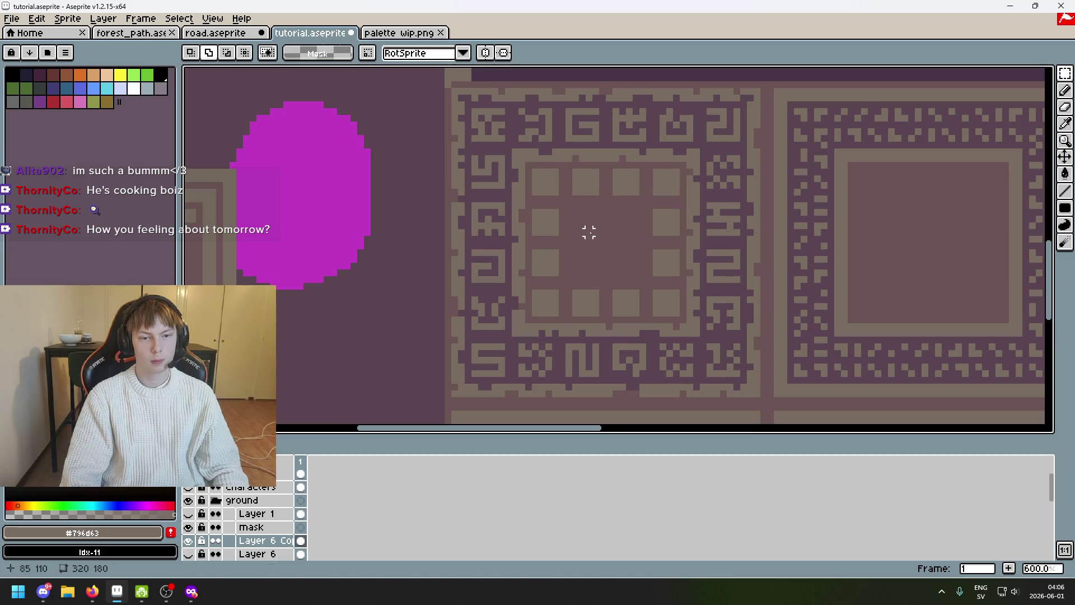
key("ctrl+v")
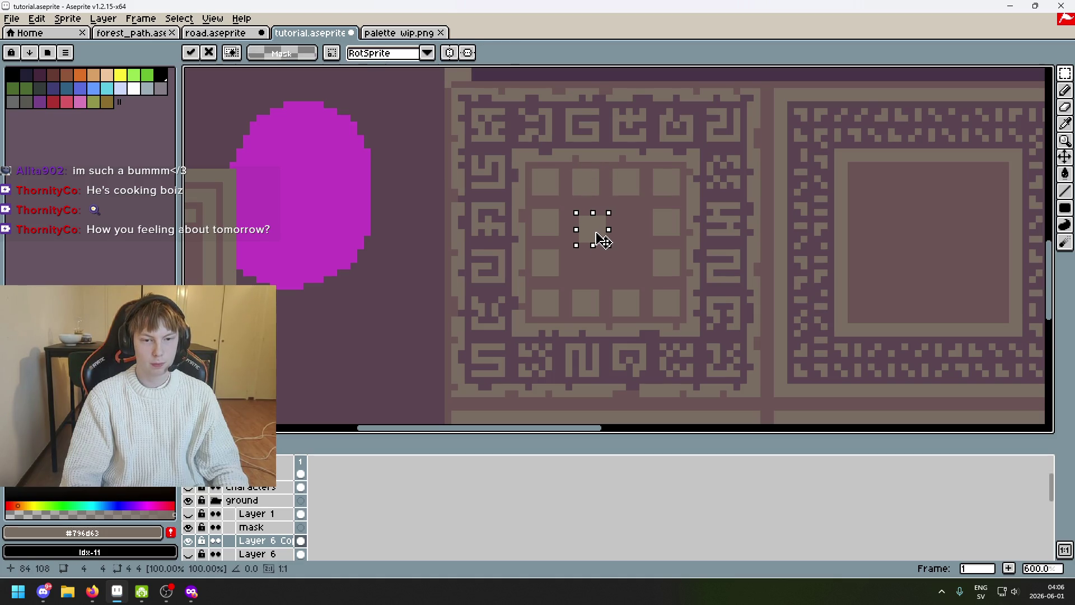
scroll(602, 241, "up", 1)
scroll(640, 236, "up", 2)
key("ctrl+z")
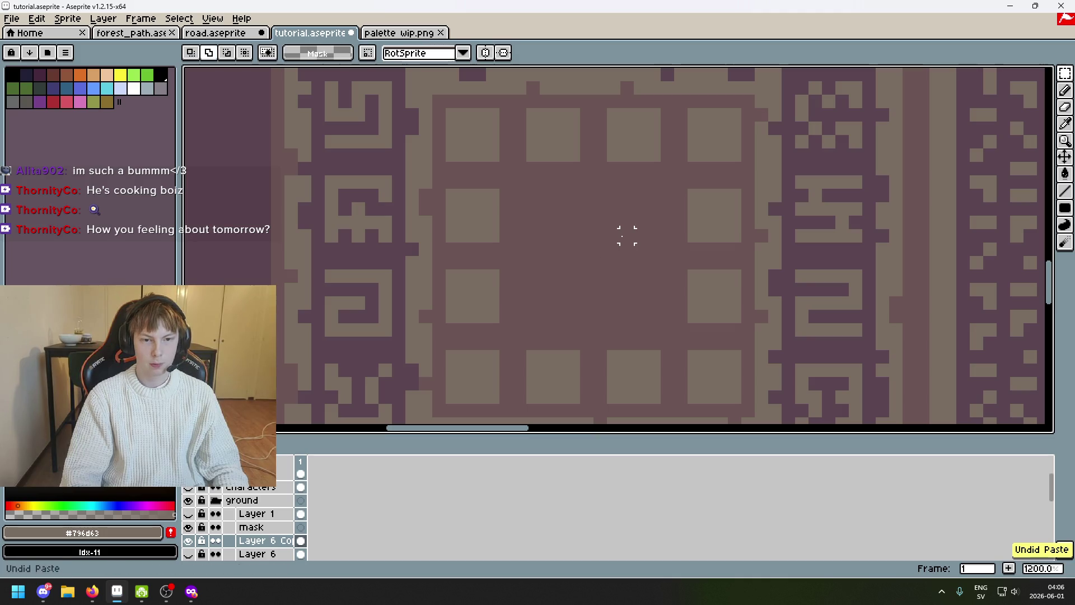
scroll(573, 222, "down", 1)
scroll(571, 218, "down", 1)
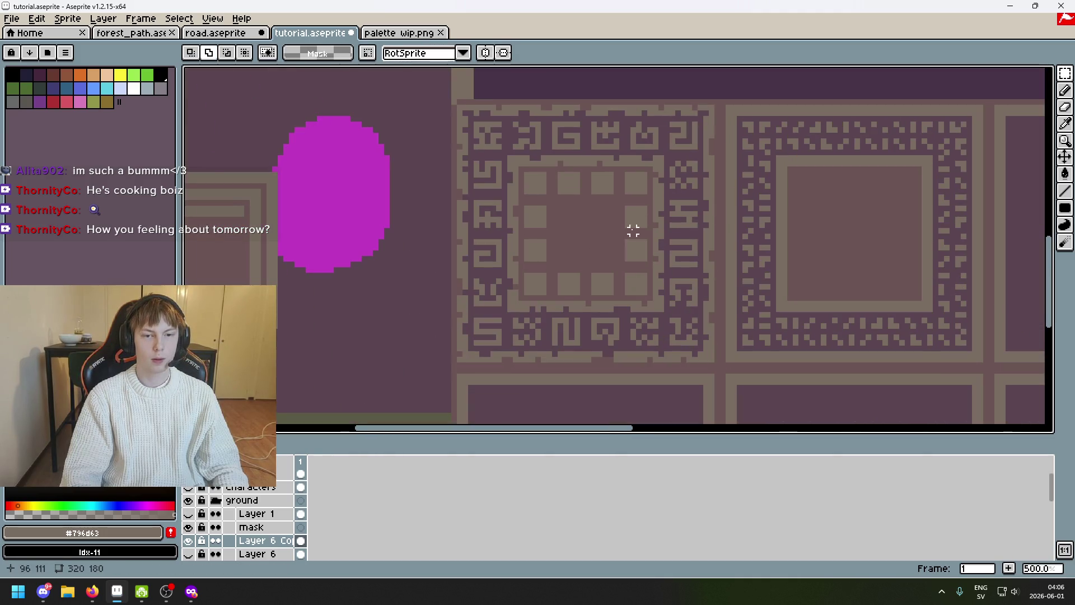
scroll(626, 228, "down", 1)
scroll(555, 283, "down", 1)
scroll(202, 479, "up", 1)
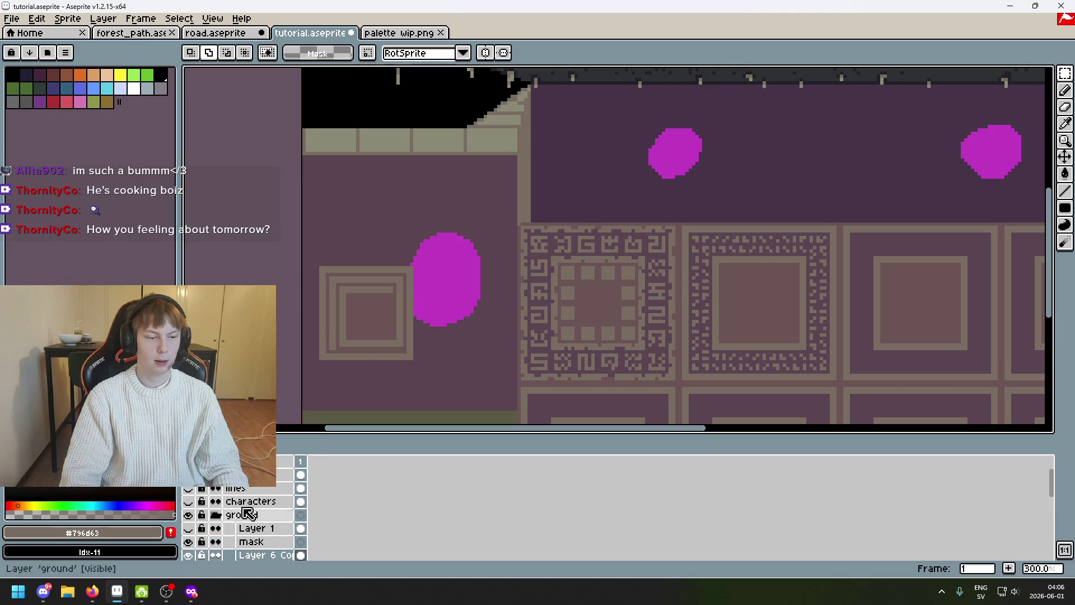
left_click(188, 475)
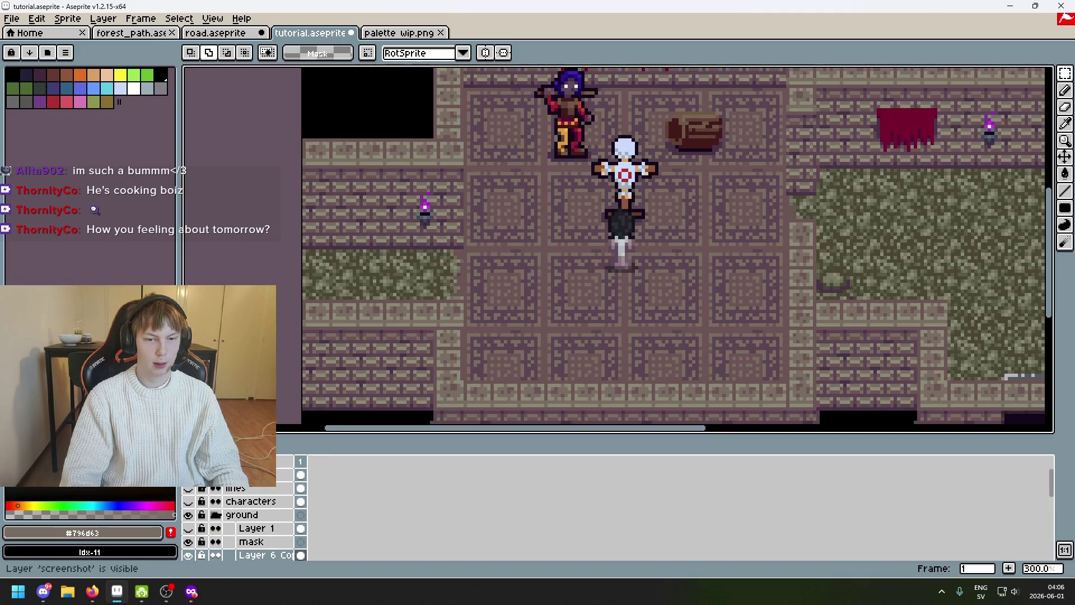
scroll(422, 419, "up", 2)
scroll(576, 361, "up", 1)
scroll(495, 319, "up", 2)
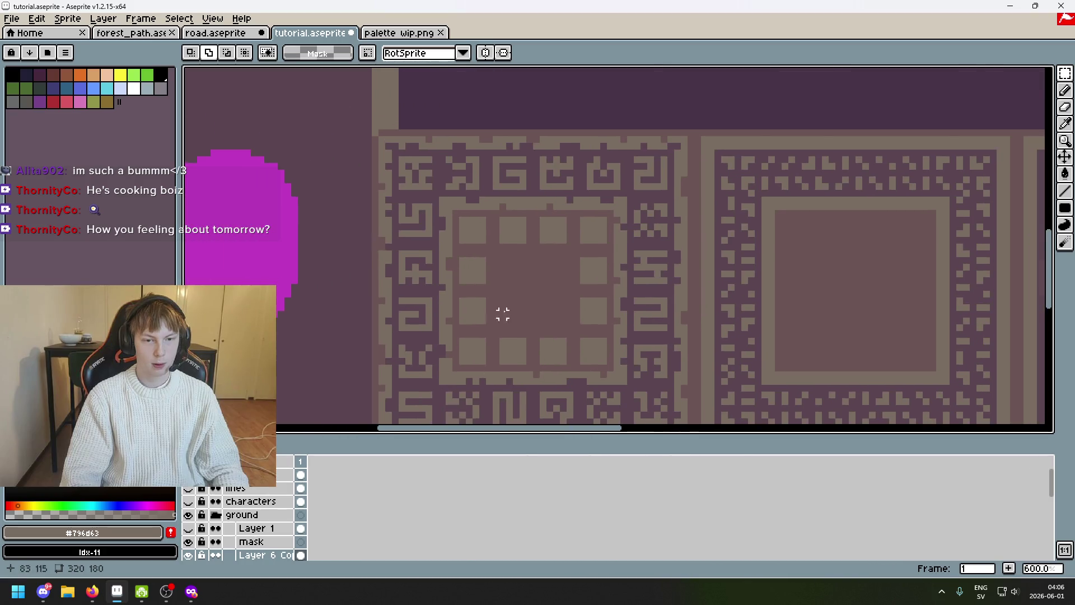
scroll(509, 262, "up", 1)
key("b")
left_click(495, 232)
scroll(561, 237, "up", 1)
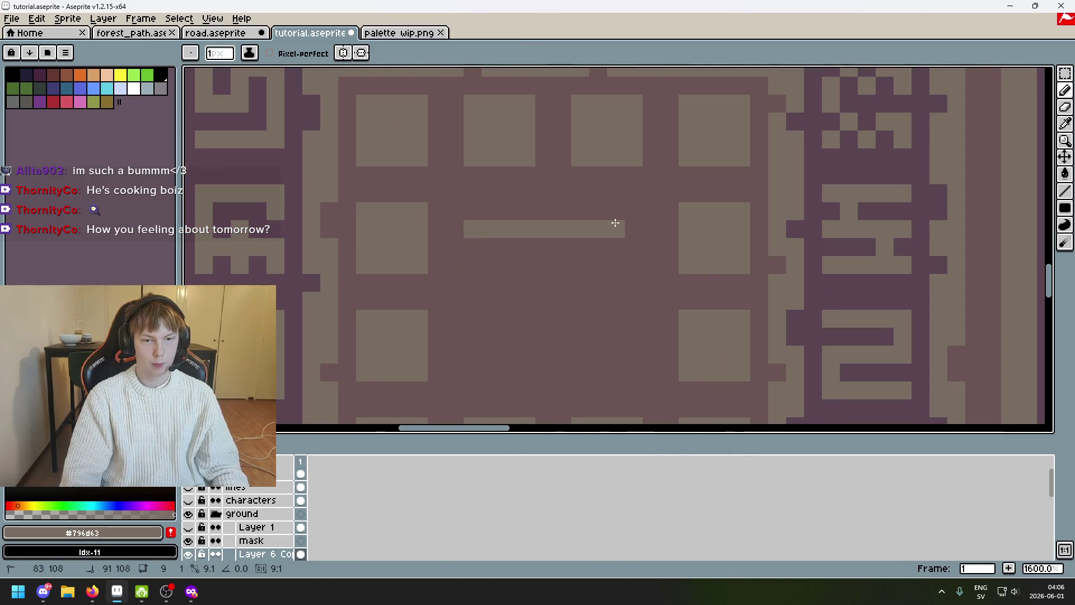
Draw the four edges of a light square outline in the middle of the ring
key("ctrl+z")
left_click(472, 211)
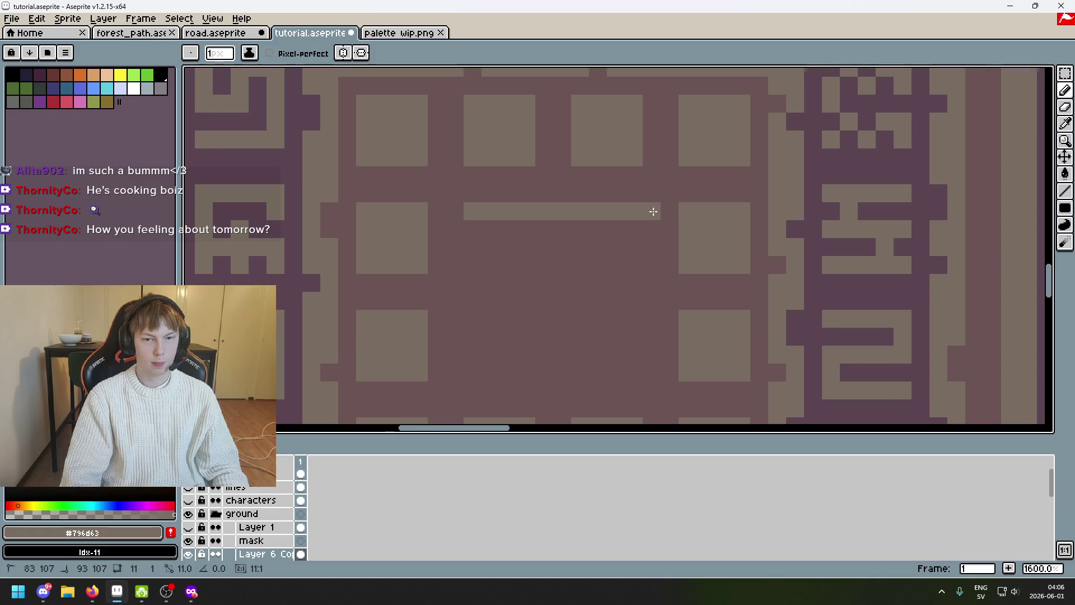
left_click(639, 210, "shift")
left_click(635, 372, "shift")
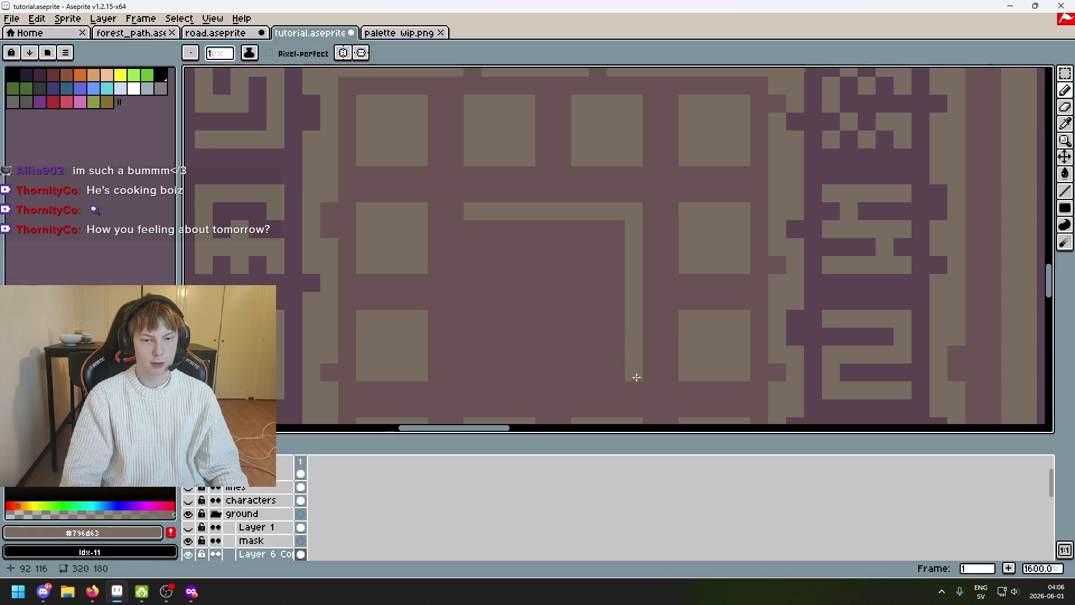
left_click(463, 367, "shift")
left_click(457, 224, "shift")
scroll(456, 224, "down", 4)
Add two light pixels inside the central square and recentre the tile
mouse_move(480, 247)
left_mouse_down()
mouse_move(694, 241)
mouse_move(687, 296)
left_mouse_up()
scroll(694, 242, "down", 2)
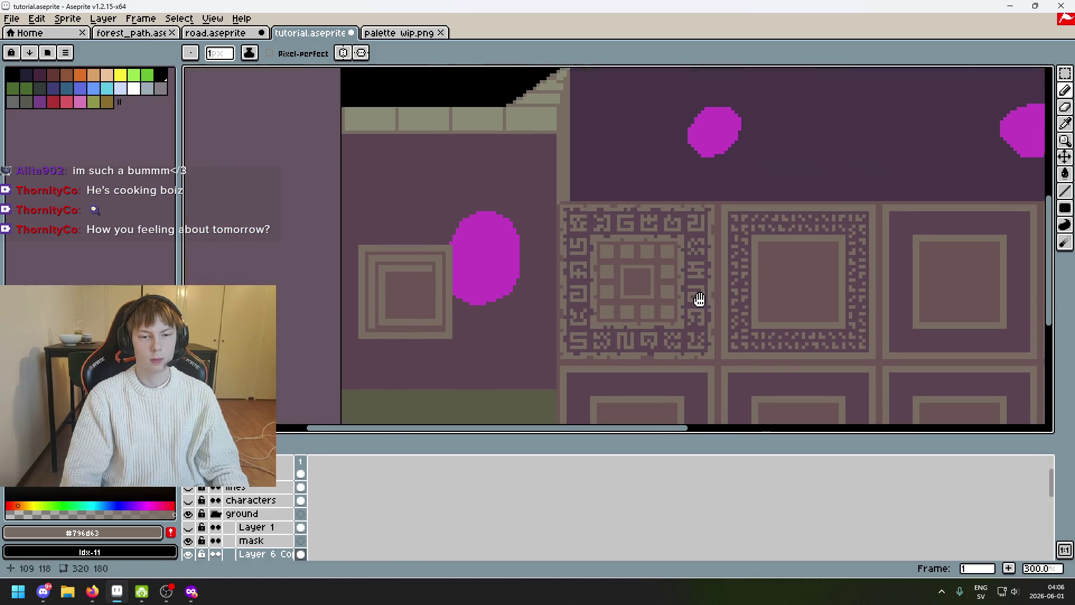
scroll(605, 261, "up", 4)
left_click(609, 252)
scroll(637, 252, "up", 2)
left_click(637, 251)
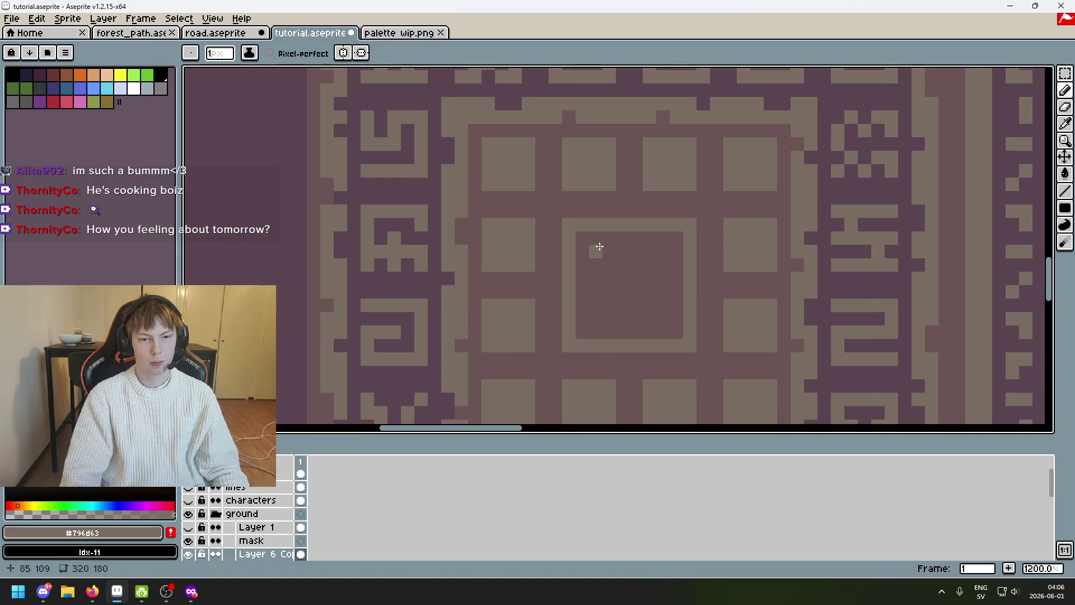
scroll(599, 246, "down", 2)
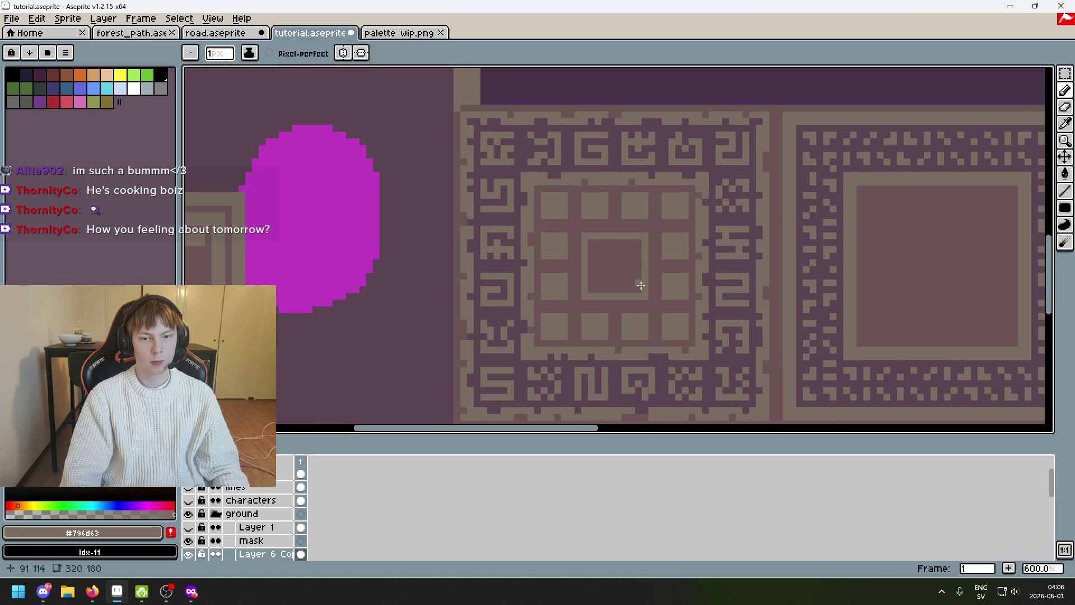
mouse_move(624, 269)
left_mouse_down()
mouse_move(526, 219)
mouse_move(515, 248)
left_mouse_up()
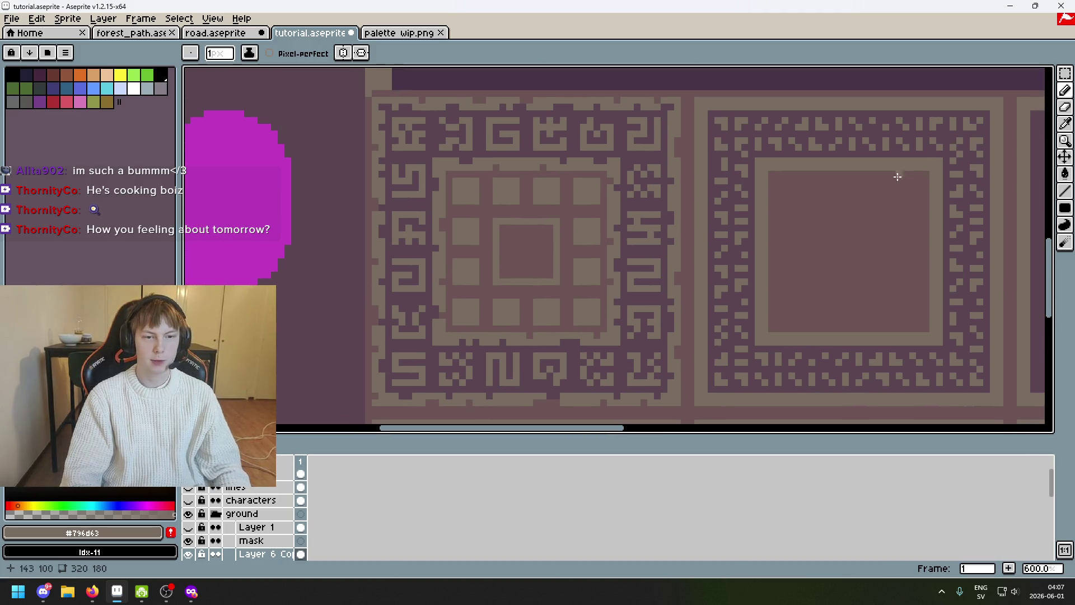
left_click(1063, 76)
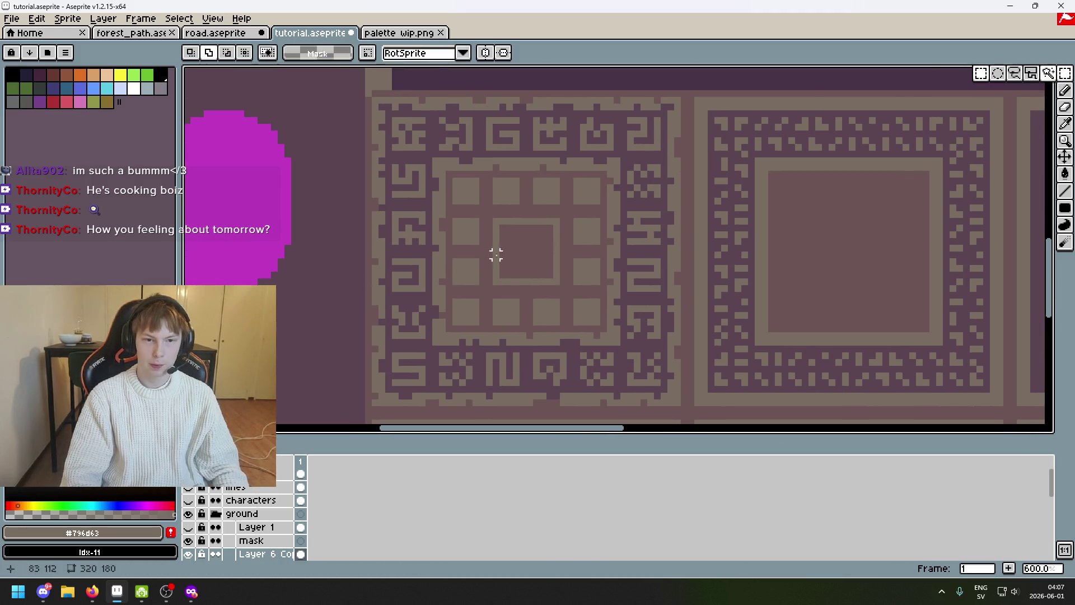
scroll(490, 101, "up", 2)
Undo a stray selection transform and pick the dark mauve for the Pencil
left_click_drag(391, 98, 455, 161)
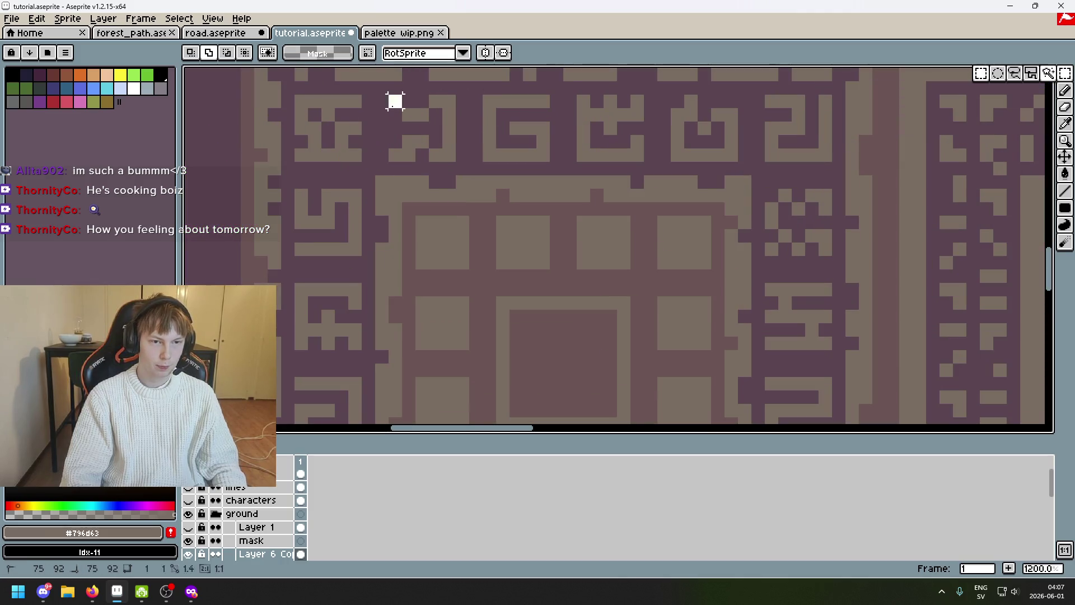
left_click(445, 151)
key("ctrl+z")
key("ctrl+d")
scroll(475, 240, "up", 2)
key("b")
left_click(482, 240, "alt")
Paint dark glyph pixels into the top-left ring square
mouse_move(413, 221)
left_mouse_down()
mouse_move(456, 221)
mouse_move(400, 249)
mouse_move(444, 245)
mouse_move(414, 247)
left_mouse_up()
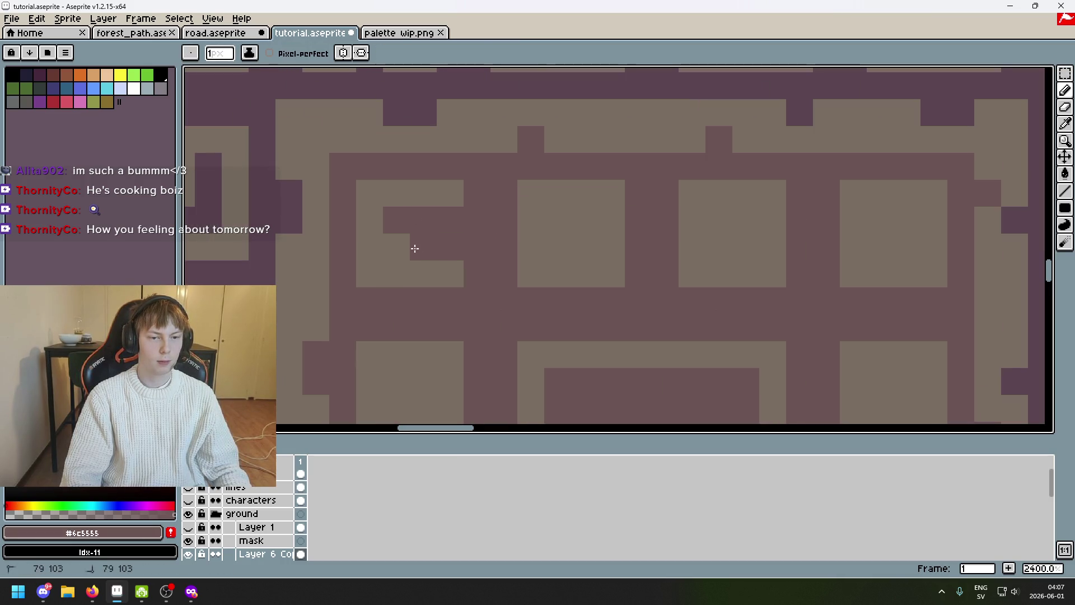
scroll(462, 252, "down", 3)
scroll(504, 231, "up", 2)
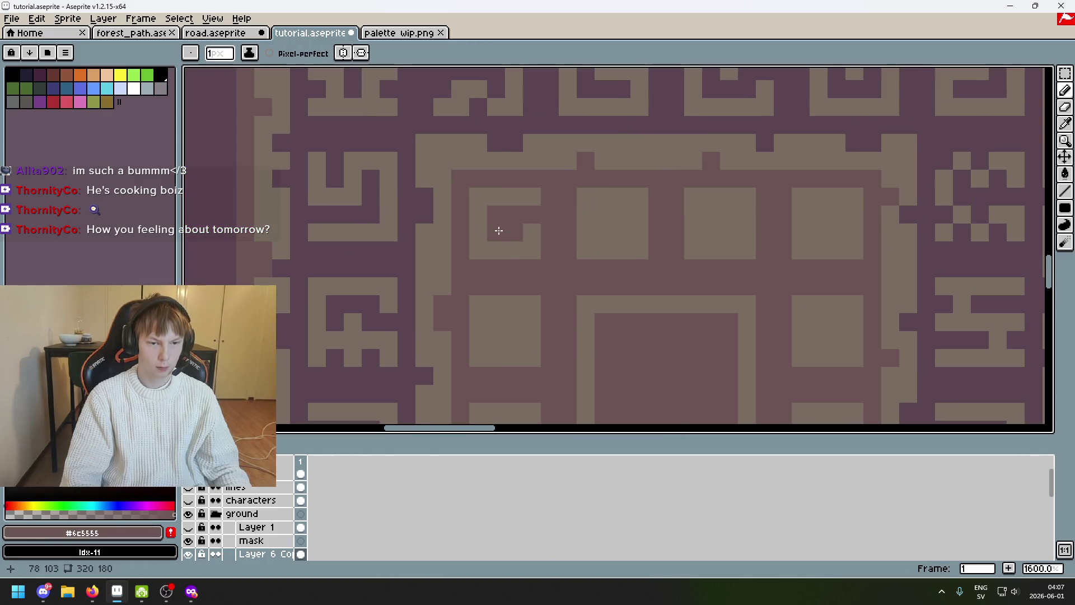
left_click(477, 232)
key("ctrl+z")
left_click(499, 229)
scroll(502, 234, "down", 2)
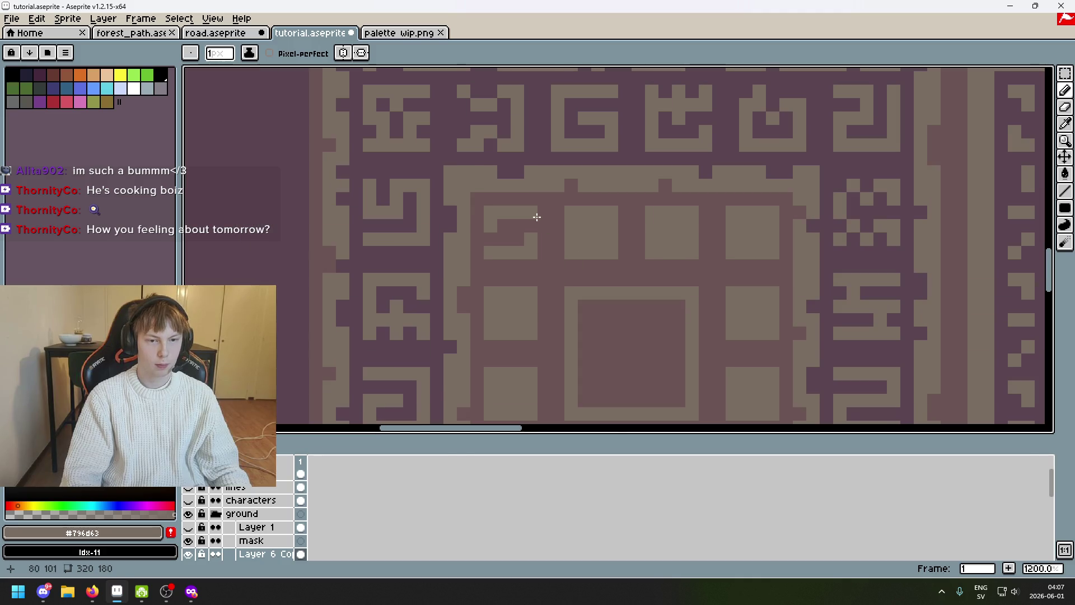
scroll(582, 240, "down", 2)
scroll(570, 245, "up", 7)
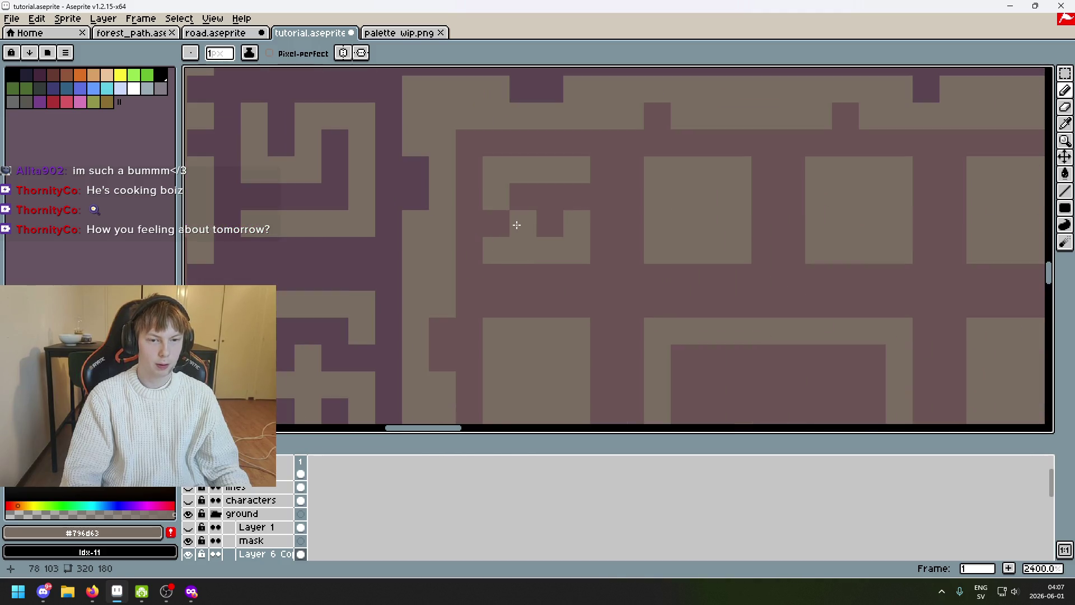
left_click(517, 221)
Carve dark and tan glyph pixels into the second ring square
left_click(554, 220)
left_click(549, 187)
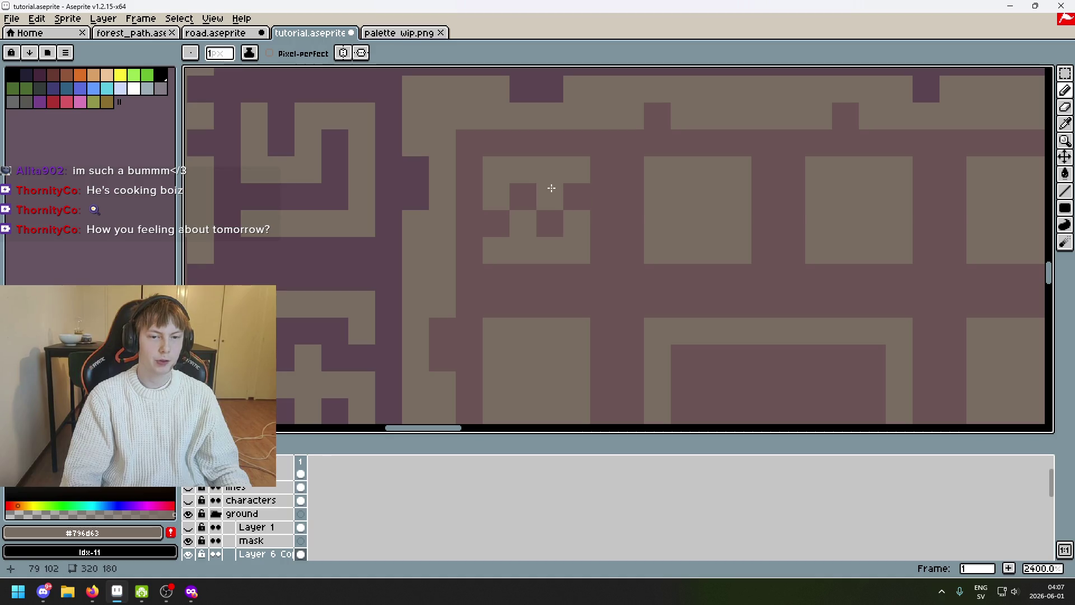
left_click(607, 230, "alt")
left_click(540, 248)
left_click(519, 243, "alt")
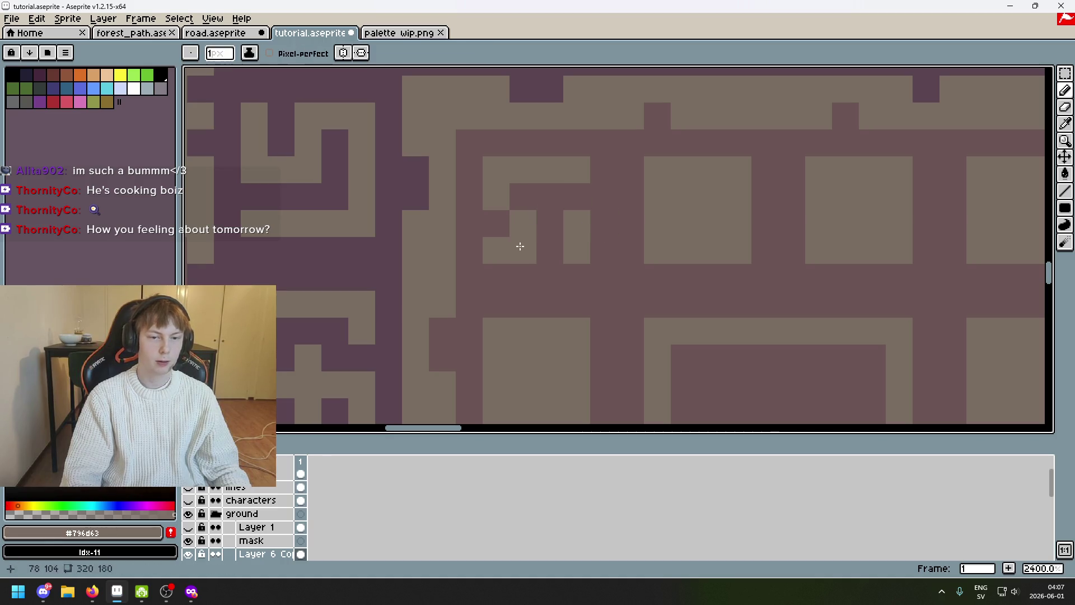
scroll(599, 232, "down", 5)
scroll(608, 240, "up", 4)
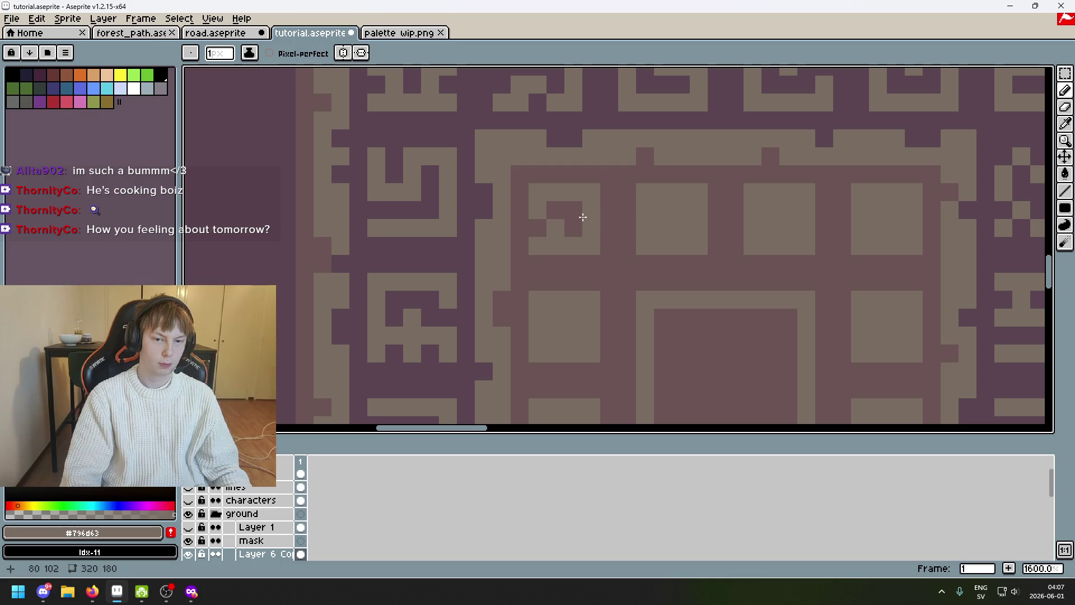
left_click(554, 223, "alt")
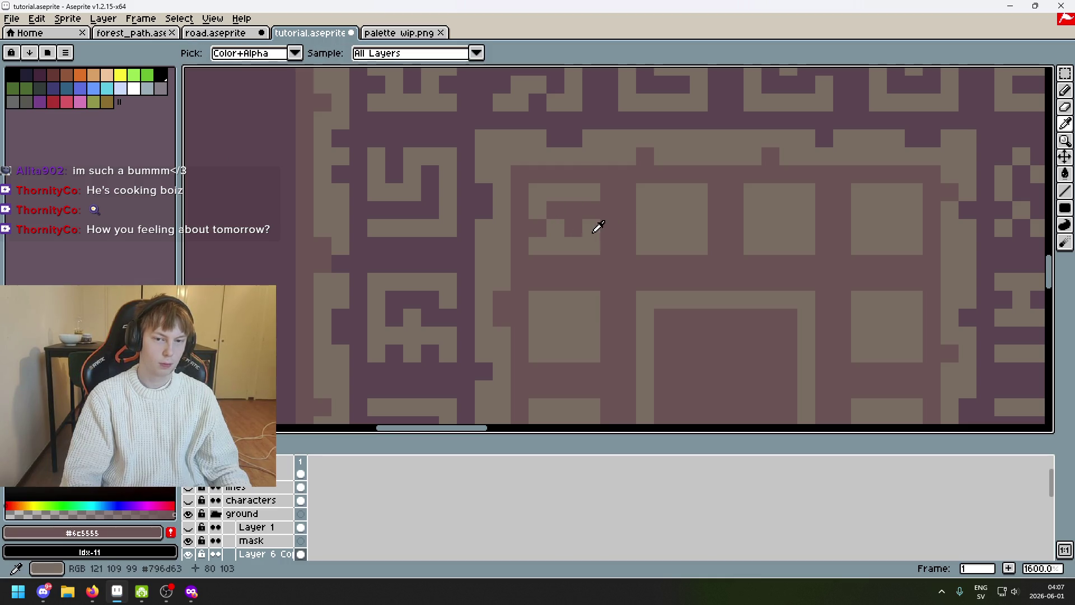
left_click(590, 223, "alt")
left_click(629, 211, "alt")
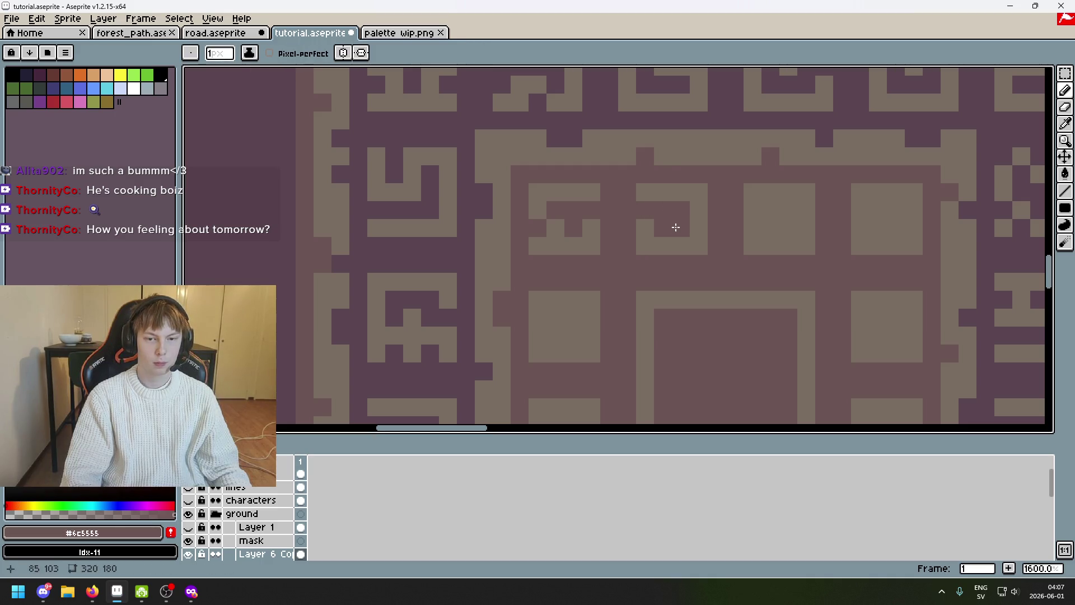
Undo stray pixels and paint a dark pixel into the next ring square
key("ctrl+z")
left_click_drag(679, 241, 550, 285)
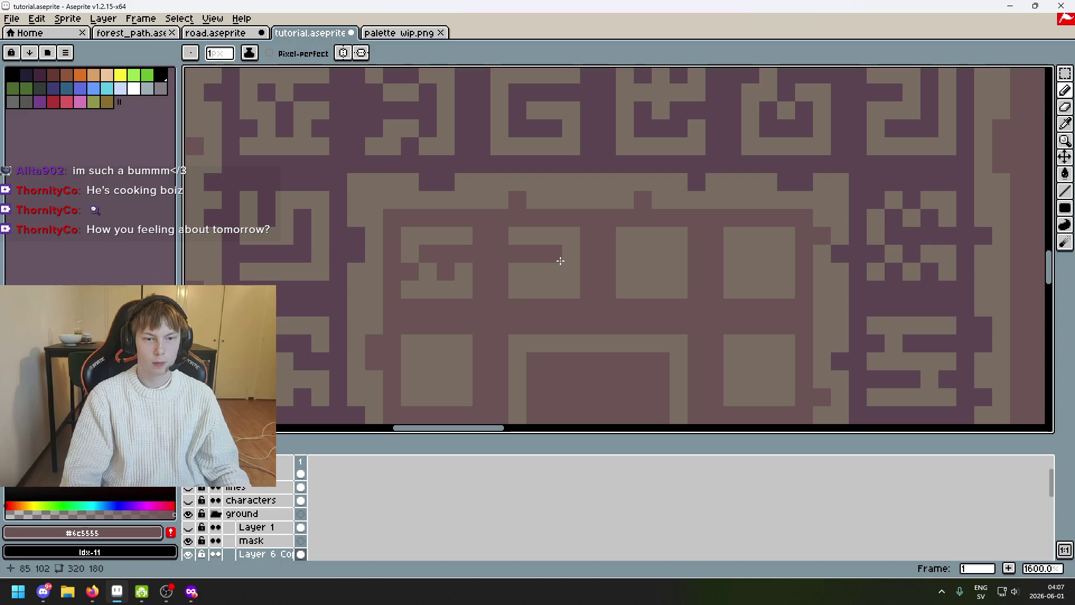
left_click(541, 267)
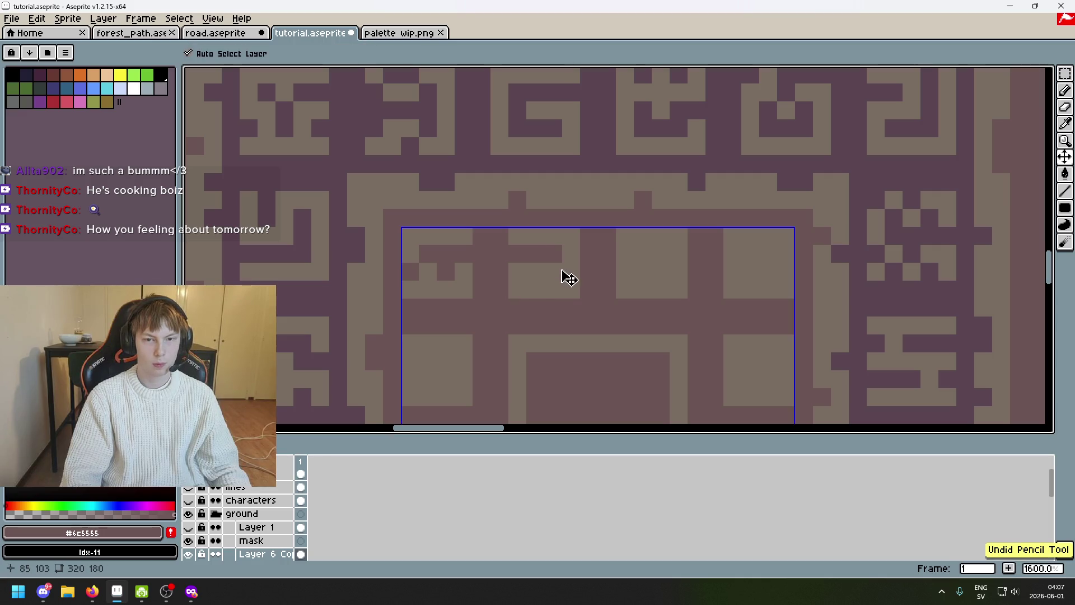
key("ctrl+z")
left_click(534, 272)
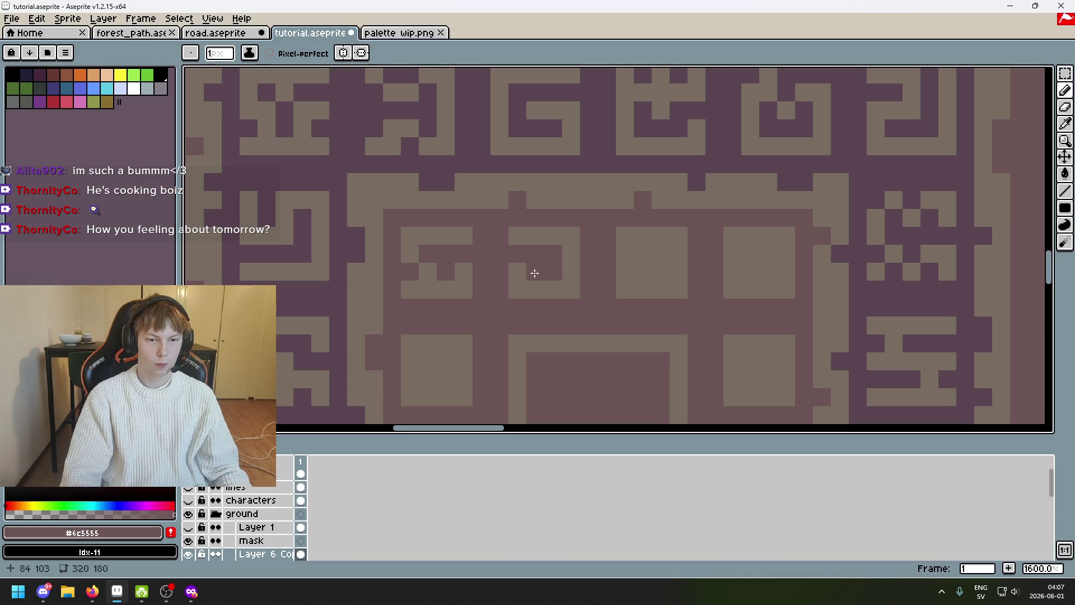
left_click(531, 263, "alt")
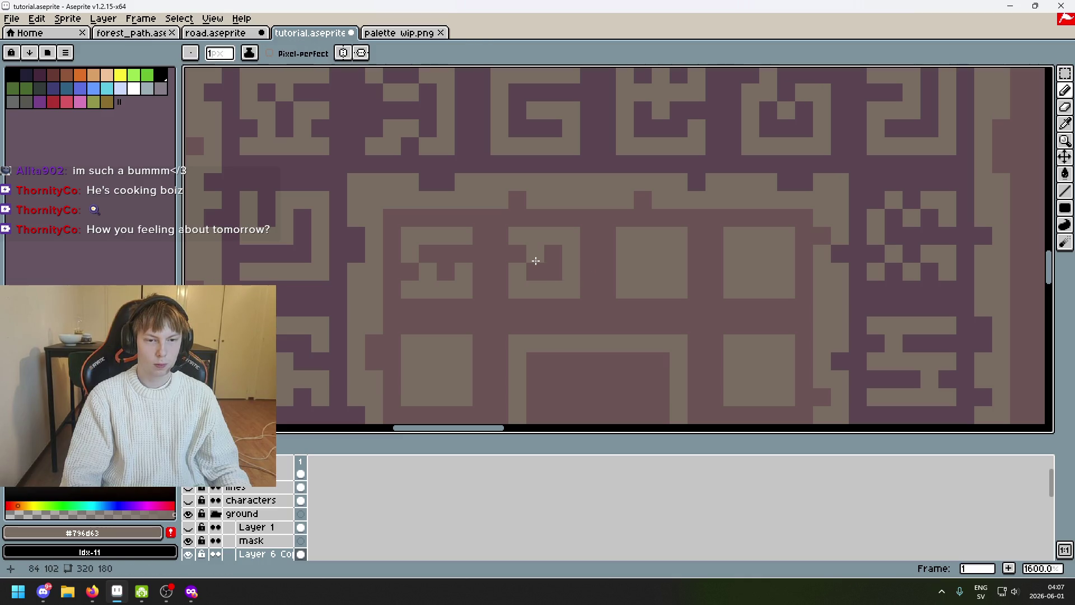
scroll(629, 288, "down", 5)
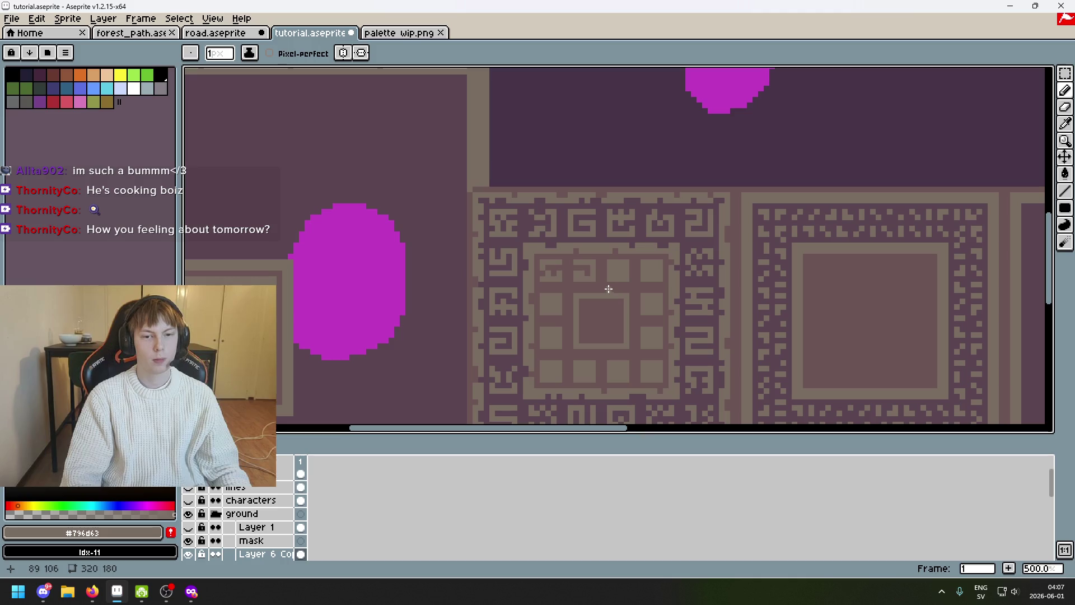
scroll(582, 279, "up", 6)
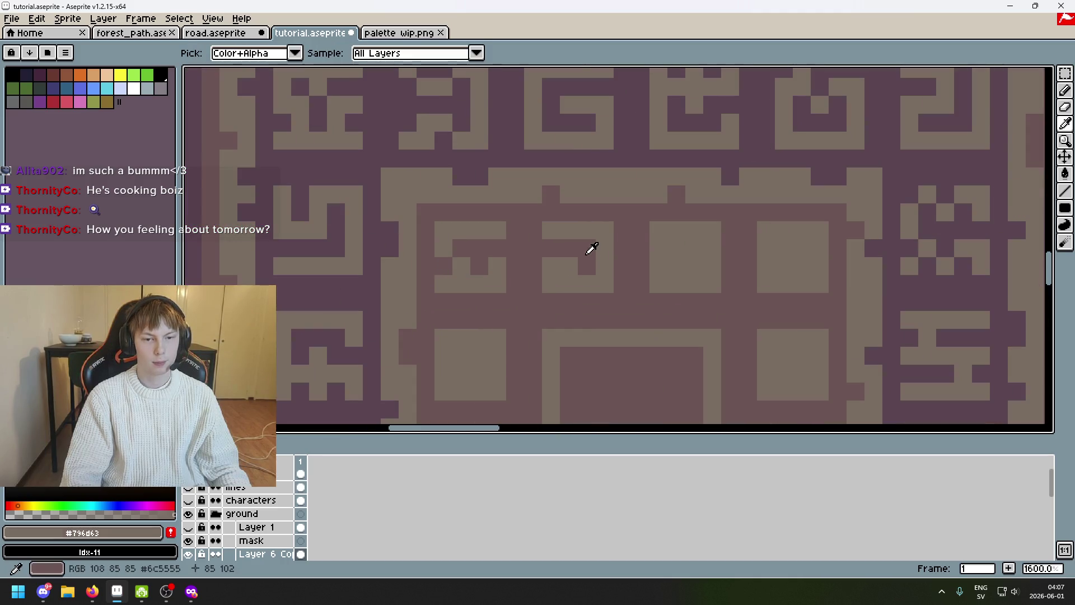
Try a dark hook in the square, undo it and fill the notch with tan
left_click(591, 247, "alt")
scroll(588, 251, "down", 1)
mouse_move(545, 240)
left_mouse_down()
mouse_move(571, 236)
mouse_move(520, 282)
mouse_move(509, 322)
left_mouse_up()
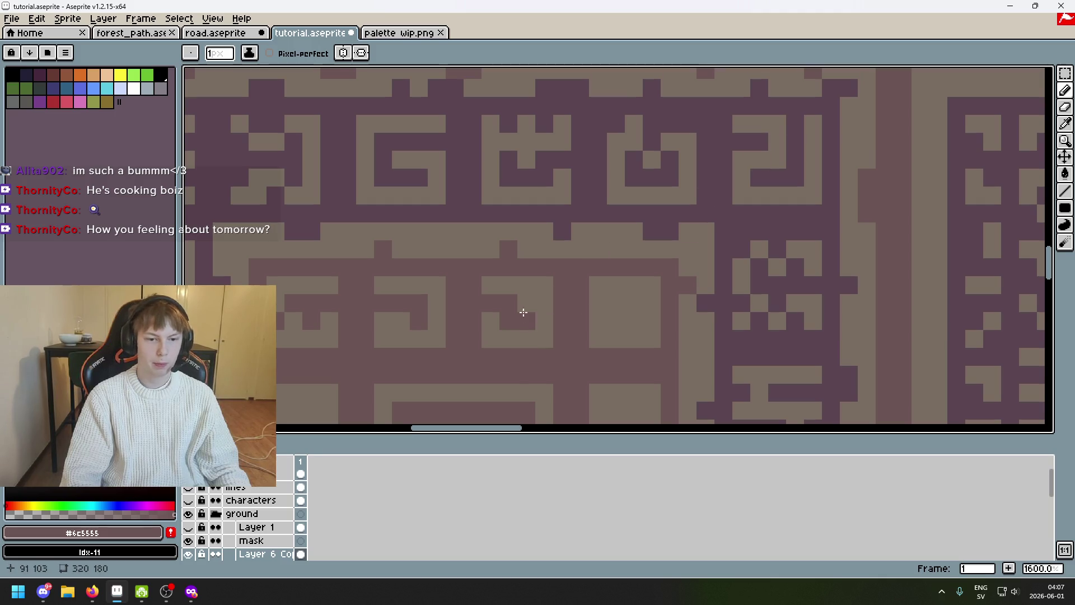
key("ctrl+z")
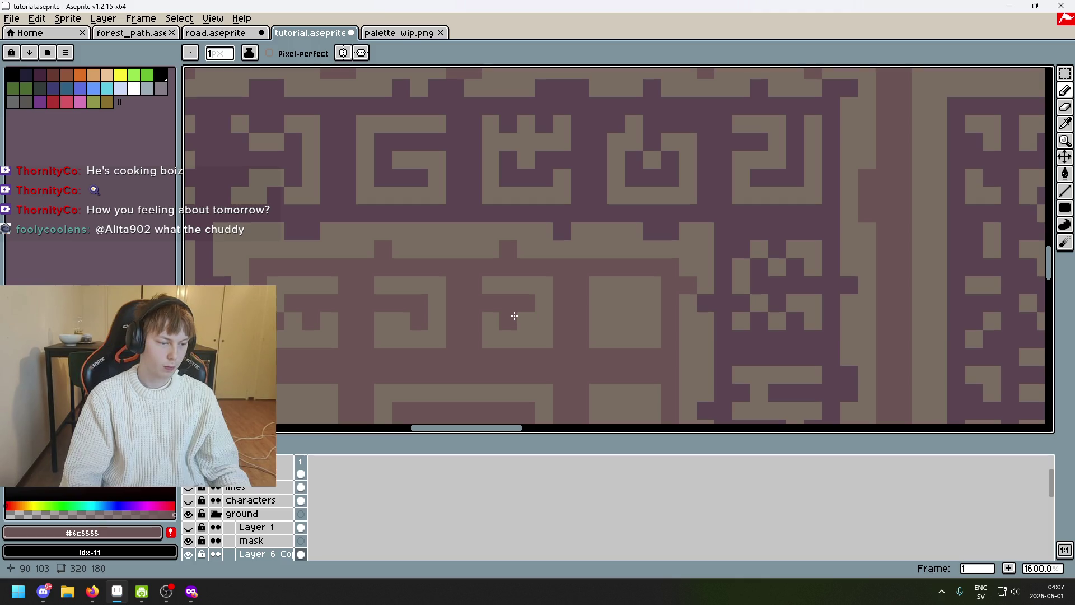
key("ctrl")
key("ctrl")
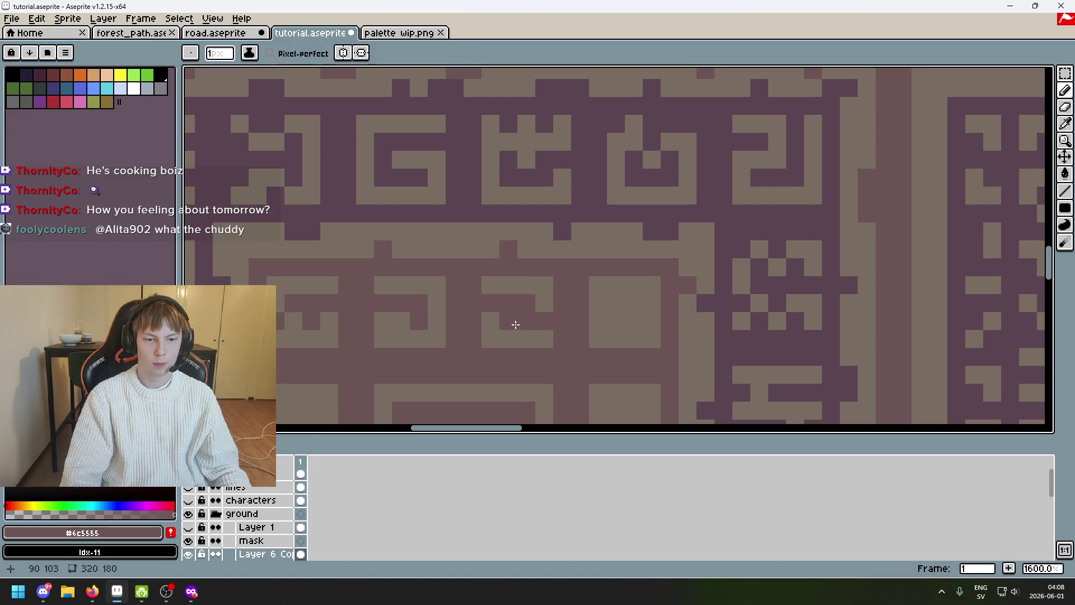
left_click(494, 316, "alt")
left_click(505, 306)
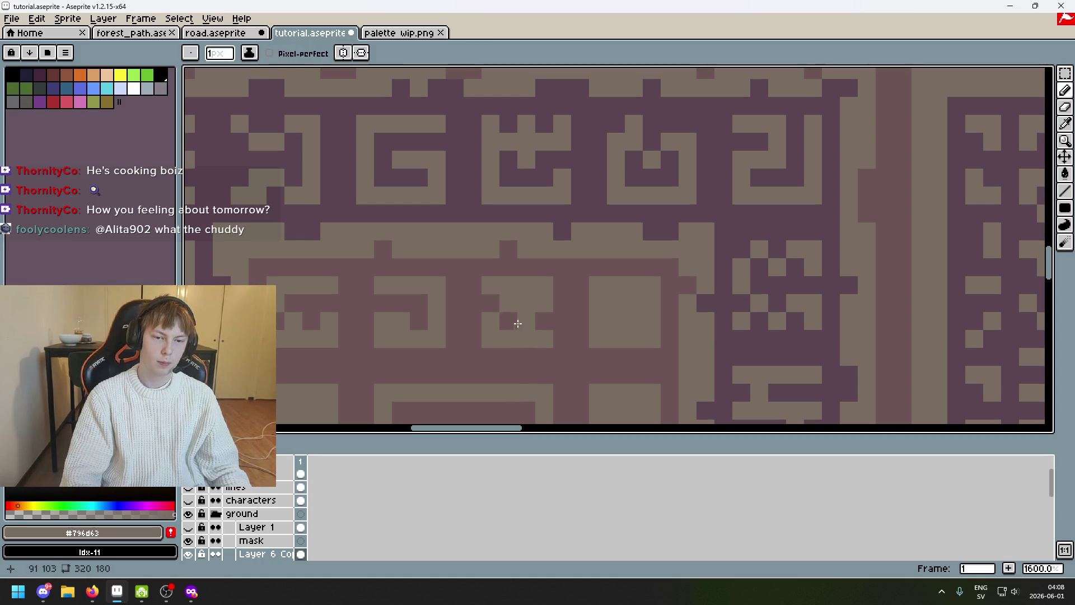
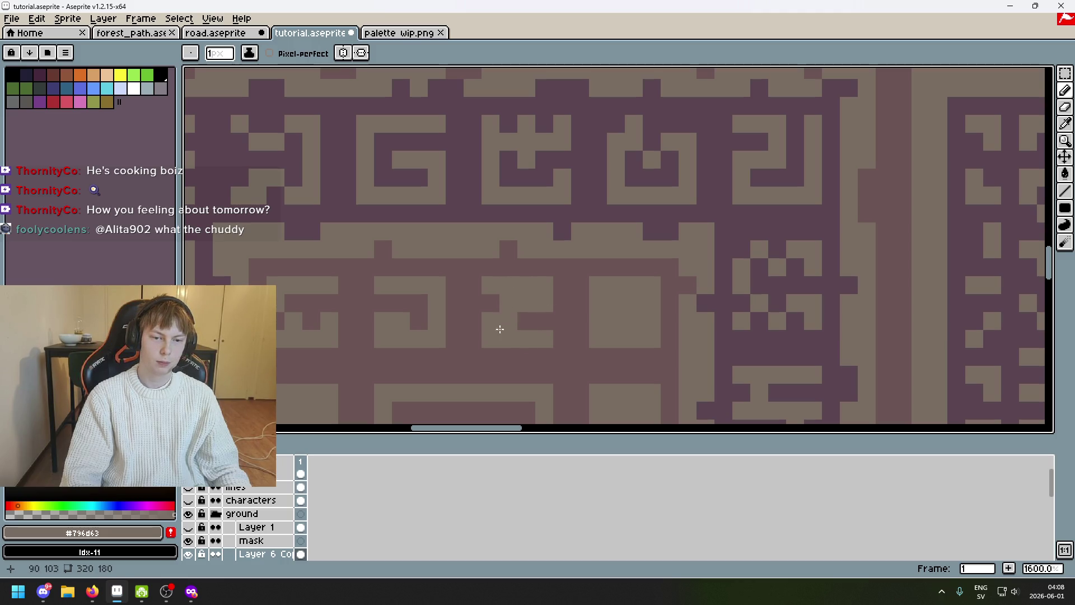
Touch up the first inner-ring glyph with sampled dark brown and light tan pixels
left_click(542, 318, "alt")
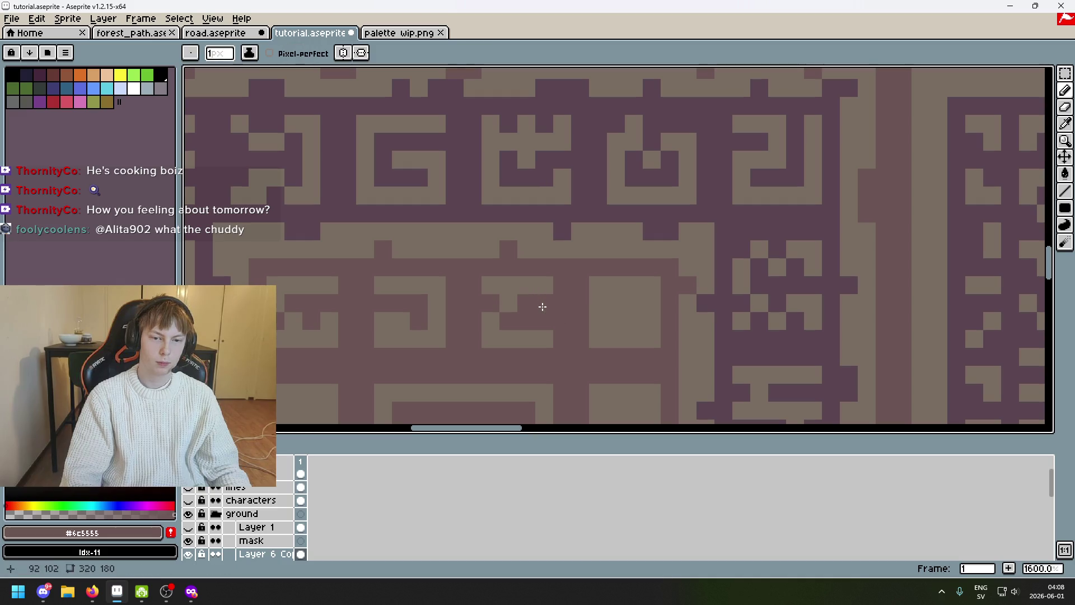
key("ctrl+z")
scroll(542, 308, "down", 3)
scroll(537, 244, "up", 3)
key("alt")
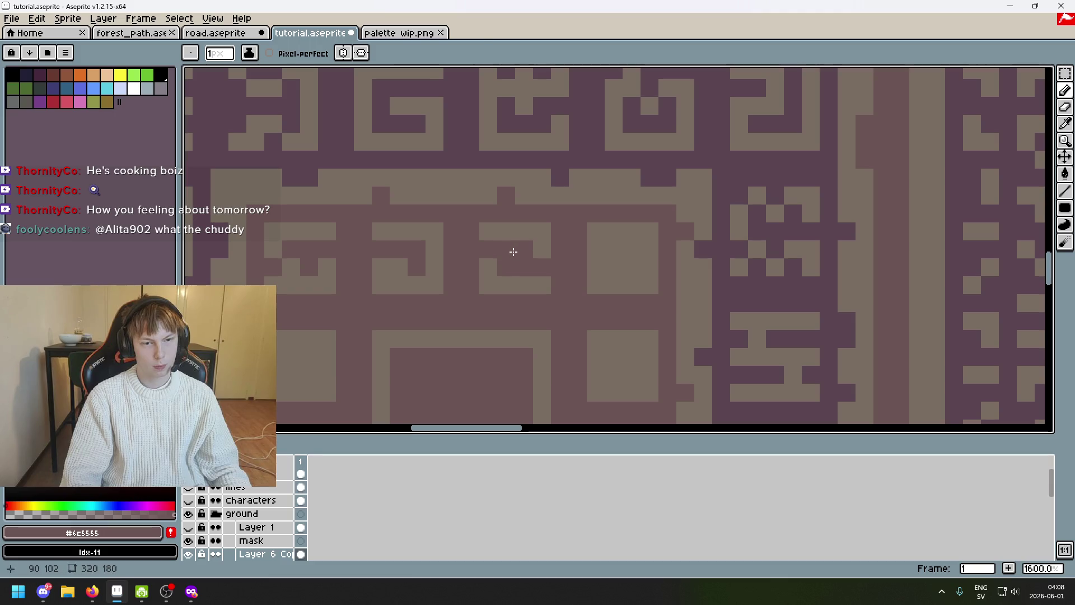
left_click(515, 268, "alt")
scroll(515, 267, "down", 5)
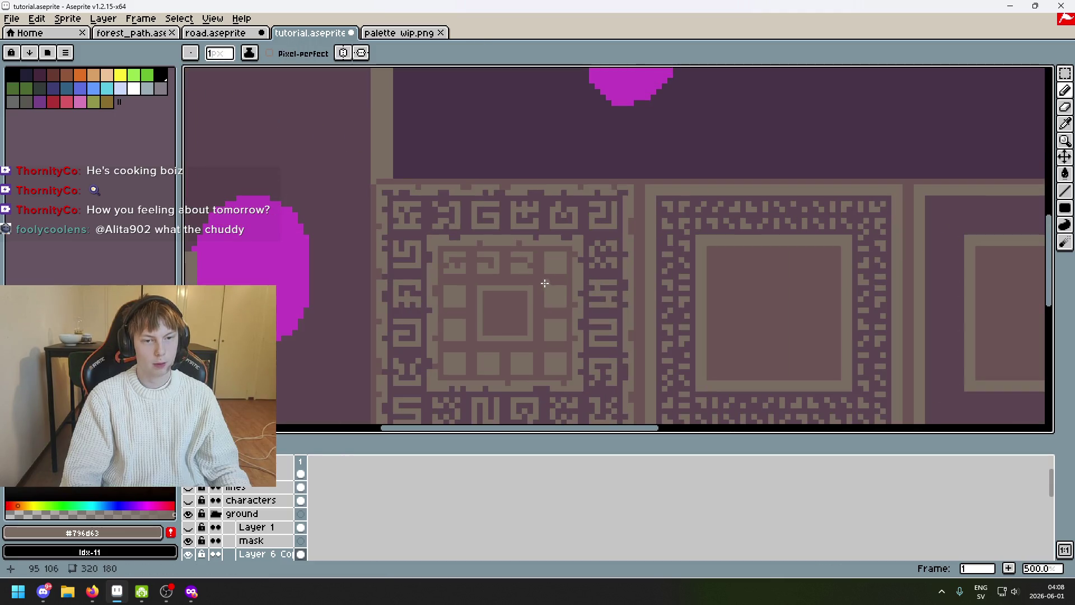
scroll(551, 272, "up", 4)
left_click(487, 255, "alt")
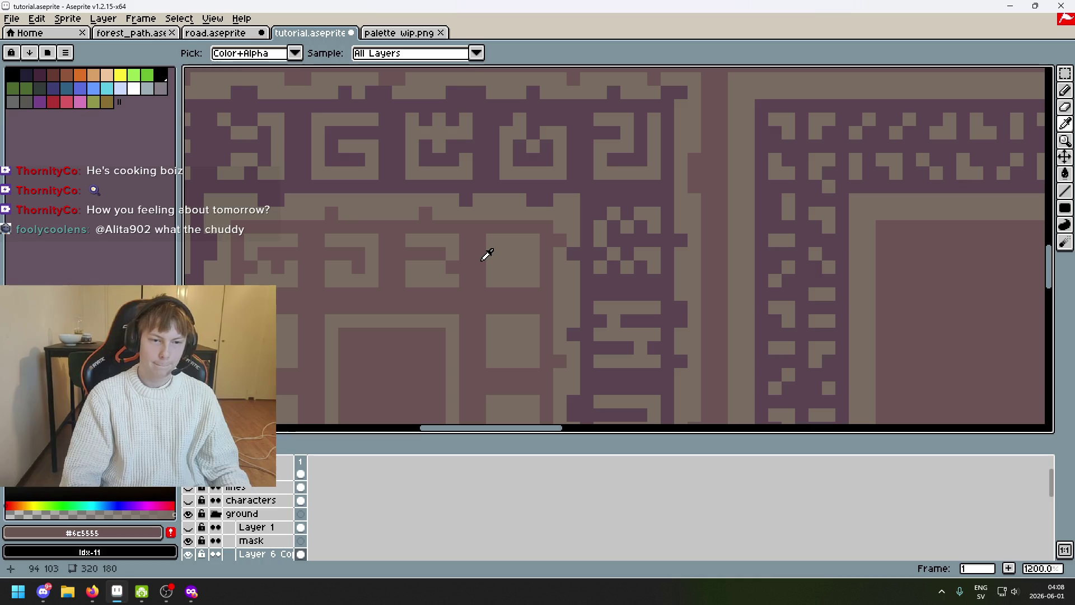
left_click(506, 242)
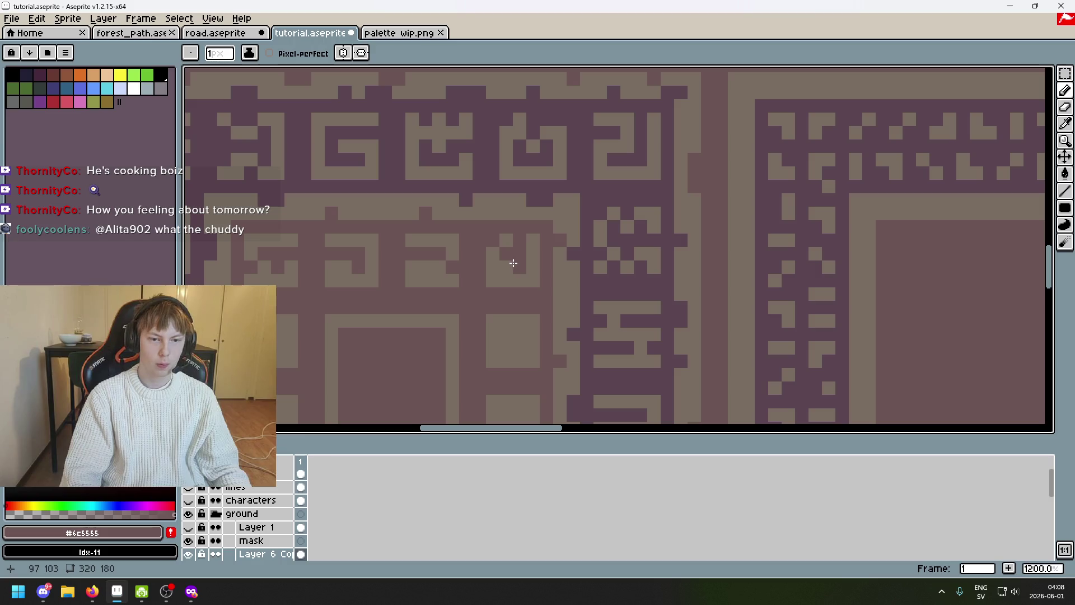
left_click(540, 236, "alt")
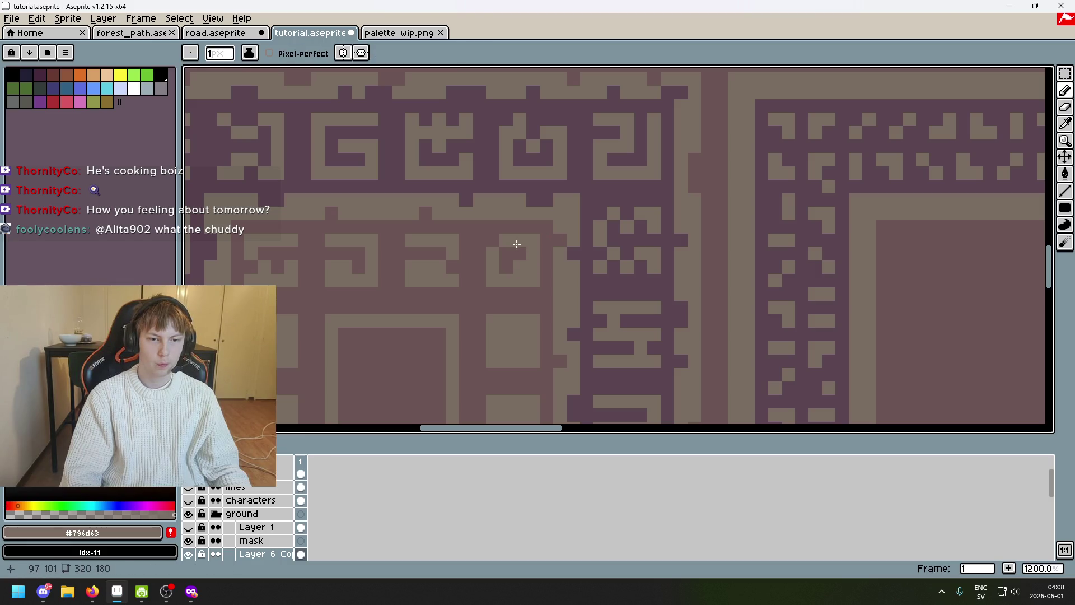
left_click(514, 257, "alt")
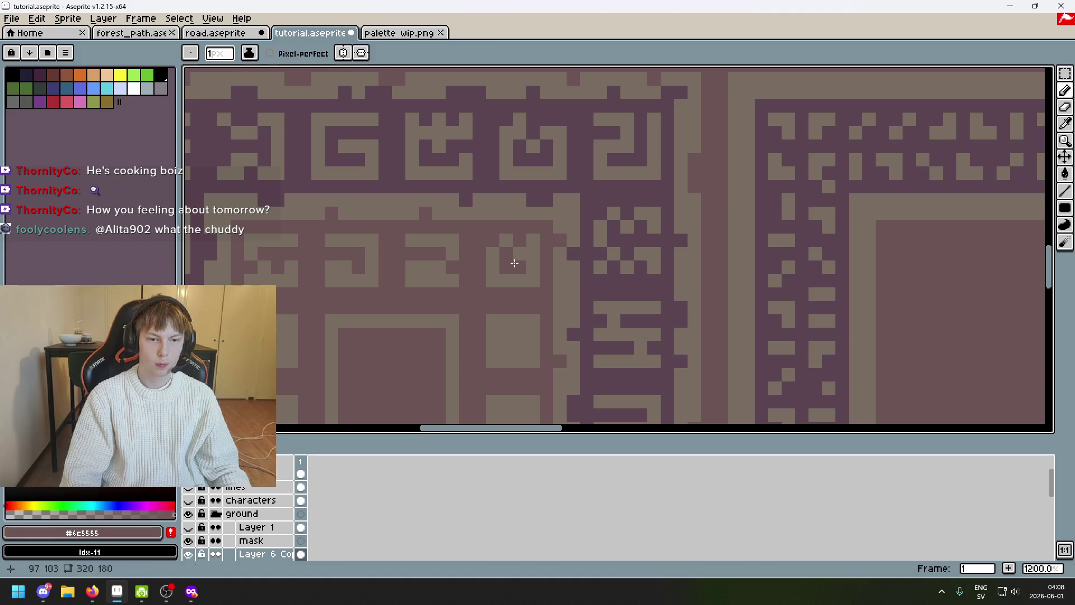
scroll(532, 273, "down", 2)
scroll(535, 240, "up", 3)
Refine the U-shaped glyph's interior and top-right corner, undoing and redrawing stray pixels
right_click(532, 238)
left_click(563, 233)
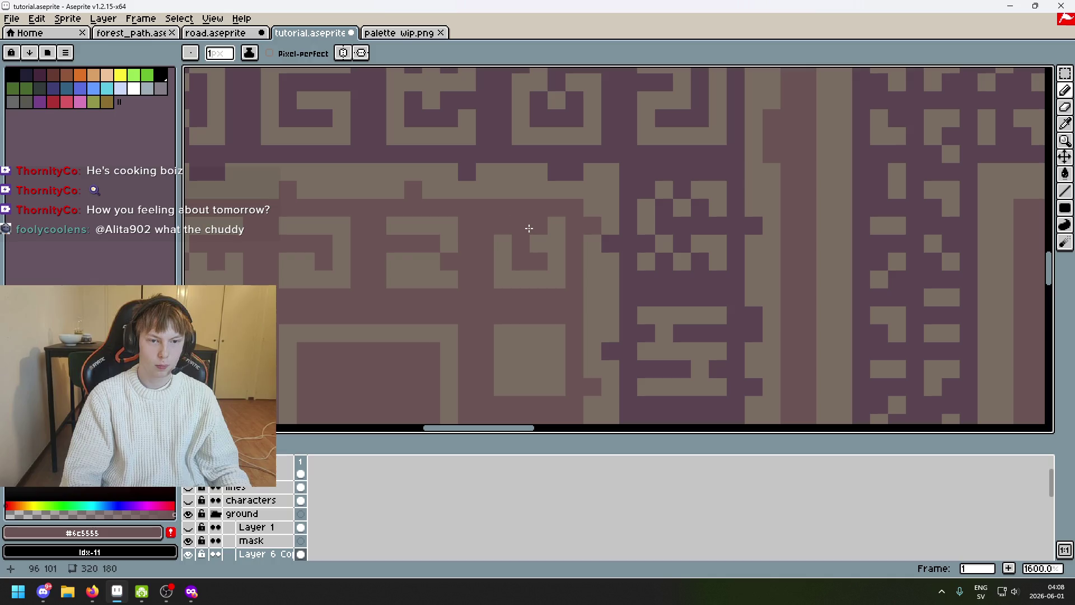
left_click(509, 224, "alt")
scroll(509, 225, "down", 5)
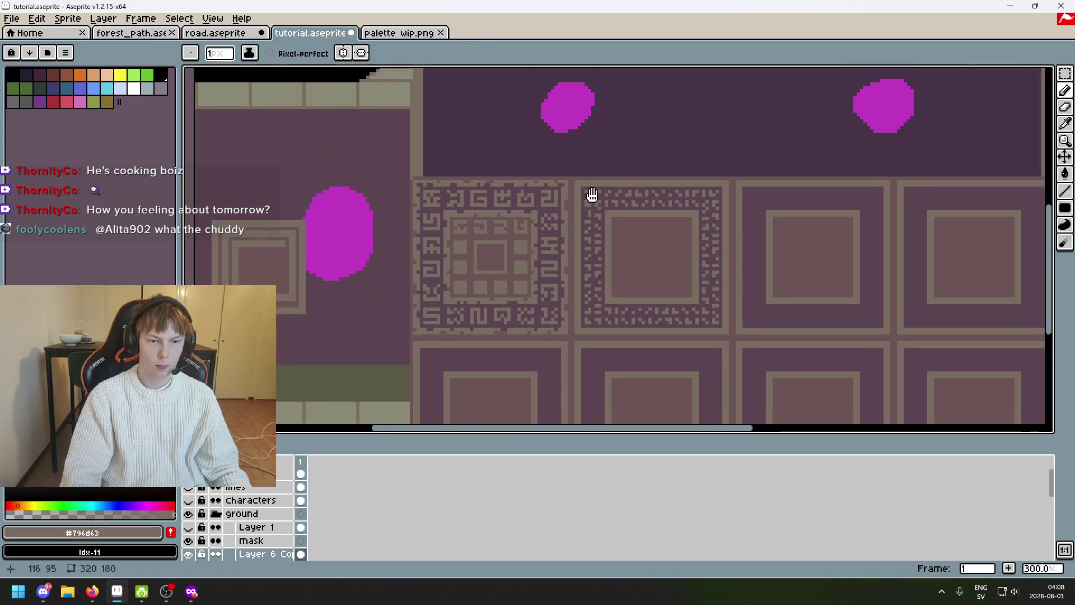
scroll(588, 202, "up", 1)
scroll(590, 219, "up", 1)
scroll(590, 233, "up", 1)
scroll(591, 233, "up", 1)
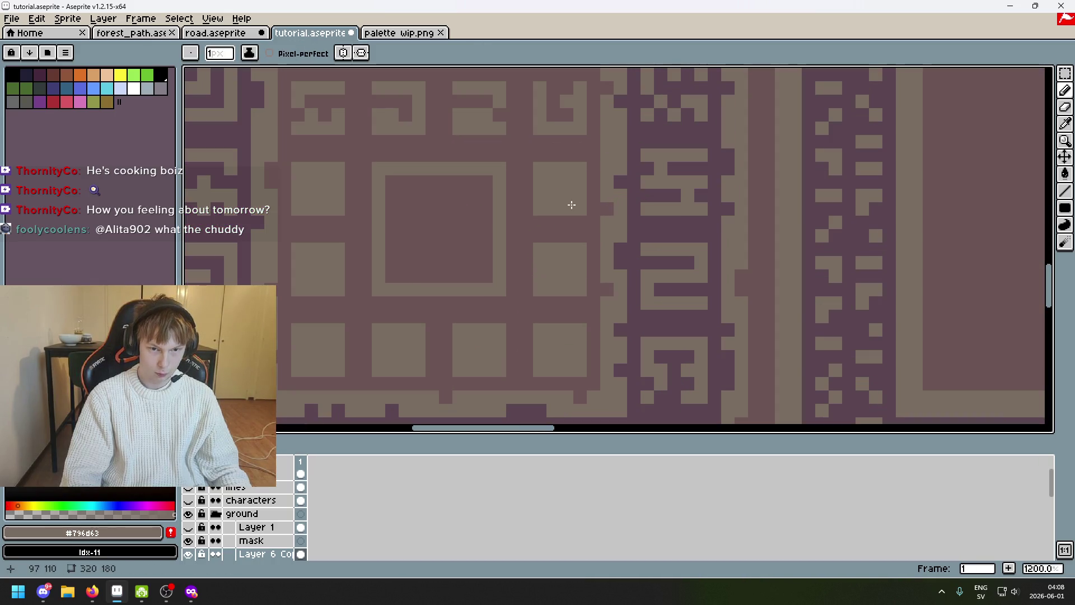
left_click(583, 183, "alt")
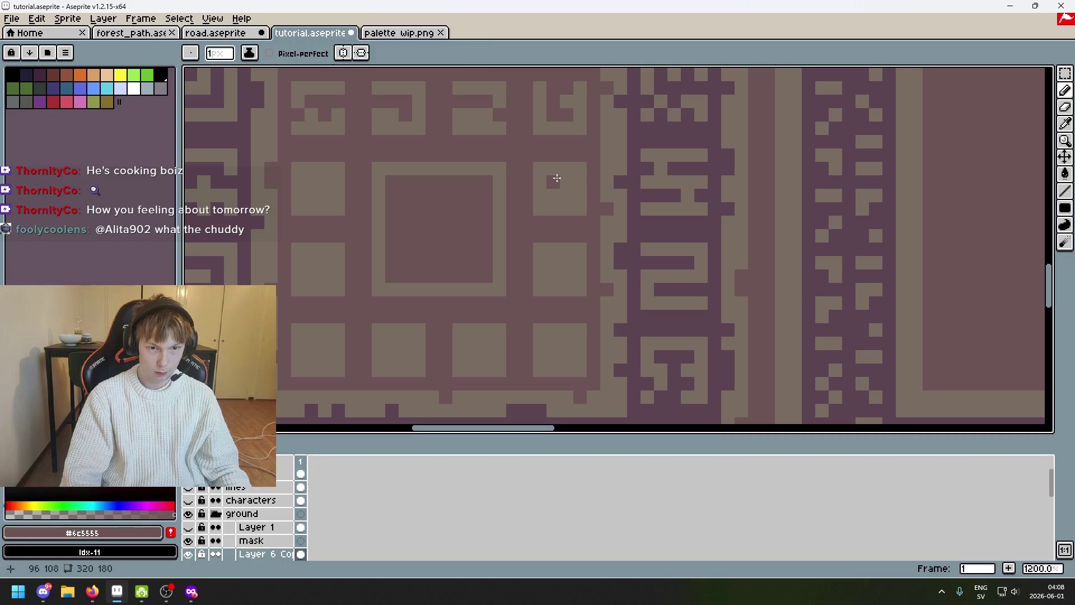
scroll(542, 181, "left", 3)
scroll(555, 190, "down", 1)
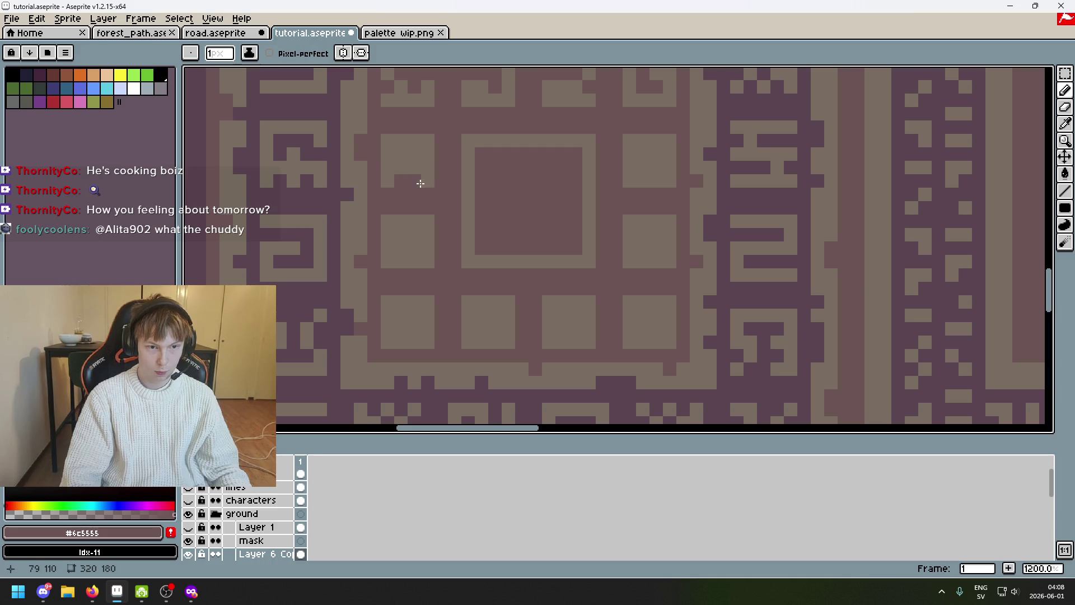
key("ctrl+z")
left_click(403, 169)
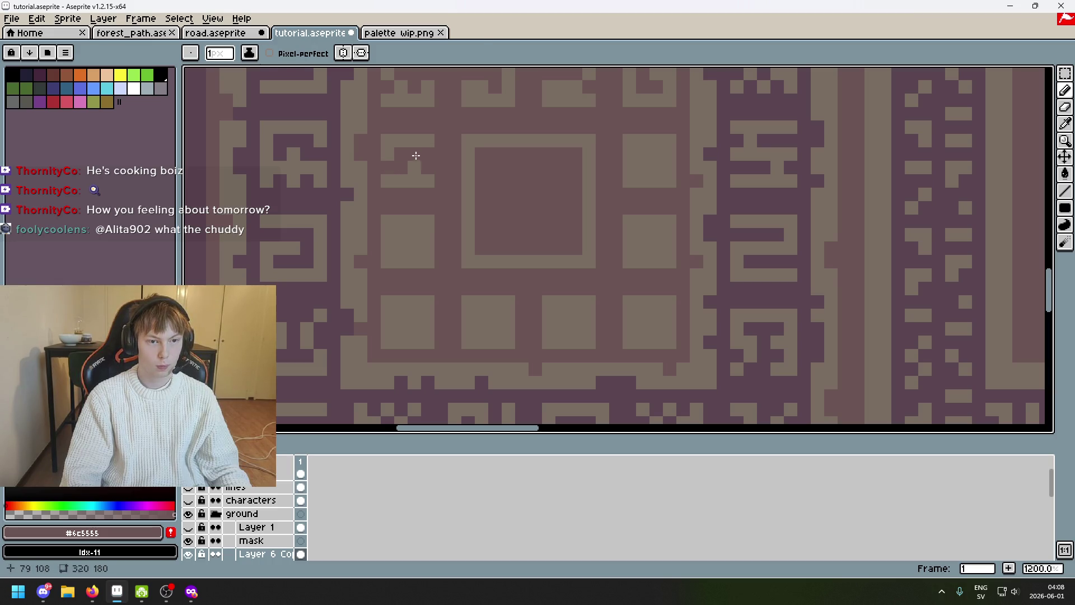
key("ctrl+z")
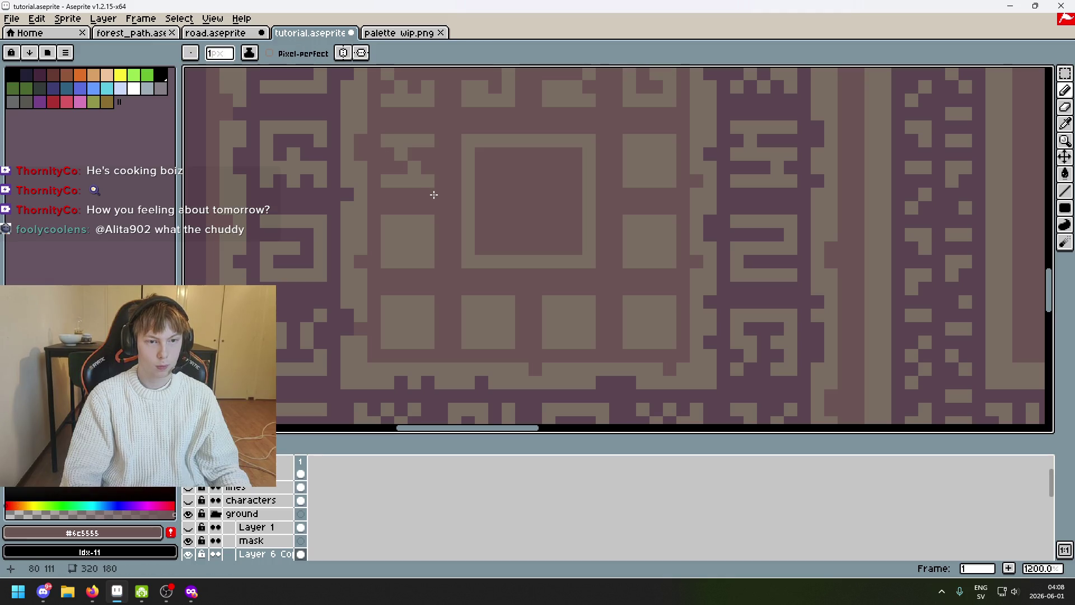
left_click(420, 171, "alt")
mouse_move(416, 173)
left_mouse_down()
mouse_move(516, 202)
mouse_move(571, 233)
left_mouse_up()
Sample tan and brown and pencil the first pixels of the left-side glyph
left_click(555, 230, "alt")
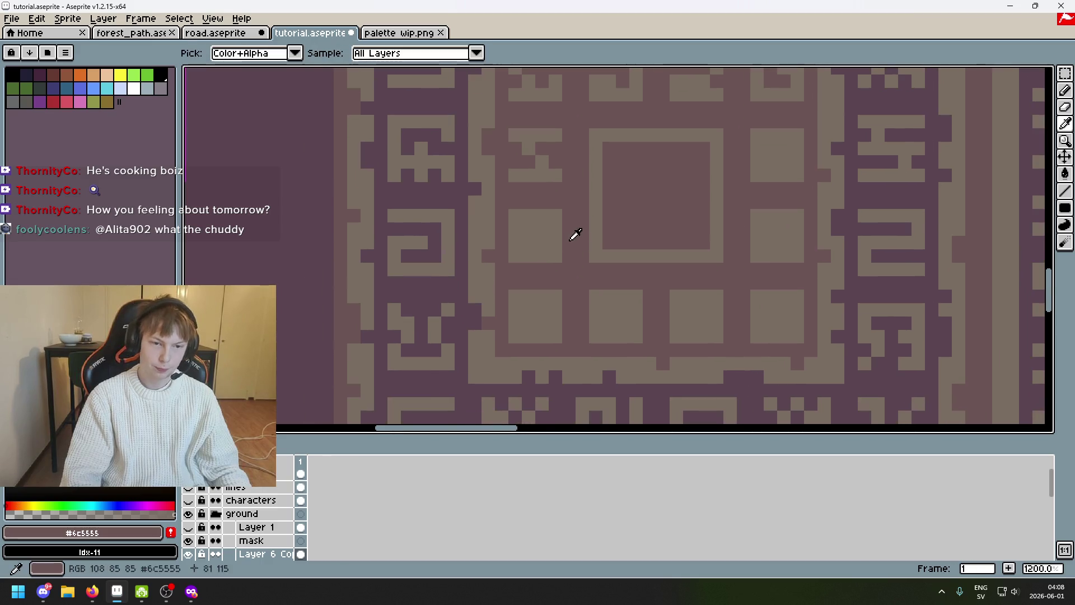
key("ctrl+z")
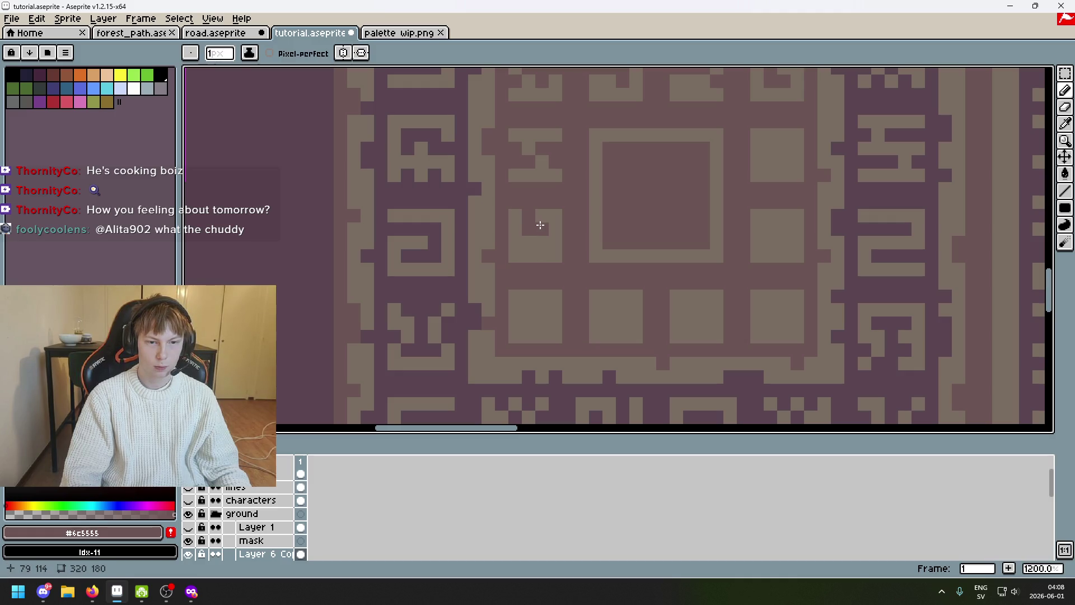
key("alt")
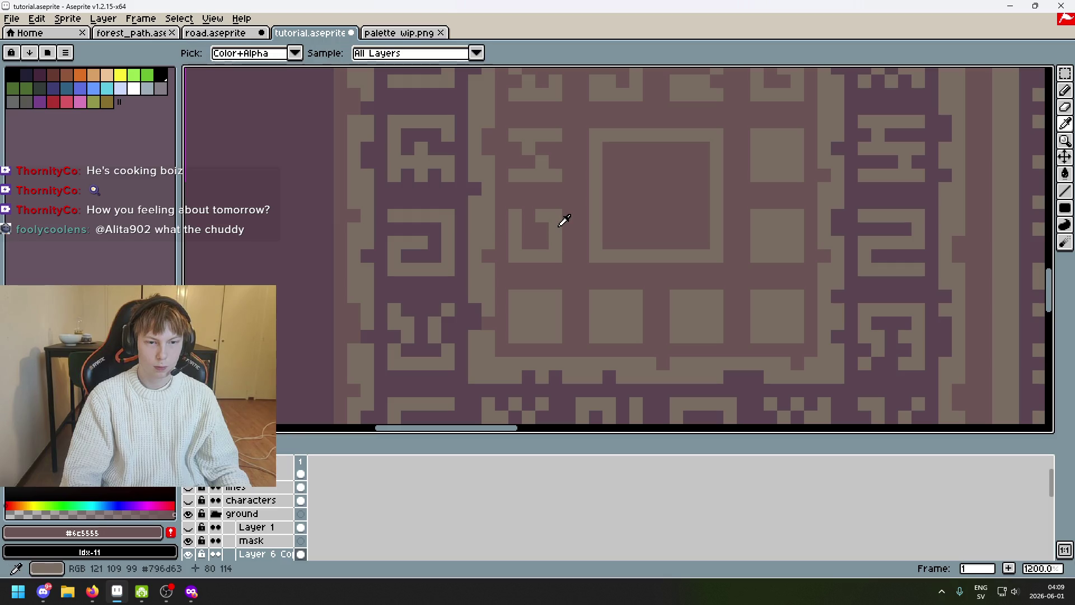
left_click(560, 223, "alt")
scroll(542, 231, "down", 2)
scroll(541, 231, "up", 1)
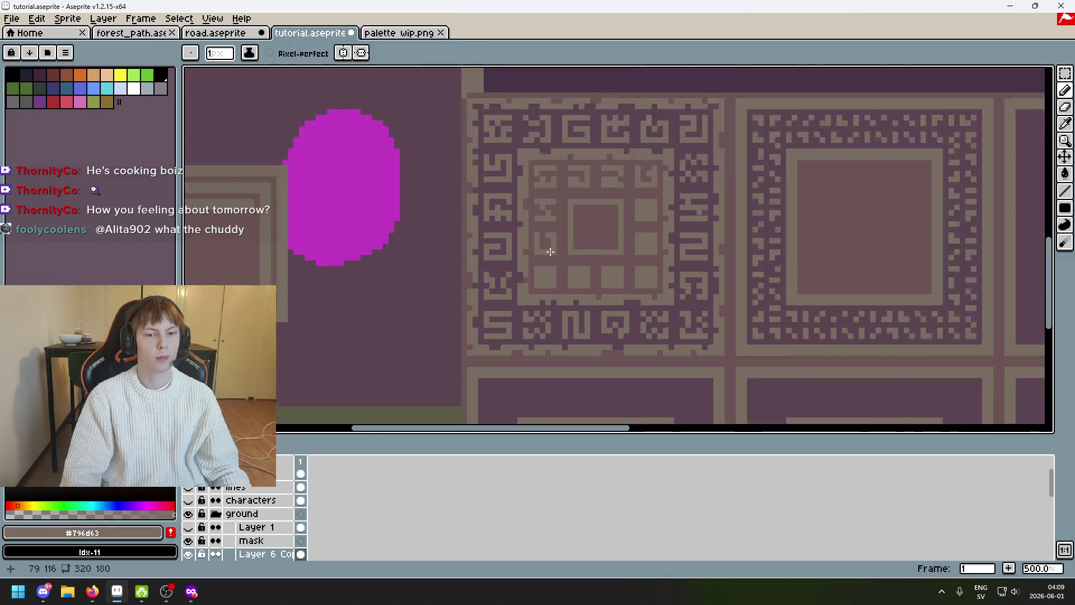
scroll(544, 233, "up", 1)
scroll(540, 237, "down", 2)
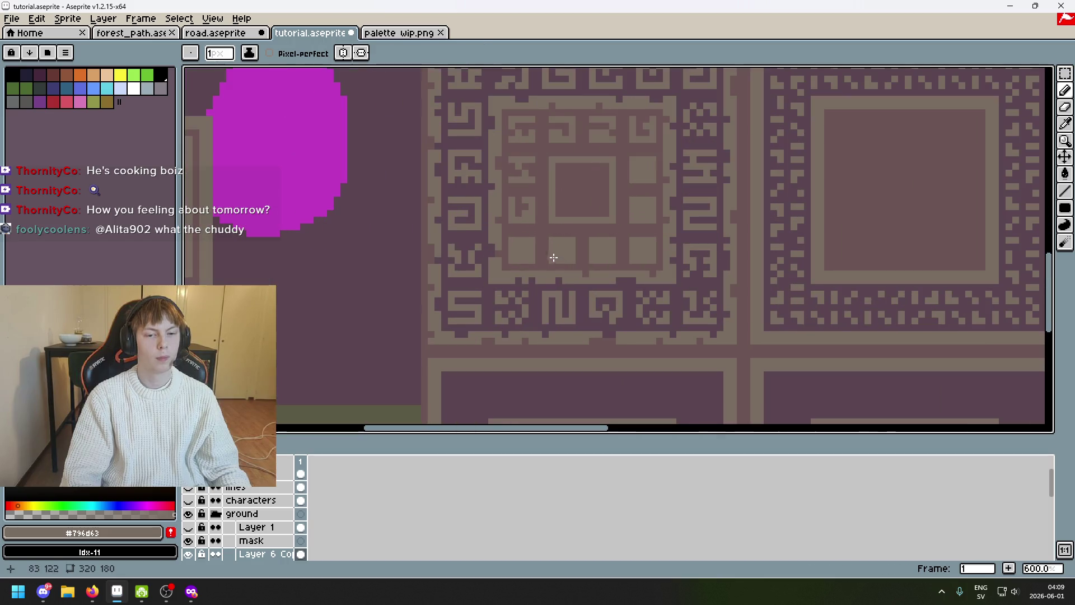
scroll(533, 233, "up", 2)
scroll(530, 233, "down", 1)
scroll(554, 199, "up", 1)
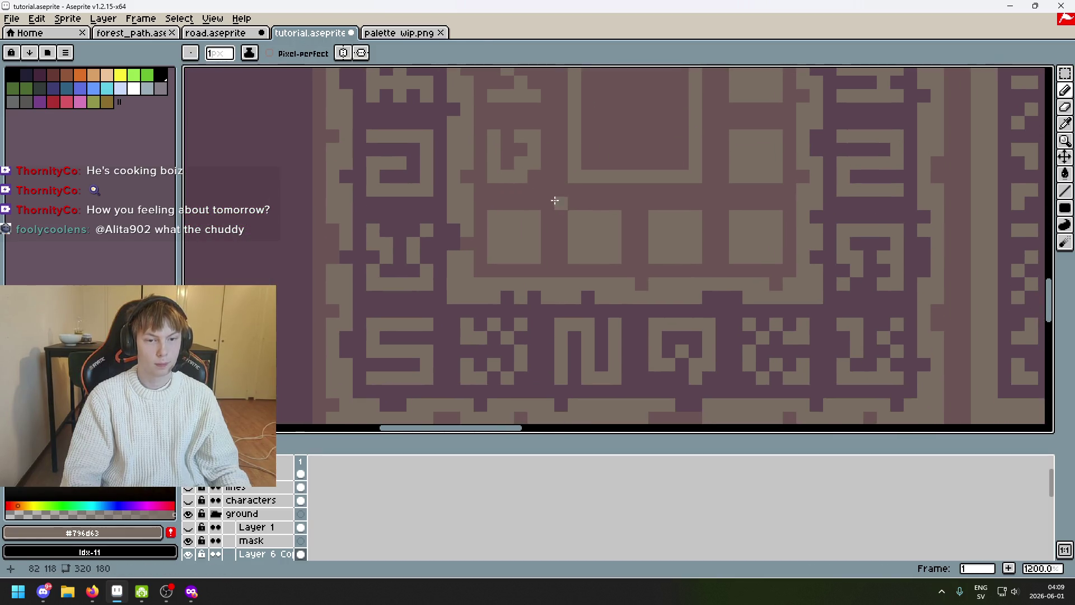
left_click(501, 218, "alt")
left_click(513, 257, "alt")
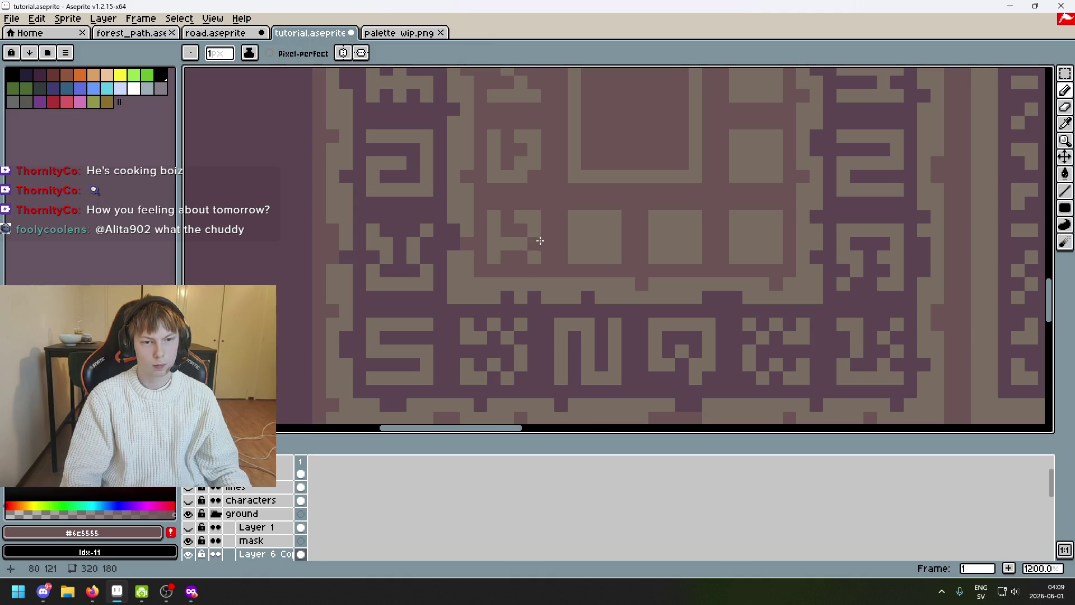
Correct the glyph's light pixels, deselect, and paint over them in dark brown
left_click(499, 252, "alt")
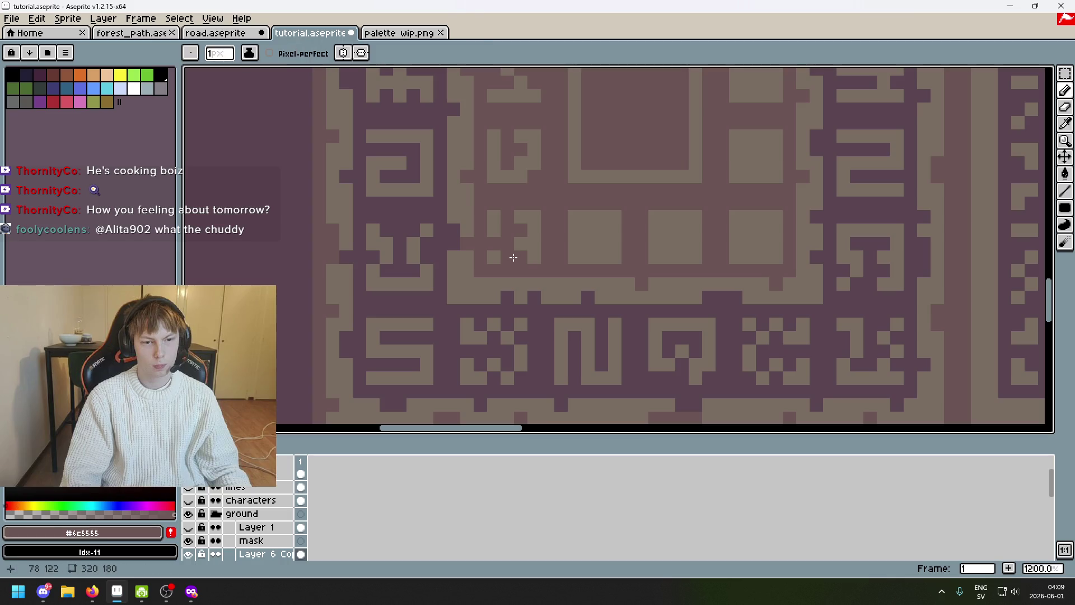
scroll(504, 211, "up", 1)
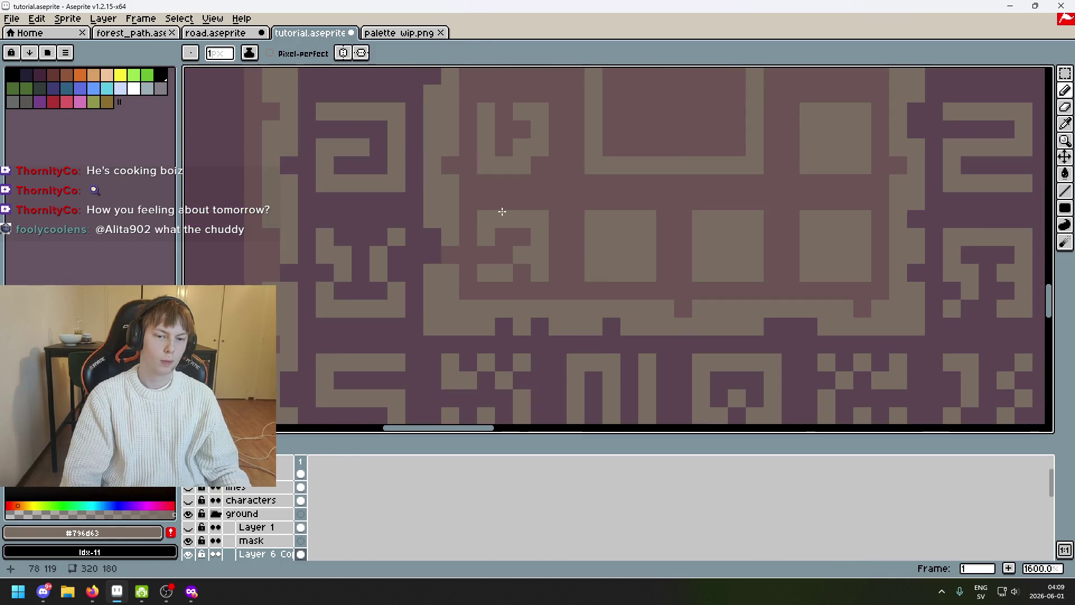
left_click(546, 285, "alt")
left_click(546, 242, "alt")
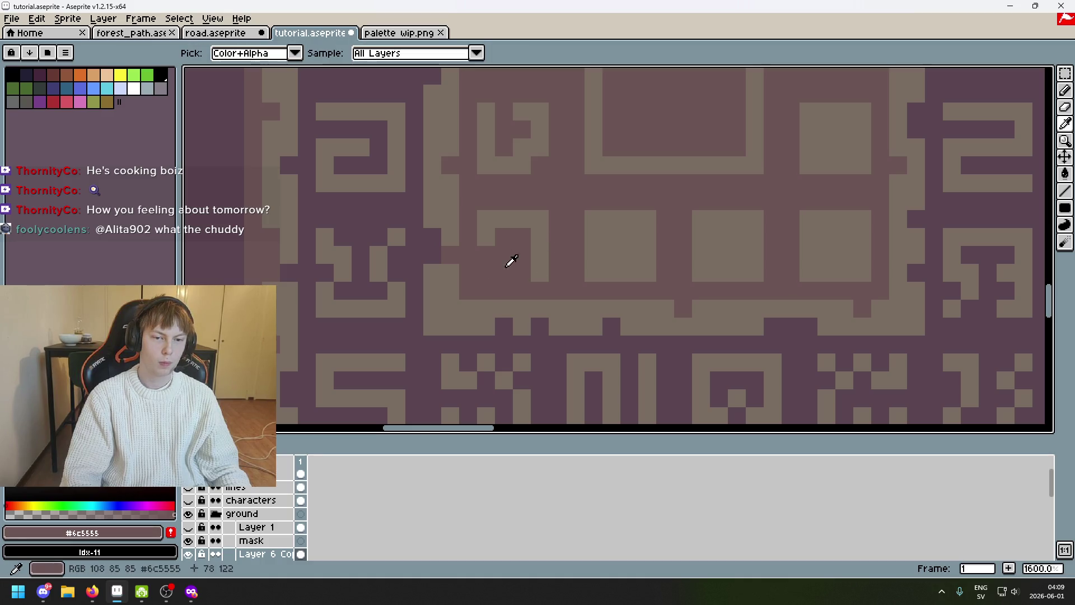
key("ctrl+z")
key("ctrl+d")
scroll(541, 252, "down", 5)
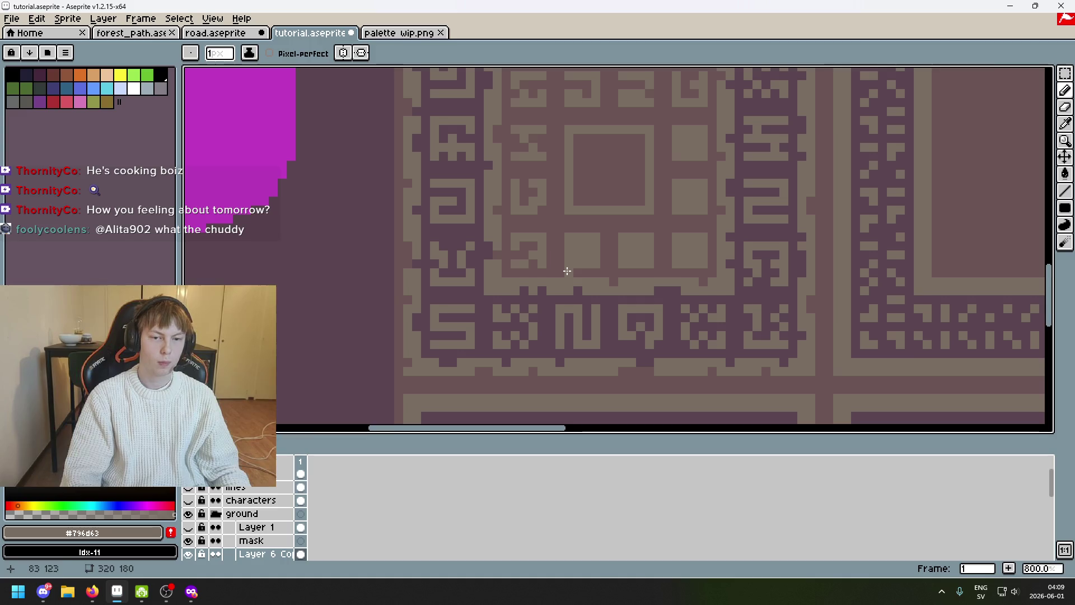
scroll(525, 235, "up", 3)
scroll(512, 243, "down", 2)
scroll(517, 245, "up", 3)
scroll(510, 227, "up", 1)
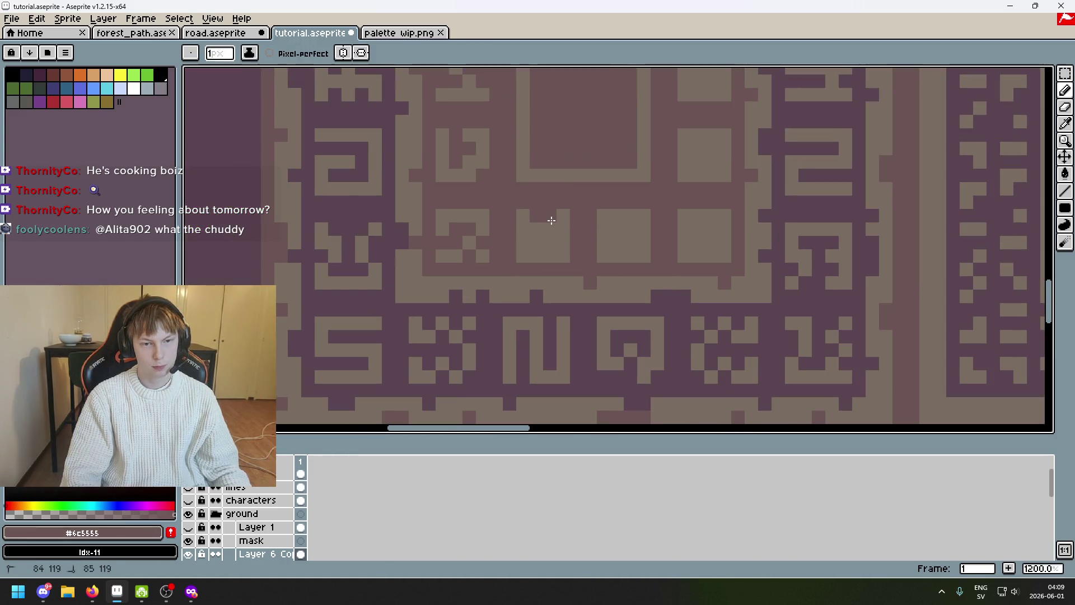
left_click_drag(561, 236, 526, 239)
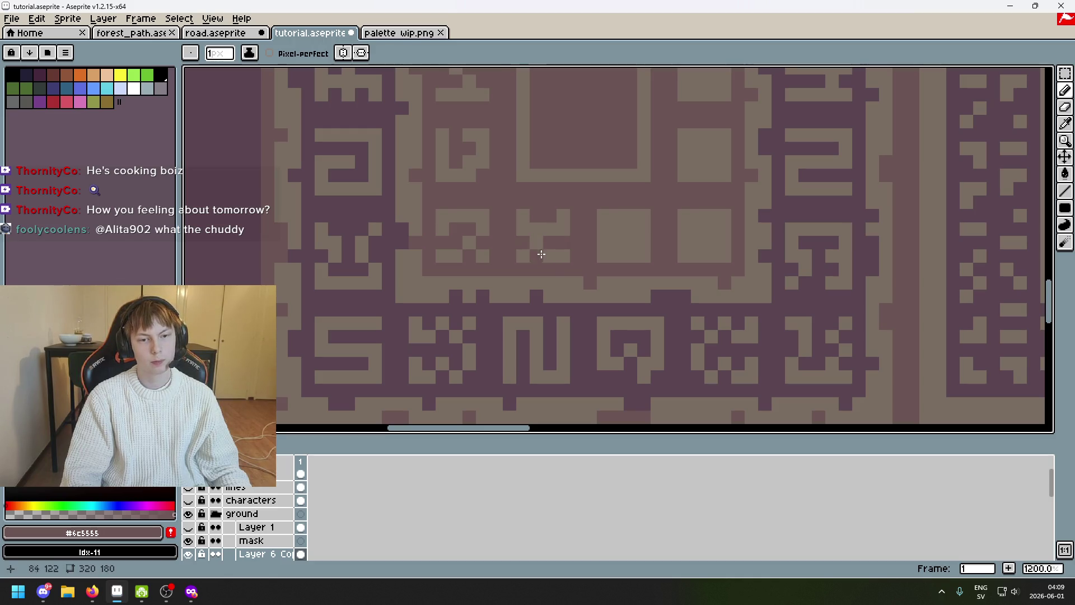
left_click(563, 252, "alt")
scroll(566, 243, "down", 4)
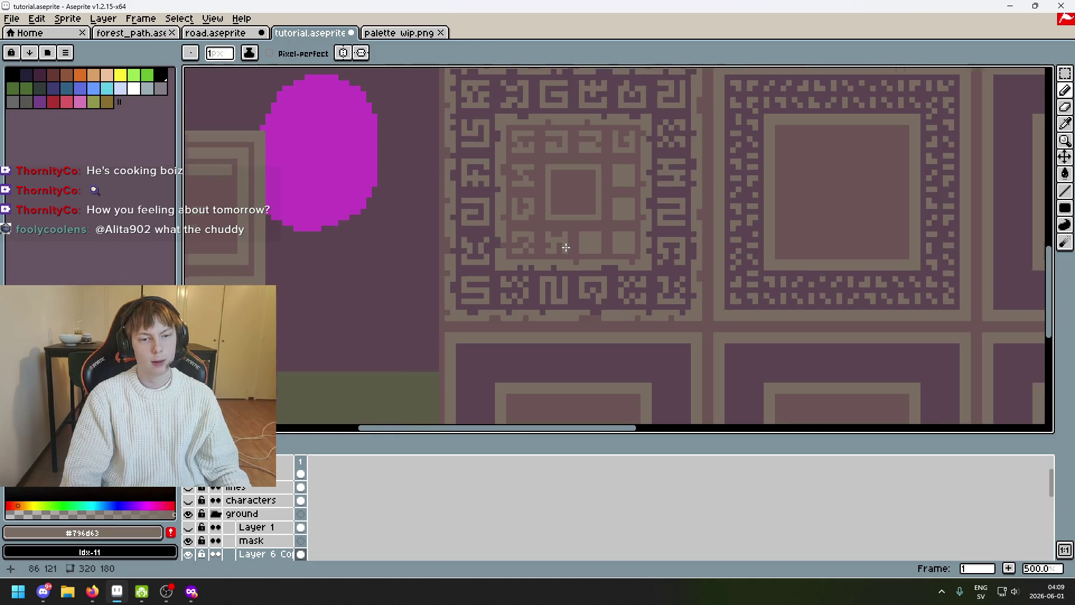
scroll(557, 291, "up", 3)
scroll(557, 292, "up", 3)
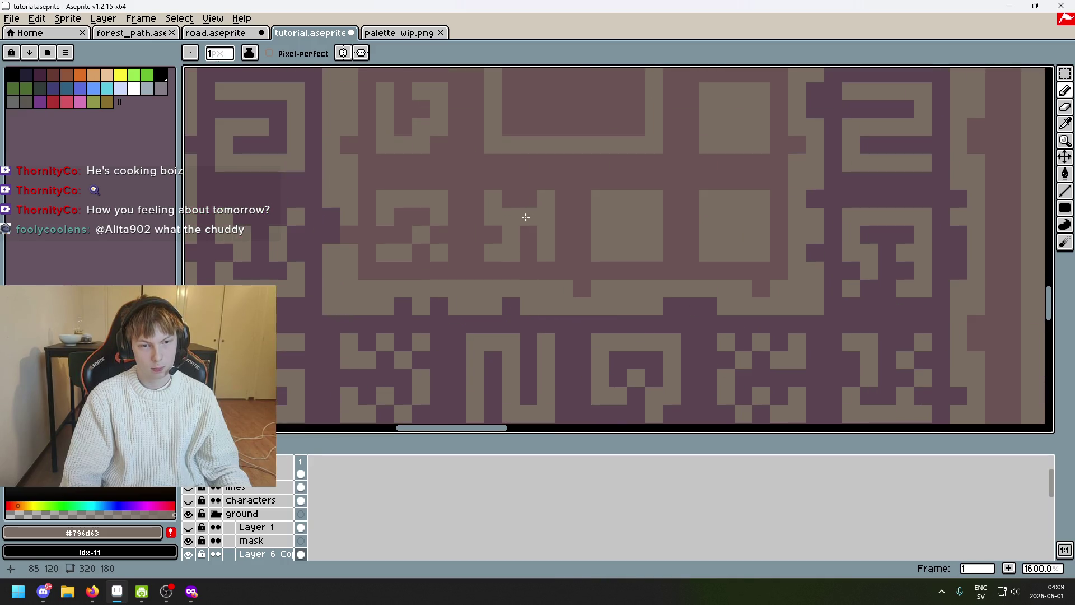
scroll(513, 196, "down", 3)
scroll(588, 231, "up", 2)
scroll(439, 228, "up", 1)
left_click(456, 193, "alt")
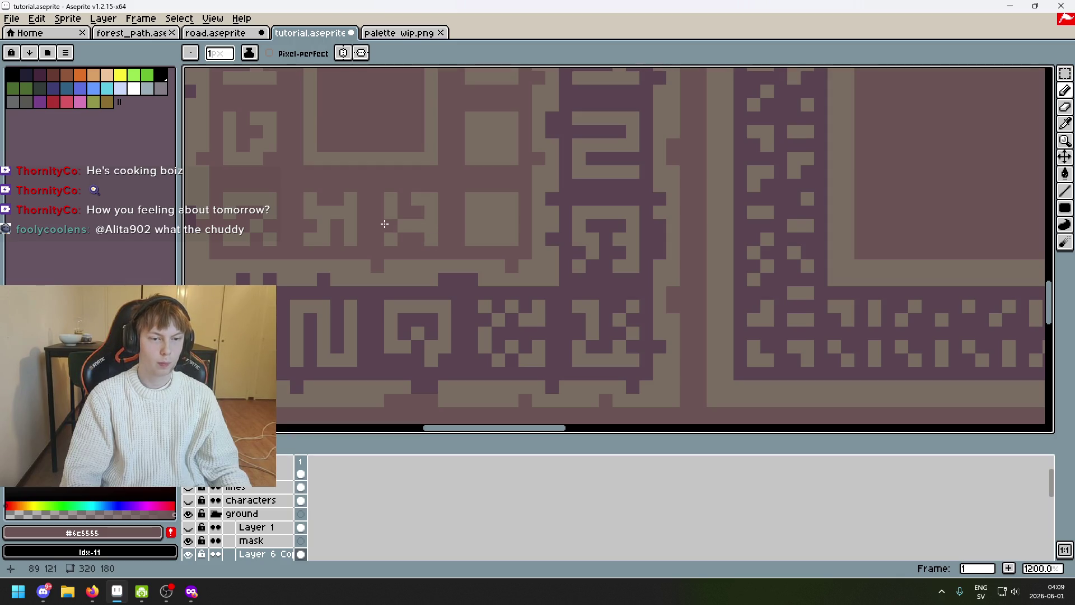
scroll(448, 225, "down", 2)
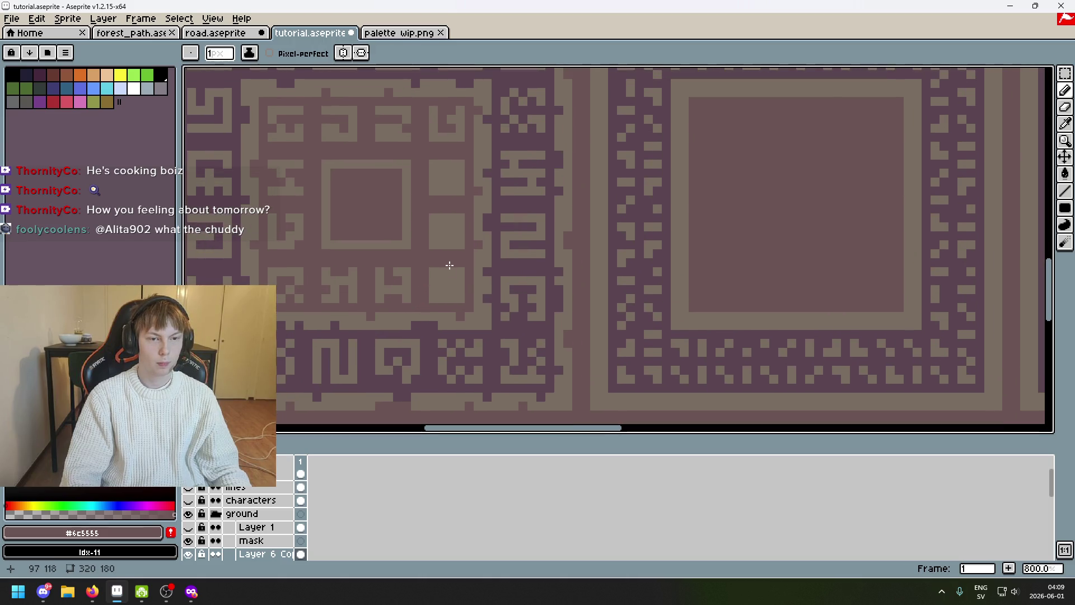
scroll(448, 266, "up", 3)
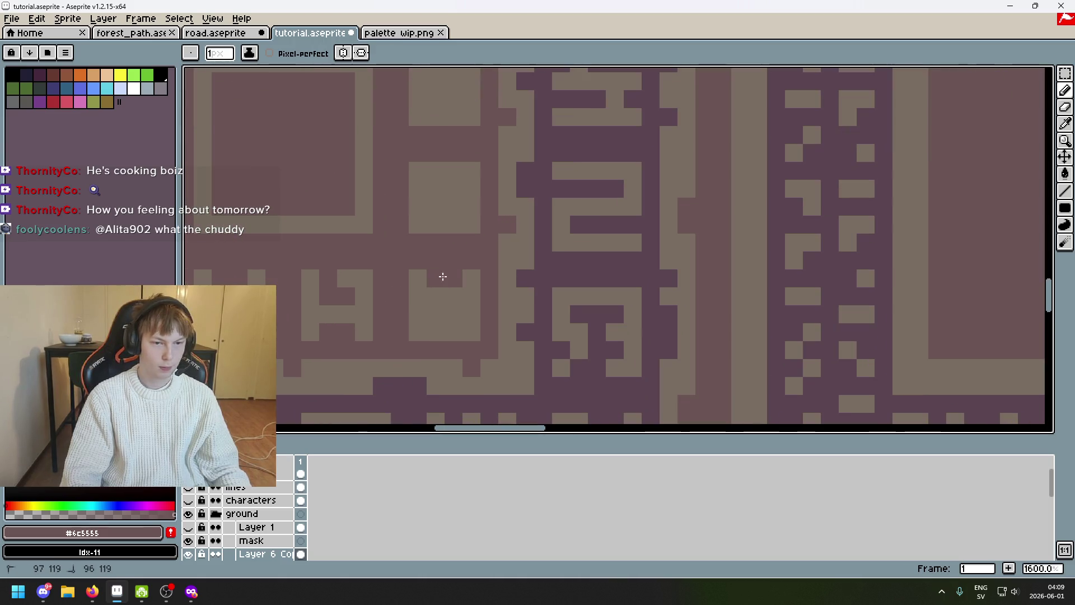
key("ctrl")
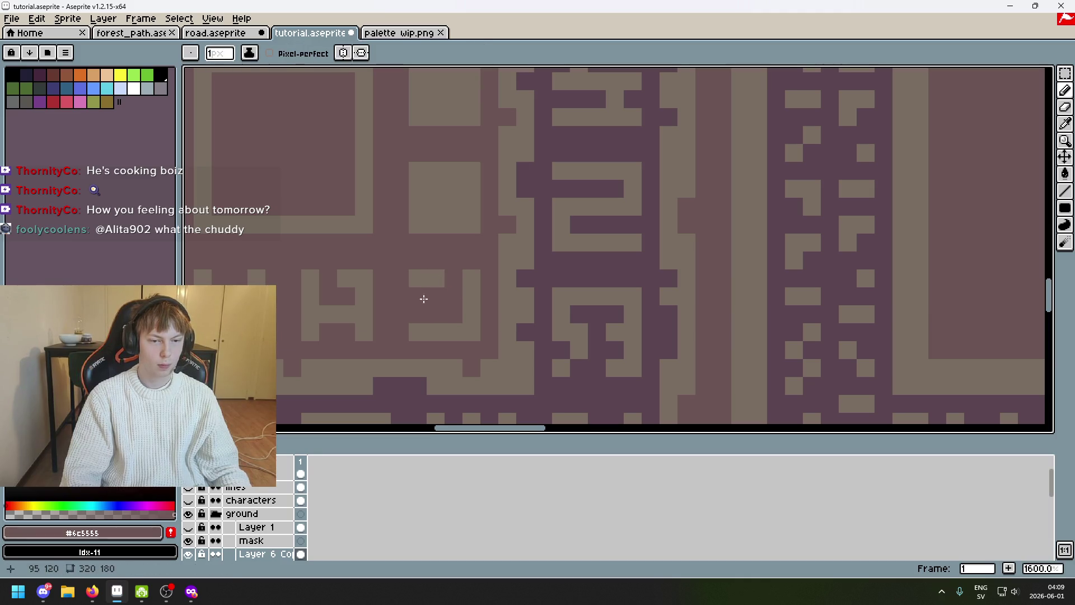
scroll(434, 290, "down", 1)
scroll(468, 299, "left", 2)
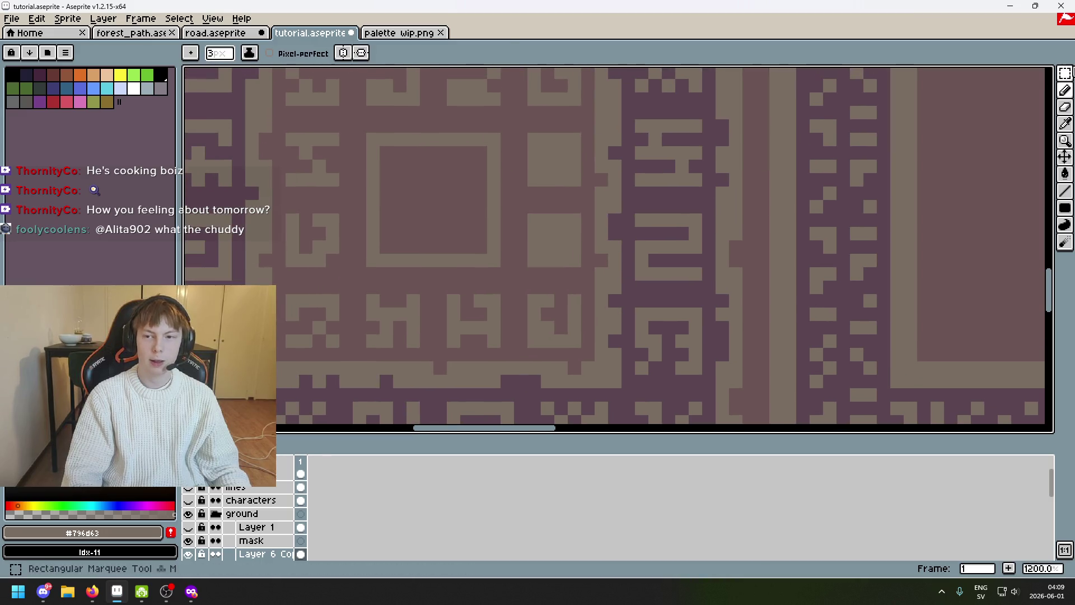
Copy a glyph block from the ring and drop it lower down near the right side
key("m")
left_click_drag(343, 190, 282, 129)
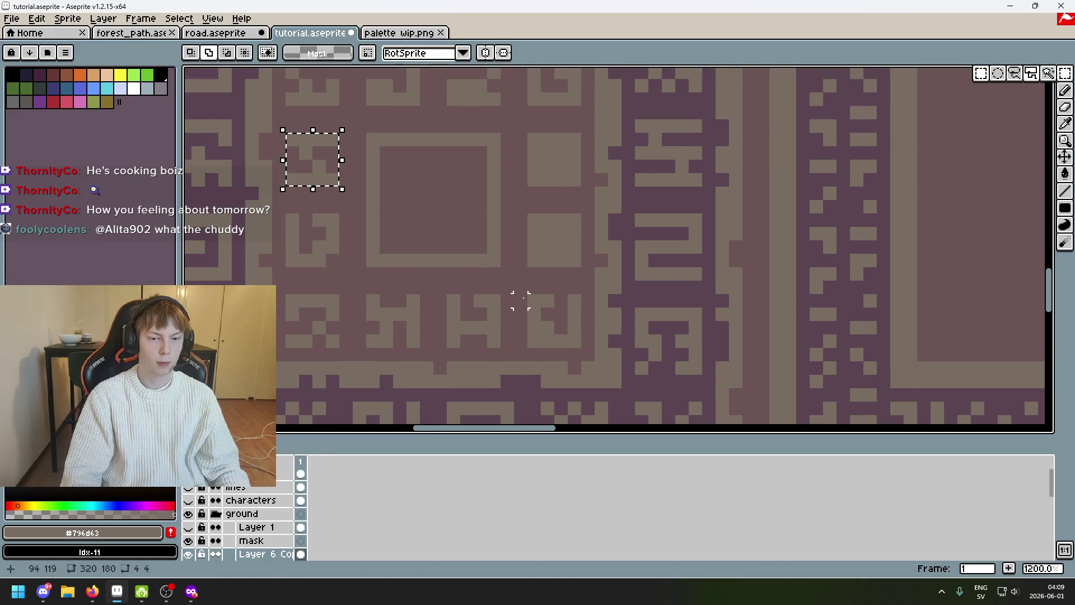
left_click_drag(307, 168, 552, 327)
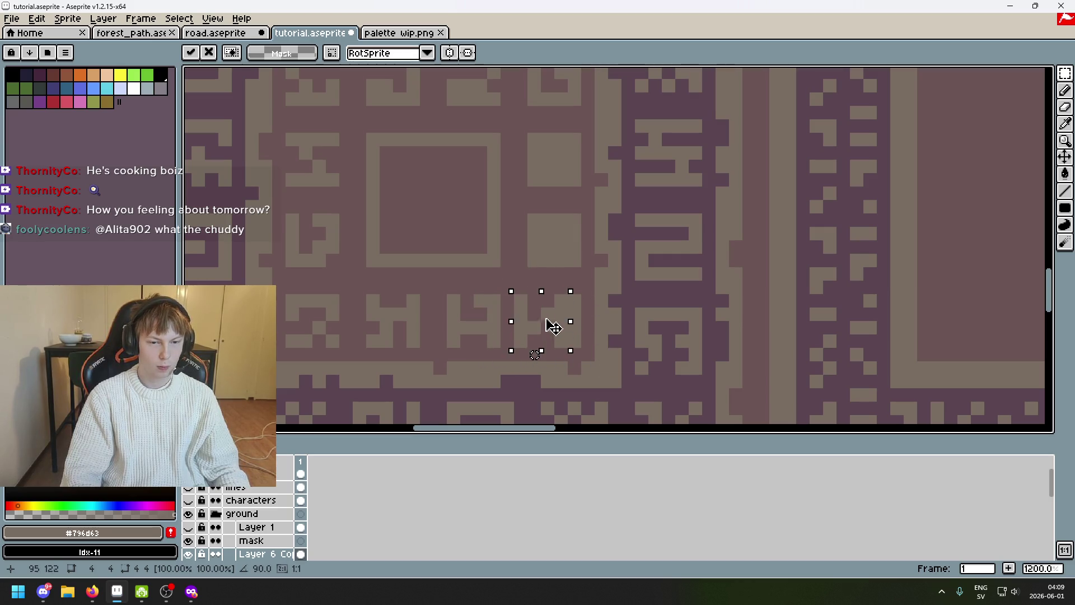
left_click(638, 297)
mouse_move(638, 297)
left_mouse_down()
mouse_move(709, 253)
mouse_move(671, 346)
left_mouse_up()
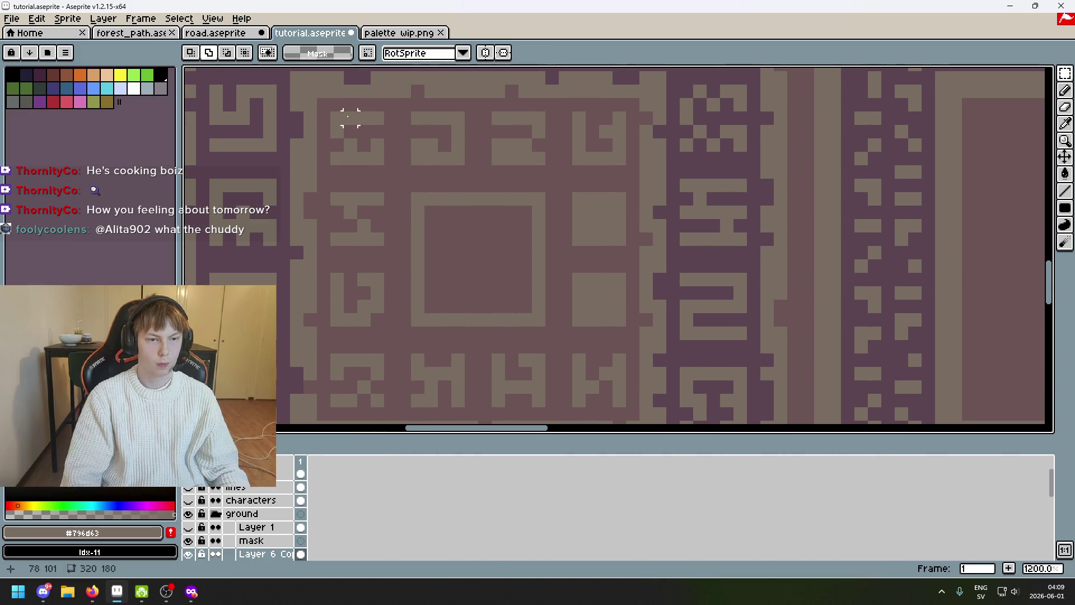
Rotate the right-side glyph block a quarter turn and commit it in place
left_click_drag(377, 323, 328, 272)
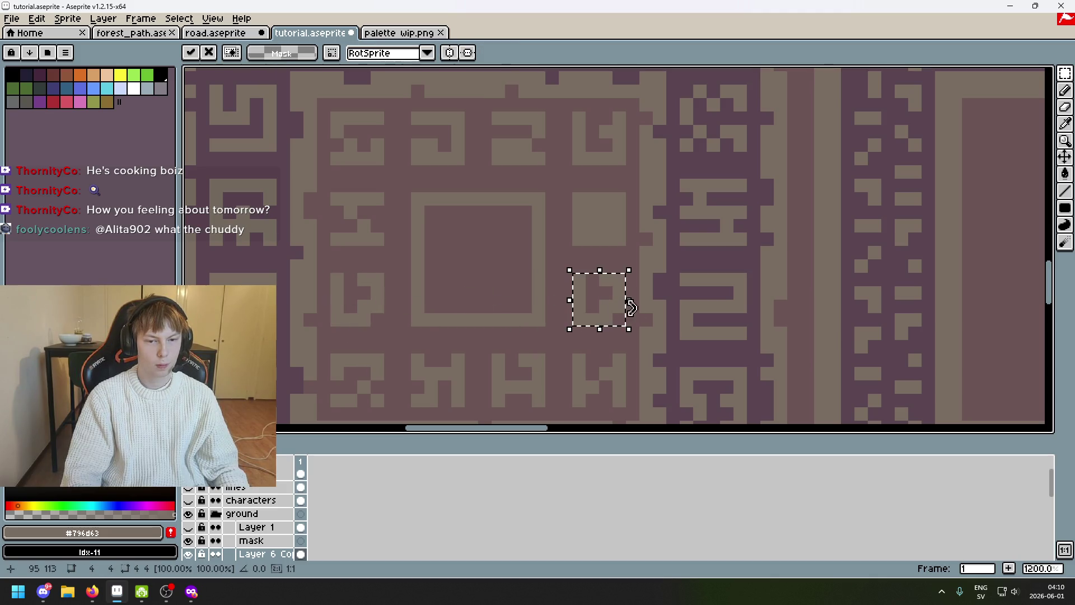
left_click_drag(637, 330, 631, 334)
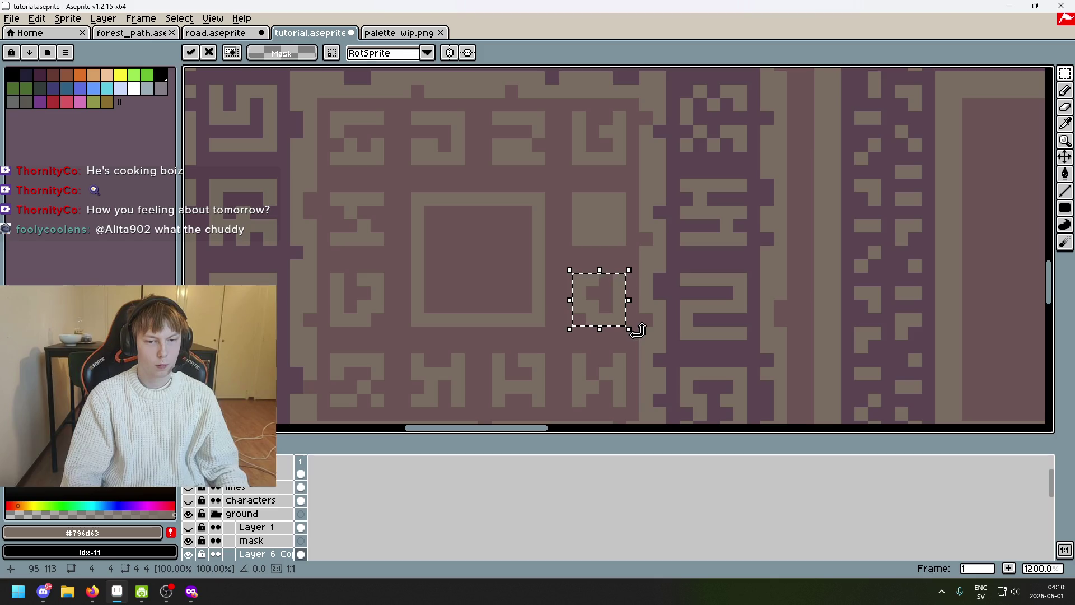
left_click(471, 385)
mouse_move(377, 401)
left_mouse_down()
mouse_move(335, 357)
mouse_move(613, 240)
mouse_move(641, 209)
mouse_move(583, 154)
mouse_move(592, 232)
left_mouse_up()
left_click(643, 247)
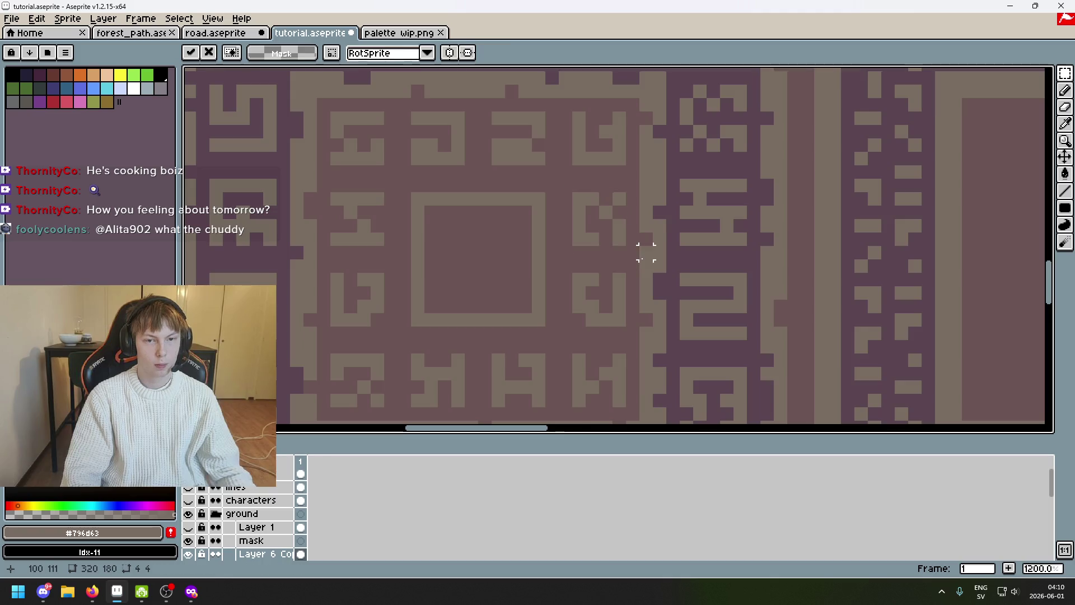
scroll(664, 268, "down", 1)
scroll(670, 216, "up", 1)
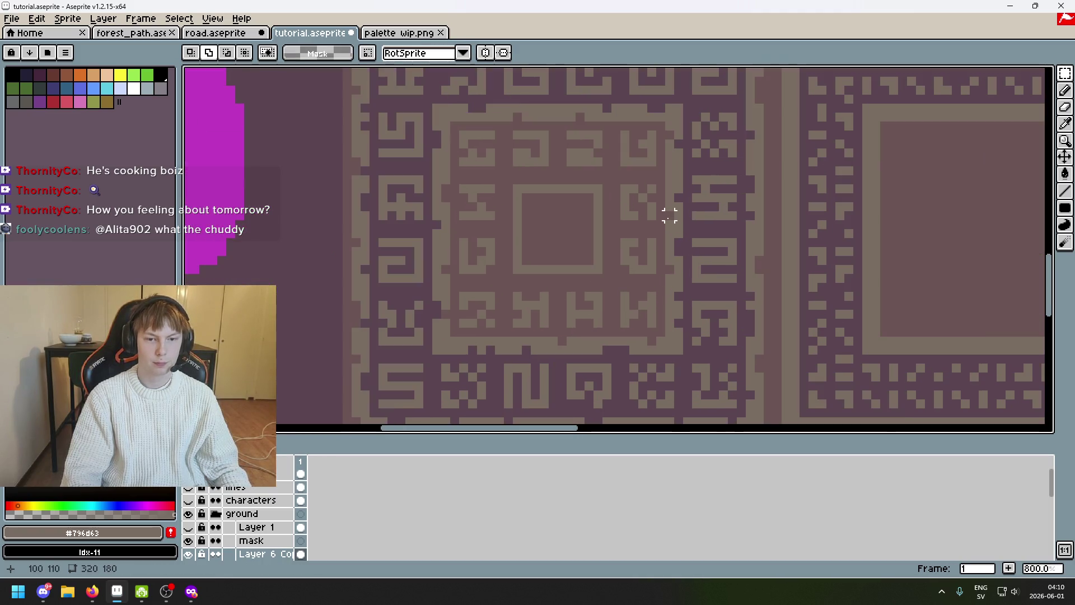
scroll(660, 222, "down", 2)
scroll(643, 231, "down", 2)
scroll(667, 256, "down", 1)
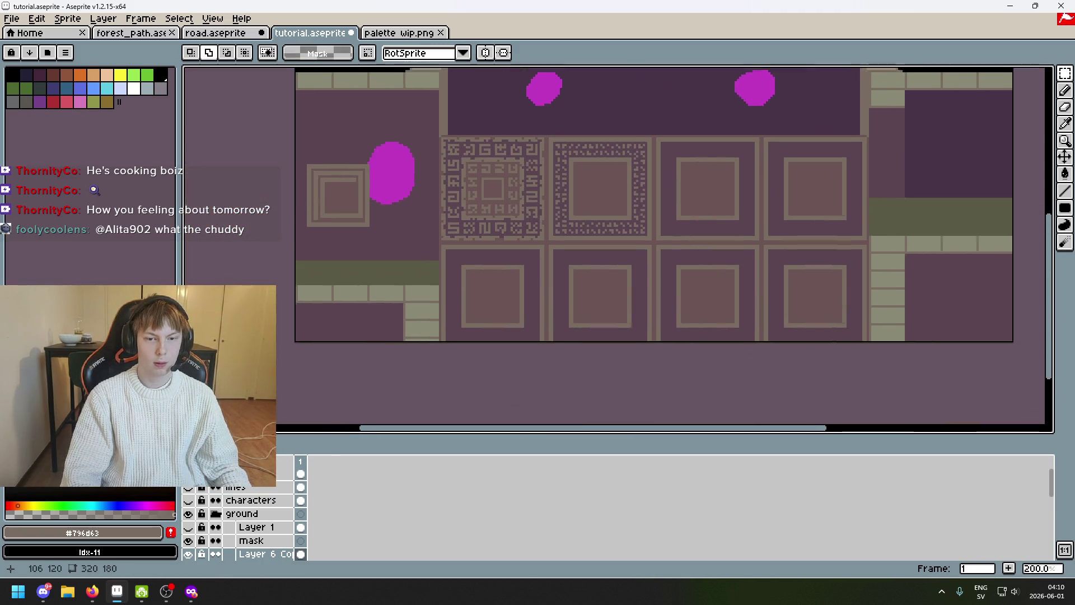
Bring the ornate tile back into close view with a 1-pixel pencil brush
left_click_drag(546, 222, 548, 272)
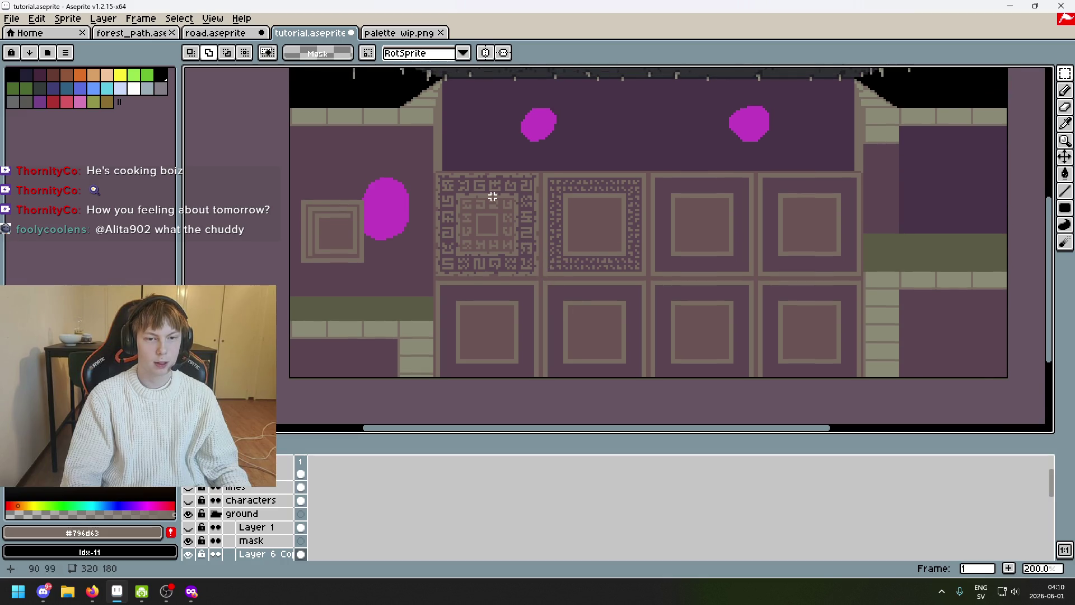
scroll(495, 266, "down", 1)
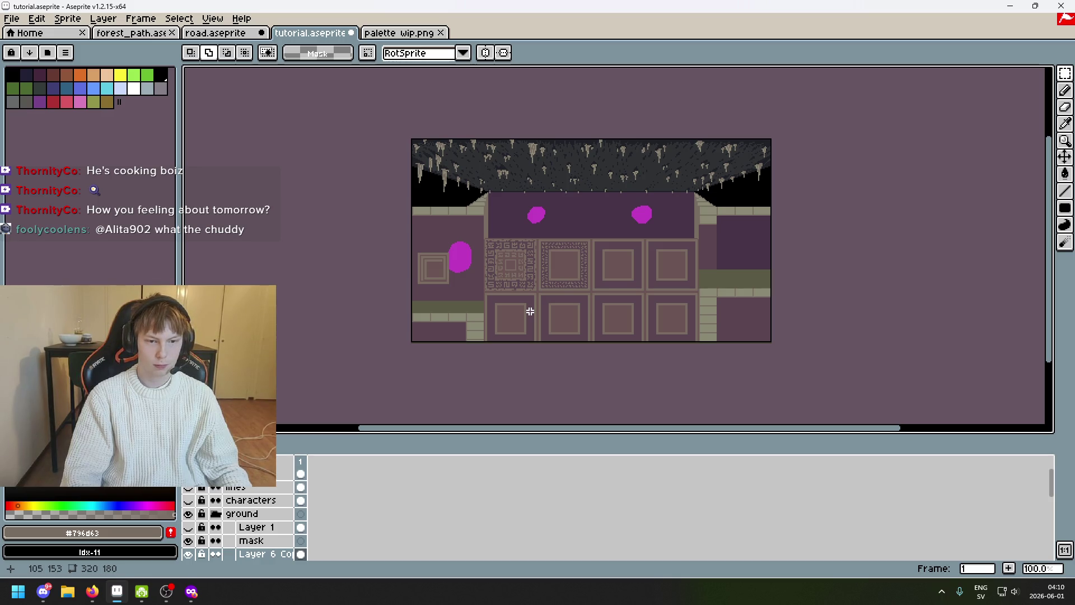
scroll(508, 250, "up", 3)
left_click_drag(492, 240, 377, 139)
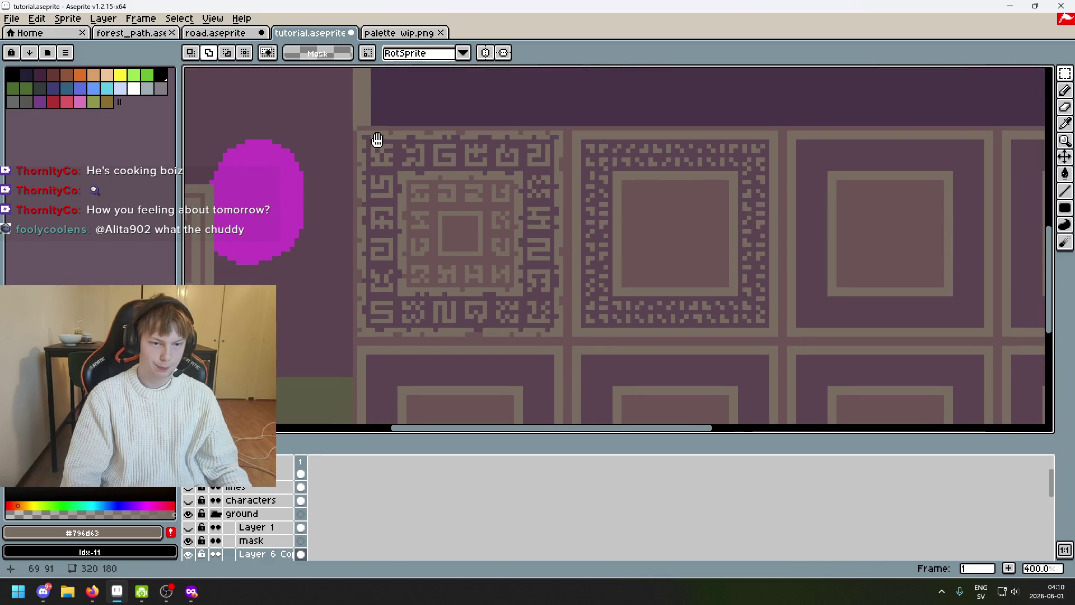
scroll(453, 227, "up", 3)
key("b")
scroll(433, 209, "up", 2)
key("minus")
key("minus")
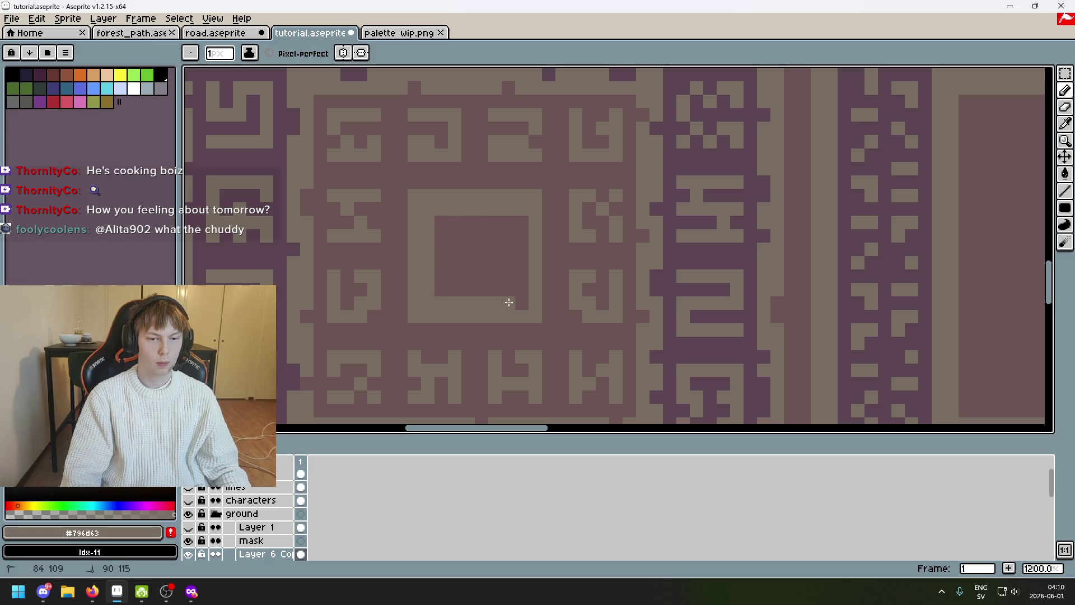
scroll(517, 209, "down", 8)
scroll(548, 239, "up", 1)
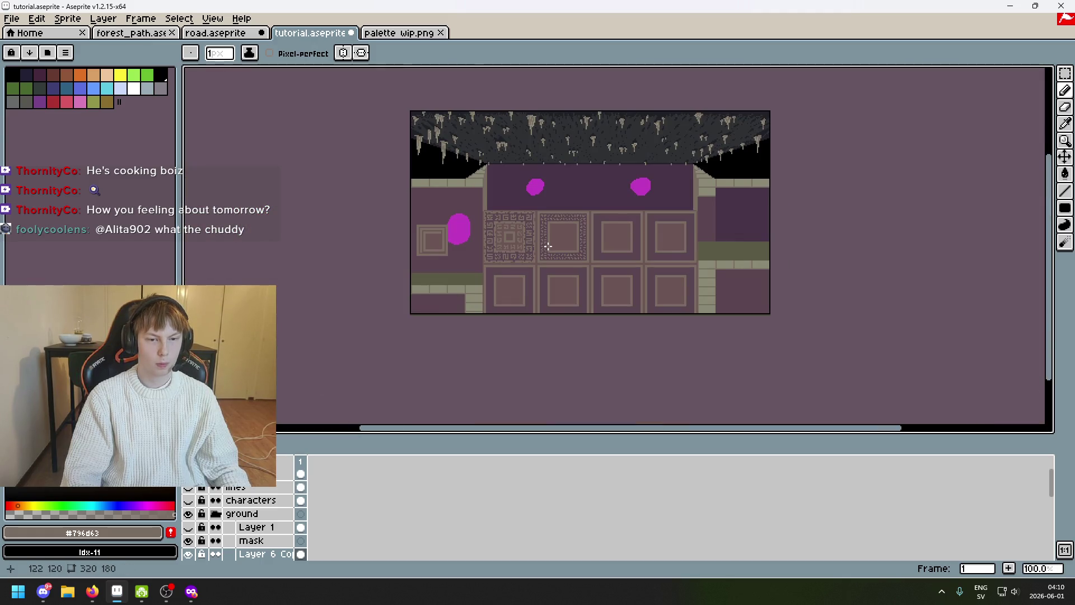
scroll(547, 245, "up", 1)
scroll(592, 216, "up", 1)
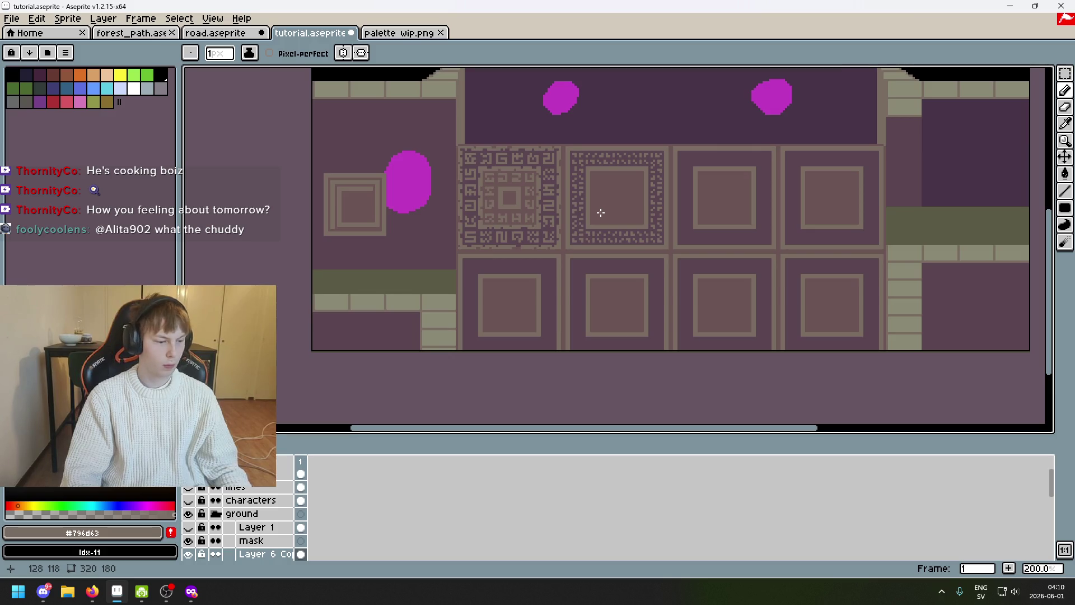
scroll(536, 201, "up", 4)
scroll(504, 168, "up", 3)
Try darkening pixels on the centre square's frame, then undo the edits
left_click(515, 180, "alt")
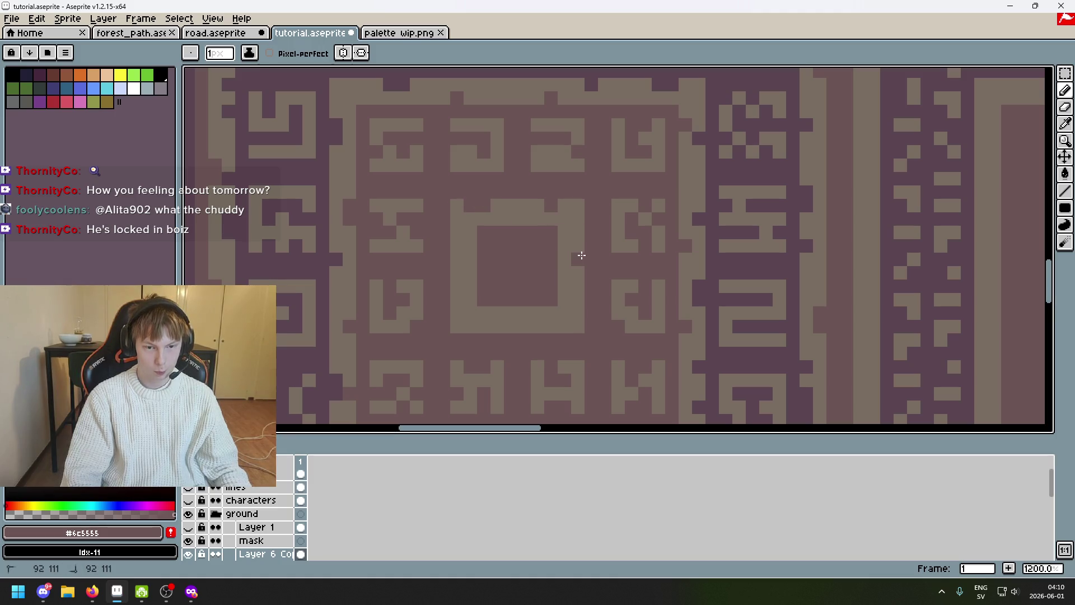
left_click(461, 318)
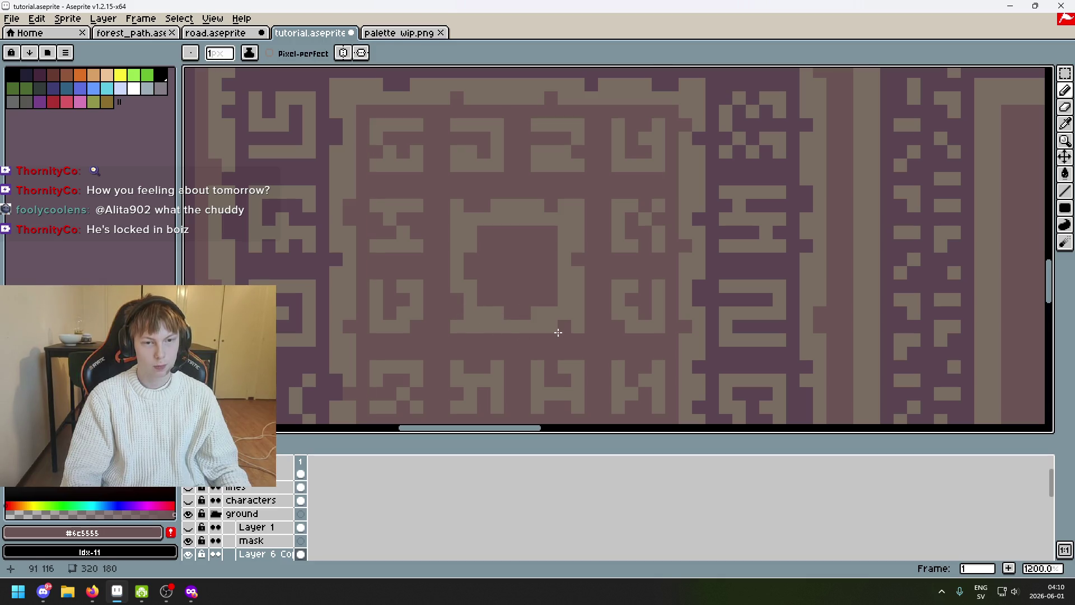
key("ctrl+z")
left_click(457, 286)
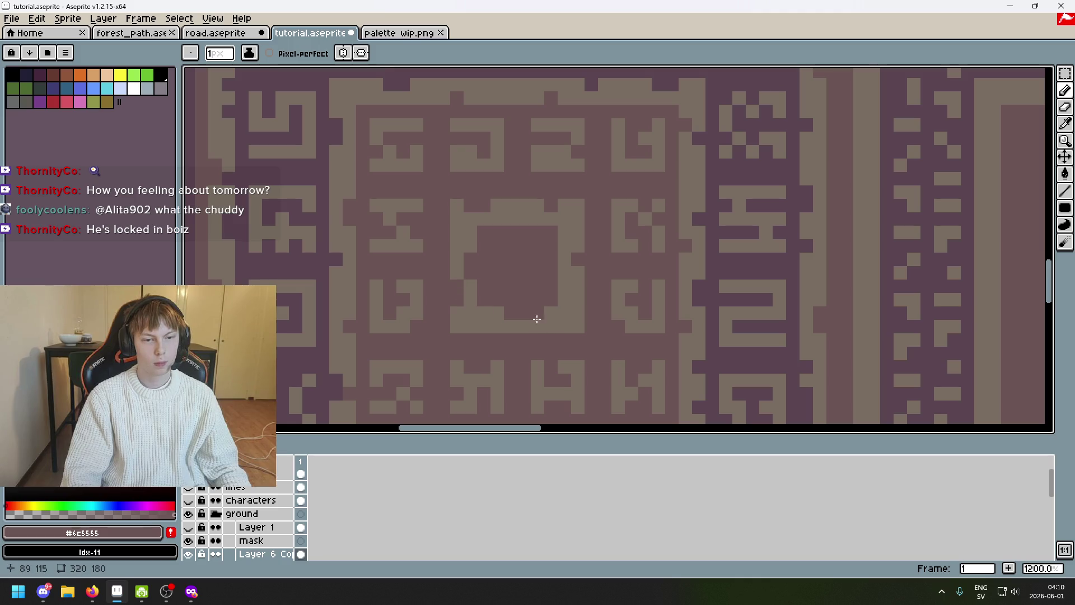
scroll(581, 302, "down", 3)
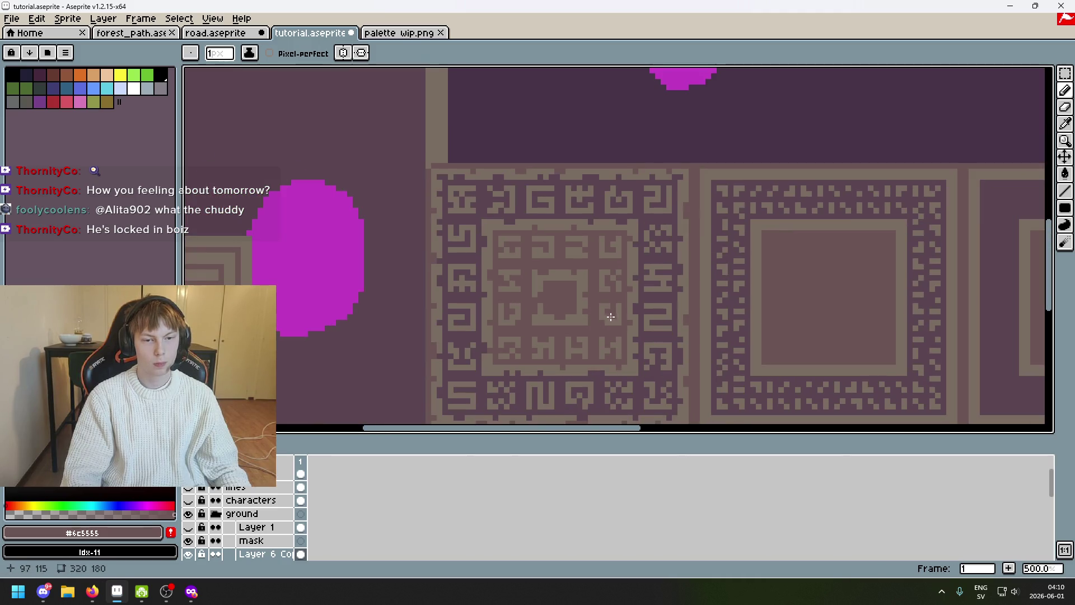
scroll(566, 271, "up", 3)
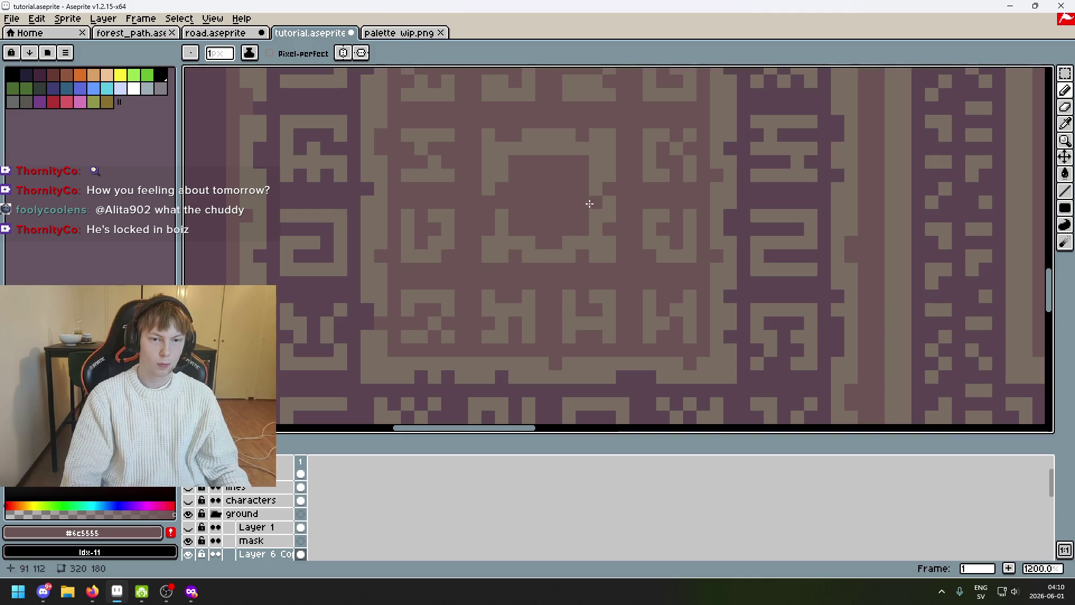
scroll(612, 170, "down", 2)
scroll(605, 163, "down", 4)
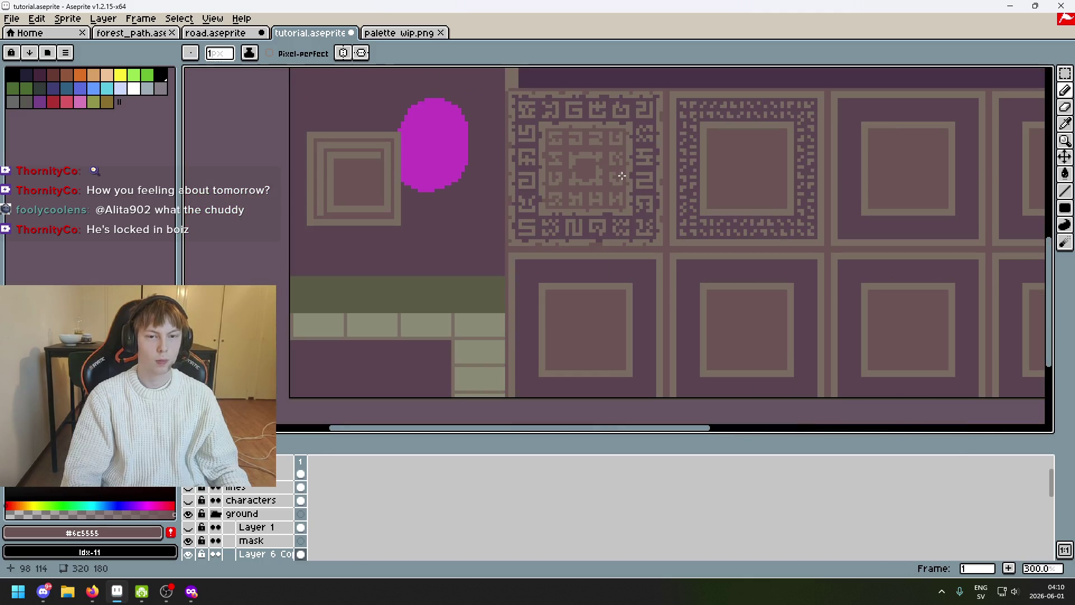
key("ctrl+z")
scroll(625, 180, "up", 4)
scroll(602, 173, "up", 3)
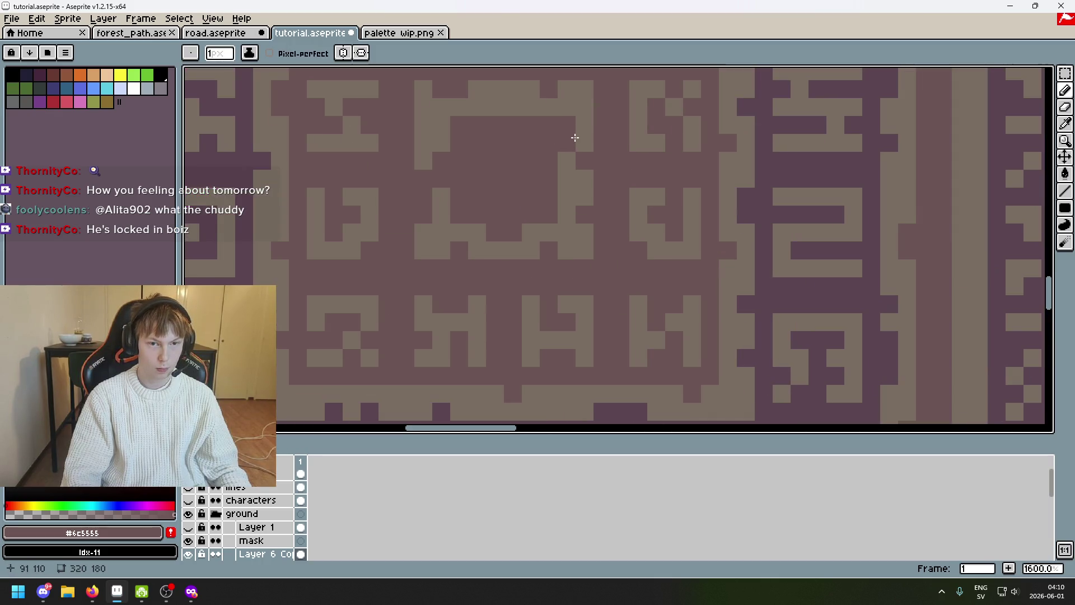
scroll(581, 144, "down", 4)
scroll(602, 156, "up", 5)
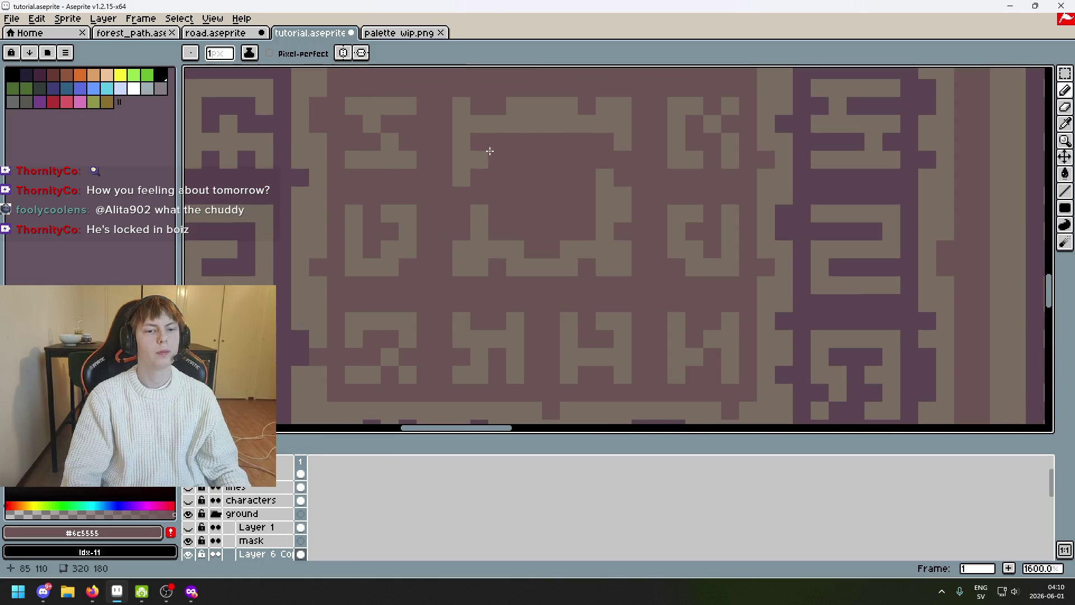
scroll(481, 116, "down", 5)
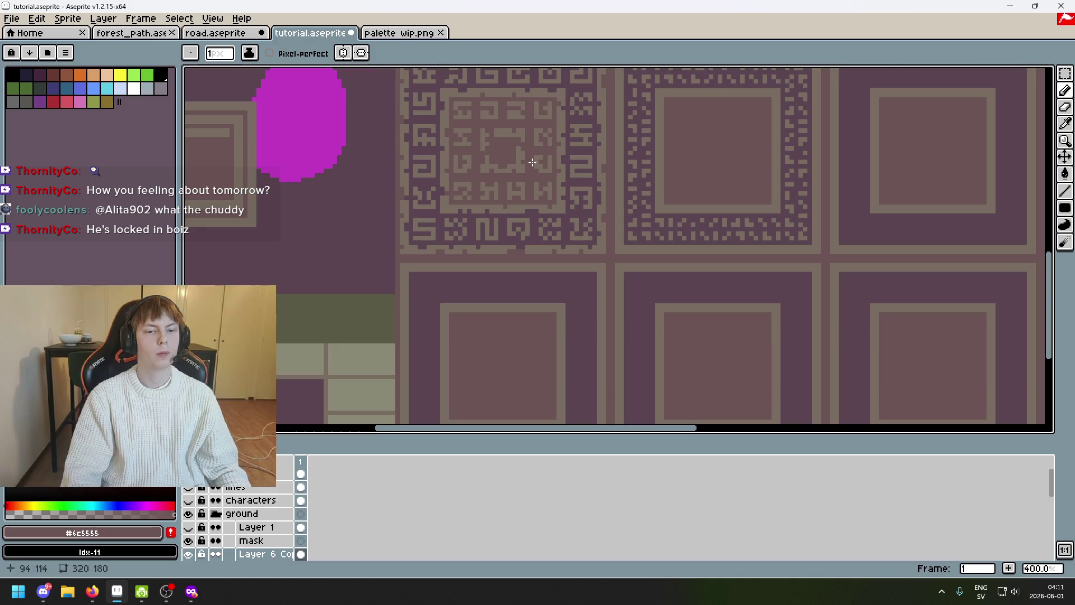
scroll(504, 120, "up", 1)
scroll(504, 120, "up", 3)
scroll(500, 125, "down", 3)
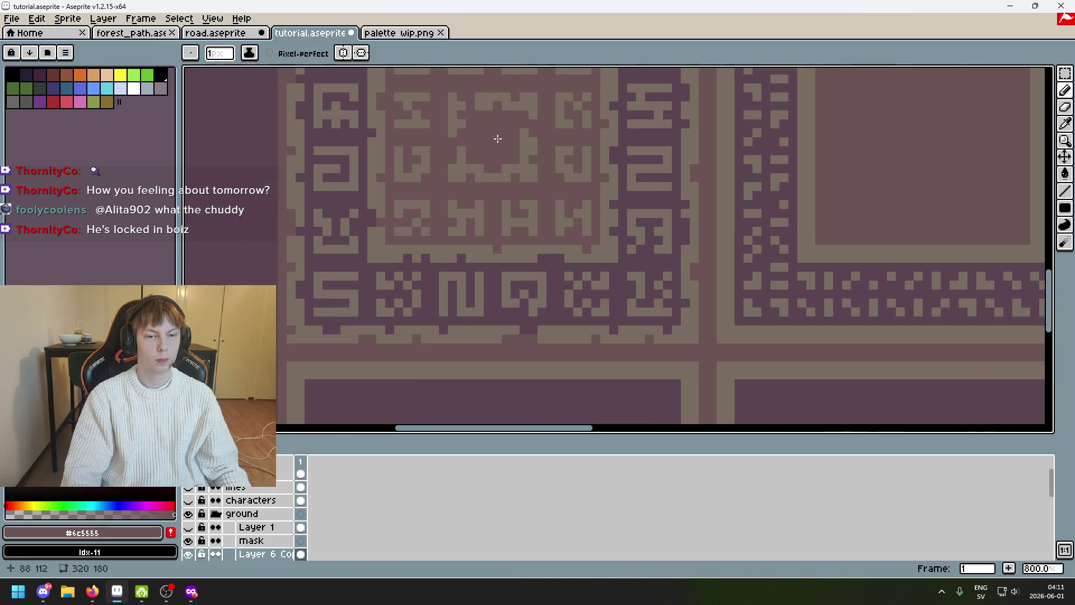
scroll(503, 138, "down", 1)
scroll(513, 160, "down", 2)
key("ctrl+z")
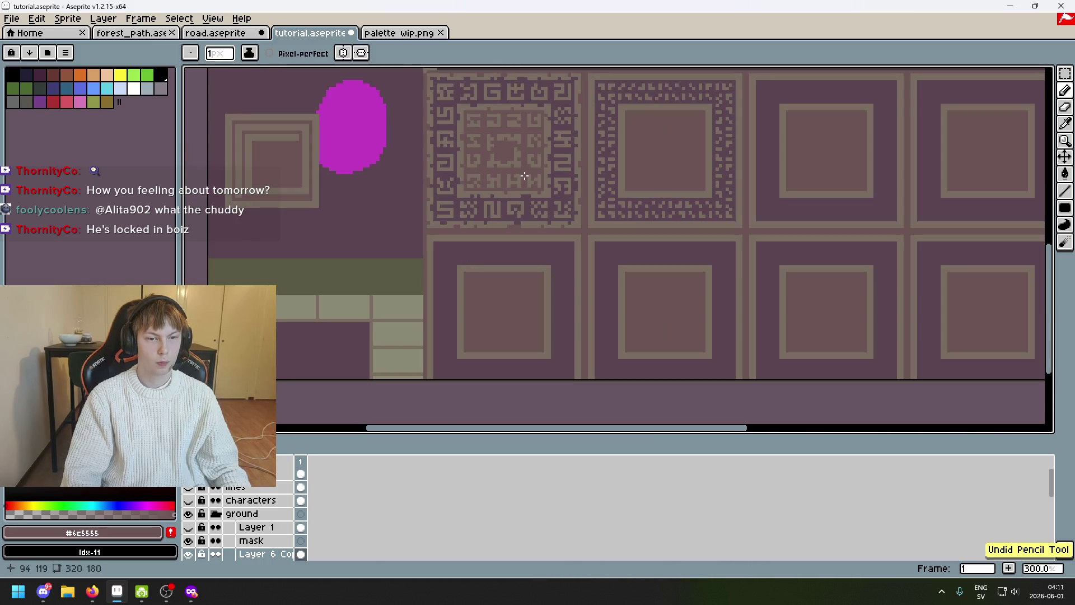
scroll(524, 175, "up", 4)
scroll(521, 174, "down", 4)
Save tutorial.aseprite and pan over the floor tiles
key("ctrl")
key("ctrl+s")
left_click_drag(521, 175, 551, 295)
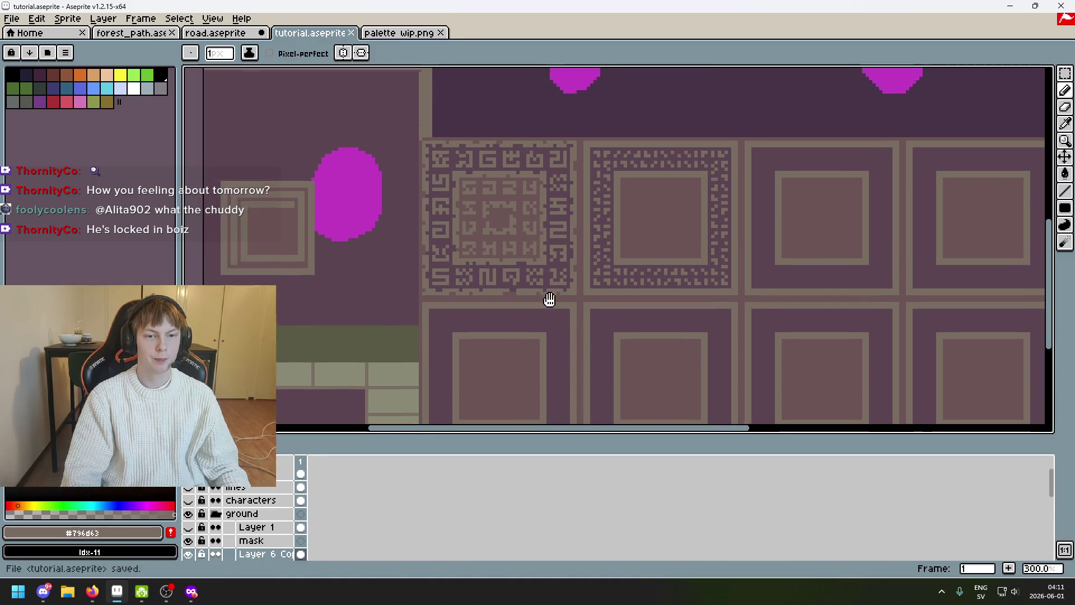
Sample the tile's beige #796d63 as the drawing colour
key("w")
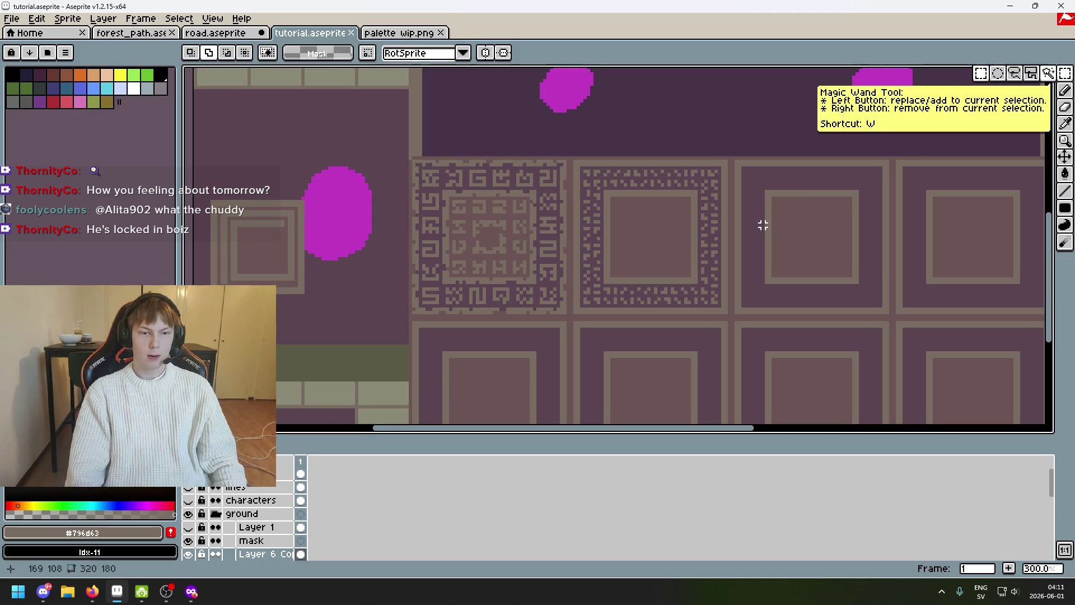
scroll(580, 222, "up", 4)
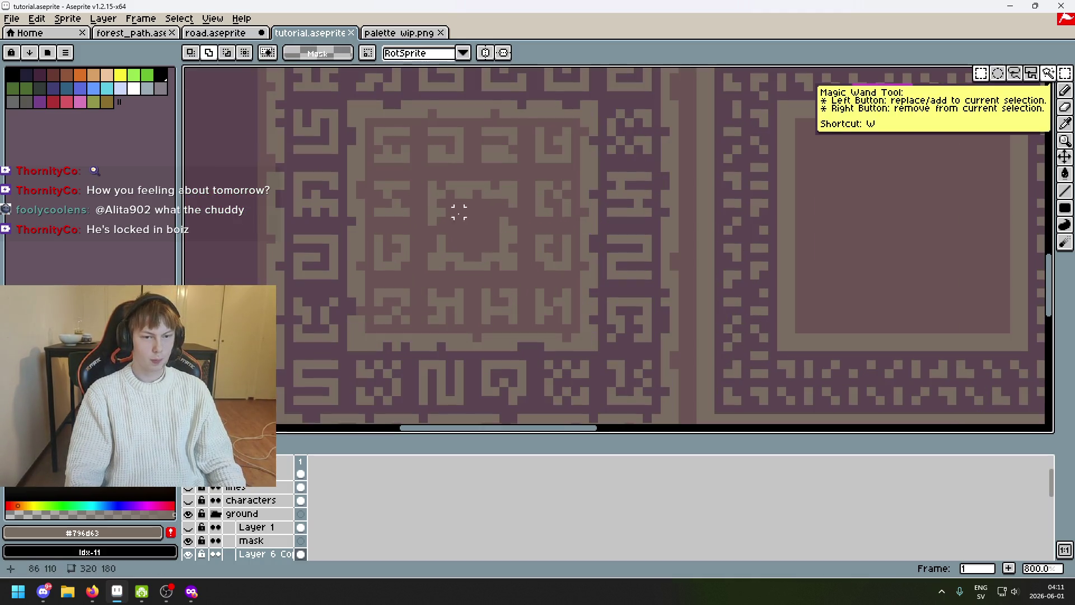
scroll(431, 220, "up", 4)
key("b")
left_click(432, 225, "alt")
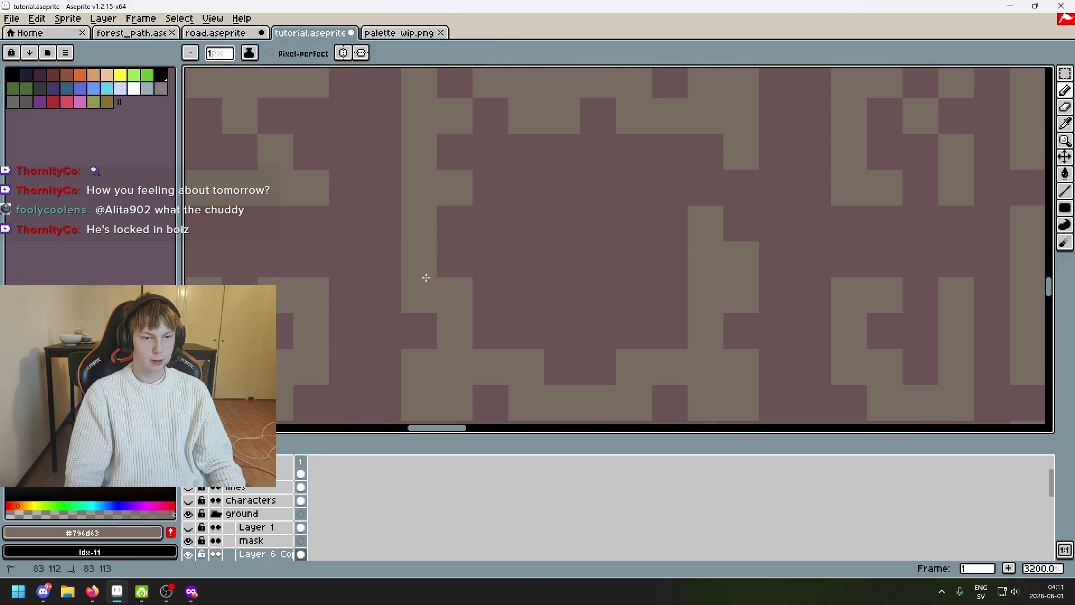
scroll(663, 210, "down", 3)
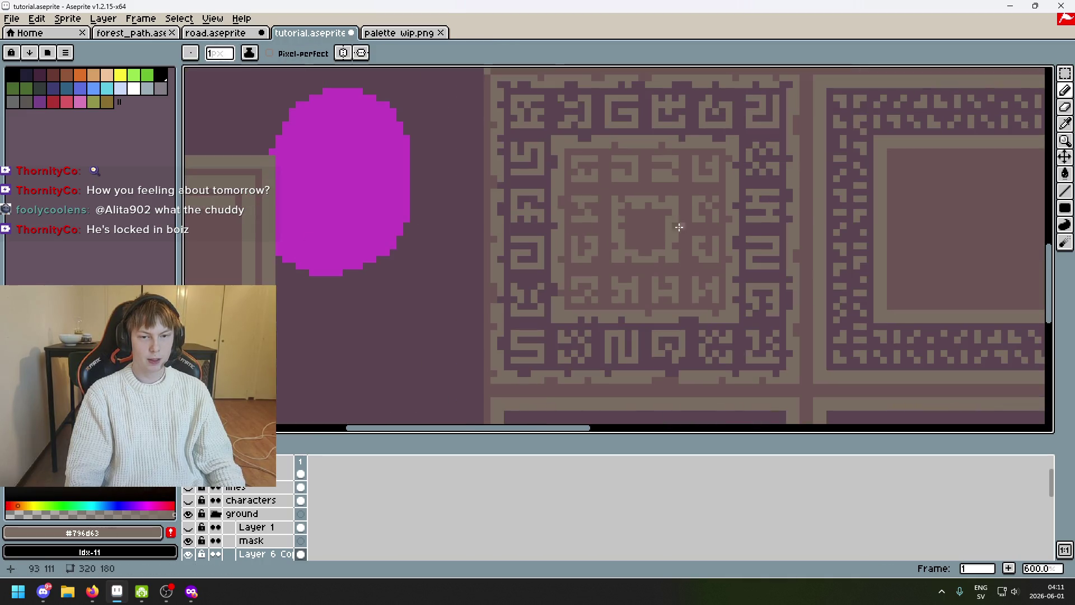
scroll(668, 216, "down", 3)
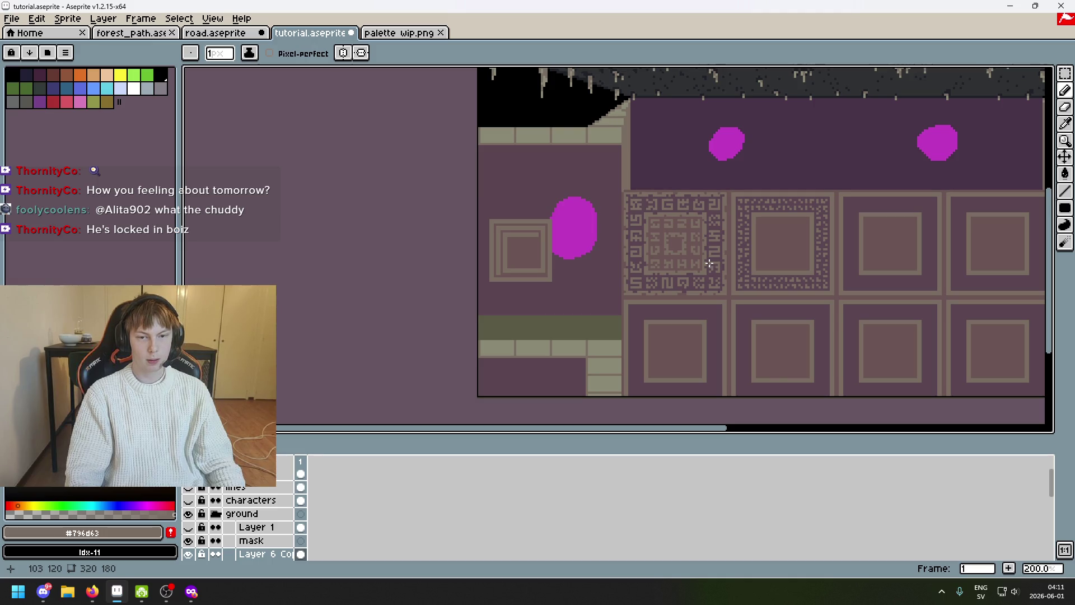
left_click_drag(709, 262, 590, 216)
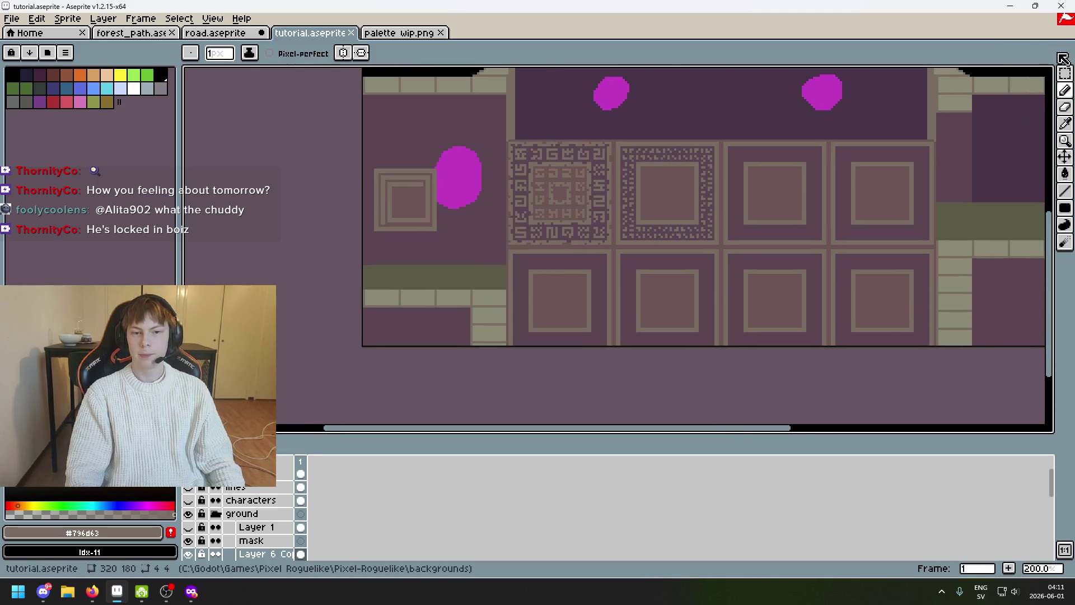
Marquee the ornate tile, try moving it right, cancel the move and deselect
left_click(1064, 73)
scroll(462, 101, "up", 2)
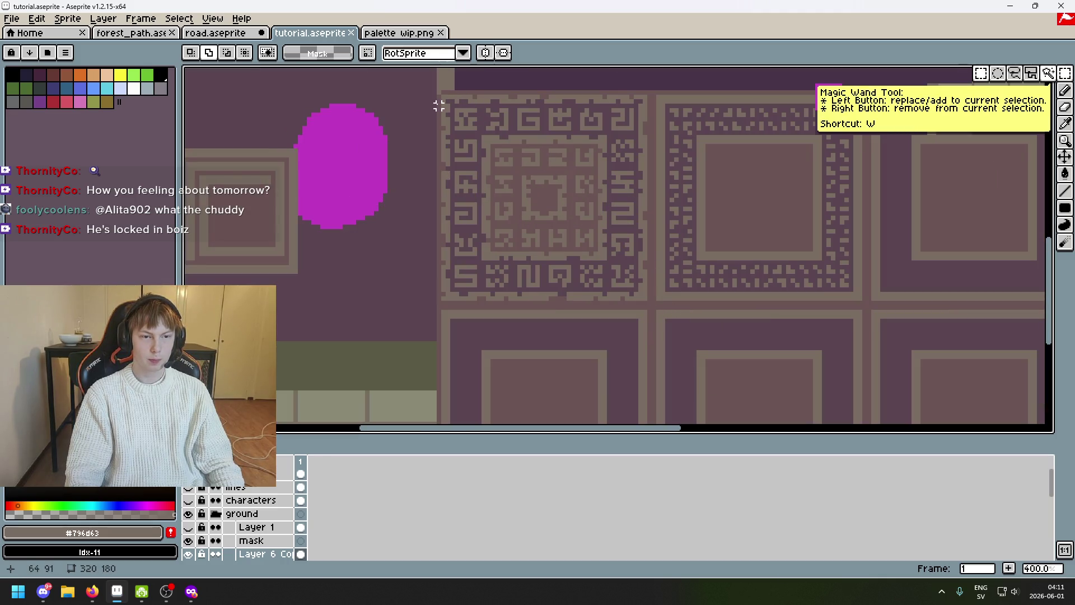
left_click_drag(443, 97, 643, 299)
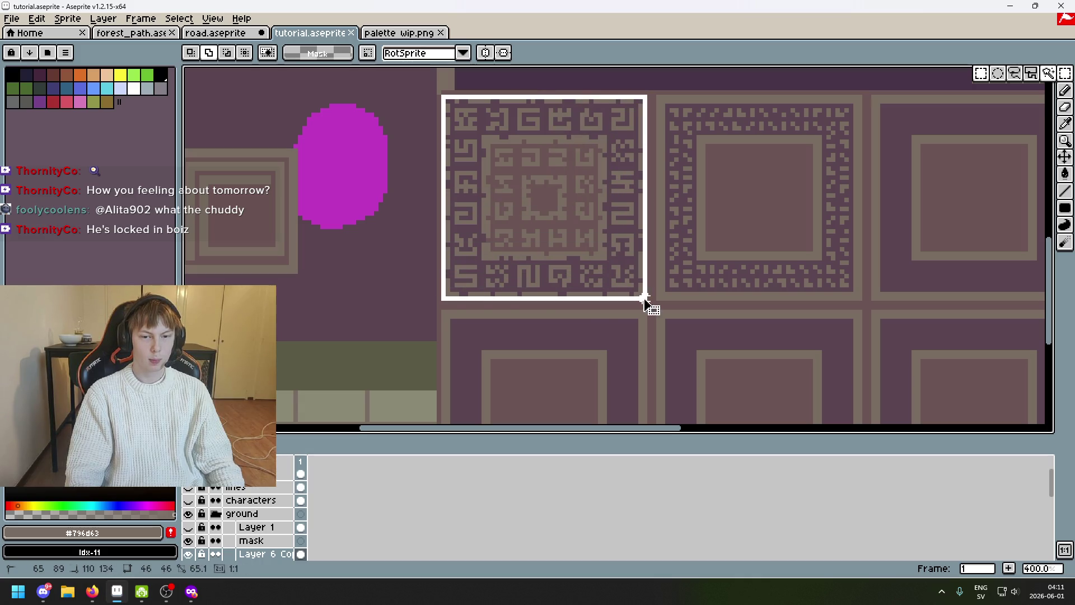
left_click_drag(693, 263, 619, 300)
left_click_drag(511, 249, 670, 237)
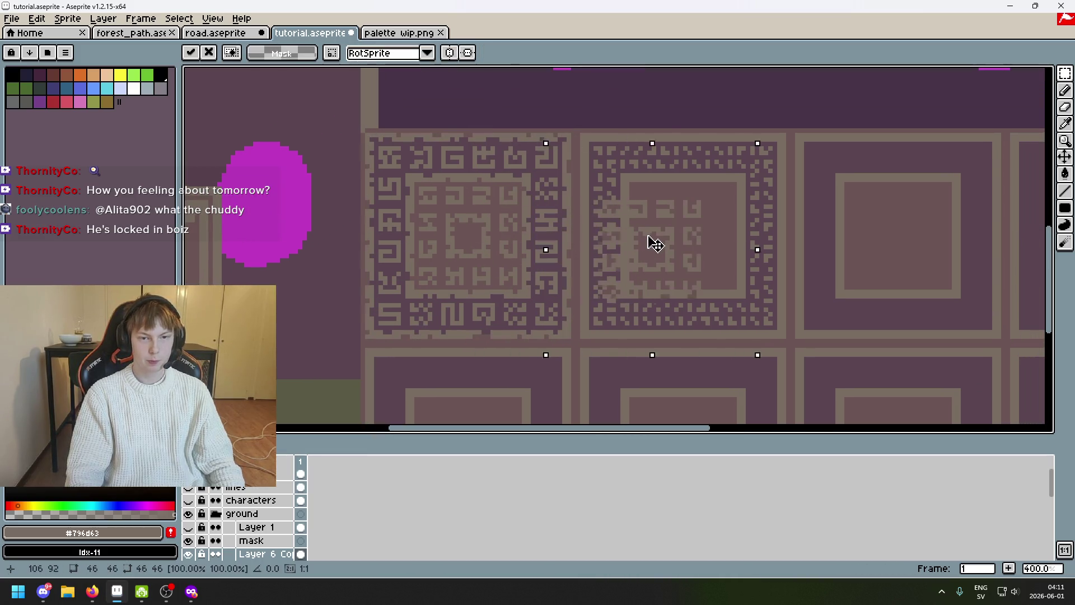
key("Escape")
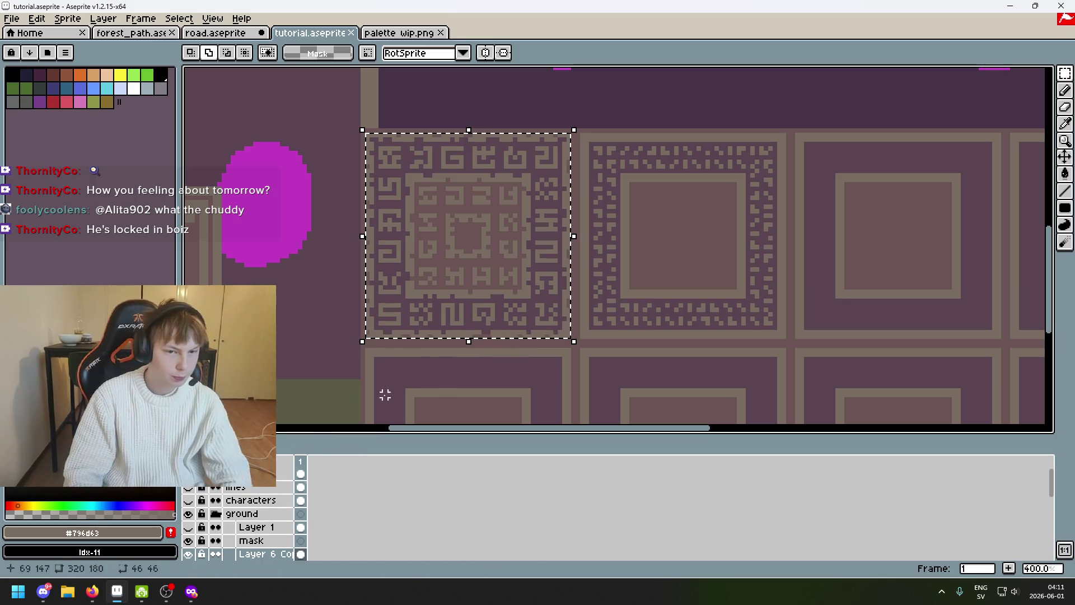
scroll(529, 311, "down", 3)
key("ctrl+d")
scroll(521, 309, "up", 1)
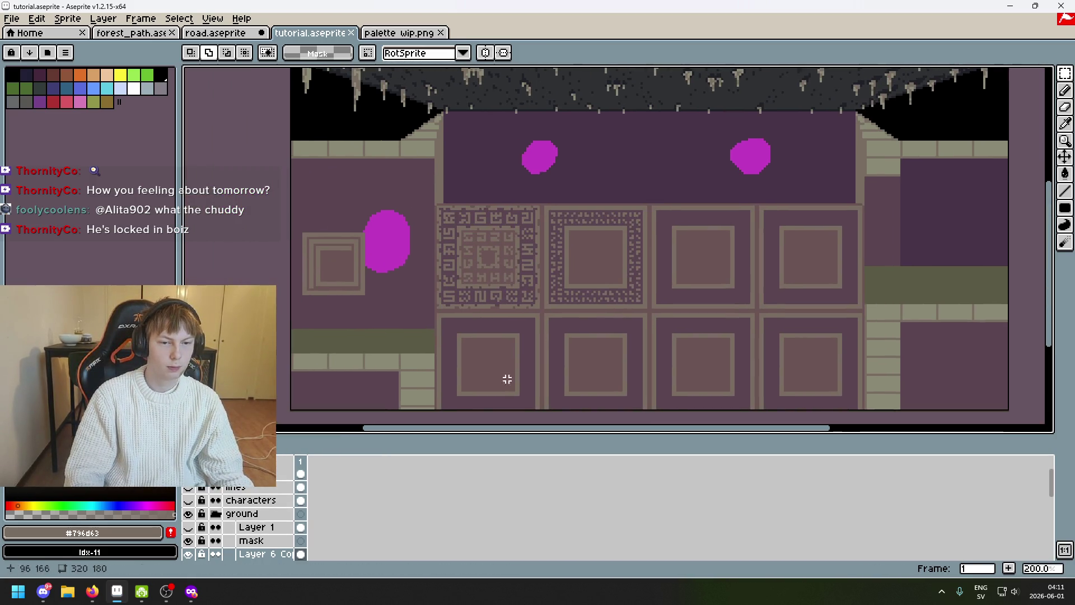
scroll(260, 546, "down", 1)
scroll(261, 547, "down", 1)
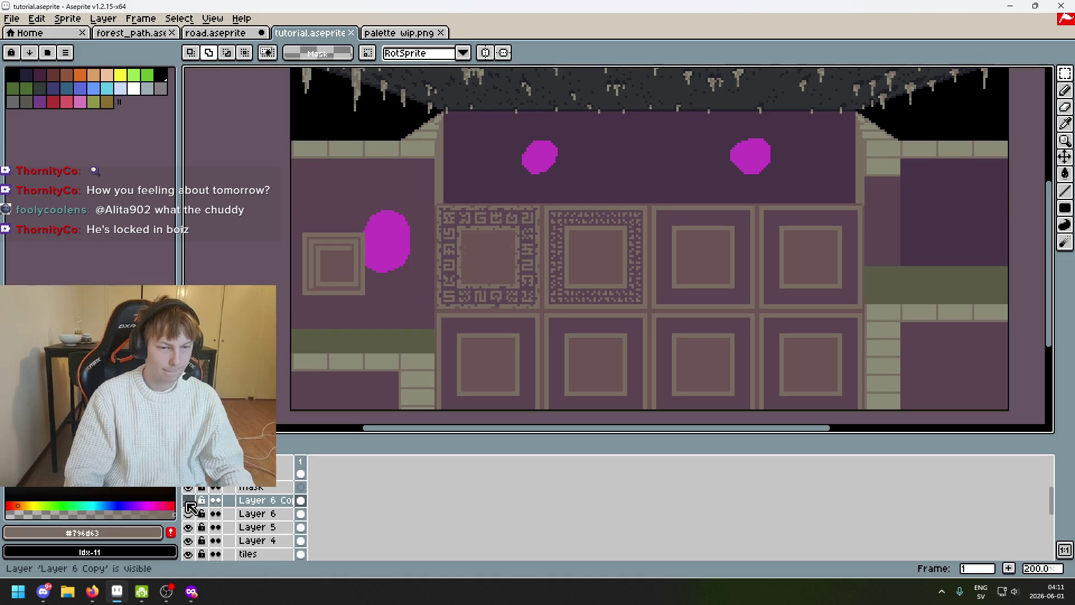
Stack Layers 5 and 4 above Layer 6 and show Layer 6 Copy, hiding Layer 4
left_click_drag(267, 527, 275, 511)
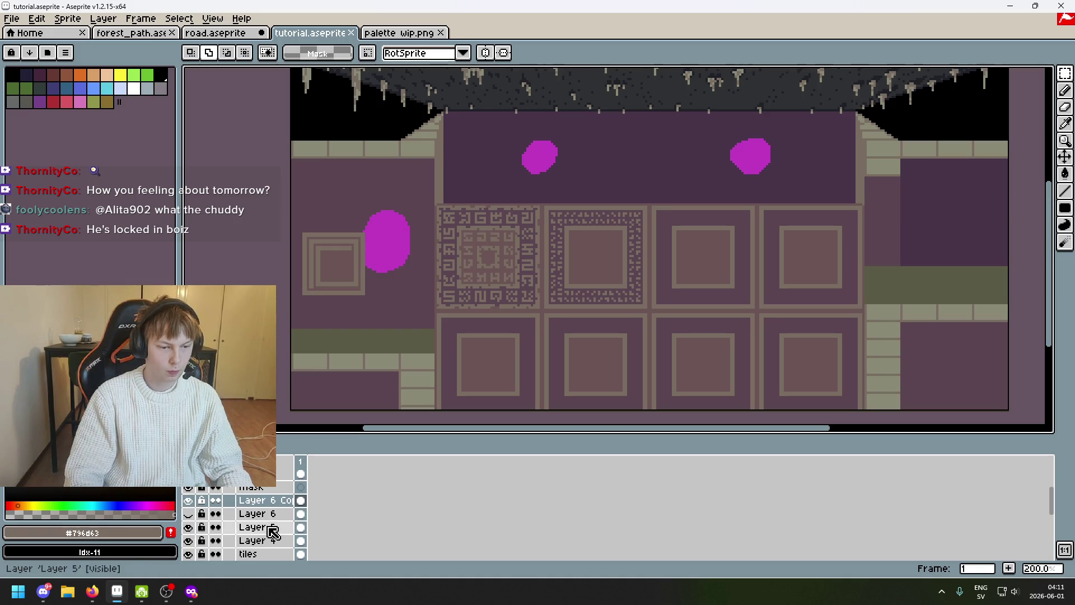
left_click_drag(227, 541, 192, 519)
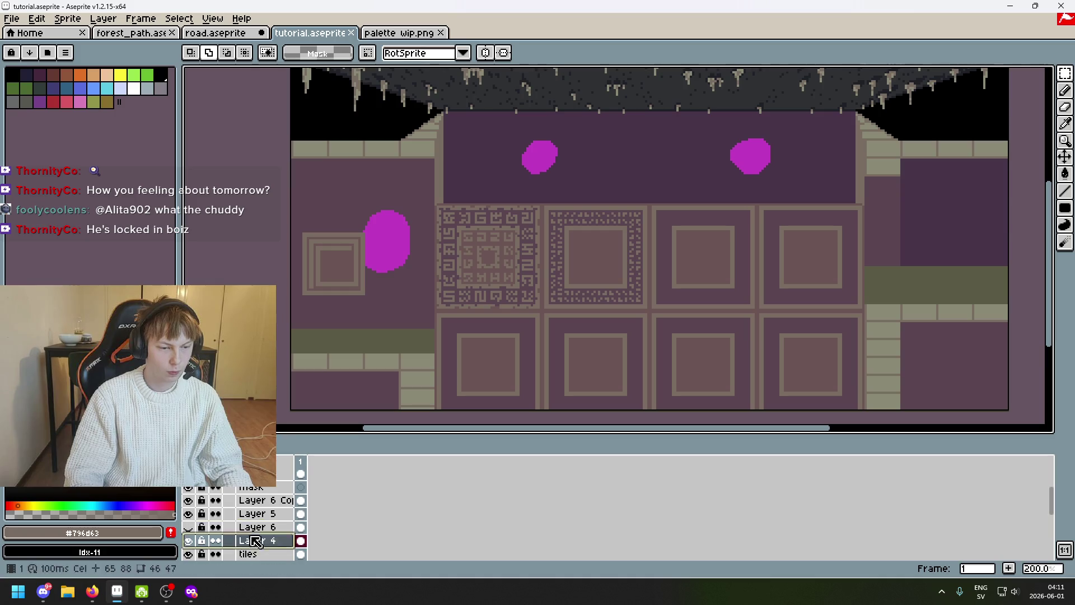
left_click(189, 501)
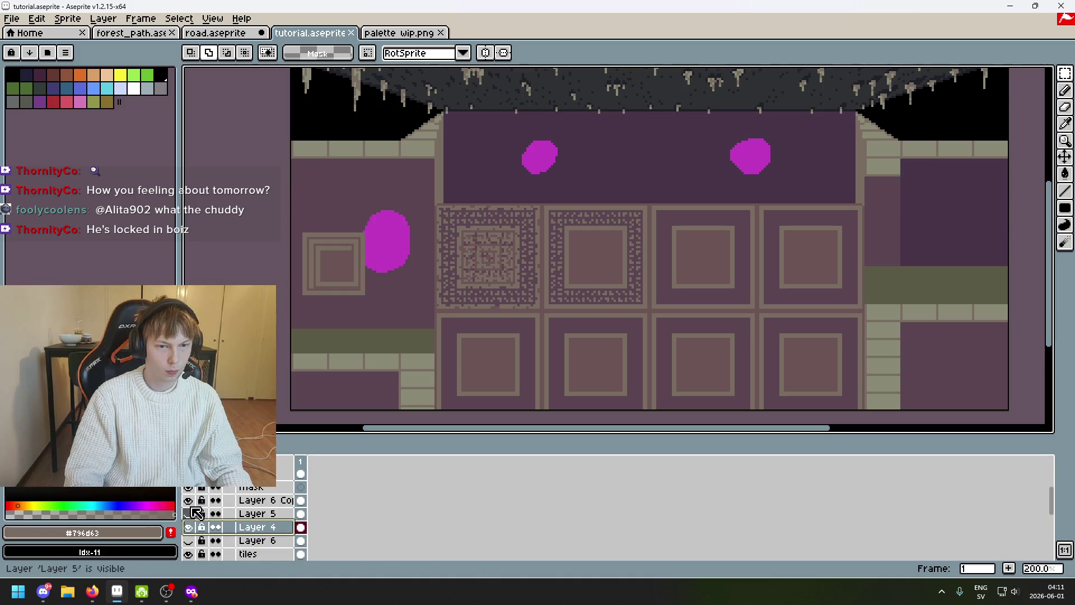
left_click(189, 527)
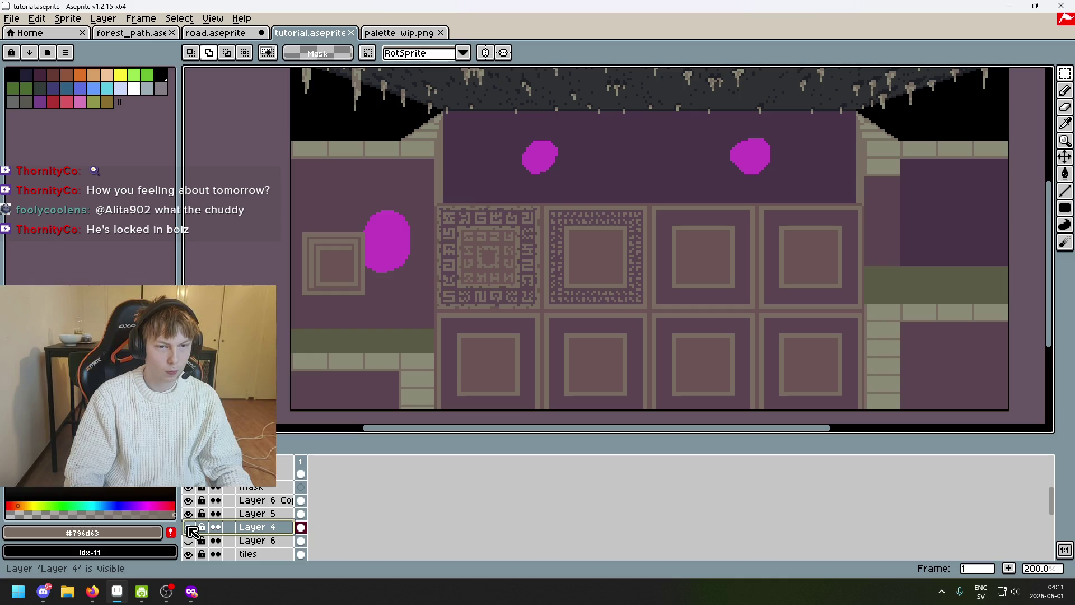
left_click(252, 499)
Merge Layer 6 Copy and Layer 5 down into Layer 4 and make it visible
right_click(256, 500)
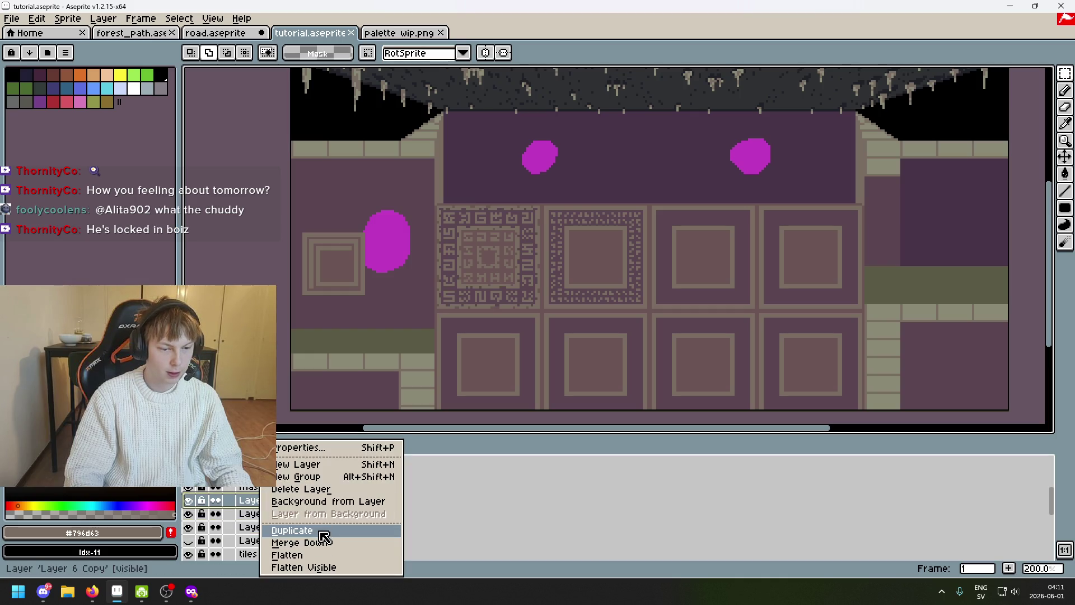
left_click(320, 543)
right_click(278, 500)
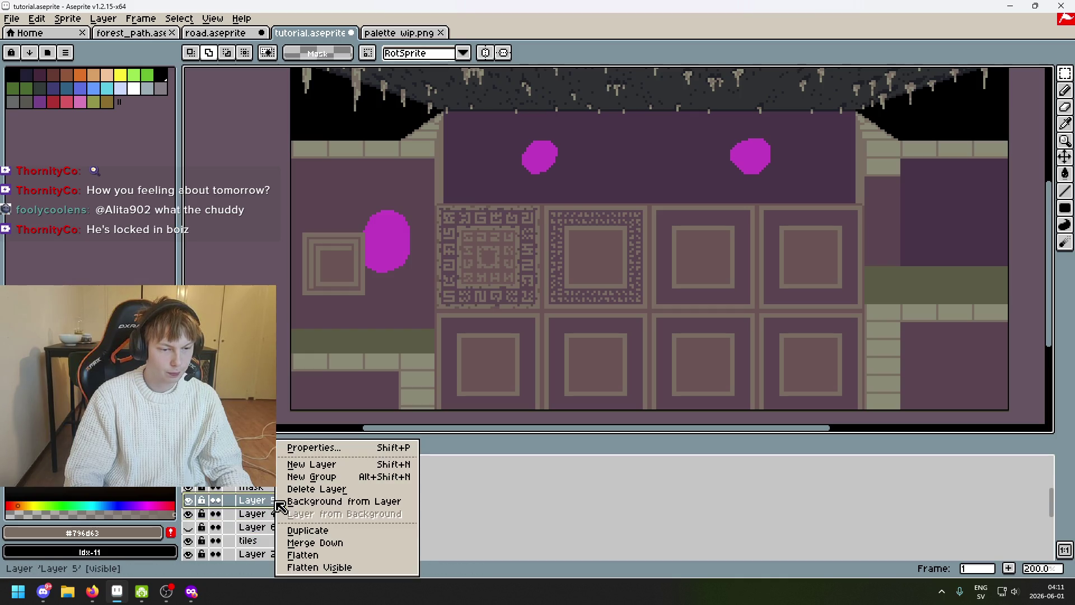
left_click(326, 543)
left_click(190, 501)
left_click(189, 501)
scroll(523, 211, "up", 1)
scroll(547, 199, "up", 1)
Copy the ornate glyph tile onto the floor tile to its right
left_click_drag(549, 199, 361, 408)
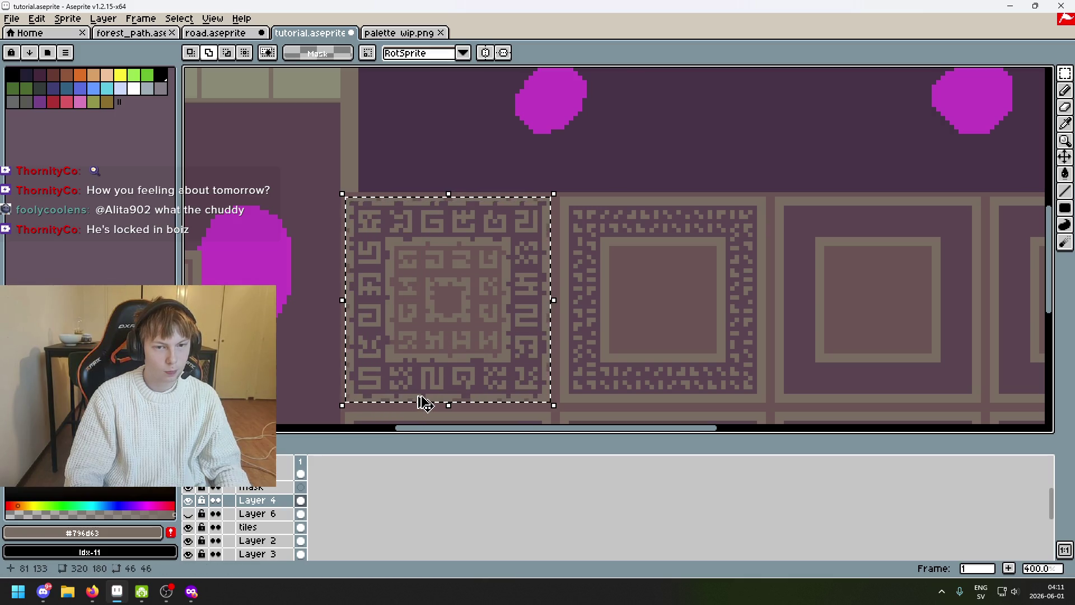
left_click_drag(407, 367, 621, 367)
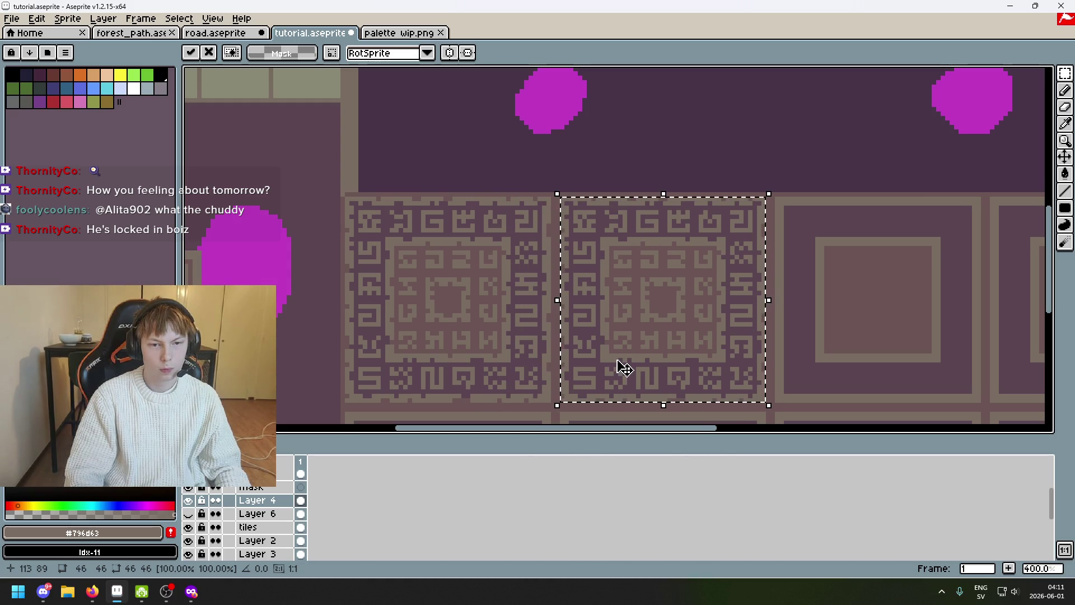
left_click_drag(831, 337, 712, 285)
left_click(712, 286)
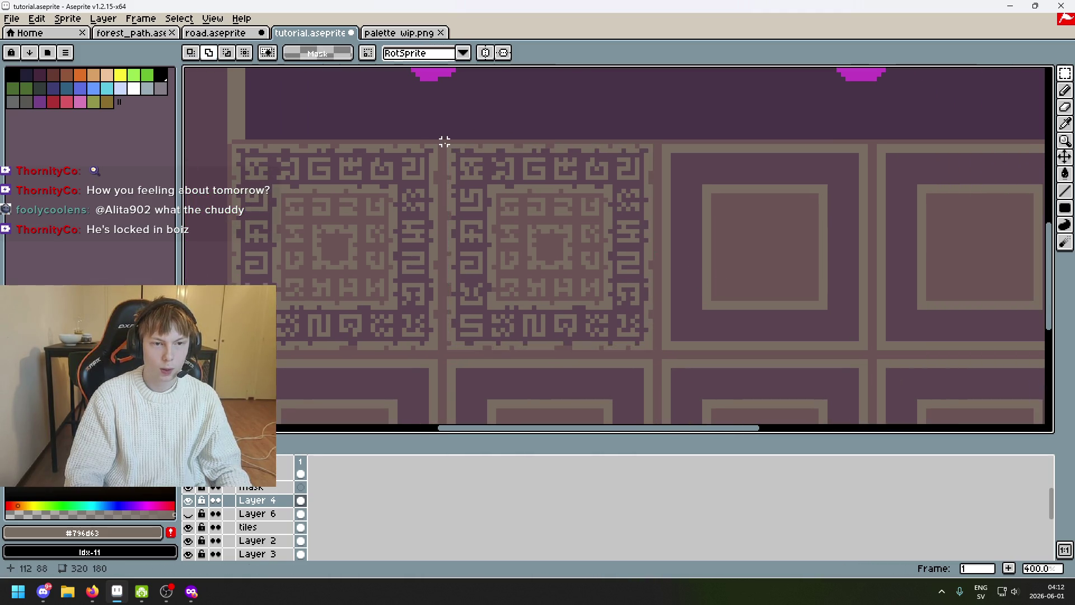
Copy the new tile again and nudge it right toward the next floor tile
left_click_drag(443, 142, 655, 353)
left_click(585, 315)
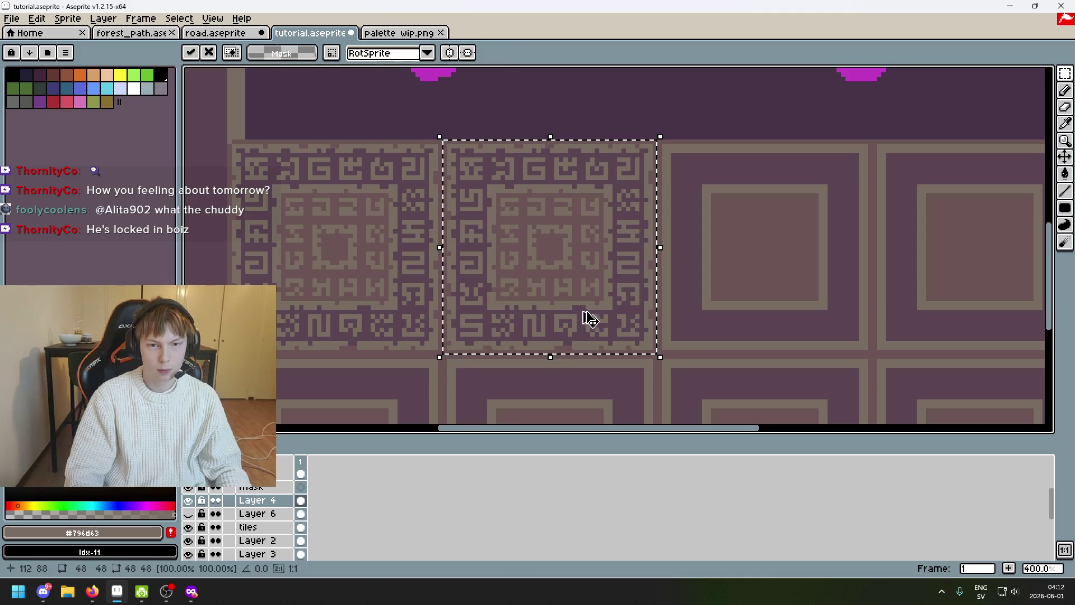
scroll(566, 312, "right", 5)
key("Right")
key("Right")
key("Right")
key("Right")
key("Right")
key("Right")
key("Right")
key("Right")
key("Right")
key("Right")
key("Right")
key("Right")
key("Right")
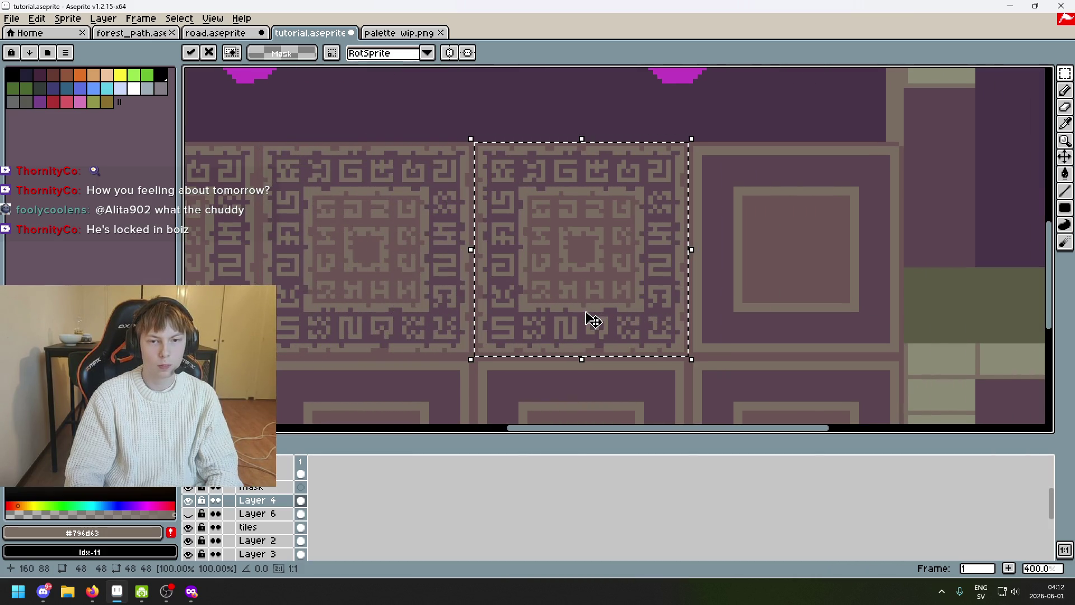
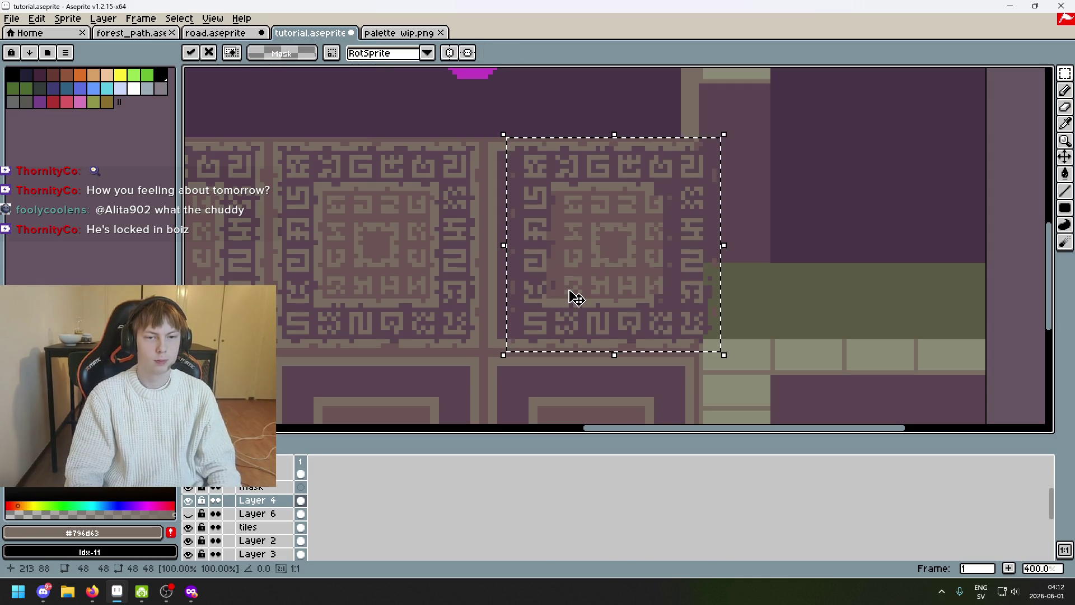
Discard the stray pasted tile copy with undo and bring the glyph-panel wall into view
key("Left")
key("Left")
key("Left")
key("Left")
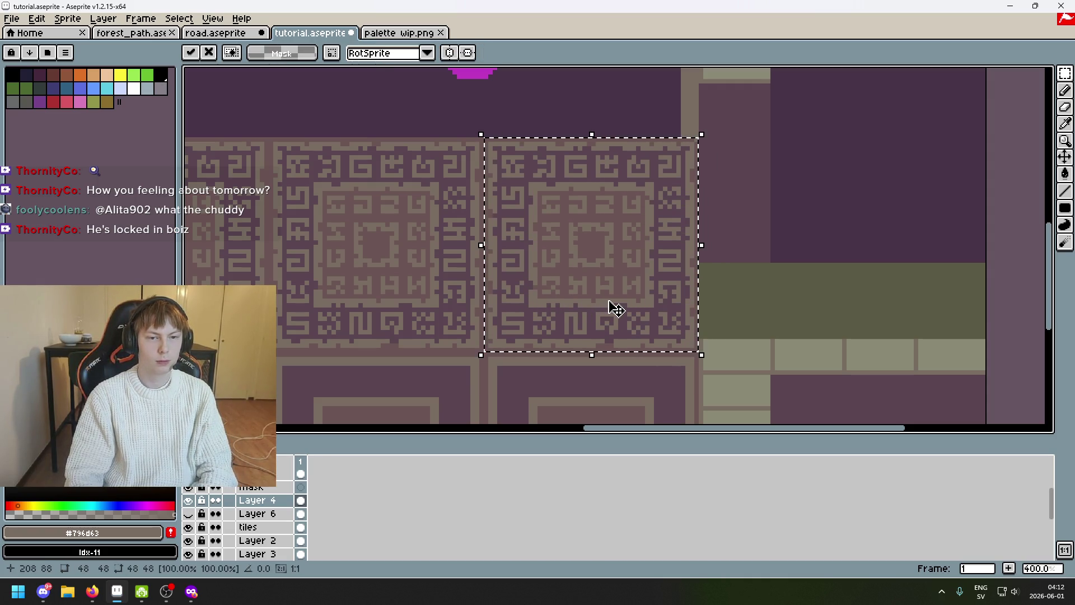
scroll(747, 307, "down", 3)
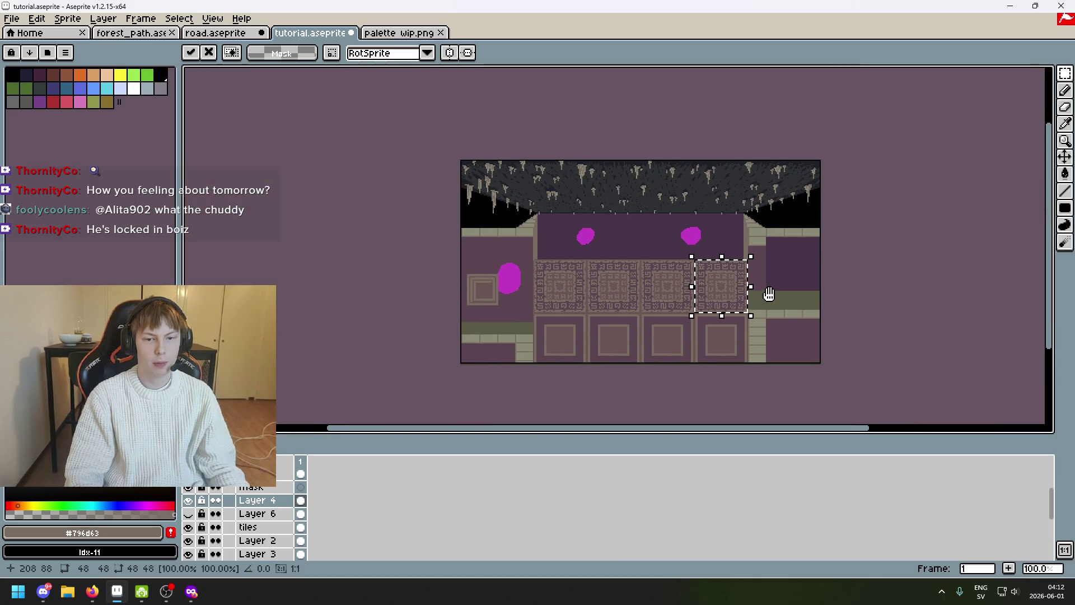
key("ctrl+z")
scroll(759, 293, "up", 1)
mouse_move(635, 290)
left_mouse_down()
mouse_move(698, 251)
mouse_move(681, 254)
left_mouse_up()
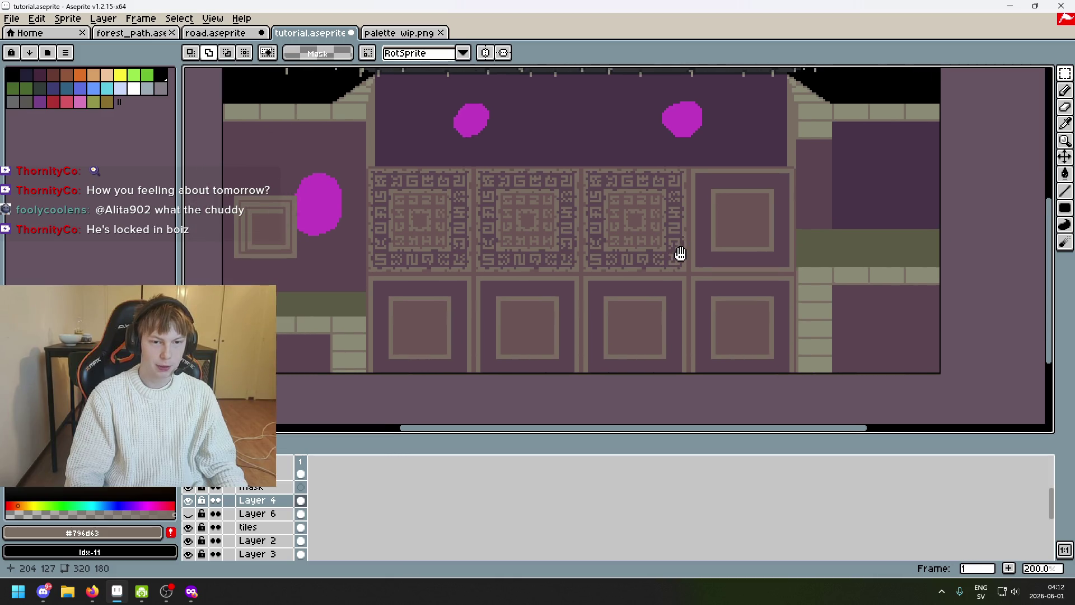
scroll(681, 253, "up", 1)
scroll(624, 204, "up", 2)
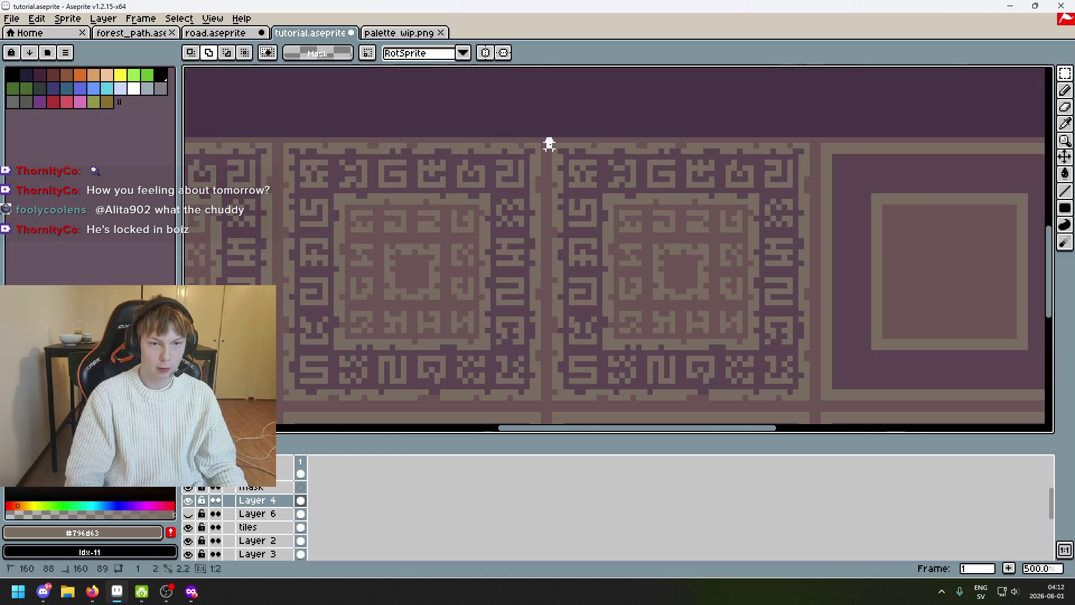
Rotate the middle glyph panel with the selection handles and apply it
left_click_drag(548, 140, 817, 406)
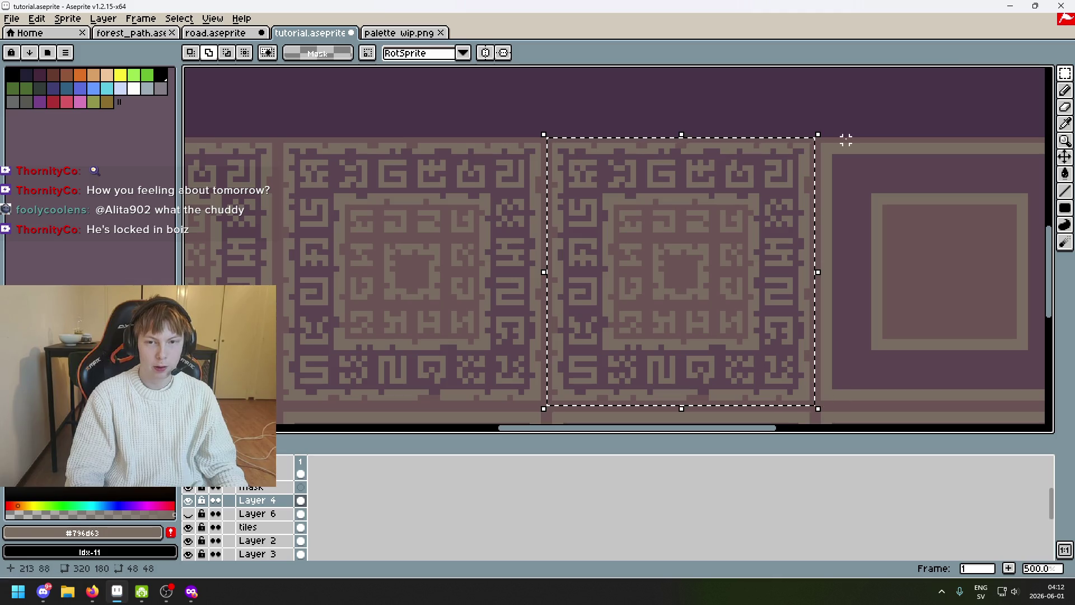
mouse_move(827, 134)
left_mouse_down()
mouse_move(923, 363)
mouse_move(804, 279)
mouse_move(799, 183)
mouse_move(785, 246)
left_mouse_up()
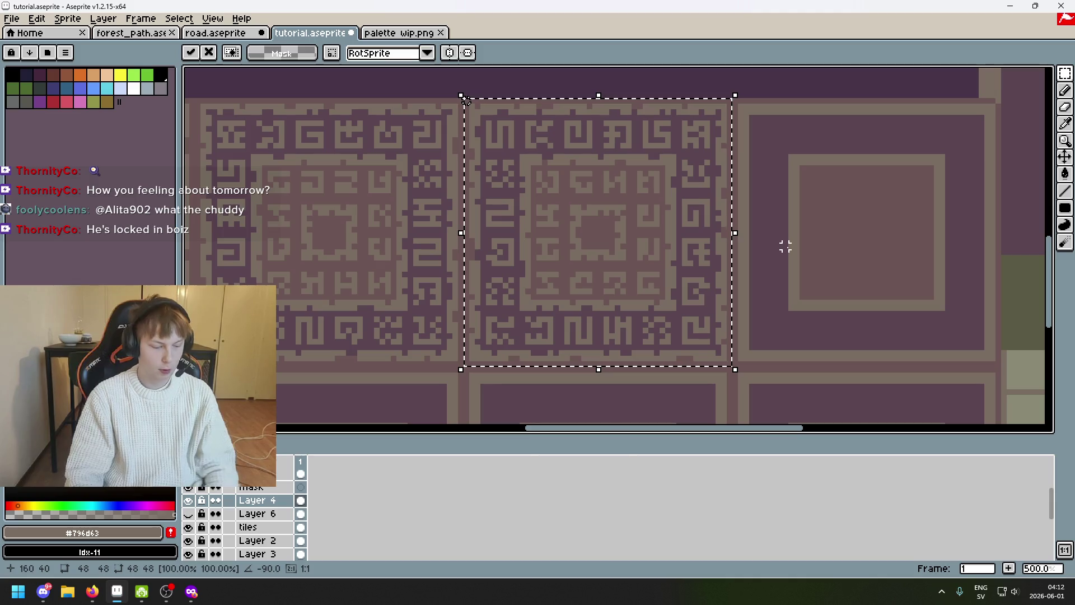
key("Return")
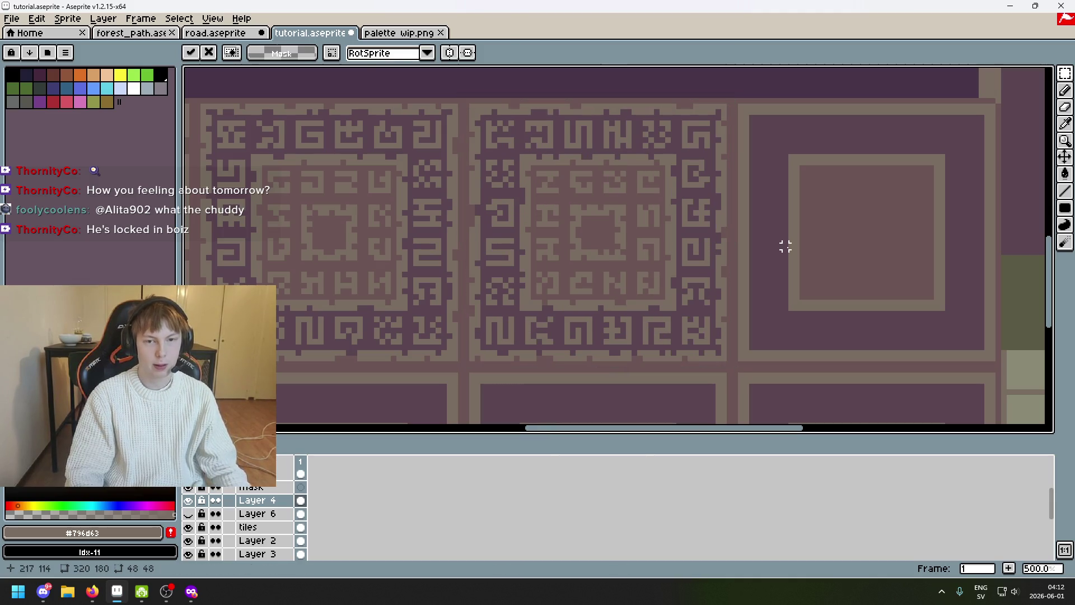
scroll(715, 233, "down", 1)
scroll(734, 200, "down", 1)
scroll(493, 107, "up", 2)
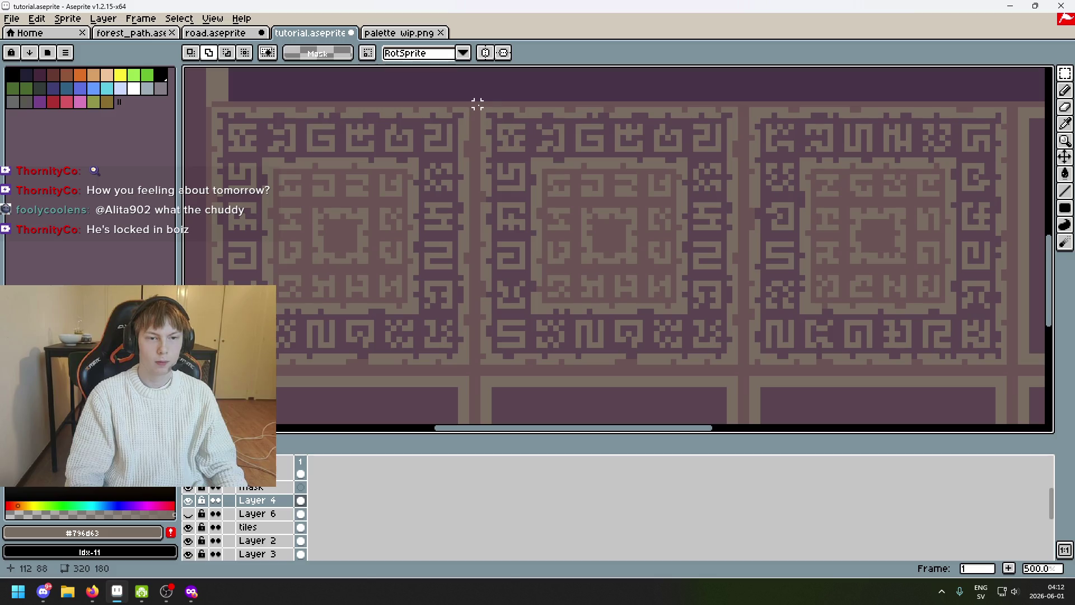
Flip the middle glyph panel vertically, then mark out one 48x48 glyph panel
left_click_drag(476, 101, 743, 371)
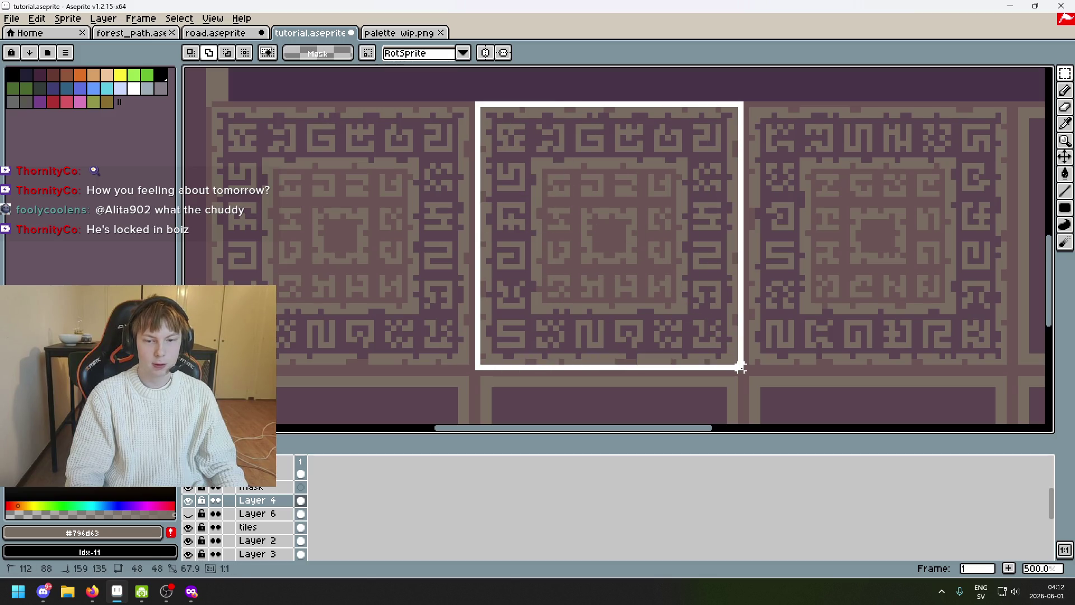
key("shift+v")
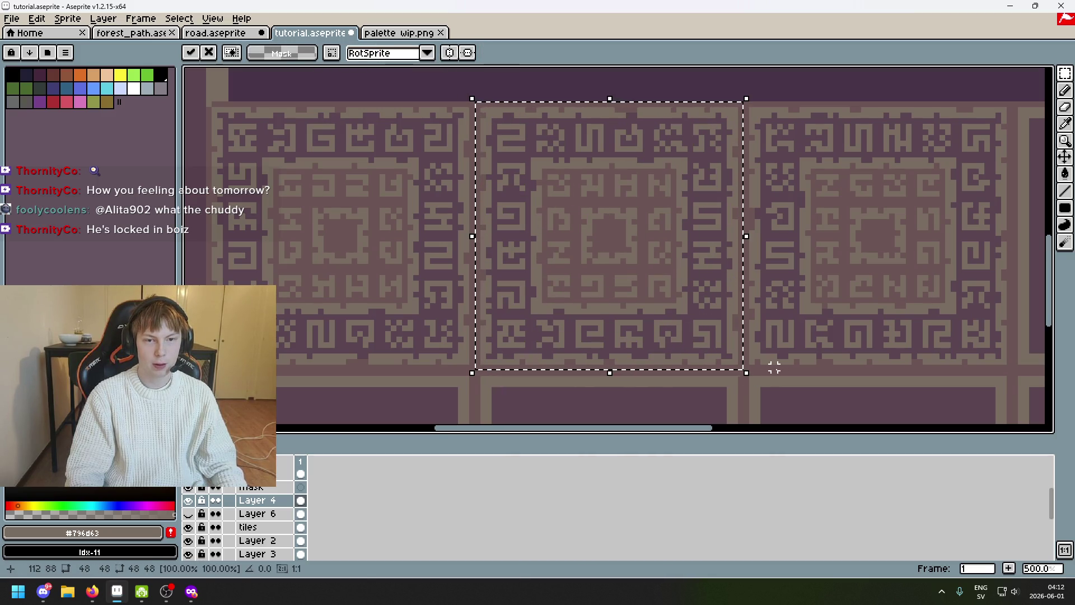
scroll(774, 366, "down", 3)
mouse_move(780, 343)
left_mouse_down()
mouse_move(744, 255)
mouse_move(581, 228)
left_mouse_up()
scroll(522, 212, "up", 4)
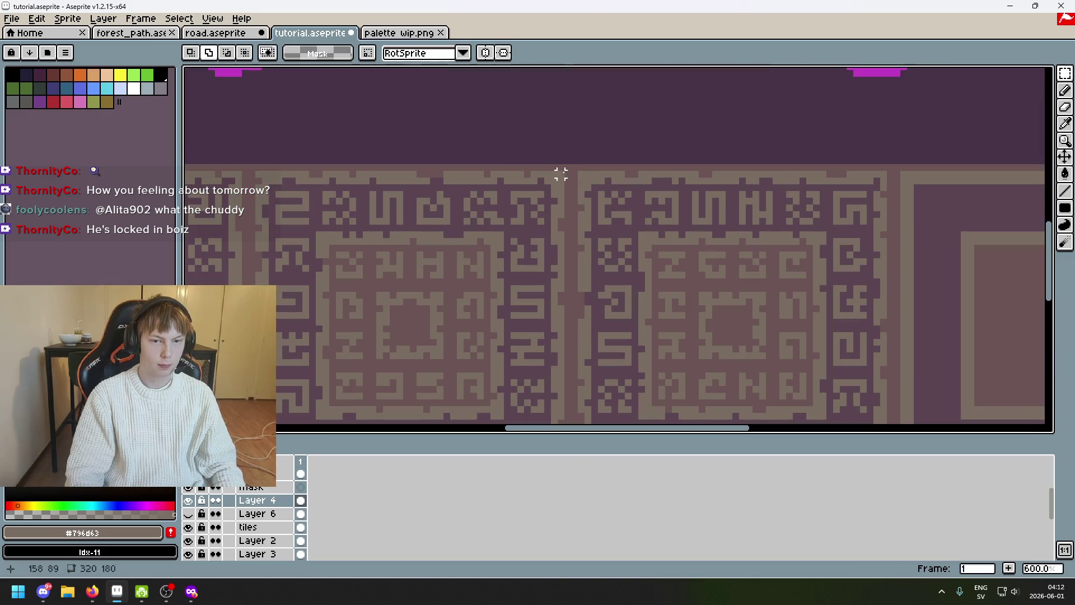
mouse_move(568, 168)
left_mouse_down()
mouse_move(197, 412)
mouse_move(408, 269)
mouse_move(434, 238)
left_mouse_up()
scroll(562, 269, "down", 3)
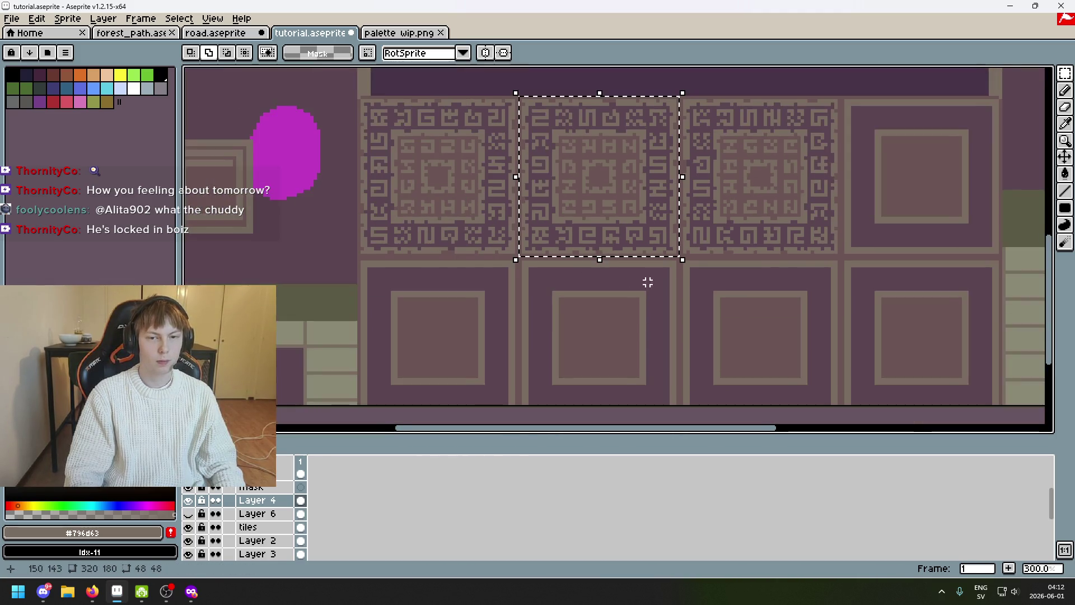
scroll(619, 236, "right", 3)
Drop a panel copy lower right, undo it, and paste the glyph panel copy again
mouse_move(465, 185)
left_mouse_down()
mouse_move(818, 391)
mouse_move(679, 267)
mouse_move(682, 211)
left_mouse_up()
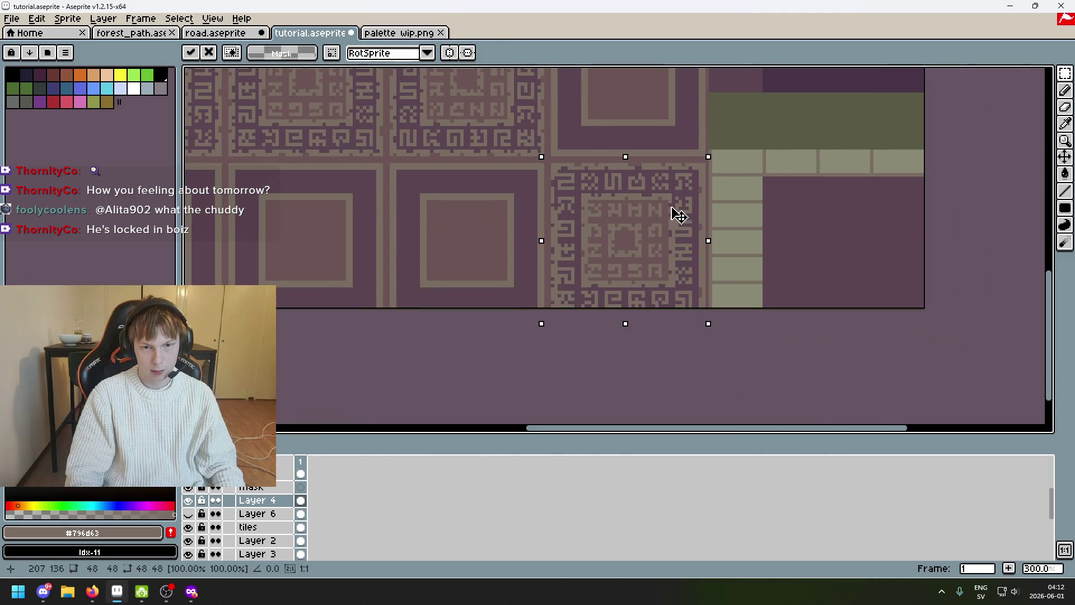
scroll(604, 180, "up", 2)
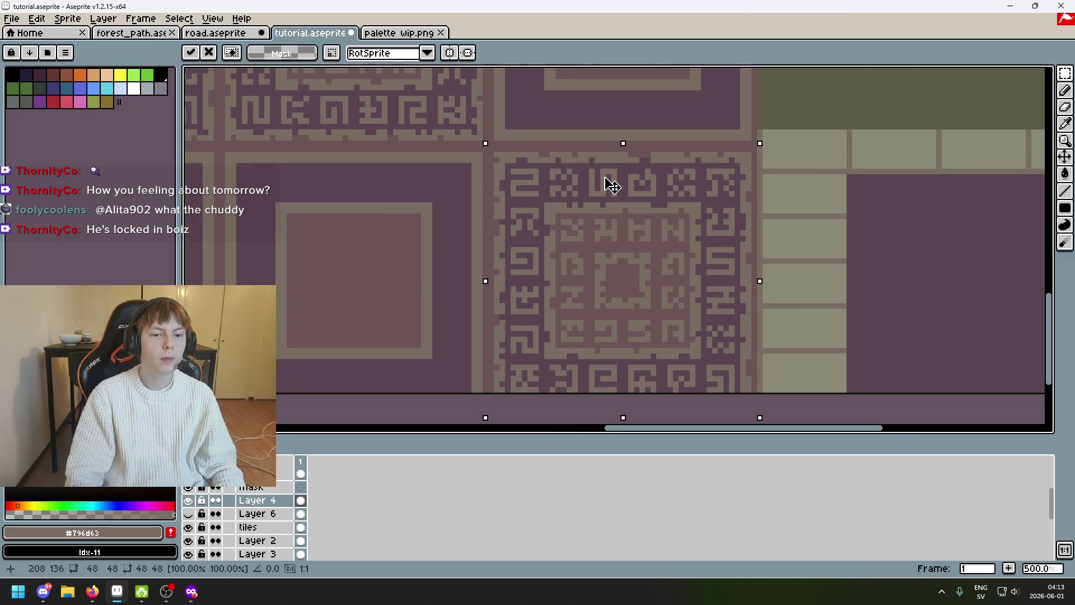
key("Return")
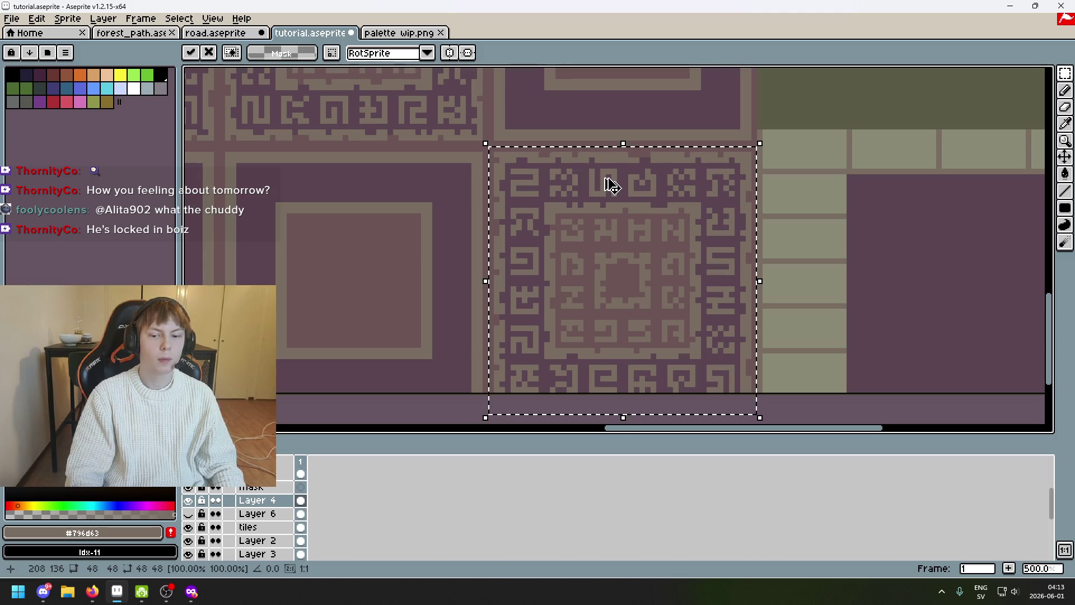
key("ctrl+z")
key("ctrl+v")
Move the pasted glyph panel into the lower row's right slot beside the ledge and commit it
mouse_move(568, 126)
left_mouse_down()
mouse_move(594, 301)
mouse_move(563, 204)
mouse_move(564, 163)
mouse_move(622, 246)
left_mouse_up()
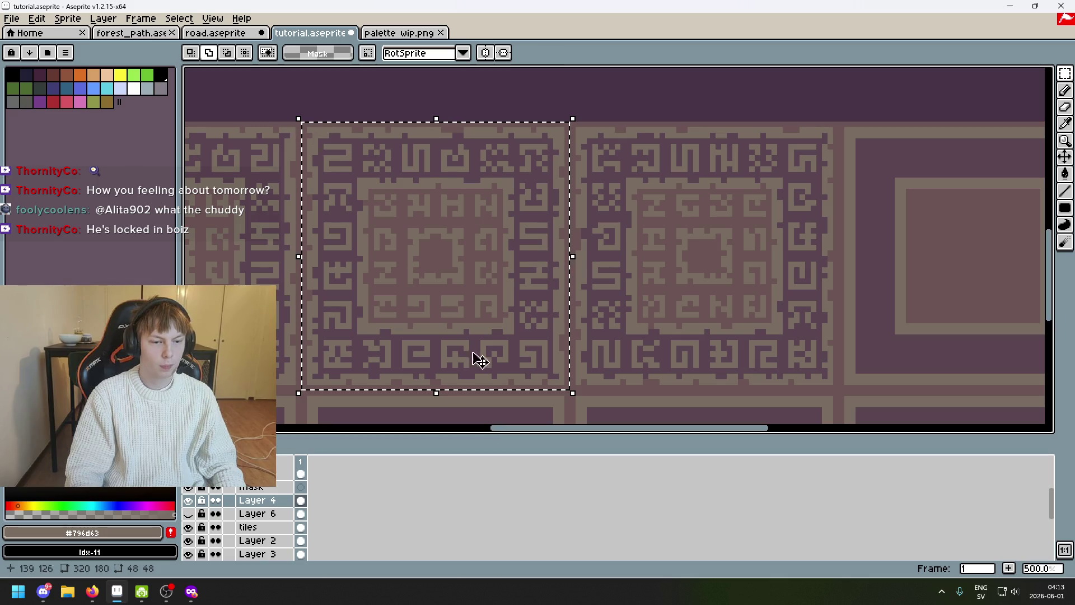
mouse_move(699, 331)
left_mouse_down()
mouse_move(669, 290)
mouse_move(644, 183)
mouse_move(647, 234)
left_mouse_up()
scroll(646, 233, "up", 2)
key("ctrl+t")
scroll(480, 173, "up", 3)
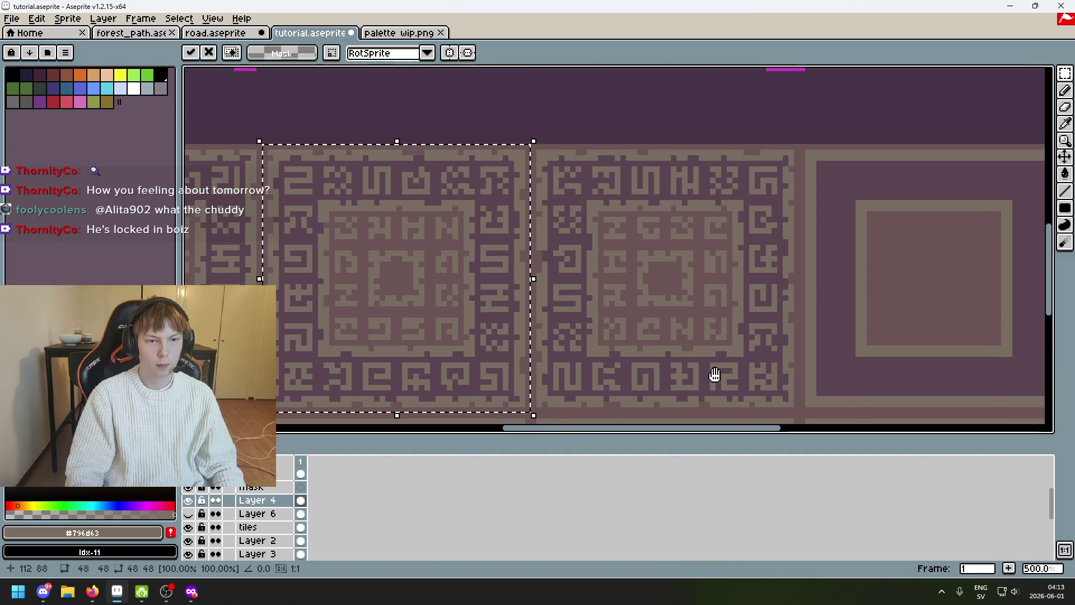
scroll(546, 185, "down", 1)
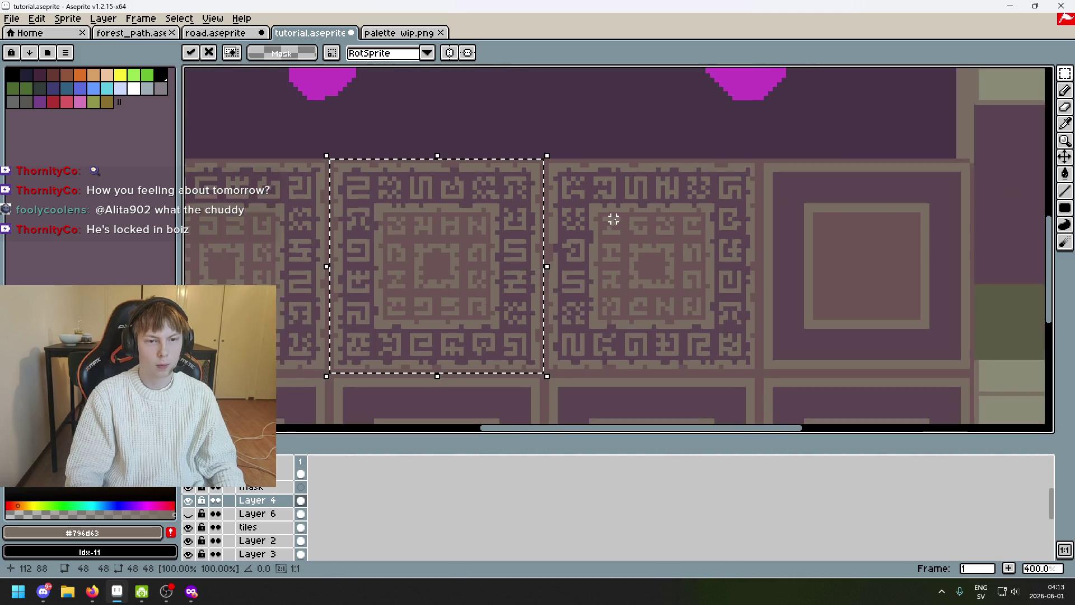
left_click_drag(617, 221, 513, 167)
mouse_move(605, 298)
left_mouse_down()
mouse_move(468, 215)
mouse_move(600, 205)
left_mouse_up()
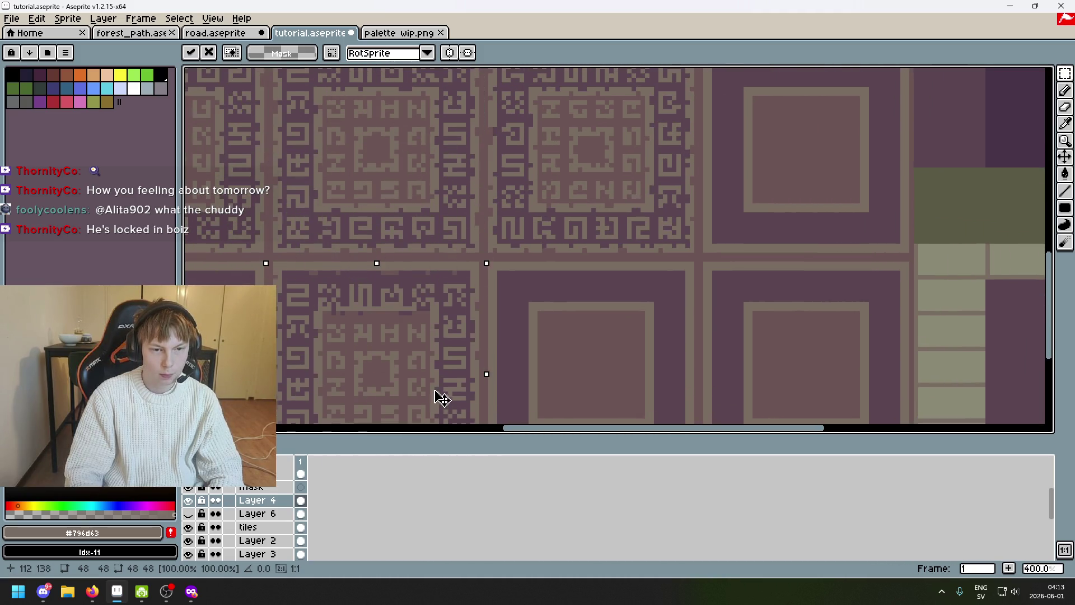
mouse_move(430, 322)
left_mouse_down()
mouse_move(857, 413)
mouse_move(870, 386)
mouse_move(713, 264)
left_mouse_up()
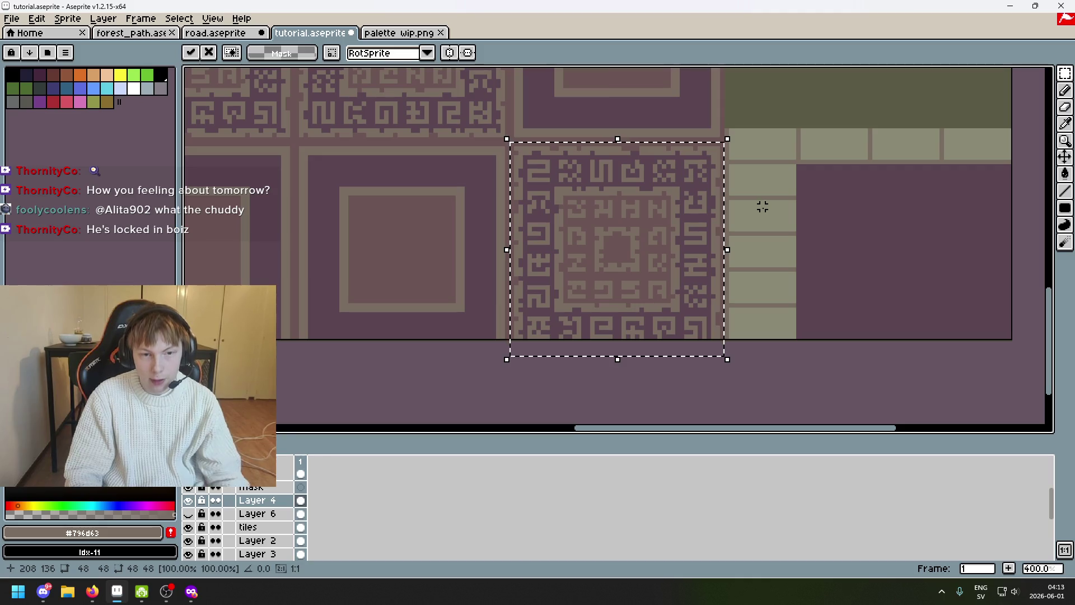
key("Return")
scroll(630, 224, "down", 1)
scroll(689, 193, "up", 1)
scroll(771, 137, "up", 2)
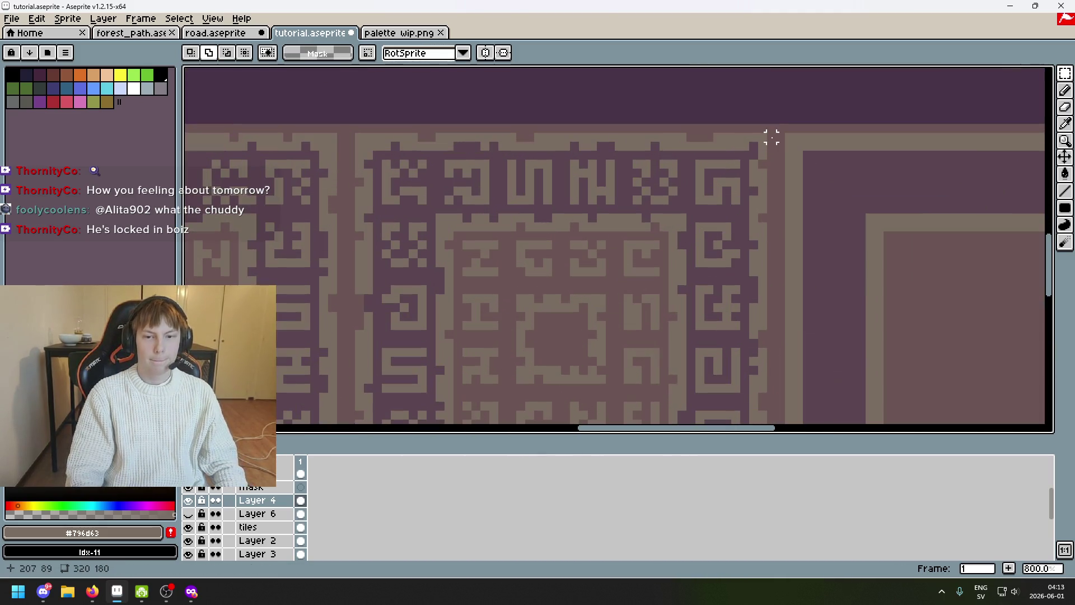
left_click_drag(771, 134, 344, 222)
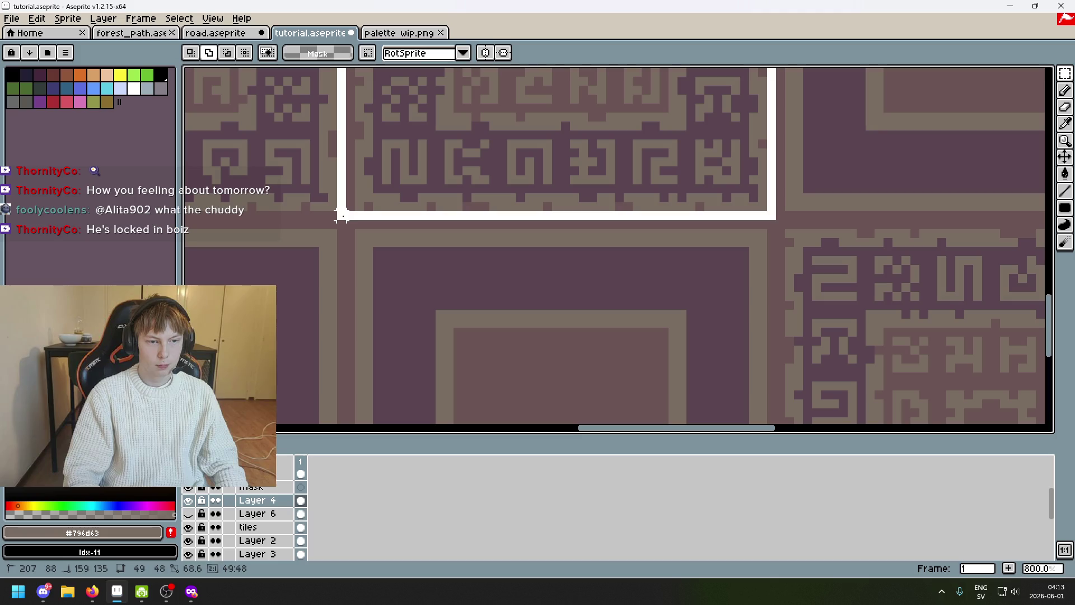
scroll(552, 247, "down", 2)
scroll(576, 247, "down", 1)
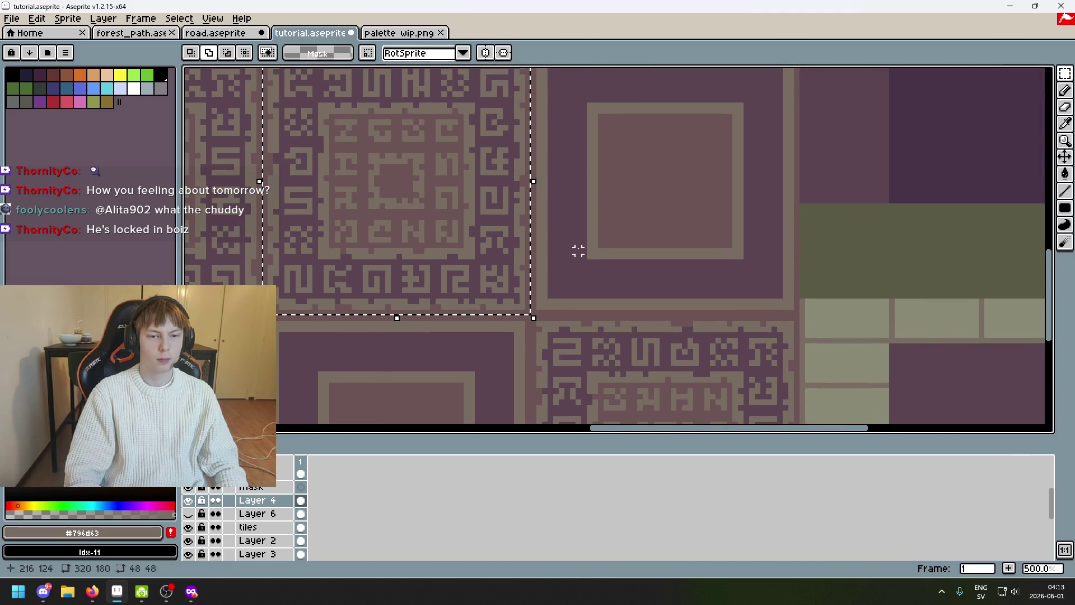
scroll(600, 247, "down", 2)
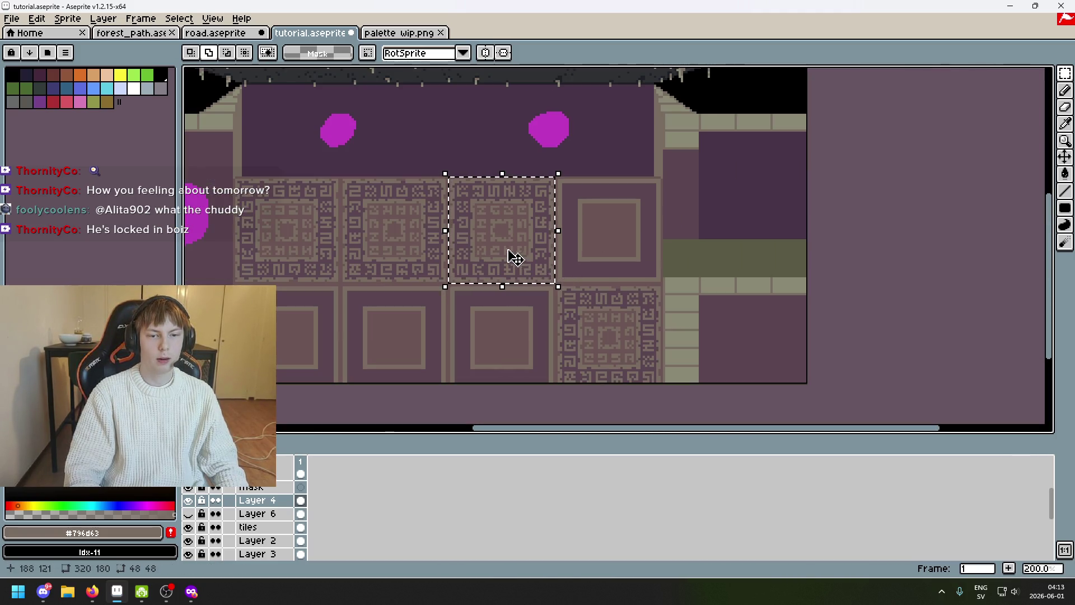
Try shifting the selected glyph panel onto the next tile, undoing the misplaced attempts
left_click_drag(517, 257, 619, 252)
key("ctrl+z")
left_click_drag(521, 233, 620, 233)
key("ctrl+z")
left_click_drag(478, 224, 592, 228)
scroll(587, 220, "up", 3)
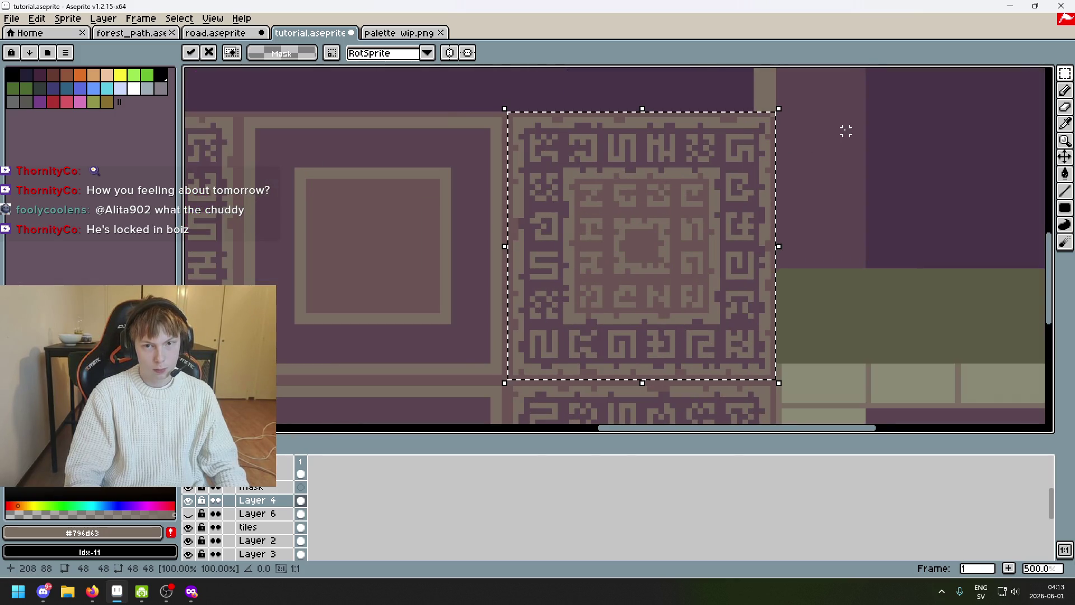
scroll(844, 127, "up", 2)
key("e")
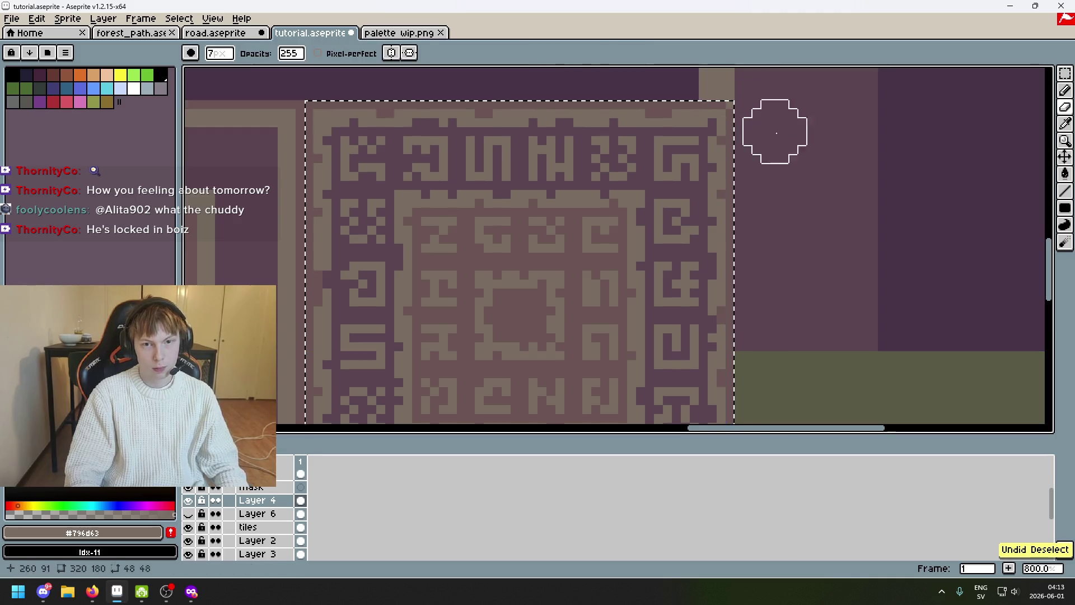
scroll(773, 116, "down", 3)
key("m")
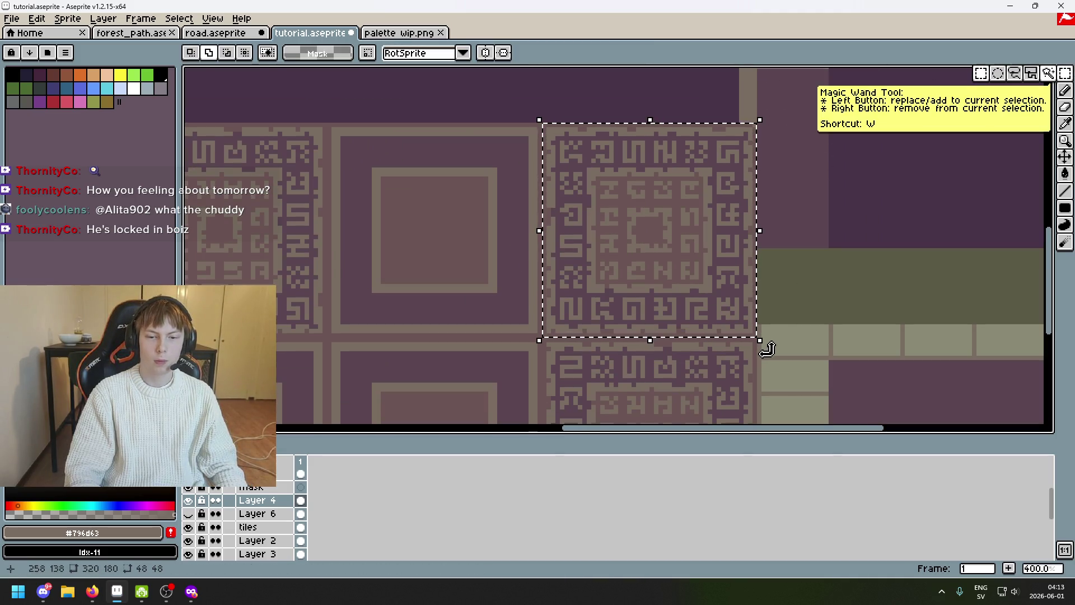
Copy the glyph tile onto the neighbouring upper panel, rotate it a quarter turn and commit it
left_click_drag(765, 349, 523, 77)
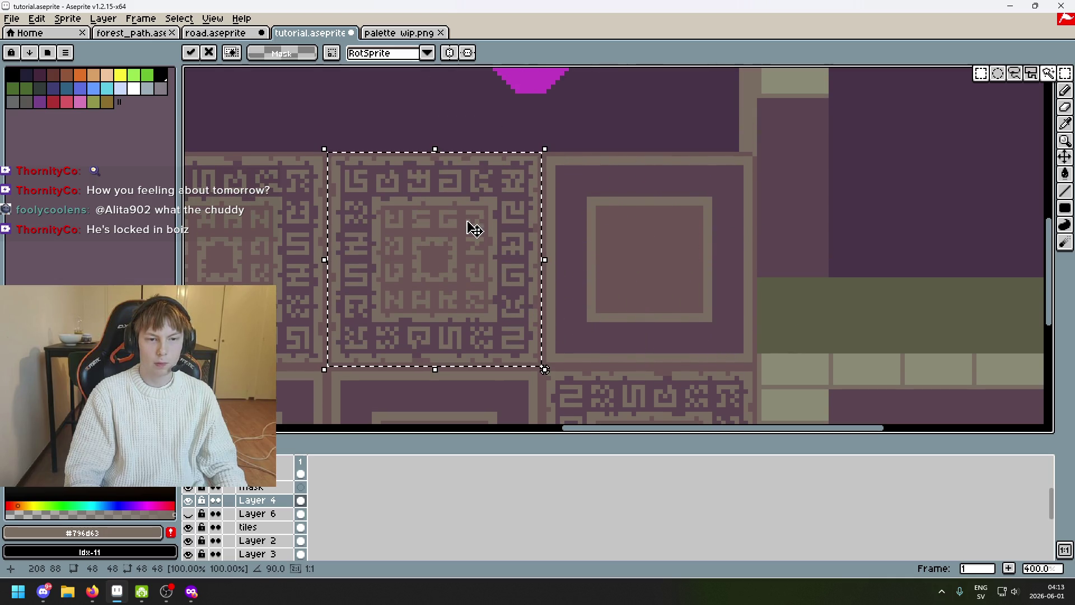
key("ctrl+z")
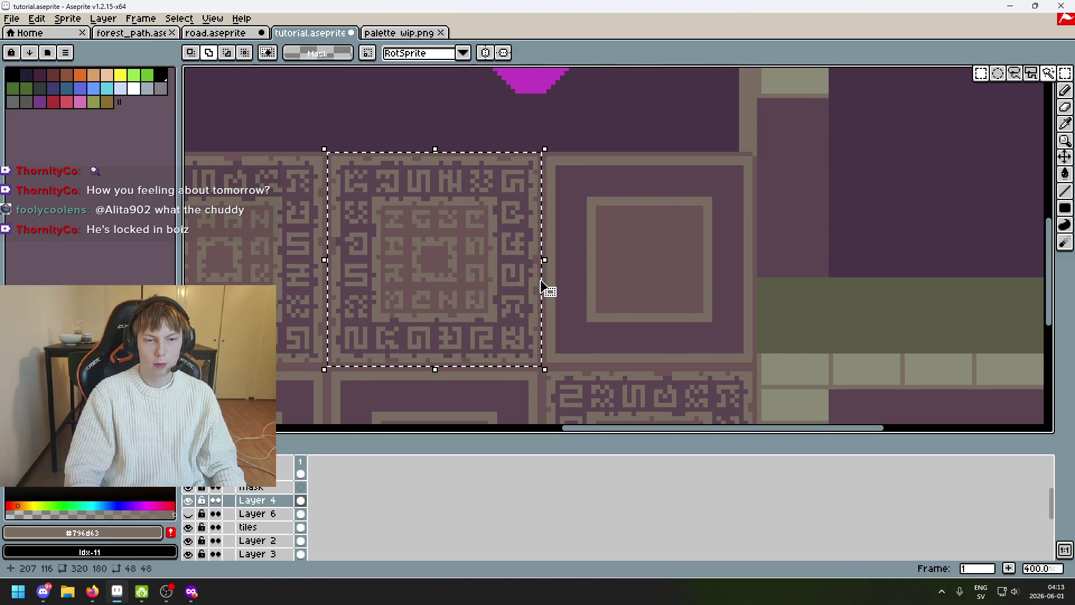
left_click_drag(488, 271, 701, 268)
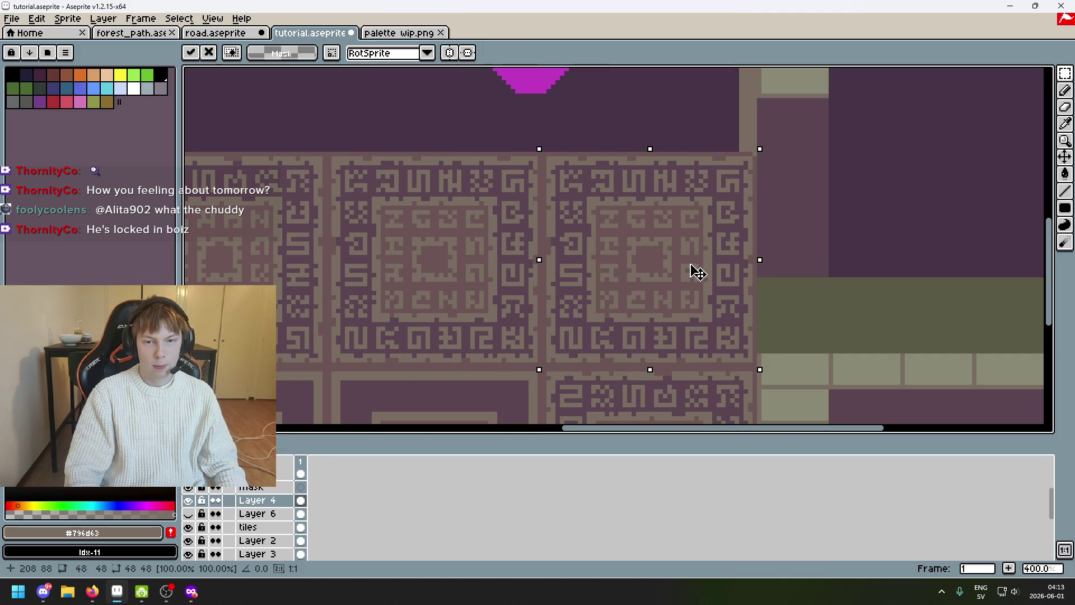
left_click_drag(701, 268, 698, 274)
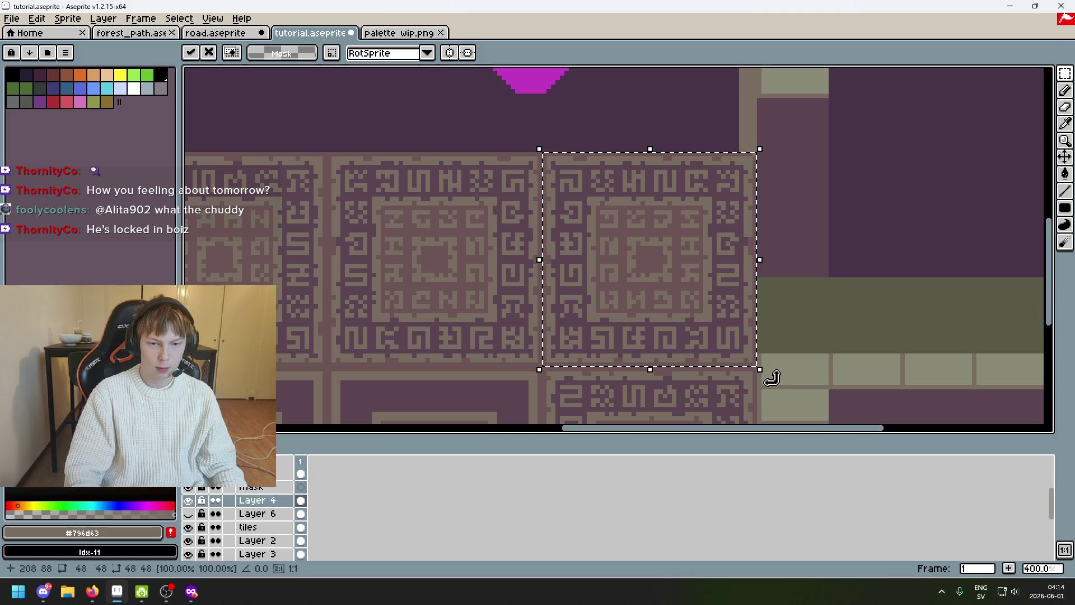
mouse_move(781, 377)
left_mouse_down()
mouse_move(689, 234)
mouse_move(697, 225)
left_mouse_up()
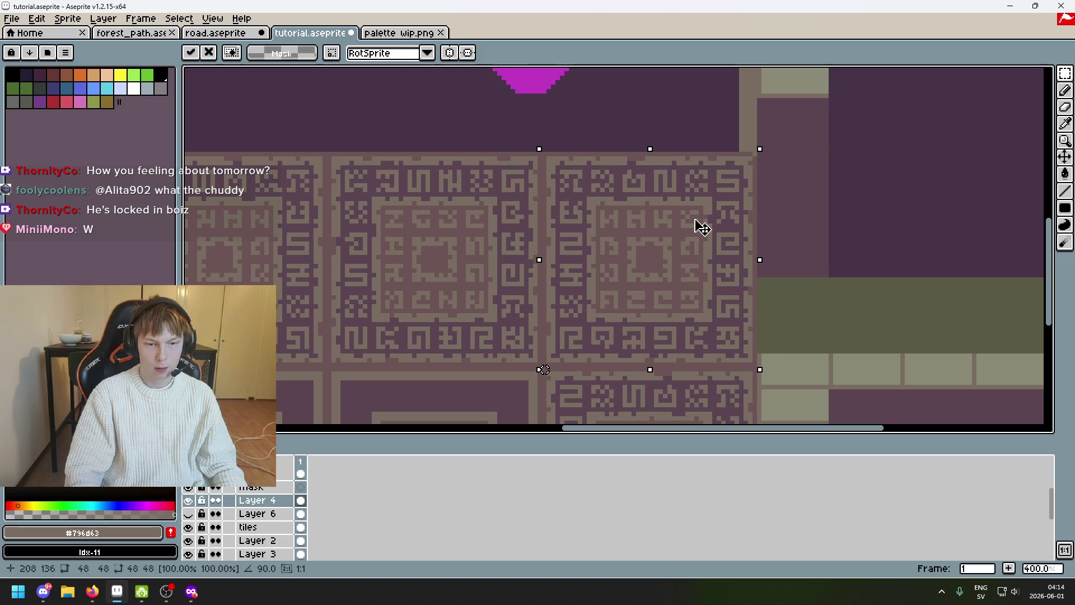
scroll(777, 198, "up", 2)
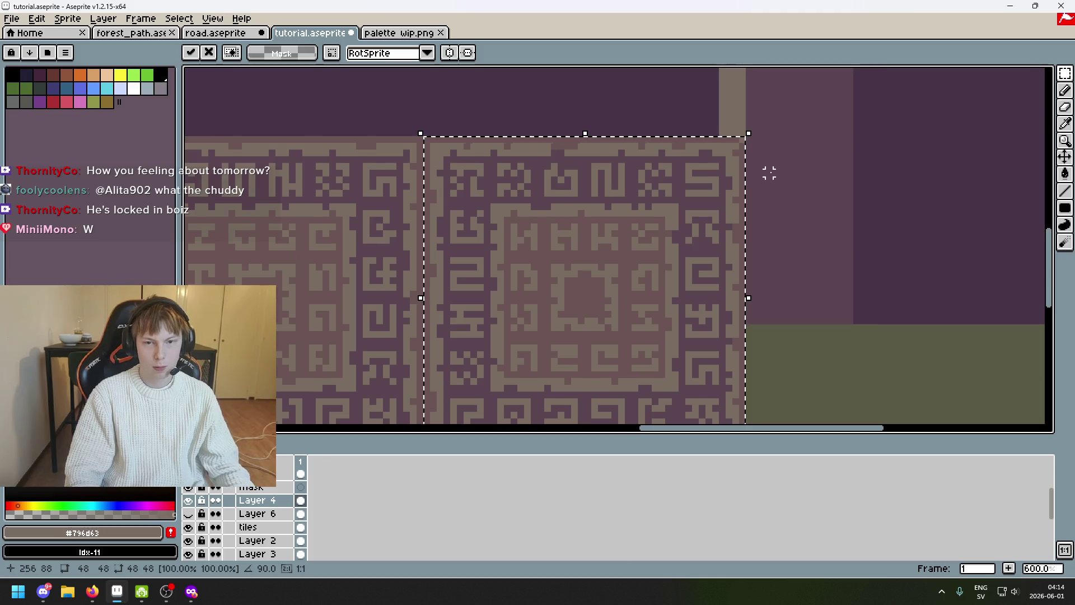
scroll(768, 174, "up", 1)
key("e")
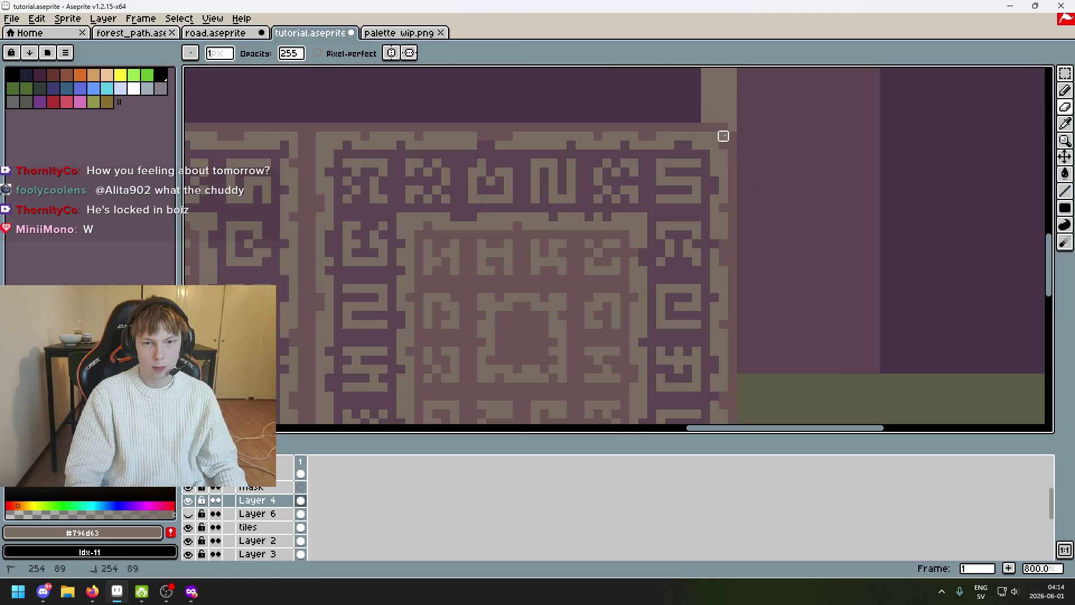
scroll(724, 136, "down", 5)
scroll(482, 163, "up", 2)
mouse_move(483, 163)
left_mouse_down()
mouse_move(557, 168)
mouse_move(293, 139)
mouse_move(751, 152)
mouse_move(376, 139)
left_mouse_up()
scroll(380, 140, "down", 1)
scroll(492, 192, "down", 1)
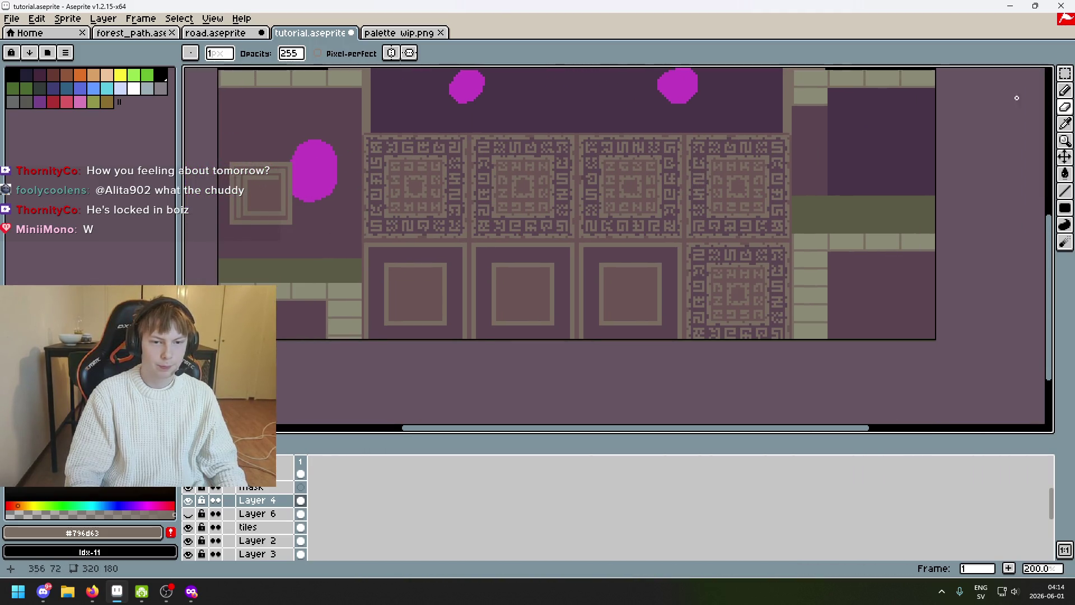
Marquee a glyph tile and move it down onto the middle plain square of the lower row
left_click(1066, 80)
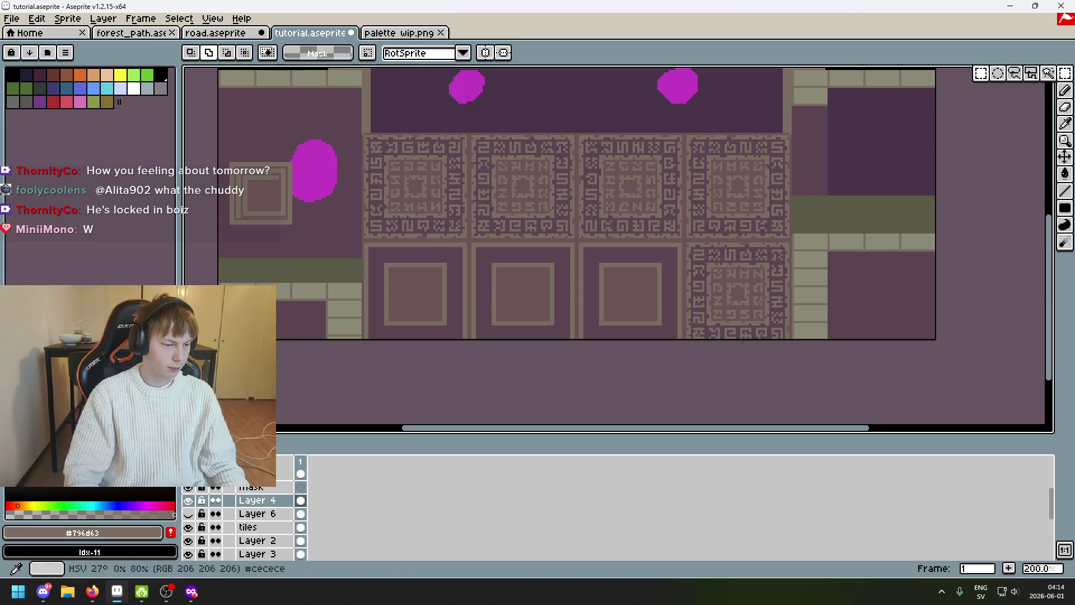
scroll(543, 309, "up", 2)
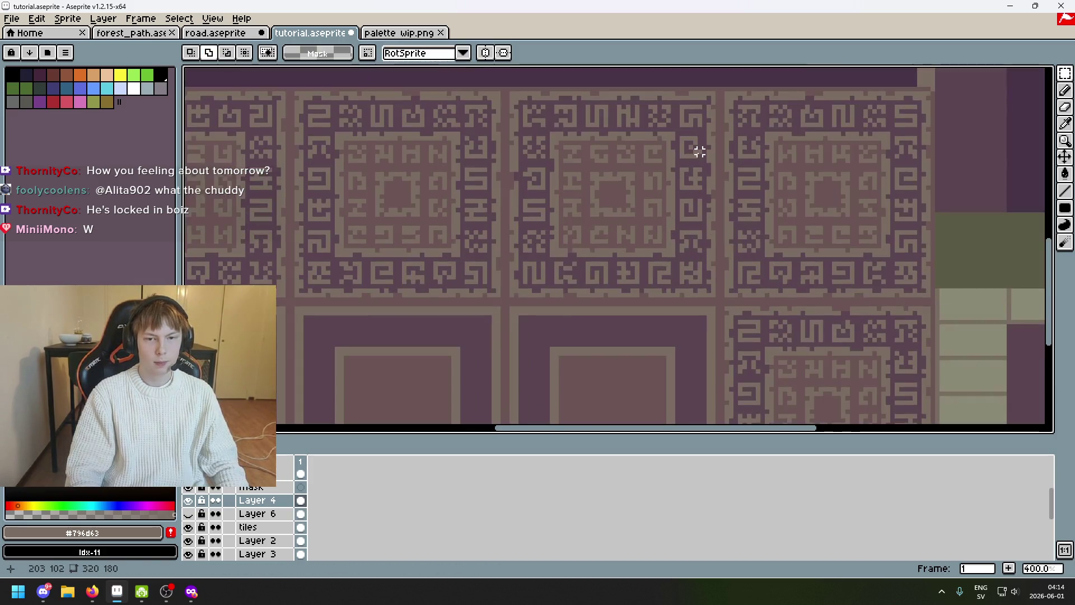
scroll(689, 163, "up", 2)
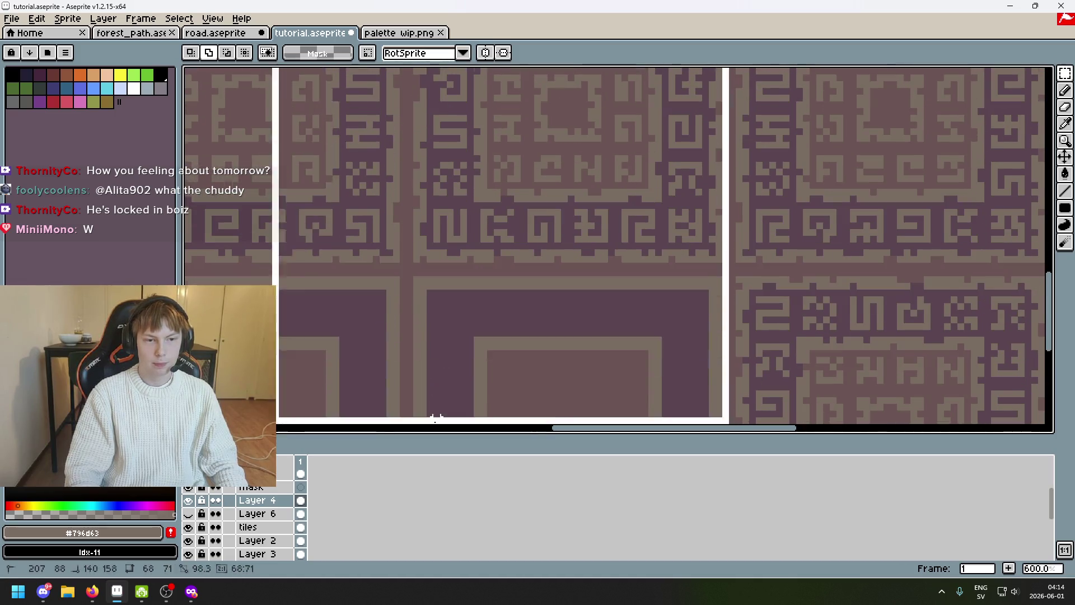
left_click_drag(725, 170, 599, 308)
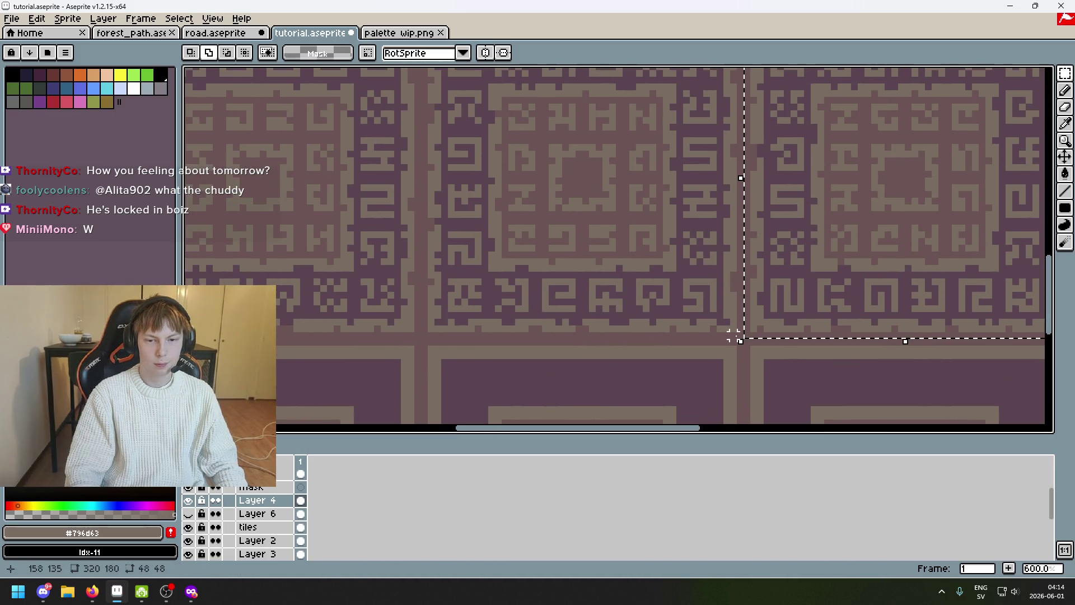
key("ctrl+d")
scroll(404, 152, "up", 2)
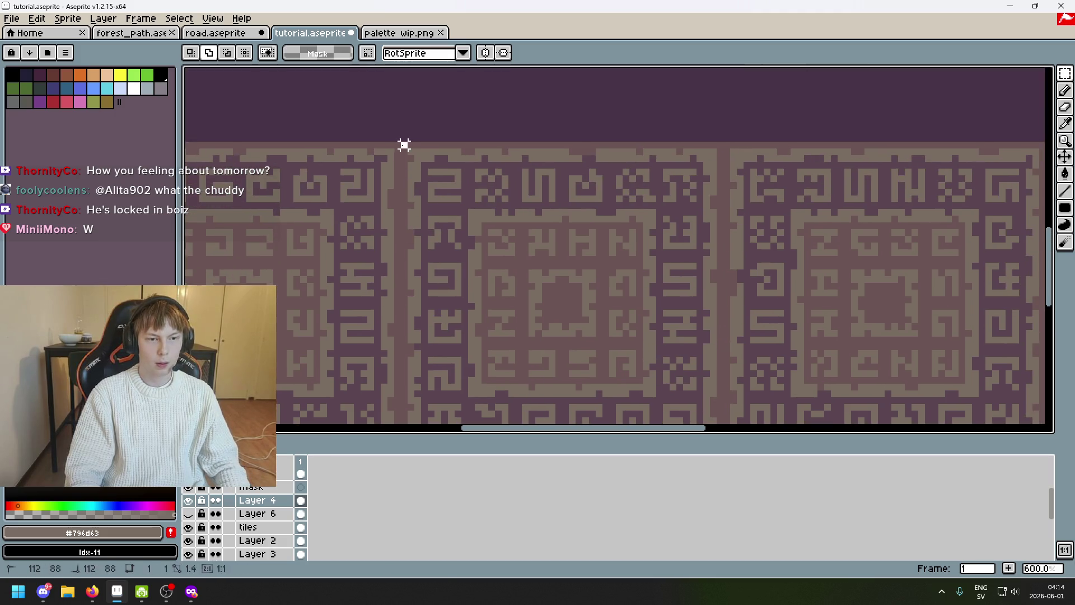
left_click_drag(403, 144, 739, 269)
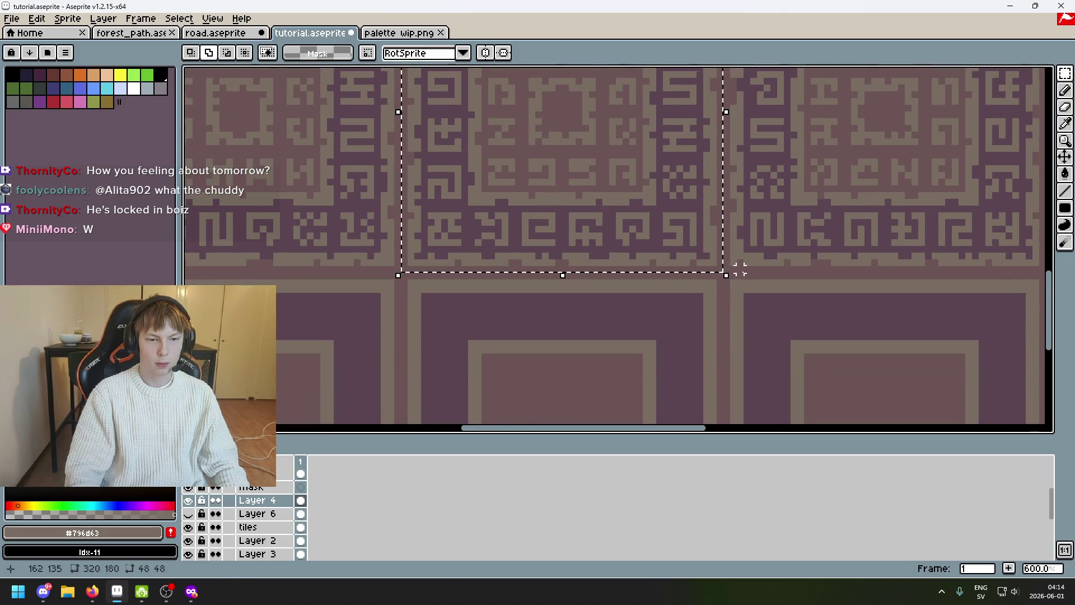
scroll(739, 269, "down", 2)
scroll(779, 308, "up", 1)
scroll(781, 311, "down", 2)
left_click(618, 161)
left_click_drag(618, 161, 608, 356)
scroll(730, 224, "down", 2)
scroll(729, 224, "left", 1)
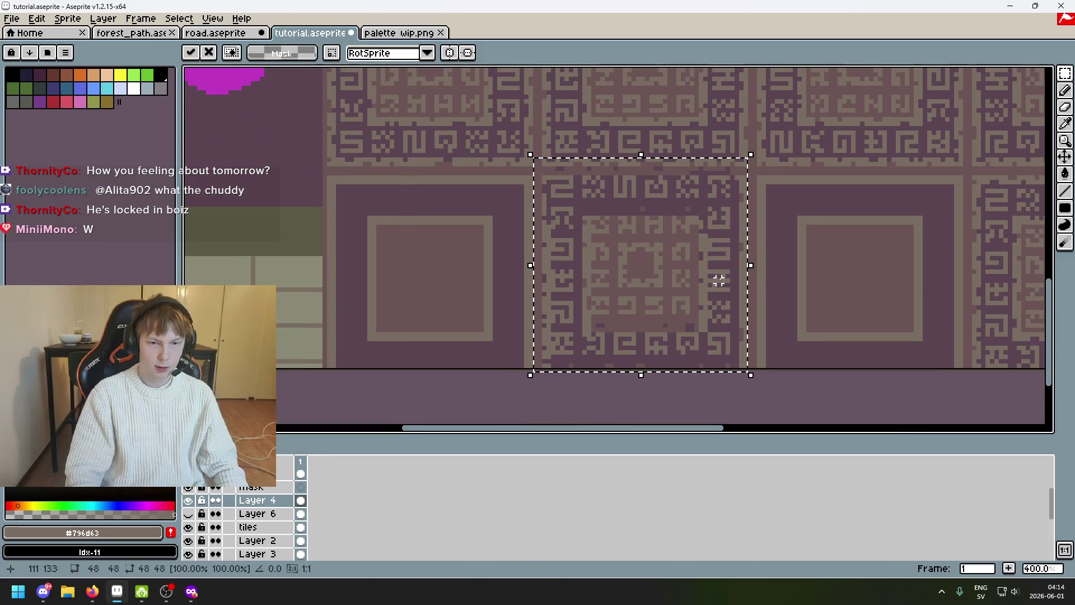
key("shift+Up")
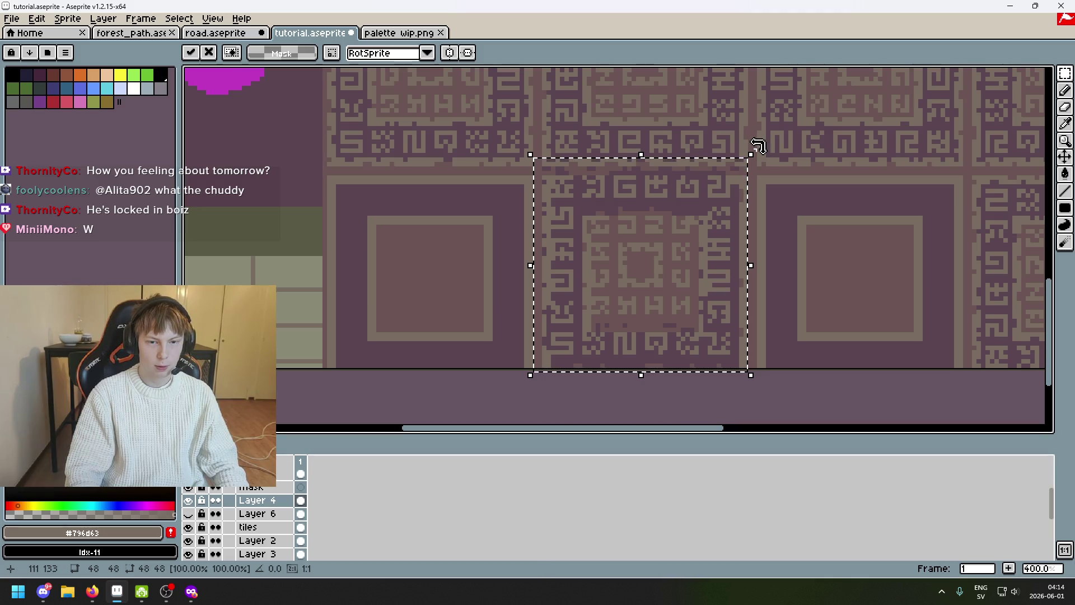
Give the moved tile a quarter turn, reposition it and commit the transformation
left_click_drag(757, 148, 815, 352)
scroll(736, 428, "down", 3)
left_click_drag(672, 365, 684, 148)
scroll(684, 147, "up", 3)
mouse_move(707, 233)
left_mouse_down()
mouse_move(689, 235)
mouse_move(681, 222)
mouse_move(682, 245)
mouse_move(692, 244)
left_mouse_up()
key("Return")
scroll(739, 216, "down", 2)
scroll(626, 238, "up", 1)
scroll(672, 149, "up", 1)
scroll(679, 108, "up", 2)
Clear stray selections and select a glyph tile in the upper row
left_click_drag(681, 112, 420, 379)
key("ctrl+d")
scroll(607, 216, "down", 1)
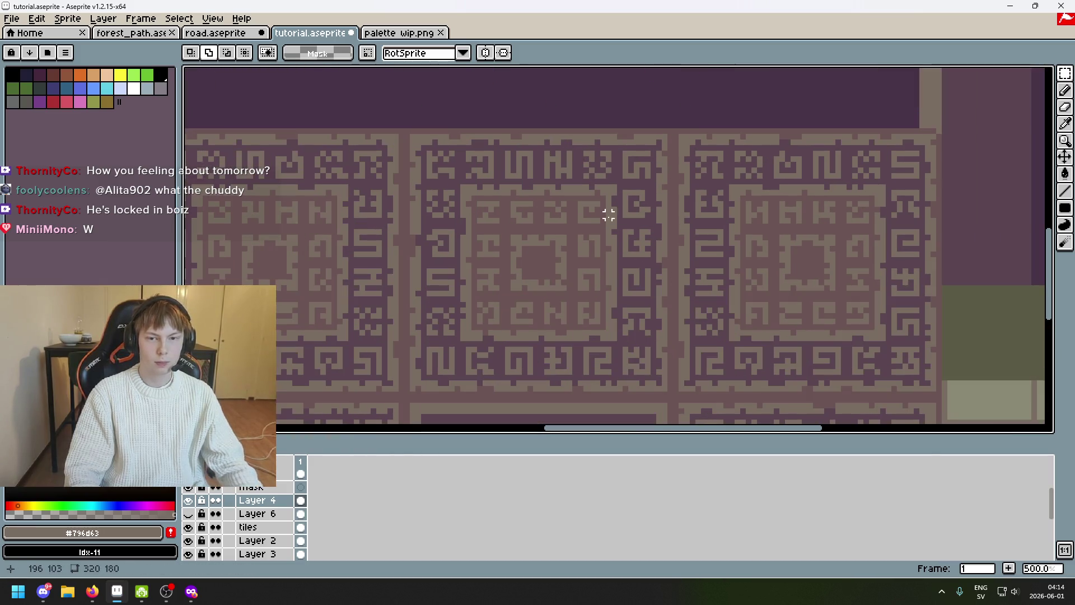
left_click_drag(618, 160, 755, 151)
scroll(512, 135, "up", 1)
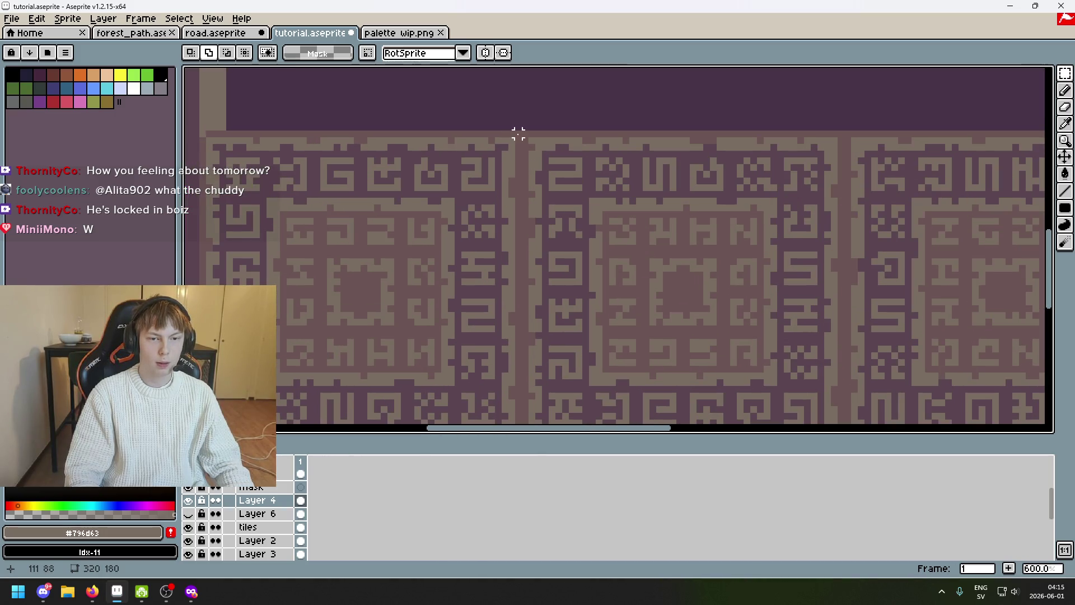
left_click_drag(519, 134, 202, 420)
key("ctrl+d")
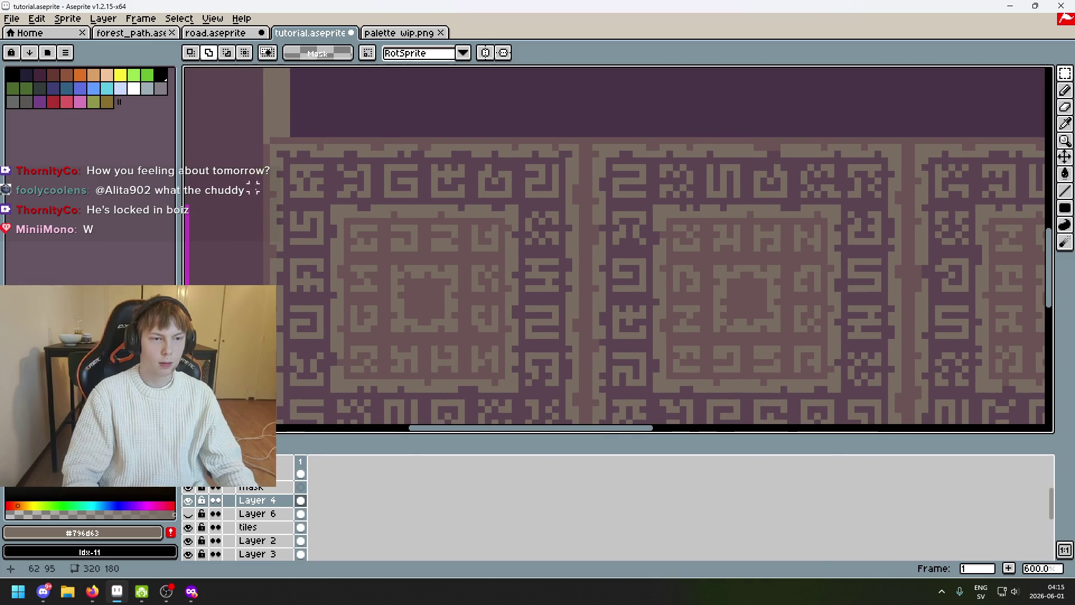
left_click_drag(271, 143, 577, 225)
scroll(603, 225, "down", 3)
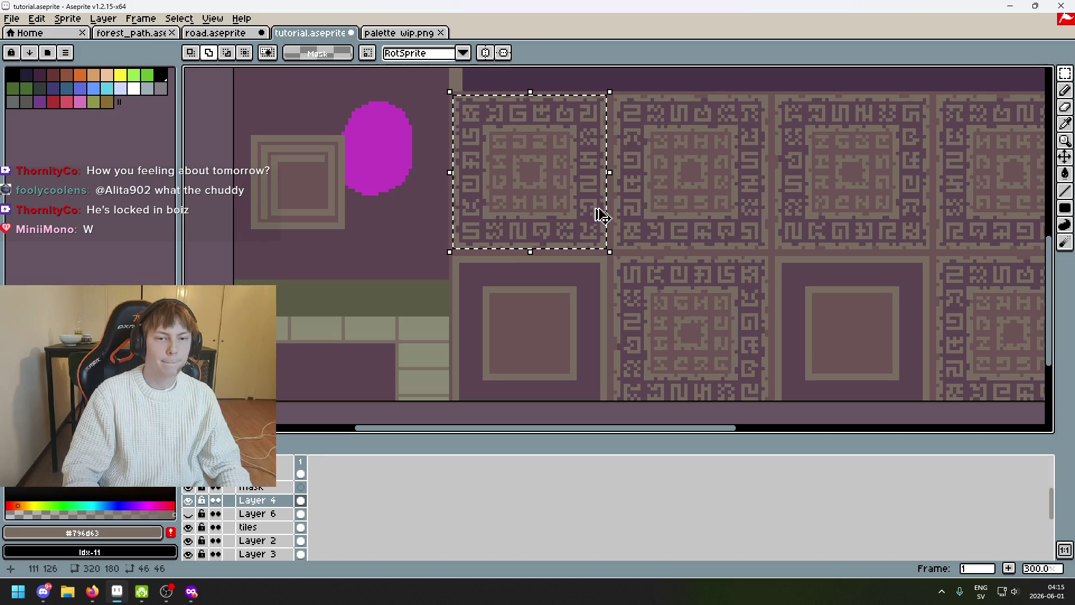
Move that tile down onto the other lower plain panel, flip it horizontally and drop it in place
left_click_drag(553, 169, 561, 338)
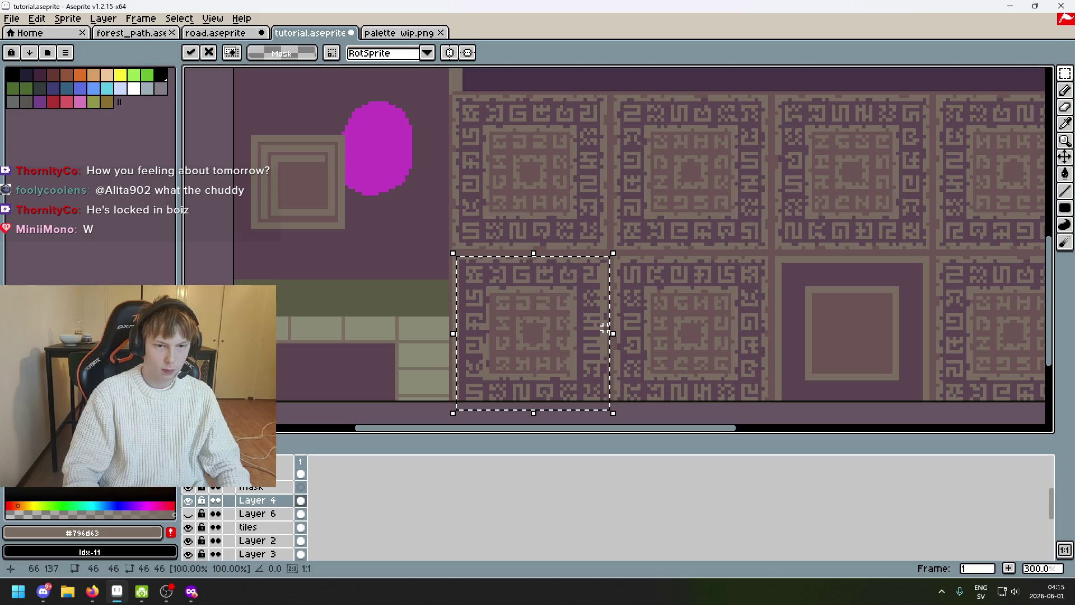
key("shift+h")
scroll(610, 334, "up", 2)
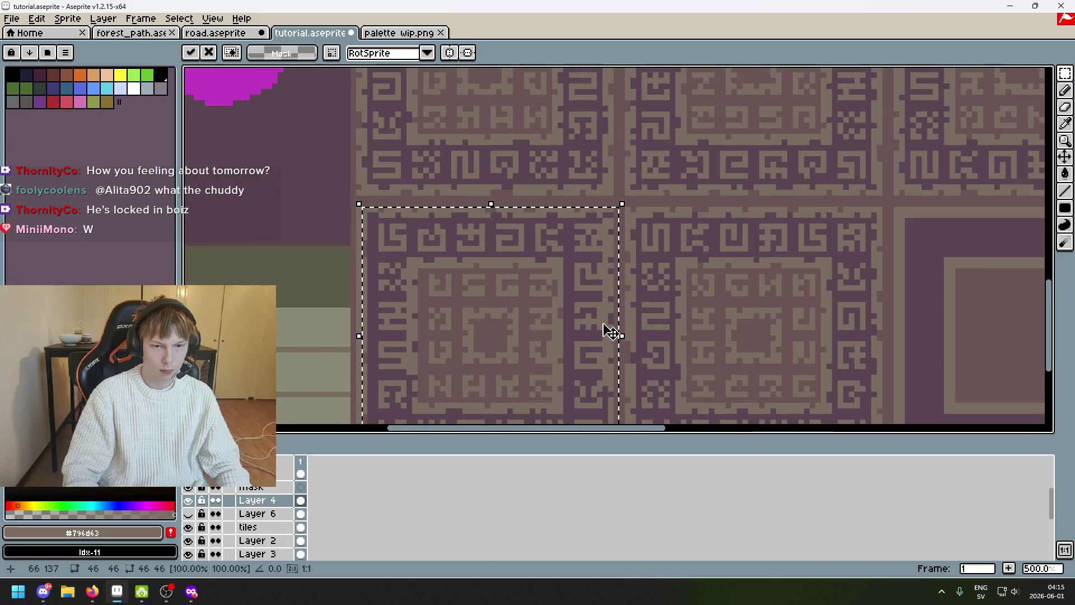
mouse_move(769, 295)
left_mouse_down()
mouse_move(408, 282)
mouse_move(1003, 269)
mouse_move(683, 277)
mouse_move(693, 279)
left_mouse_up()
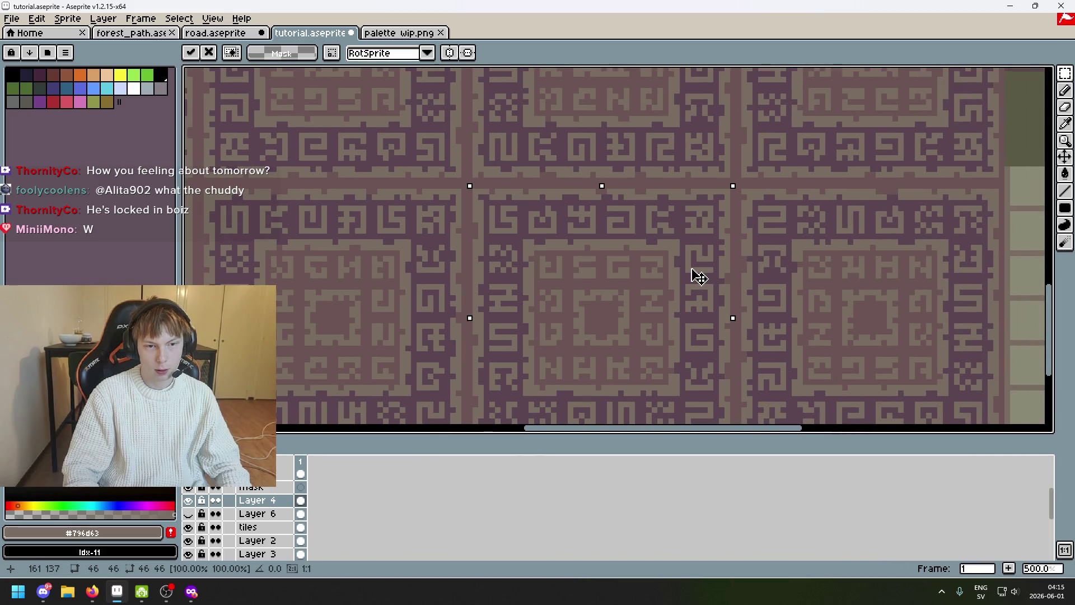
left_click(760, 281)
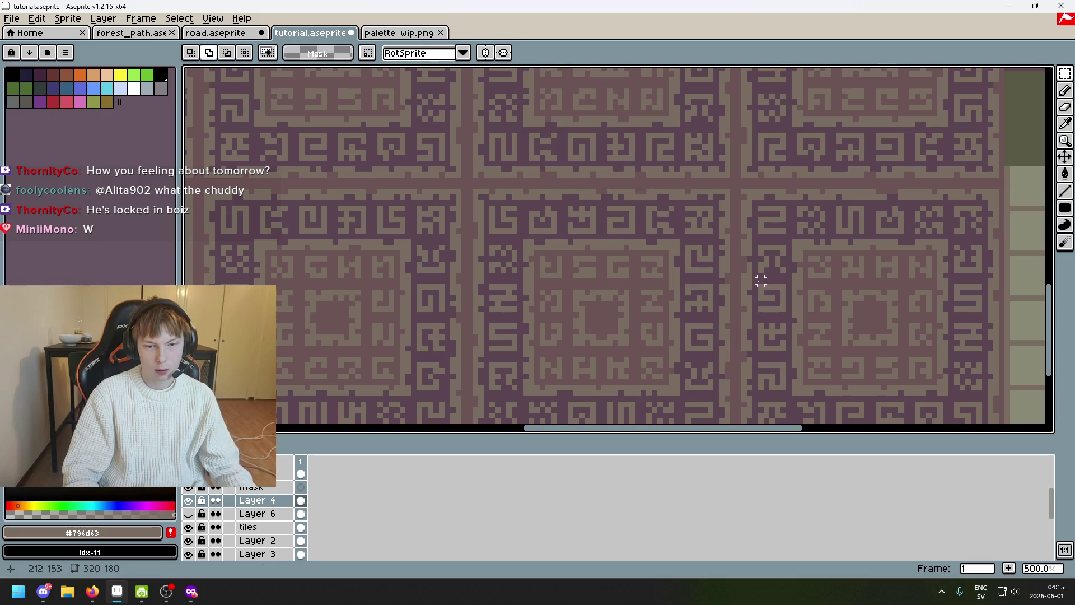
scroll(760, 281, "down", 2)
left_click_drag(833, 257, 823, 296)
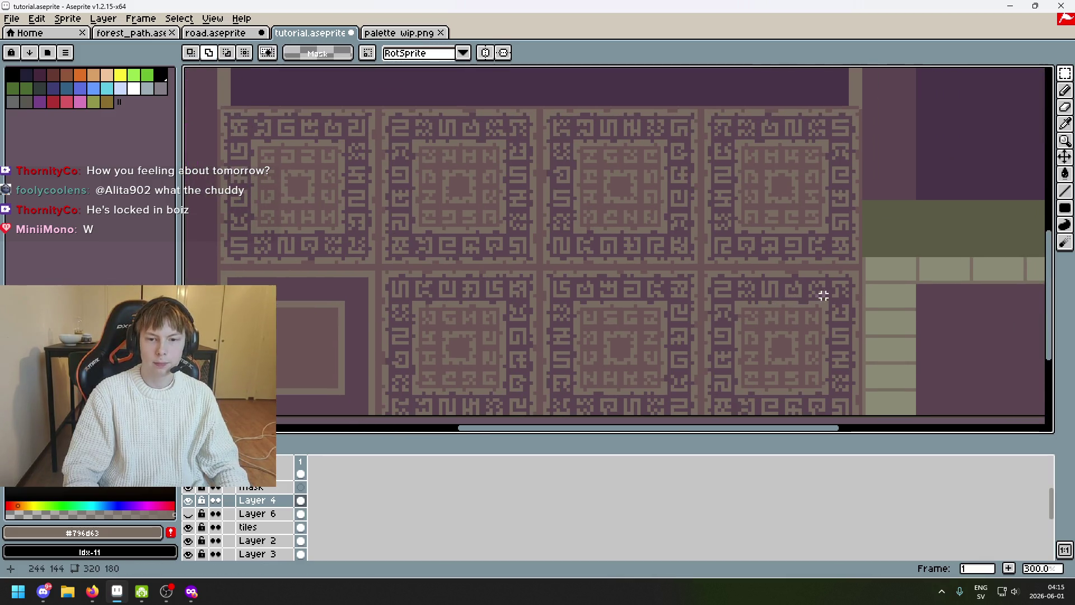
scroll(850, 118, "up", 2)
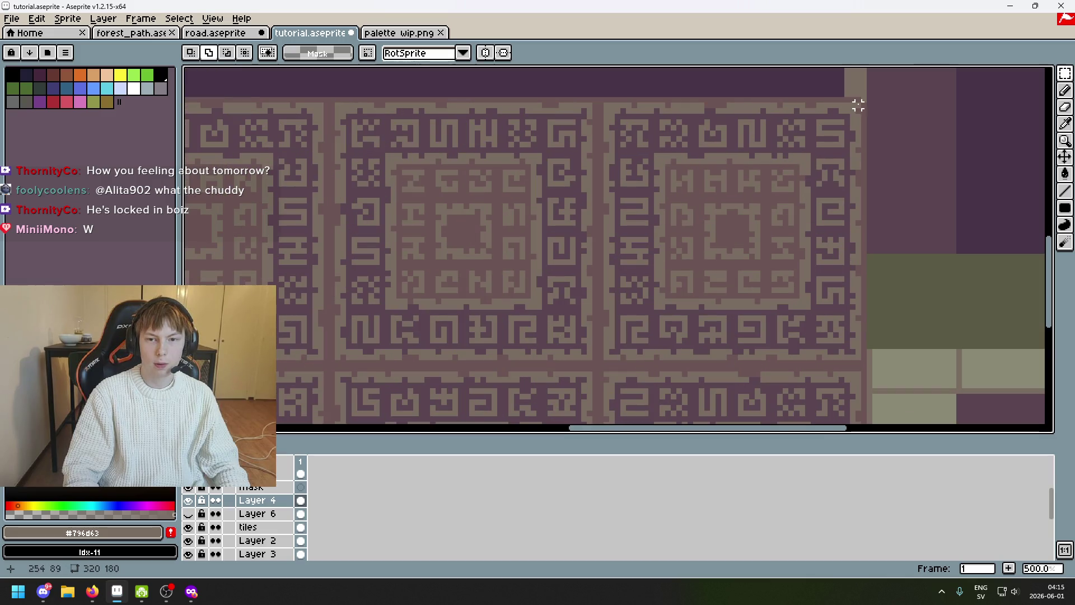
Move the rightmost upper glyph tile down and left onto the lower row and apply the transform
left_click_drag(857, 105, 601, 362)
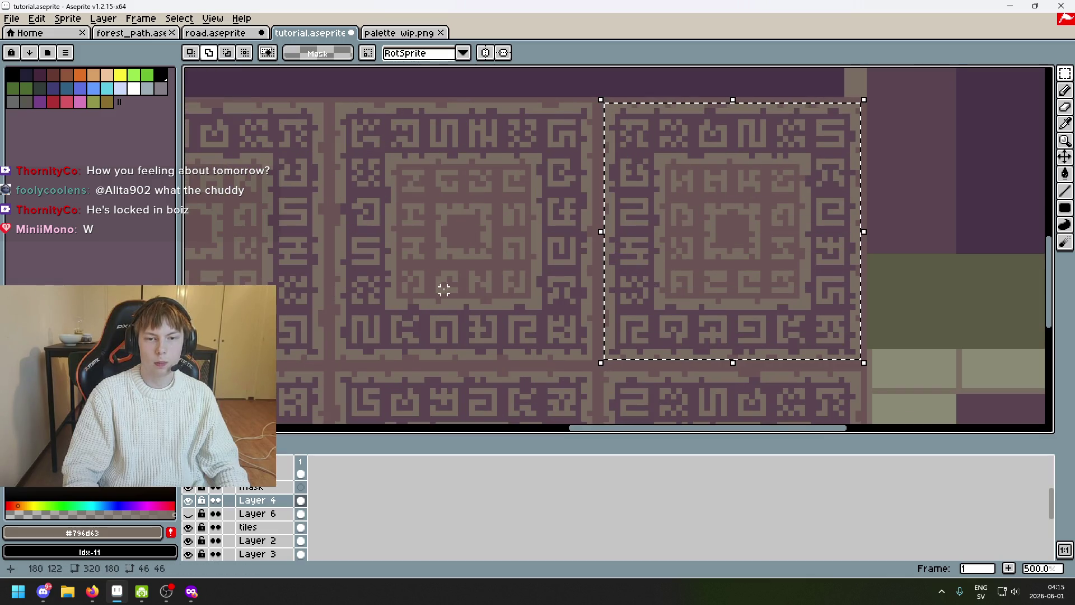
scroll(882, 172, "down", 2)
left_click_drag(777, 224, 461, 350)
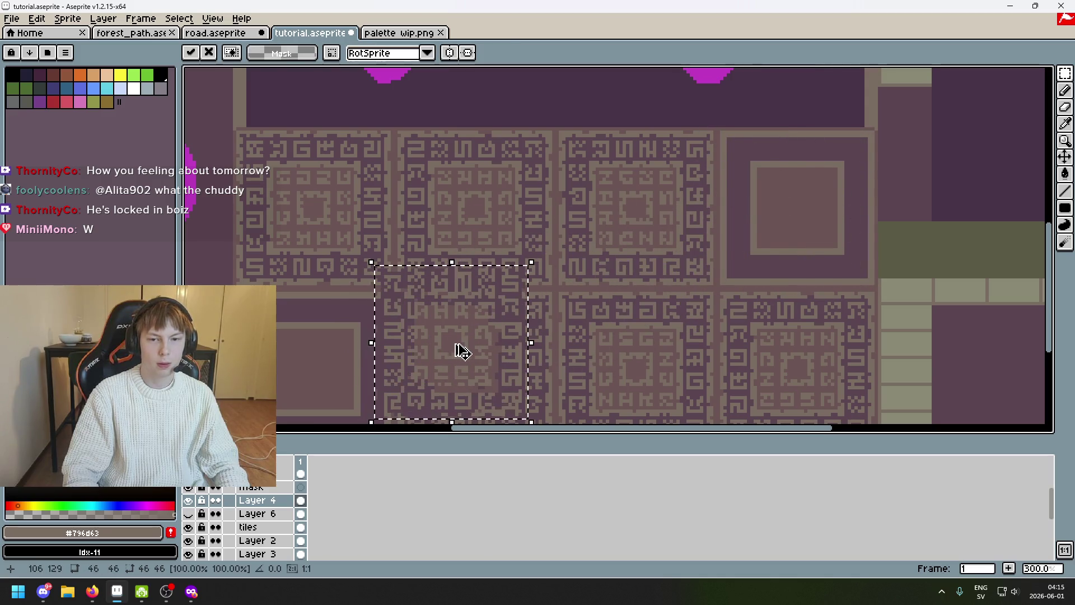
key("ctrl+z")
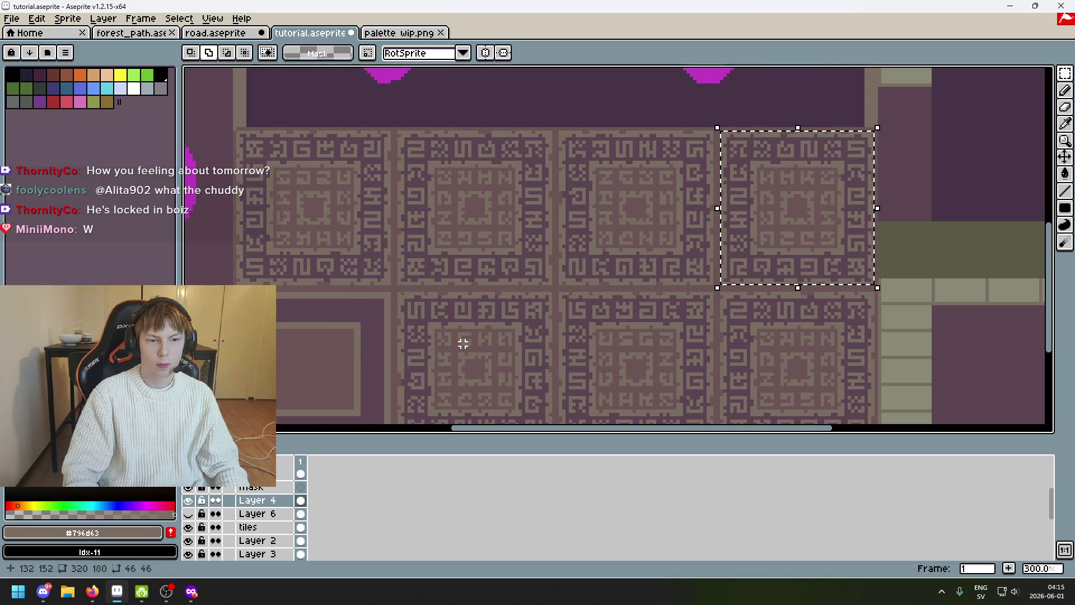
left_click_drag(492, 324, 661, 260)
mouse_move(974, 160)
left_mouse_down()
mouse_move(618, 291)
mouse_move(487, 322)
left_mouse_up()
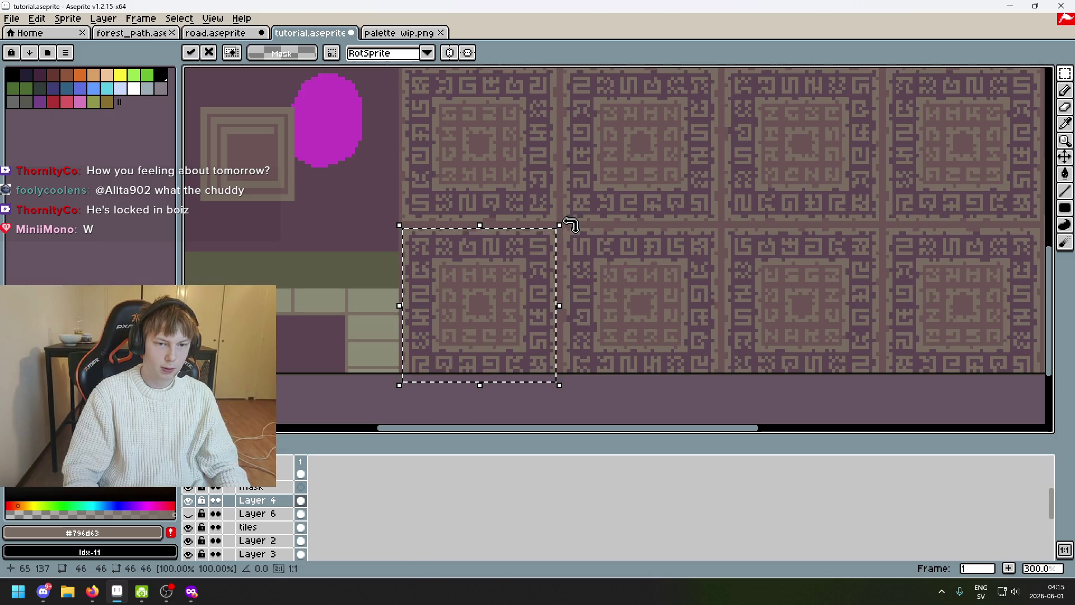
mouse_move(570, 224)
left_mouse_down()
mouse_move(593, 336)
mouse_move(578, 423)
mouse_move(455, 168)
mouse_move(241, 216)
mouse_move(521, 282)
mouse_move(510, 279)
left_mouse_up()
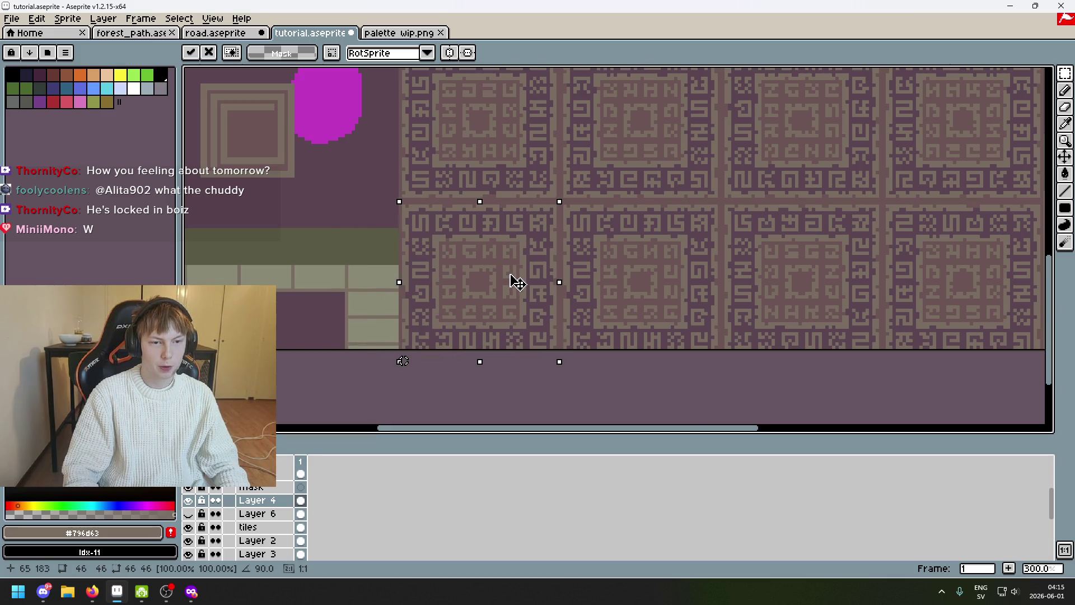
scroll(512, 279, "up", 3)
scroll(520, 267, "down", 5)
scroll(566, 247, "up", 4)
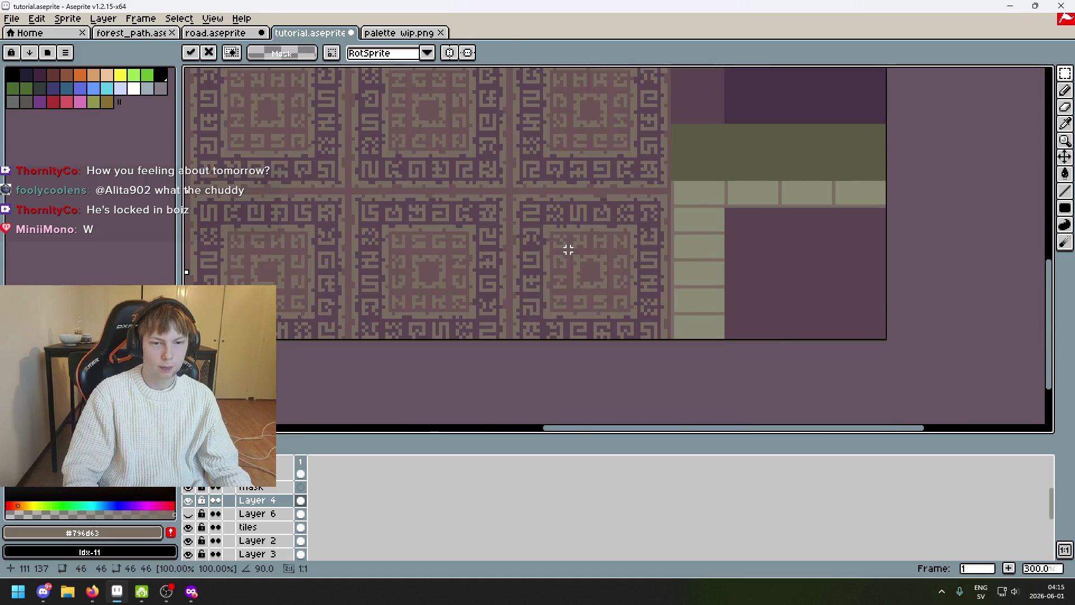
left_click(533, 204)
Mark out one glyph tile of the wall pattern, then clear the selection
mouse_move(497, 181)
left_mouse_down()
mouse_move(696, 336)
mouse_move(698, 371)
left_mouse_up()
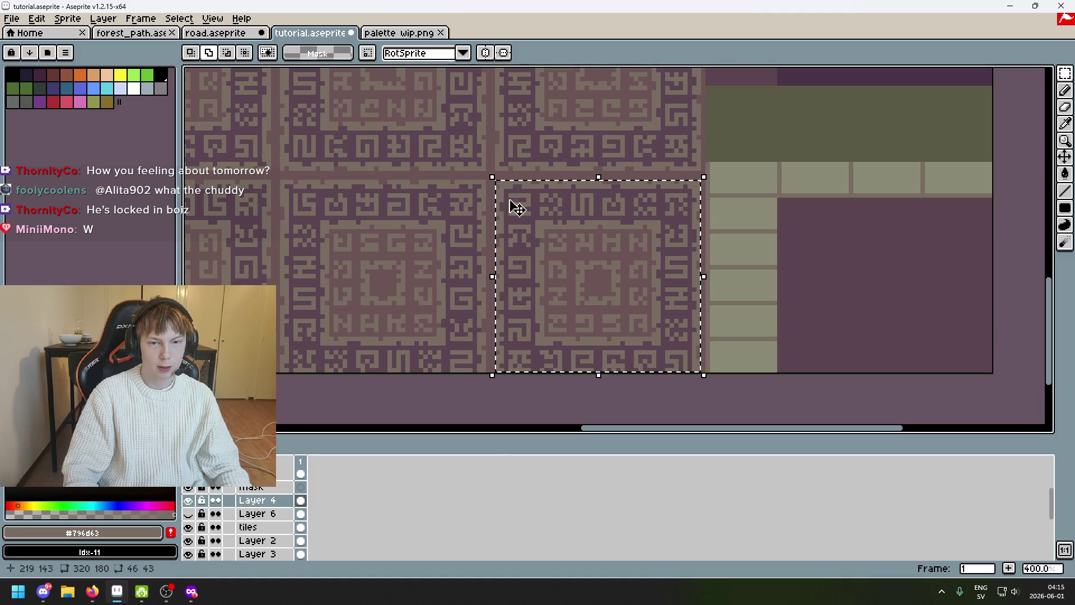
left_click(427, 188)
scroll(427, 188, "down", 1)
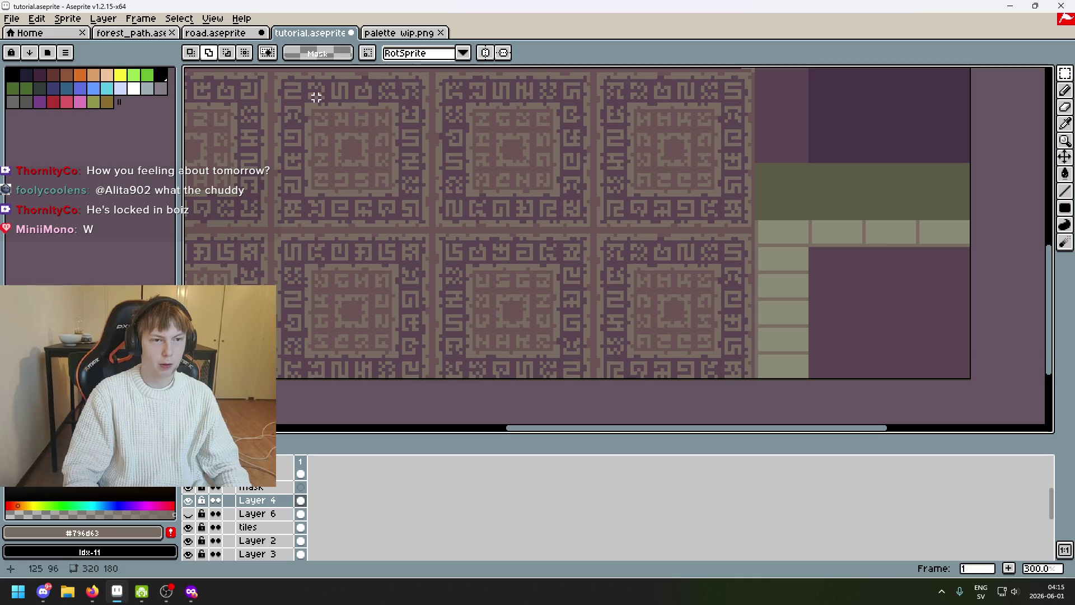
scroll(467, 171, "down", 1)
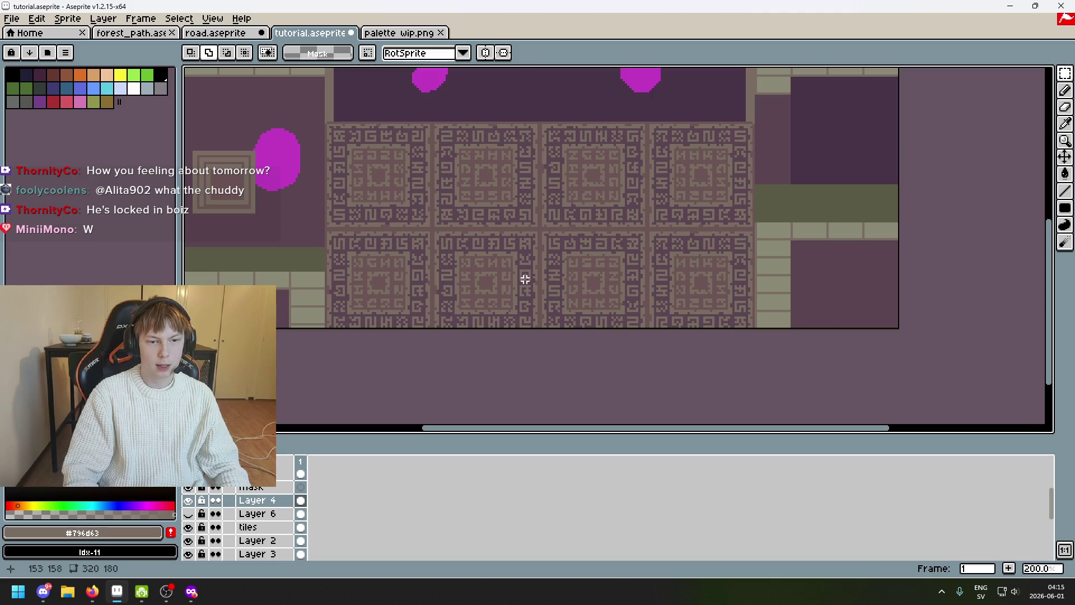
scroll(453, 238, "up", 3)
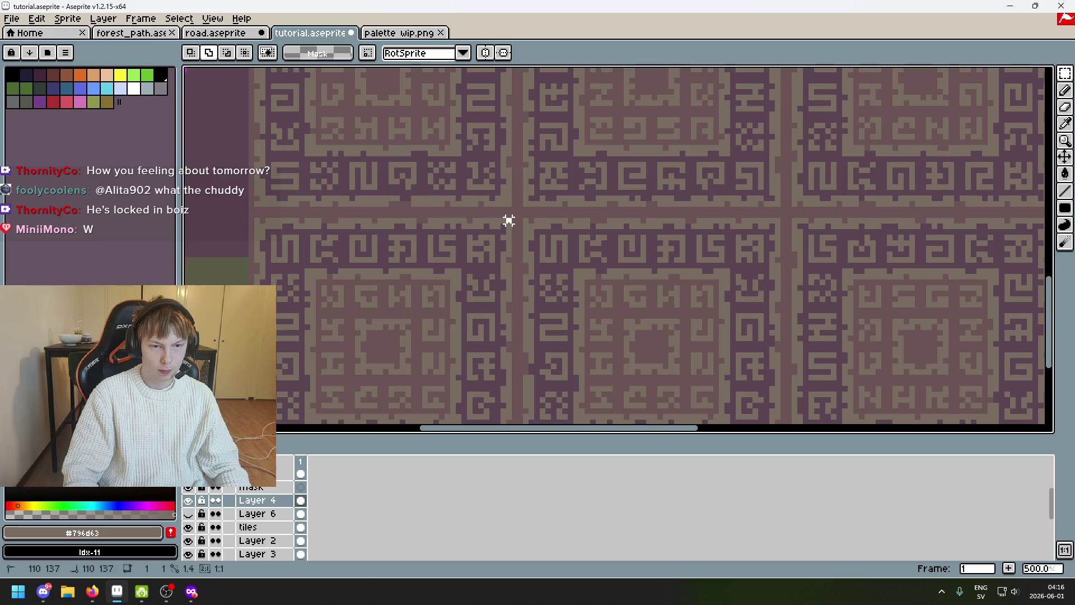
Try vertical flips on two glyph tiles and cancel them, leaving the wall unchanged
left_click_drag(508, 220, 294, 339)
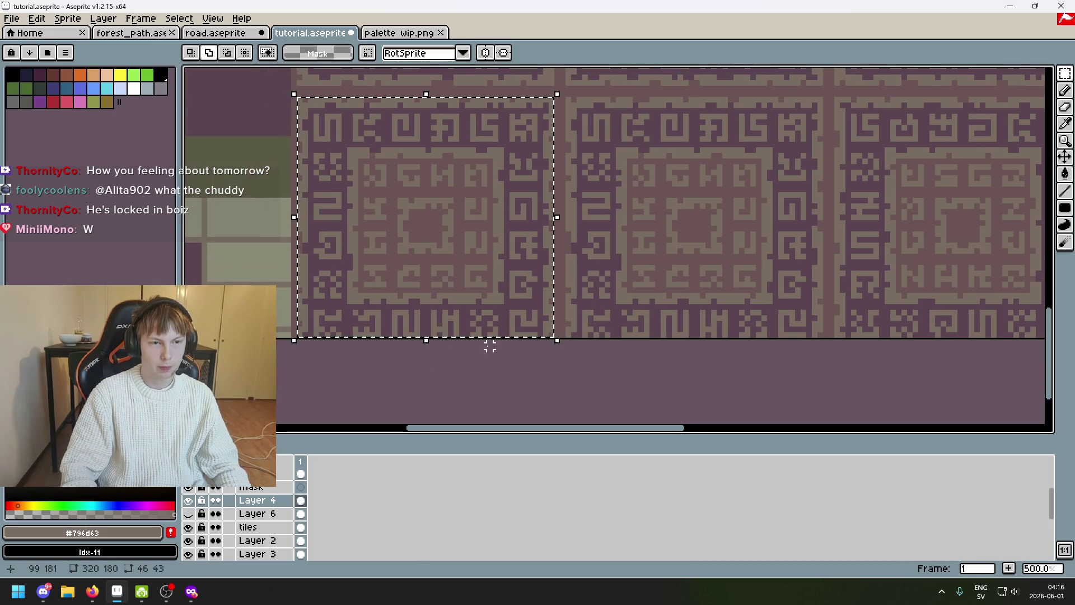
key("shift+v")
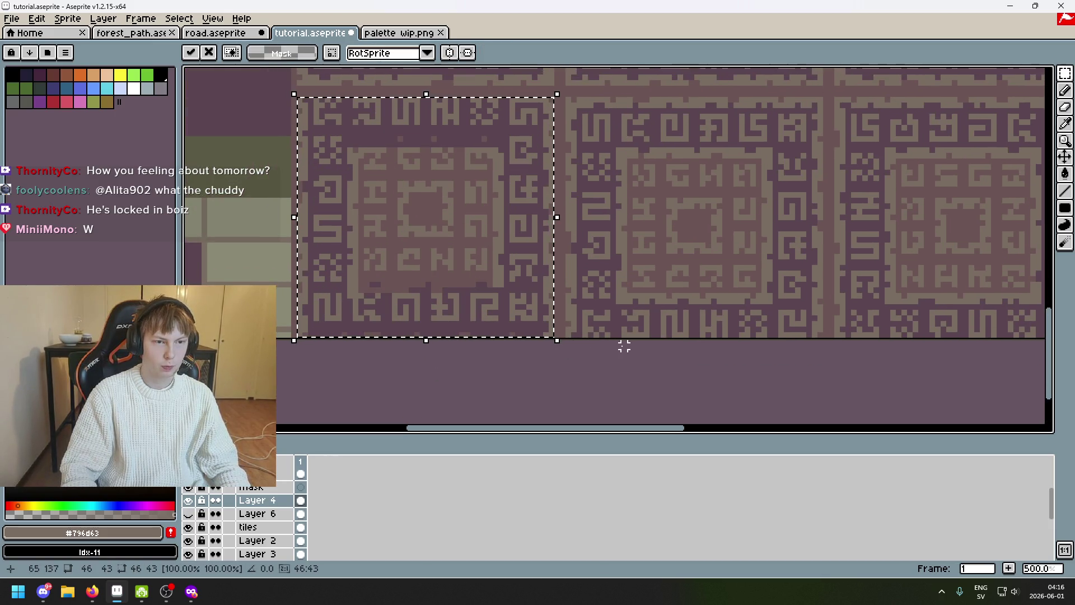
key("shift+v")
key("ctrl+d")
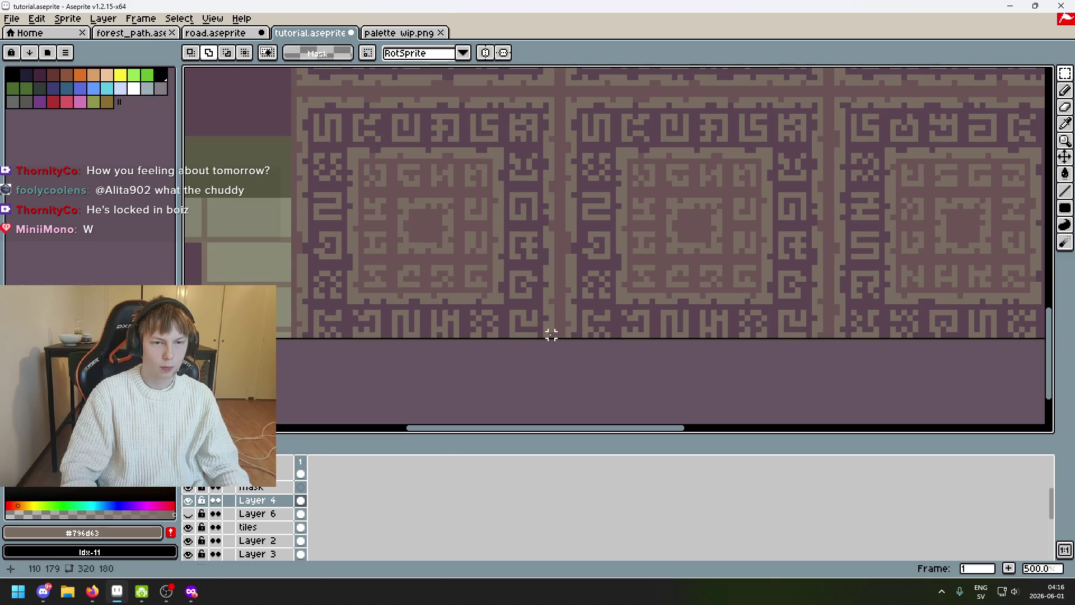
left_click_drag(551, 333, 295, 96)
key("shift+v")
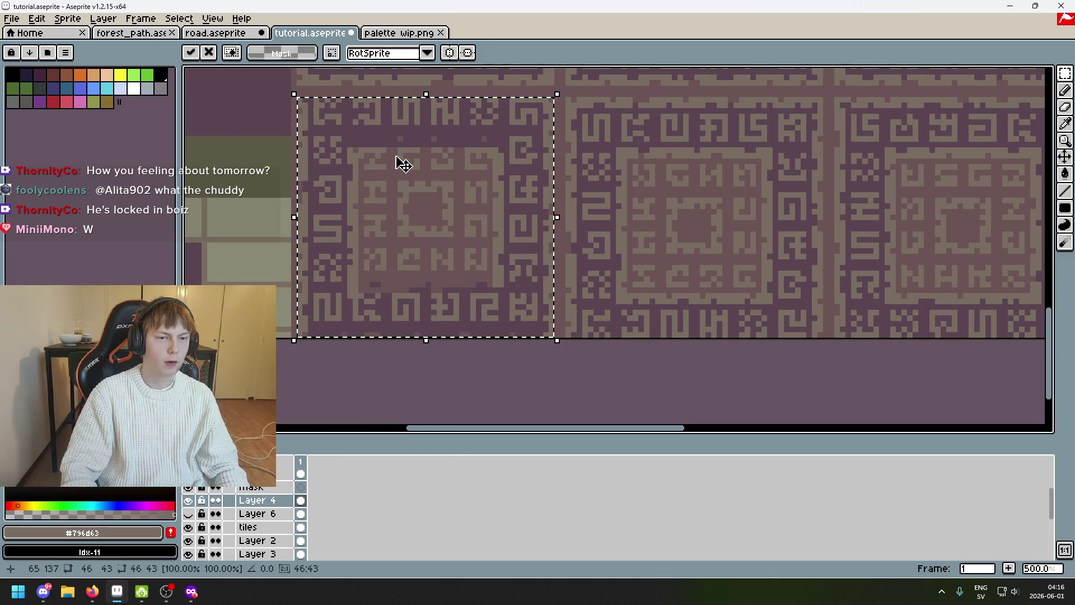
left_click_drag(402, 162, 399, 168)
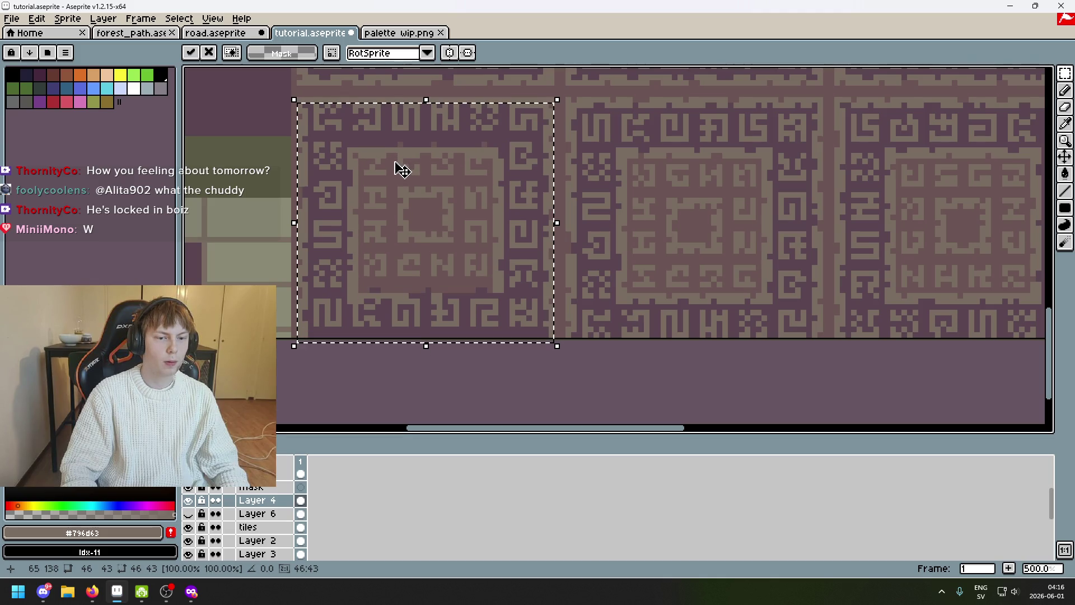
key("Escape")
key("ctrl+d")
After discarded selections, lift one glyph tile and drag it down toward the lower-left slot
left_click_drag(298, 94, 348, 173)
key("ctrl+d")
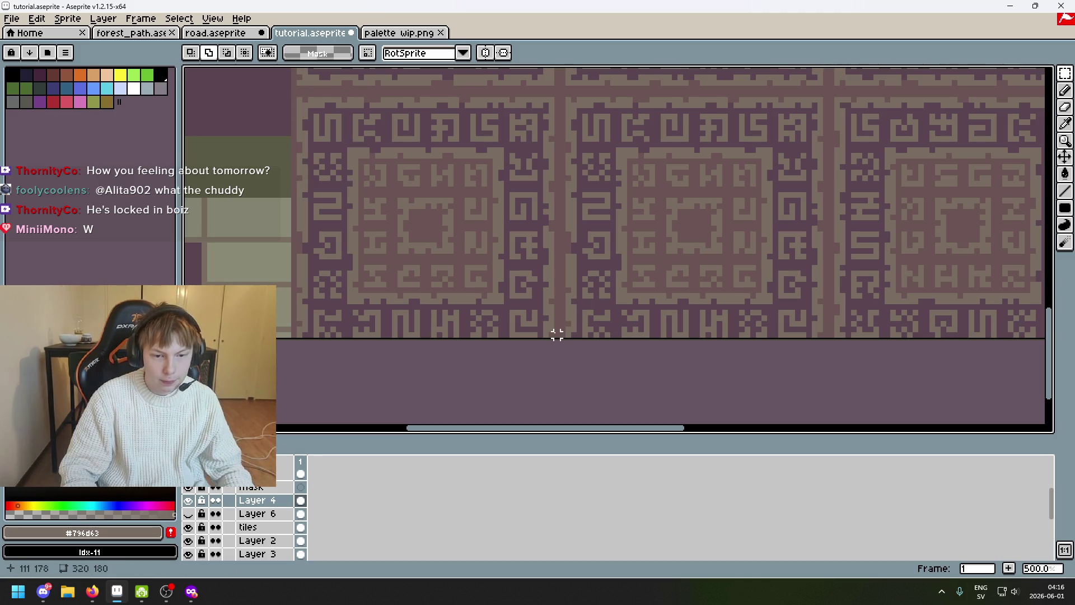
left_click_drag(556, 233, 573, 252)
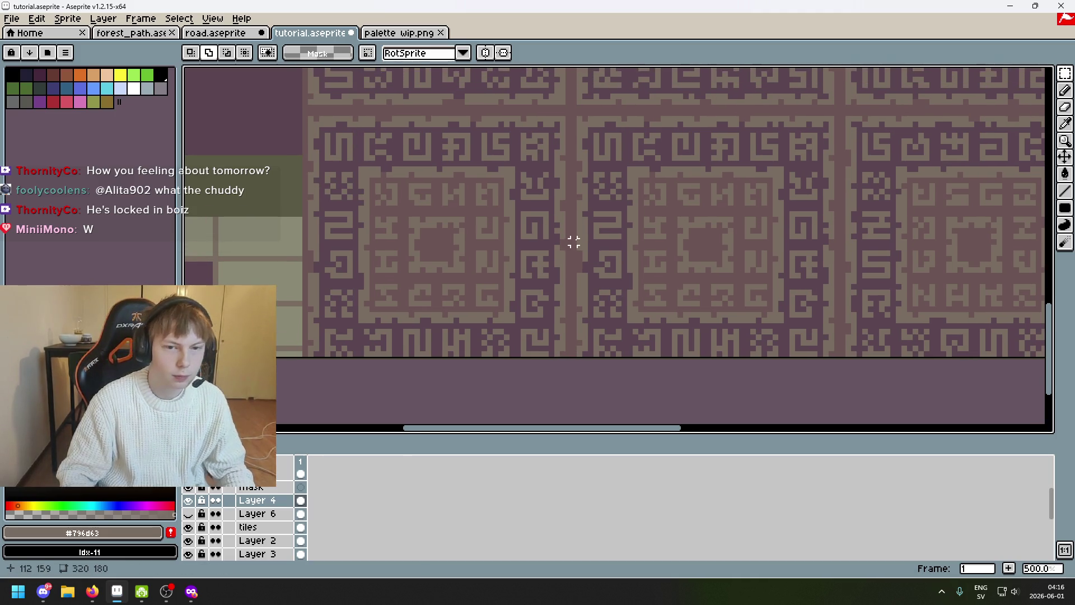
left_click_drag(306, 117, 511, 306)
key("ctrl+d")
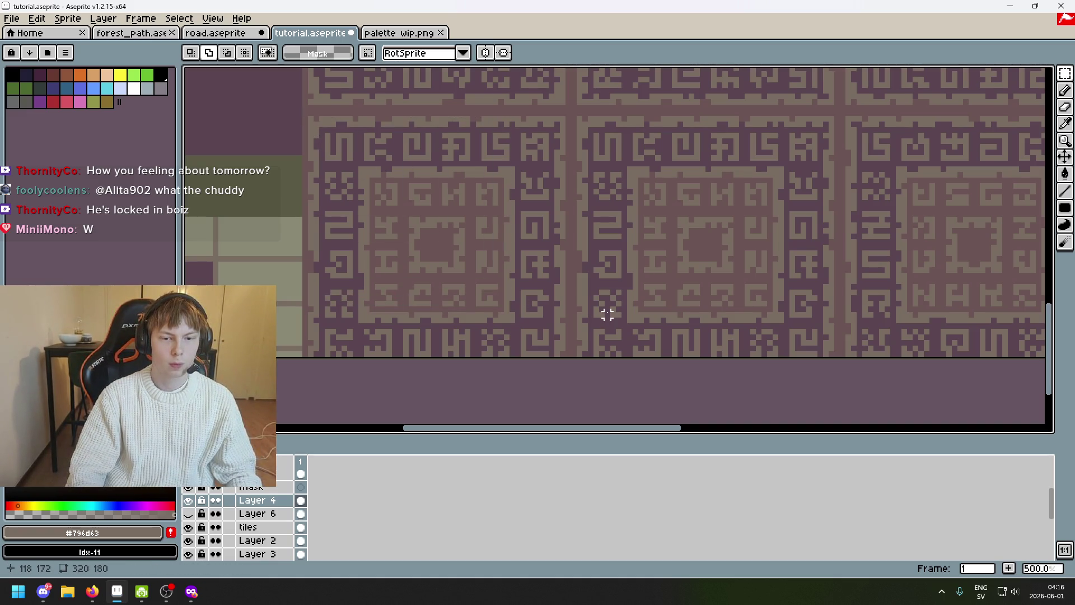
scroll(607, 315, "up", 3)
scroll(461, 247, "up", 3)
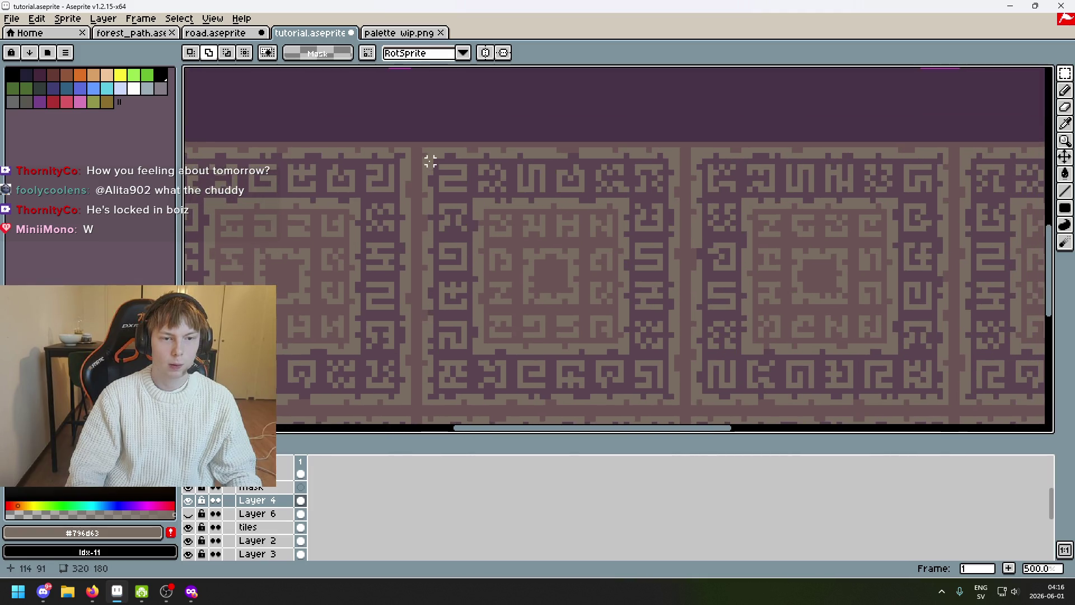
mouse_move(425, 149)
left_mouse_down()
mouse_move(643, 384)
mouse_move(685, 411)
mouse_move(786, 271)
left_mouse_up()
scroll(686, 412, "down", 2)
mouse_move(711, 220)
left_mouse_down()
mouse_move(698, 202)
mouse_move(555, 375)
mouse_move(539, 365)
left_mouse_up()
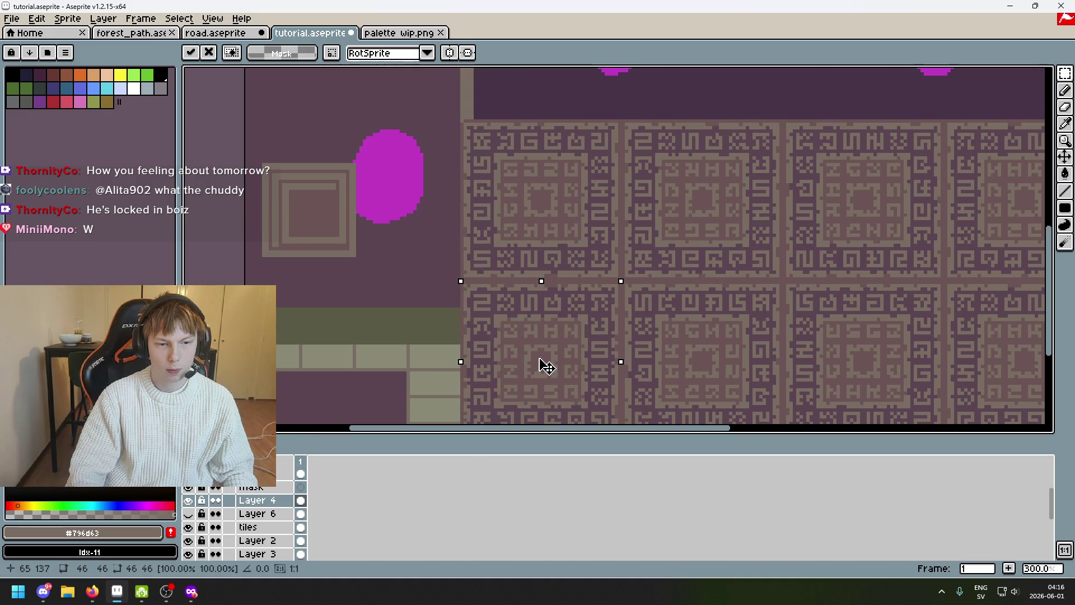
Cancel the move, cut and paste the glyph tile as a floating copy near the lower row
key("Escape")
left_click_drag(647, 305, 677, 267)
scroll(678, 267, "up", 1)
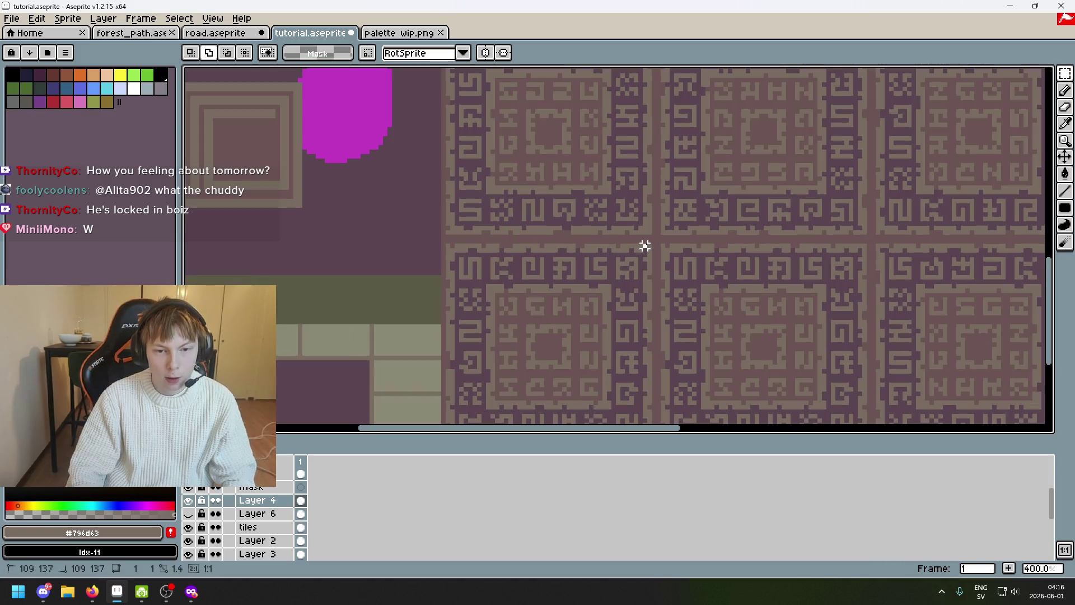
left_click_drag(648, 245, 451, 415)
key("ctrl+x")
scroll(521, 336, "up", 2)
key("ctrl+v")
left_click_drag(608, 221, 545, 220)
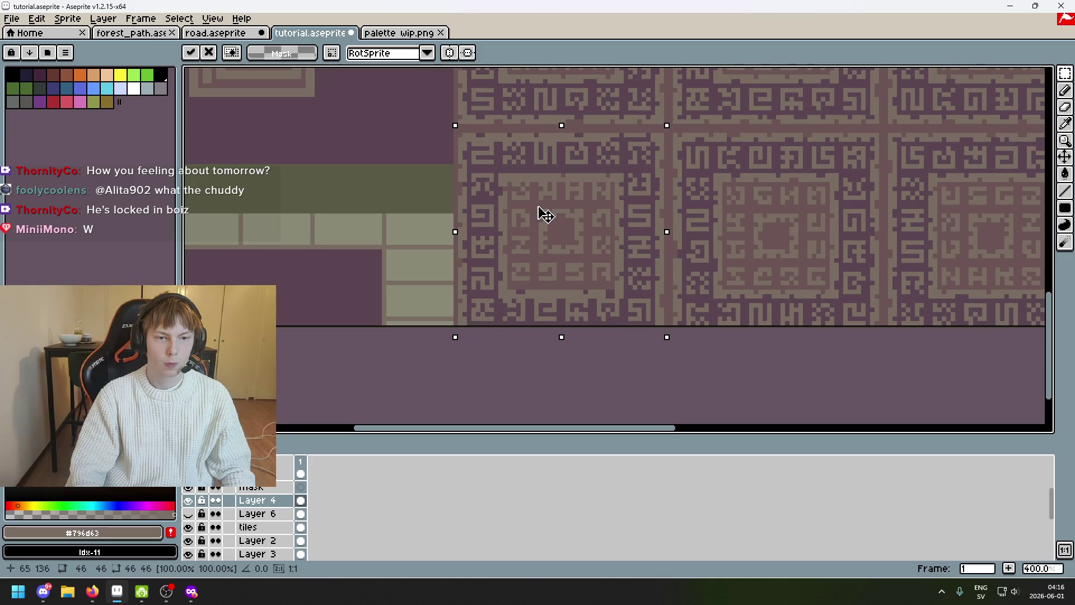
left_click_drag(545, 218, 563, 228)
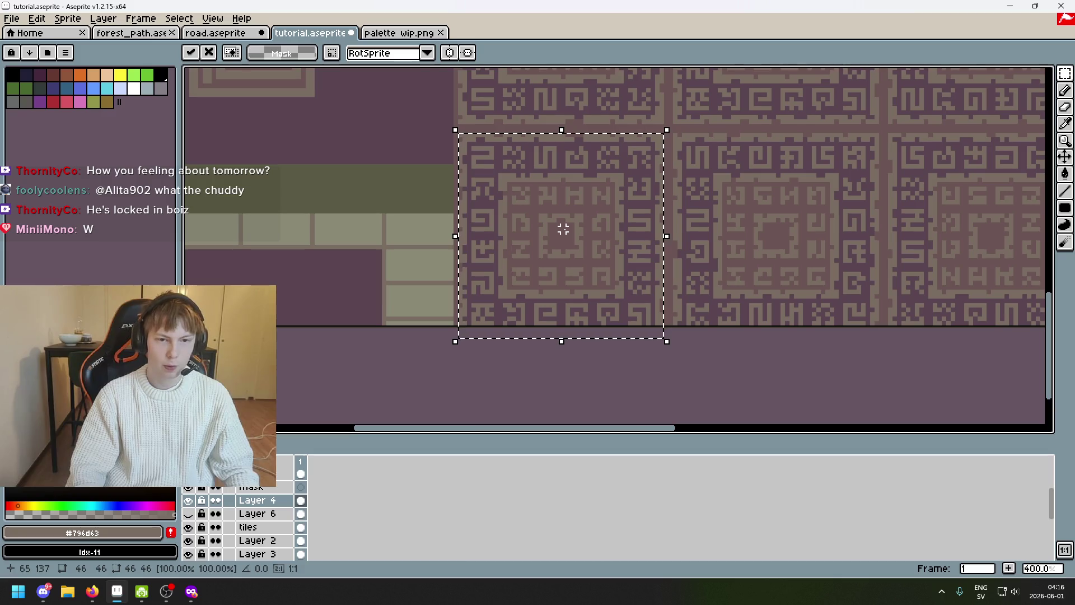
scroll(663, 248, "down", 1)
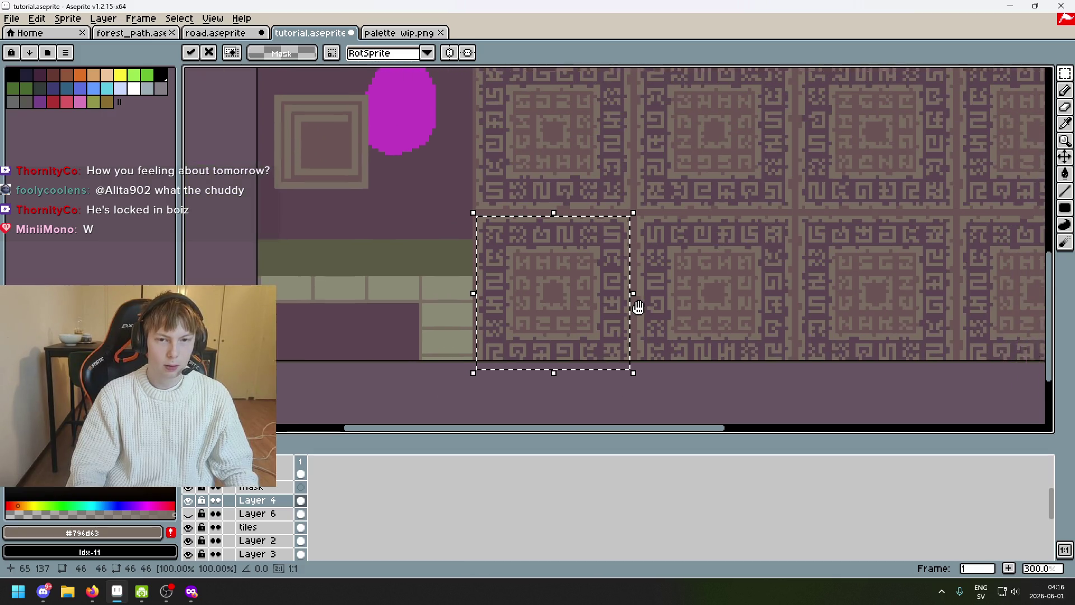
Rotate the pasted tile a quarter turn and shift it toward the panel's lower-left slot
mouse_move(641, 303)
left_mouse_down()
mouse_move(571, 324)
mouse_move(807, 269)
left_mouse_up()
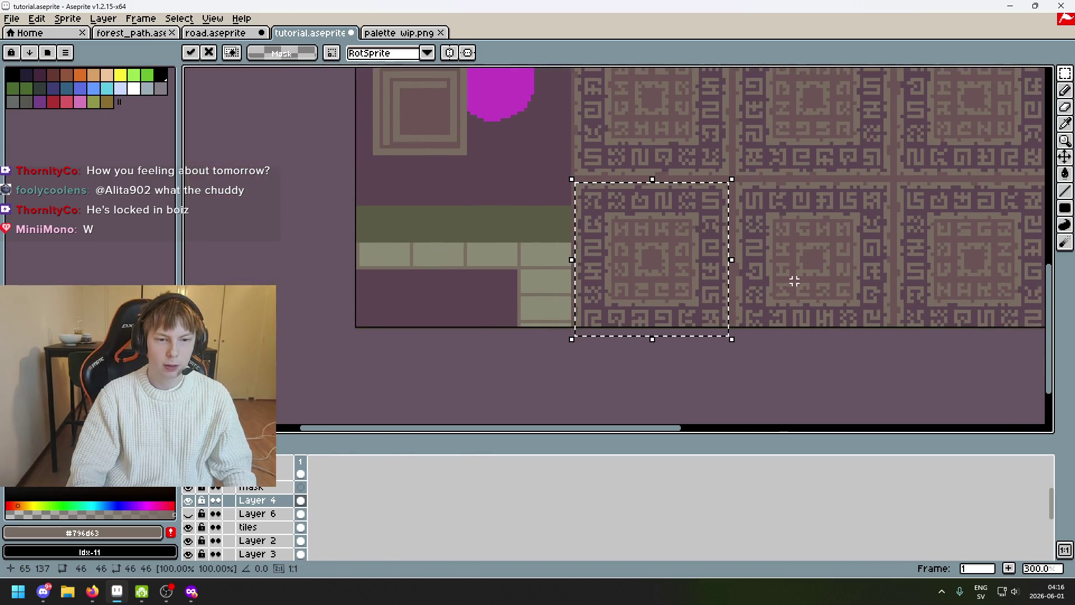
left_click_drag(763, 311, 620, 106)
left_click_drag(534, 263, 685, 263)
scroll(622, 225, "up", 3)
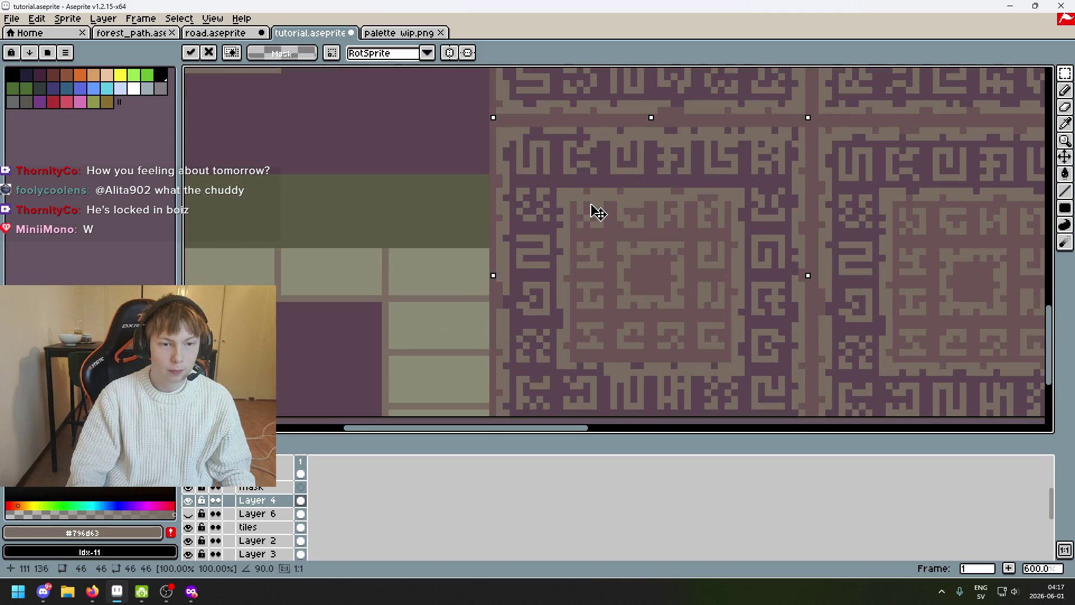
scroll(861, 223, "down", 3)
mouse_move(650, 228)
left_mouse_down()
mouse_move(505, 314)
mouse_move(616, 287)
left_mouse_up()
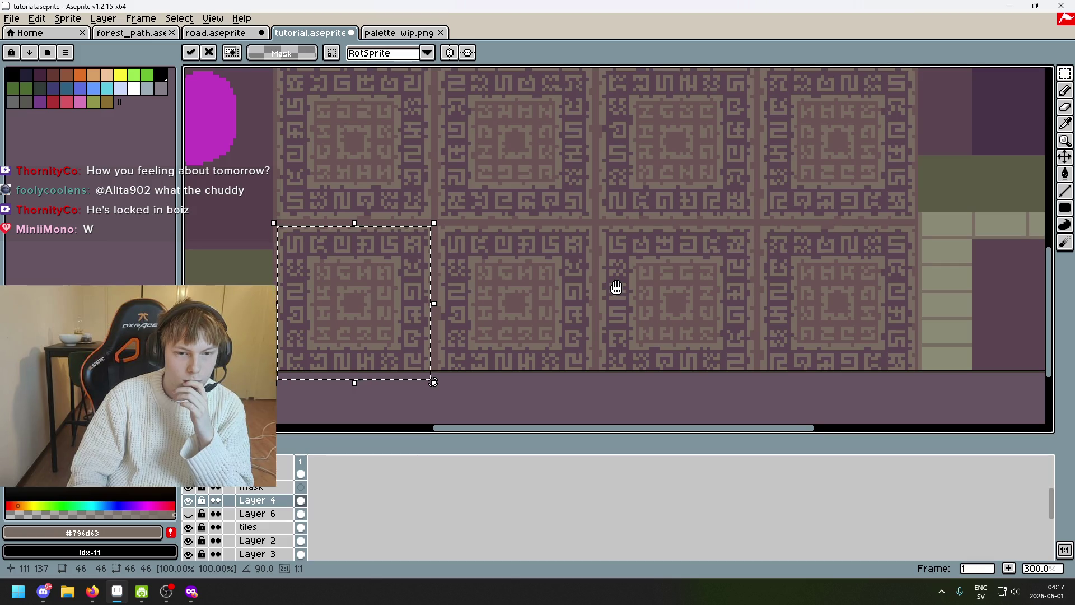
scroll(549, 257, "left", 3)
scroll(840, 238, "left", 3)
scroll(747, 311, "up", 2)
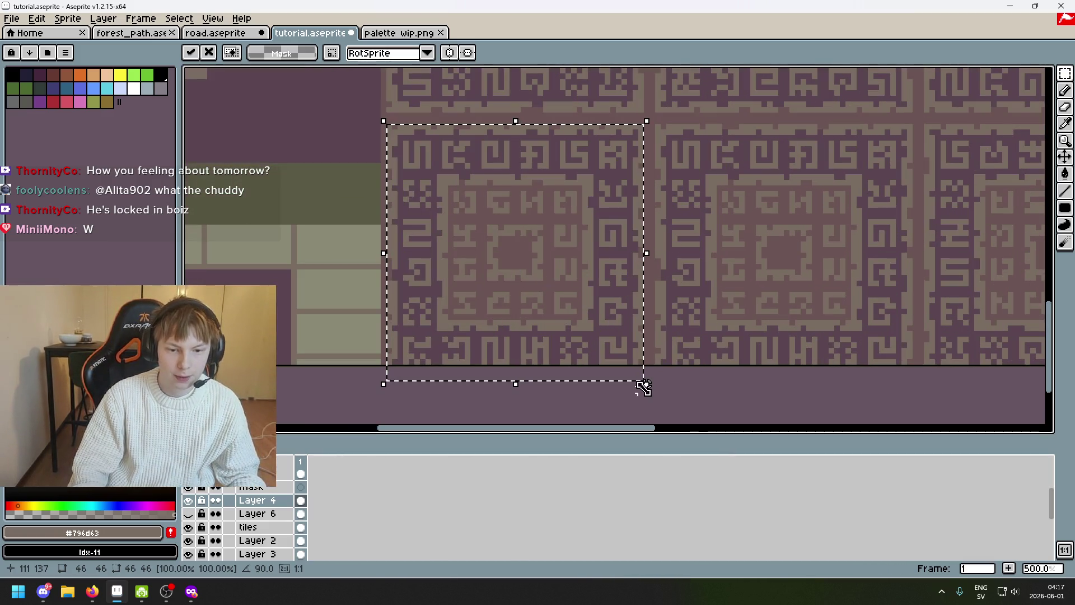
Rotate the floating tile a quarter turn and flip its pattern horizontally
left_click(657, 389)
mouse_move(652, 383)
left_mouse_down()
mouse_move(429, 214)
mouse_move(583, 202)
mouse_move(557, 333)
left_mouse_up()
scroll(586, 209, "down", 2)
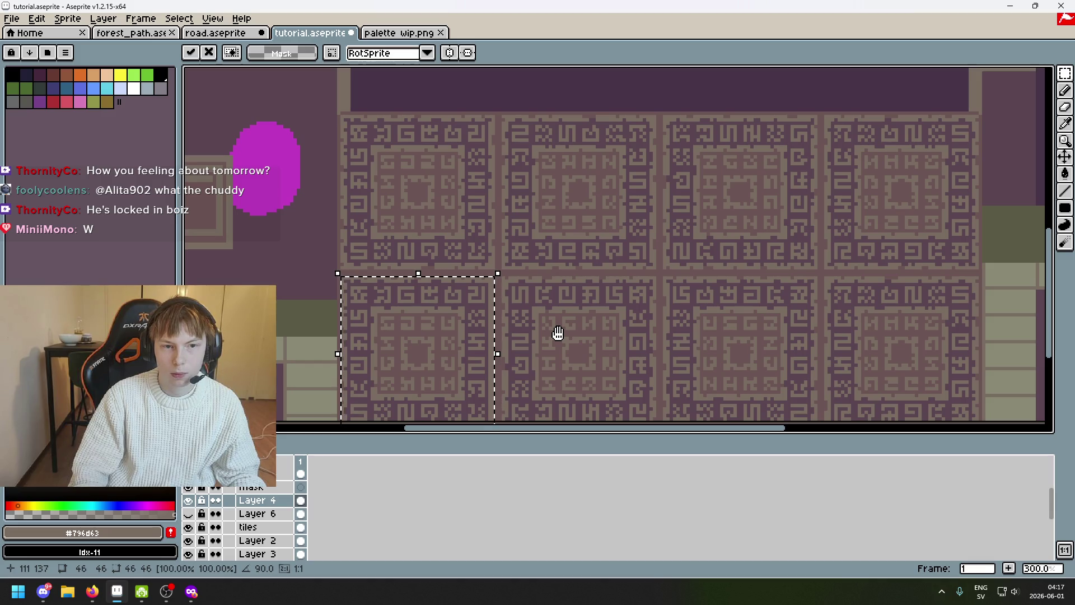
mouse_move(557, 334)
left_mouse_down()
mouse_move(618, 283)
mouse_move(509, 110)
left_mouse_up()
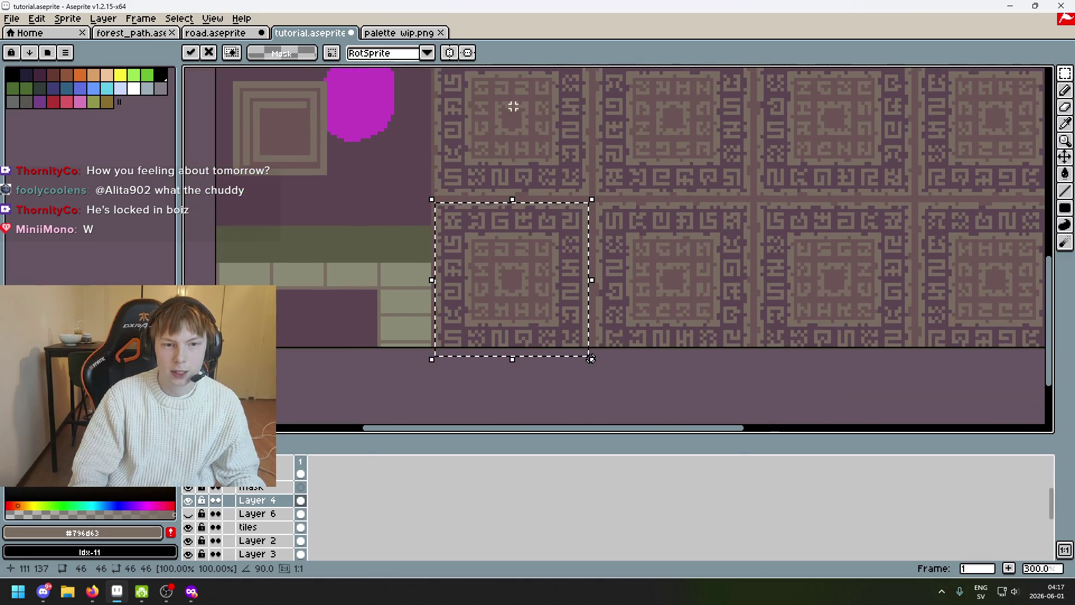
scroll(646, 286, "up", 1)
scroll(654, 319, "down", 2)
key("shift+h")
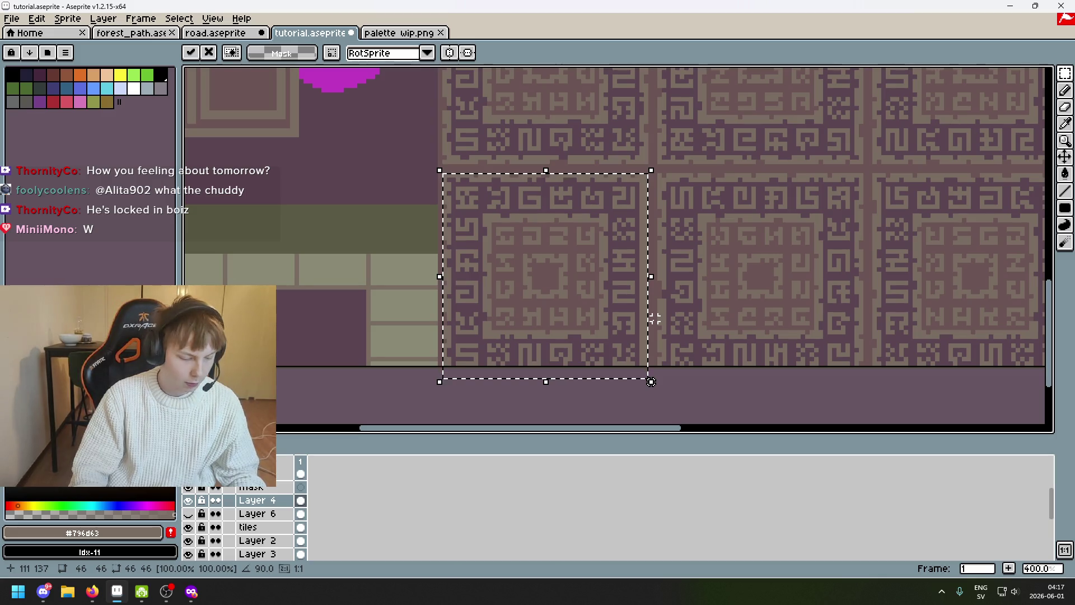
scroll(662, 319, "down", 2)
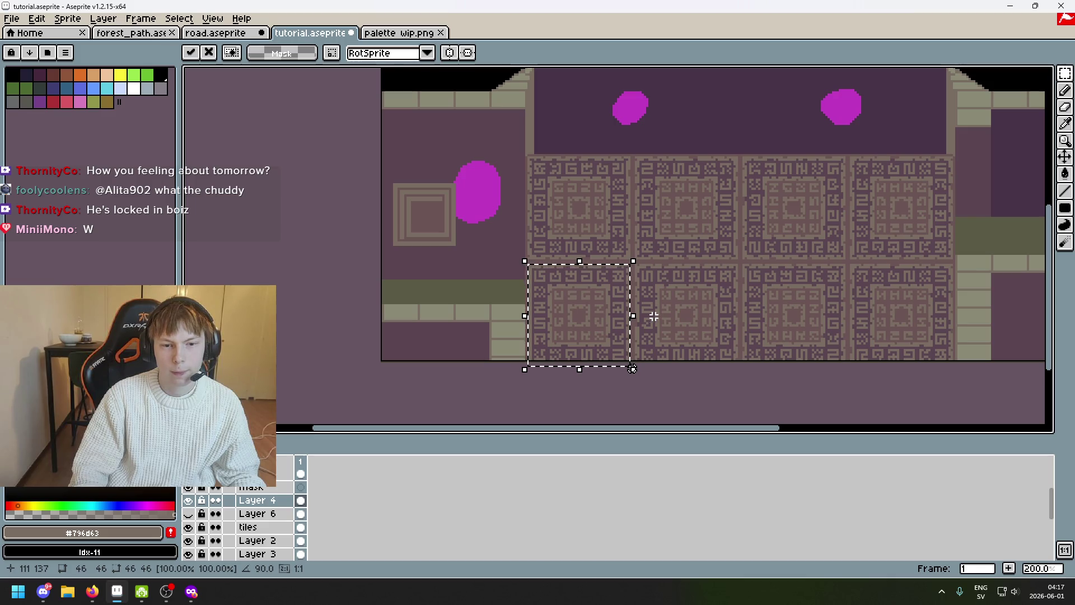
left_click_drag(760, 315, 686, 314)
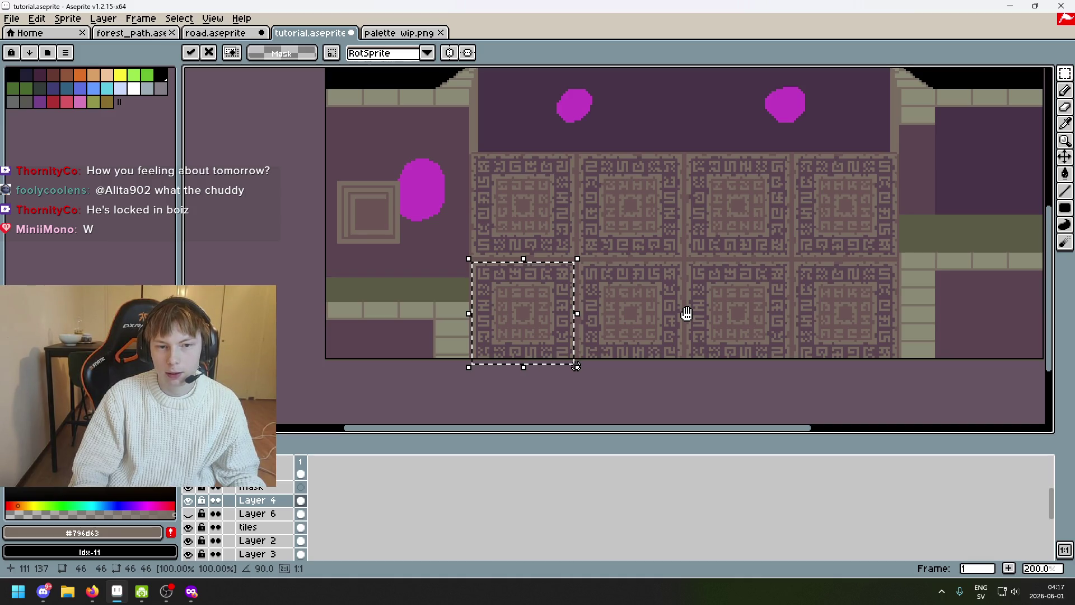
left_click_drag(686, 313, 819, 270)
scroll(710, 300, "up", 1)
scroll(711, 300, "up", 1)
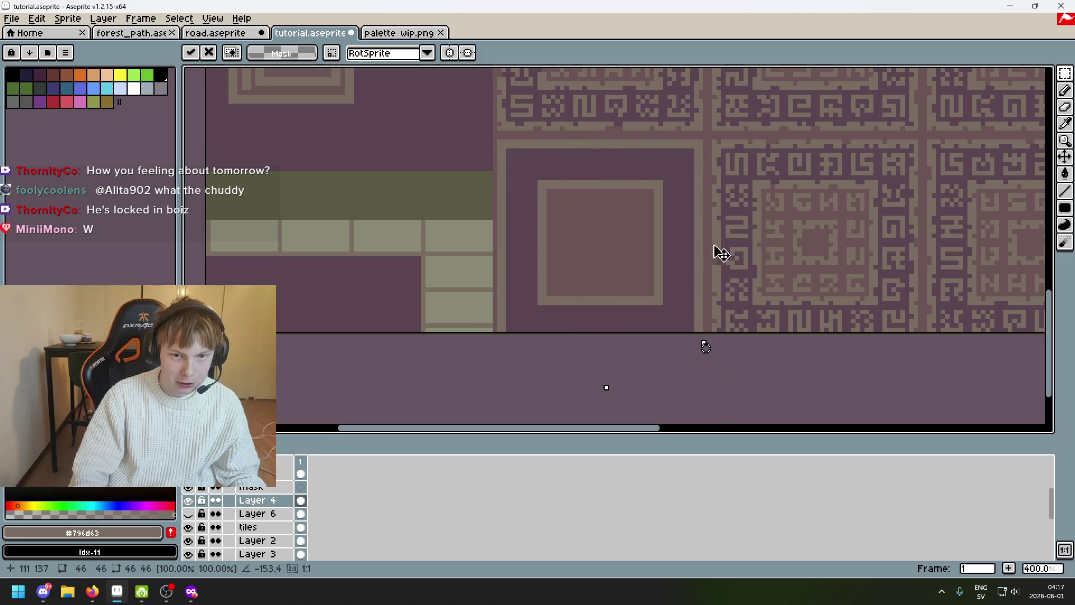
Adjust the rotation back to a clean quarter turn and apply it to the tile
left_click_drag(741, 300, 788, 413)
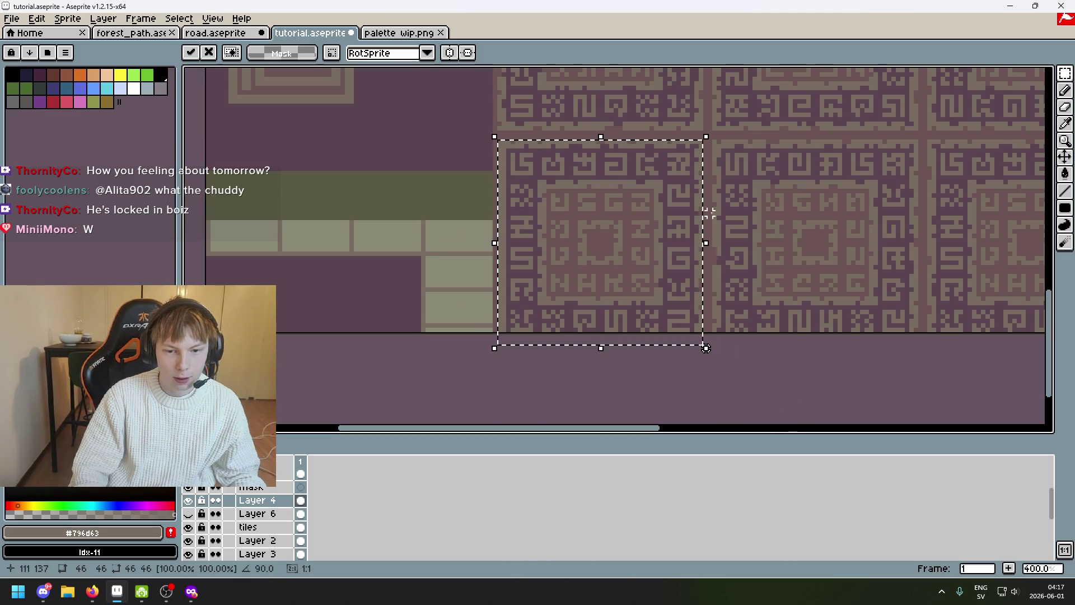
left_click_drag(482, 126, 470, 430)
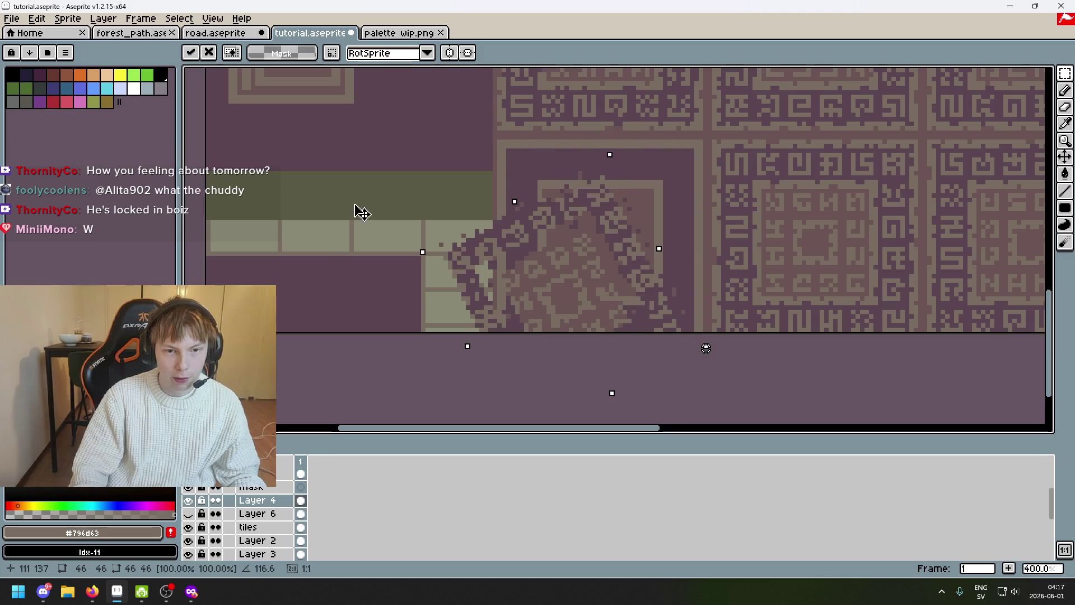
left_click_drag(704, 261, 770, 257)
key("Return")
scroll(567, 207, "down", 2)
mouse_move(495, 167)
left_mouse_down()
mouse_move(452, 238)
mouse_move(446, 314)
mouse_move(443, 297)
mouse_move(564, 229)
mouse_move(600, 224)
left_mouse_up()
scroll(562, 230, "up", 2)
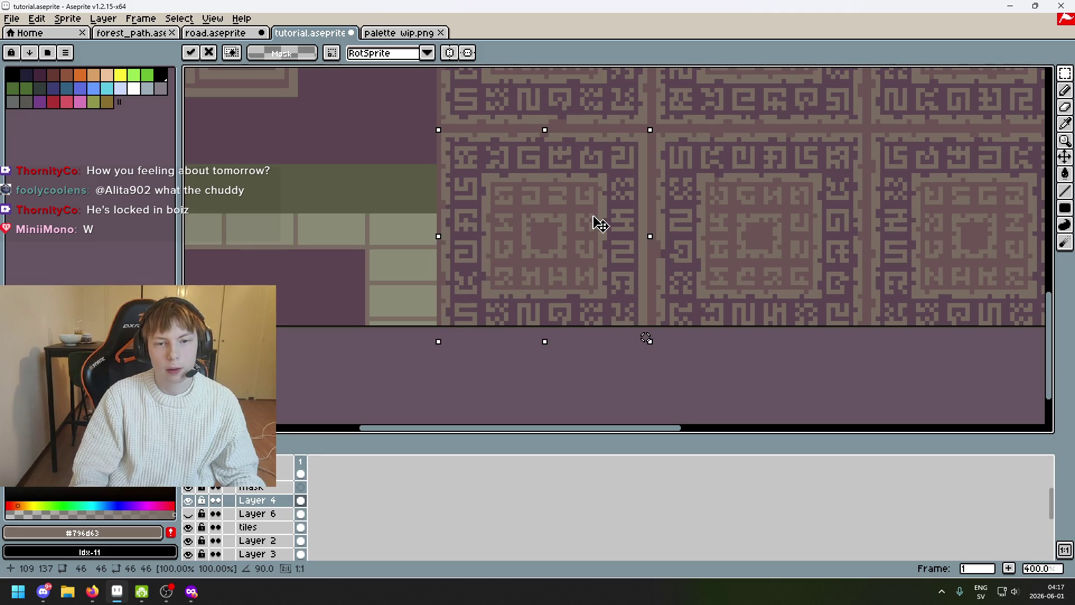
scroll(602, 221, "down", 2)
Move the rotated tile up onto the glyph wall's lower-left slot
left_click_drag(703, 220, 663, 246)
left_click_drag(595, 245, 547, 239)
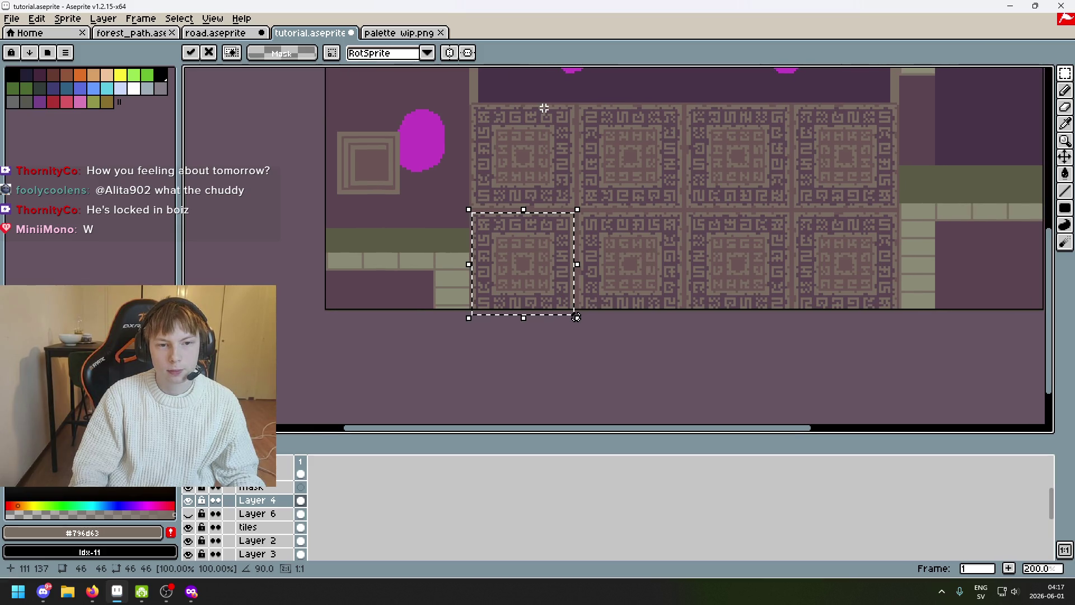
scroll(600, 252, "up", 1)
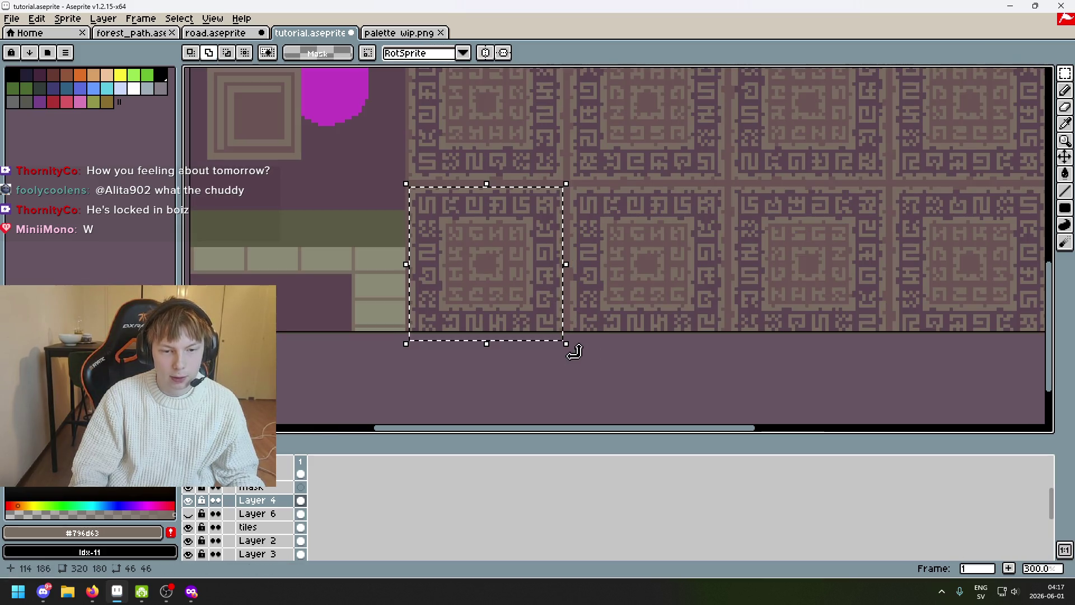
left_click_drag(535, 387, 396, 428)
mouse_move(407, 329)
left_mouse_down()
mouse_move(506, 233)
mouse_move(484, 204)
left_mouse_up()
scroll(482, 208, "up", 2)
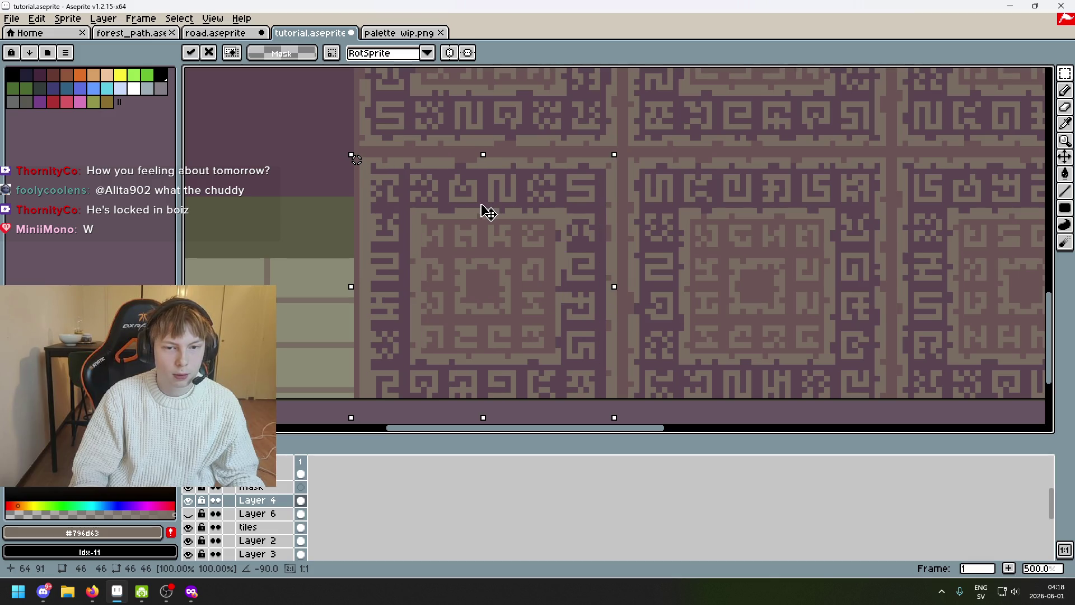
scroll(672, 241, "down", 3)
left_click_drag(673, 240, 575, 294)
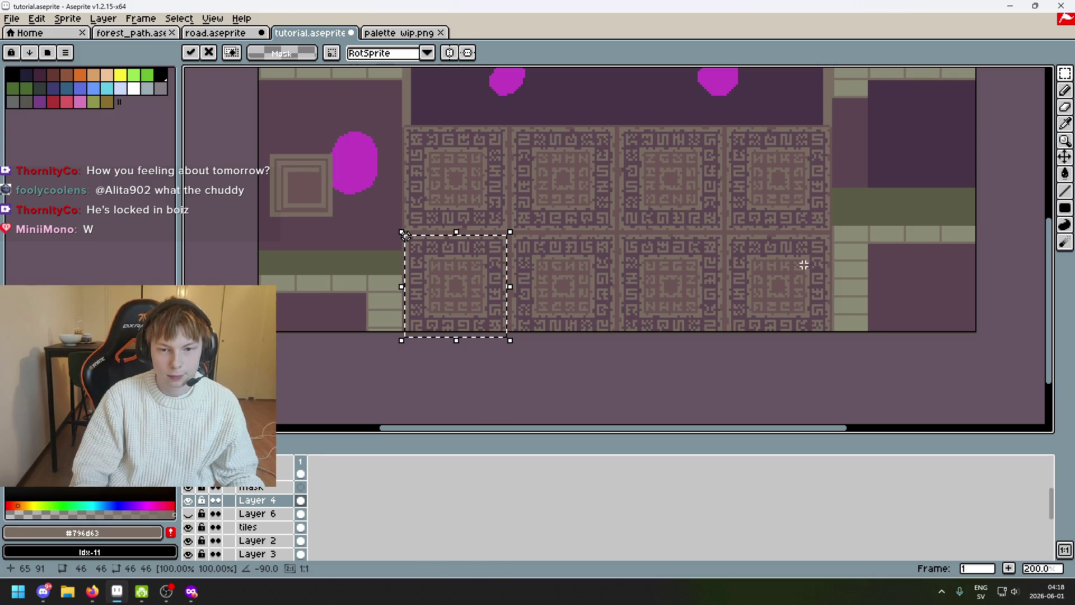
scroll(522, 144, "up", 1)
scroll(514, 126, "up", 1)
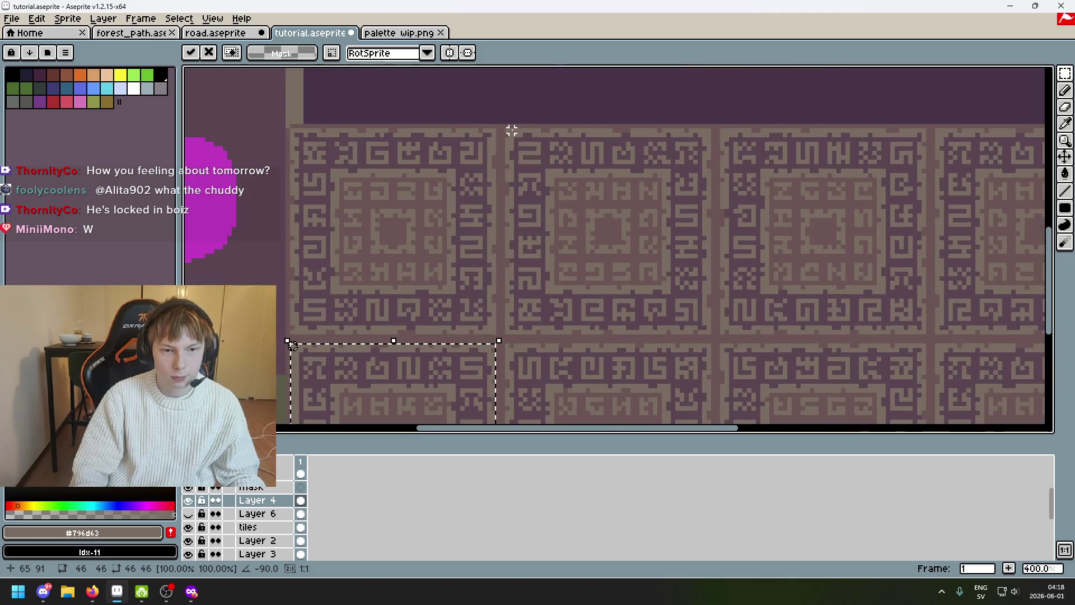
scroll(725, 187, "down", 1)
Mark out a glyph panel in the top row, then clear the selection
left_click_drag(725, 187, 686, 189)
scroll(535, 139, "up", 2)
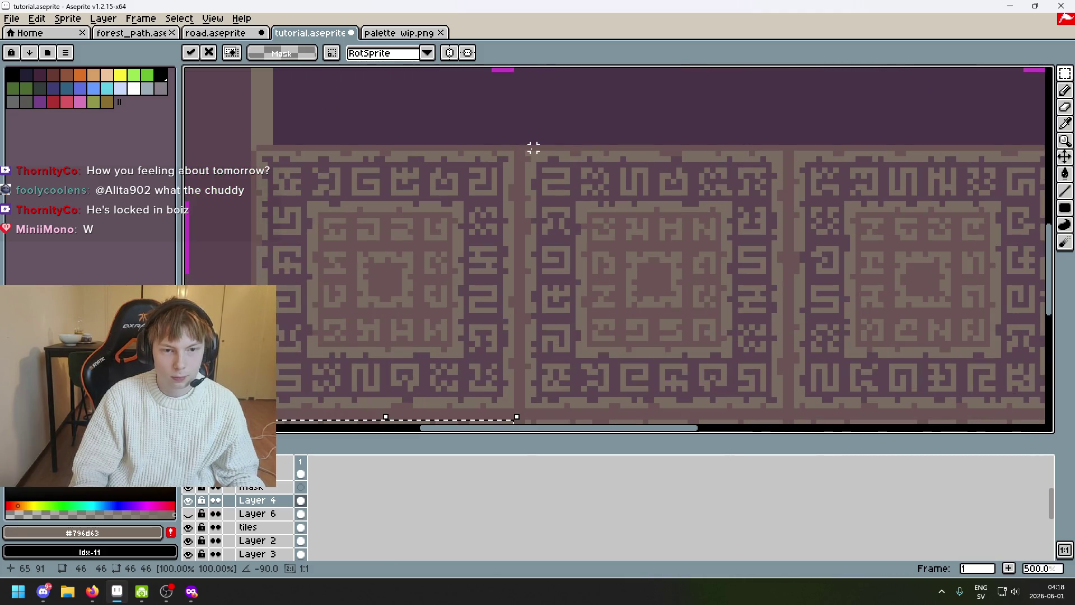
left_click_drag(523, 148, 789, 412)
key("ctrl+d")
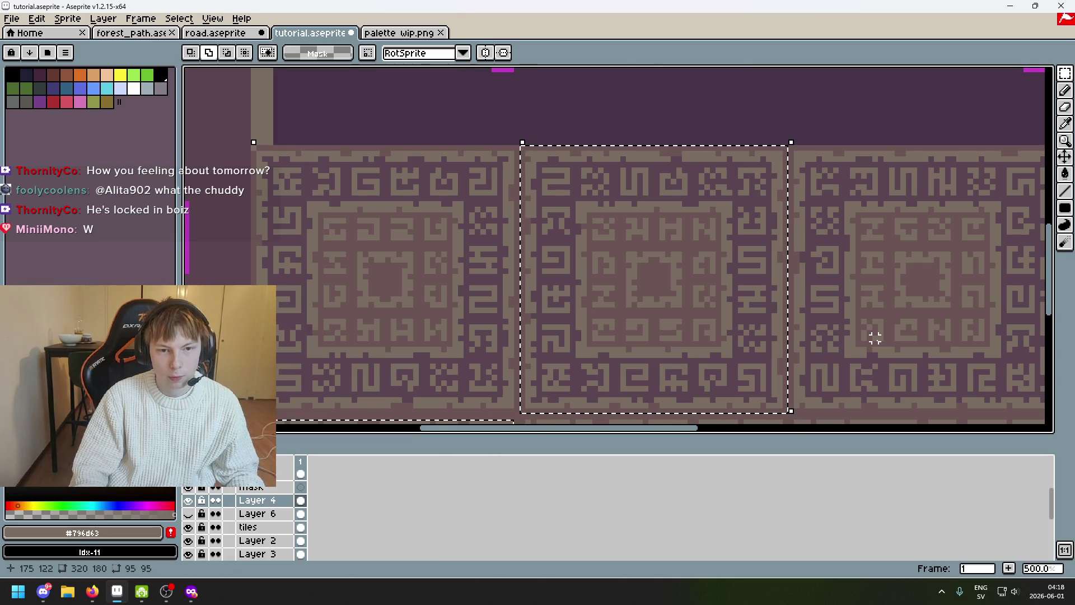
Copy a top-row glyph panel and erase the pattern in the slot to be replaced
left_click_drag(523, 148, 789, 412)
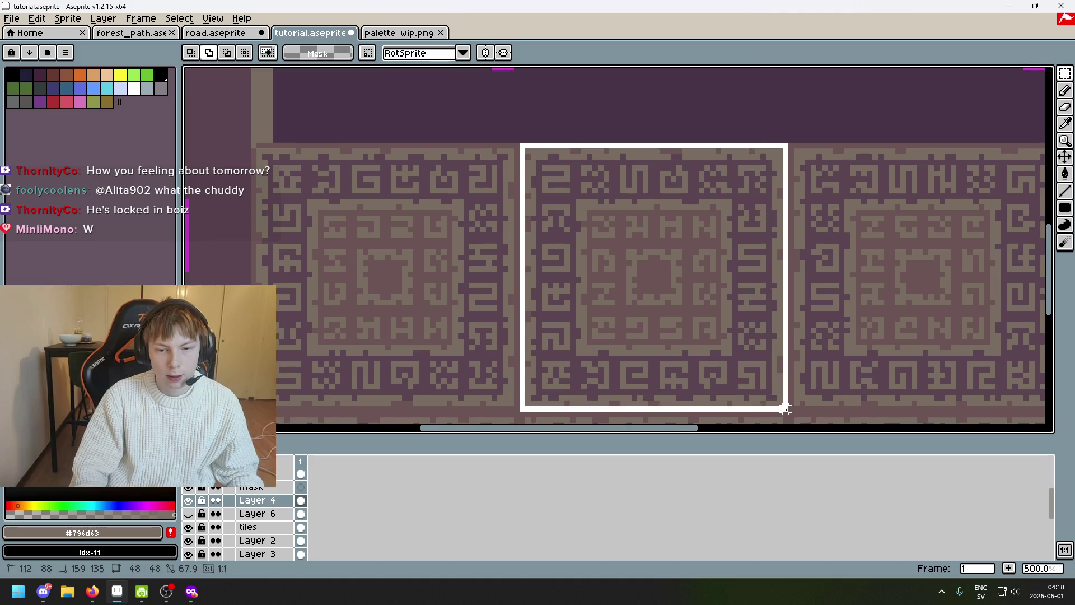
scroll(880, 353, "down", 1)
left_click_drag(881, 352, 428, 168)
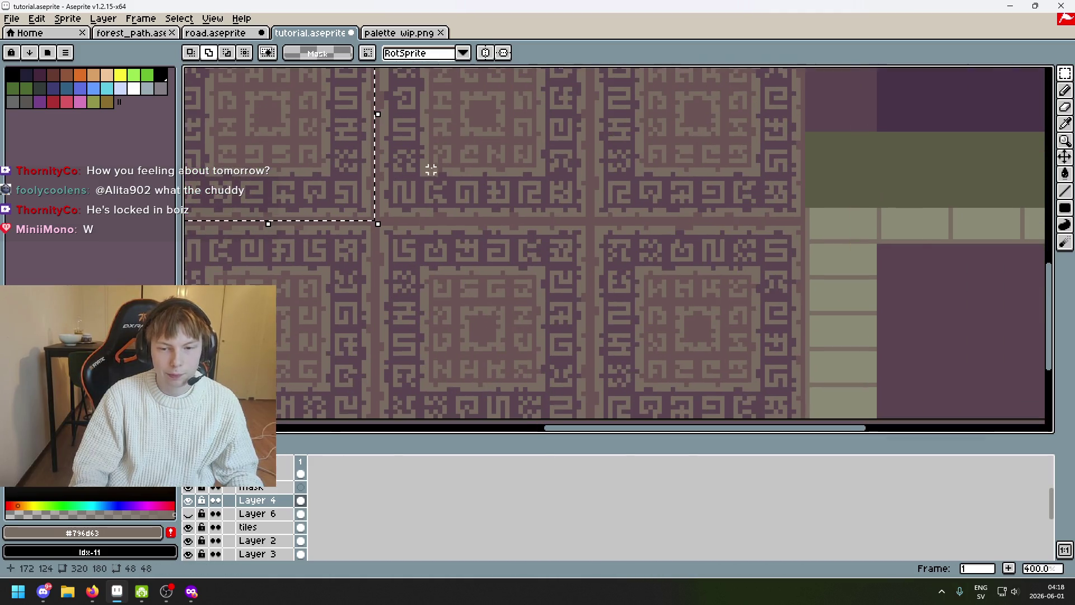
left_click_drag(597, 228, 798, 413)
key("ctrl+d")
left_click_drag(601, 158, 798, 404)
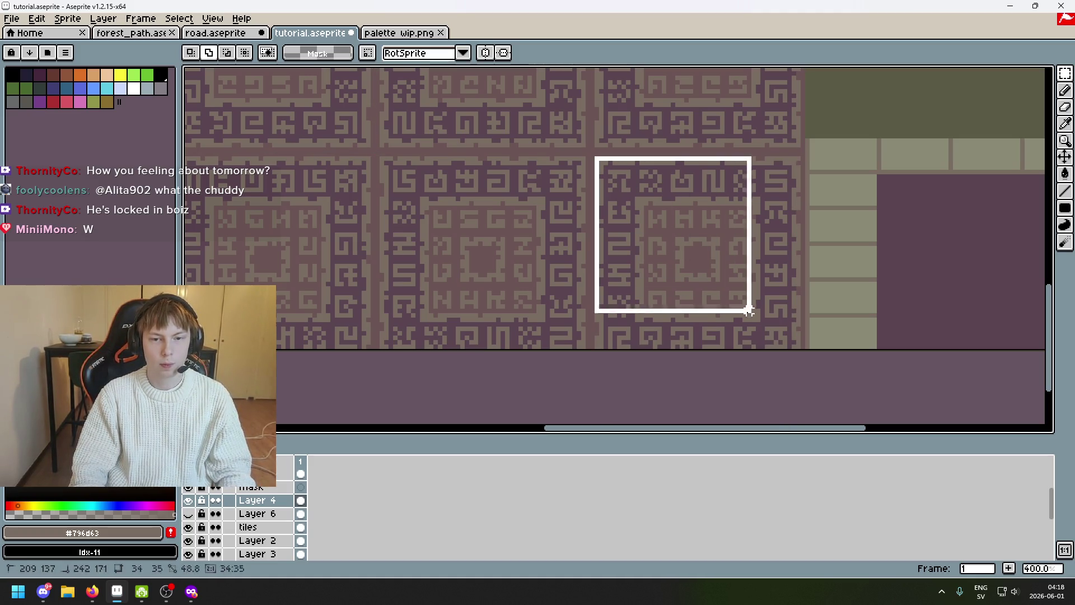
key("Delete")
key("ctrl+d")
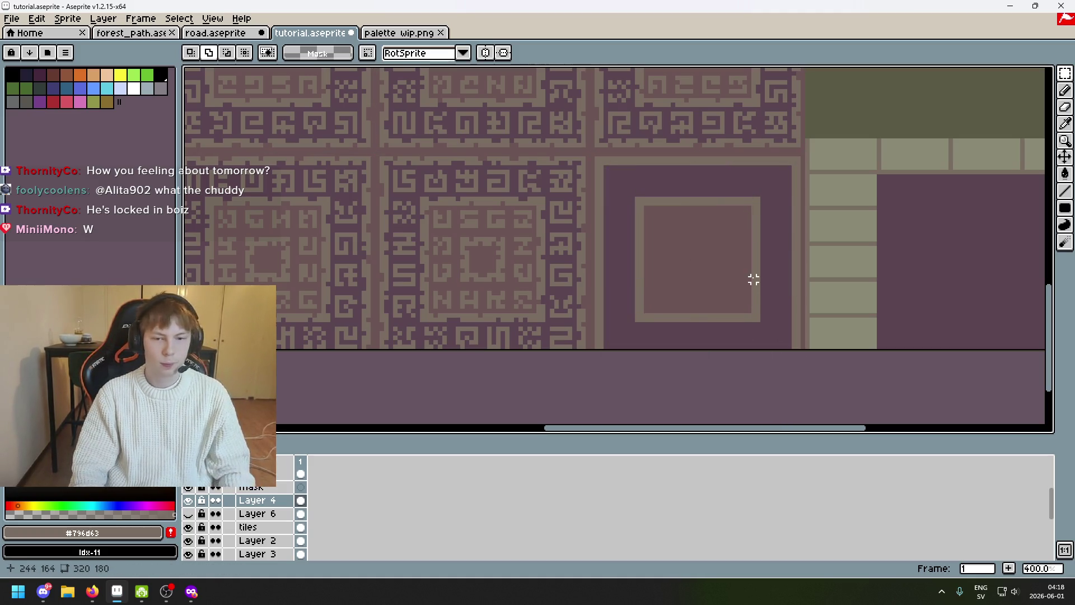
Paste the glyph panel into the erased upper-row slot, commit it and save tutorial.aseprite
key("ctrl+v")
left_click_drag(404, 204, 744, 197)
key("Return")
scroll(798, 252, "down", 2)
key("ctrl+d")
key("ctrl+s")
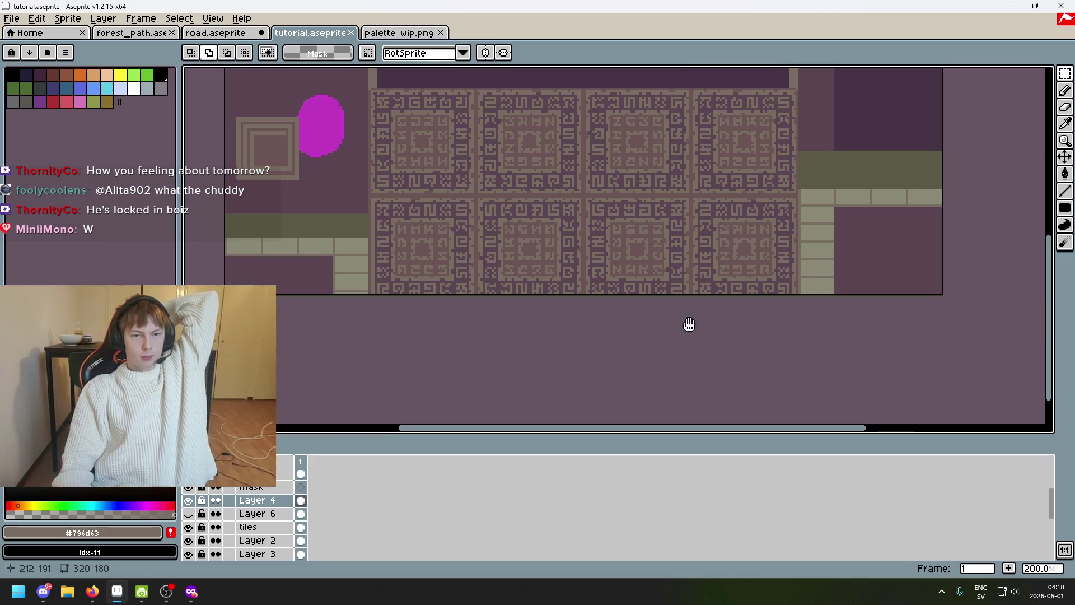
scroll(700, 320, "down", 1)
scroll(674, 344, "up", 1)
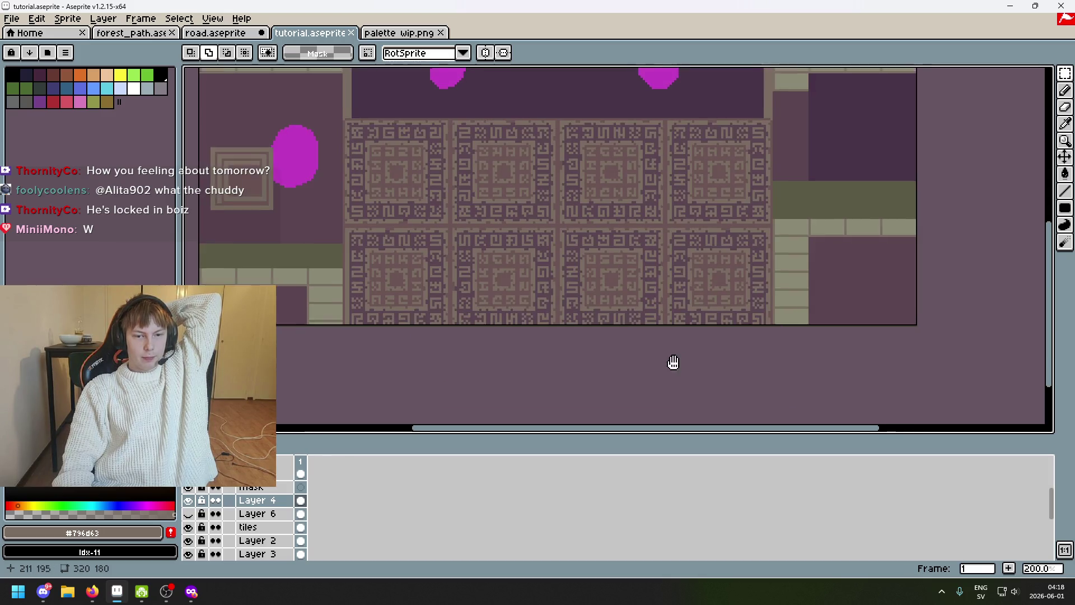
left_click_drag(669, 358, 703, 404)
scroll(257, 504, "up", 2)
scroll(218, 514, "up", 2)
Show the characters layer to check the glyph wall with them, then hide it again
left_click(187, 500)
mouse_move(501, 313)
left_mouse_down()
mouse_move(461, 347)
mouse_move(540, 305)
mouse_move(524, 342)
left_mouse_up()
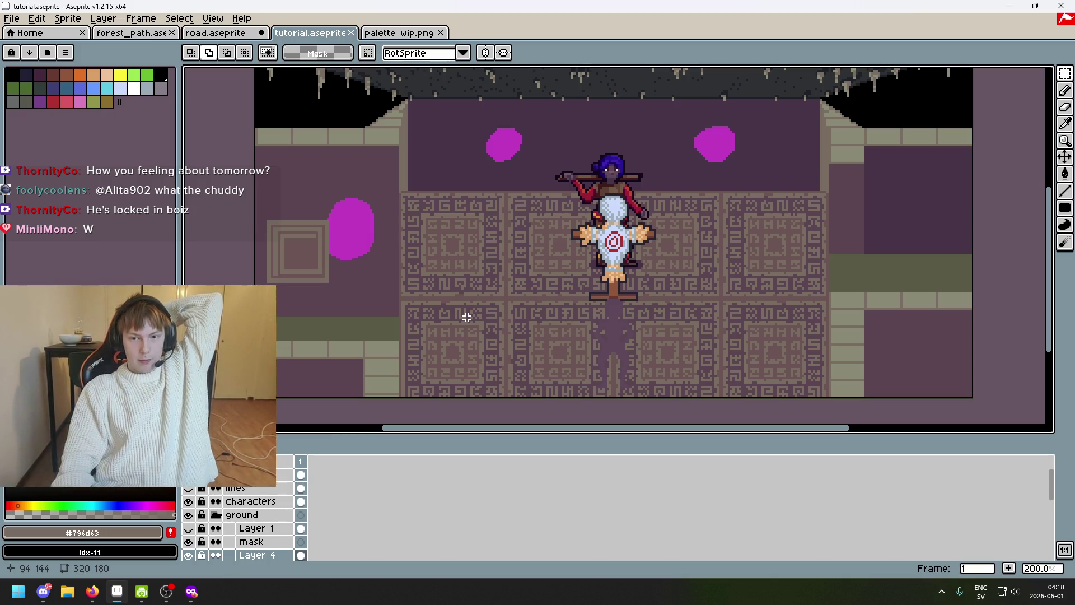
left_click_drag(438, 299, 466, 340)
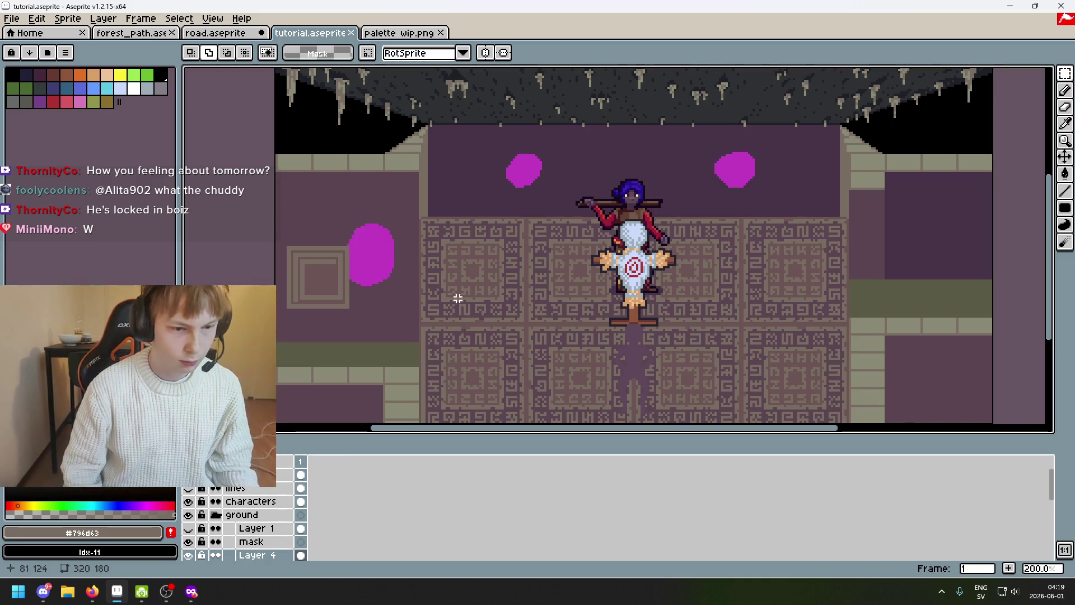
left_click_drag(461, 301, 490, 257)
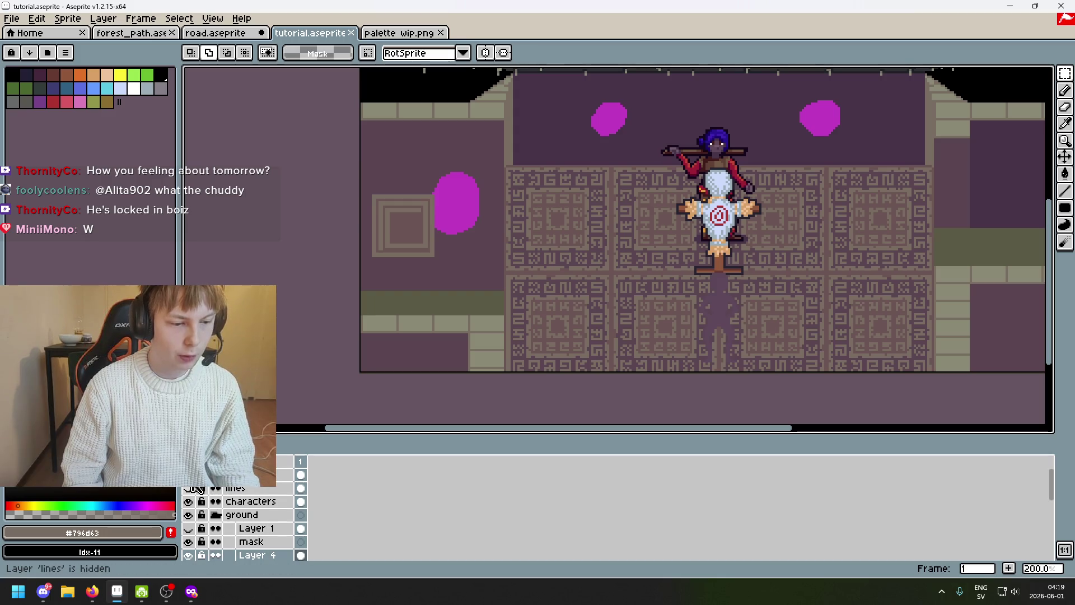
left_click(192, 506)
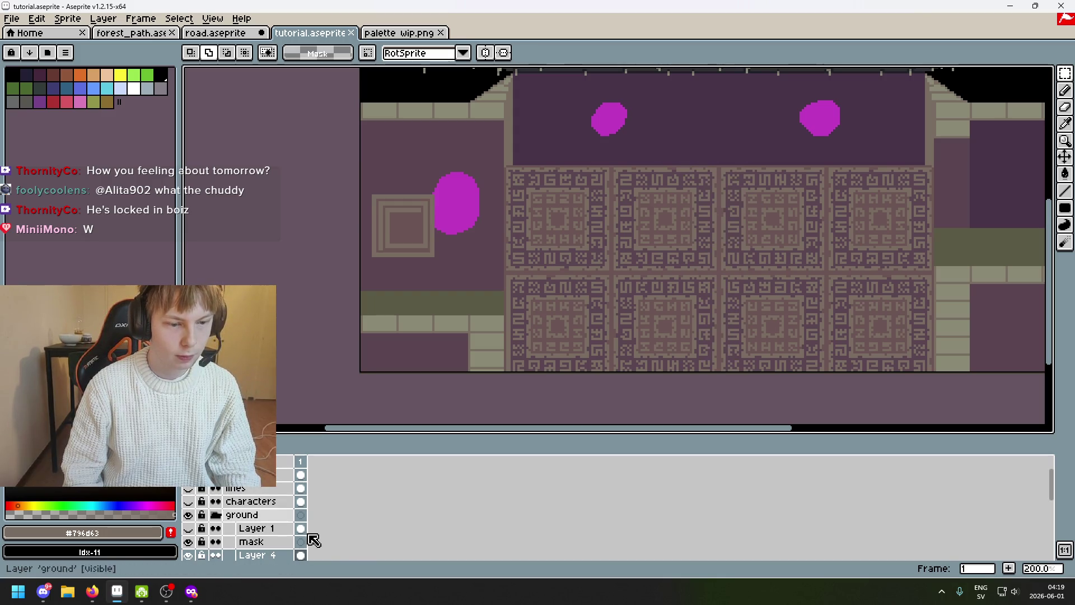
scroll(252, 527, "down", 2)
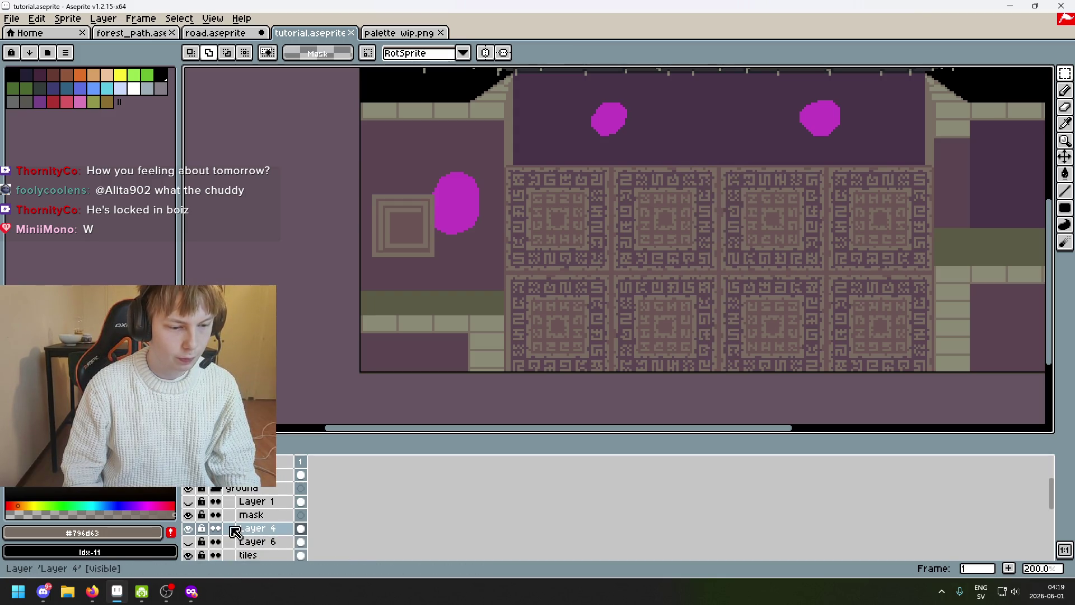
Toggle Layer 4, make the tiles layer active and marquee the small square carving left of the wall
left_click(192, 529)
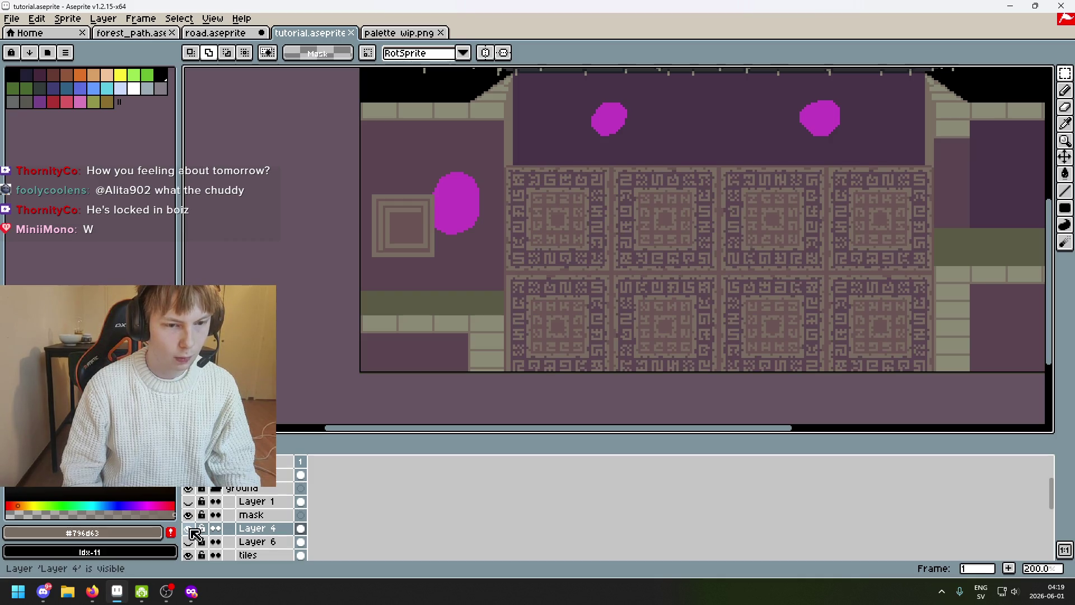
scroll(194, 557, "down", 1)
left_click(253, 543)
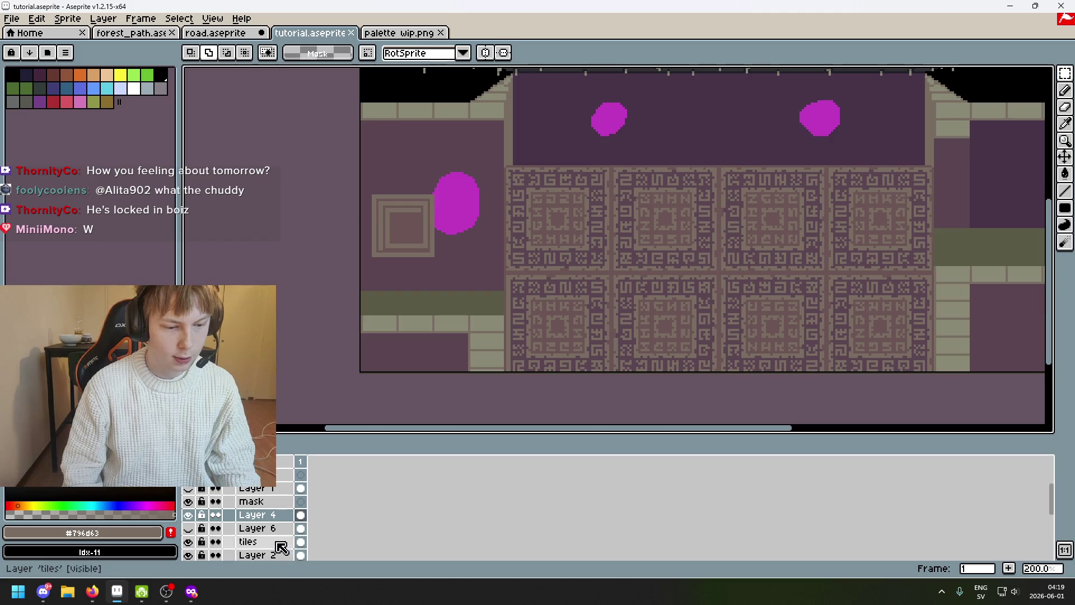
left_click_drag(445, 272, 359, 149)
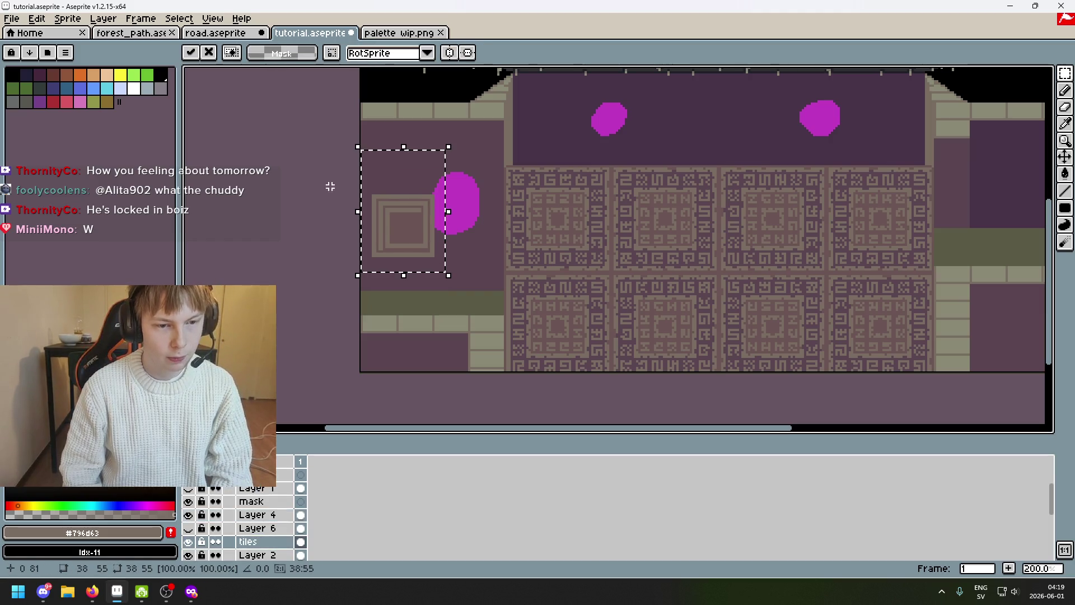
Delete the square carving, save the file and show the surrounding ground scene
key("Delete")
key("ctrl+s")
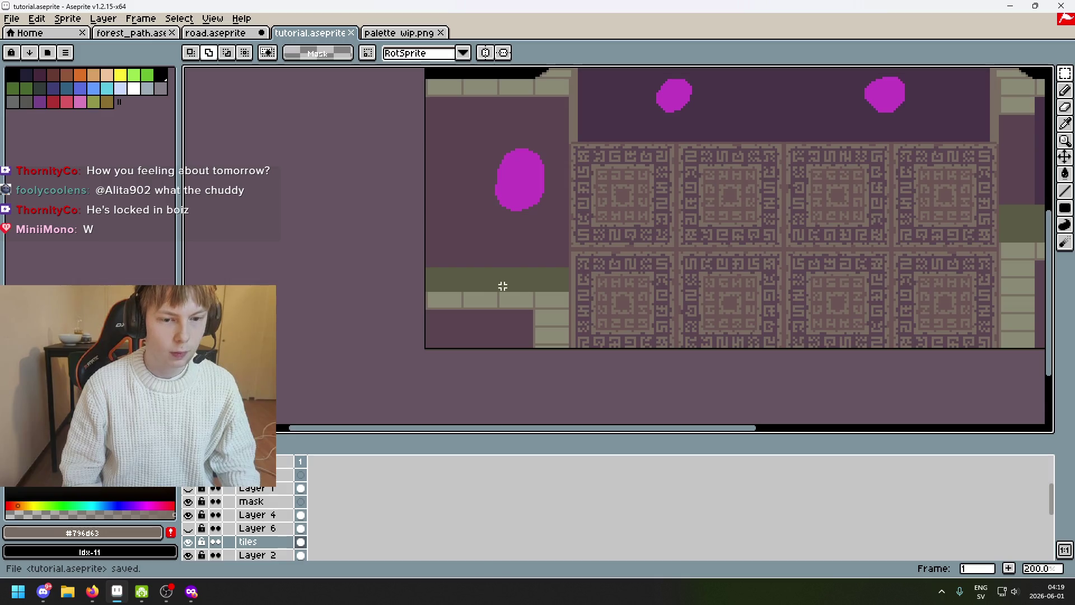
scroll(502, 286, "up", 3)
scroll(520, 266, "down", 2)
scroll(233, 542, "up", 3)
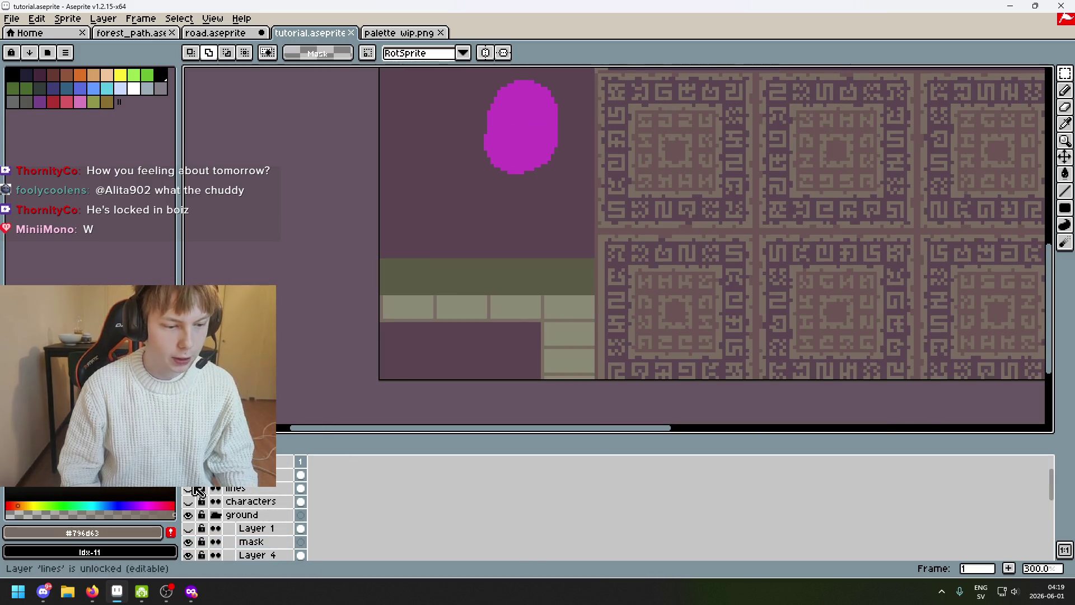
left_click(188, 513)
left_click_drag(445, 273, 445, 353)
scroll(482, 242, "up", 2)
scroll(541, 217, "up", 1)
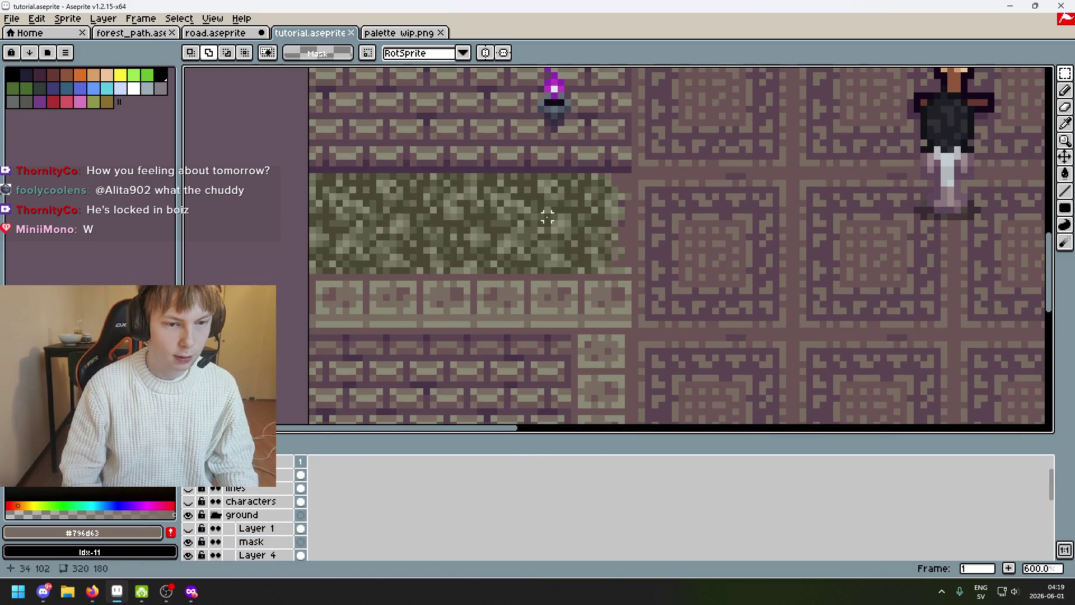
scroll(525, 217, "down", 2)
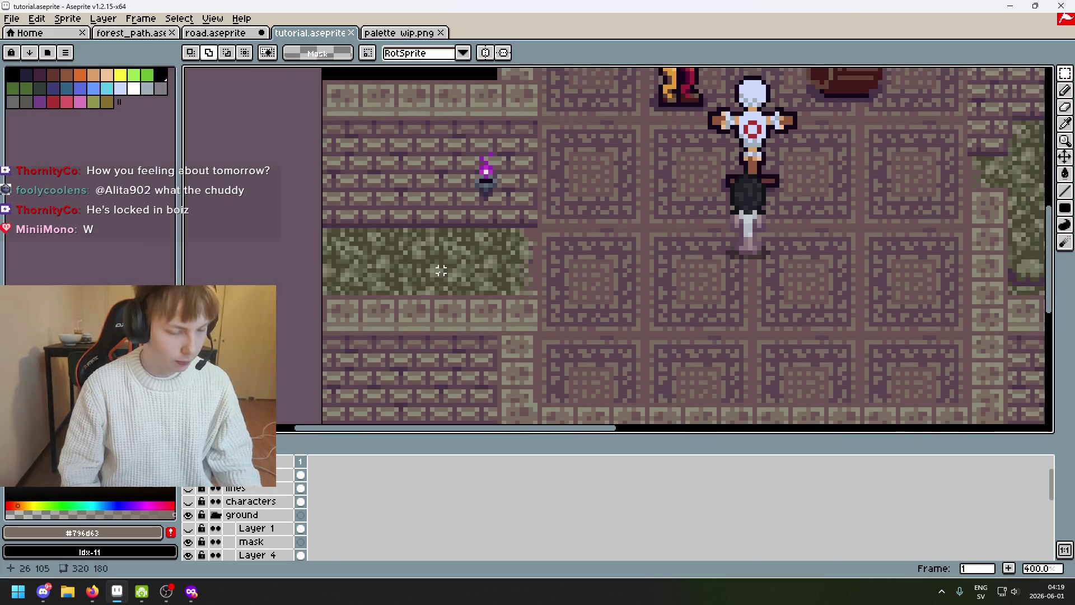
scroll(451, 268, "down", 1)
left_click_drag(450, 269, 357, 269)
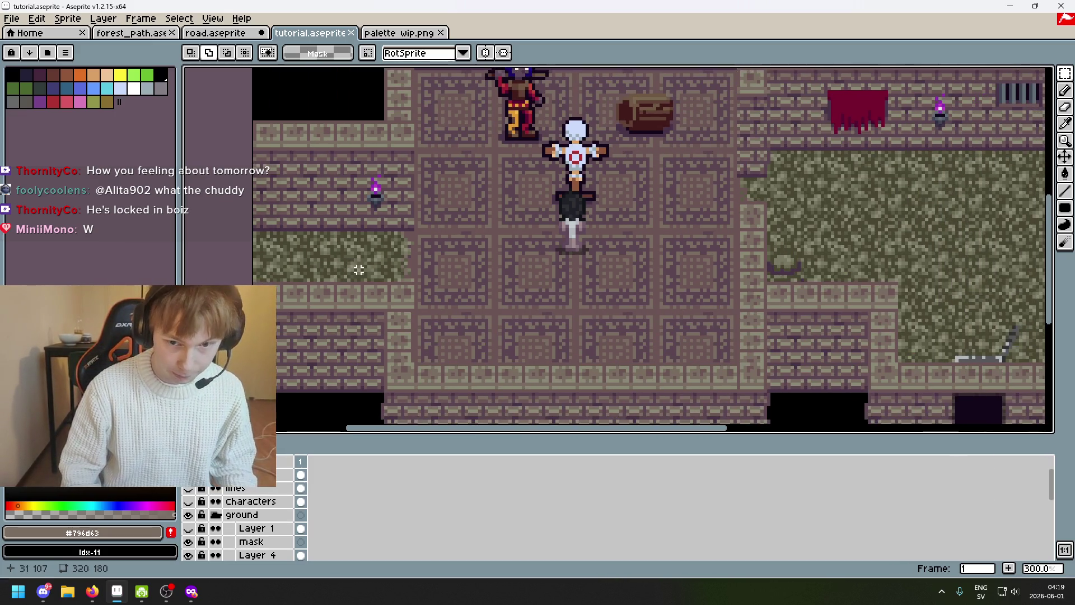
mouse_move(717, 246)
left_mouse_down()
mouse_move(476, 249)
mouse_move(756, 247)
mouse_move(692, 274)
left_mouse_up()
scroll(738, 246, "down", 1)
Reveal the reference screenshot, marquee a small grass patch, copy it and hide the screenshot again
left_click(188, 473)
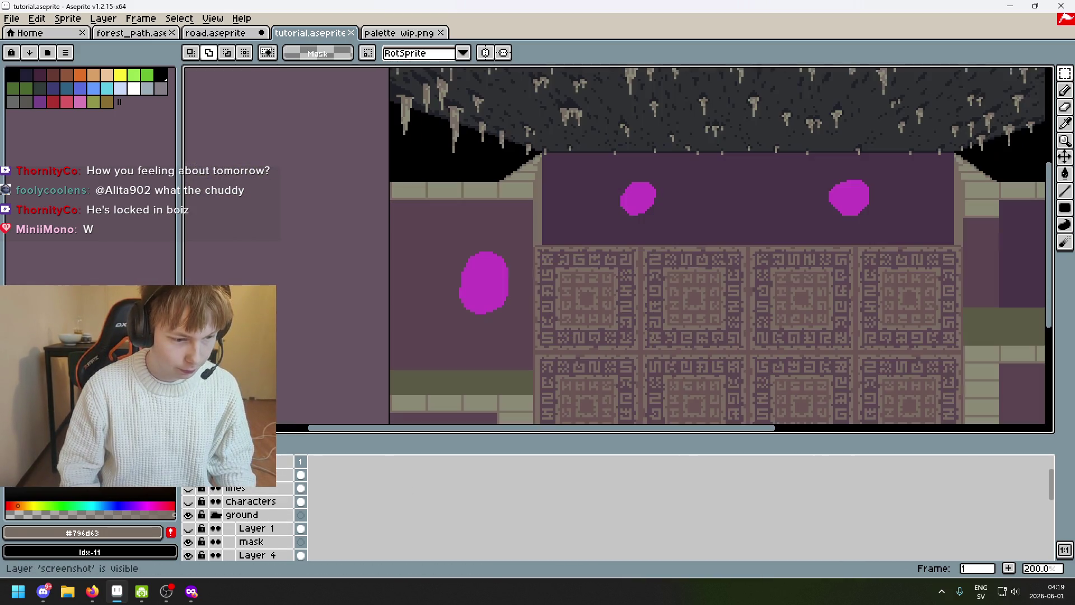
left_click_drag(499, 328, 515, 218)
scroll(521, 225, "up", 2)
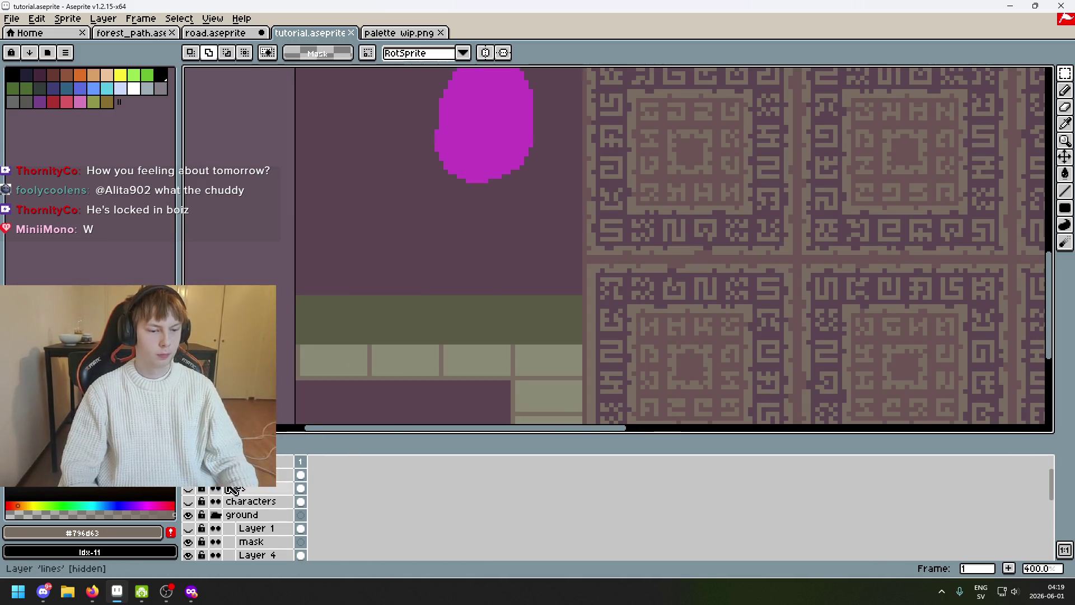
scroll(415, 406, "down", 2)
scroll(388, 182, "up", 2)
left_click_drag(356, 166, 594, 263)
scroll(244, 521, "up", 3)
key("ctrl+d")
left_click(299, 474)
left_click_drag(348, 172, 542, 267)
key("ctrl+d")
left_click(187, 475)
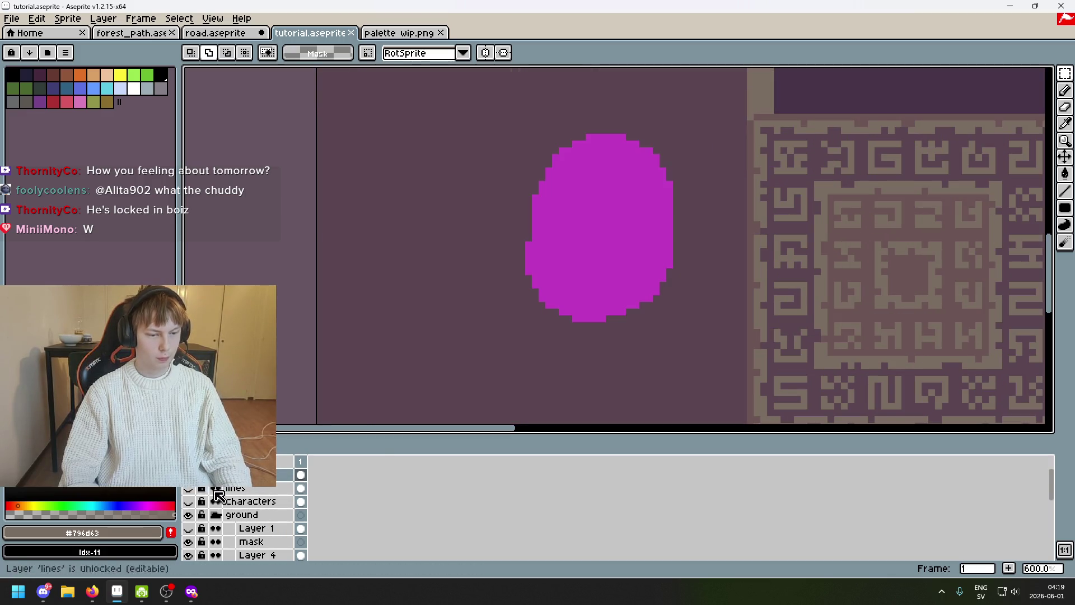
scroll(252, 516, "down", 3)
scroll(259, 518, "down", 2)
scroll(244, 500, "up", 1)
scroll(248, 512, "down", 2)
Paste the grass patch onto the bones layer and pull it down toward the left wall
left_click(259, 548)
scroll(451, 379, "down", 2)
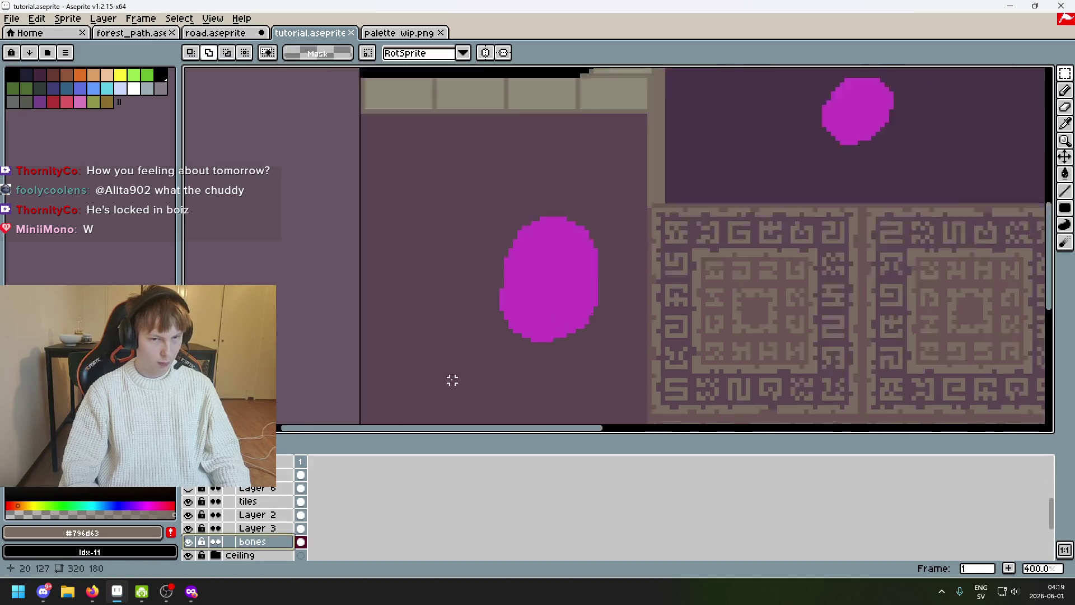
scroll(593, 345, "down", 1)
left_click_drag(593, 346, 483, 202)
key("ctrl+v")
left_click_drag(429, 99, 426, 175)
scroll(426, 181, "up", 2)
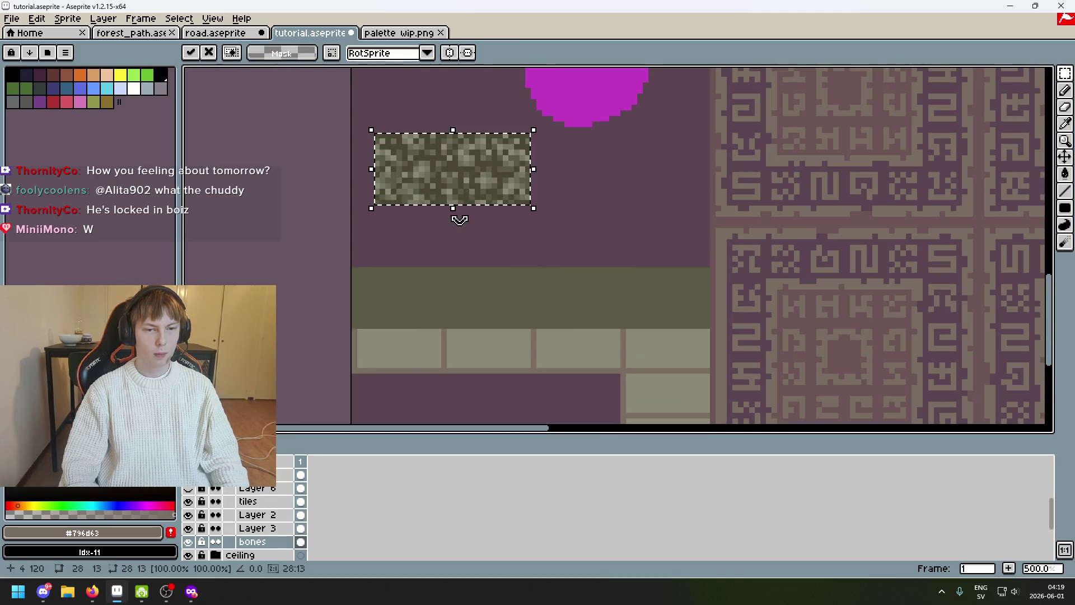
Settle the pasted moss patch above the left ledge and commit it
left_click_drag(460, 246, 457, 248)
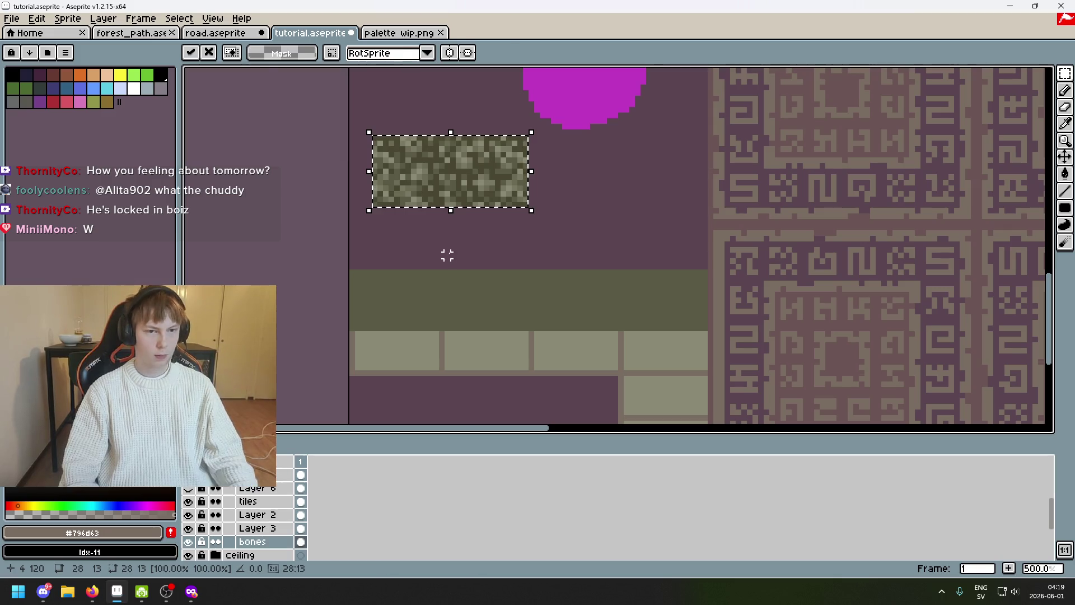
key("ctrl+d")
scroll(435, 189, "down", 3)
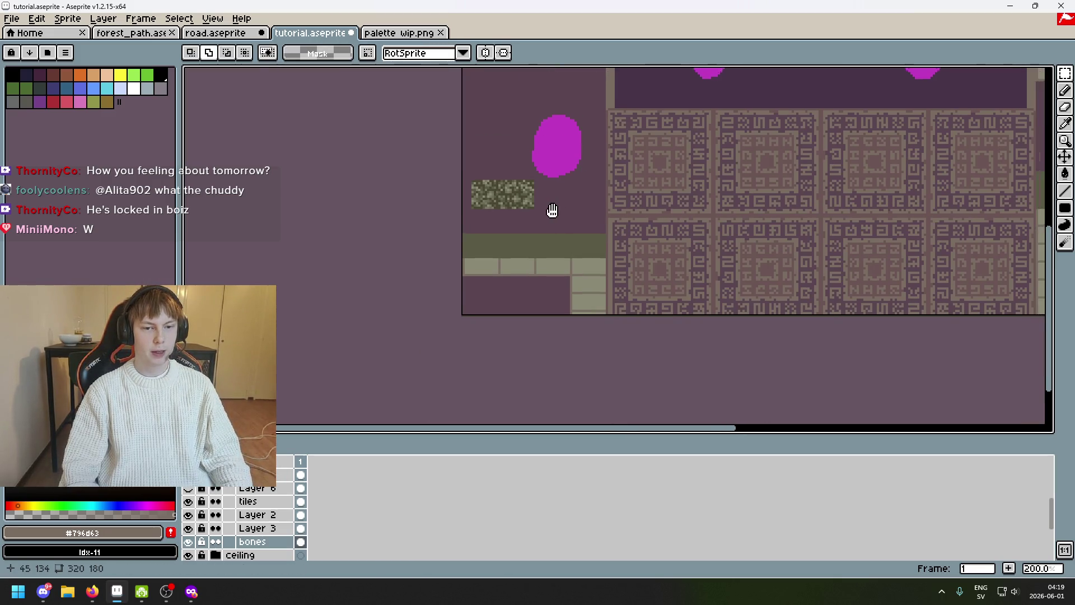
left_click_drag(560, 211, 491, 214)
scroll(491, 214, "up", 4)
Bucket-fill the left ledge's olive band with the darker colour #494734
left_click(412, 204, "alt")
scroll(413, 204, "up", 1)
key("g")
left_click(452, 295)
key("ctrl+z")
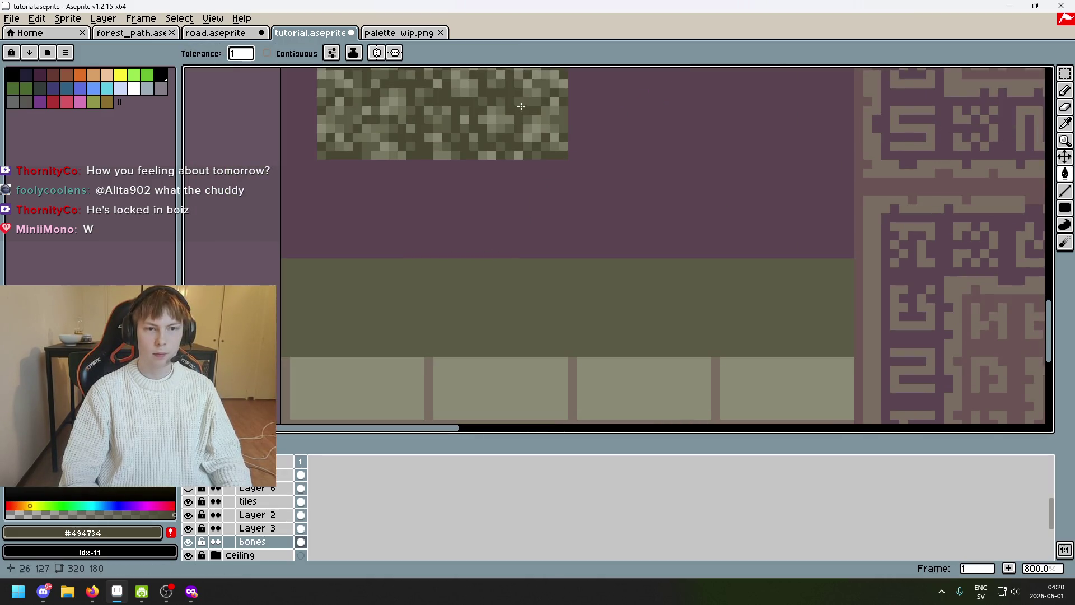
left_click(424, 311)
Sample light and mid moss tones, try pencil marks on the ledge and undo them
key("alt")
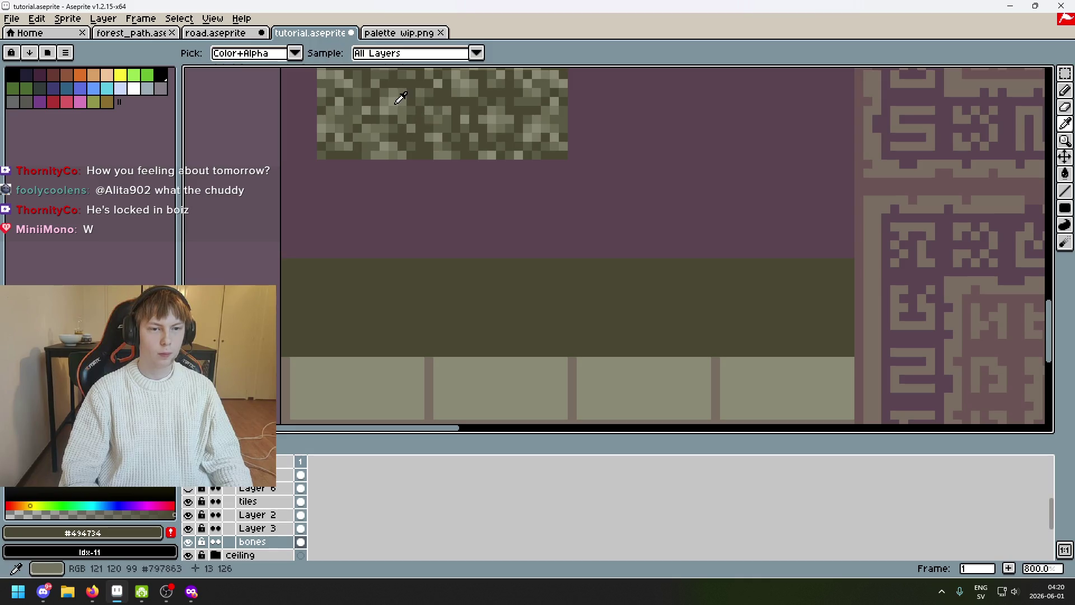
left_click(401, 101)
scroll(443, 187, "down", 3)
scroll(361, 233, "down", 3)
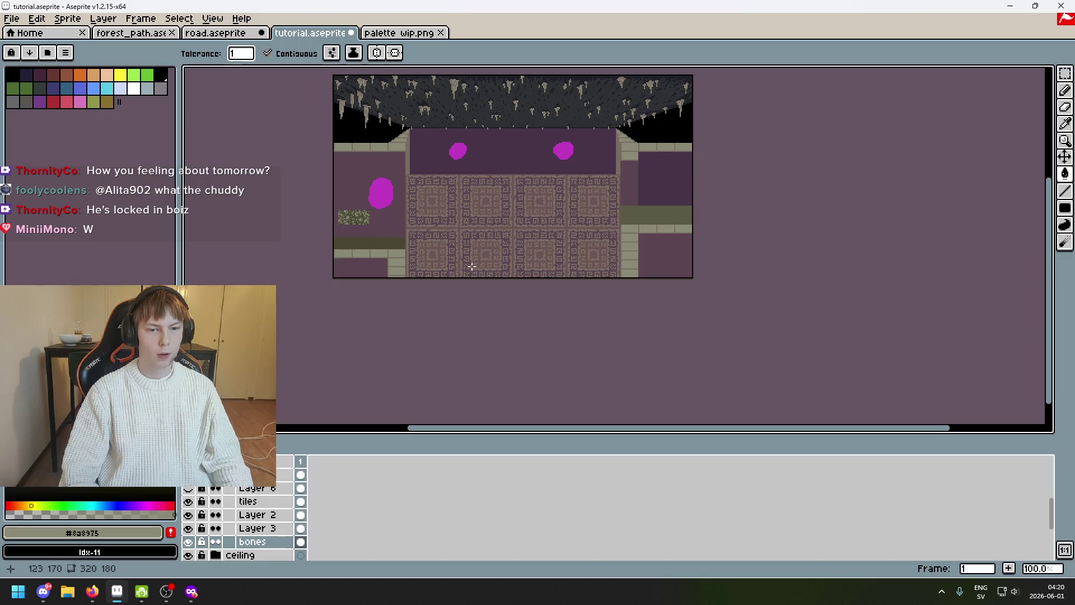
left_click(1065, 75)
scroll(346, 211, "up", 4)
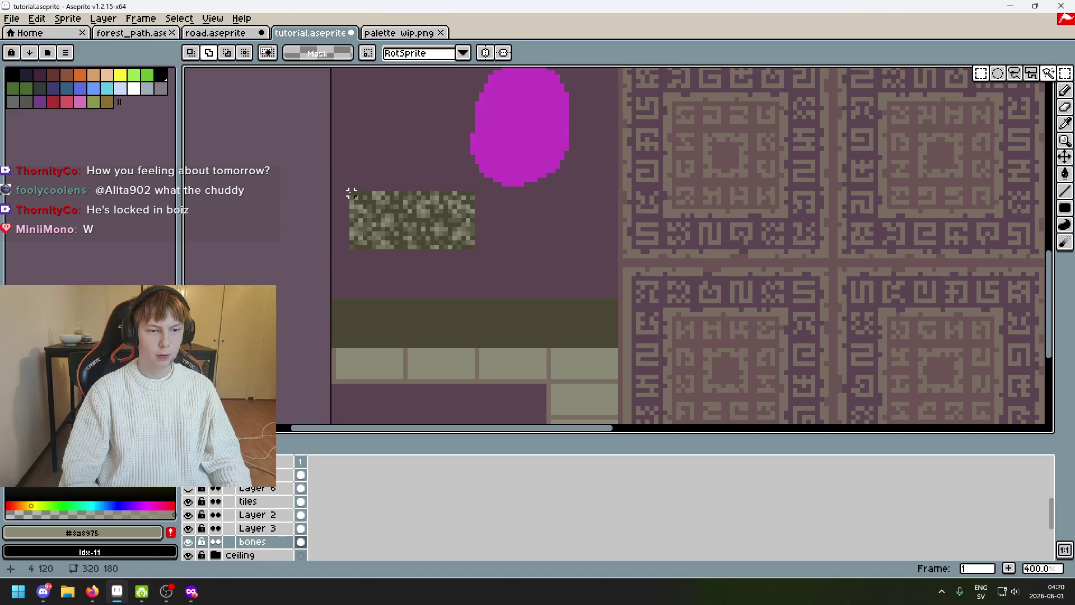
scroll(351, 193, "down", 3)
scroll(398, 252, "up", 1)
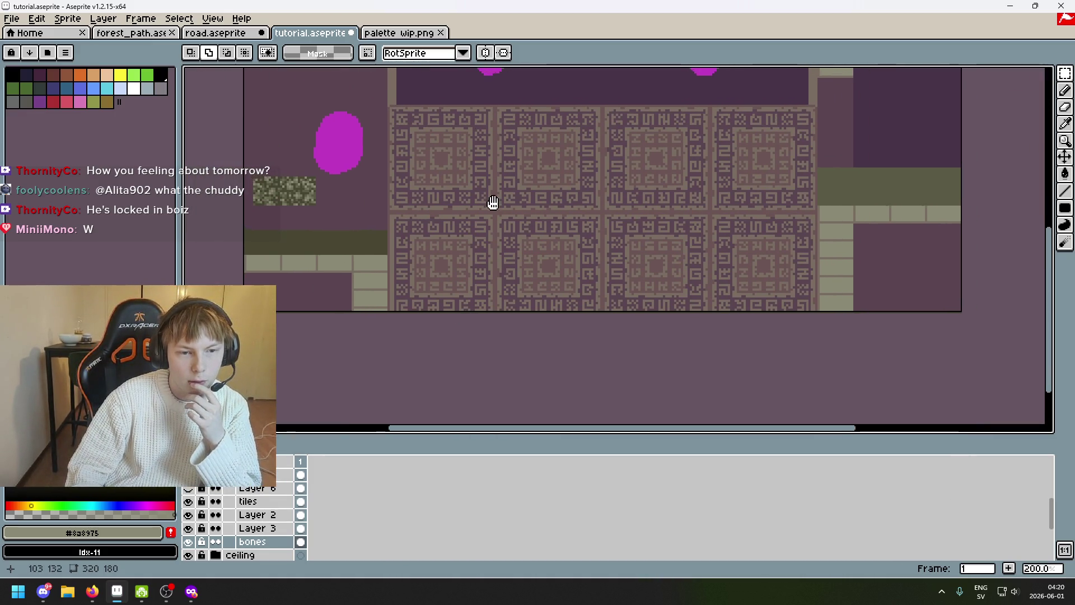
scroll(457, 202, "up", 1)
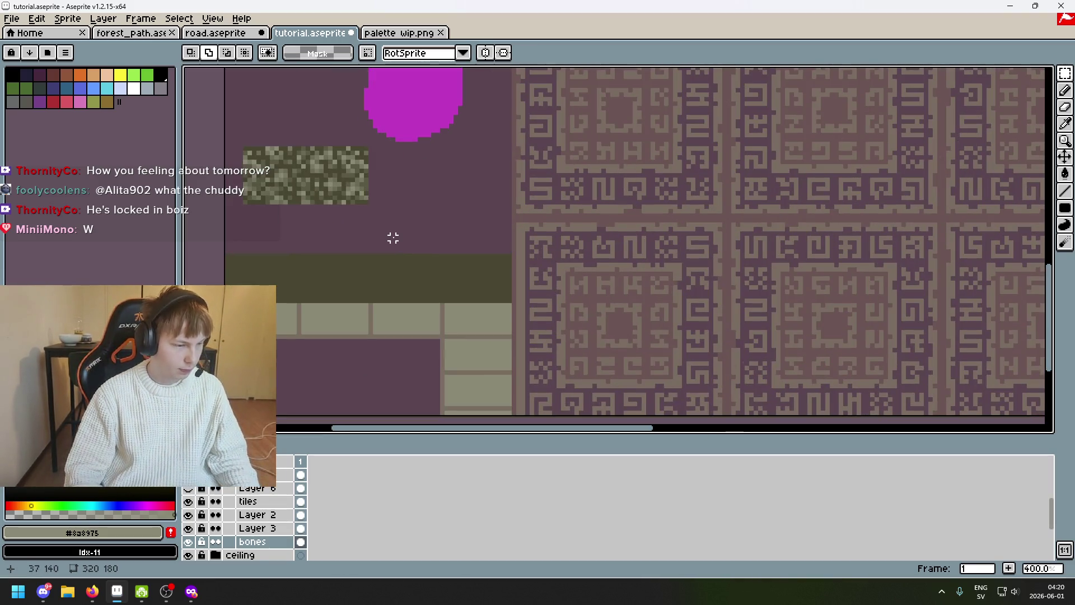
left_click_drag(384, 232, 460, 230)
scroll(377, 211, "up", 1)
scroll(377, 210, "up", 2)
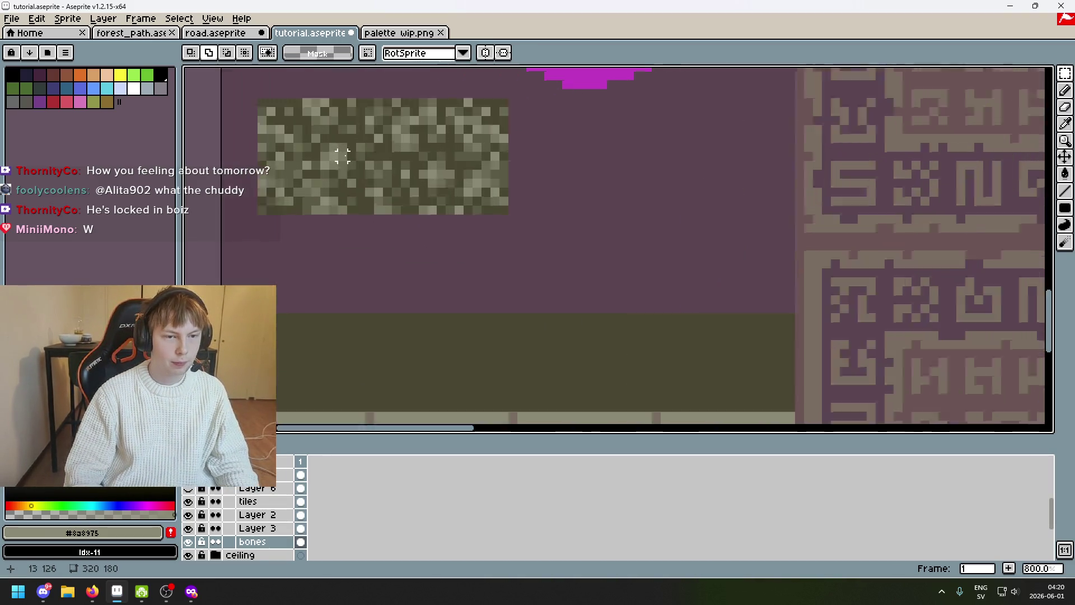
scroll(350, 152, "up", 3)
key("alt")
left_click(339, 150, "alt")
scroll(375, 254, "down", 3)
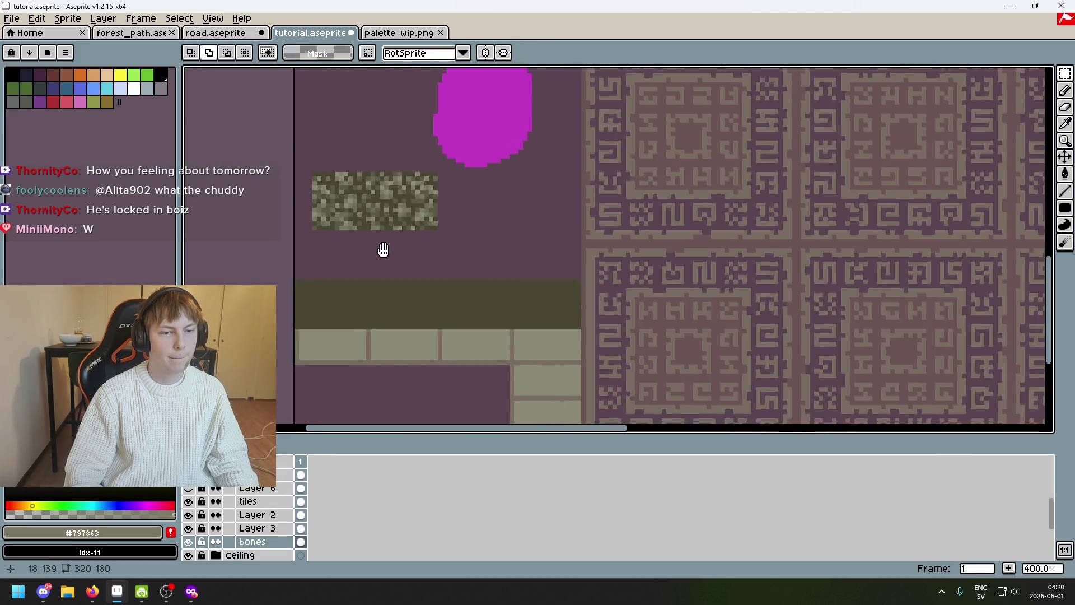
scroll(396, 232, "up", 2)
key("ctrl")
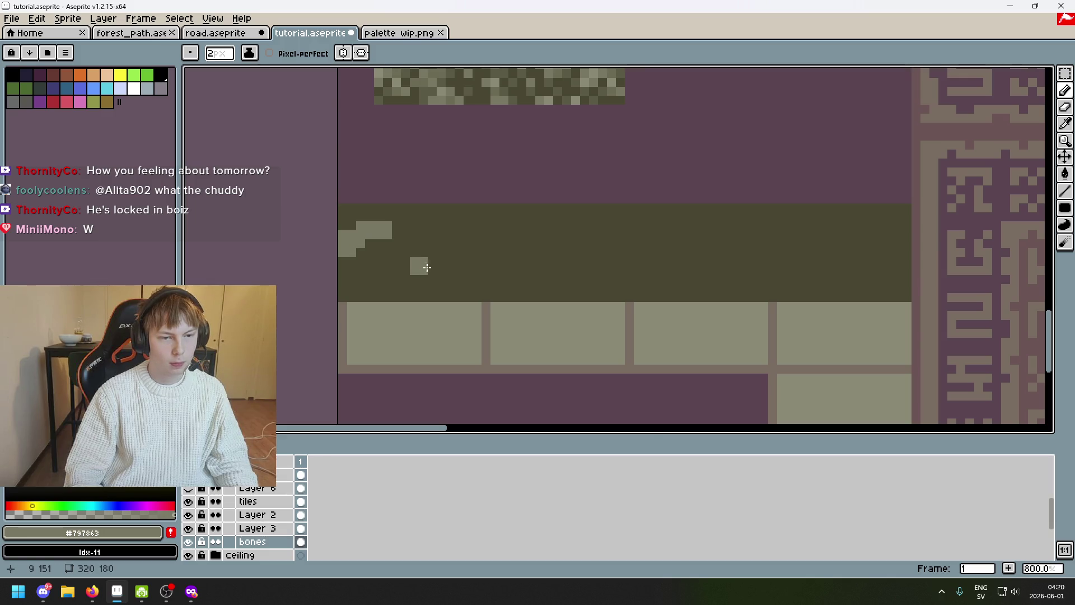
scroll(425, 268, "down", 4)
scroll(468, 265, "up", 3)
scroll(426, 269, "up", 1)
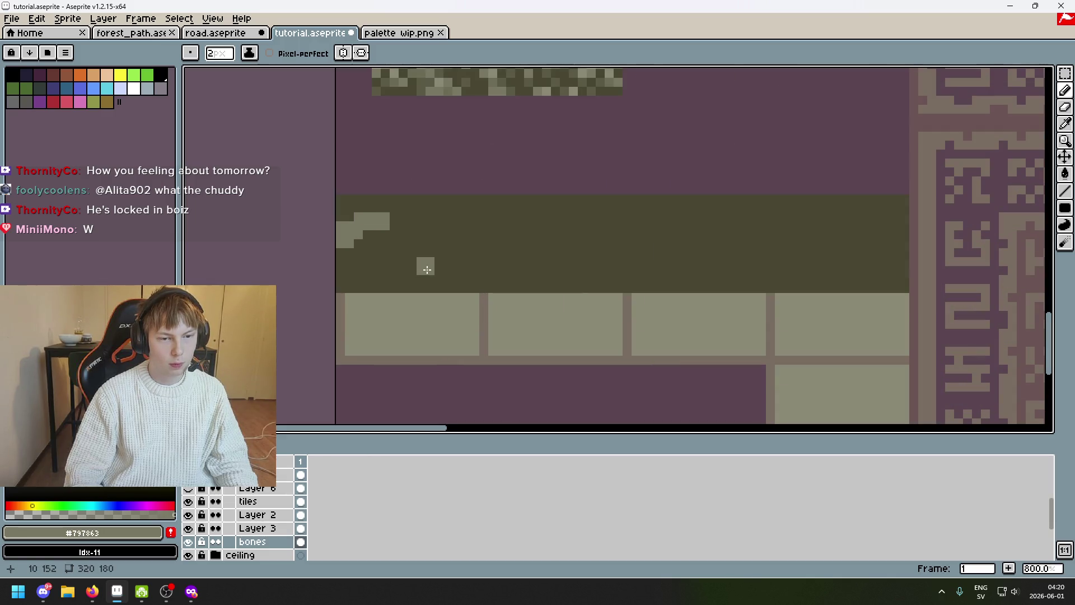
key("ctrl+z")
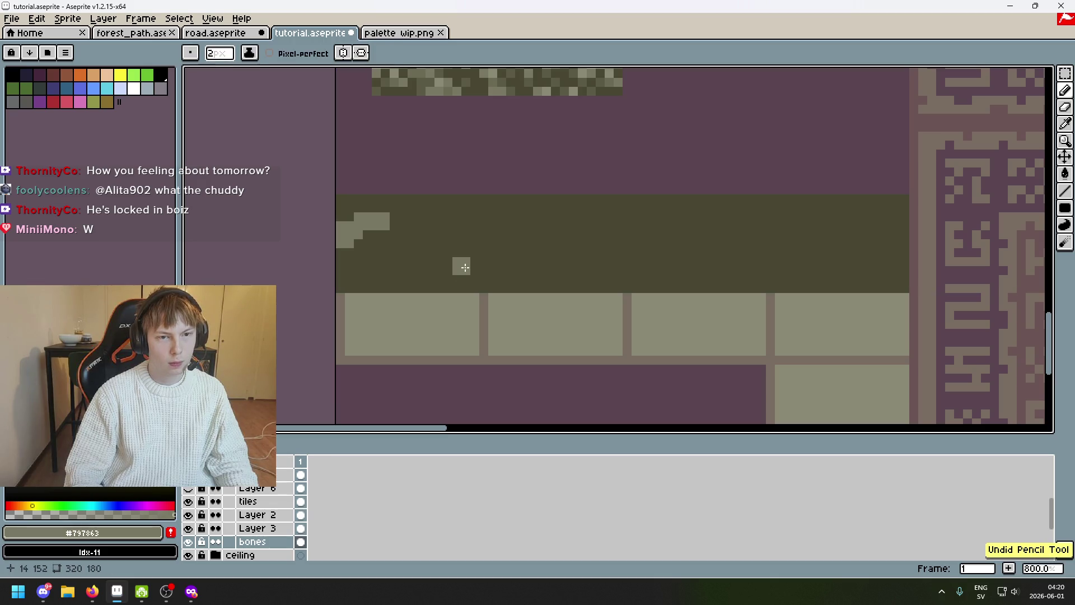
scroll(452, 270, "down", 2)
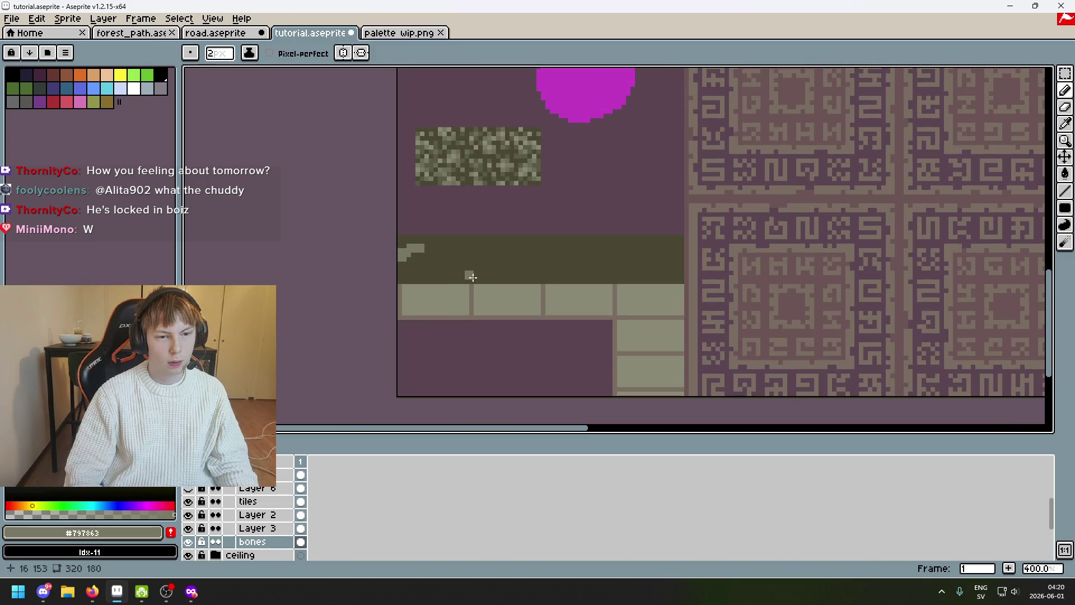
key("ctrl+z")
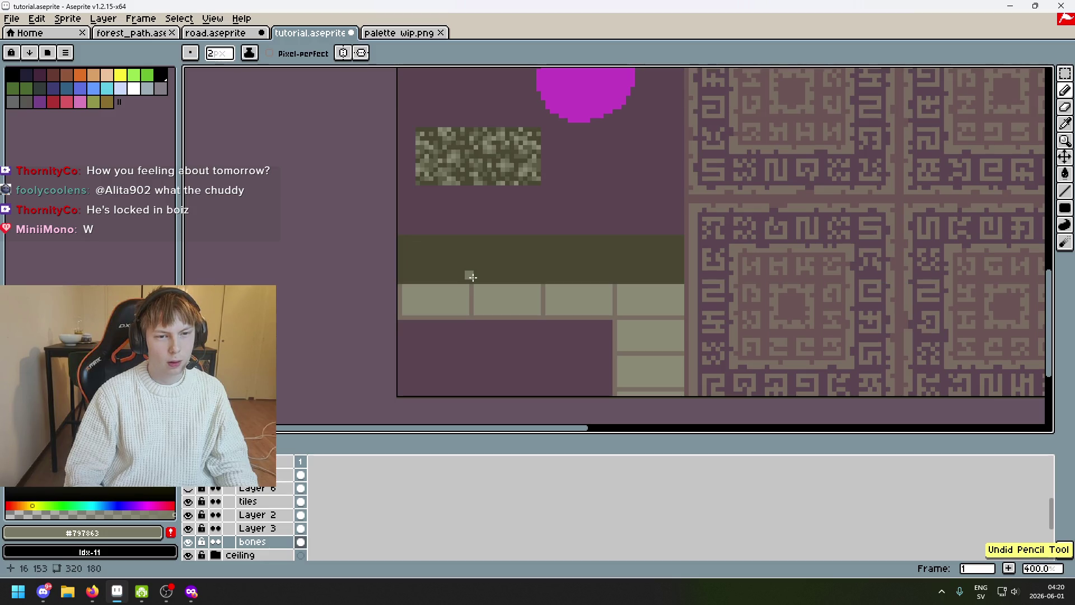
scroll(505, 192, "down", 2)
Bring the whole wall into view and show the reference game screenshot again
left_click_drag(505, 192, 373, 306)
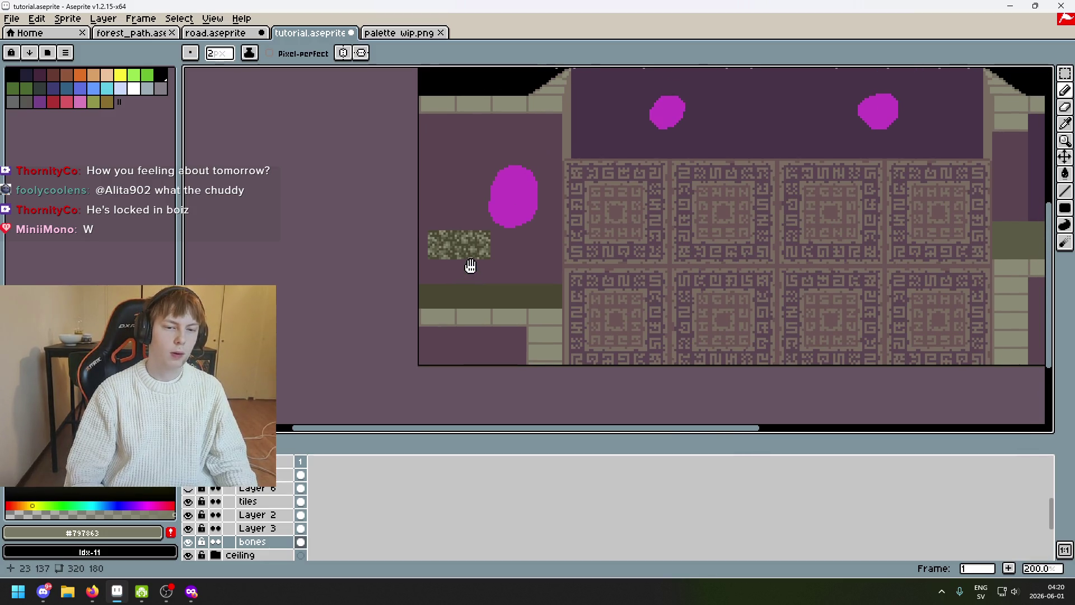
scroll(287, 479, "down", 3)
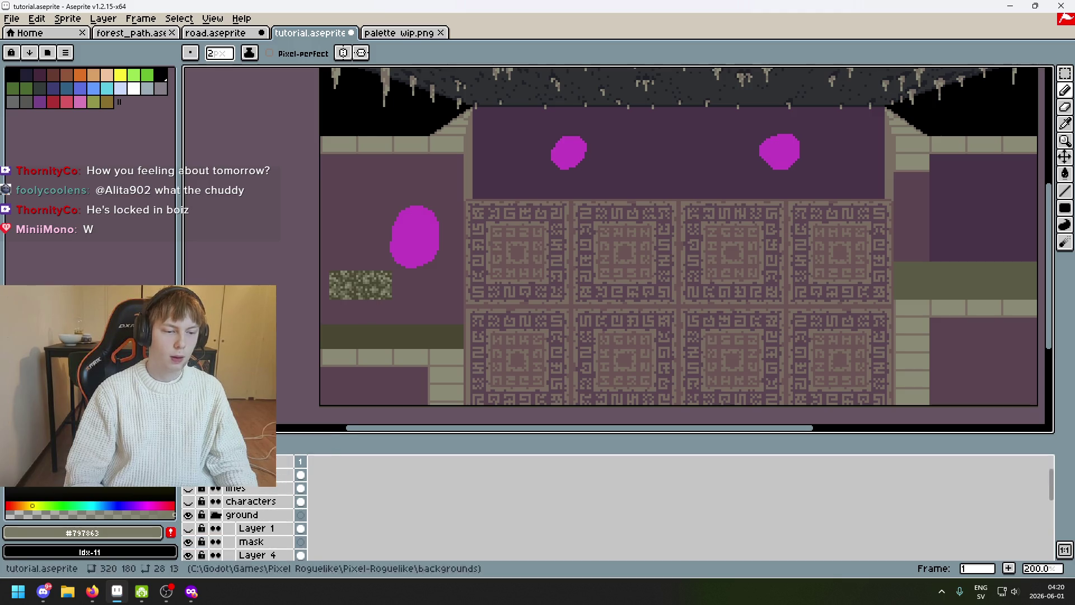
left_click(190, 489)
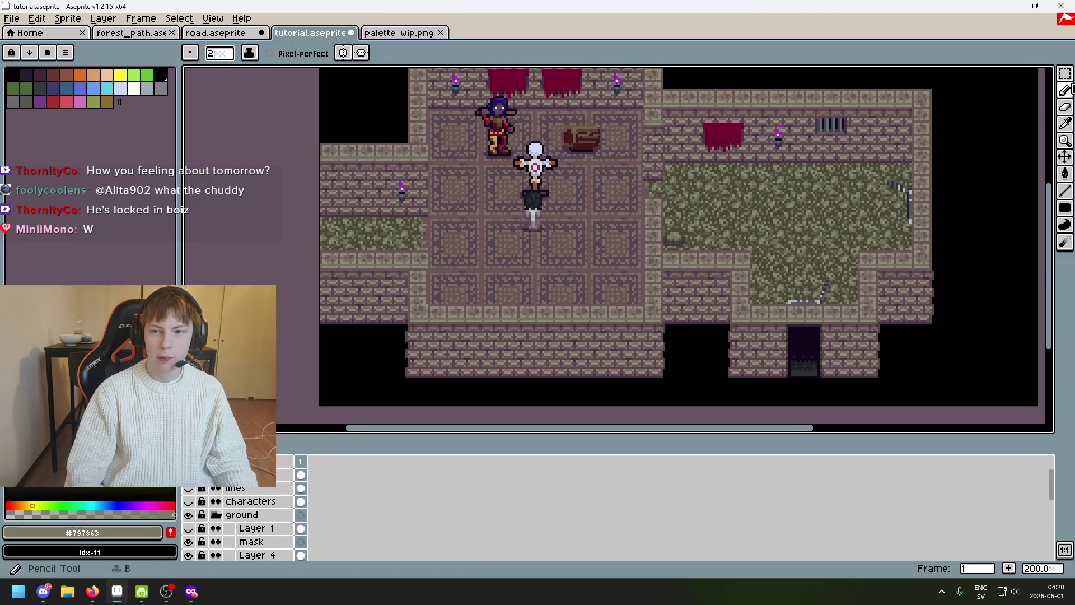
scroll(699, 166, "up", 2)
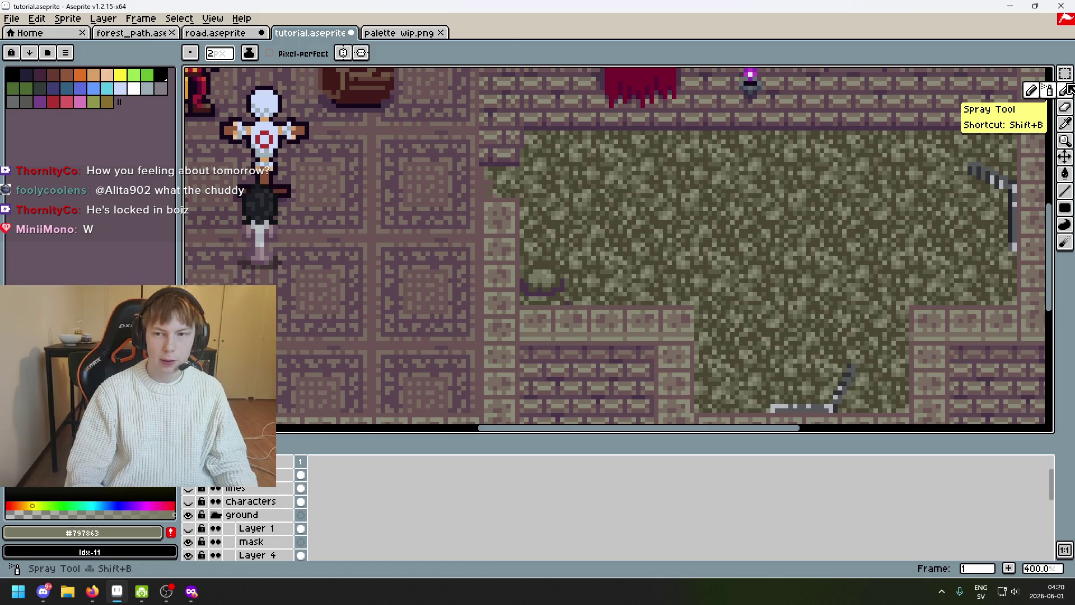
Open bone tiles.aseprite, select the whole tile, close it and return to the temple map
key("m")
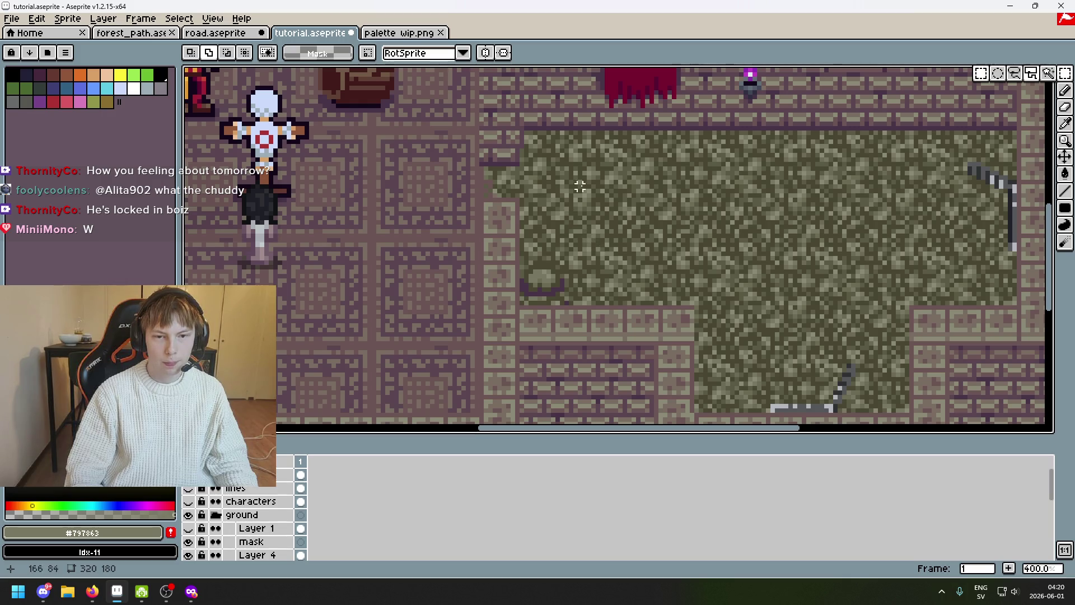
scroll(704, 217, "down", 1)
scroll(558, 223, "down", 2)
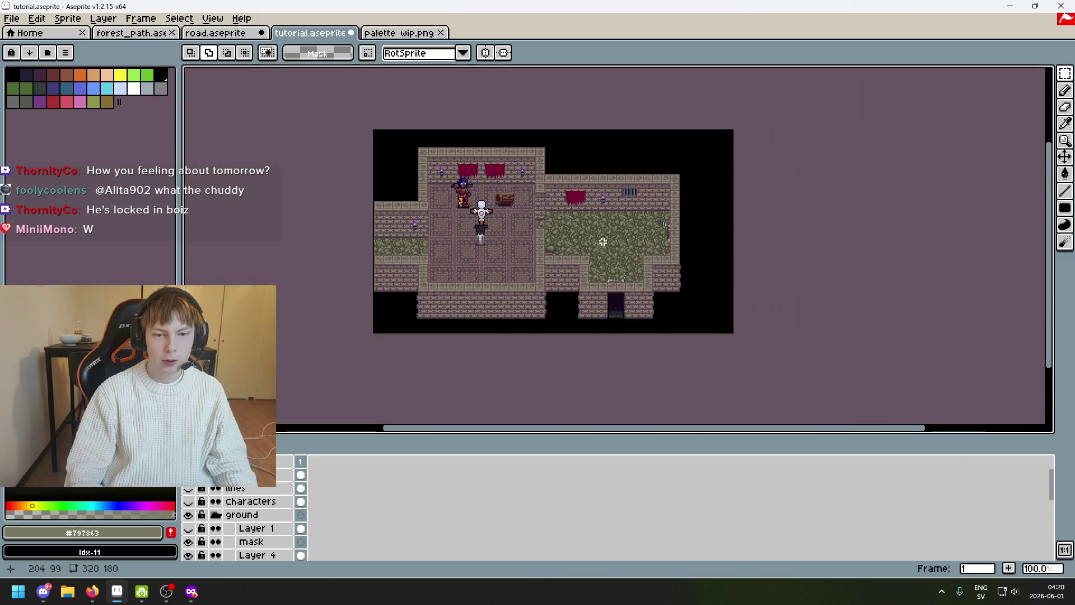
scroll(558, 223, "up", 2)
scroll(558, 223, "left", 3)
left_click(12, 18)
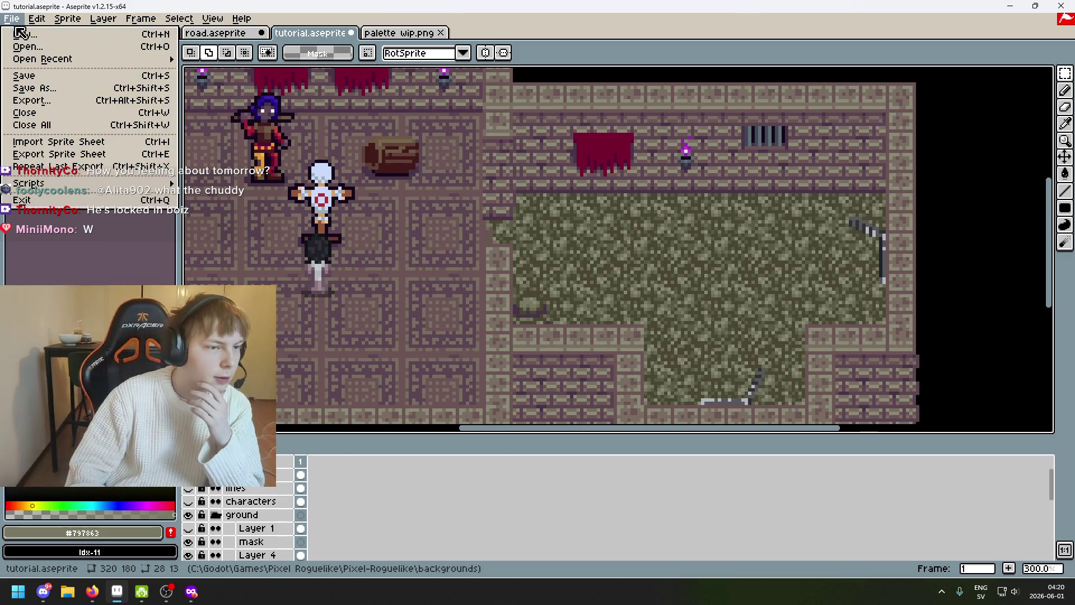
left_click(61, 51)
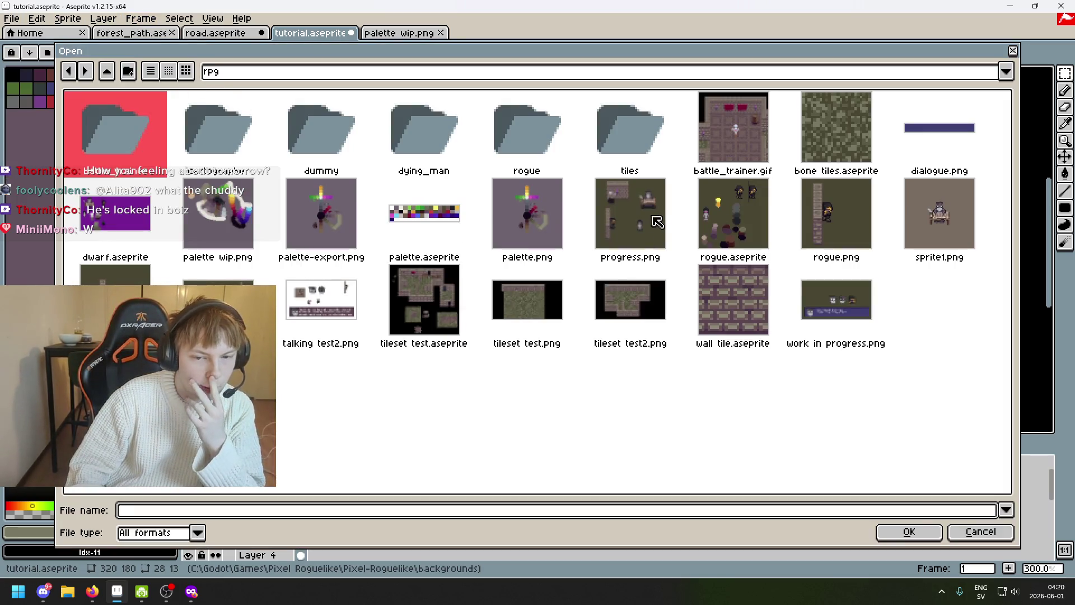
double_click(823, 139)
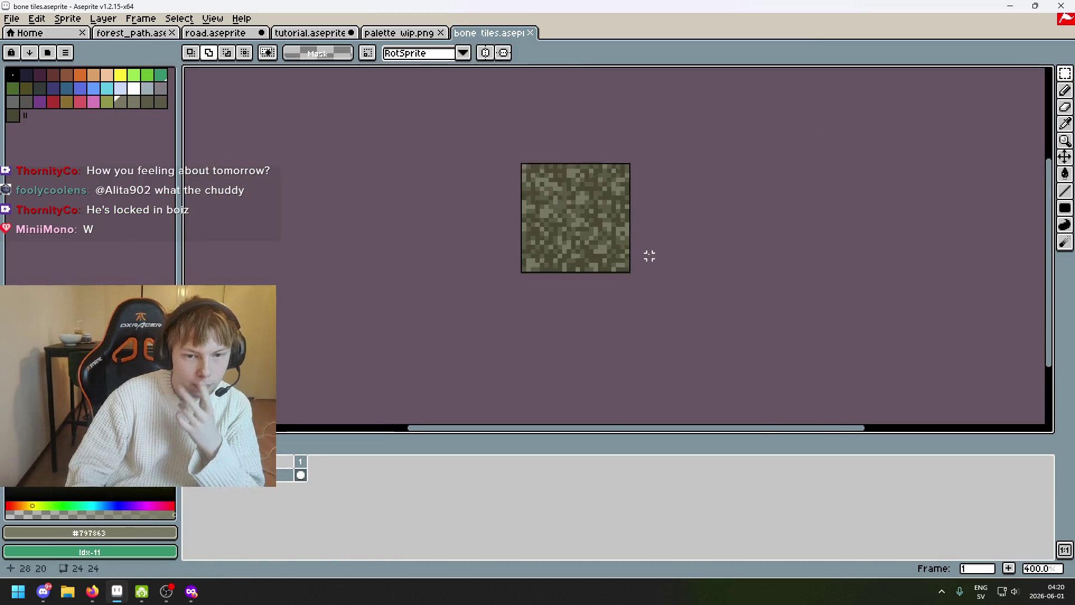
scroll(642, 253, "up", 1)
key("ctrl+a")
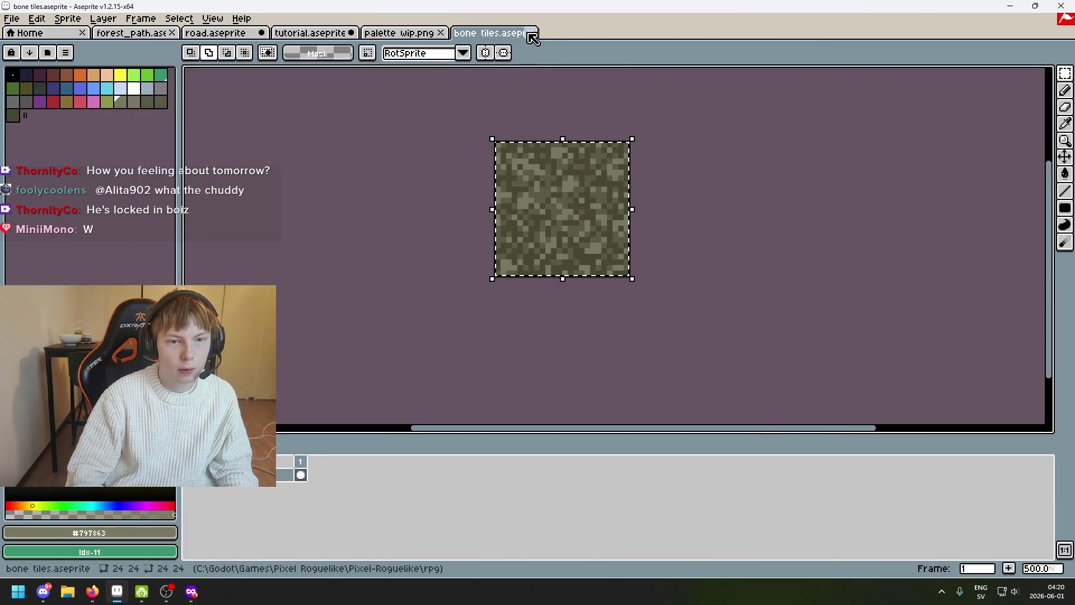
left_click(530, 32)
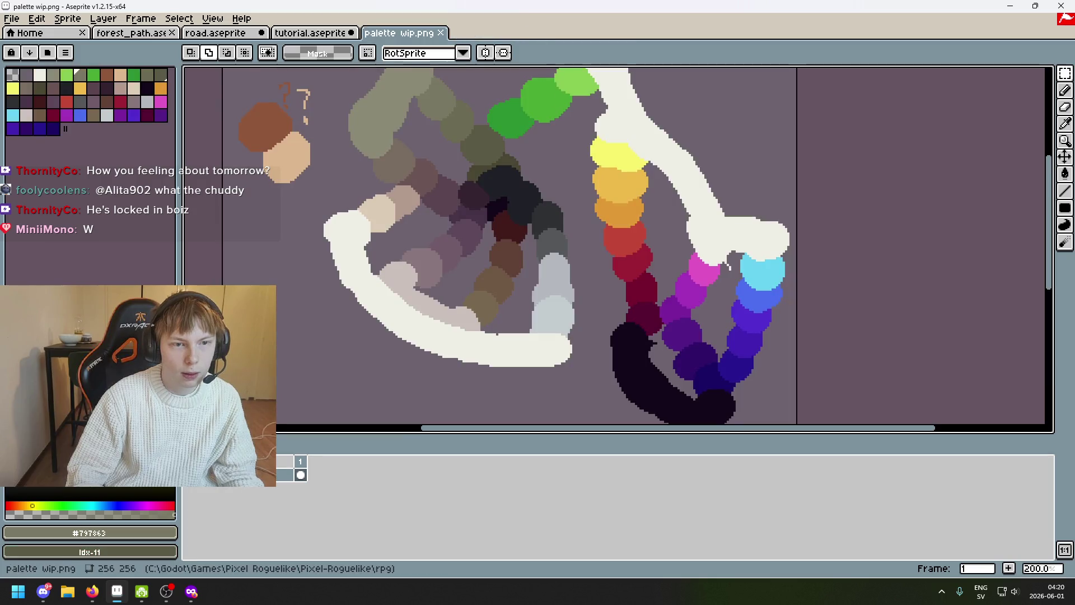
left_click(311, 32)
scroll(653, 242, "up", 2)
Trial-paste the copied tile at several spots on the map, undoing each placement
key("ctrl+v")
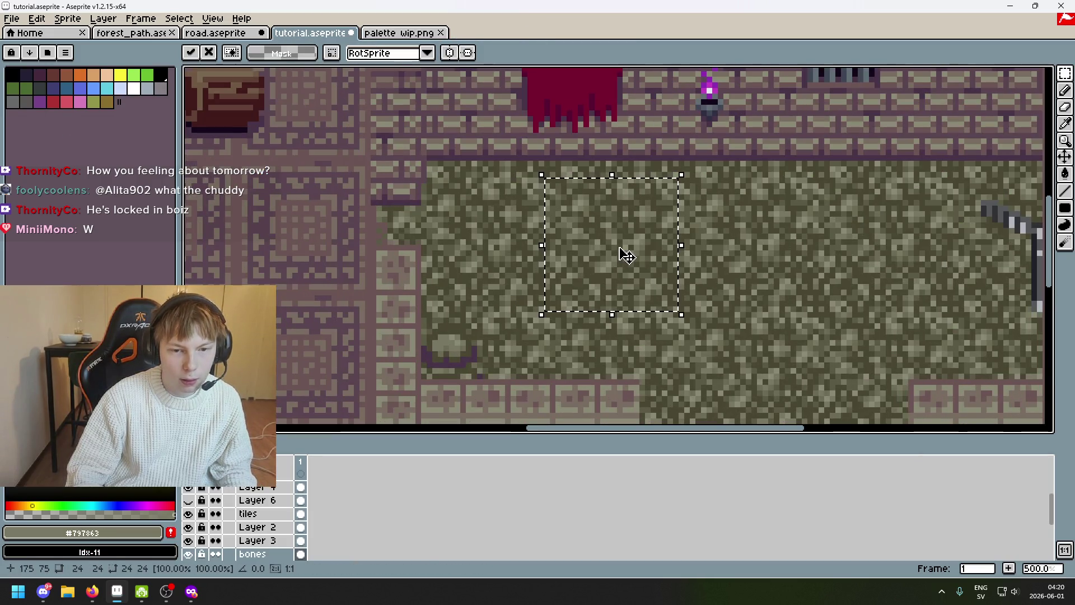
left_click_drag(620, 254, 579, 252)
key("Return")
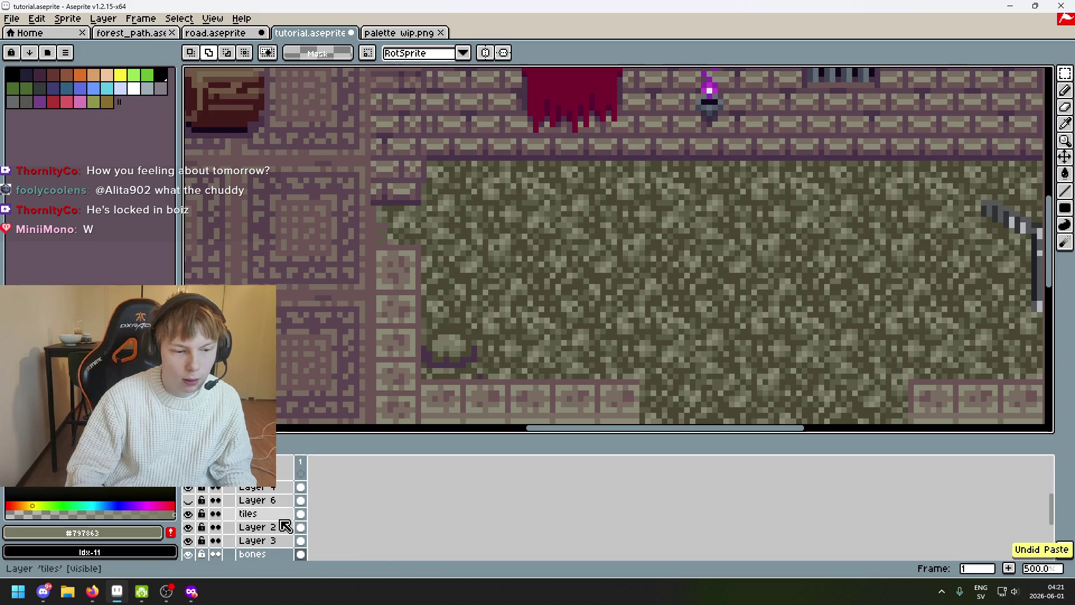
scroll(277, 521, "up", 3)
key("ctrl+v")
mouse_move(595, 281)
left_mouse_down()
mouse_move(636, 319)
mouse_move(572, 281)
mouse_move(618, 361)
mouse_move(685, 393)
mouse_move(810, 403)
mouse_move(723, 304)
left_mouse_up()
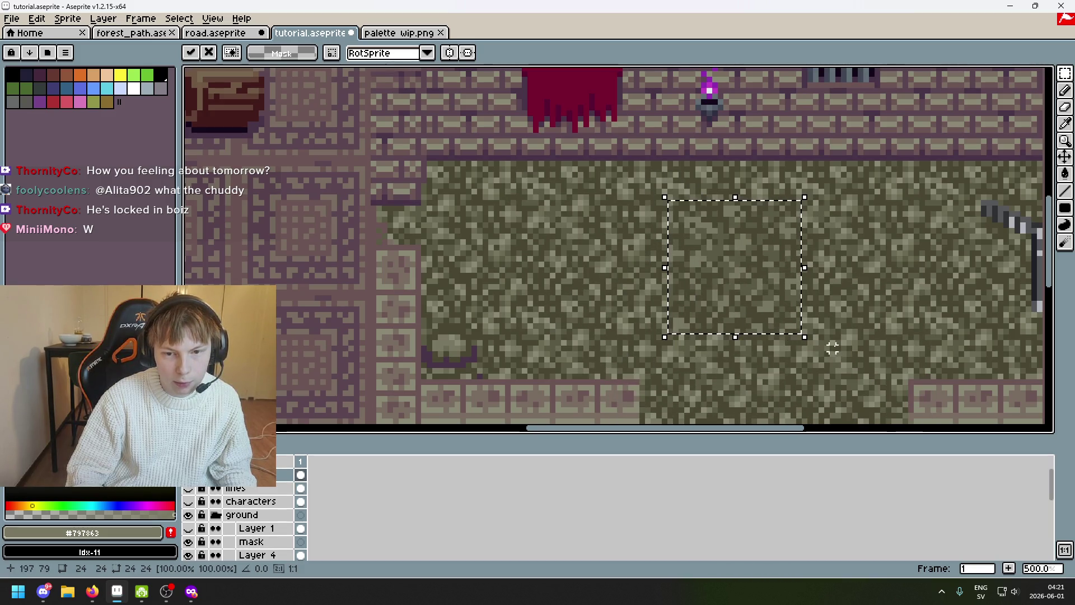
key("Return")
key("ctrl+v")
mouse_move(636, 258)
left_mouse_down()
mouse_move(377, 251)
mouse_move(310, 267)
left_mouse_up()
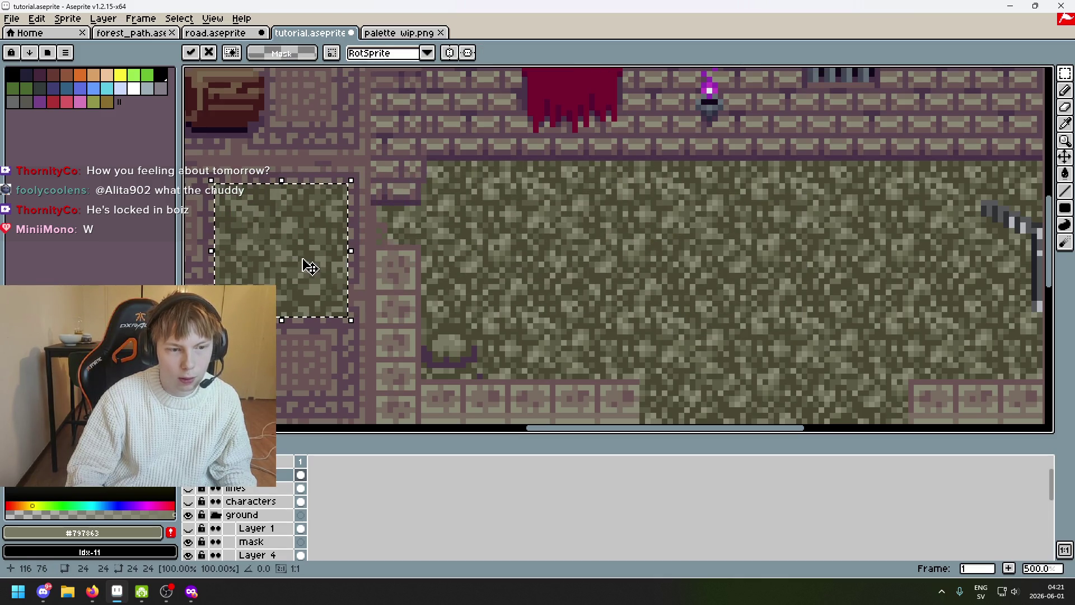
key("Return")
scroll(446, 183, "up", 2)
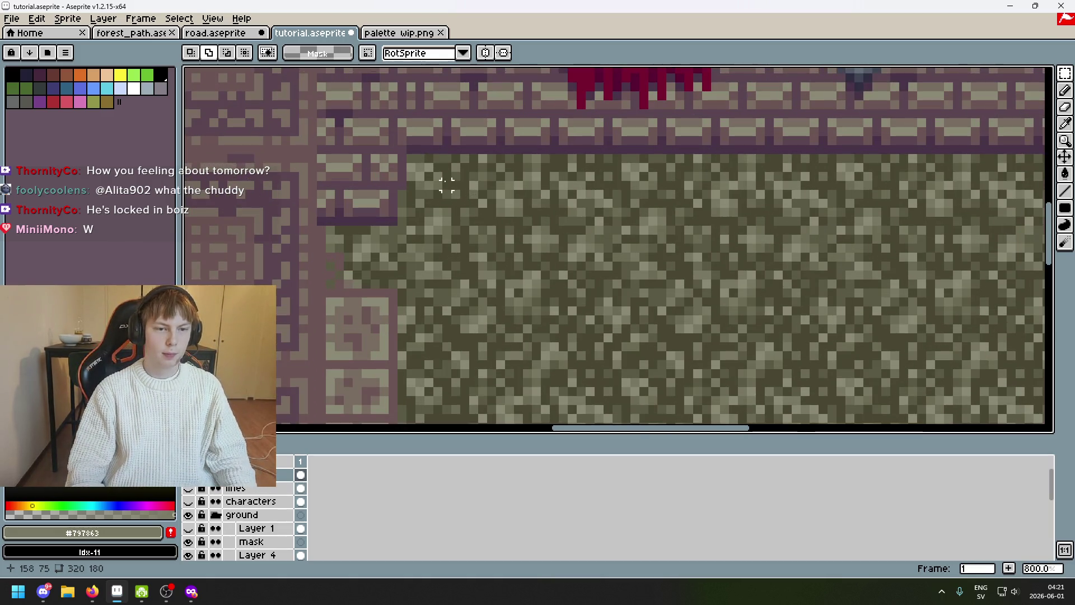
key("ctrl+v")
left_click_drag(588, 240, 559, 280)
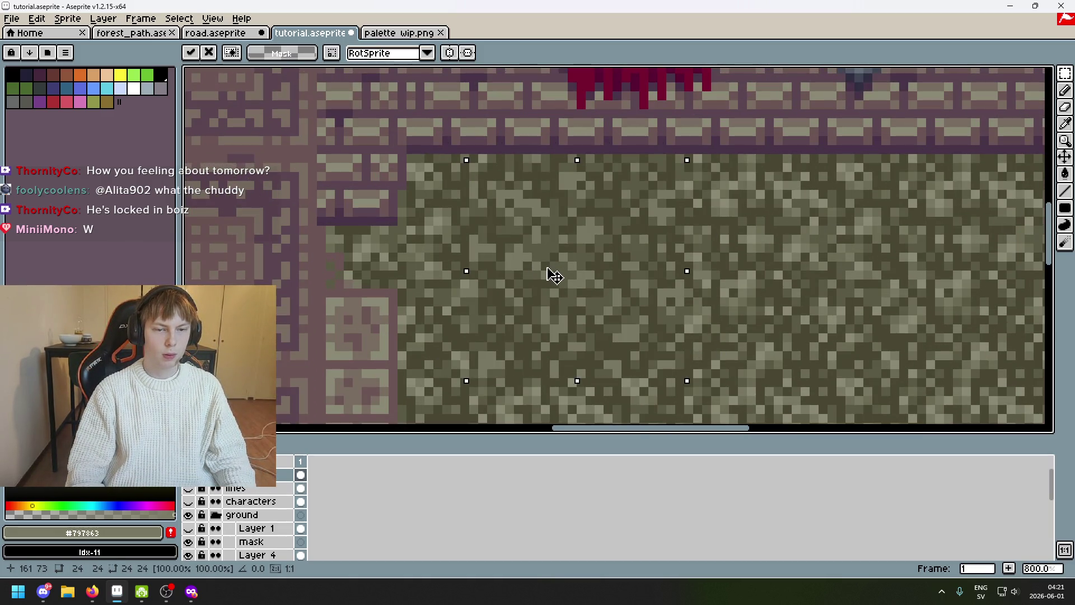
key("ctrl+z")
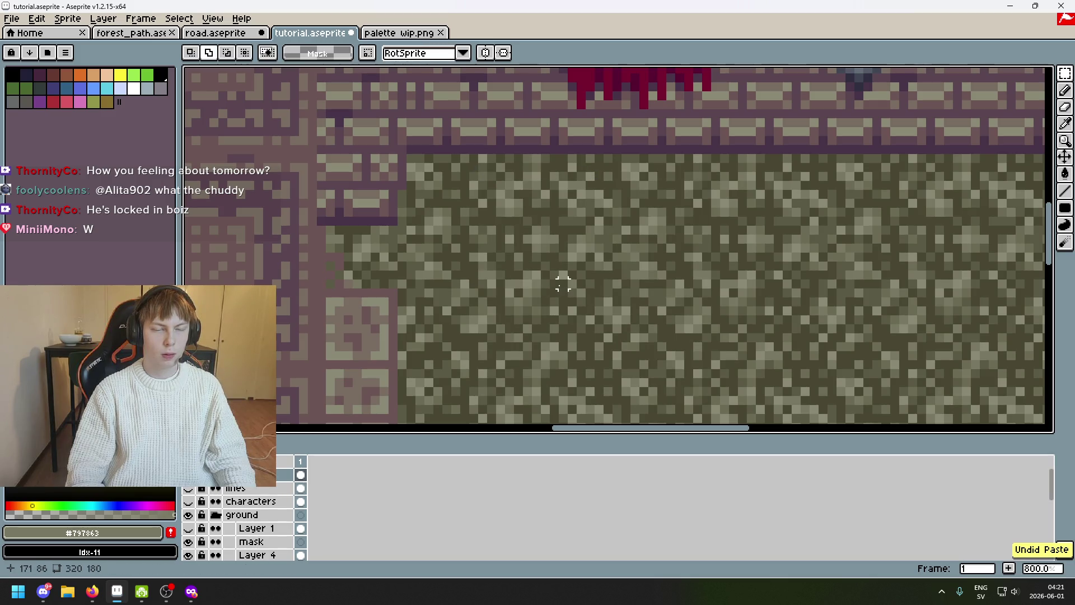
scroll(554, 275, "down", 1)
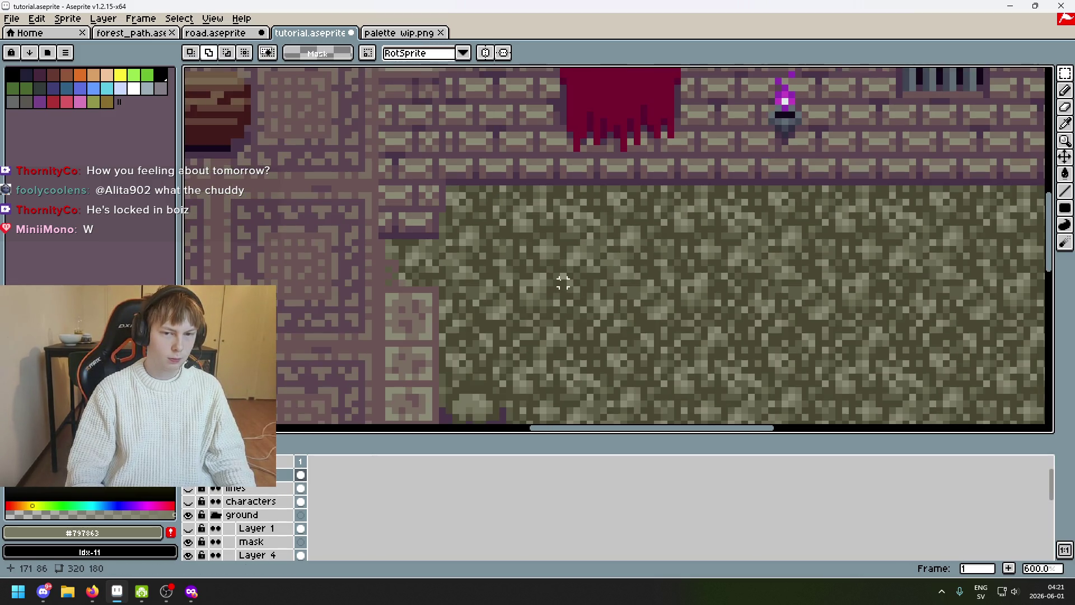
Marquee a floor rectangle, try shifting it left, and undo the move
left_click_drag(563, 283, 407, 251)
mouse_move(381, 183)
left_mouse_down()
mouse_move(530, 328)
mouse_move(511, 310)
left_mouse_up()
key("ctrl+z")
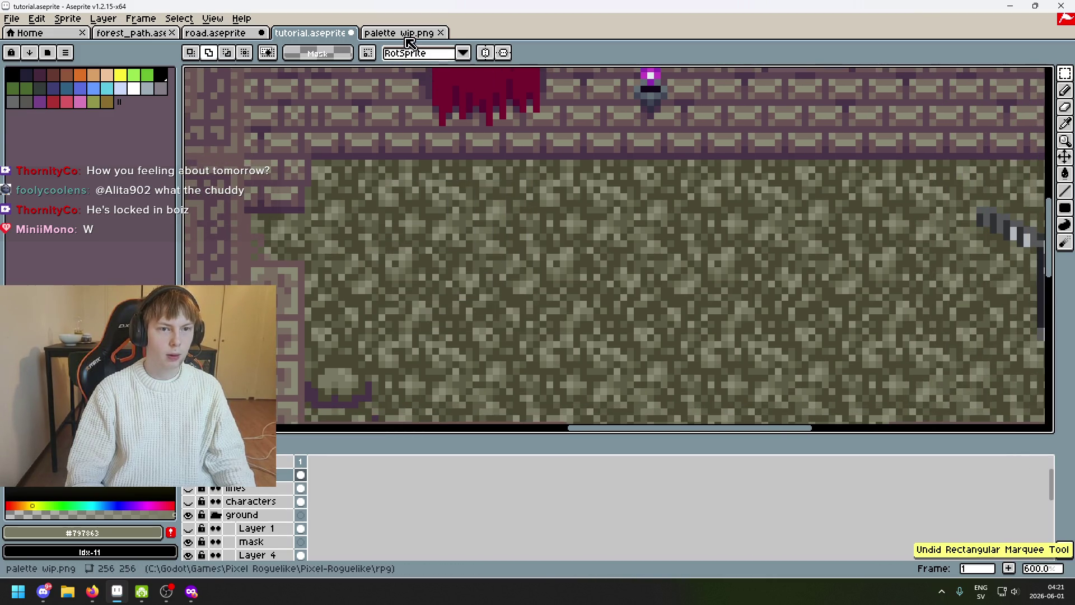
left_click(408, 38)
left_click(311, 37)
key("ctrl+y")
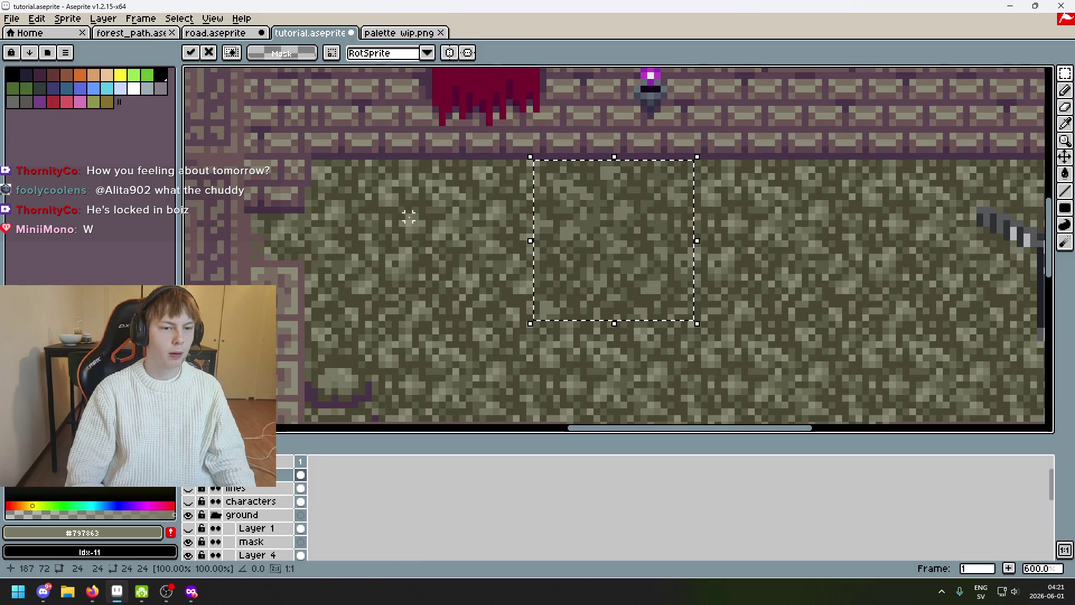
left_click_drag(584, 246, 277, 247)
scroll(277, 247, "left", 3)
left_click_drag(592, 252, 487, 257)
key("ctrl+z")
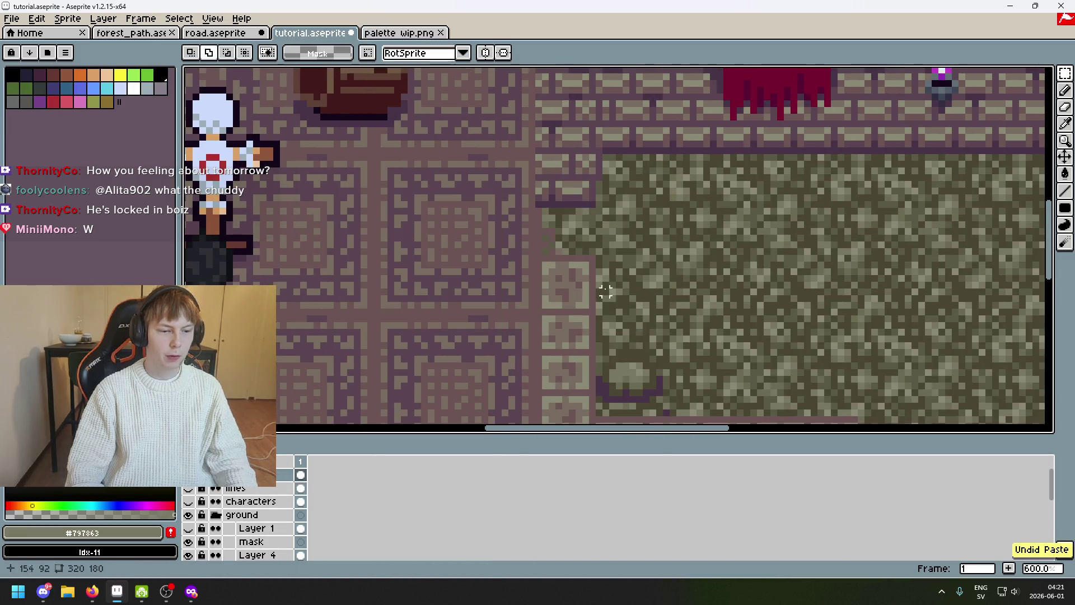
Copy a rectangle of mossy floor onto the purple floor tiles, then undo it
left_click_drag(624, 194, 440, 157)
mouse_move(552, 179)
left_mouse_down()
mouse_move(727, 340)
mouse_move(715, 326)
left_mouse_up()
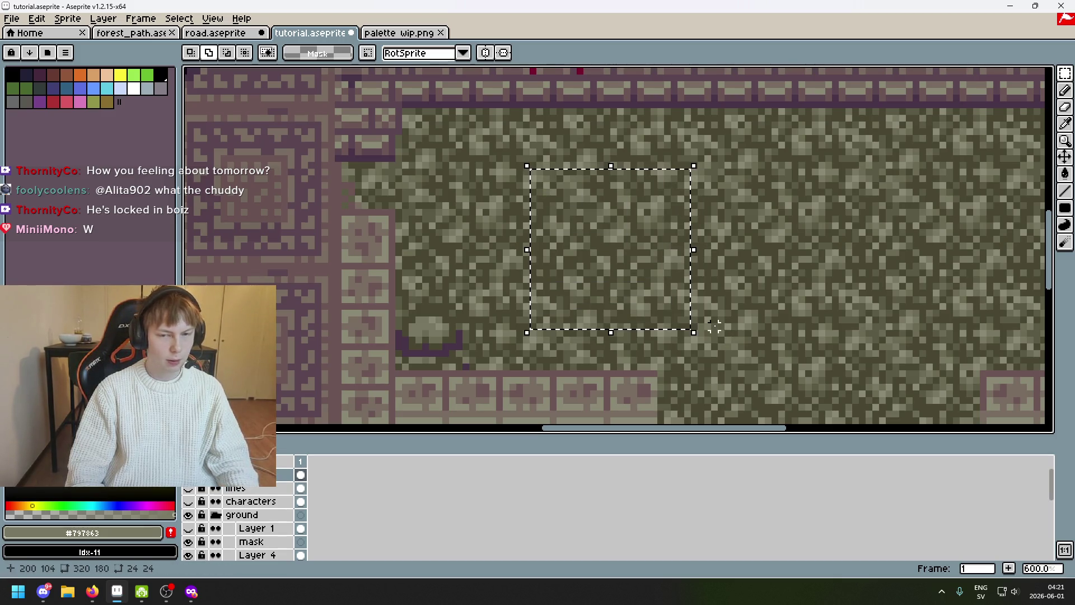
scroll(727, 286, "down", 1)
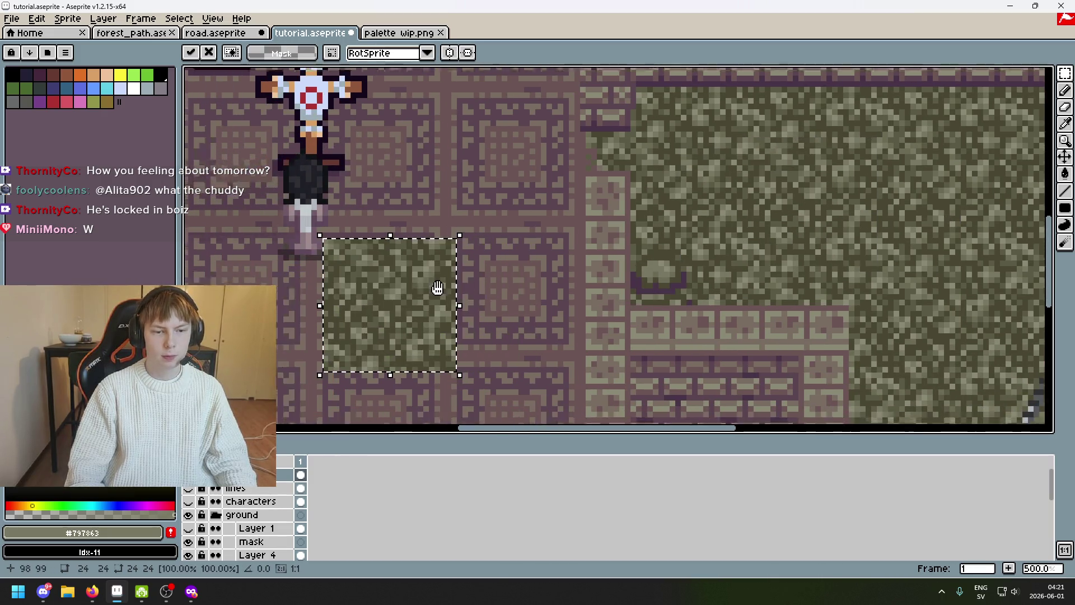
mouse_move(739, 232)
left_mouse_down()
mouse_move(487, 242)
mouse_move(619, 279)
mouse_move(762, 261)
left_mouse_up()
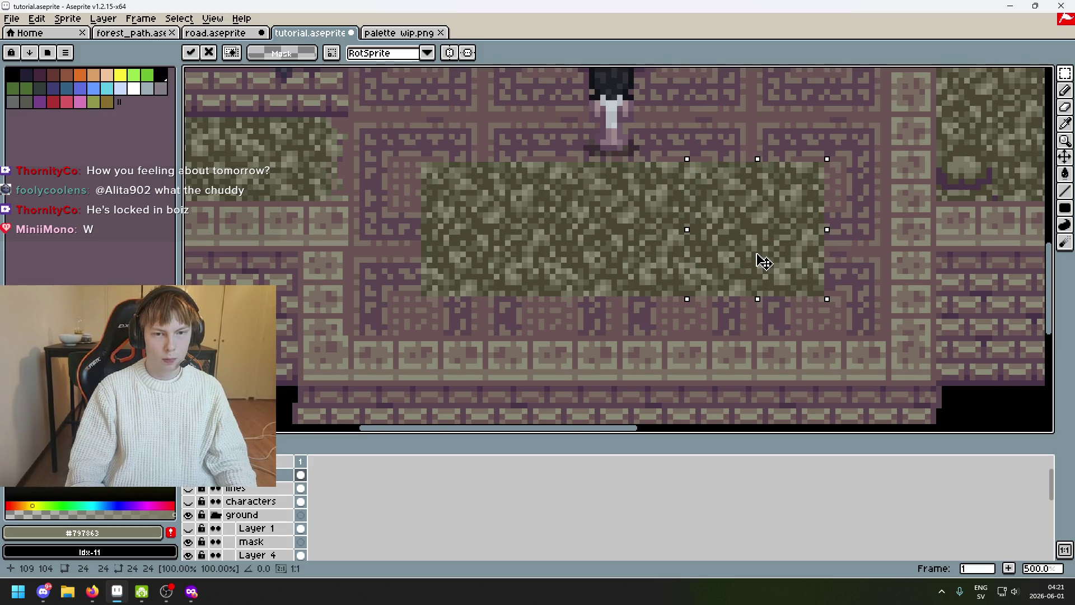
scroll(763, 261, "down", 3)
key("ctrl+z")
key("ctrl+z")
key("ctrl+z")
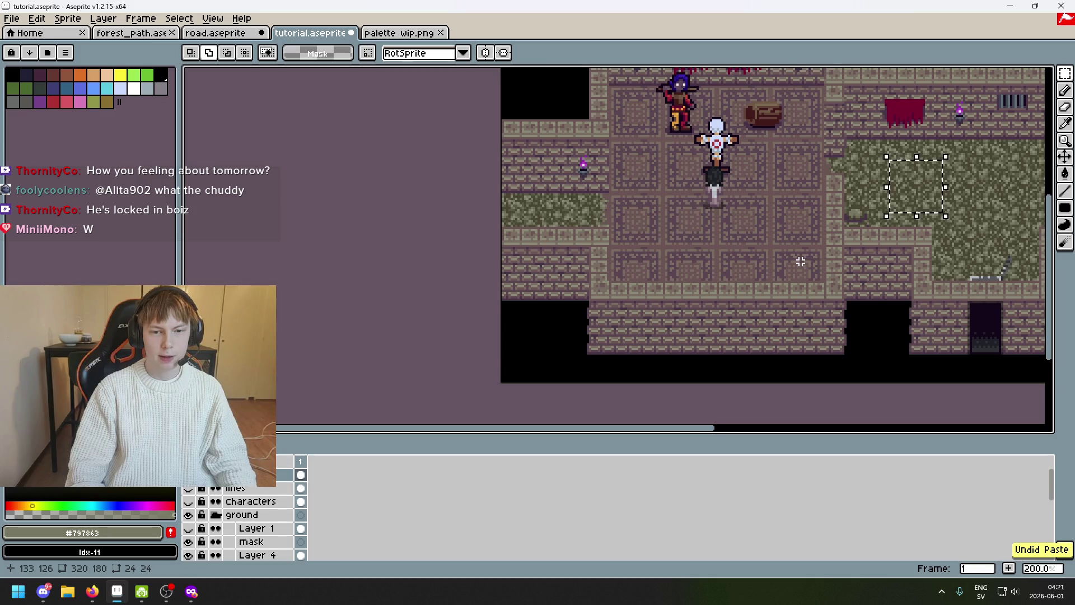
key("ctrl+d")
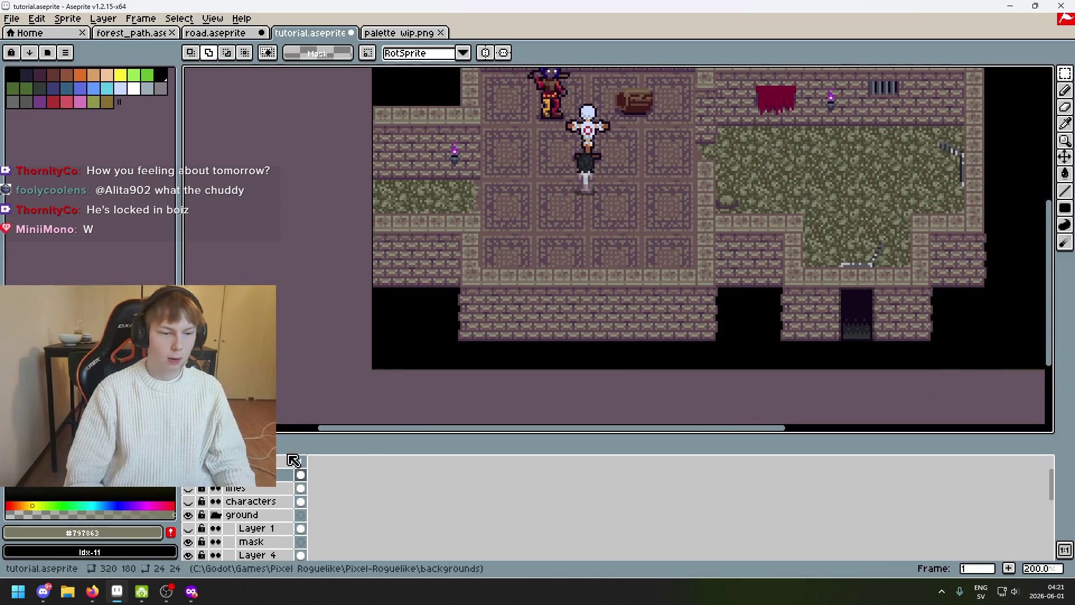
scroll(461, 264, "up", 1)
scroll(461, 264, "up", 1)
Locate the old grass on the bones layer and delete it from the left ledge
left_click_drag(440, 275, 286, 207)
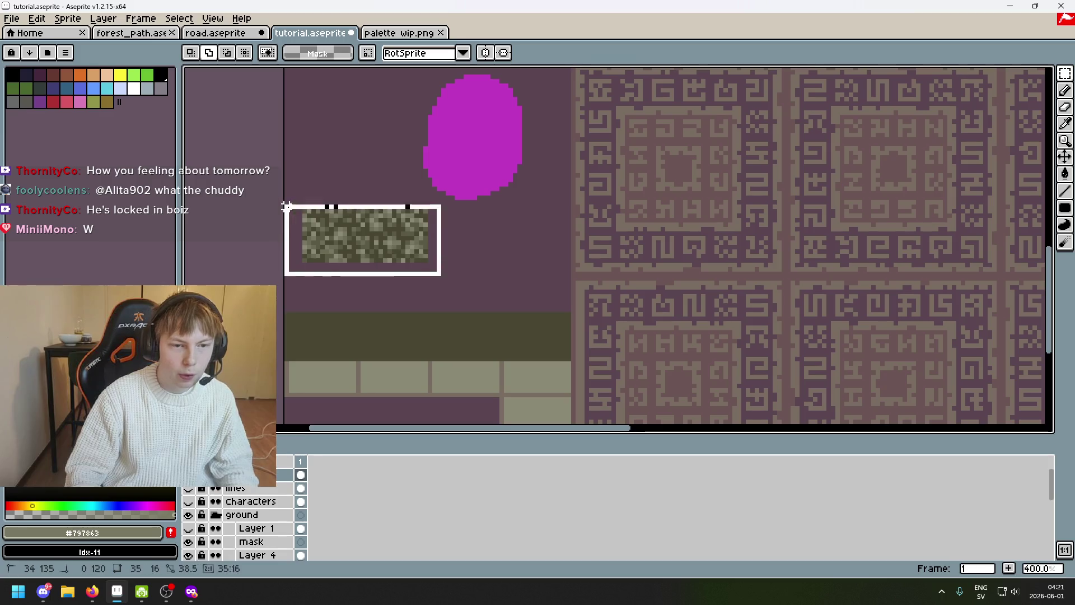
scroll(280, 511, "down", 3)
scroll(281, 516, "down", 2)
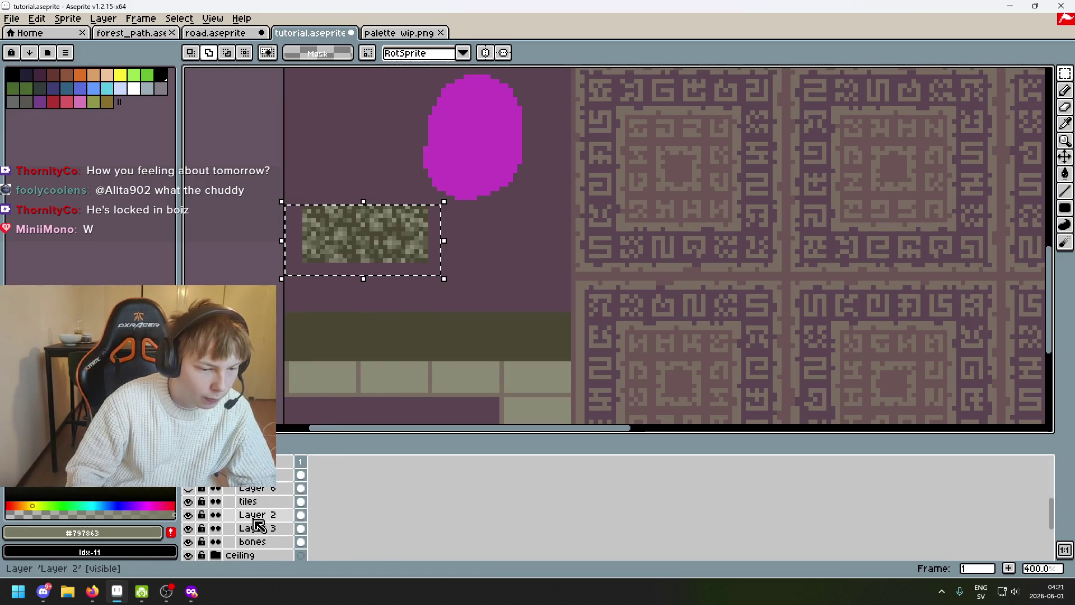
left_click(188, 515)
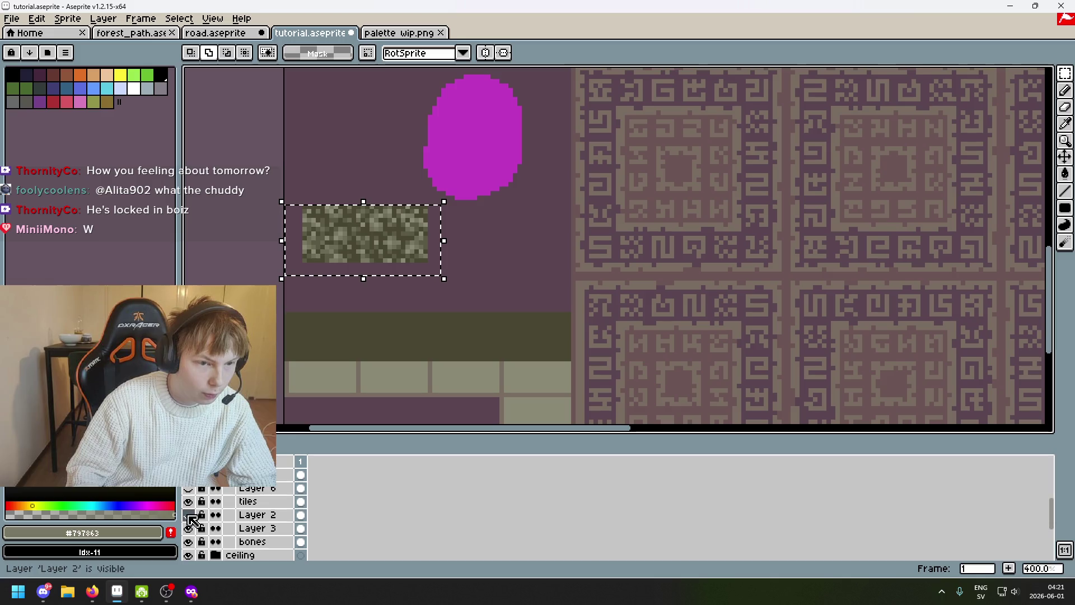
left_click(188, 528)
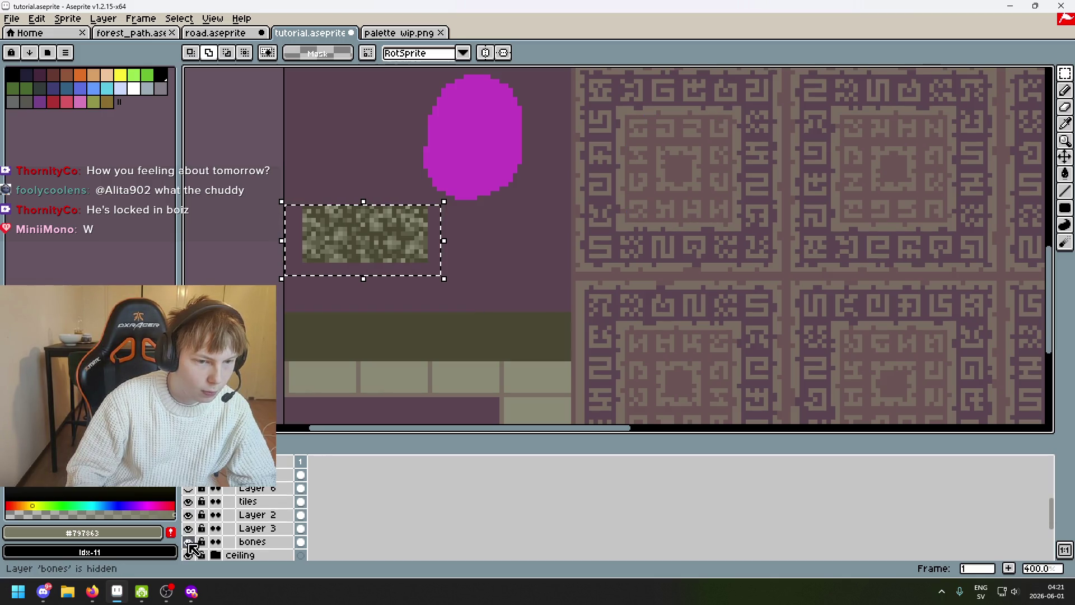
left_click(252, 541)
left_click_drag(466, 283, 251, 190)
key("Delete")
Paste grass squares and place three of them side by side along the ledge tiles
left_click_drag(375, 265, 506, 189)
key("ctrl+v")
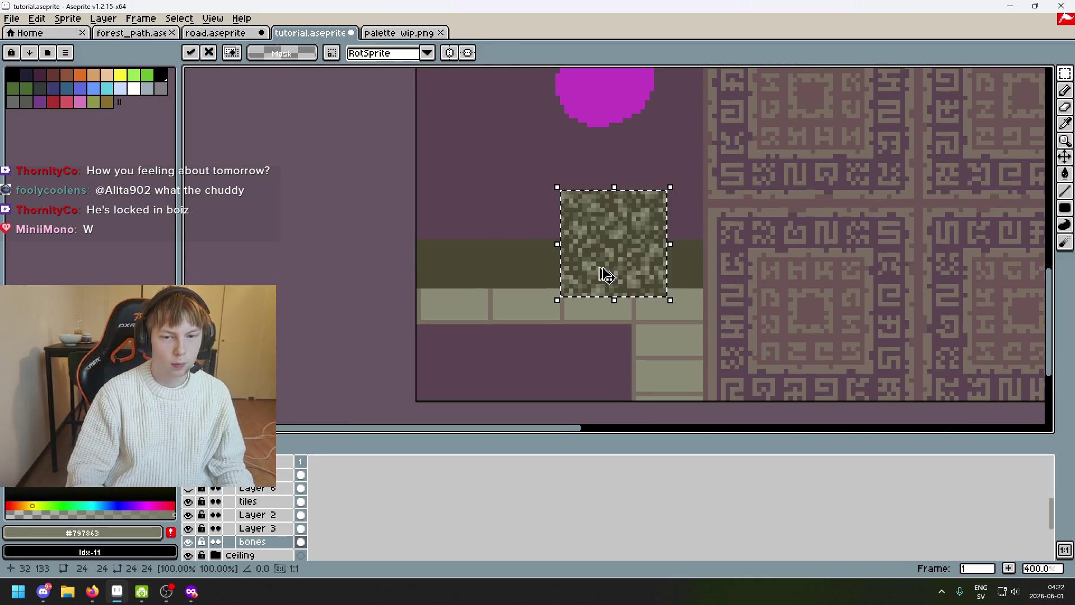
mouse_move(634, 266)
left_mouse_down()
mouse_move(666, 311)
mouse_move(612, 238)
mouse_move(501, 271)
mouse_move(521, 291)
mouse_move(445, 295)
left_mouse_up()
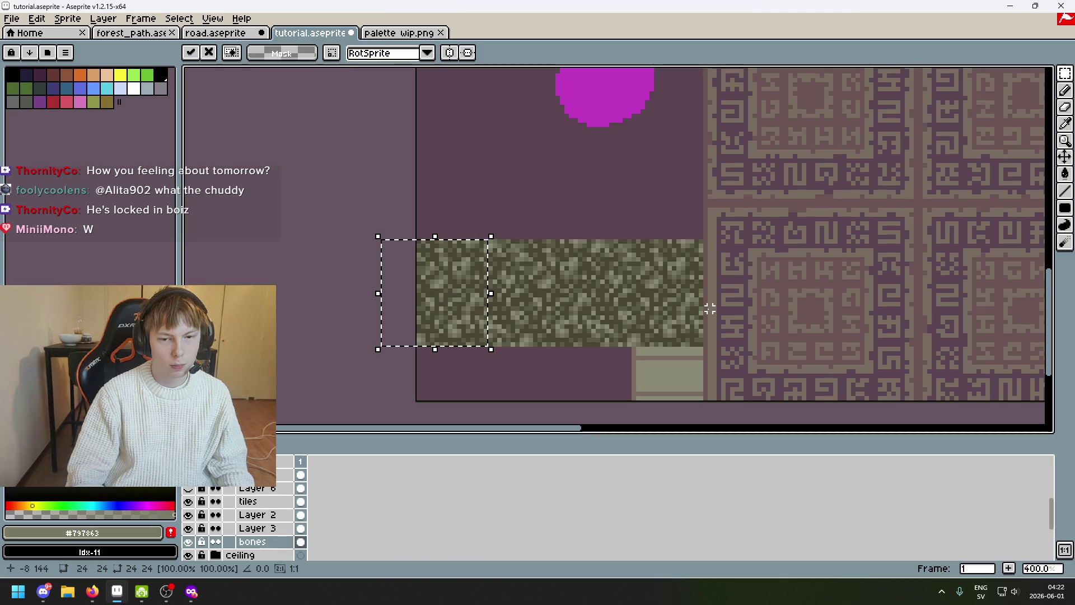
scroll(658, 314, "down", 2)
scroll(713, 283, "up", 2)
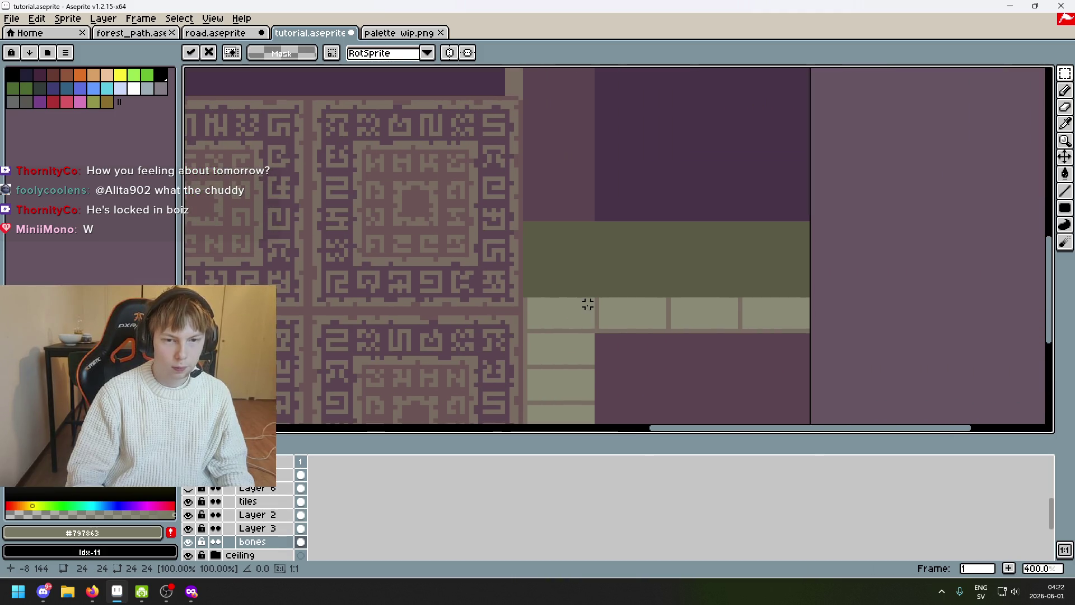
mouse_move(250, 129)
left_mouse_down()
mouse_move(547, 257)
mouse_move(618, 271)
mouse_move(610, 255)
mouse_move(568, 251)
left_mouse_up()
key("Return")
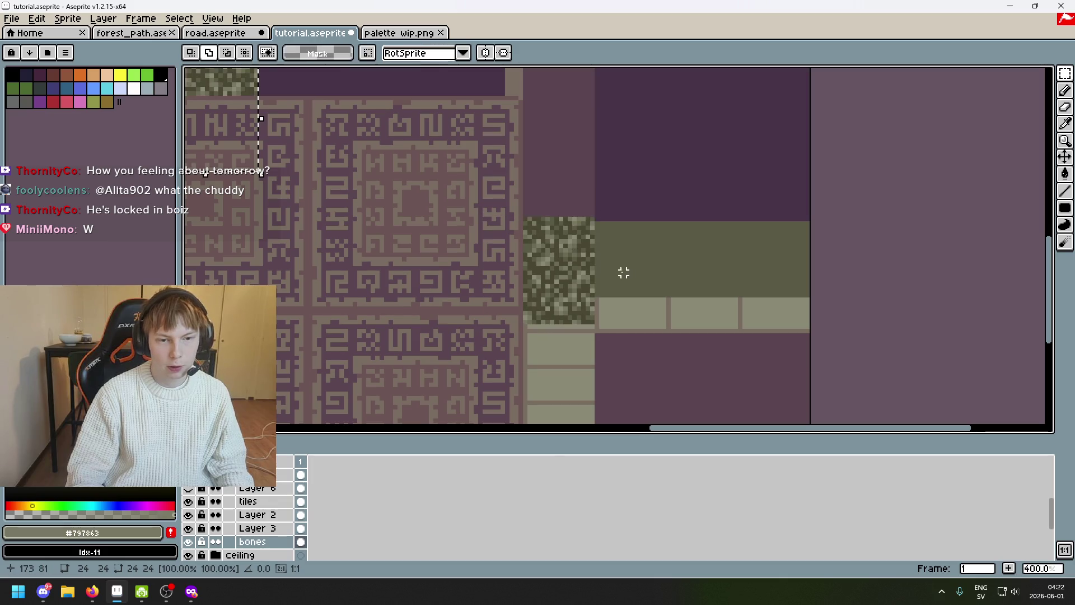
mouse_move(241, 127)
left_mouse_down()
mouse_move(647, 295)
mouse_move(685, 279)
left_mouse_up()
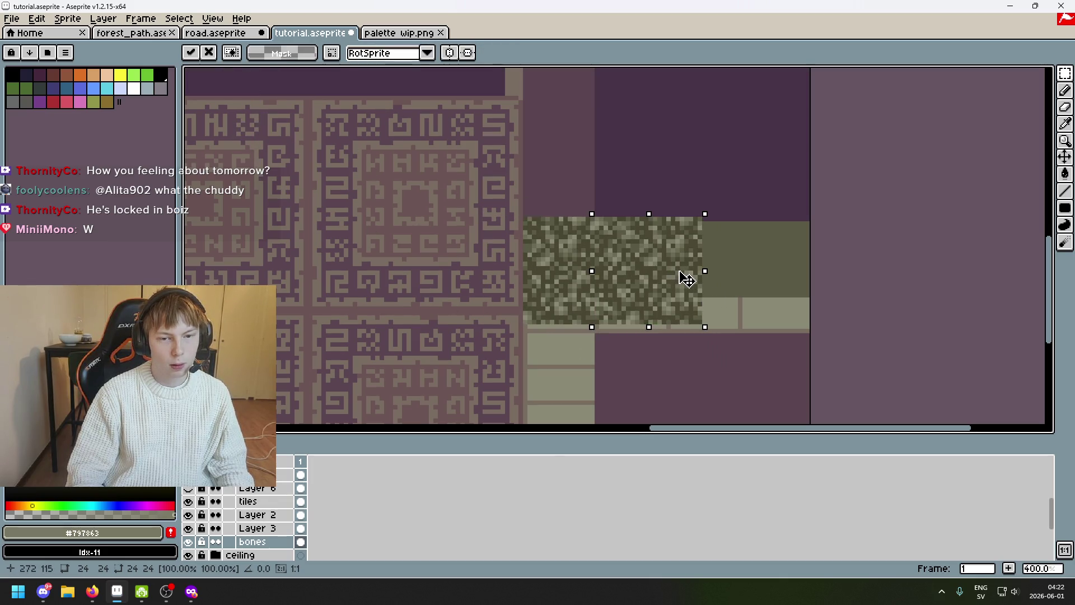
key("Return")
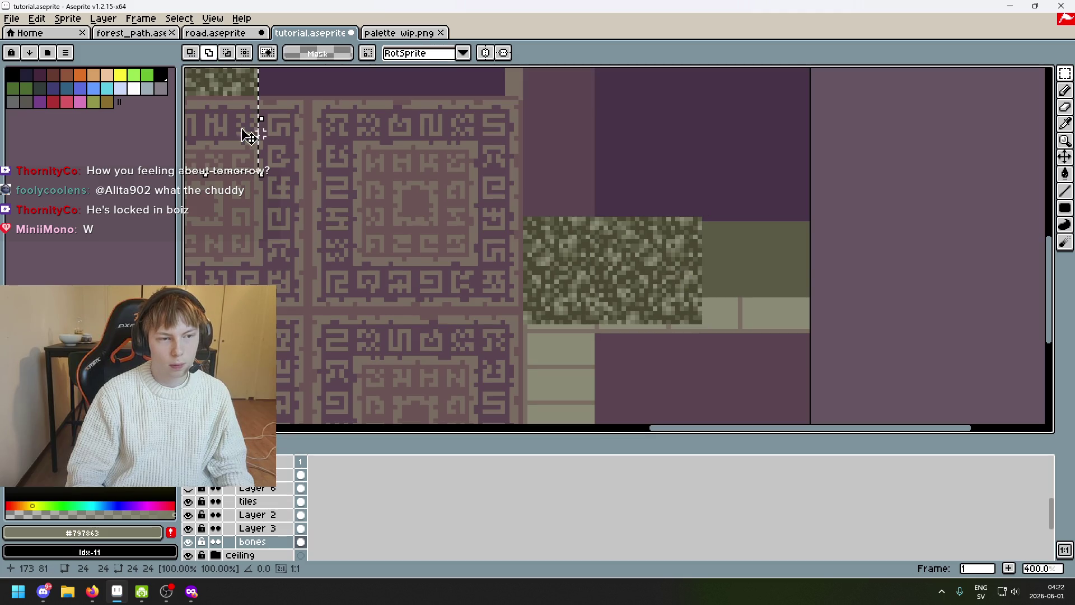
left_click_drag(267, 135, 782, 280)
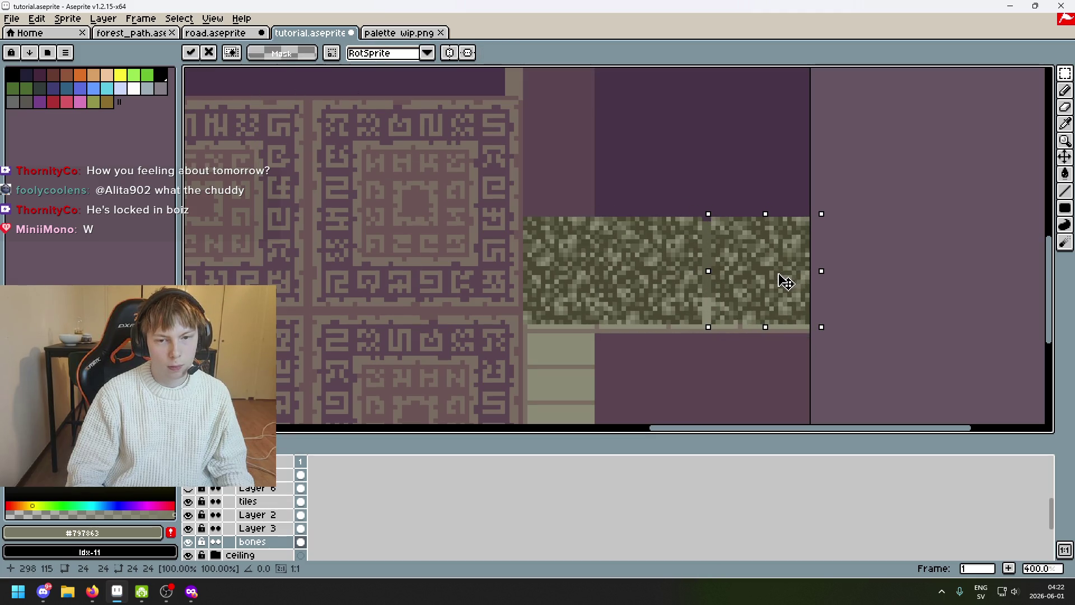
left_click_drag(778, 274, 778, 280)
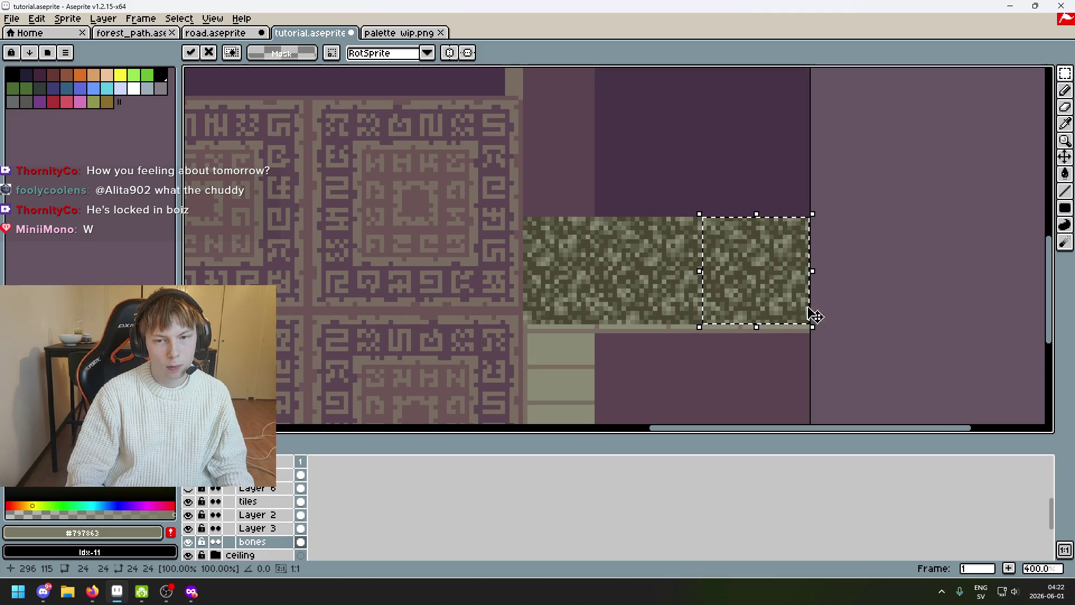
key("Return")
scroll(792, 336, "down", 3)
scroll(801, 365, "up", 1)
Check layer visibility, then clear the moss covering the left ledge tiles
left_click_drag(801, 365, 893, 287)
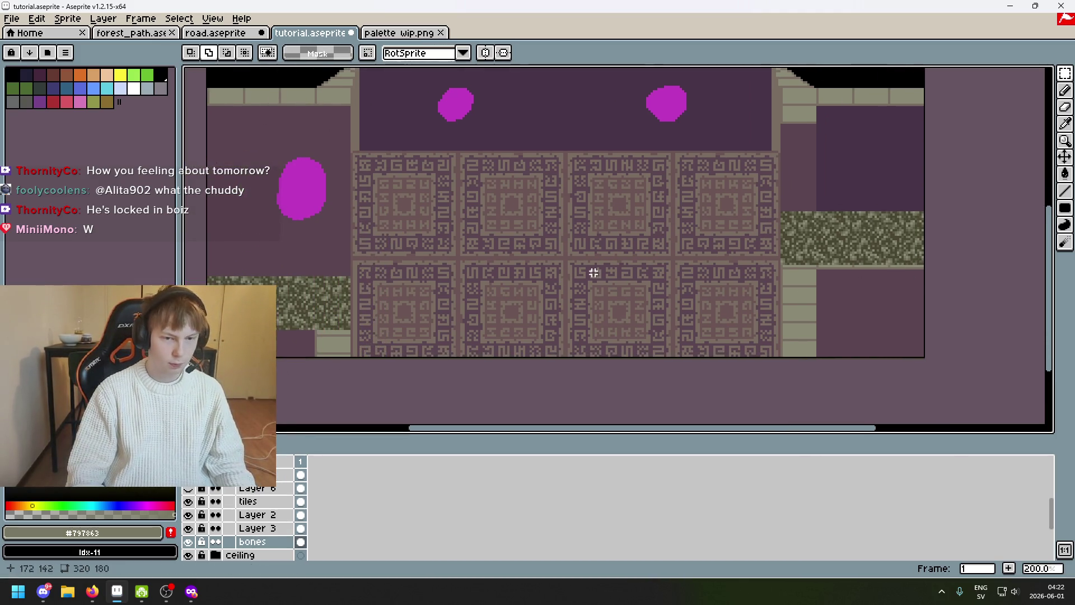
left_click_drag(425, 353, 555, 317)
left_click(191, 541)
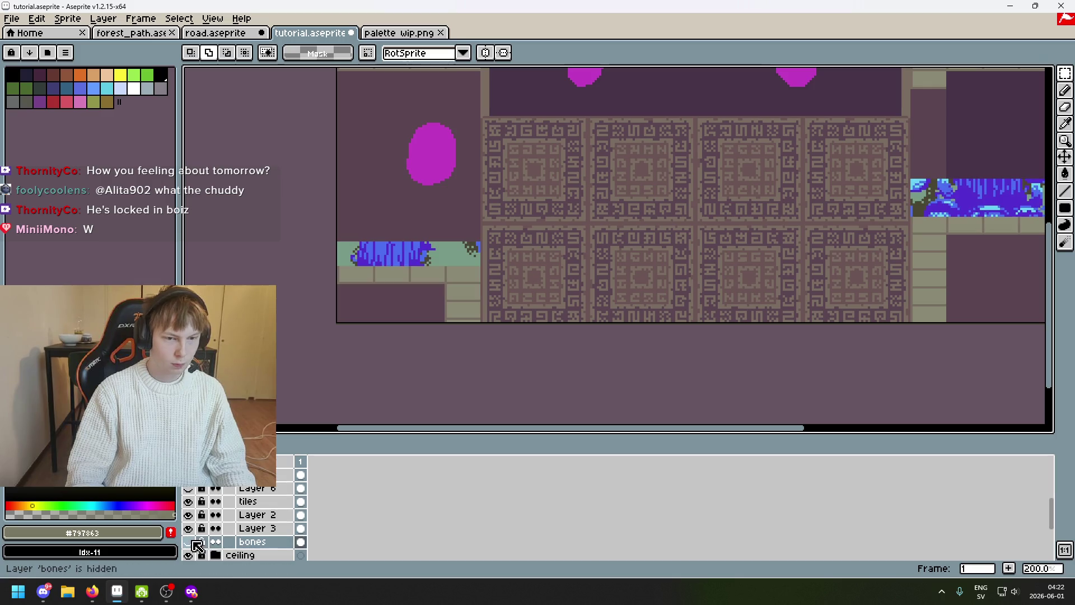
left_click(190, 542)
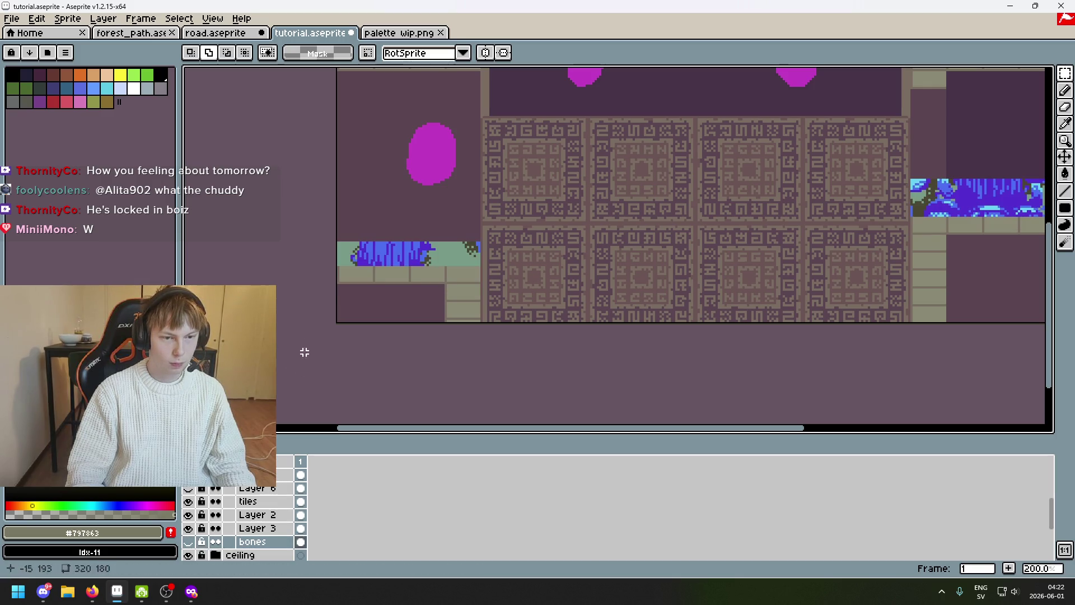
left_click(190, 551)
scroll(471, 269, "up", 2)
left_click_drag(521, 345, 189, 263)
key("Delete")
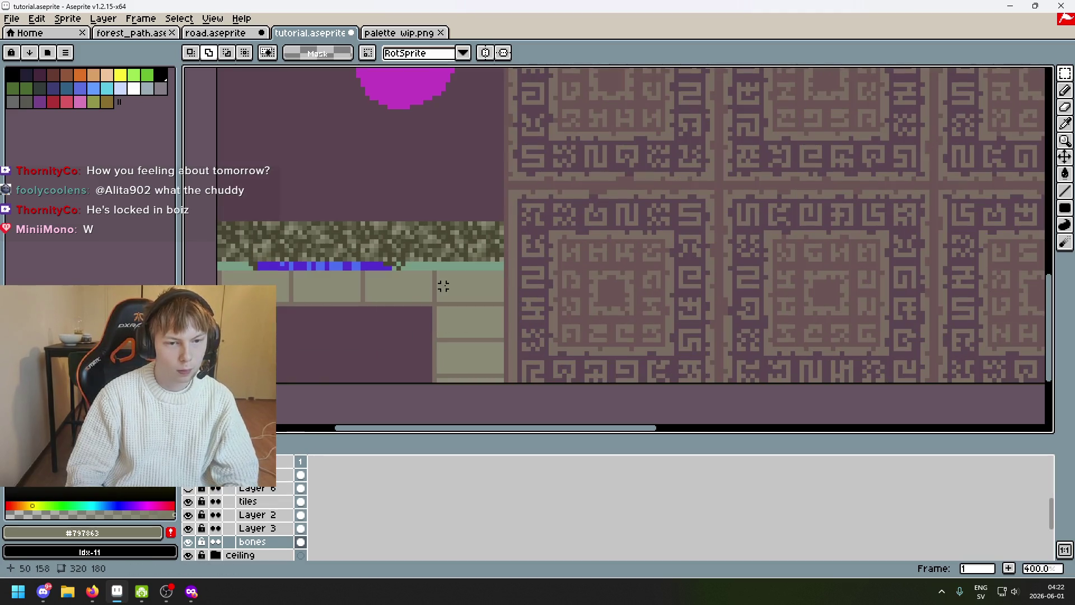
key("ctrl+z")
key("ctrl+d")
key("Delete")
Clear the lower part of the right moss so the pale stone row shows
key("e")
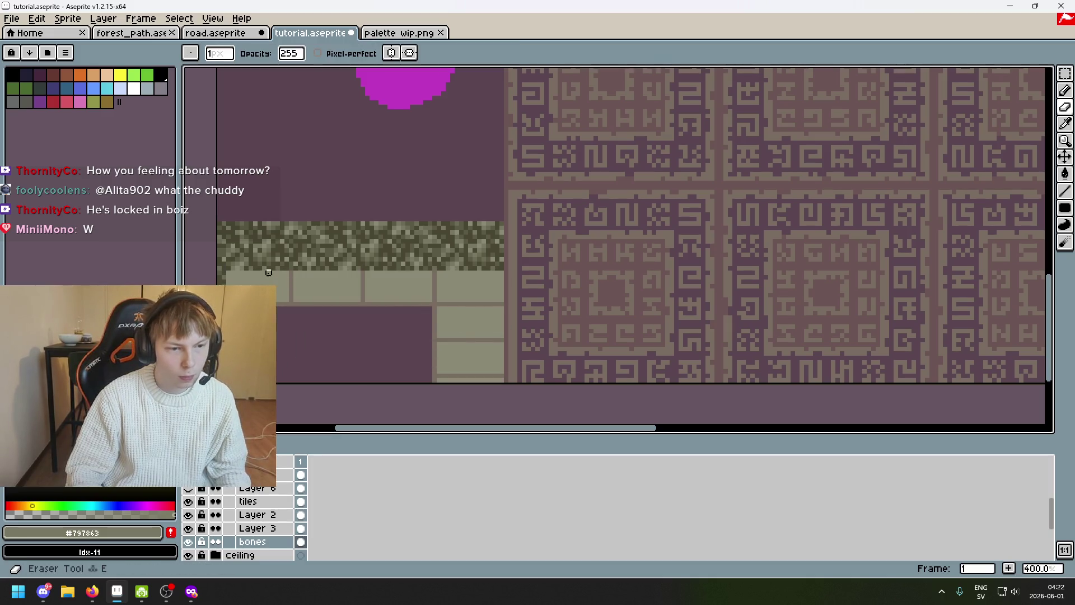
key("ctrl+z")
scroll(277, 303, "up", 1)
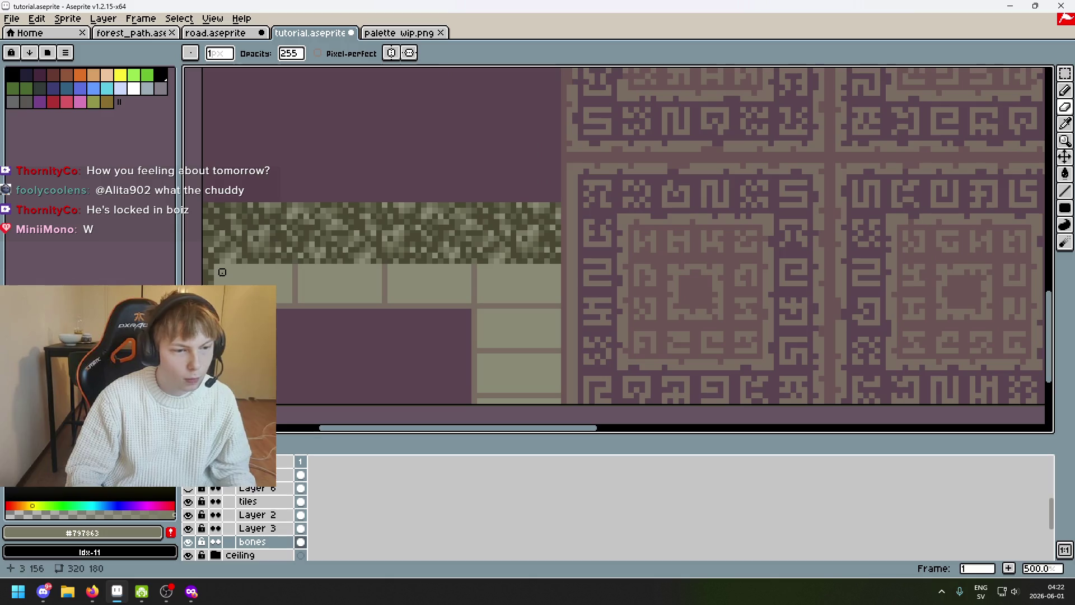
key("plus")
key("plus")
key("plus")
scroll(356, 352, "down", 2)
scroll(350, 327, "down", 2)
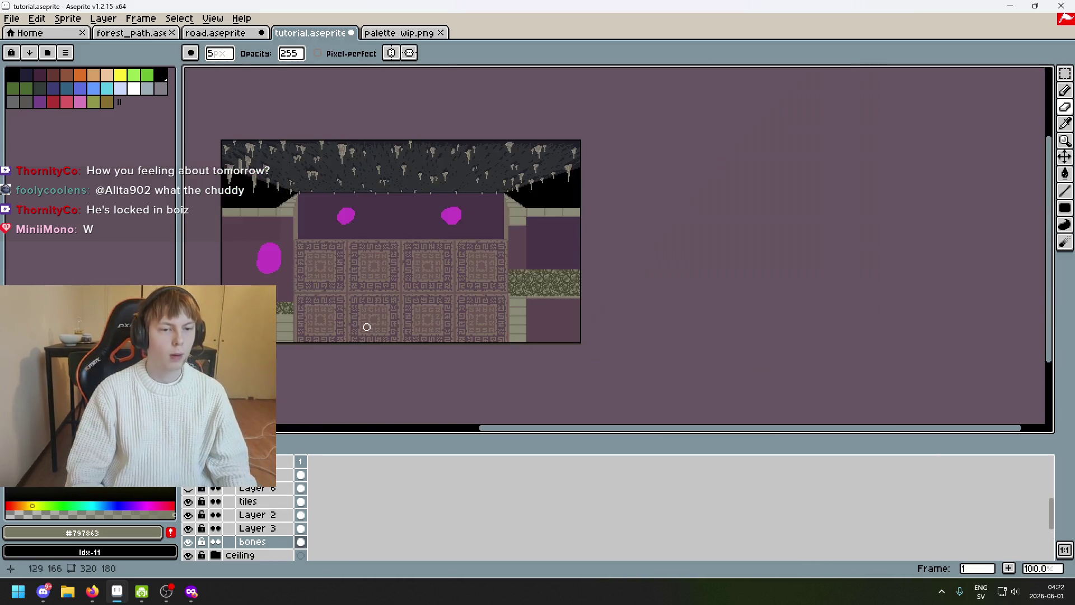
scroll(533, 280, "up", 2)
left_click(1066, 74)
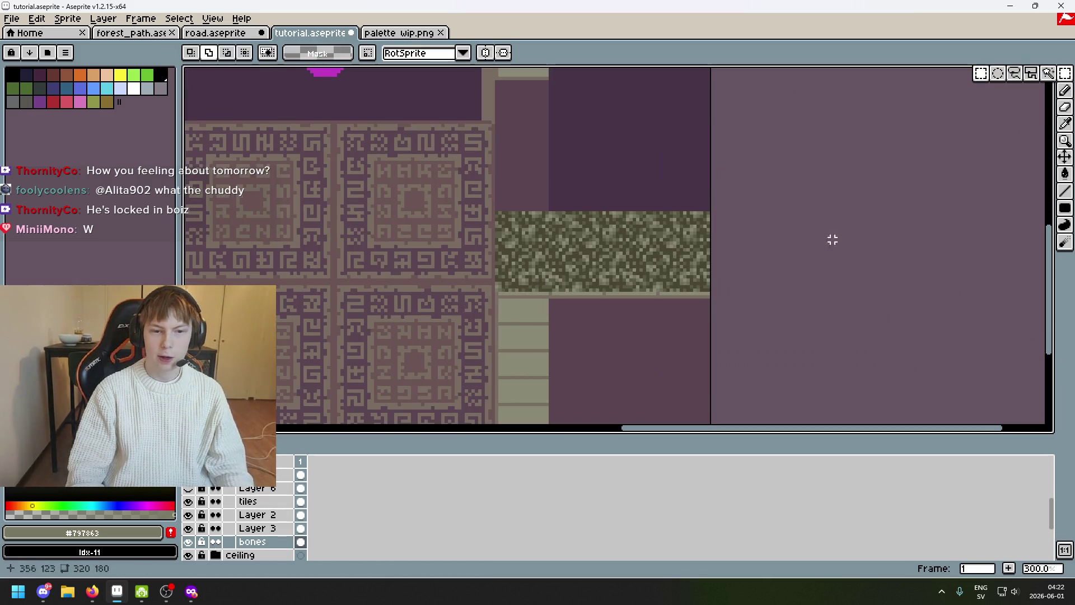
left_click_drag(486, 293, 607, 370)
key("Delete")
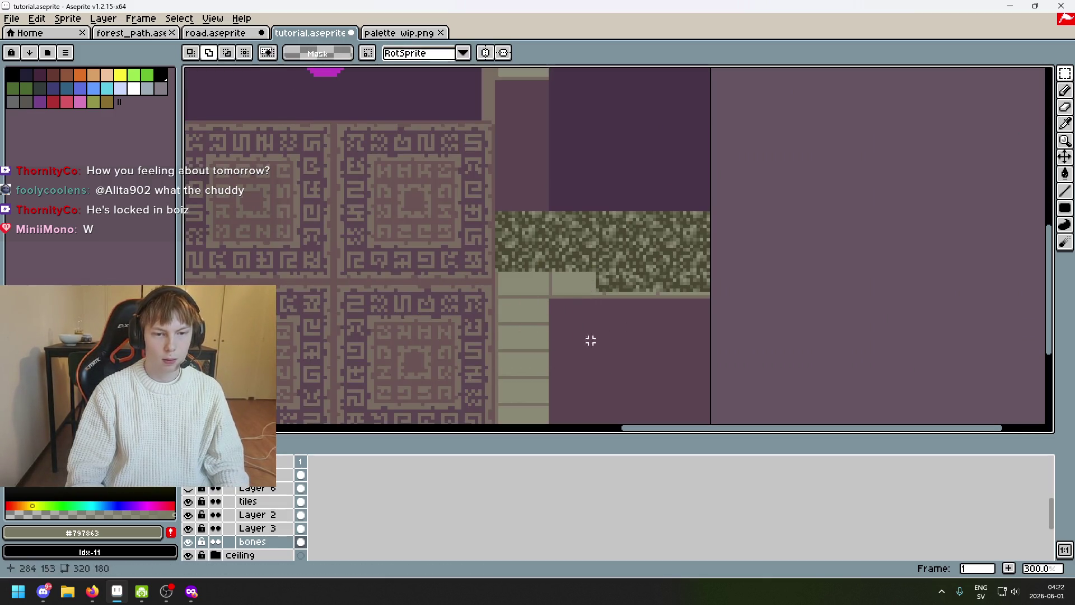
key("ctrl+z")
key("ctrl+z")
key("ctrl+z")
key("ctrl+z")
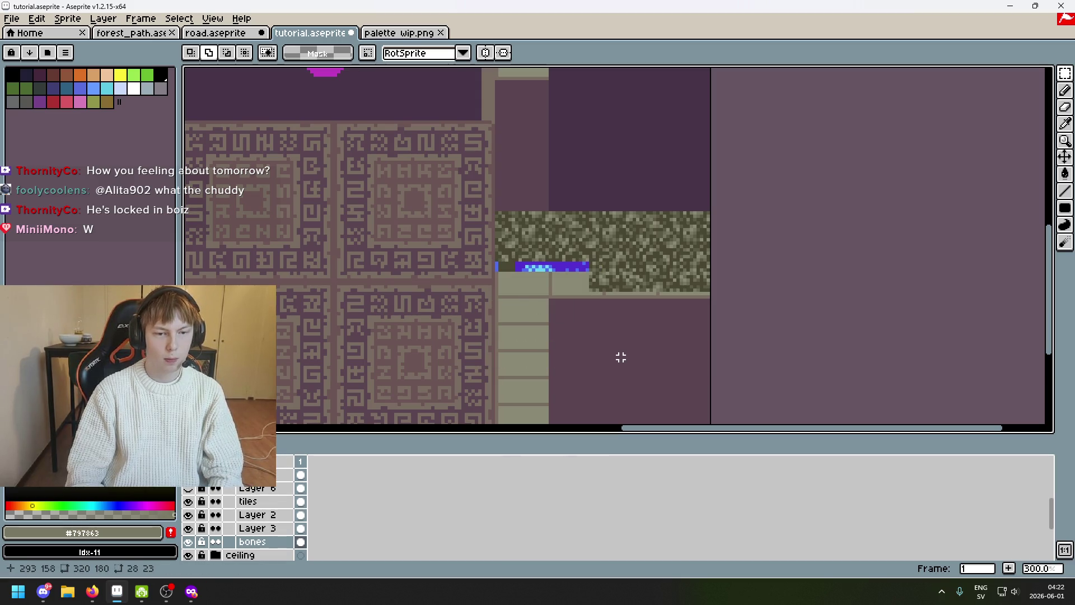
scroll(504, 287, "up", 1)
key("ctrl+z")
key("ctrl+z")
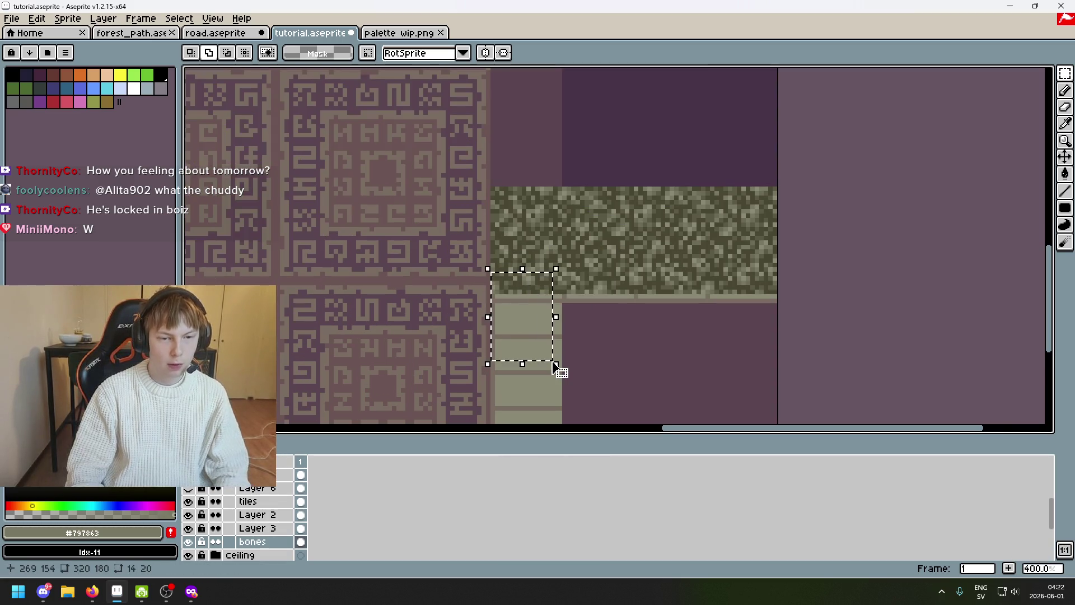
key("Delete")
scroll(499, 295, "up", 1)
key("e")
Erase a straight row along the bottom edge of the moss
left_click(493, 264)
key("ctrl+z")
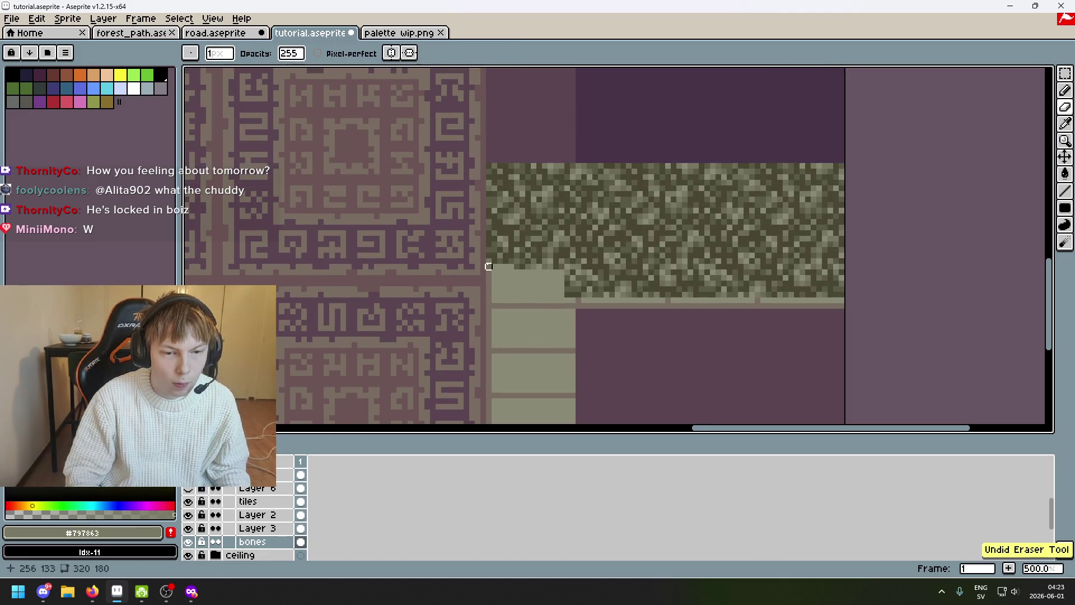
left_click(828, 266, "shift")
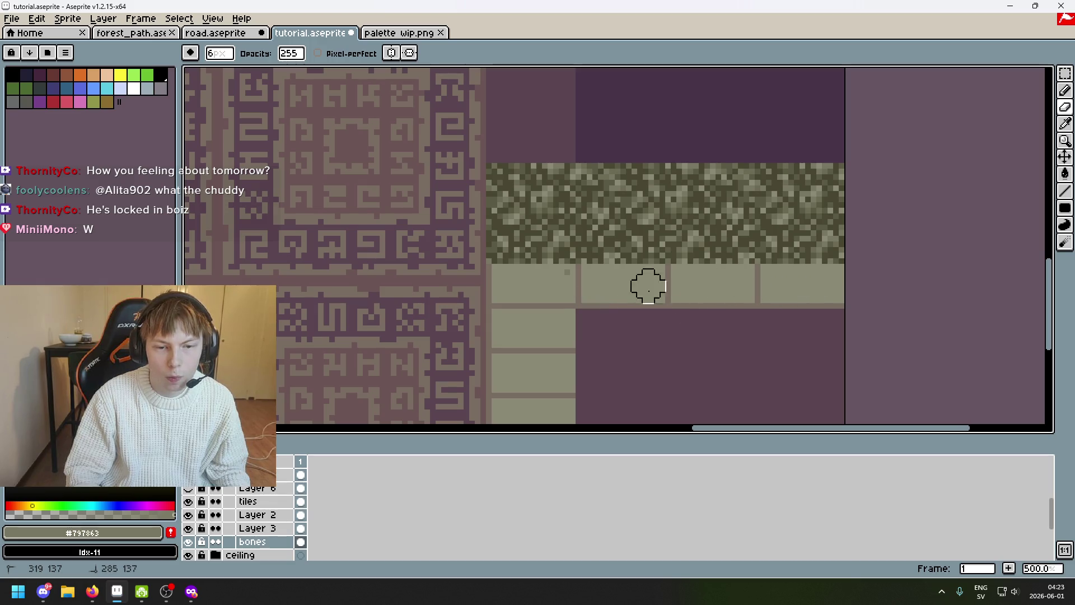
scroll(564, 287, "down", 6)
scroll(643, 277, "up", 2)
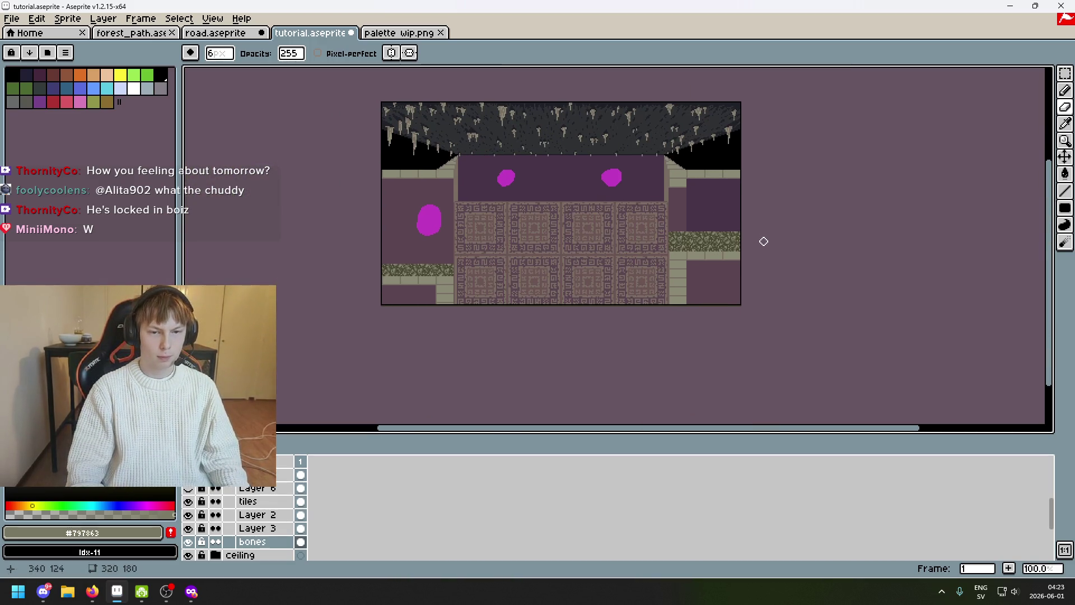
scroll(748, 265, "up", 1)
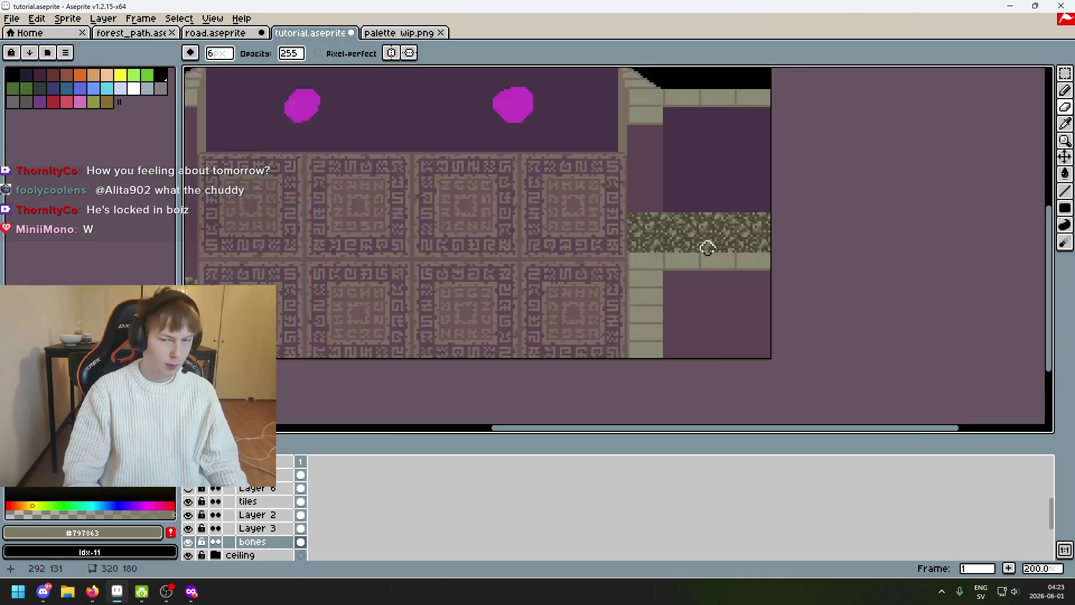
scroll(706, 247, "up", 1)
scroll(688, 219, "down", 1)
mouse_move(770, 215)
left_mouse_down()
mouse_move(792, 266)
mouse_move(749, 320)
left_mouse_up()
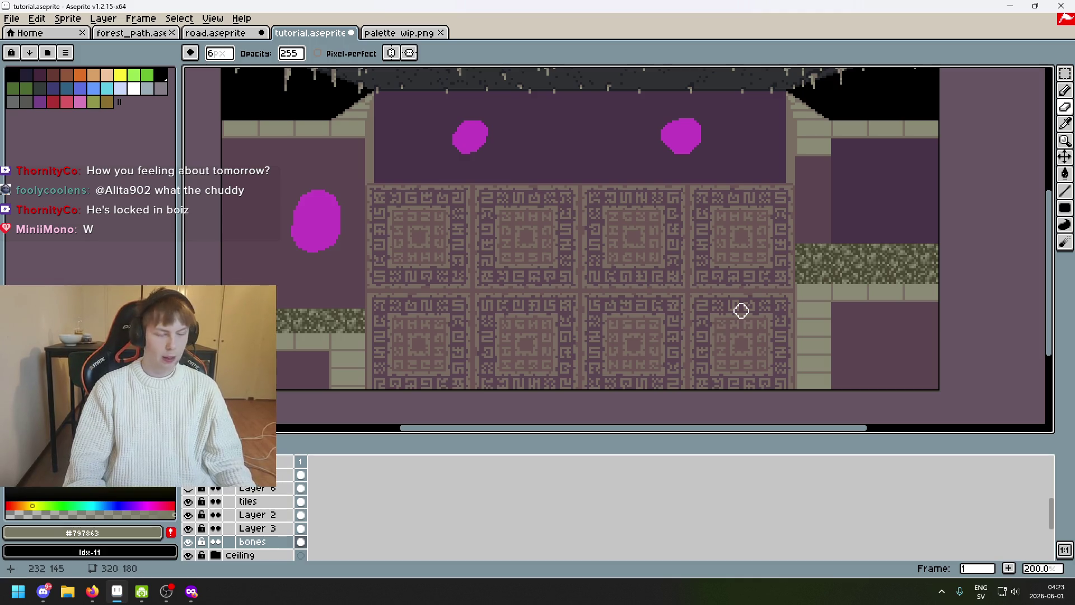
scroll(741, 310, "right", 2)
scroll(463, 300, "left", 3)
scroll(465, 301, "left", 1)
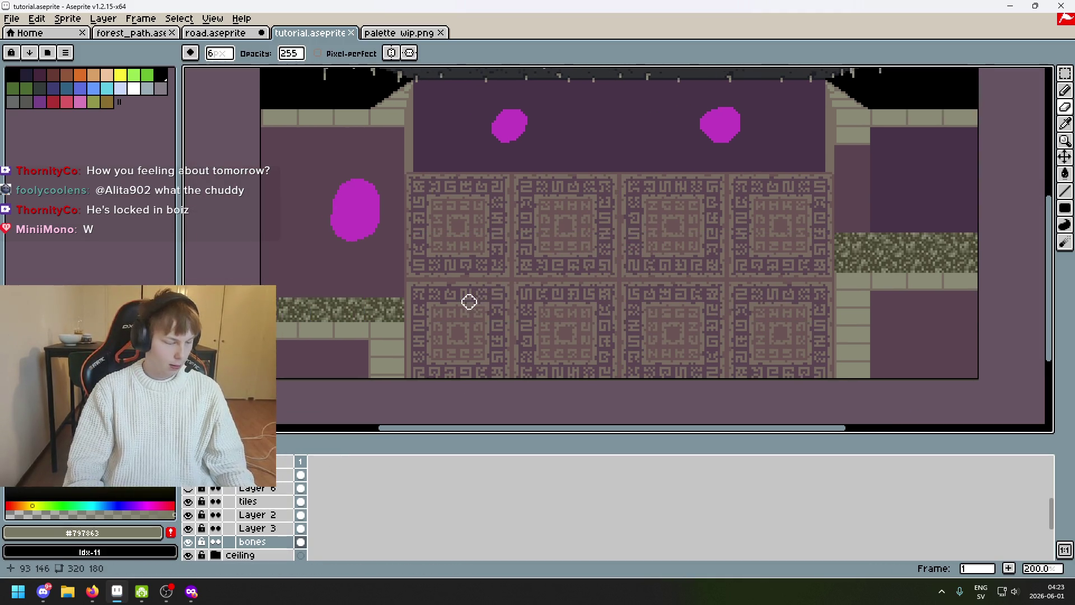
scroll(557, 305, "left", 2)
scroll(554, 331, "up", 1)
scroll(453, 319, "right", 2)
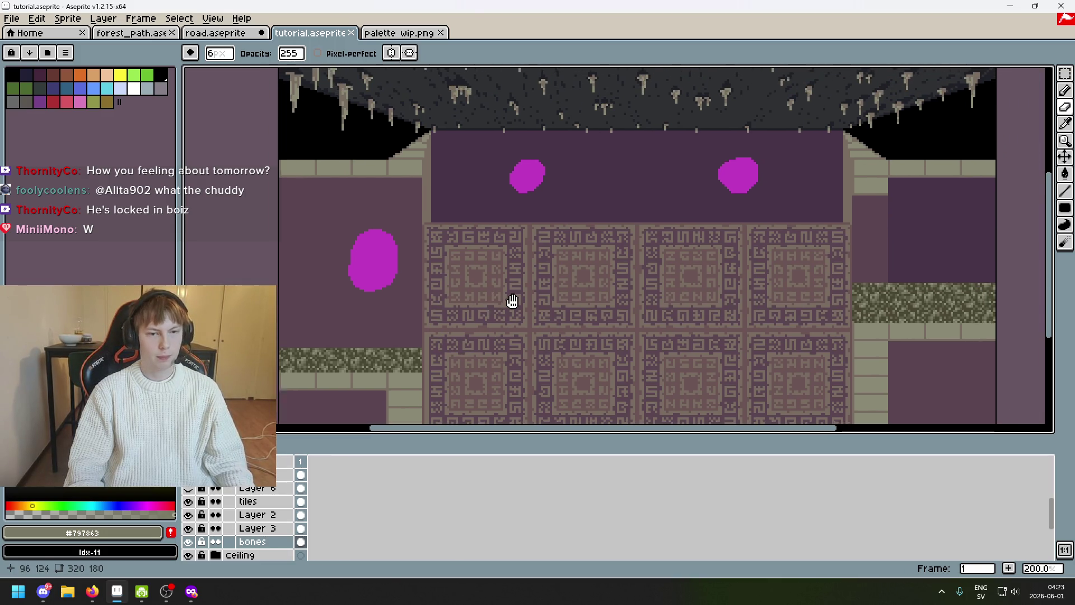
scroll(496, 298, "left", 2)
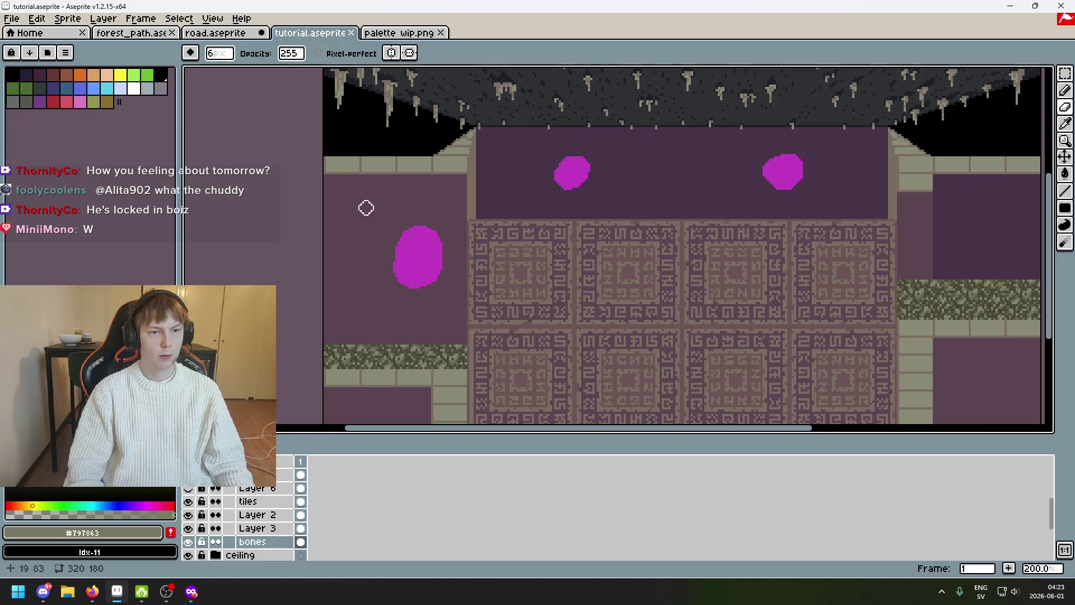
left_click_drag(281, 254, 322, 265)
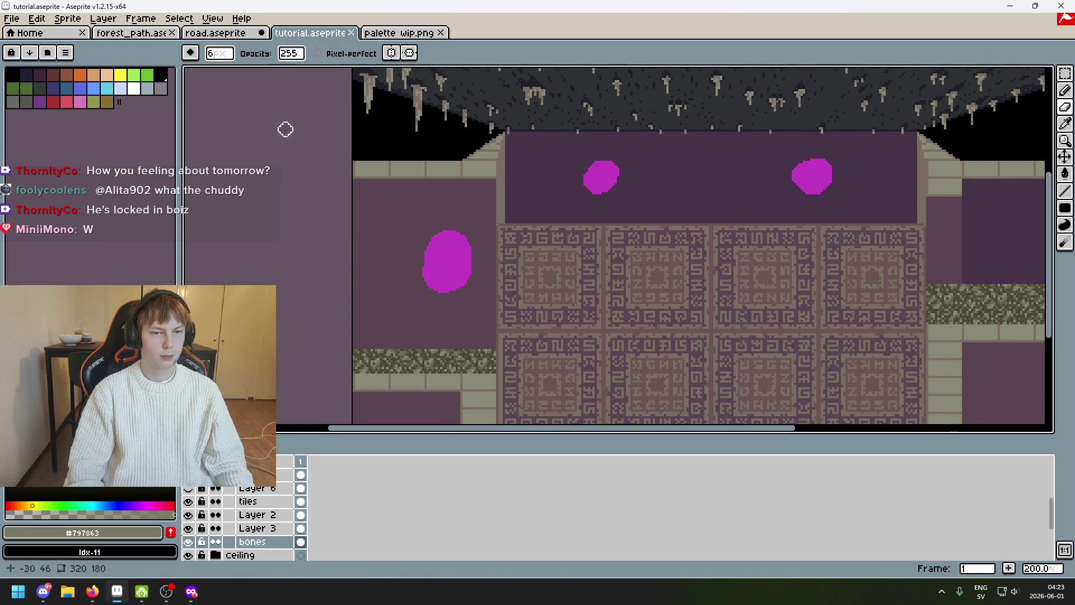
left_click(215, 33)
Return to the tutorial map and marquee the brick wall on the left upper ledge
left_click(328, 33)
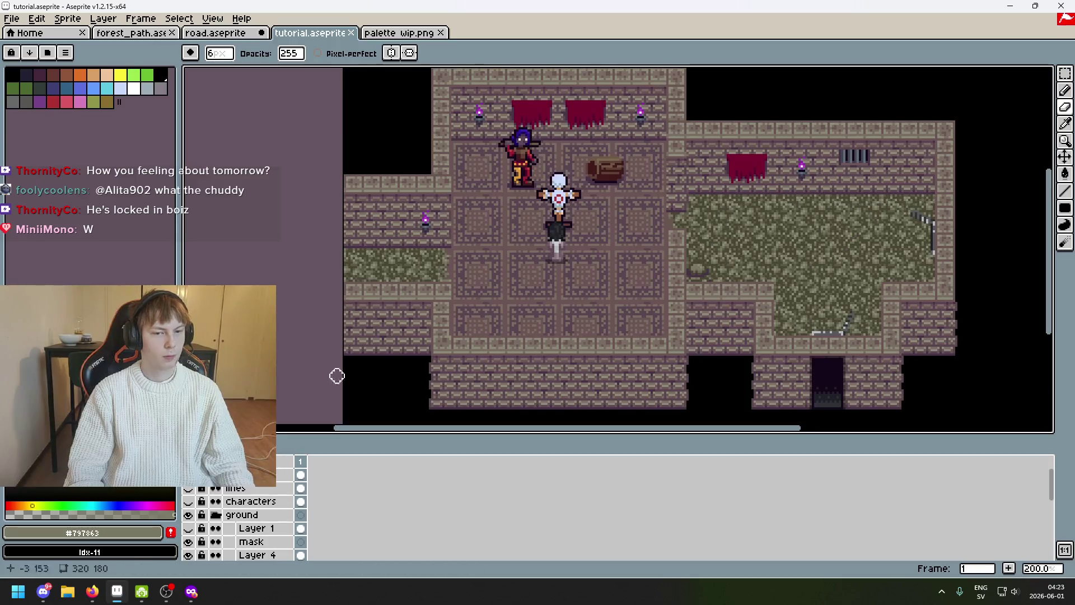
scroll(400, 210, "up", 2)
scroll(370, 311, "down", 1)
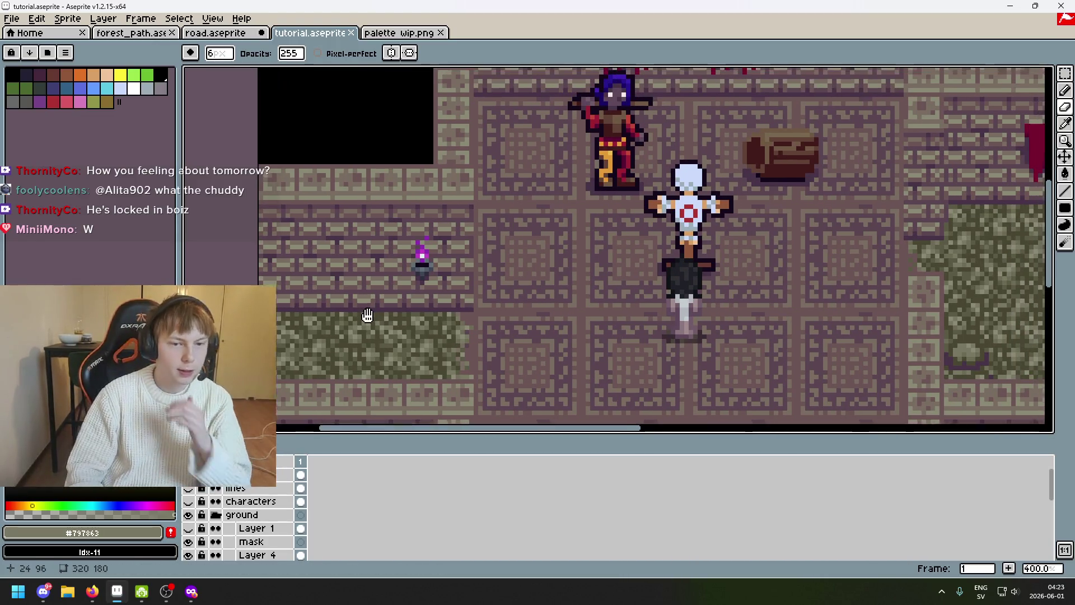
left_click(1064, 74)
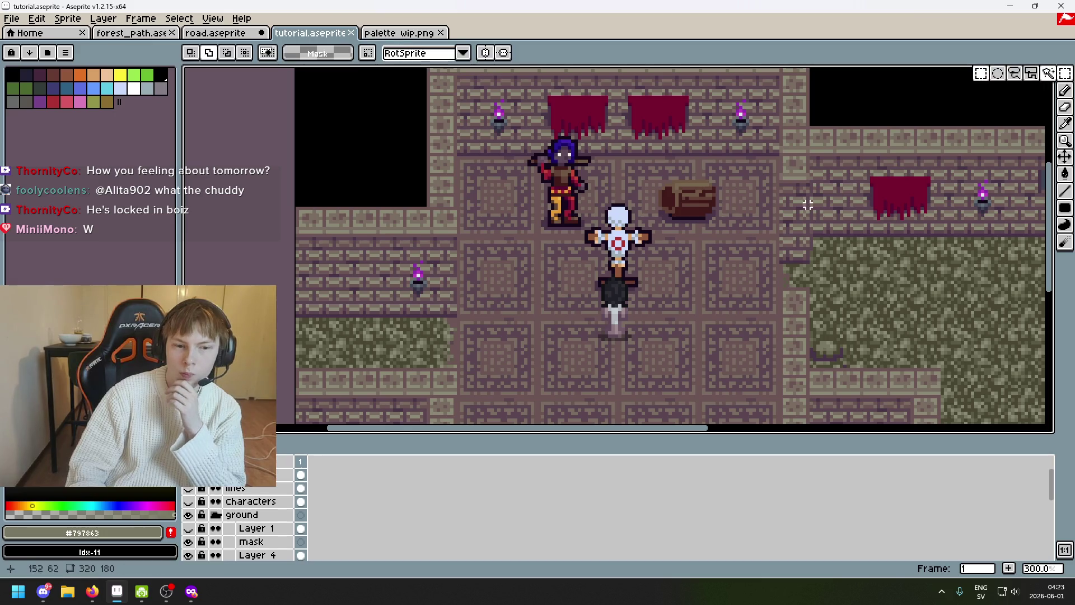
scroll(299, 213, "up", 1)
left_click_drag(292, 199, 414, 346)
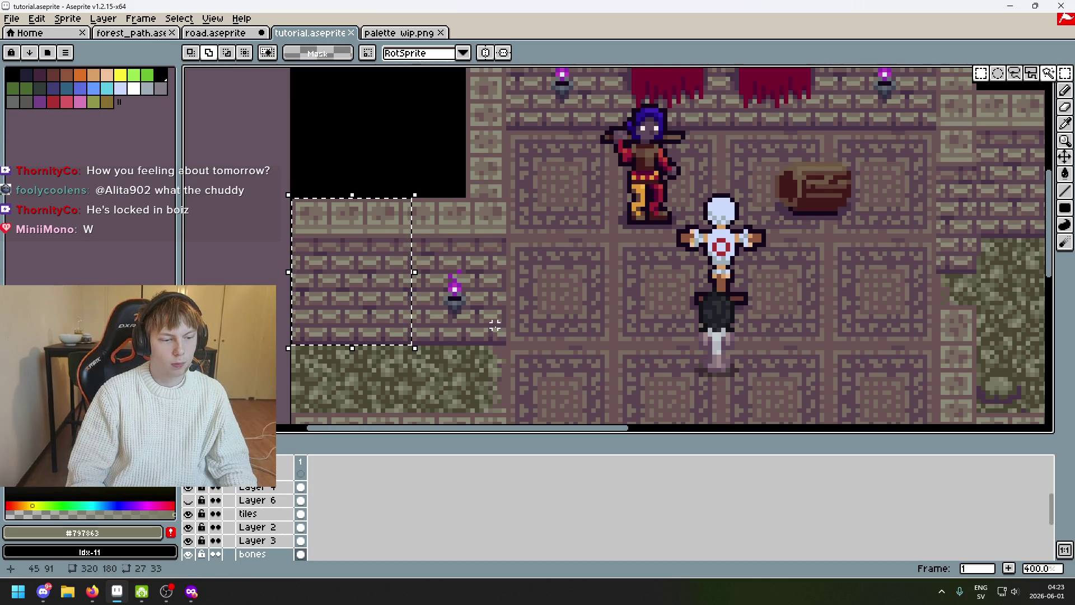
left_click(288, 198)
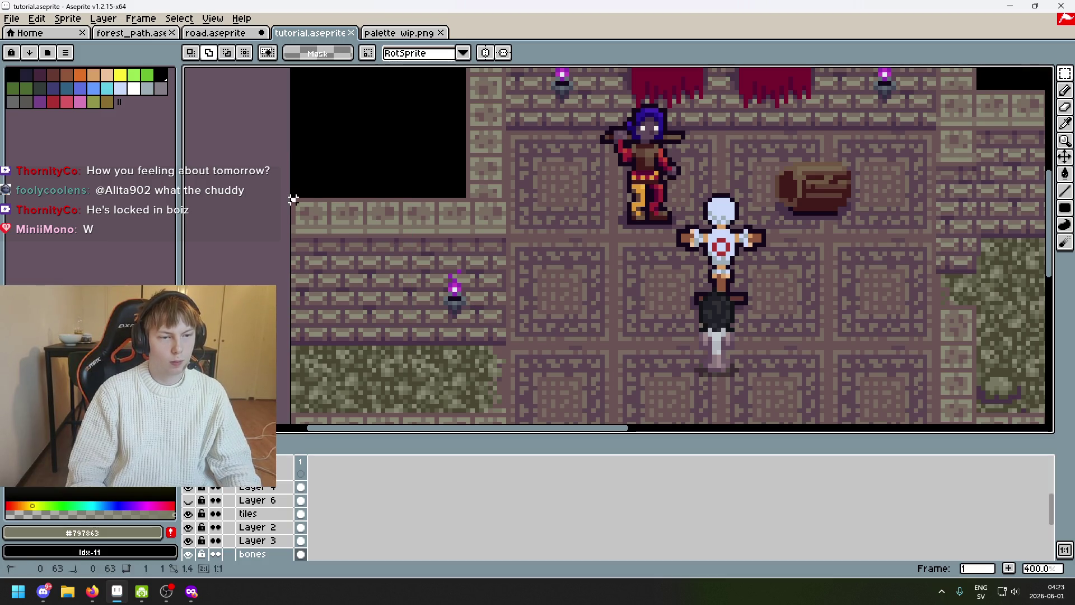
left_click_drag(292, 199, 396, 339)
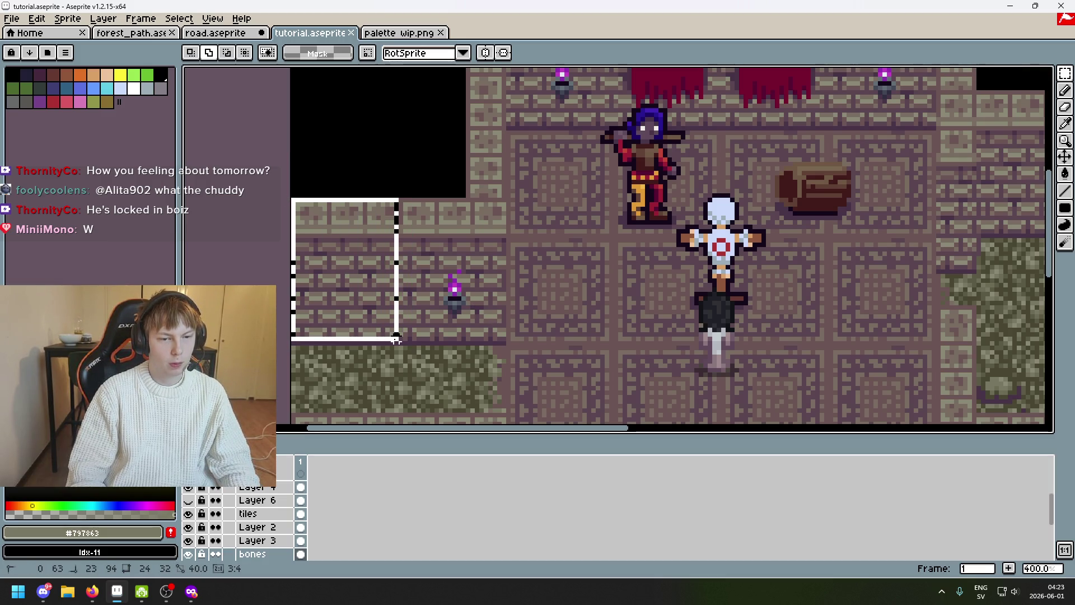
Reselect the brick area beside the torch, narrowing it to the 25×24 patch
left_click(424, 345)
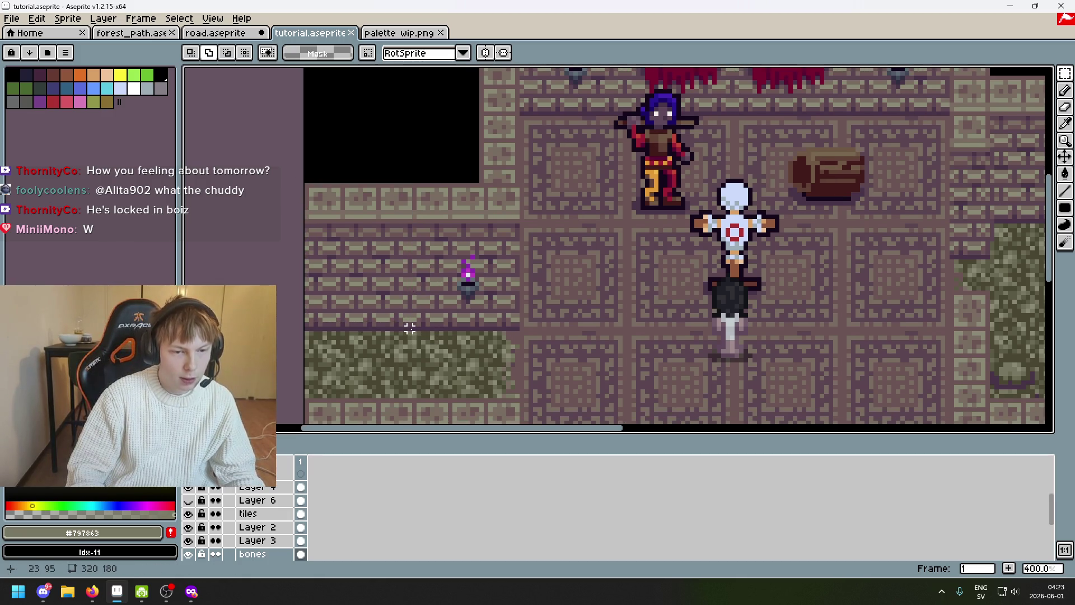
left_click_drag(415, 328, 293, 225)
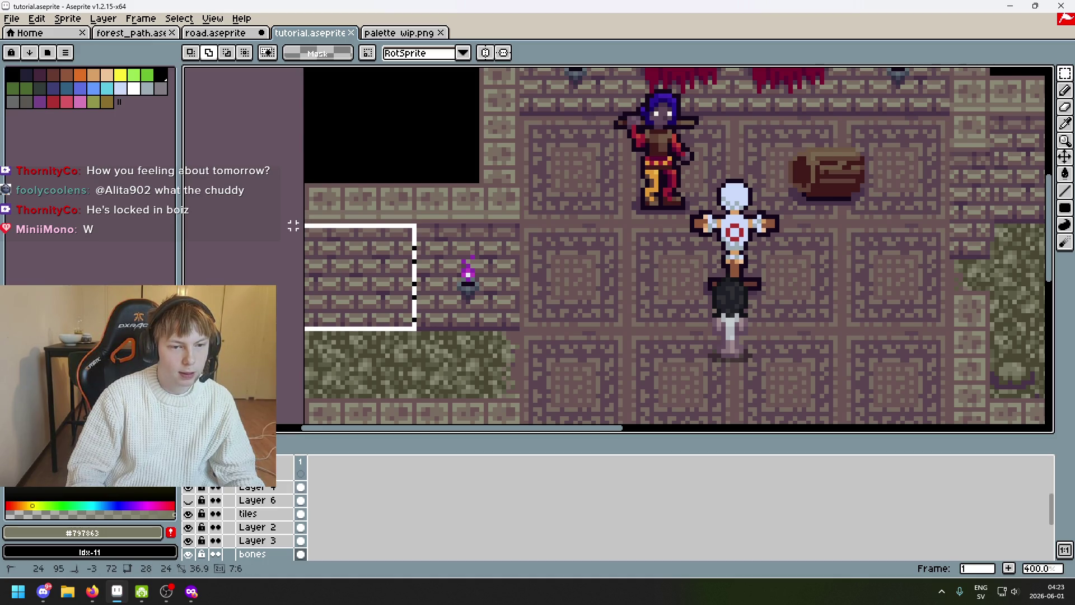
left_click_drag(293, 226, 307, 226)
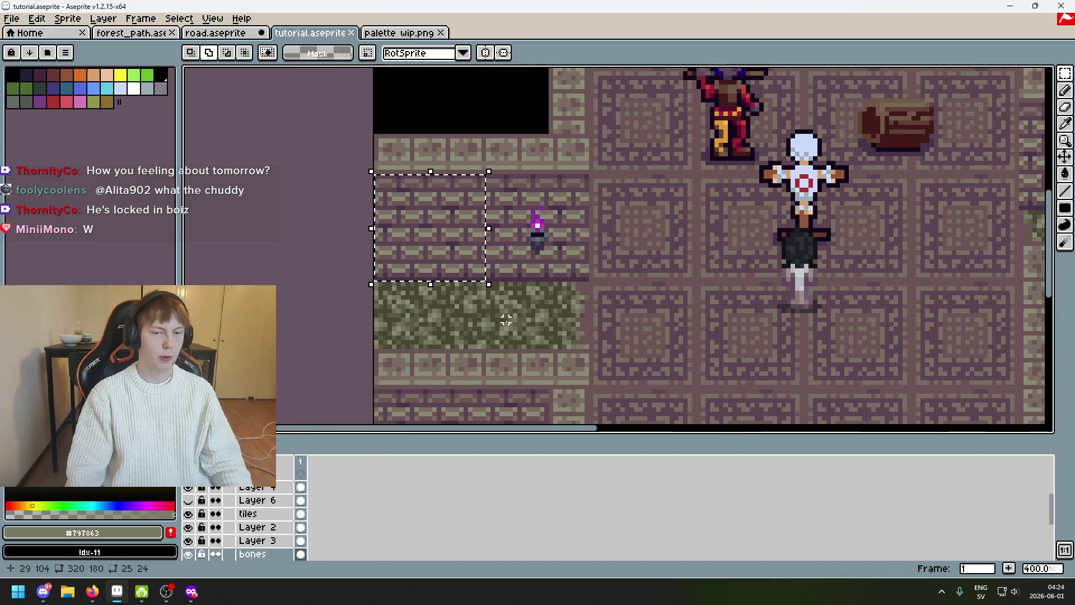
scroll(363, 228, "down", 2)
scroll(363, 229, "up", 1)
scroll(363, 229, "down", 1)
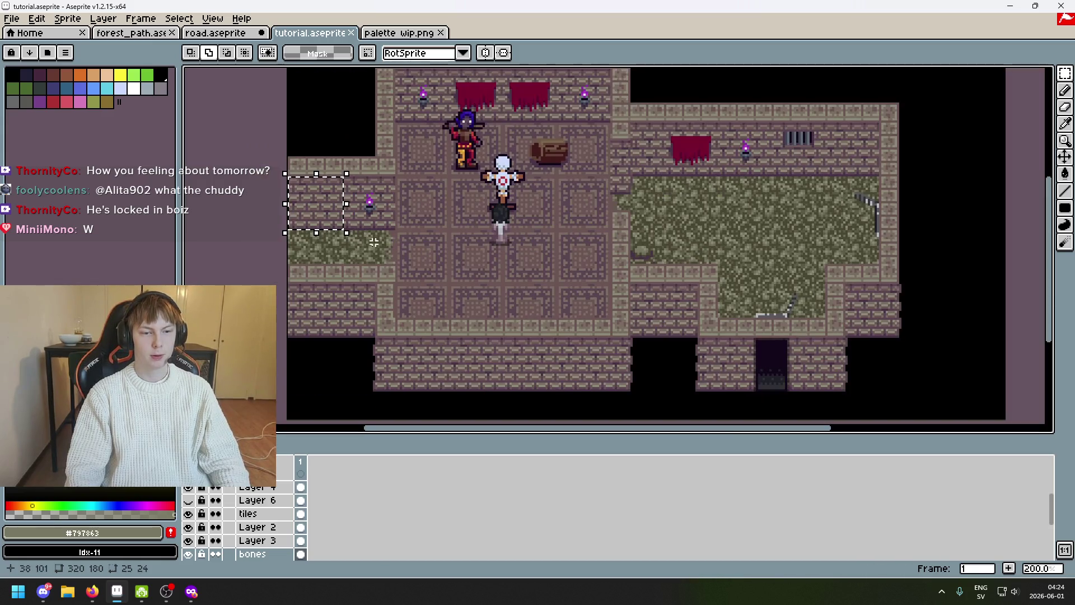
left_click_drag(401, 262, 420, 342)
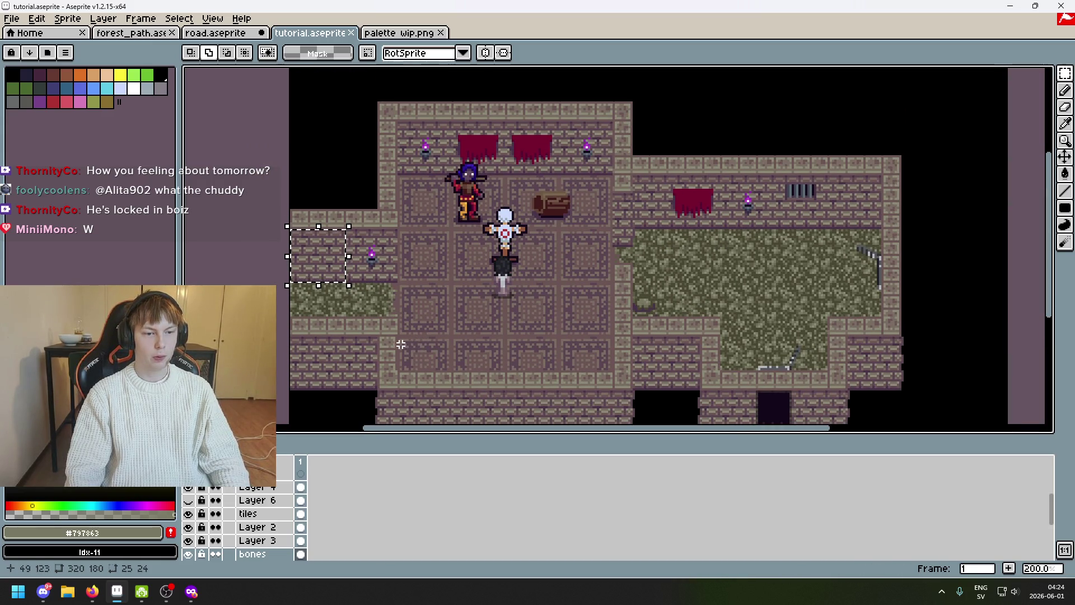
scroll(252, 512, "up", 3)
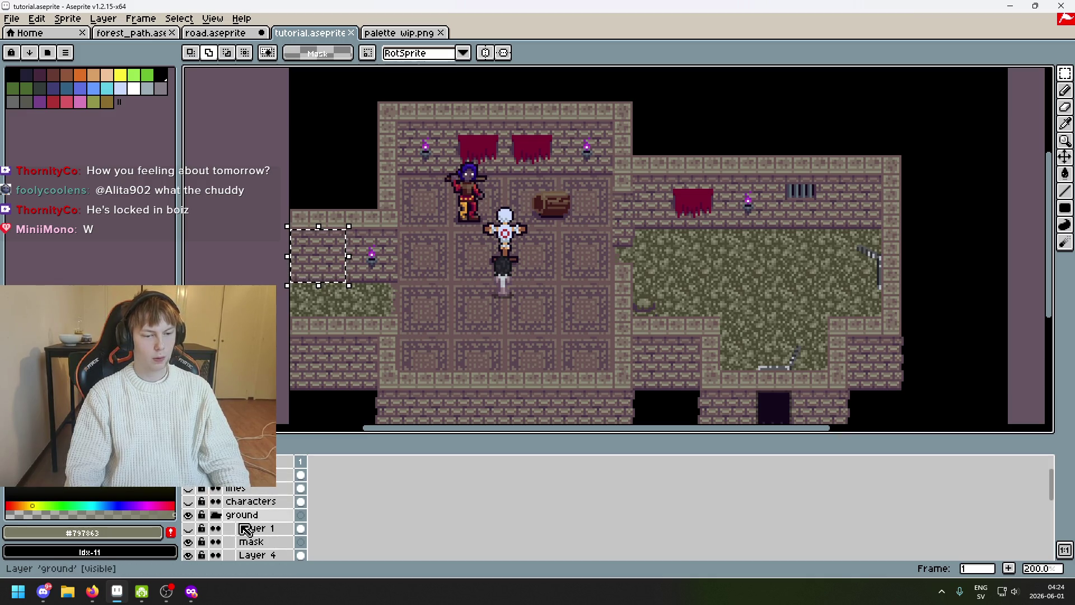
scroll(248, 527, "down", 2)
scroll(197, 498, "down", 2)
scroll(206, 500, "down", 2)
scroll(218, 503, "down", 2)
scroll(234, 504, "down", 2)
scroll(227, 505, "up", 4)
scroll(210, 499, "up", 3)
left_click(187, 475)
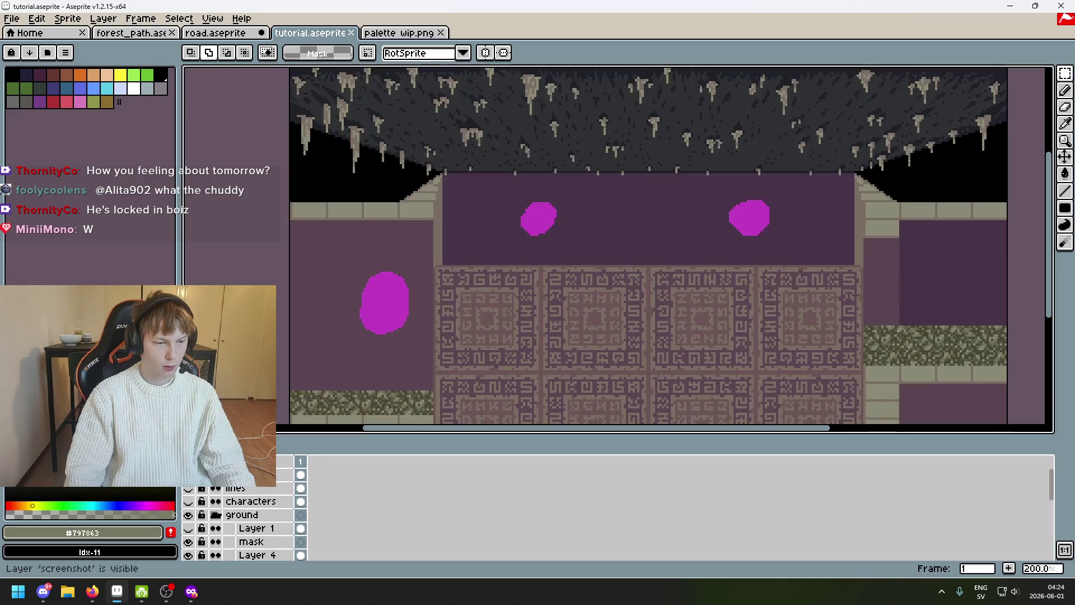
left_click_drag(355, 402, 415, 339)
scroll(272, 530, "down", 3)
scroll(267, 531, "down", 3)
scroll(268, 528, "down", 2)
scroll(267, 527, "down", 2)
left_click(188, 502)
left_click(188, 501)
left_click(254, 504)
key("ctrl+v")
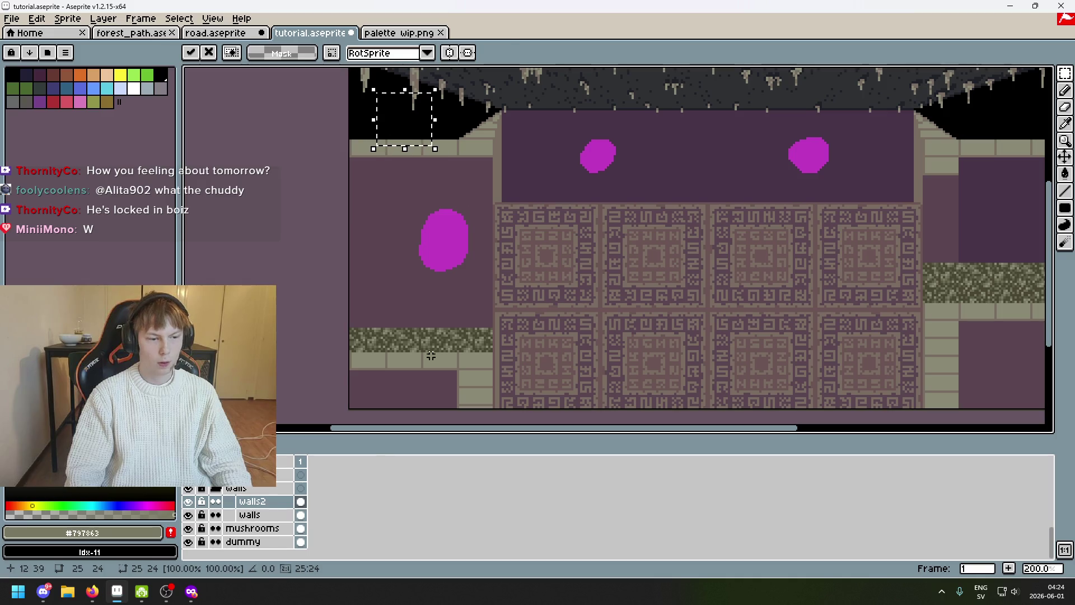
key("ctrl+z")
left_click(189, 502)
left_click(189, 503)
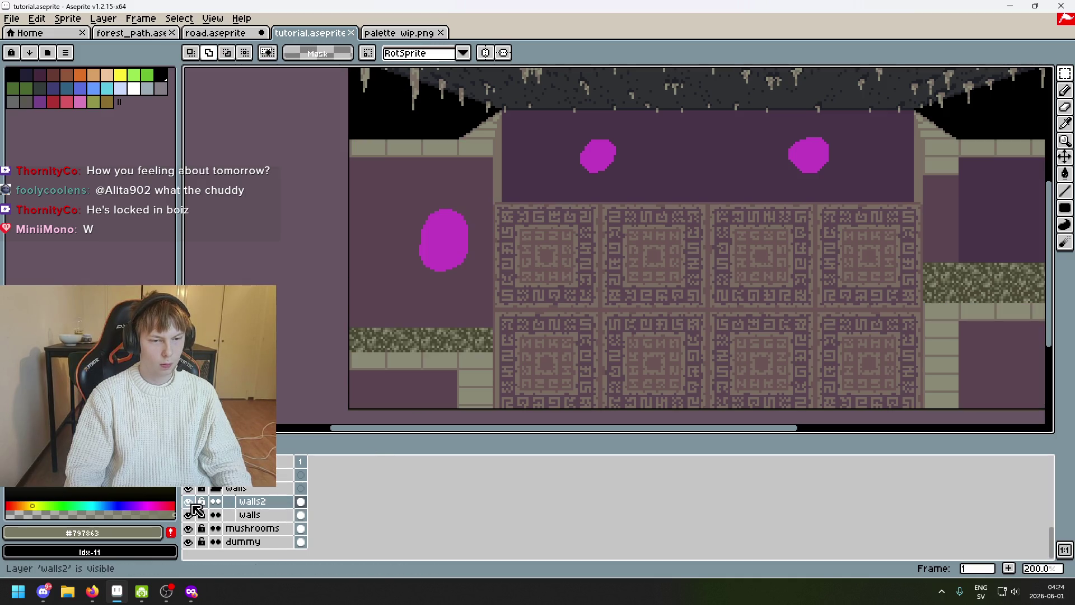
left_click(189, 503)
left_click(189, 502)
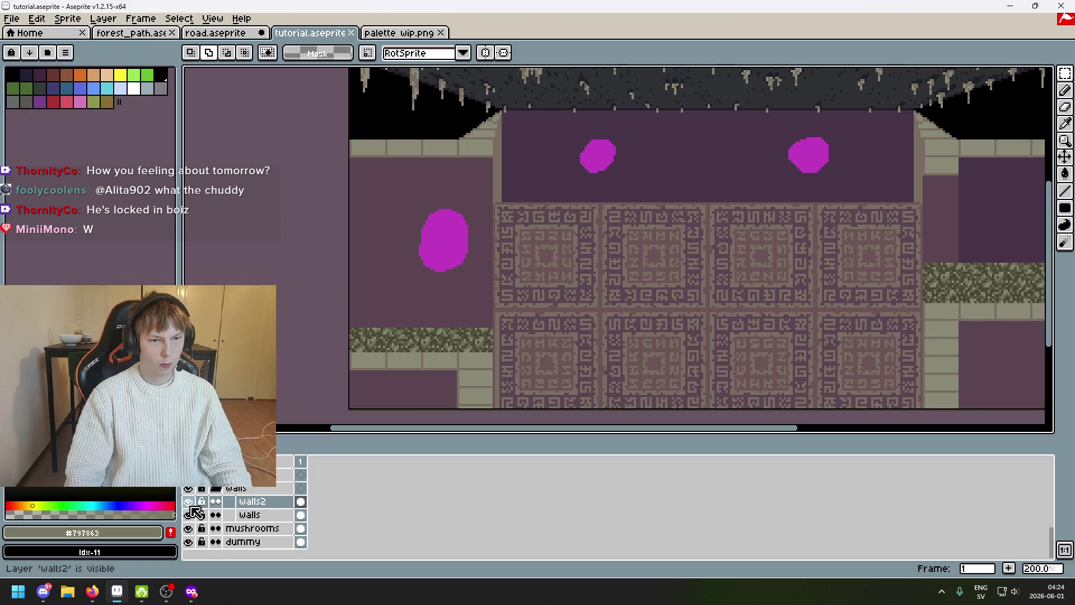
scroll(286, 501, "up", 3)
scroll(444, 126, "up", 2)
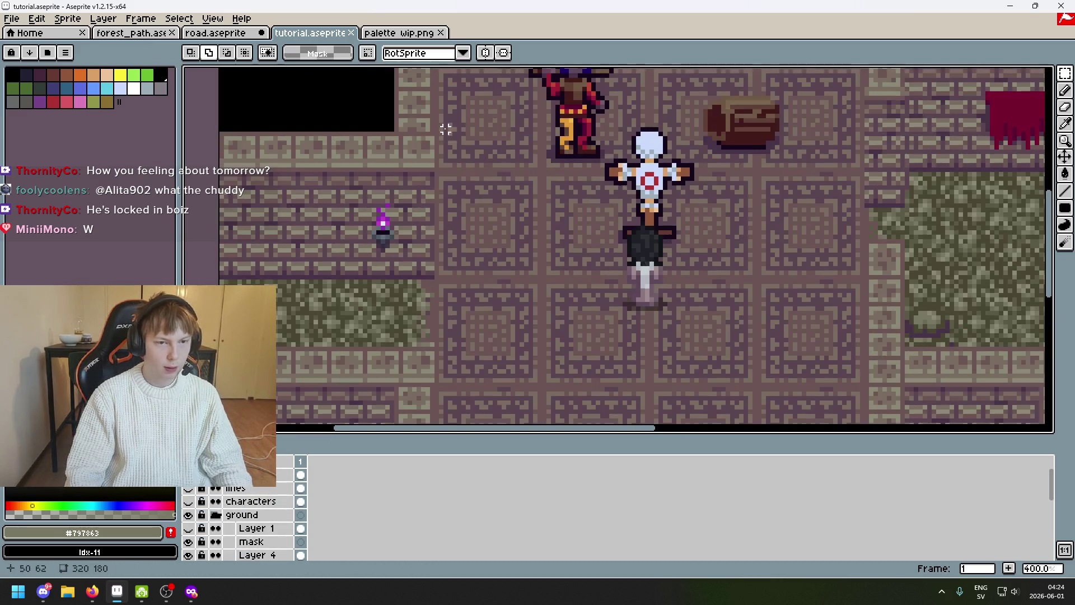
scroll(323, 192, "up", 1)
Pan to the lower brick walls and copy a 24×24 brick block
left_click_drag(323, 193, 412, 180)
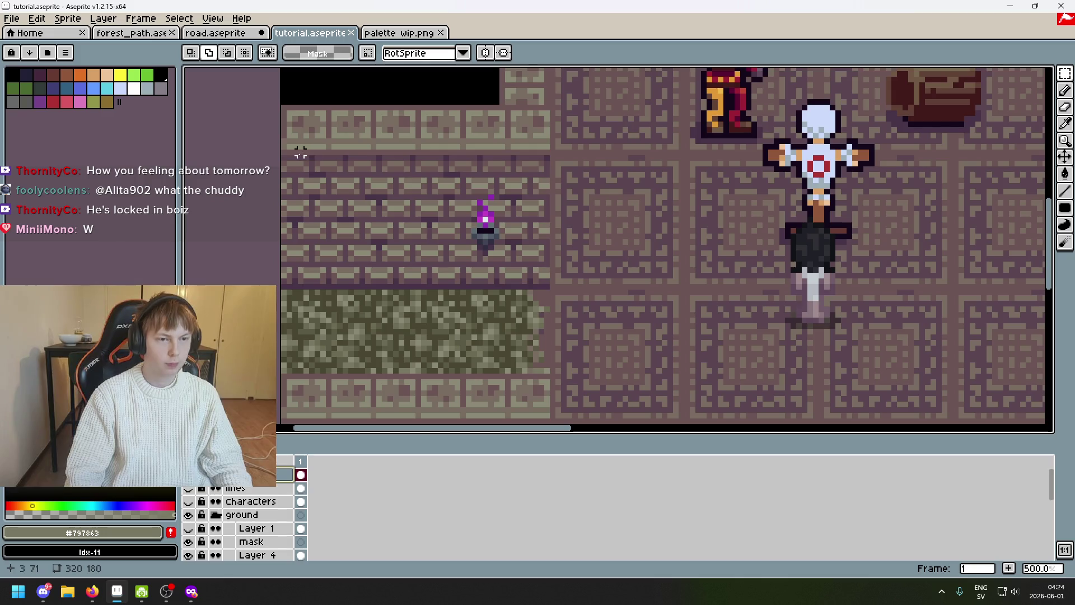
left_click_drag(558, 225, 421, 275)
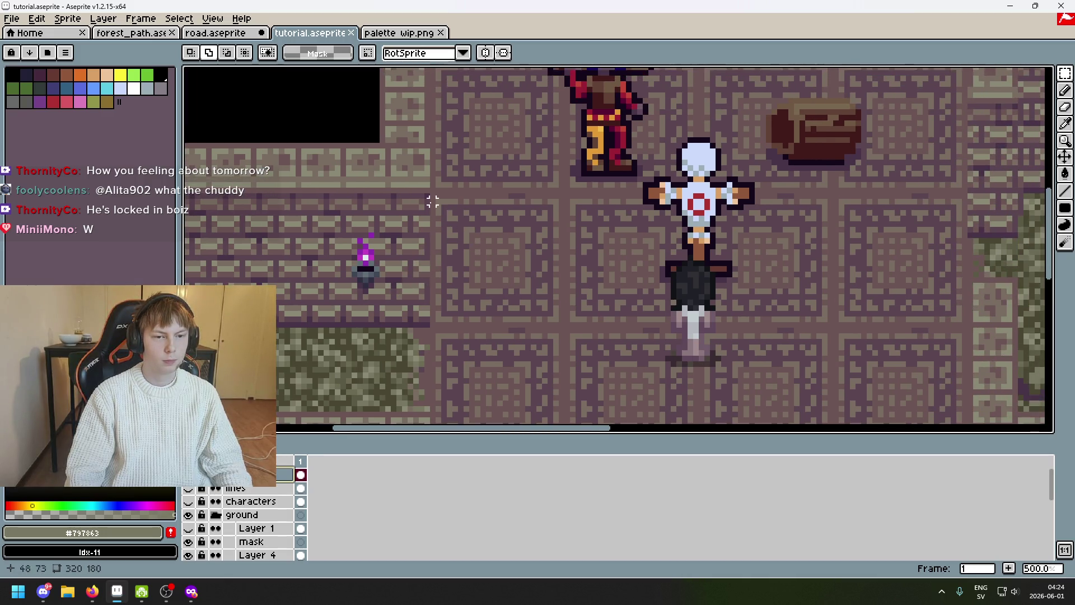
left_click_drag(432, 202, 9, 278)
mouse_move(588, 304)
left_mouse_down()
mouse_move(324, 271)
mouse_move(457, 281)
mouse_move(534, 240)
left_mouse_up()
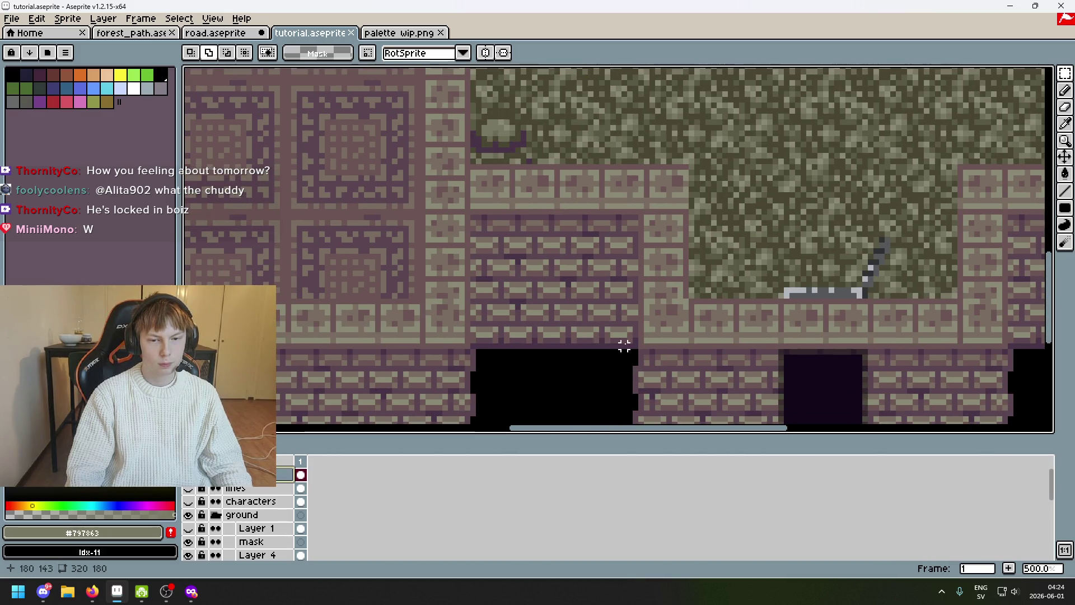
left_click_drag(636, 345, 510, 218)
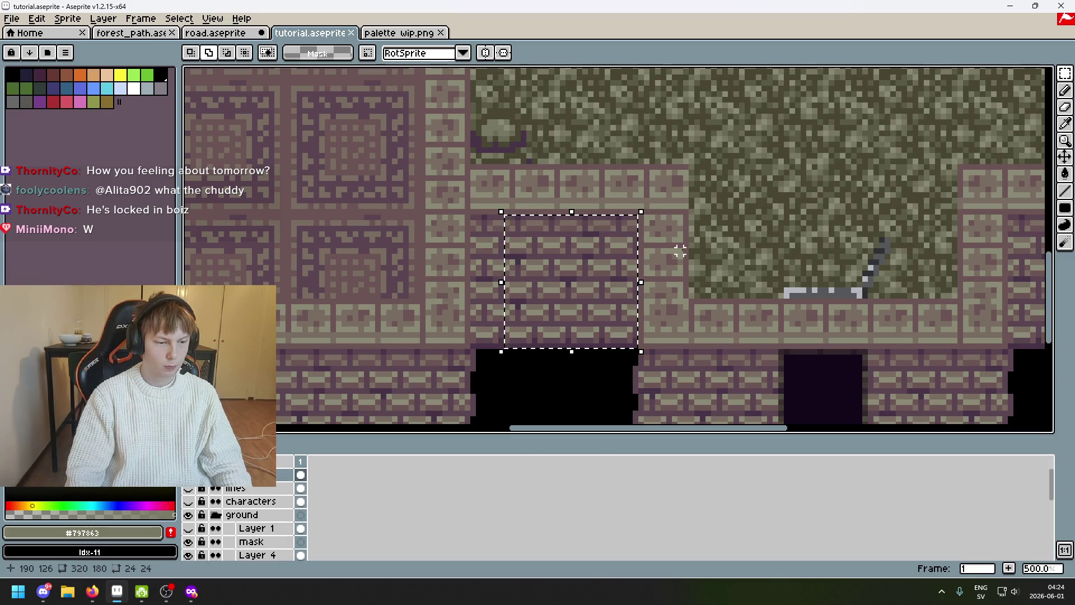
key("ctrl+d")
scroll(260, 529, "down", 2)
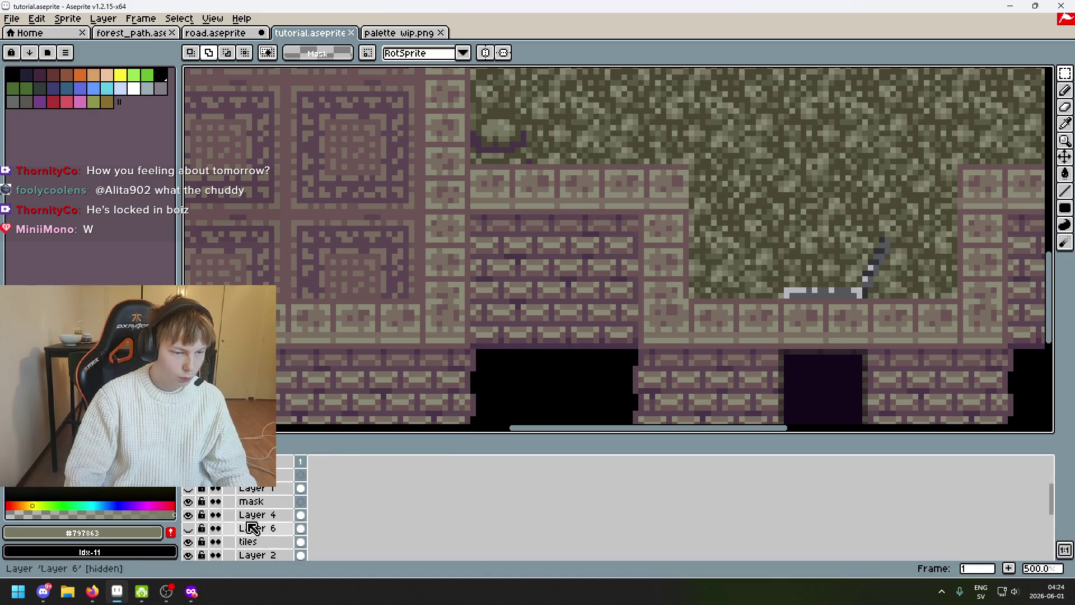
scroll(252, 529, "up", 2)
Reveal the glyph-wall scene and paste the brick block into the walls2 layer
left_click(192, 500)
scroll(214, 514, "down", 2)
scroll(234, 540, "down", 2)
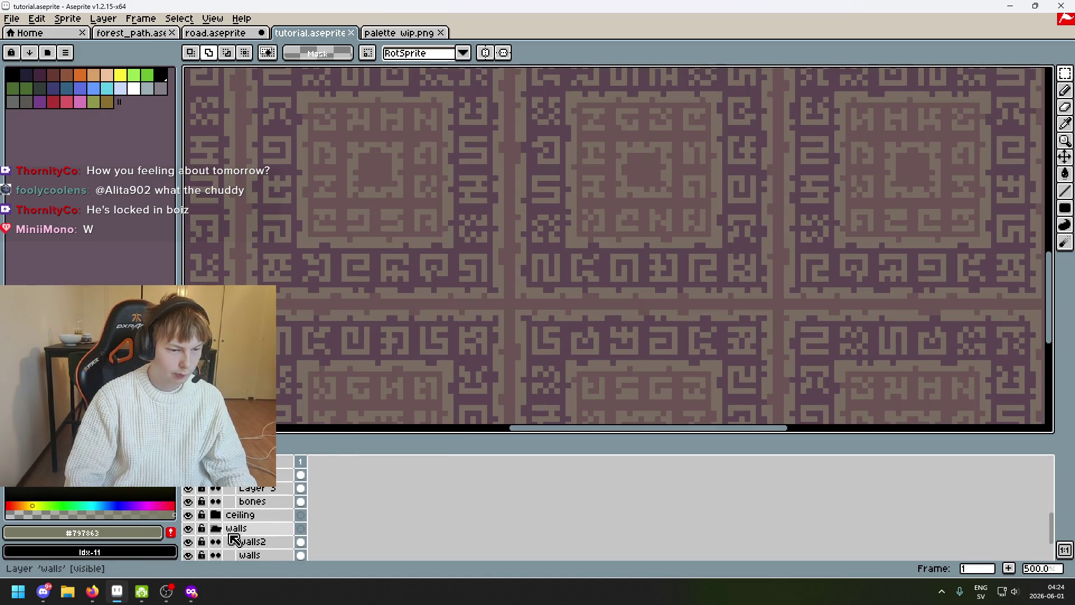
scroll(235, 538, "down", 1)
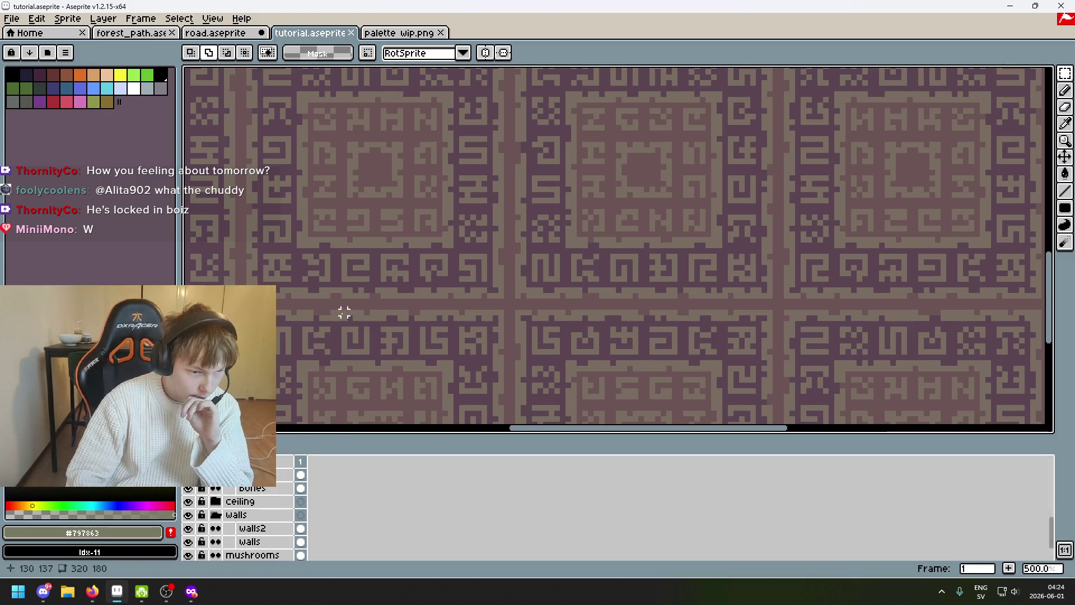
scroll(344, 311, "down", 2)
scroll(344, 311, "down", 1)
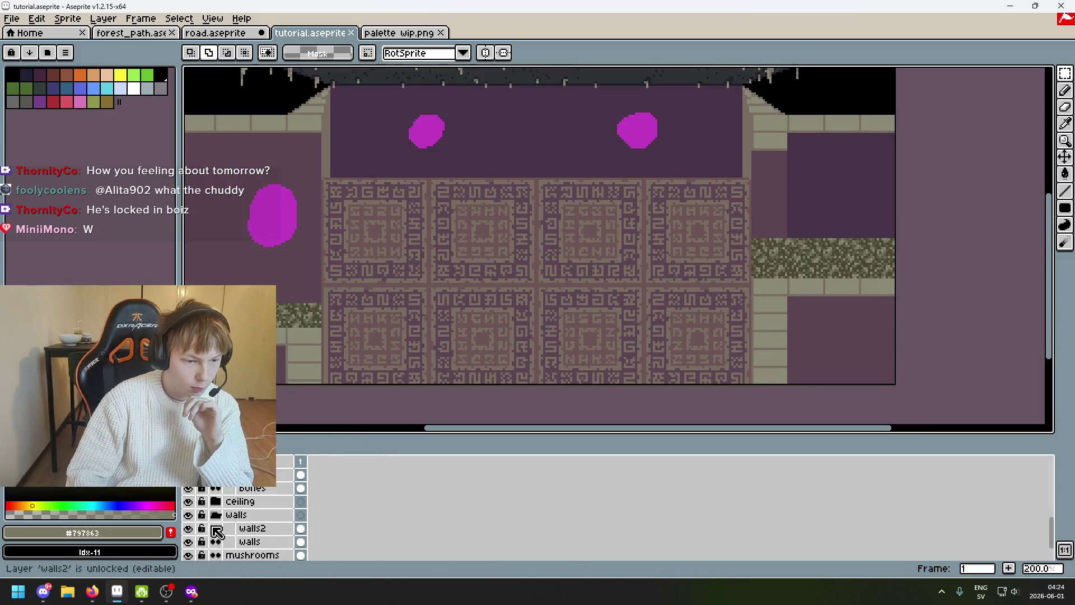
left_click(244, 528)
key("ctrl+v")
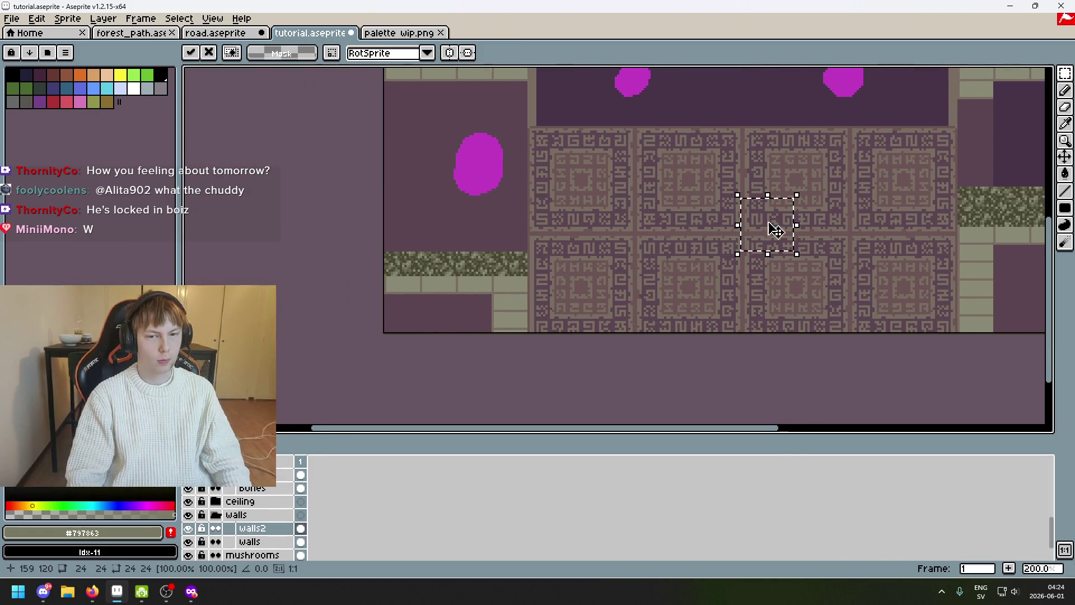
Drag the pasted bricks onto the left wall and commit them
mouse_move(767, 231)
left_mouse_down()
mouse_move(458, 225)
mouse_move(449, 241)
left_mouse_up()
scroll(462, 235, "up", 2)
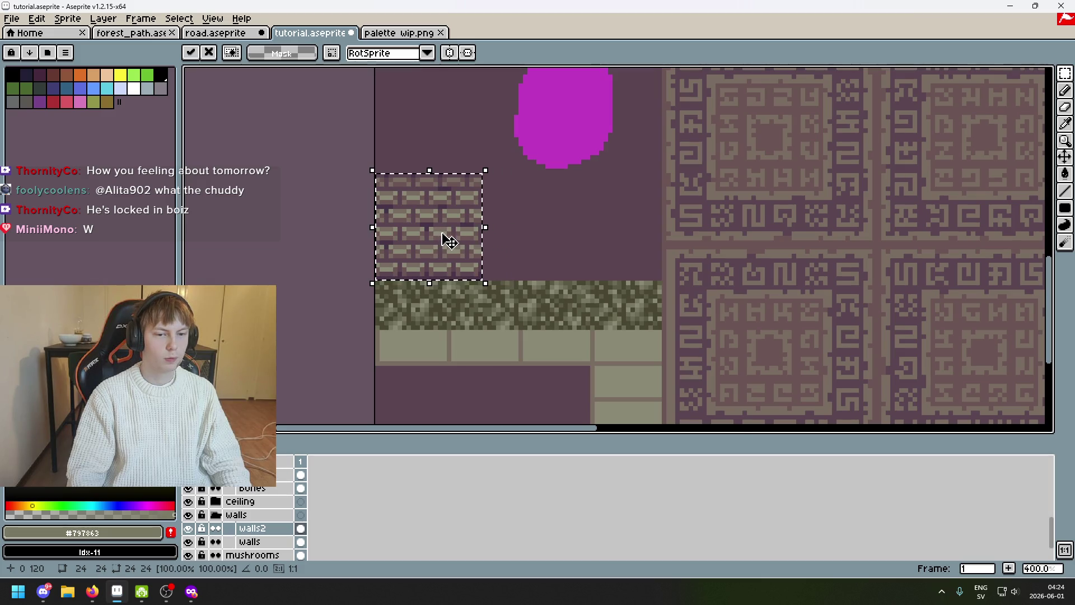
scroll(515, 247, "down", 1)
key("Return")
left_click_drag(562, 271, 507, 357)
scroll(507, 354, "down", 1)
scroll(453, 326, "up", 2)
Undo the brick placement entirely and bring up the walls2 layer actions
key("ctrl+z")
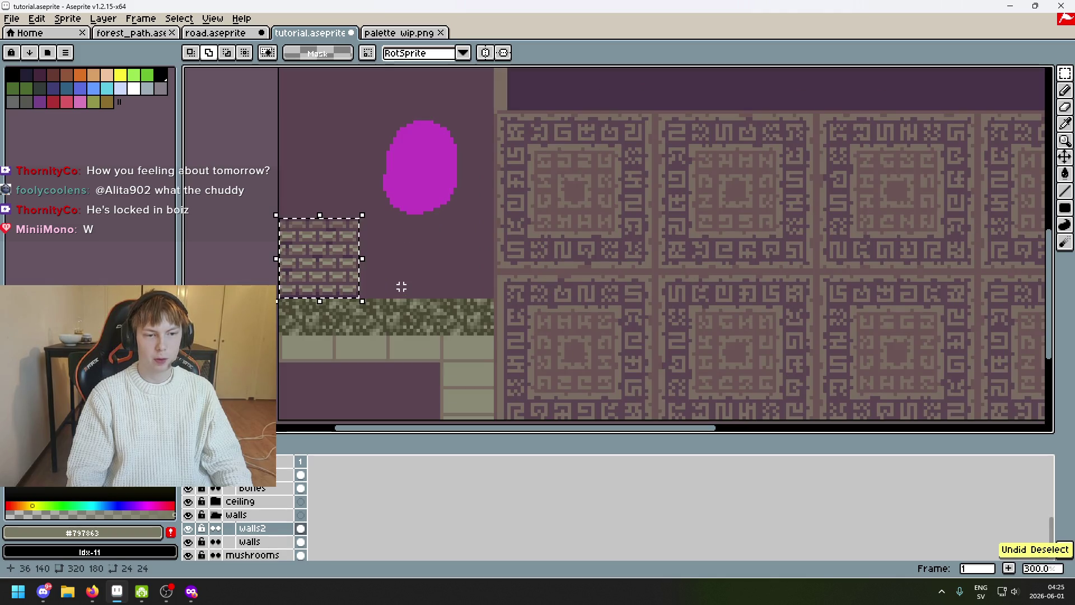
key("ctrl+z")
scroll(492, 354, "down", 1)
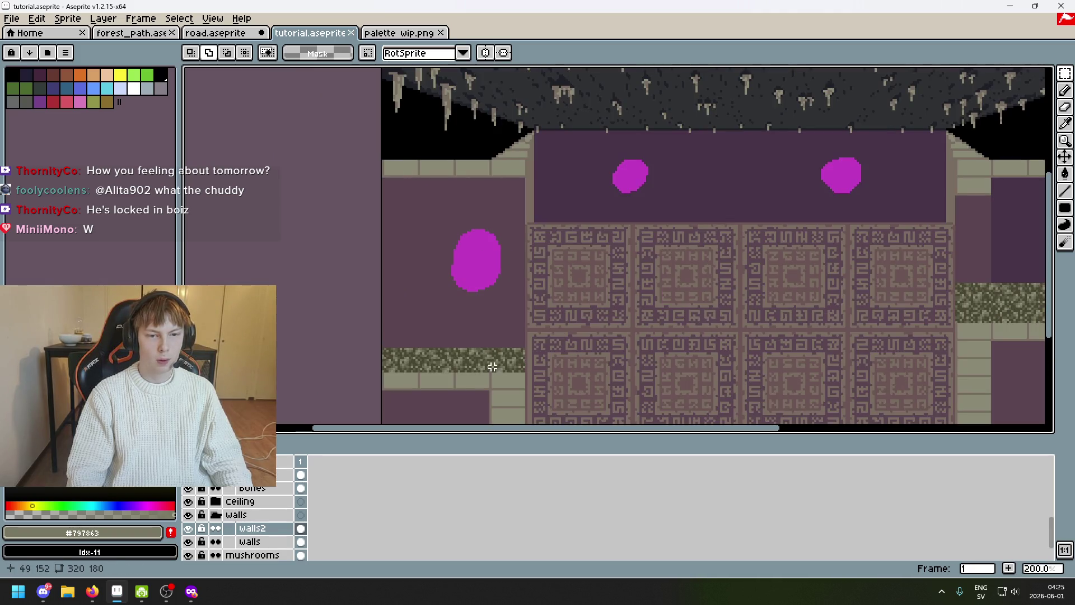
right_click(256, 534)
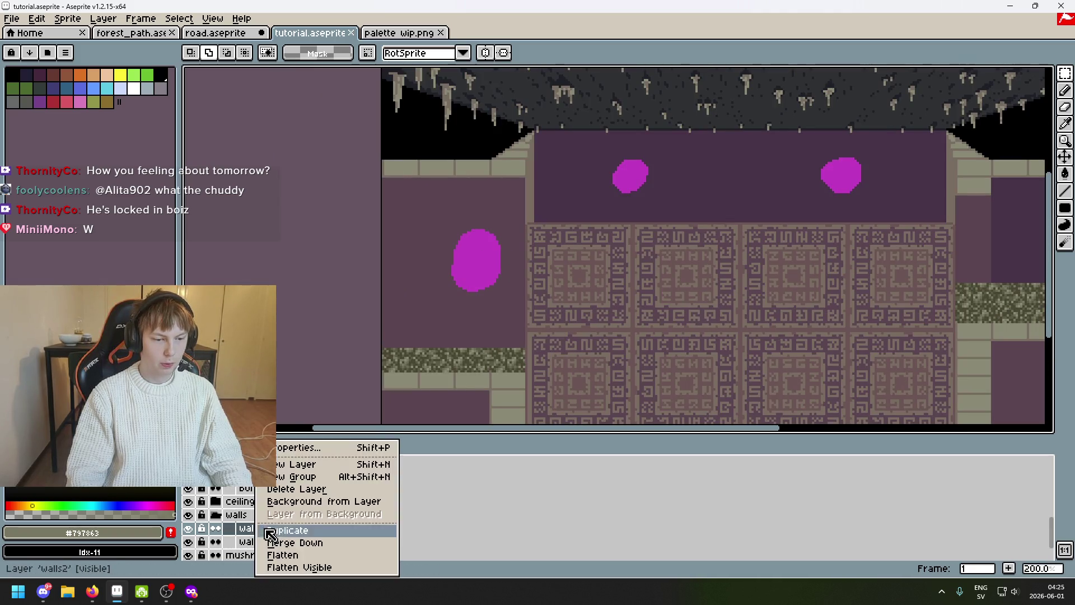
Add Layer 7 above walls2, paste the bricks, and undo a misplaced drop
left_click(316, 463)
key("ctrl+v")
mouse_move(777, 328)
left_mouse_down()
mouse_move(511, 221)
mouse_move(463, 215)
mouse_move(599, 255)
mouse_move(590, 214)
mouse_move(625, 206)
mouse_move(619, 283)
mouse_move(619, 197)
mouse_move(887, 412)
mouse_move(886, 258)
mouse_move(530, 130)
left_mouse_up()
key("ctrl+z")
scroll(644, 230, "up", 2)
scroll(644, 229, "up", 1)
scroll(886, 258, "down", 2)
scroll(874, 264, "down", 1)
Paste the bricks again, scale them to 200% over the left wall and commit
key("ctrl+v")
scroll(546, 139, "up", 2)
scroll(534, 129, "up", 1)
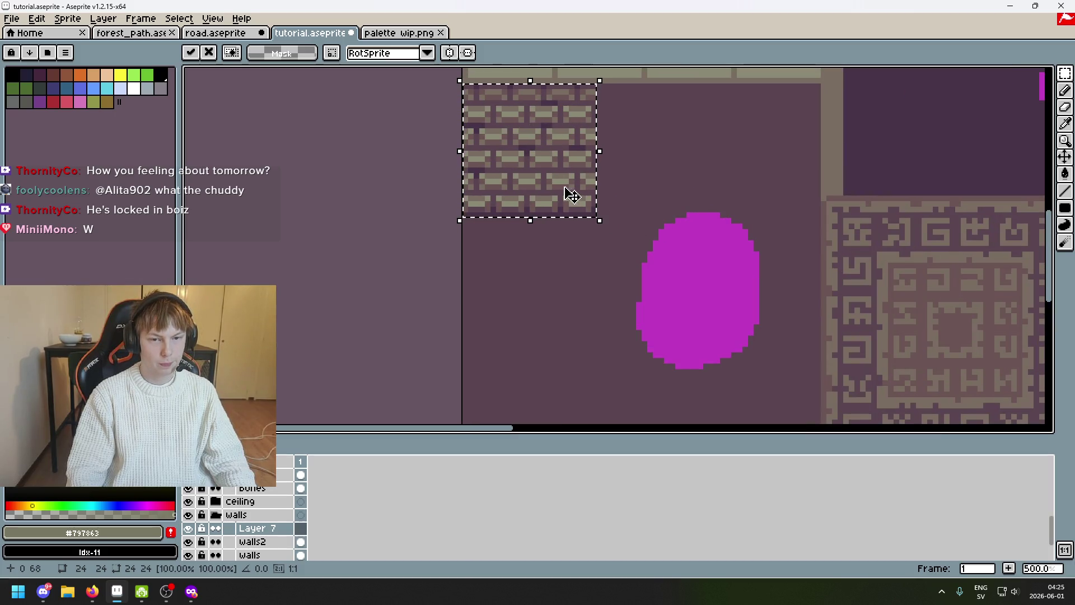
mouse_move(599, 224)
left_mouse_down()
mouse_move(629, 255)
mouse_move(714, 406)
left_mouse_up()
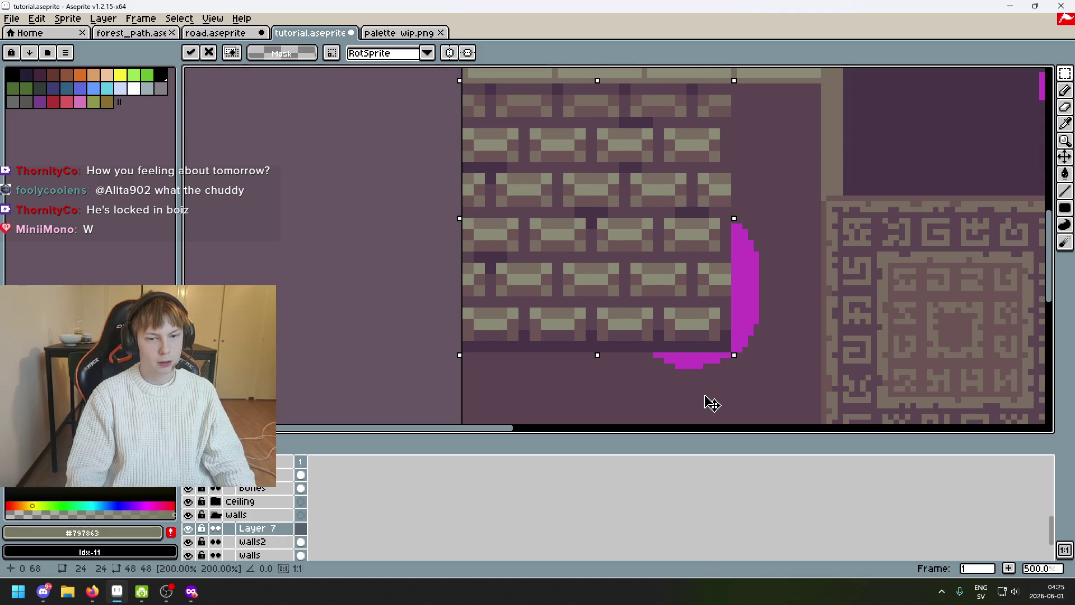
scroll(710, 401, "down", 3)
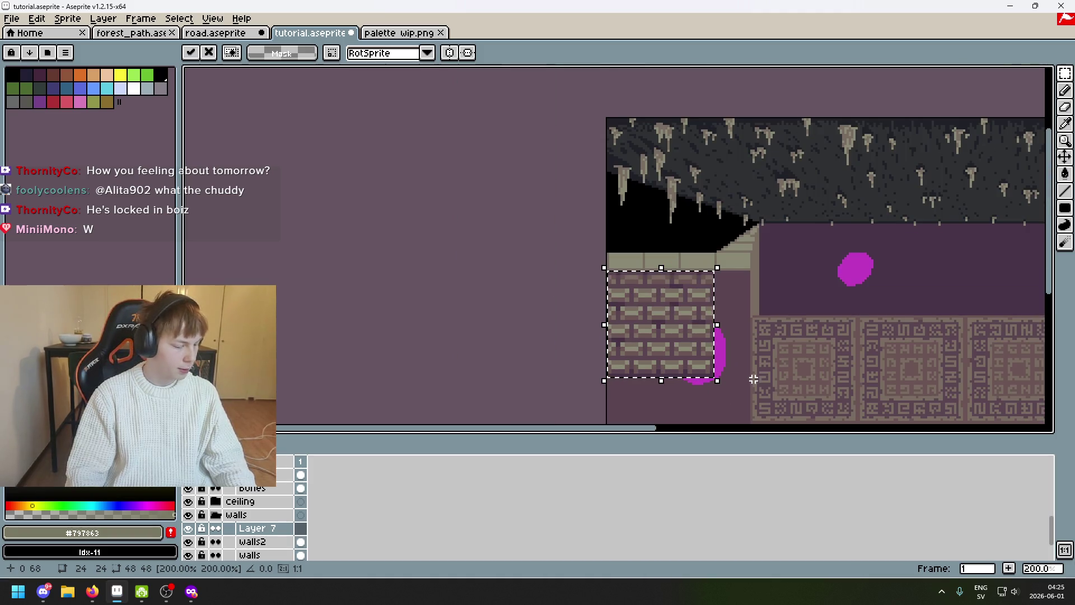
scroll(751, 353, "up", 1)
scroll(722, 323, "up", 1)
key("ctrl+d")
scroll(647, 215, "up", 3)
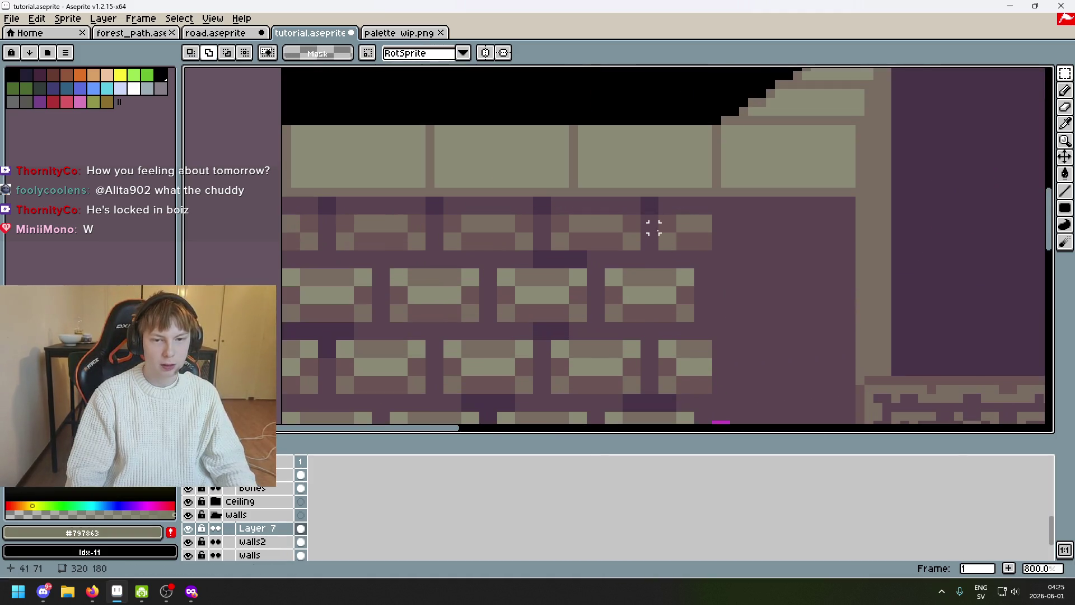
scroll(663, 231, "up", 4)
mouse_move(664, 186)
left_mouse_down()
mouse_move(729, 217)
mouse_move(744, 212)
left_mouse_up()
left_click(731, 217)
scroll(744, 212, "down", 5)
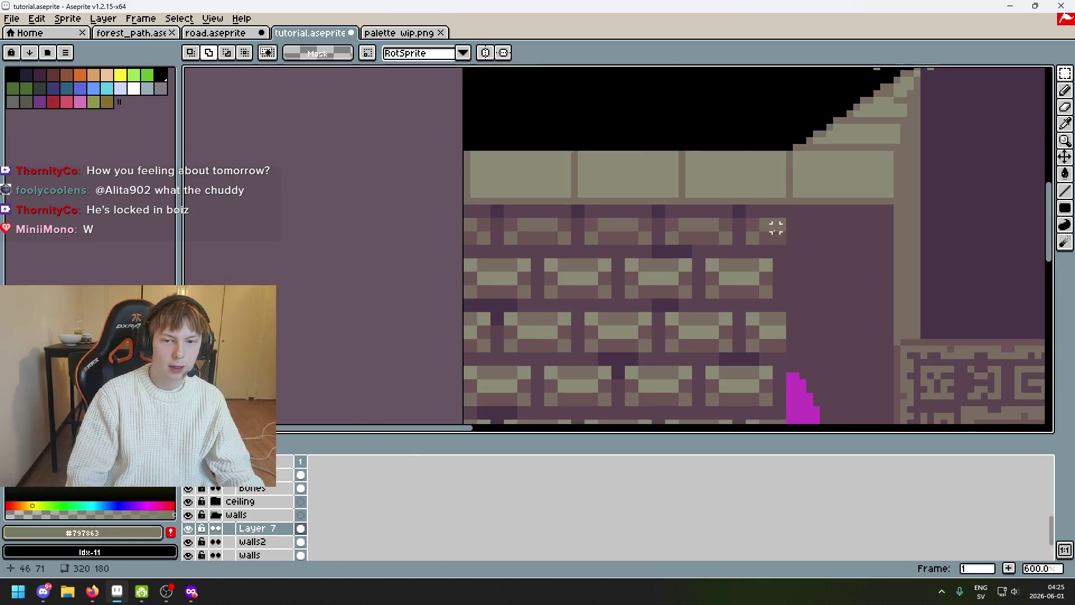
scroll(765, 232, "up", 1)
scroll(765, 232, "up", 3)
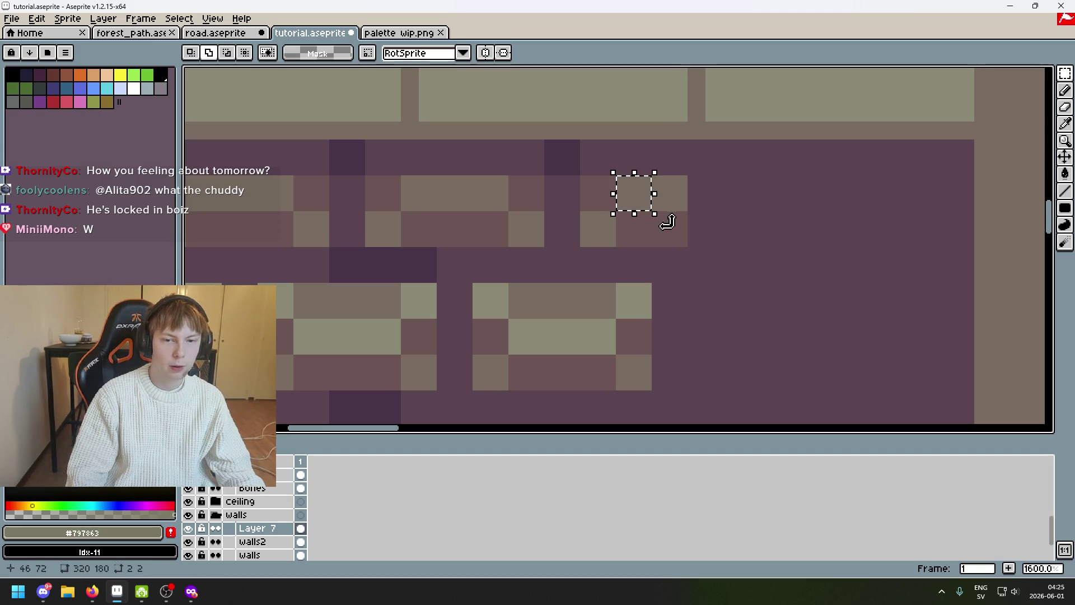
scroll(644, 192, "down", 4)
mouse_move(679, 249)
left_mouse_down()
mouse_move(742, 137)
mouse_move(745, 203)
mouse_move(629, 160)
left_mouse_up()
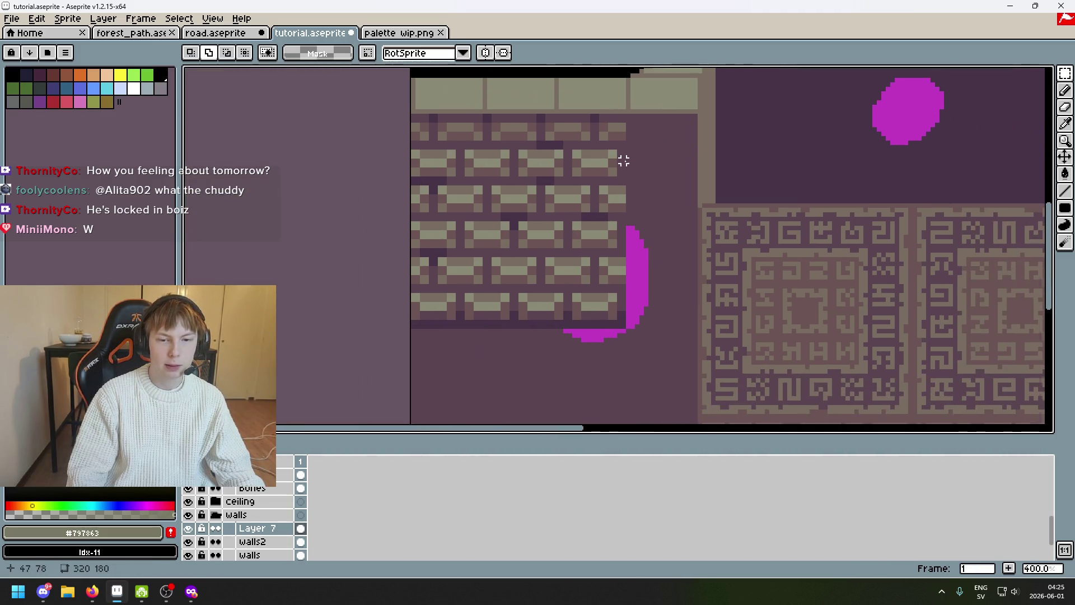
scroll(595, 243, "up", 2)
scroll(573, 258, "up", 3)
scroll(547, 257, "down", 5)
key("Tab")
key("Tab")
left_click_drag(547, 259, 585, 256)
scroll(590, 271, "down", 3)
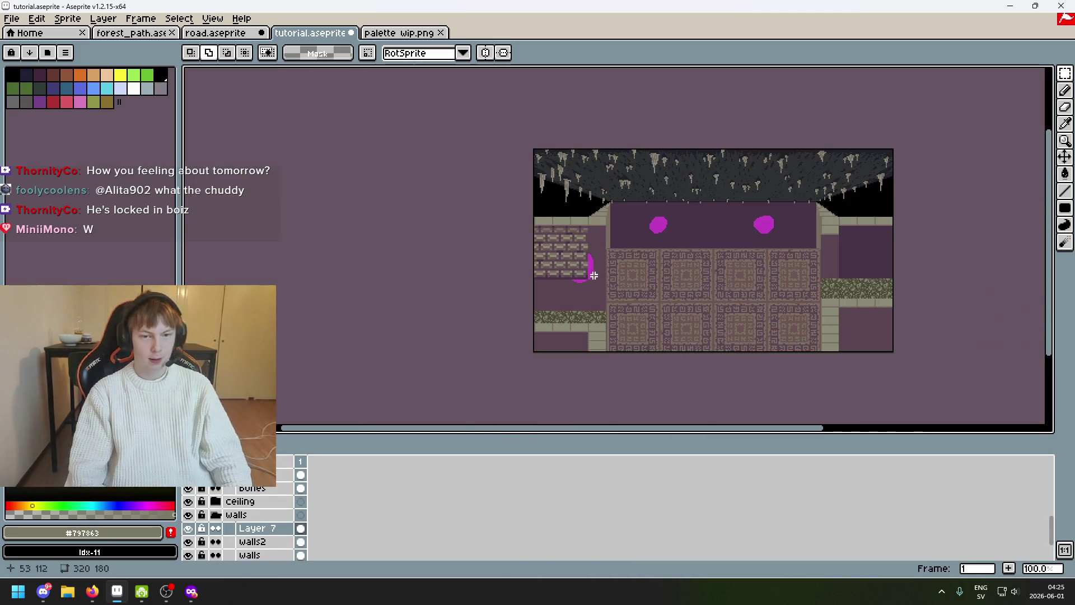
scroll(619, 220, "up", 1)
left_click_drag(619, 221, 663, 218)
scroll(627, 220, "up", 4)
scroll(623, 269, "down", 1)
scroll(622, 277, "down", 3)
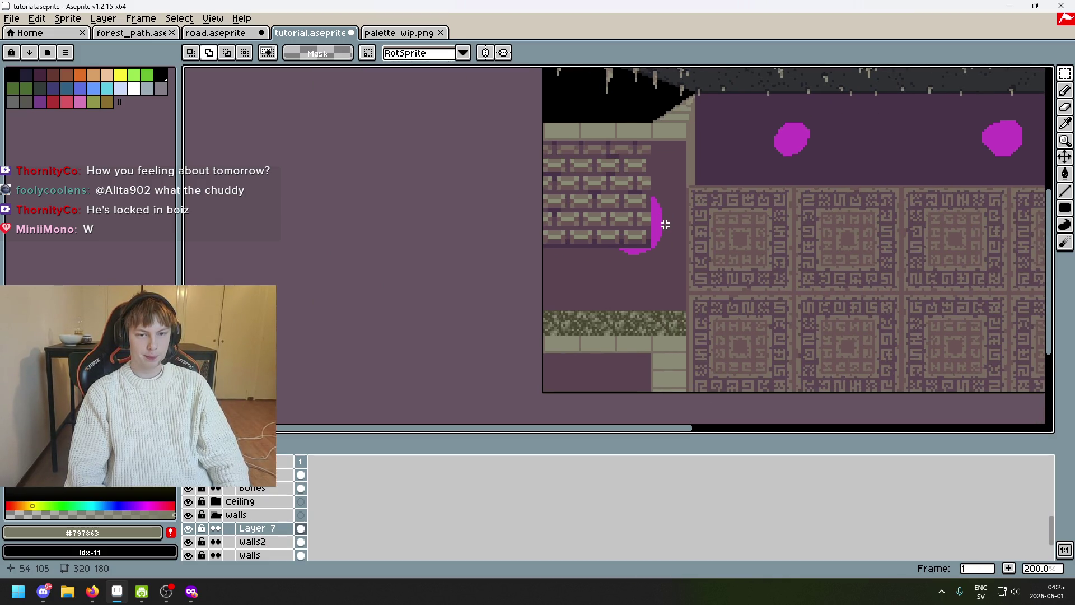
scroll(616, 221, "up", 1)
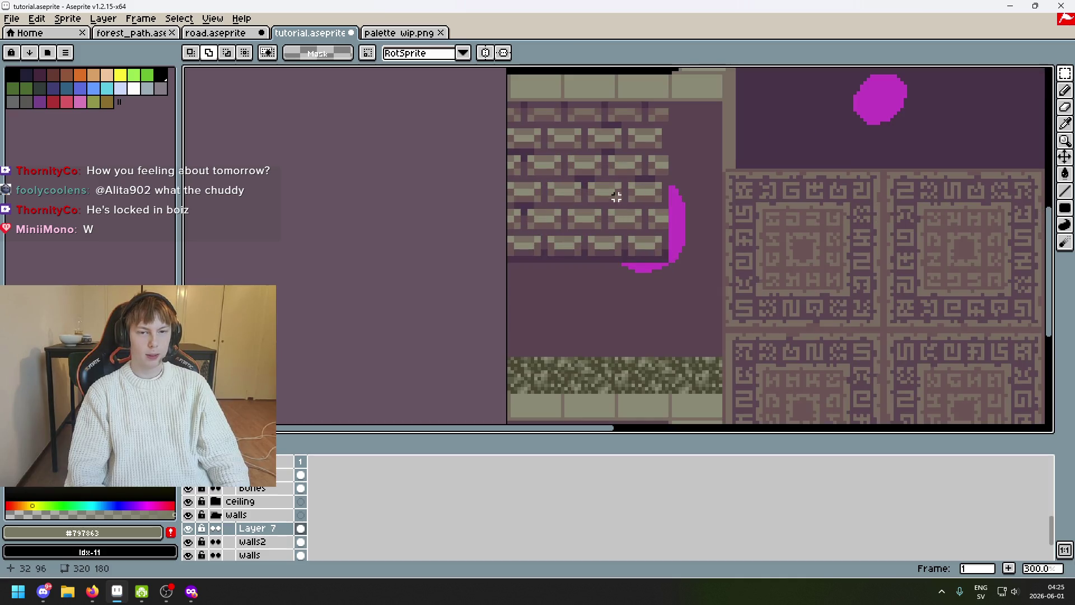
left_click_drag(622, 159, 634, 201)
scroll(639, 219, "down", 2)
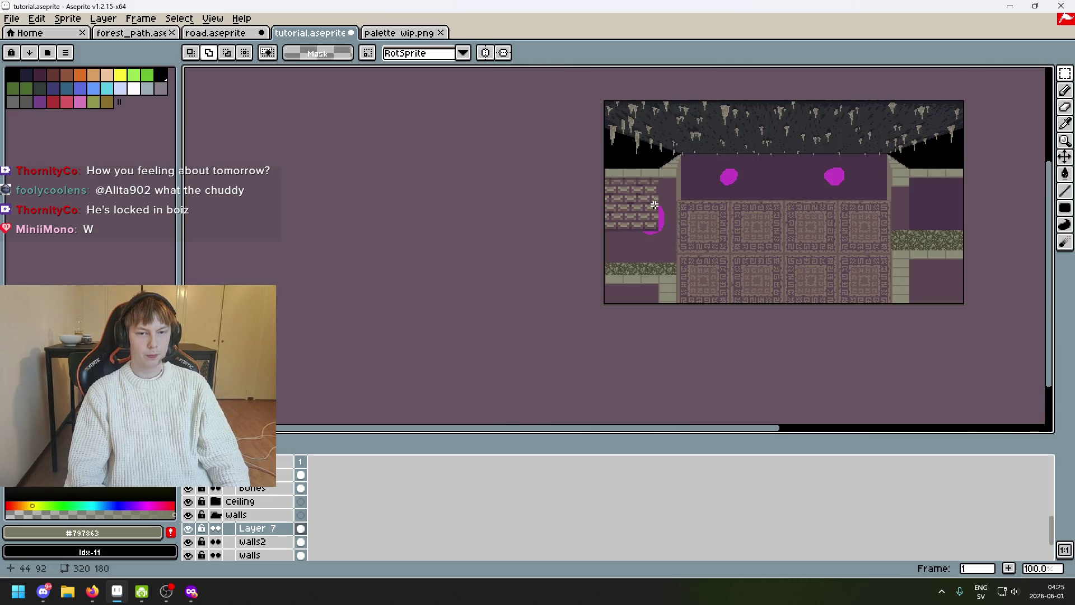
scroll(650, 240, "up", 1)
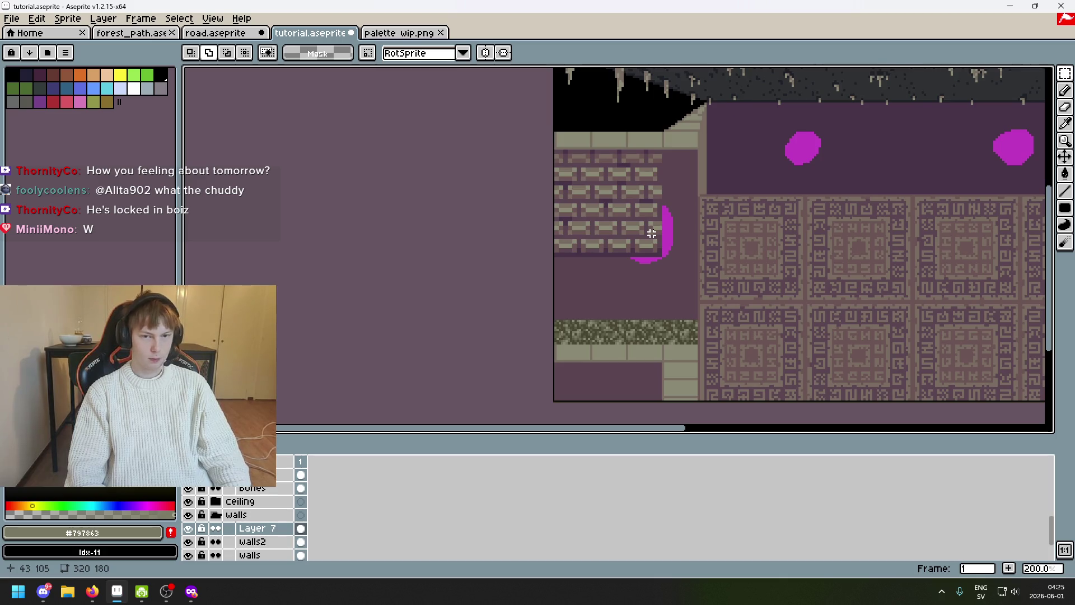
scroll(651, 233, "up", 1)
mouse_move(644, 228)
left_mouse_down()
mouse_move(591, 259)
mouse_move(618, 164)
mouse_move(620, 244)
left_mouse_up()
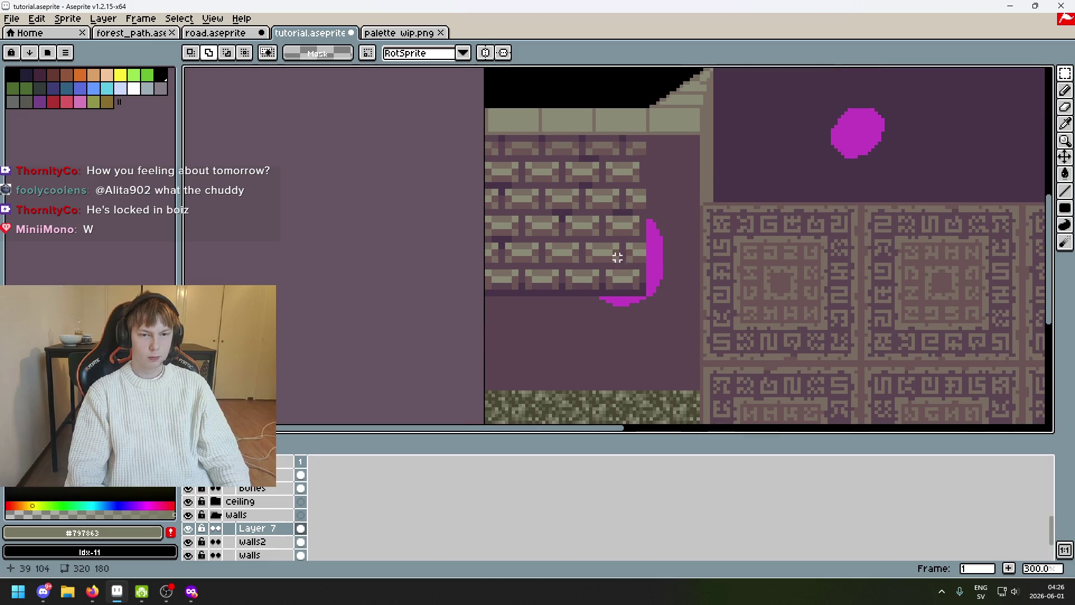
left_click(257, 529)
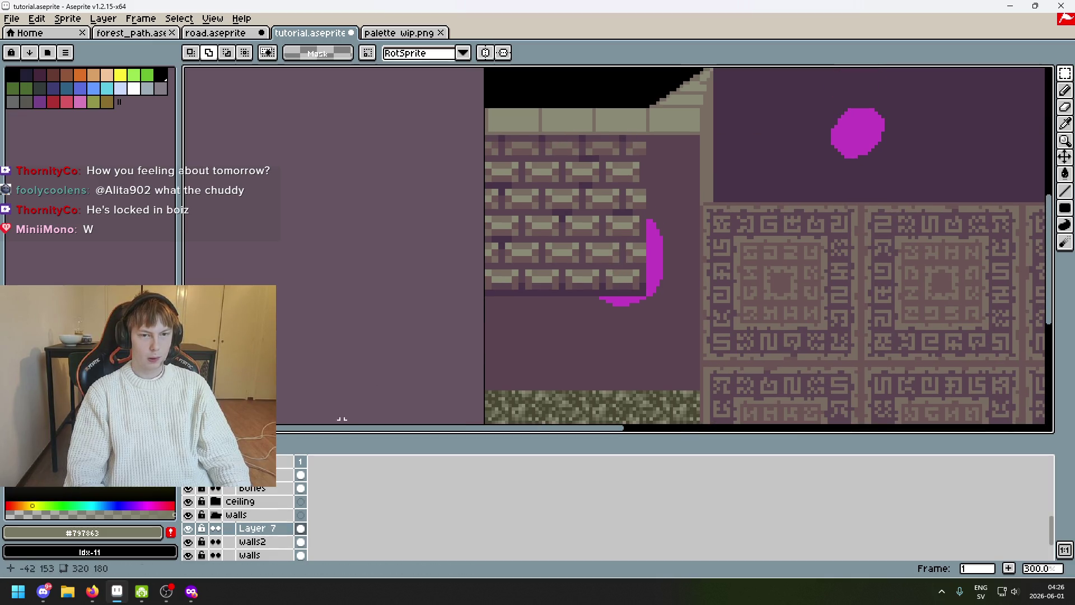
scroll(546, 160, "up", 2)
scroll(523, 159, "down", 2)
scroll(583, 192, "down", 1)
mouse_move(583, 193)
left_mouse_down()
mouse_move(554, 220)
mouse_move(593, 217)
left_mouse_up()
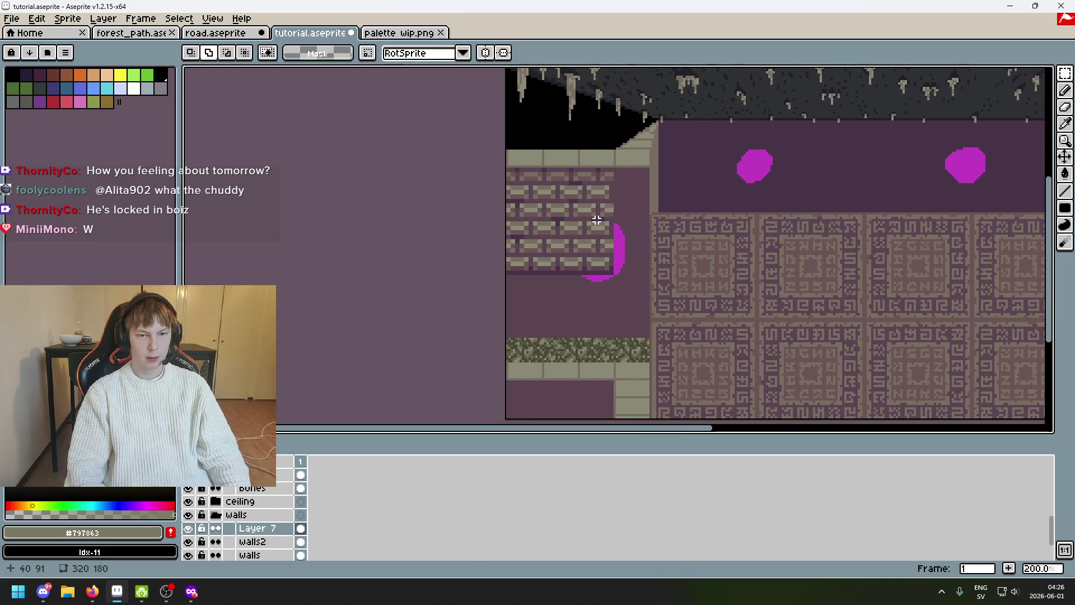
scroll(603, 229, "up", 1)
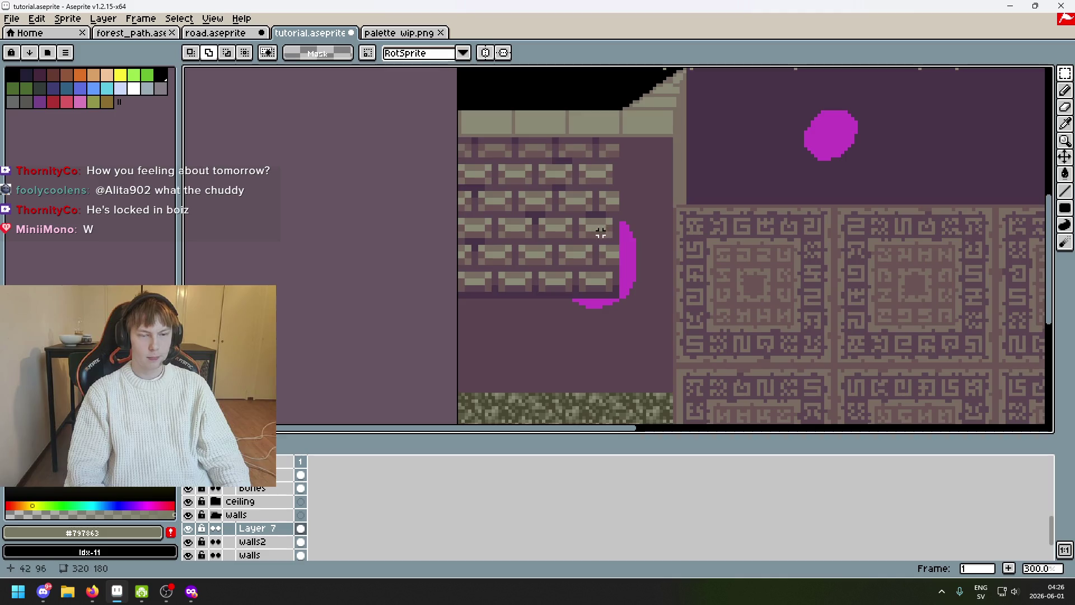
left_click_drag(603, 229, 638, 180)
scroll(583, 207, "up", 1)
left_click_drag(574, 210, 590, 245)
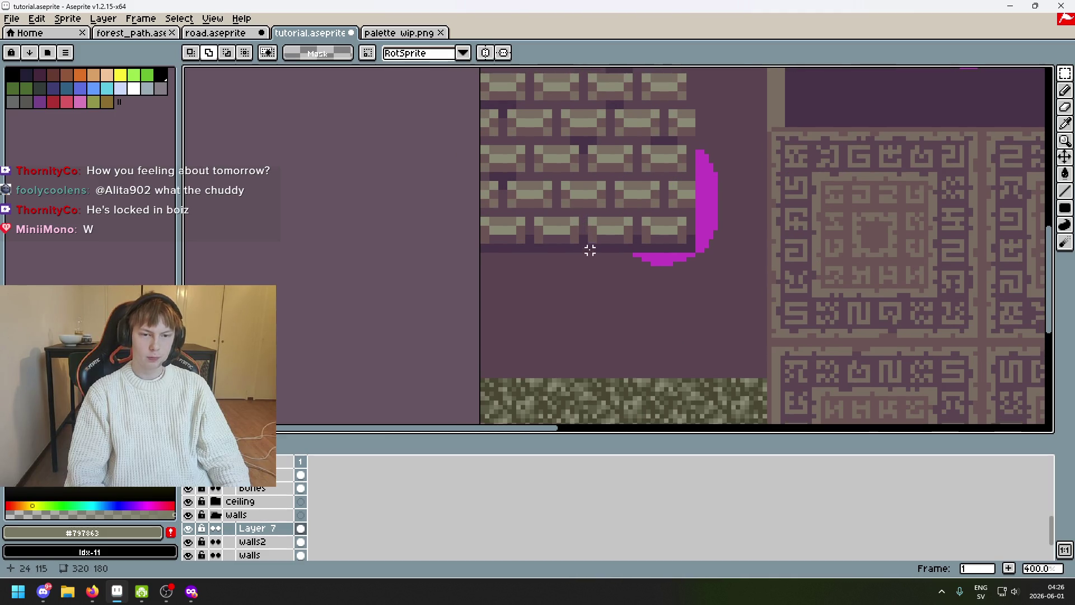
scroll(585, 272, "up", 1)
key("i")
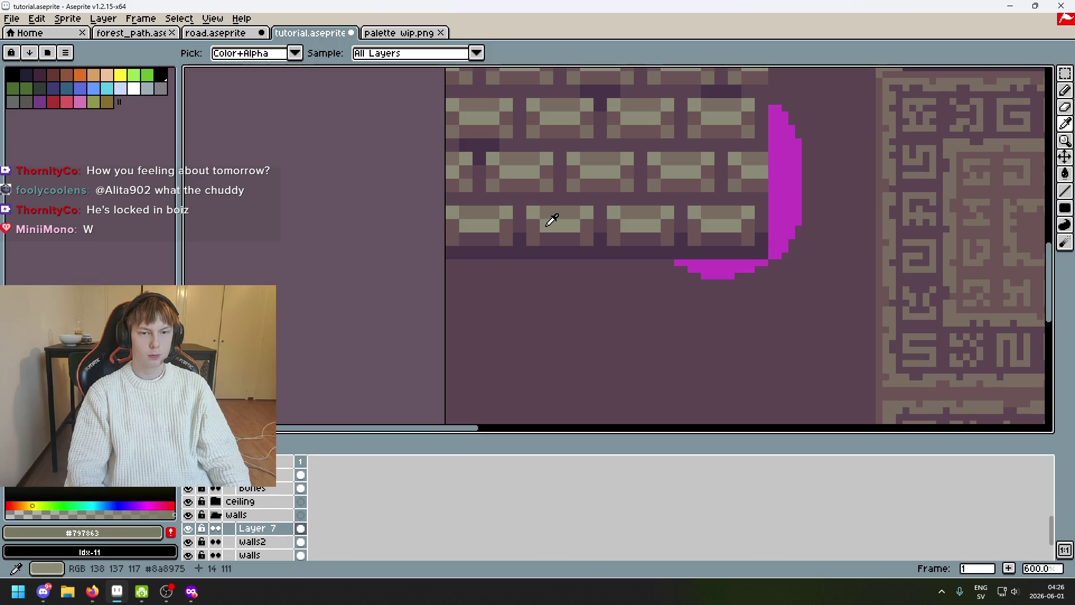
Marquee-select one 12x8 brick in the new wall and zoom in close on it
left_click_drag(552, 219, 549, 345)
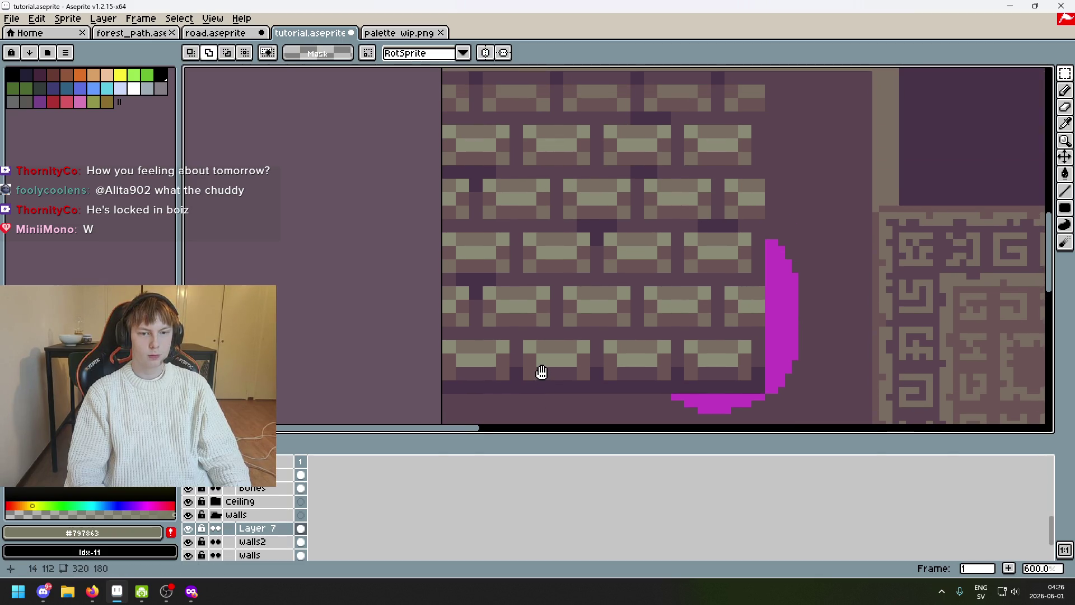
key("m")
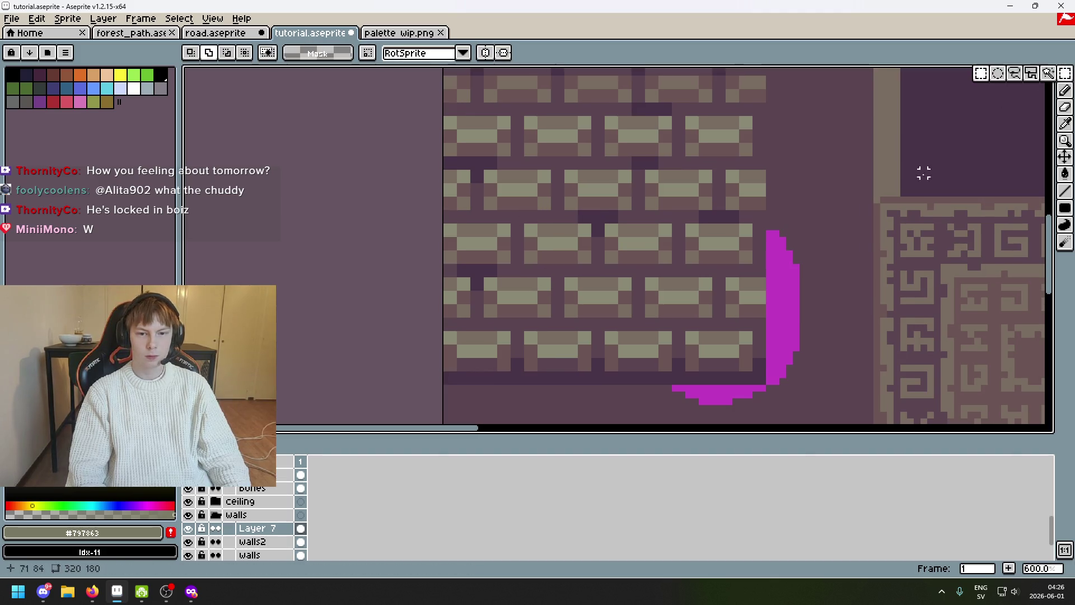
scroll(597, 218, "up", 1)
scroll(603, 218, "up", 1)
left_click_drag(602, 217, 764, 313)
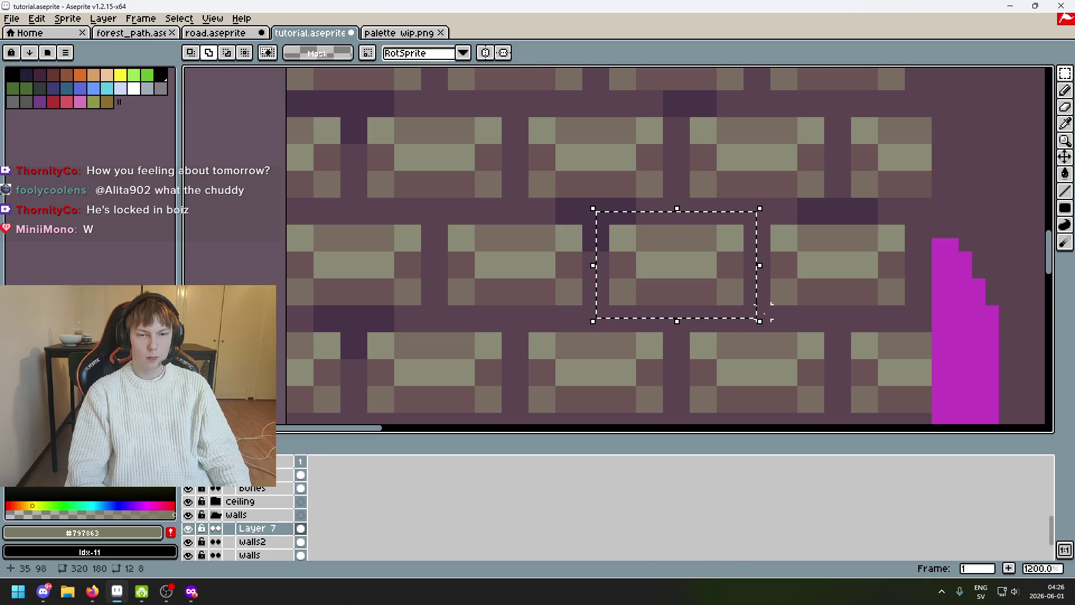
scroll(766, 311, "down", 2)
scroll(790, 289, "down", 2)
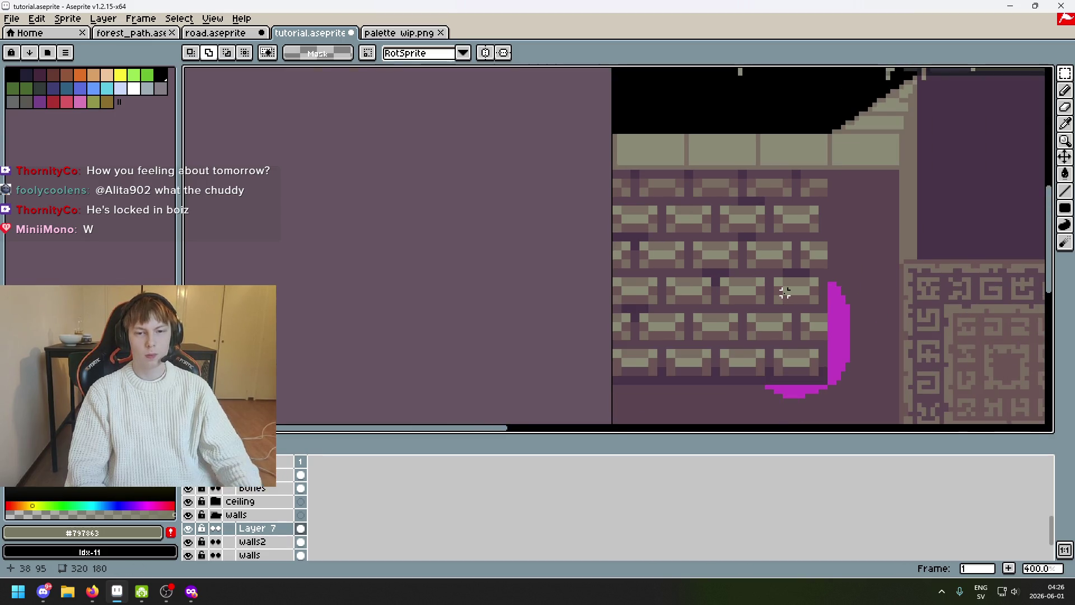
left_click_drag(780, 288, 628, 269)
left_click_drag(572, 233, 565, 231)
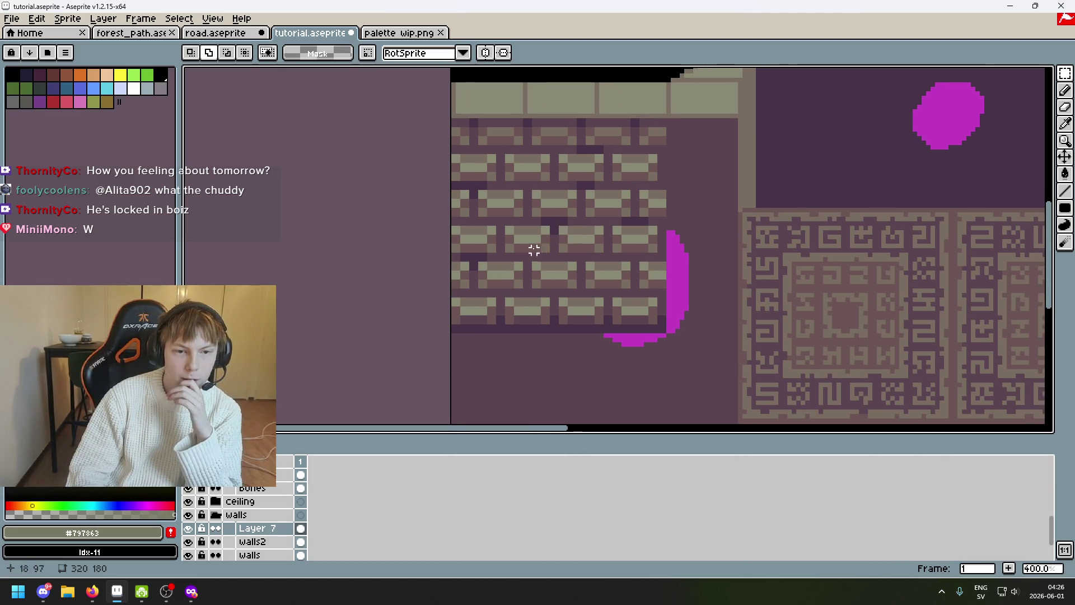
scroll(611, 248, "down", 2)
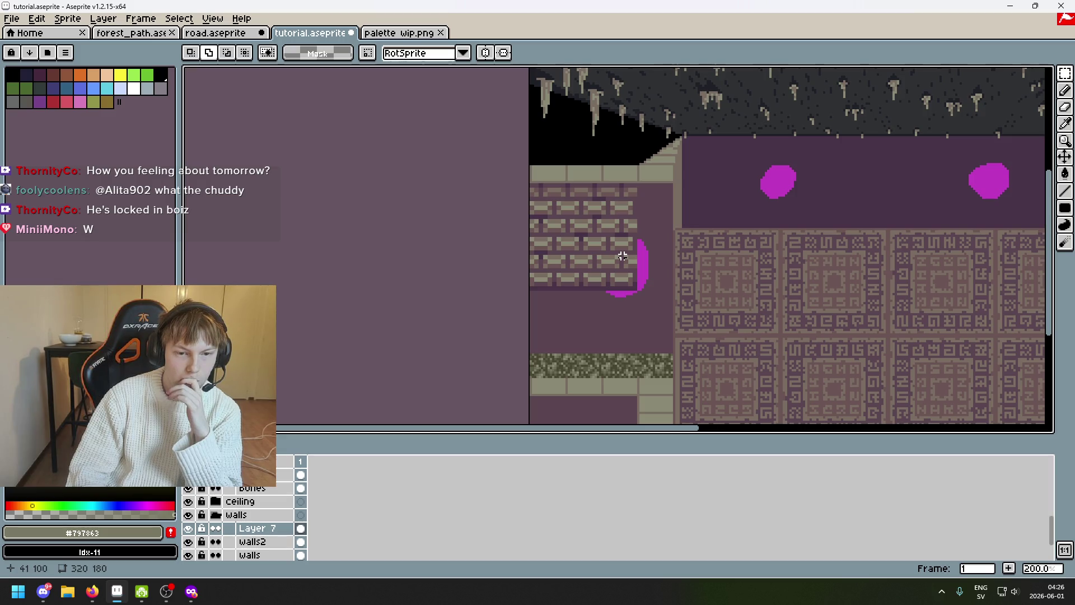
scroll(581, 225, "up", 2)
scroll(572, 210, "up", 2)
scroll(579, 185, "up", 1)
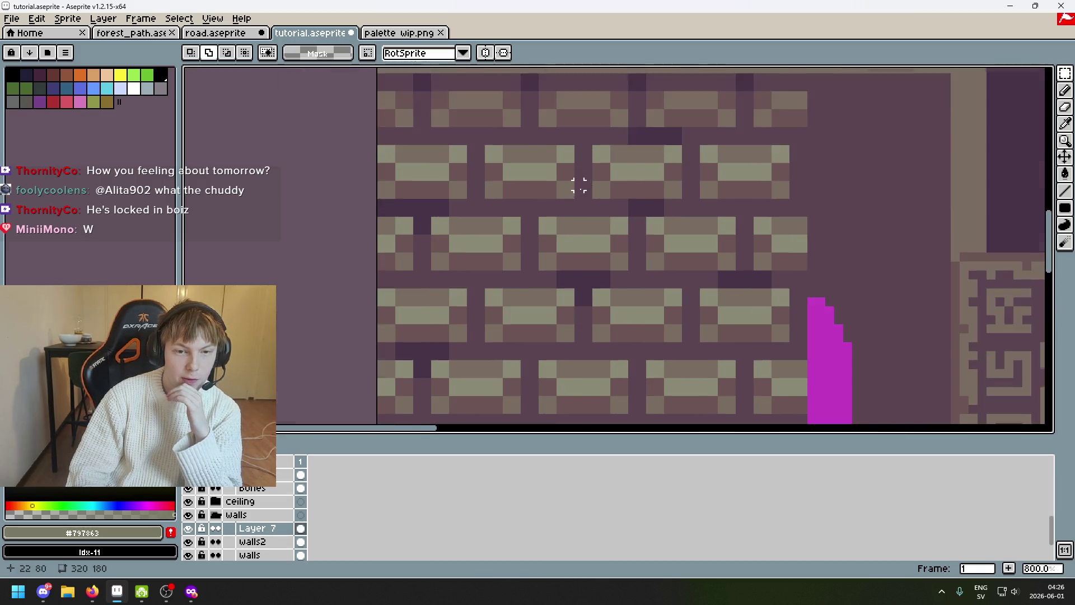
scroll(579, 185, "up", 1)
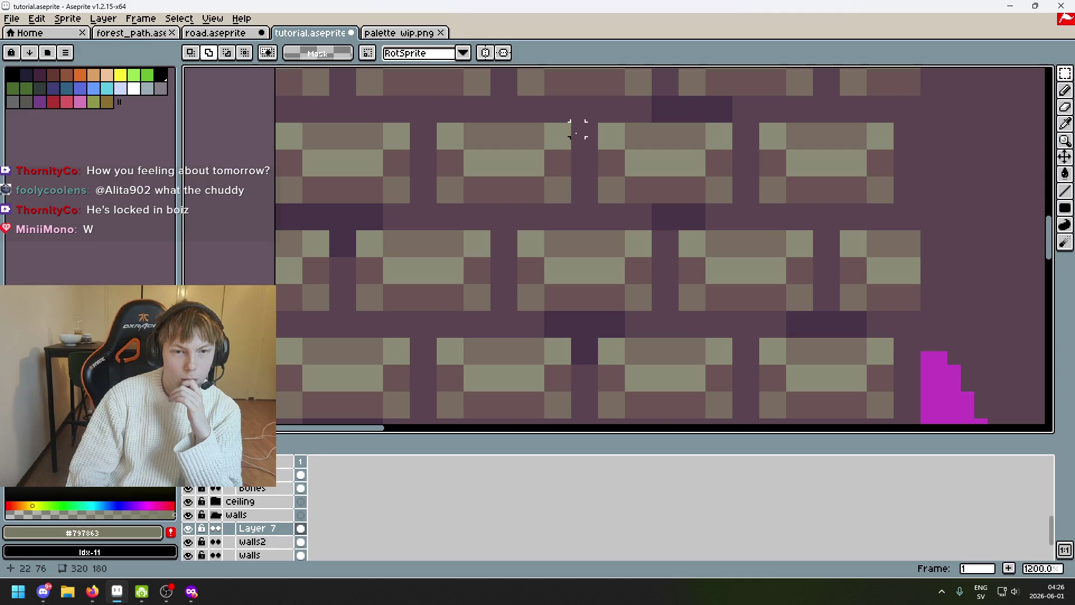
mouse_move(577, 130)
left_mouse_down()
mouse_move(609, 165)
mouse_move(682, 202)
left_mouse_up()
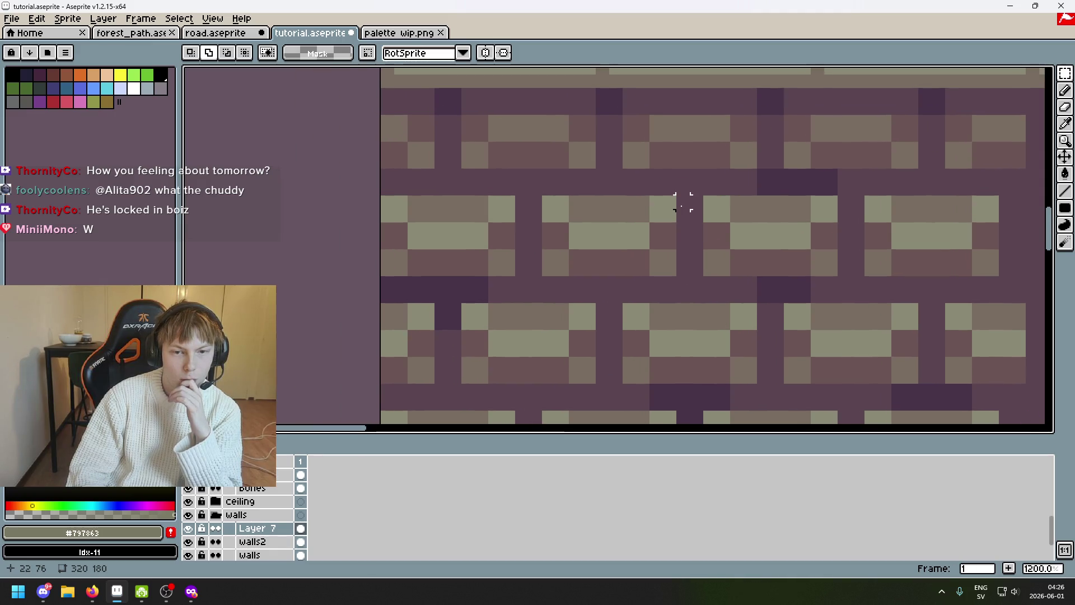
scroll(682, 202, "down", 4)
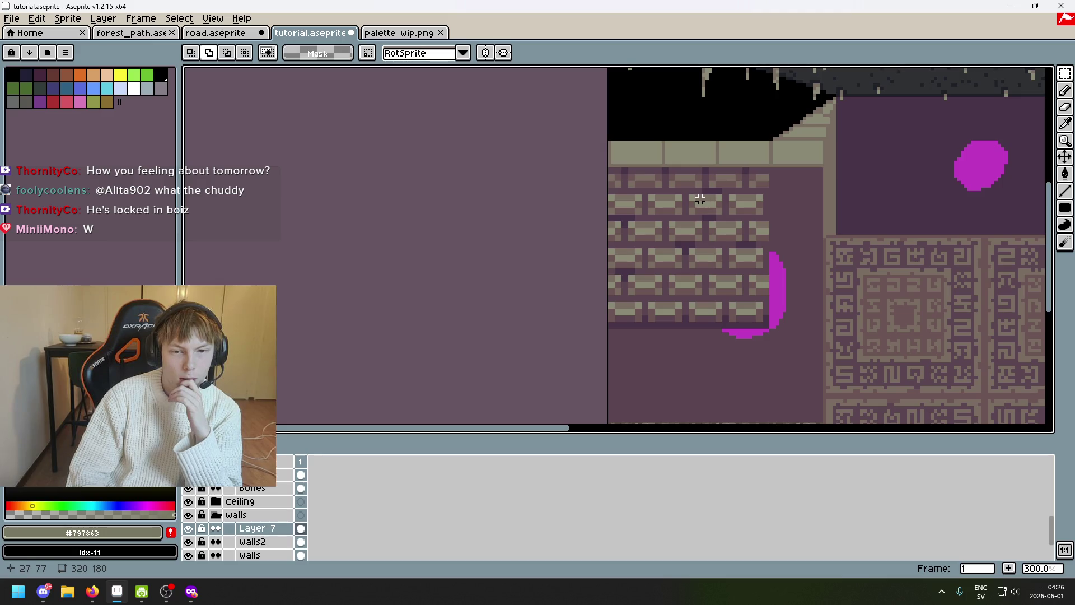
scroll(699, 199, "down", 1)
scroll(672, 220, "up", 4)
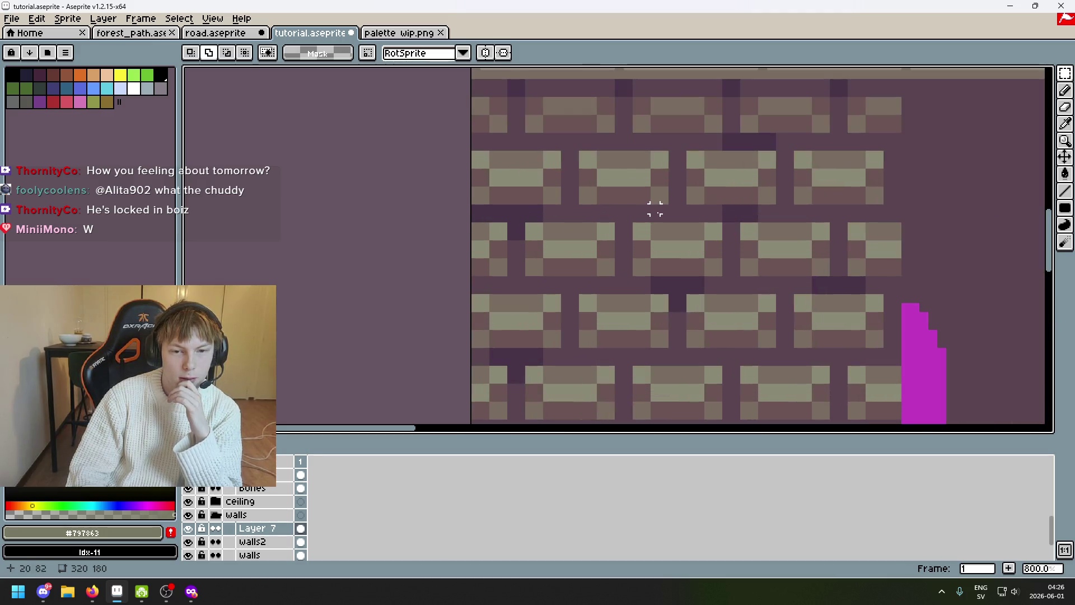
scroll(604, 185, "up", 2)
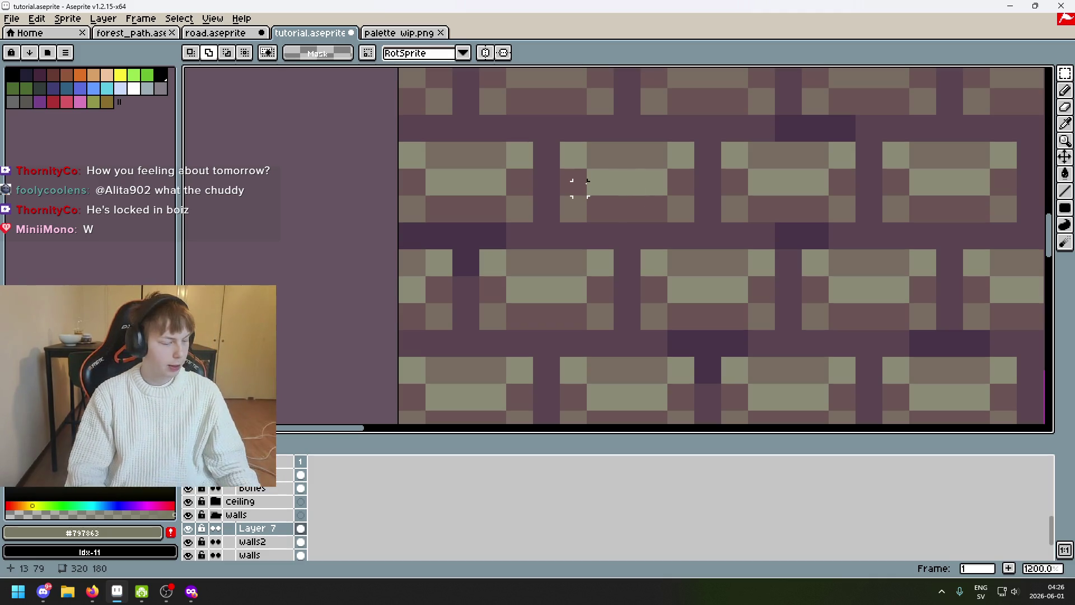
scroll(587, 183, "up", 2)
Pick the brown #796d63 and, after undoing a wide stroke, paint one brick pixel with a 1px brush
left_click(608, 177, "alt")
left_click(550, 173)
key("ctrl+z")
key("minus")
left_click(564, 189)
mouse_move(565, 189)
left_mouse_down()
mouse_move(506, 234)
mouse_move(504, 286)
mouse_move(683, 237)
mouse_move(580, 266)
mouse_move(662, 272)
left_mouse_up()
scroll(559, 271, "right", 4)
Paint another brown pixel, then try a light top row on the brick and undo it
left_click(556, 263)
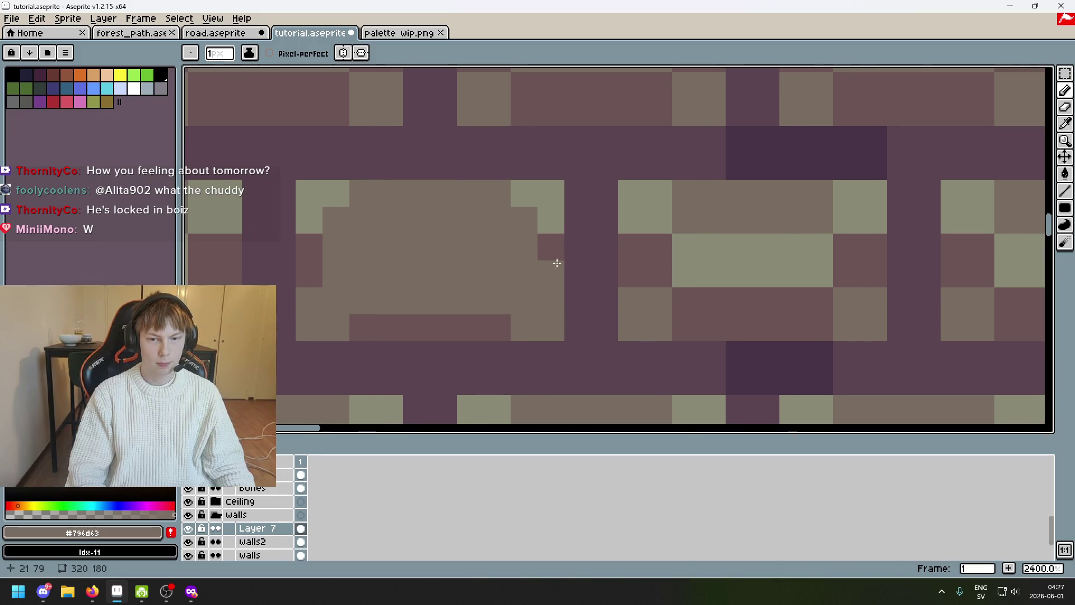
left_click(542, 195, "alt")
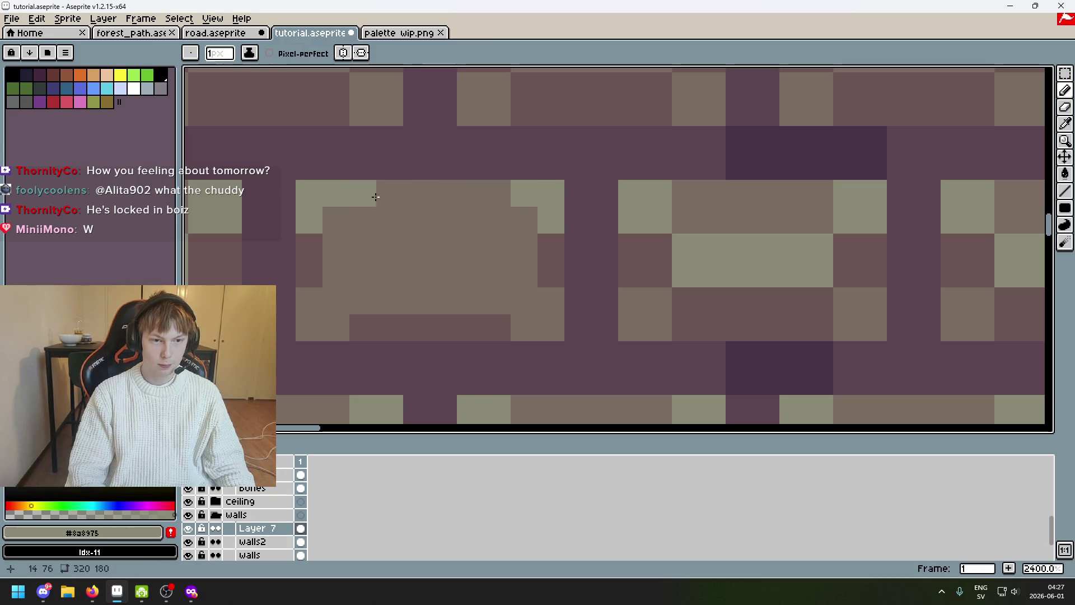
left_click_drag(373, 192, 508, 195)
key("ctrl+z")
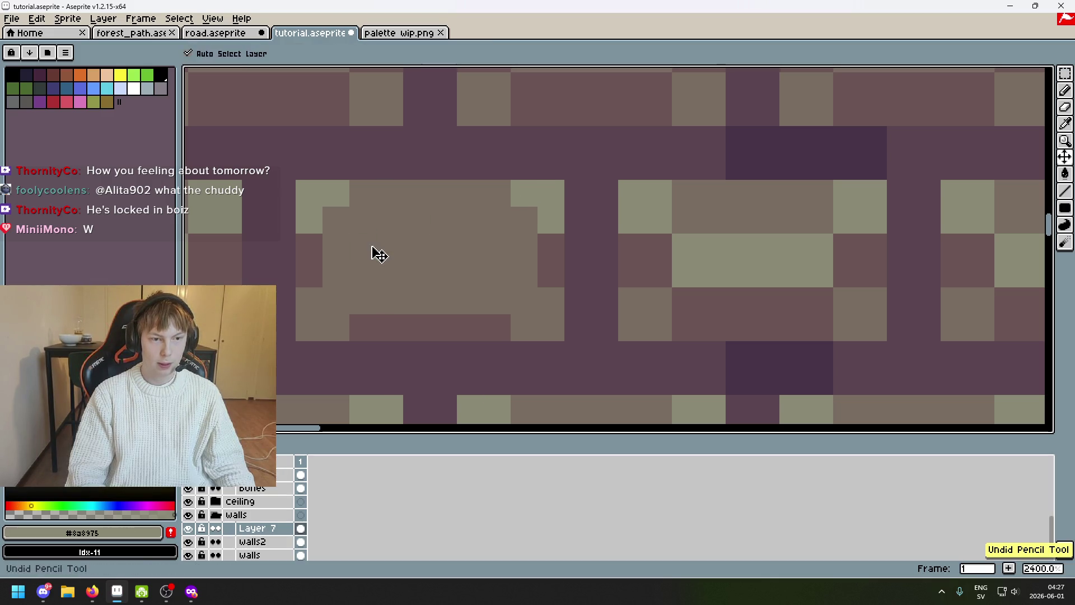
scroll(420, 238, "left", 1)
scroll(473, 233, "left", 2)
Fill the brick solid brown #796d63 and add a single #8a8975 highlight pixel on its top edge
left_click(499, 240, "alt")
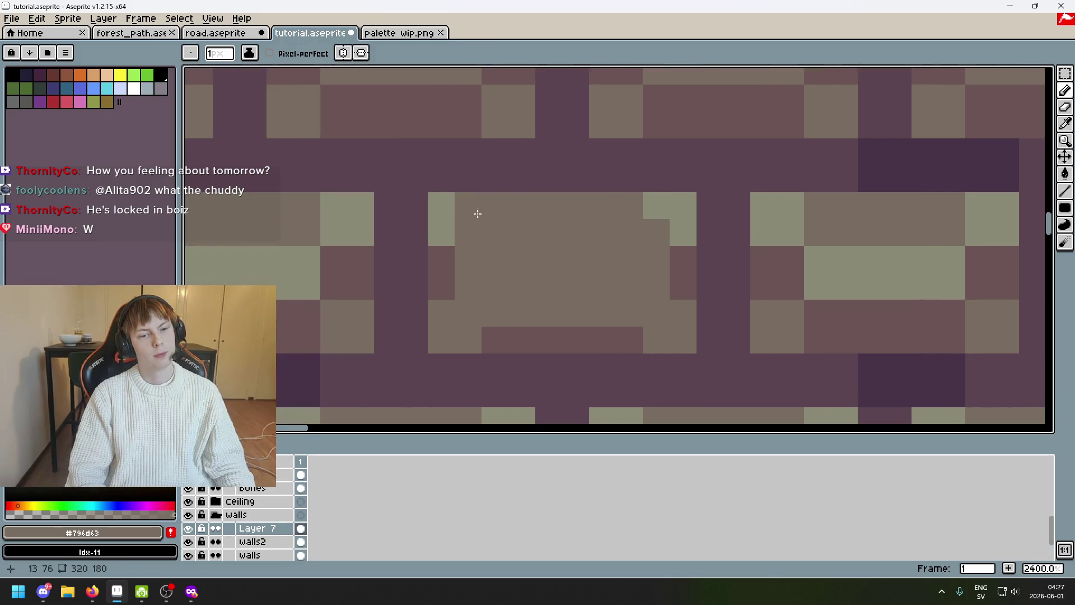
left_click_drag(480, 216, 453, 215)
mouse_move(666, 215)
left_mouse_down()
mouse_move(679, 254)
mouse_move(549, 324)
mouse_move(489, 333)
mouse_move(445, 301)
left_mouse_up()
scroll(445, 300, "down", 1)
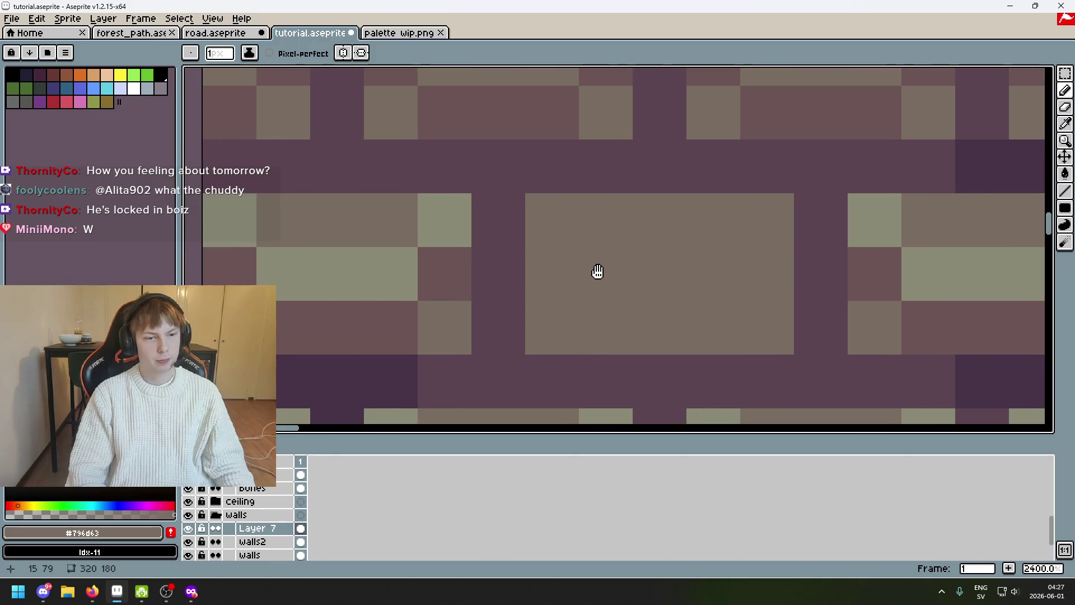
left_click(449, 211, "alt")
left_click(607, 209)
scroll(582, 234, "up", 1)
scroll(653, 247, "down", 1)
scroll(692, 254, "up", 1)
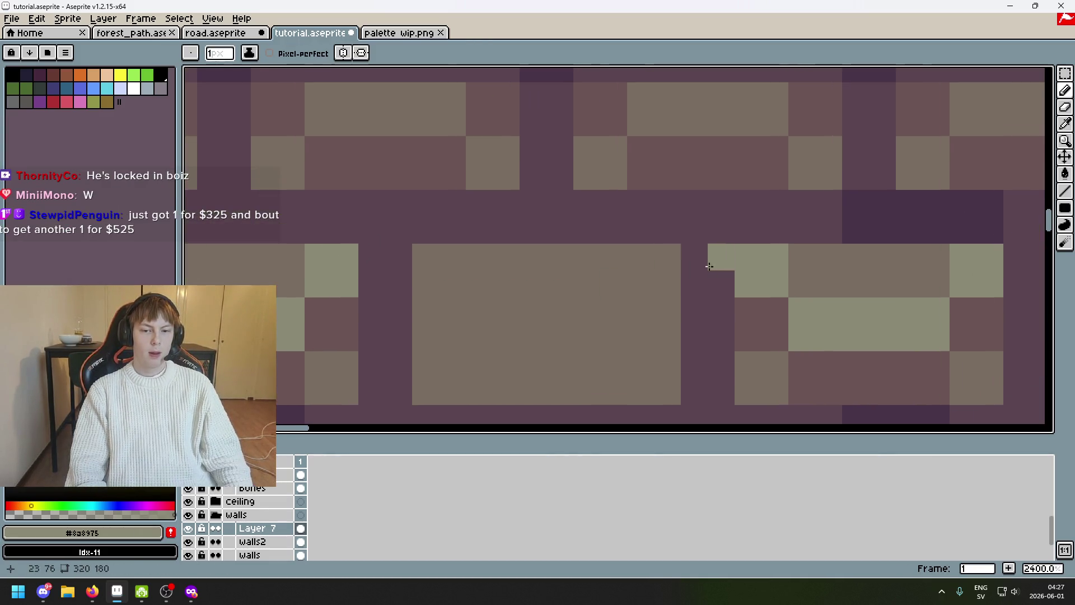
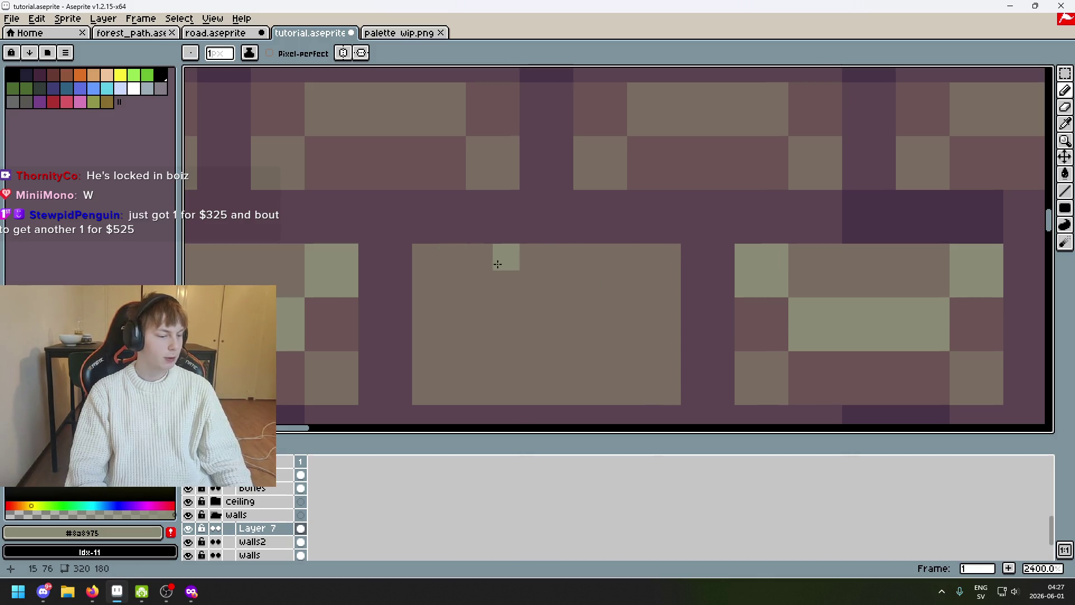
Save the file, try a light highlight row across the brick and undo it
key("v")
key("ctrl+s")
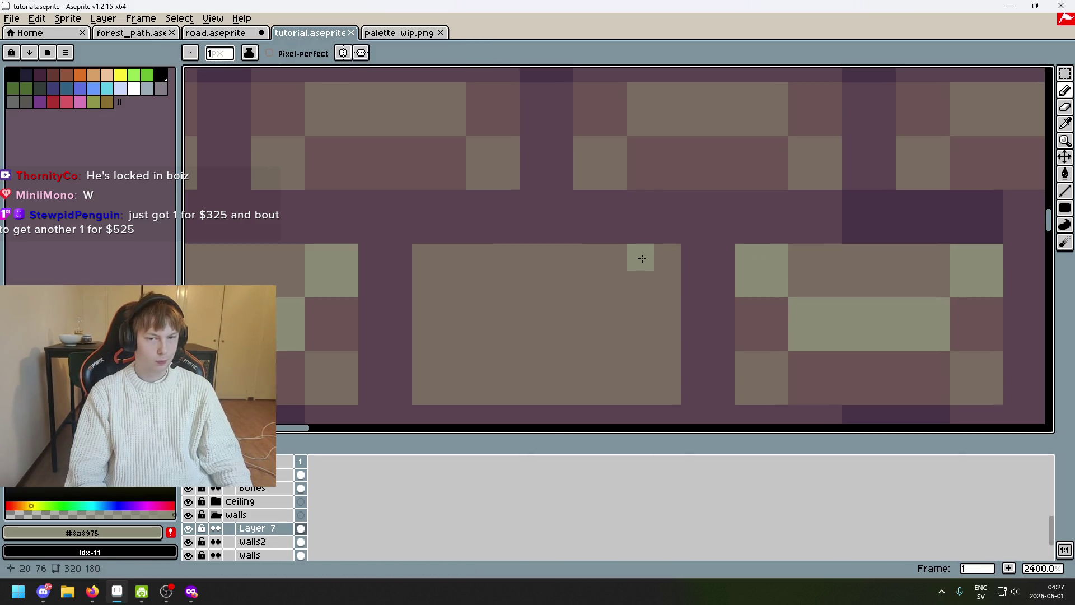
left_click_drag(638, 257, 458, 263)
left_click(480, 270)
scroll(636, 271, "down", 2)
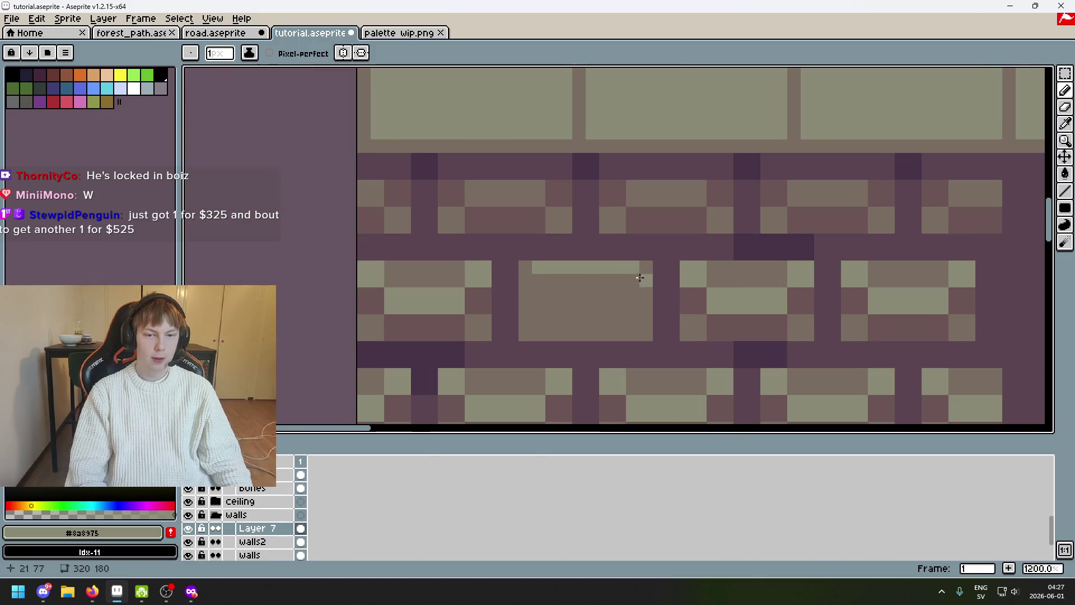
key("ctrl+z")
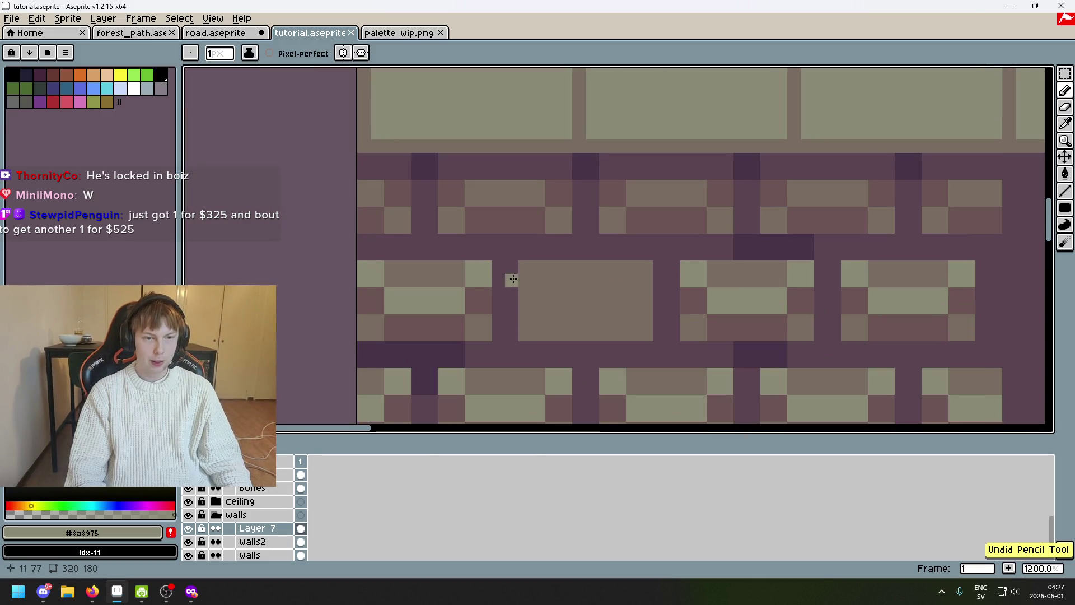
Paint a darker reddish border down the brick's right side and along its bottom edge
left_click(488, 295, "alt")
left_click(644, 283)
scroll(643, 283, "up", 3)
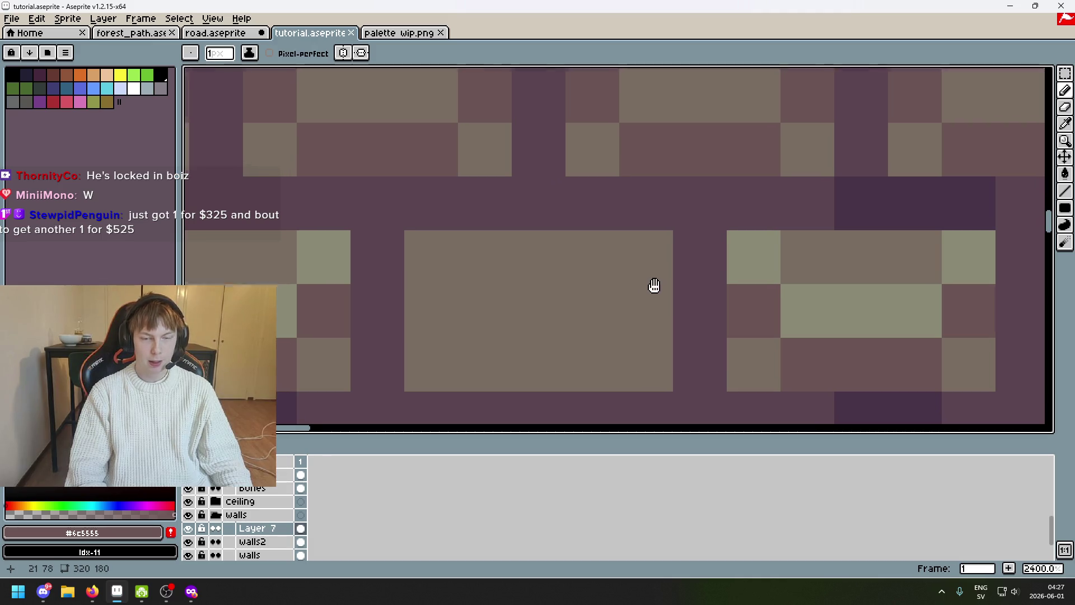
scroll(650, 290, "down", 1)
scroll(650, 291, "left", 1)
left_click(678, 296)
scroll(663, 252, "down", 2)
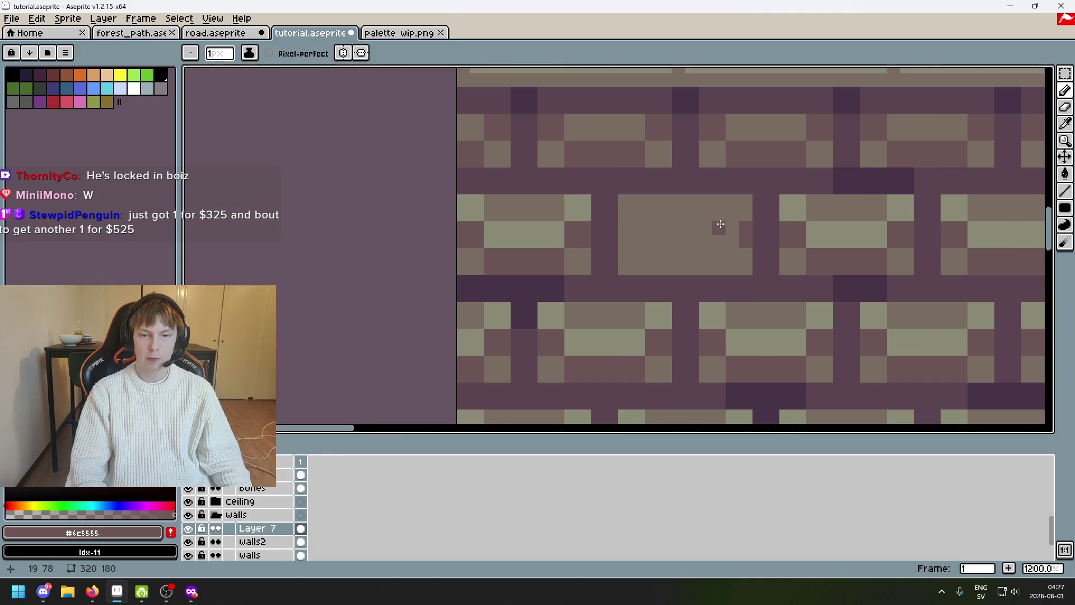
scroll(722, 228, "up", 1)
scroll(747, 243, "up", 1)
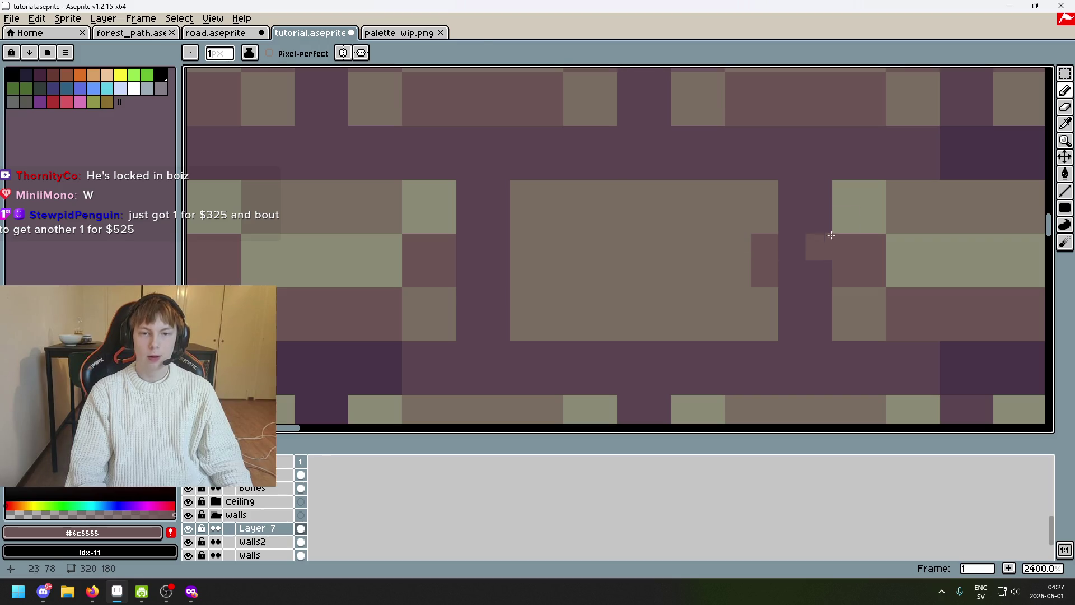
left_click(840, 198, "alt")
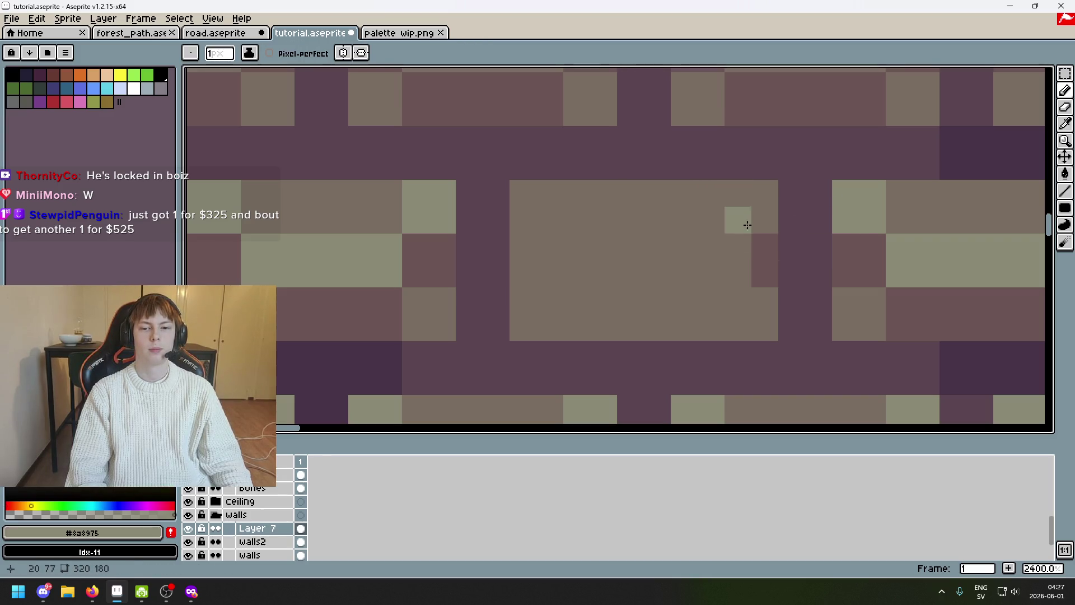
left_click(764, 236, "alt")
scroll(755, 287, "down", 1)
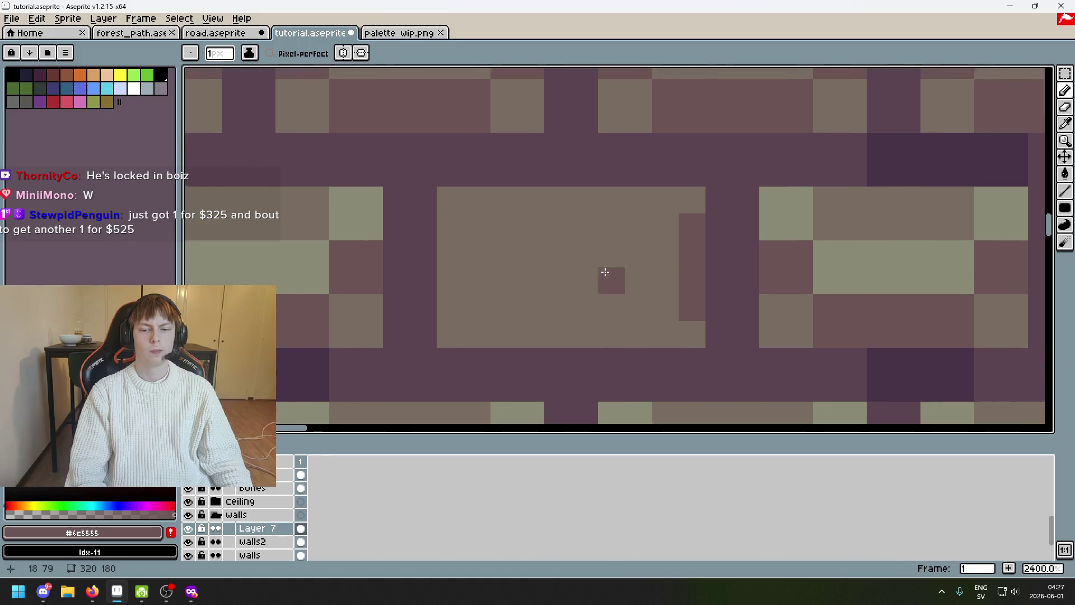
scroll(704, 270, "down", 1)
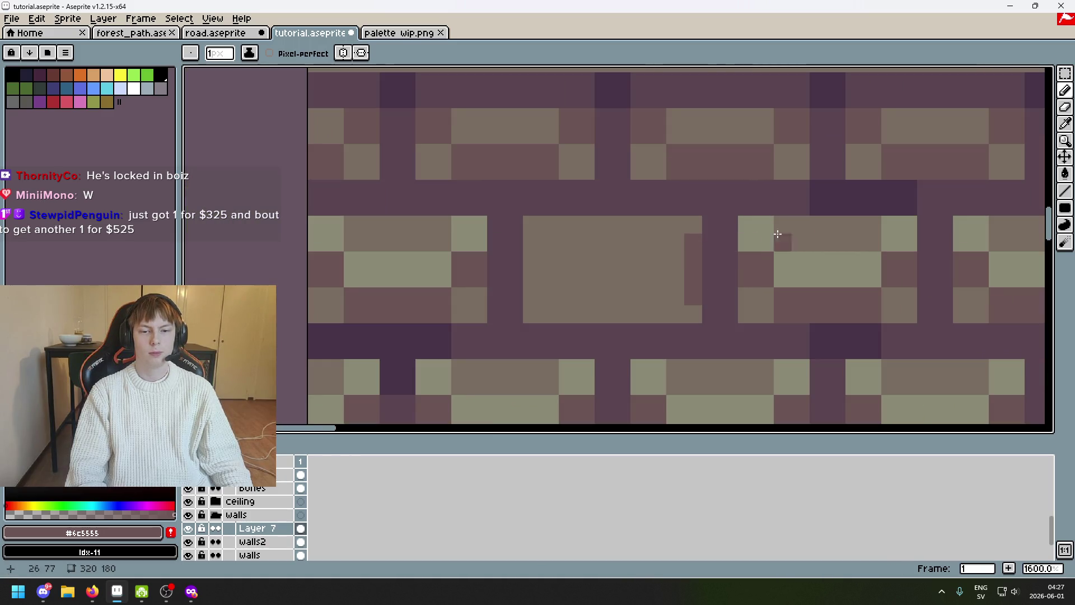
left_click(811, 300, "alt")
mouse_move(676, 313)
left_mouse_down()
mouse_move(534, 298)
mouse_move(535, 251)
left_mouse_up()
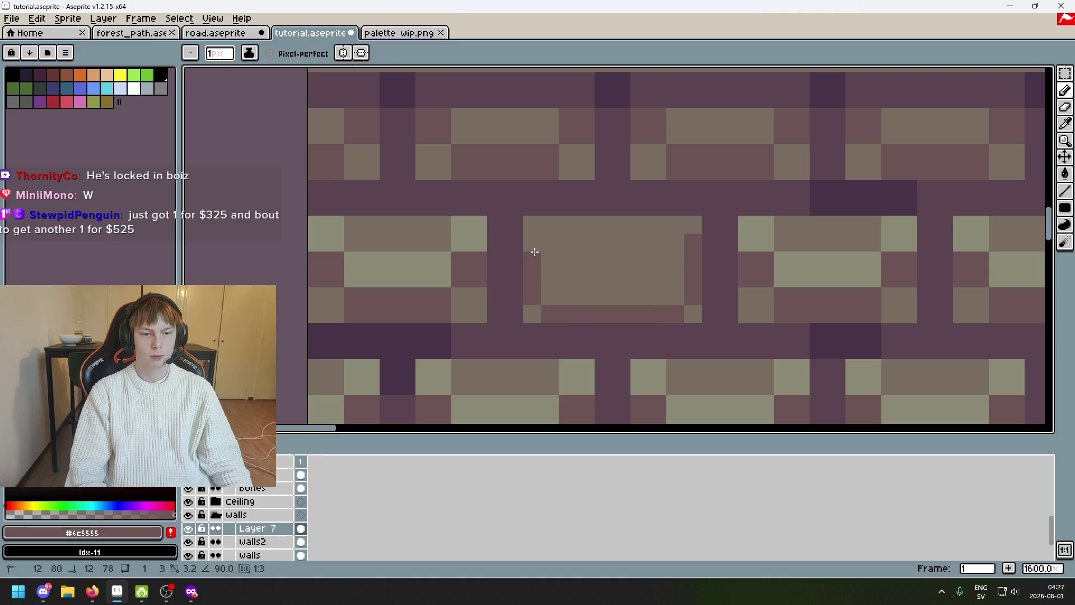
Paint a light highlight row along the brick's top edge
left_click(765, 230, "alt")
left_click_drag(676, 224, 585, 219)
scroll(588, 220, "down", 4)
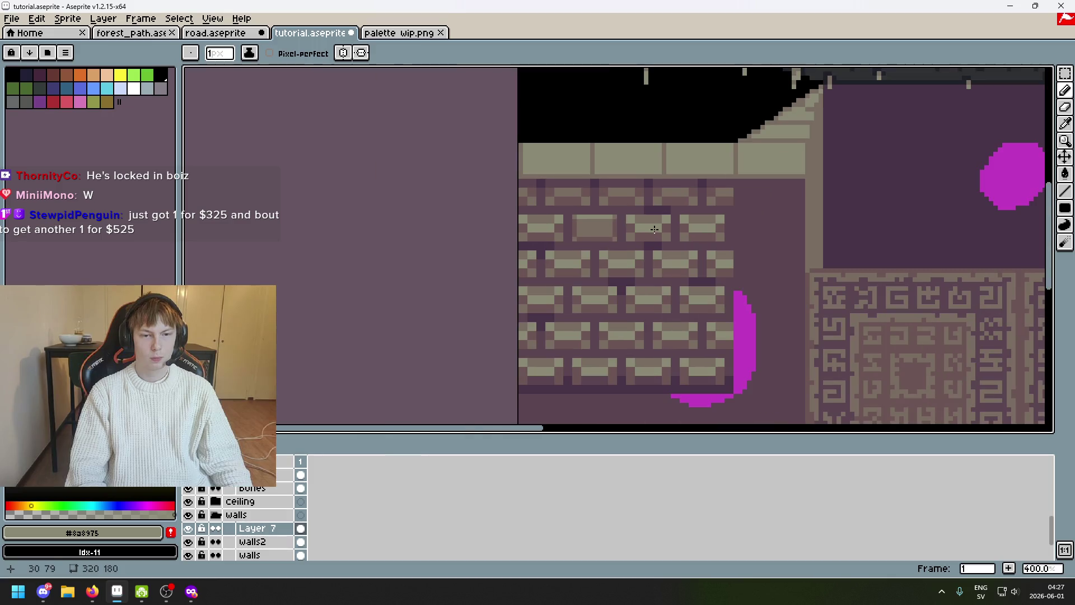
scroll(655, 231, "down", 2)
scroll(651, 237, "up", 1)
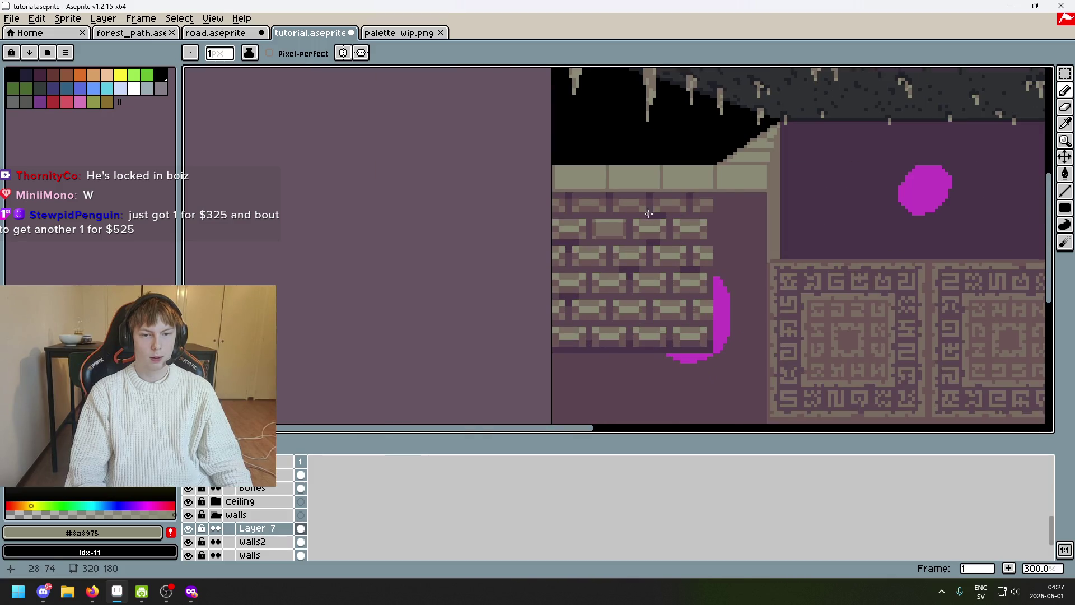
scroll(650, 216, "up", 3)
scroll(642, 205, "up", 2)
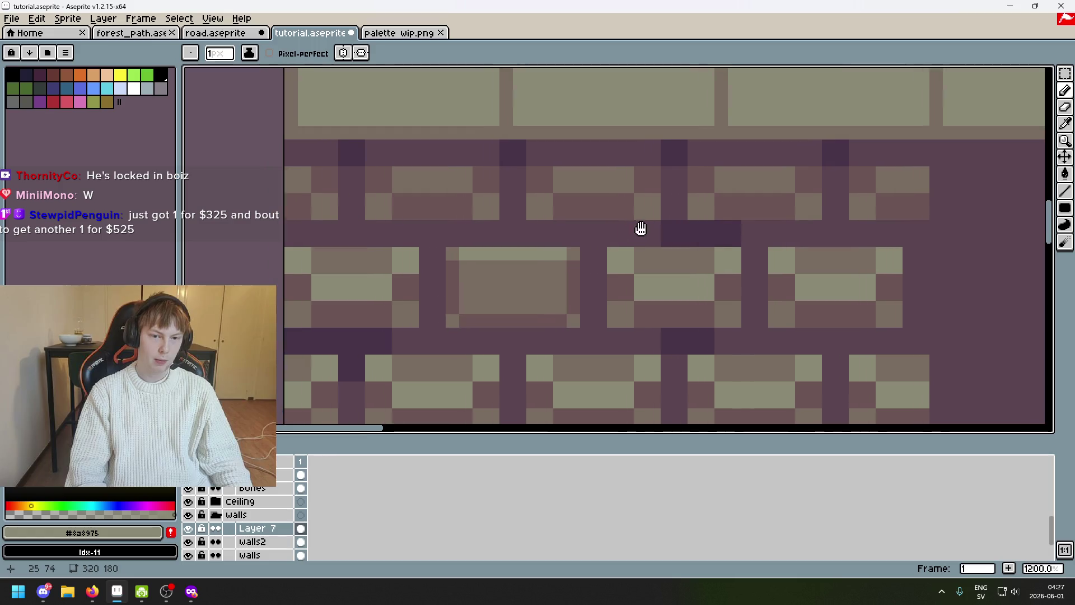
scroll(630, 233, "up", 1)
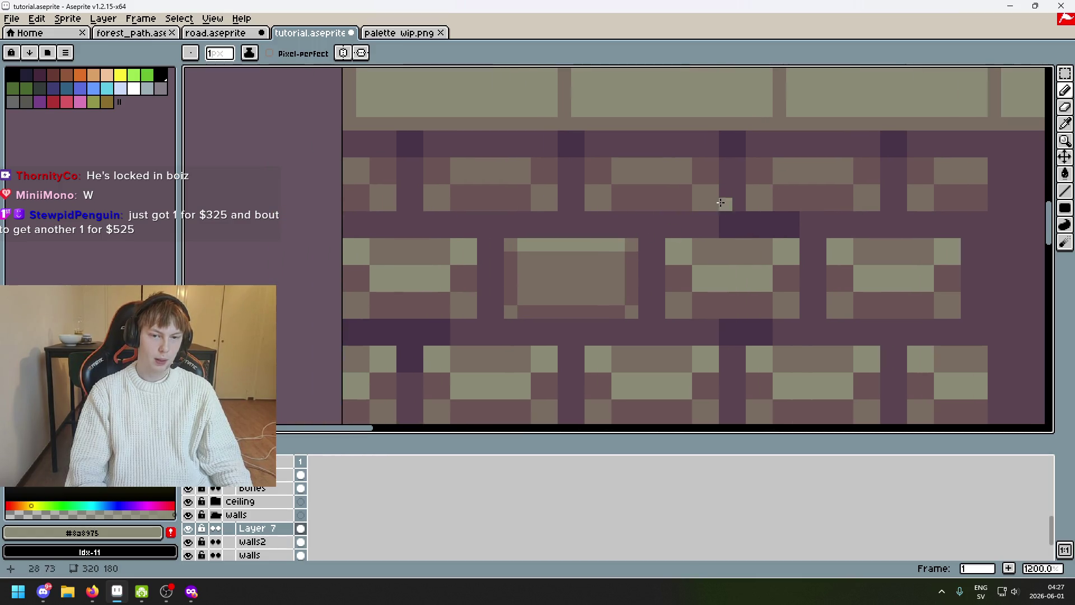
scroll(634, 216, "down", 4)
scroll(721, 235, "down", 2)
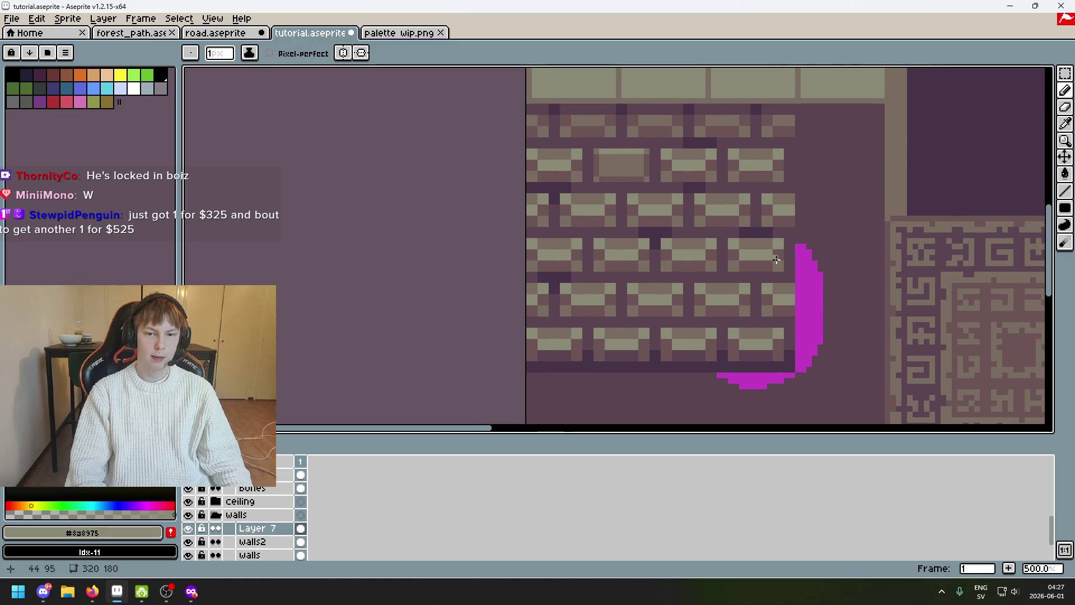
scroll(780, 249, "down", 1)
scroll(737, 279, "down", 1)
scroll(690, 283, "down", 2)
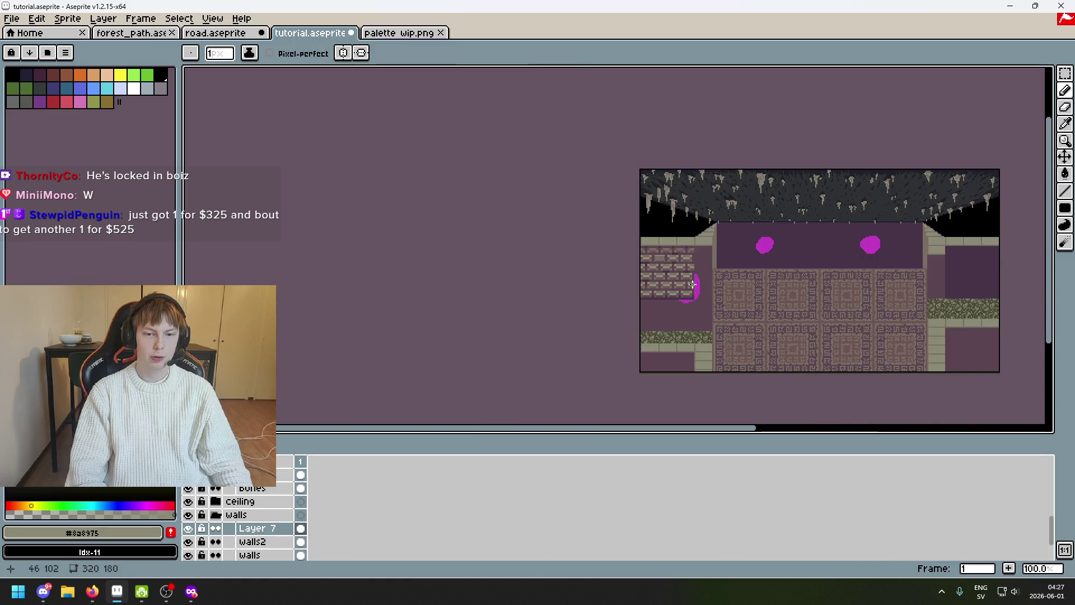
scroll(690, 285, "up", 1)
Paint a light pixel row across the brick and sample its mid-tone colour
left_click_drag(678, 300, 525, 296)
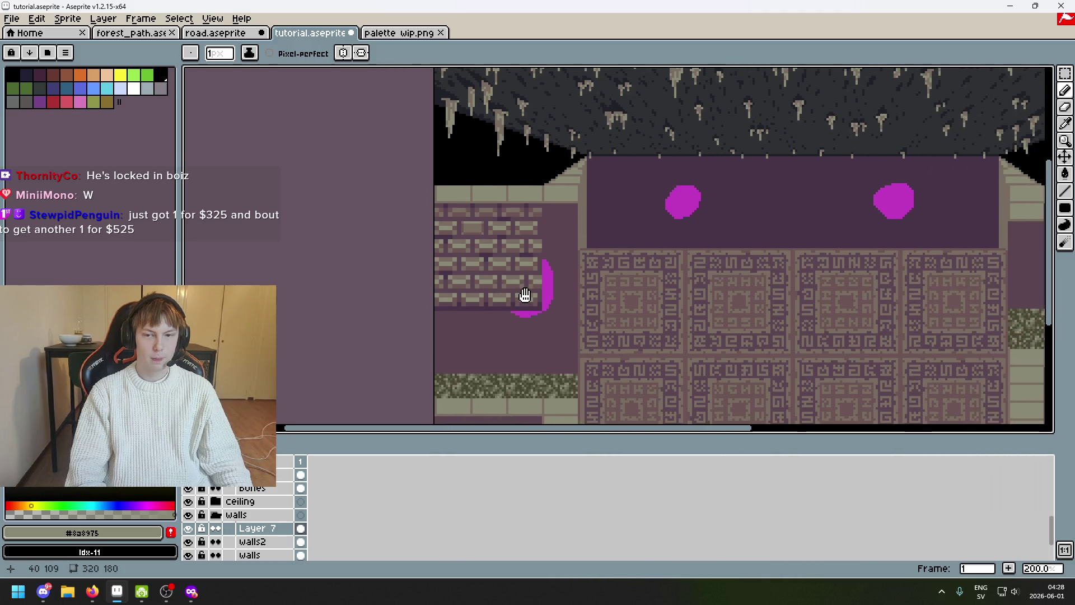
scroll(534, 297, "up", 3)
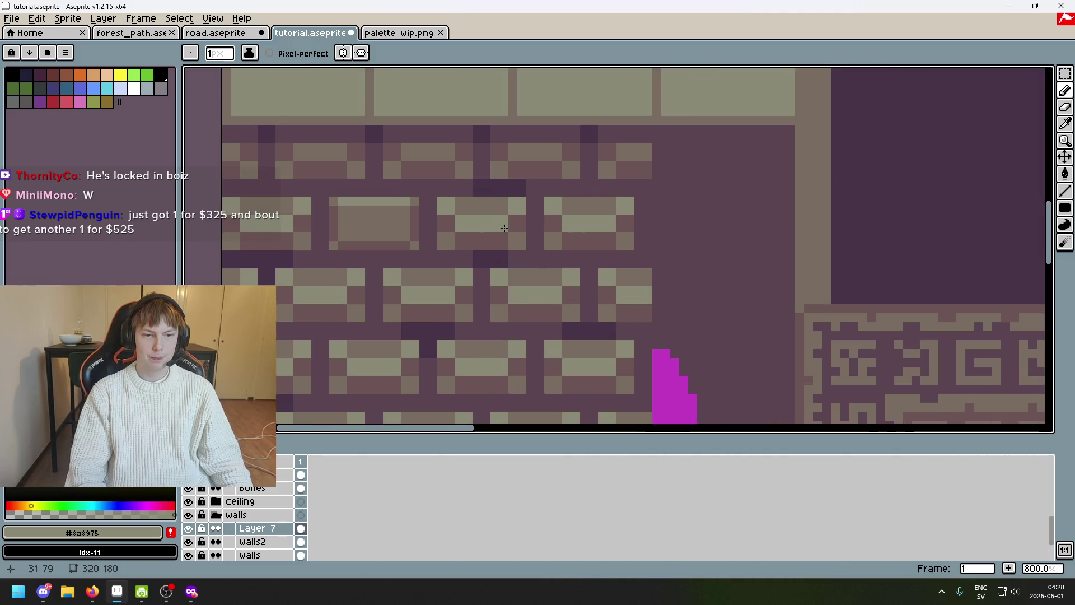
scroll(534, 298, "up", 2)
scroll(504, 121, "up", 3)
left_click_drag(368, 247, 554, 247)
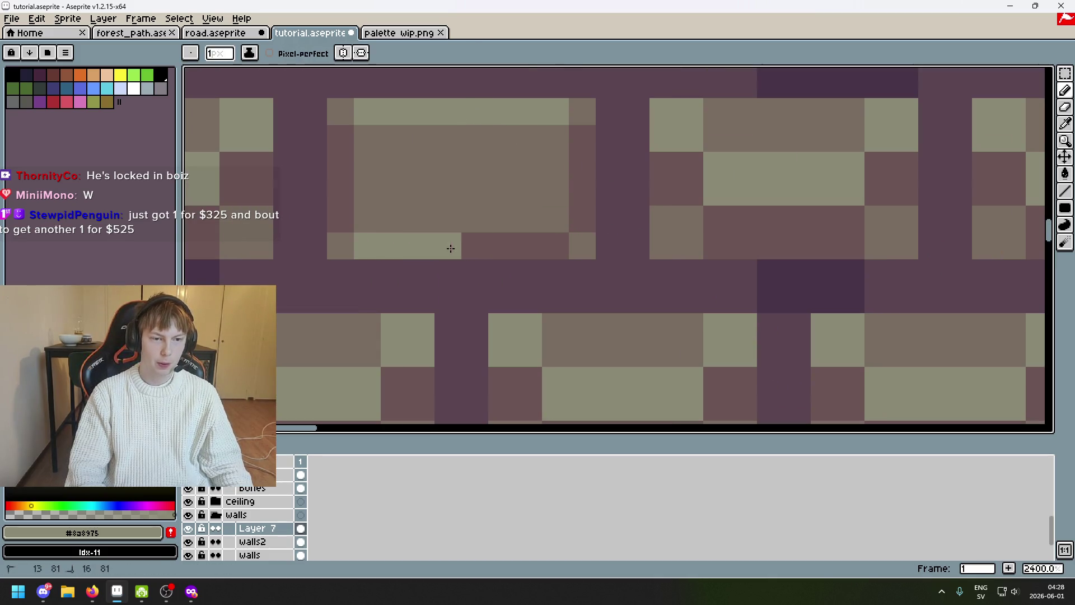
left_click(562, 189, "alt")
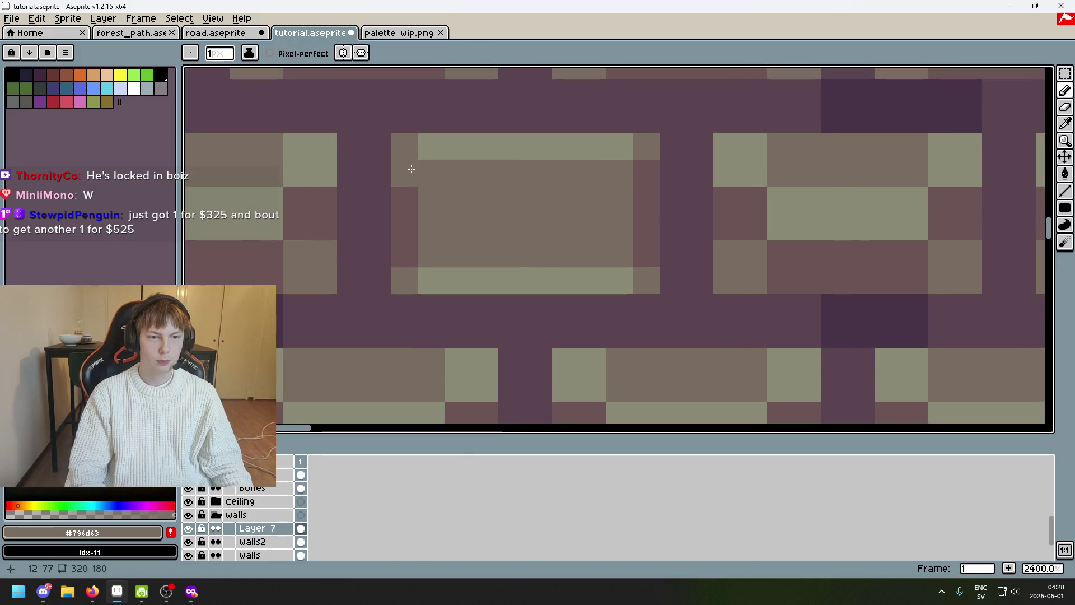
scroll(423, 177, "down", 2)
scroll(544, 223, "down", 1)
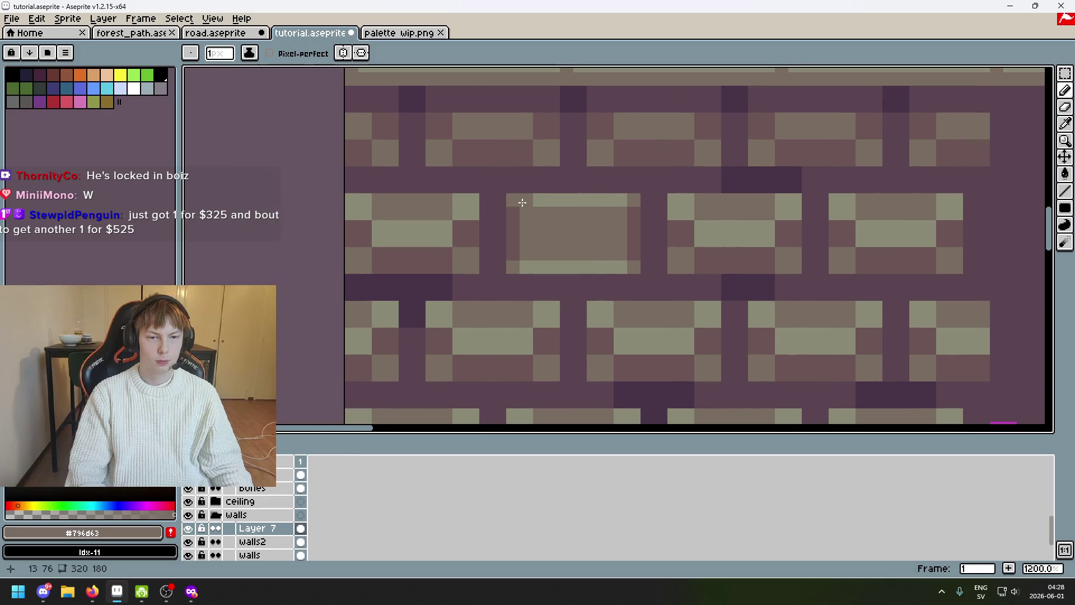
scroll(544, 215, "up", 1)
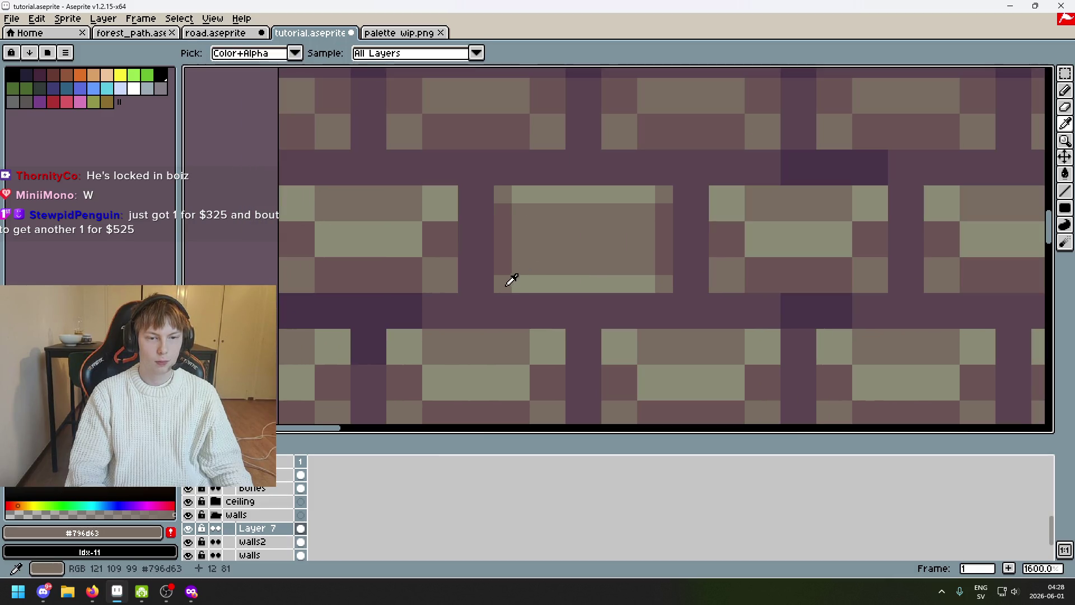
Paint the brick's left and right edge columns light, undoing the stray stroke
left_click_drag(508, 282, 502, 203)
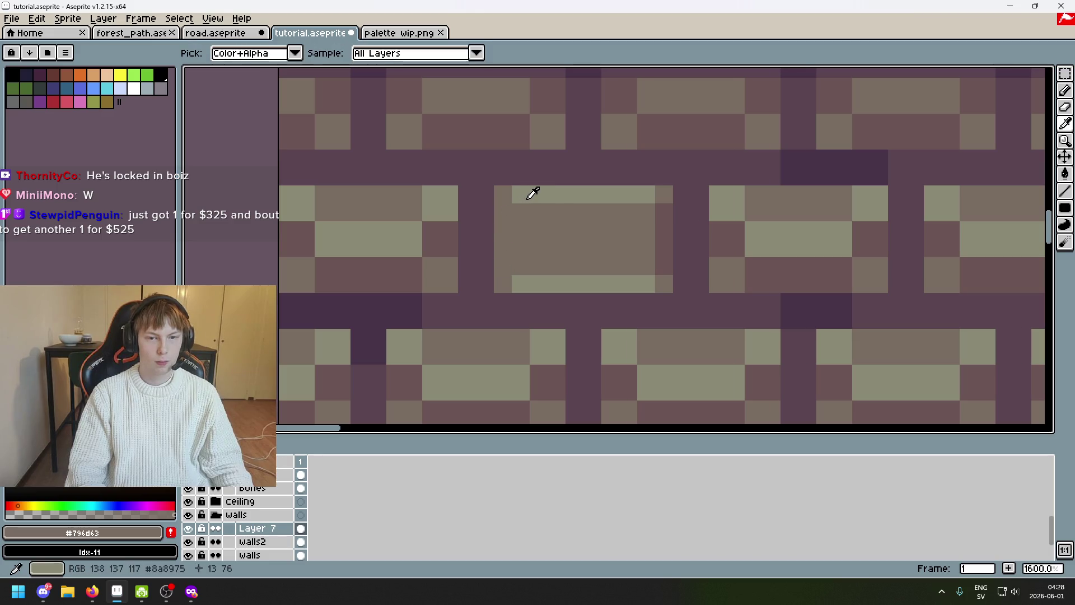
left_click_drag(663, 216, 663, 270)
scroll(663, 269, "down", 4)
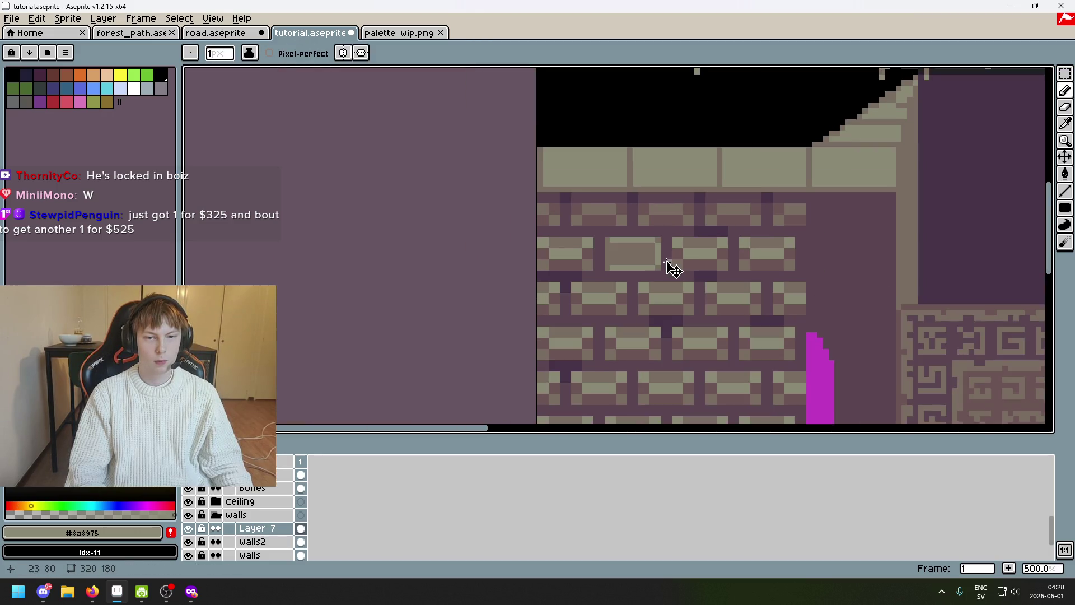
key("ctrl+z")
scroll(662, 261, "up", 2)
scroll(655, 260, "up", 1)
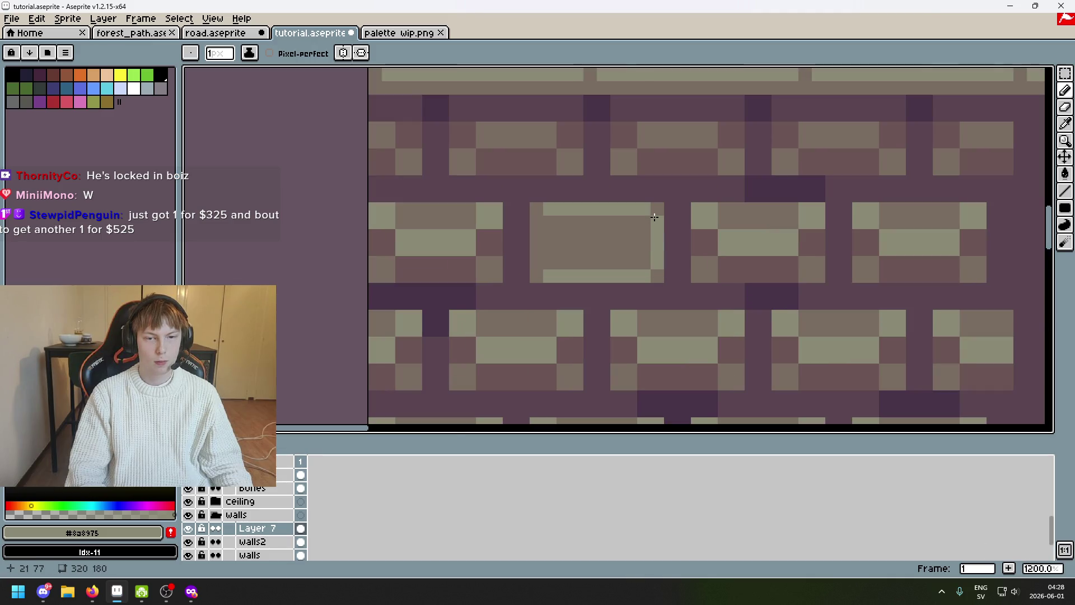
scroll(645, 223, "down", 3)
scroll(636, 232, "up", 1)
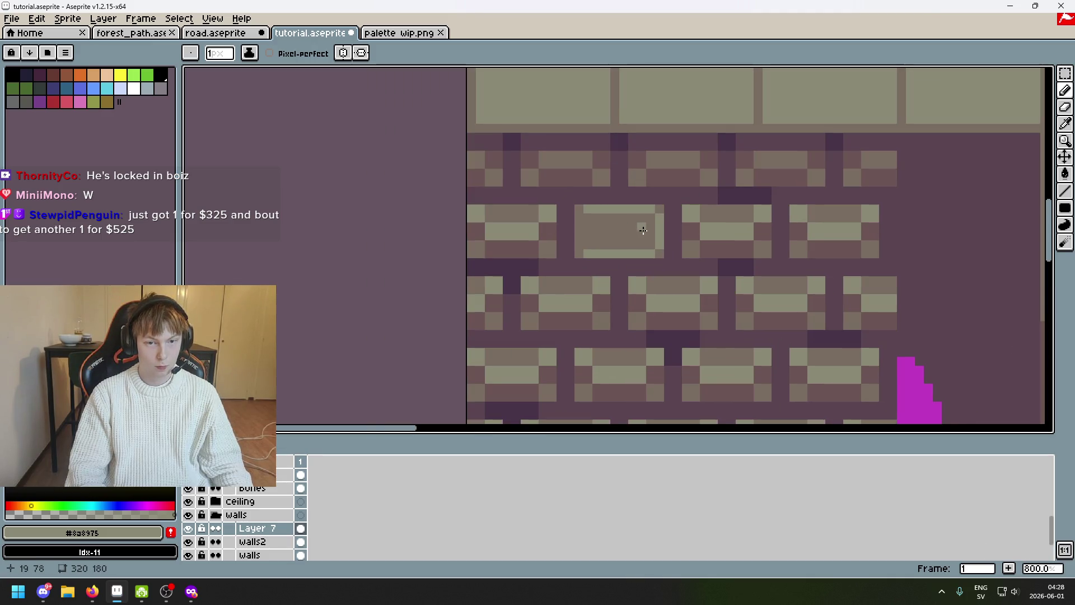
scroll(598, 230, "up", 2)
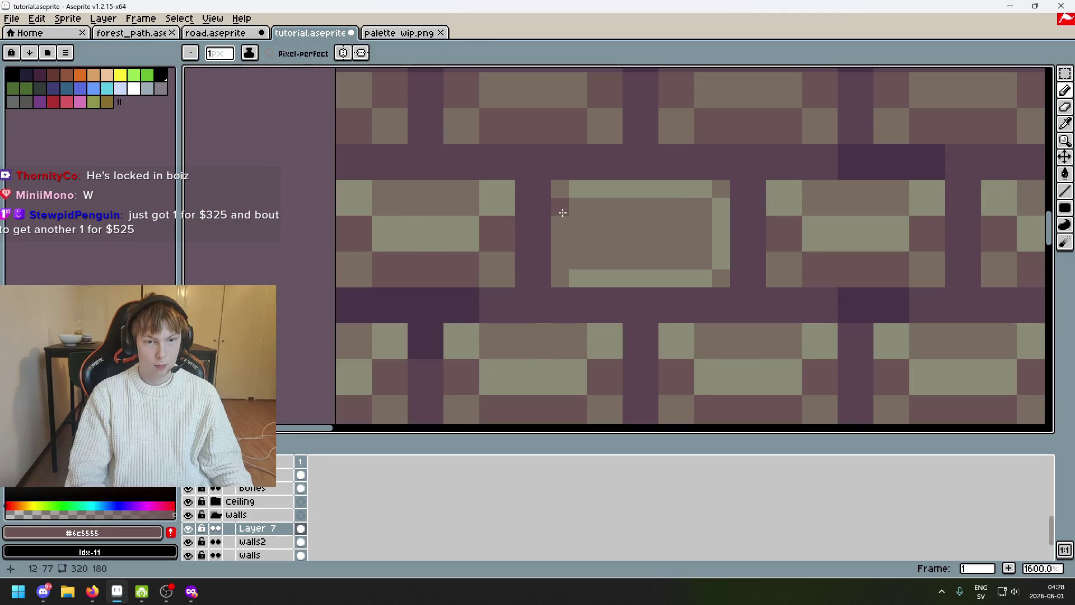
Darken the brick's left edge and top row, then start the light inner line inside it
mouse_move(562, 213)
left_mouse_down()
mouse_move(559, 259)
mouse_move(576, 188)
mouse_move(696, 188)
left_mouse_up()
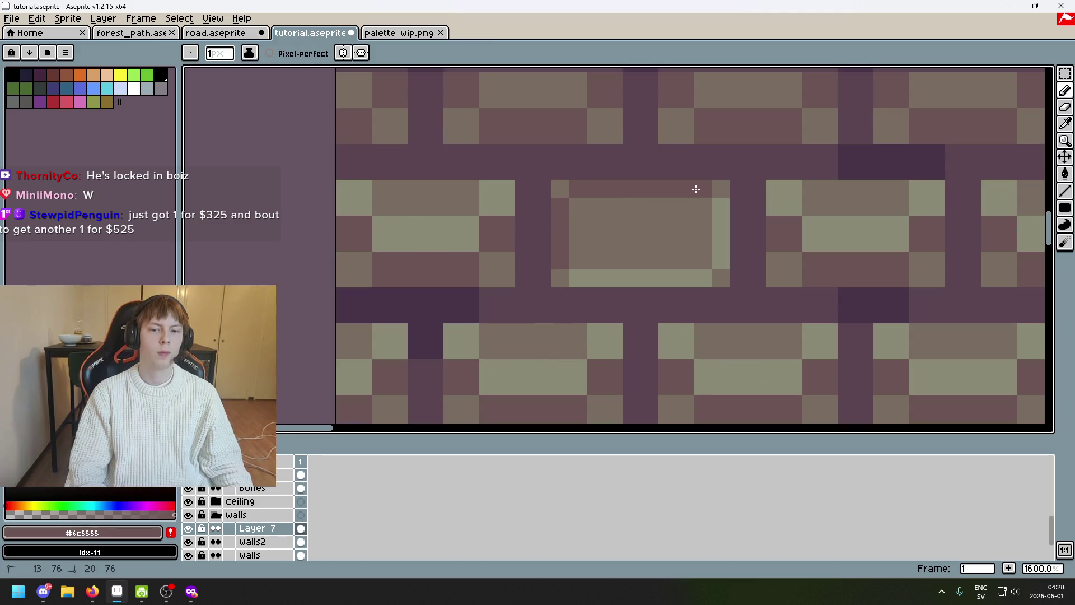
scroll(711, 192, "down", 4)
scroll(744, 210, "down", 2)
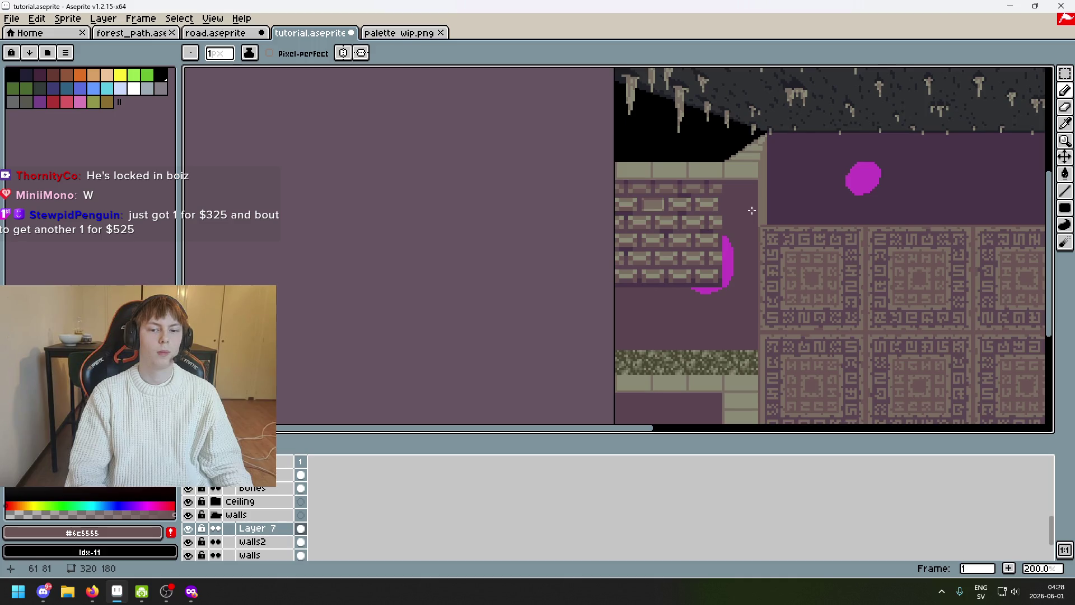
scroll(661, 205, "up", 3)
scroll(661, 203, "up", 2)
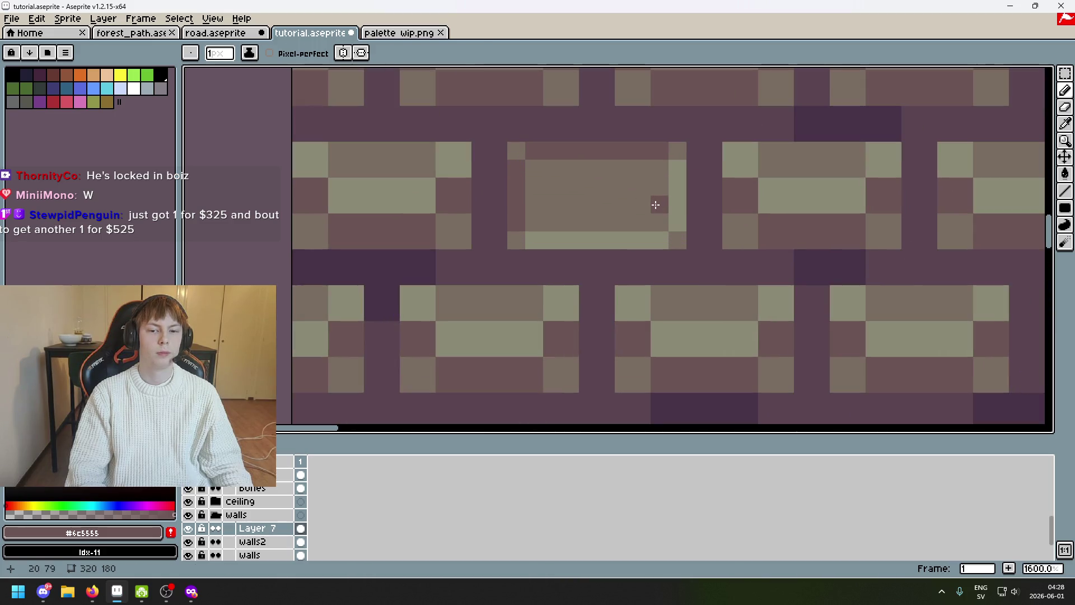
left_click(603, 198, "alt")
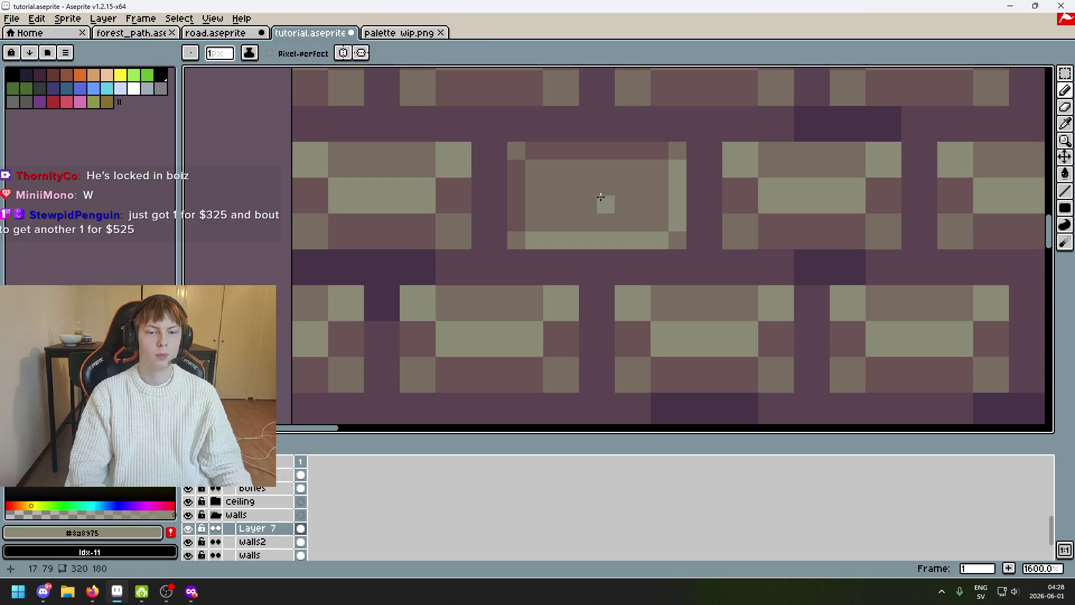
mouse_move(583, 191)
left_mouse_down()
mouse_move(633, 191)
mouse_move(614, 185)
left_mouse_up()
key("ctrl+z")
left_click(563, 211)
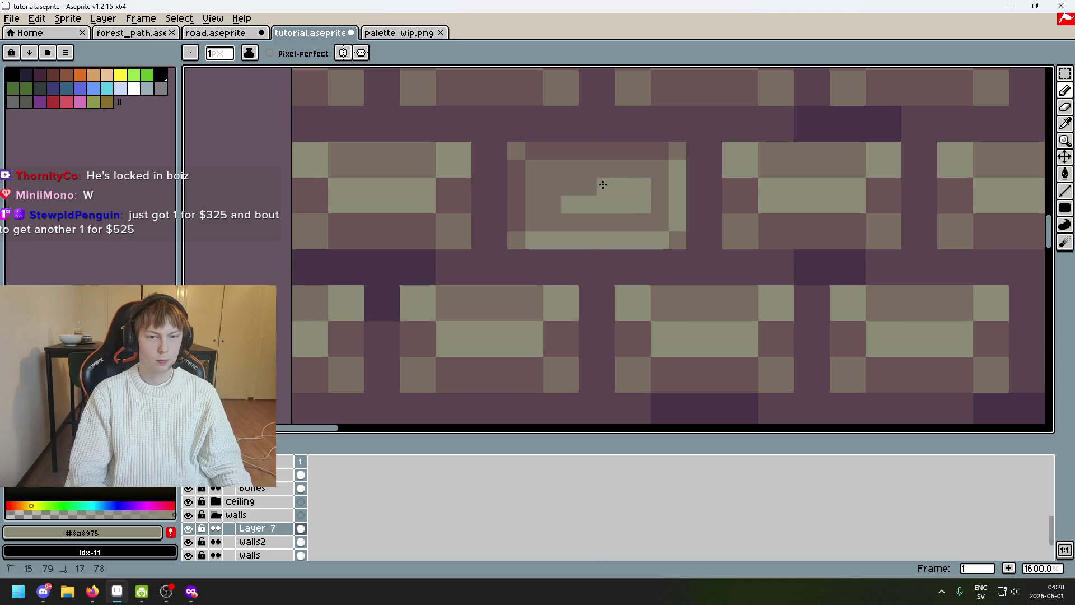
scroll(553, 200, "down", 3)
scroll(558, 204, "up", 3)
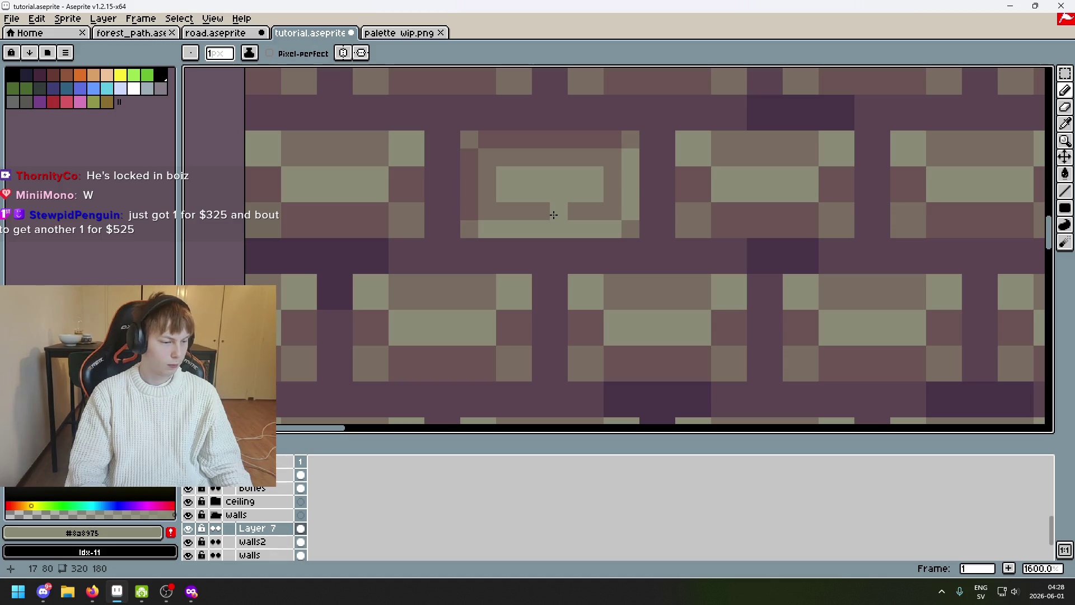
Repaint the spiral's top row mid-brown and add dark channel pixels, undoing a misplaced stroke
left_click(516, 161, "alt")
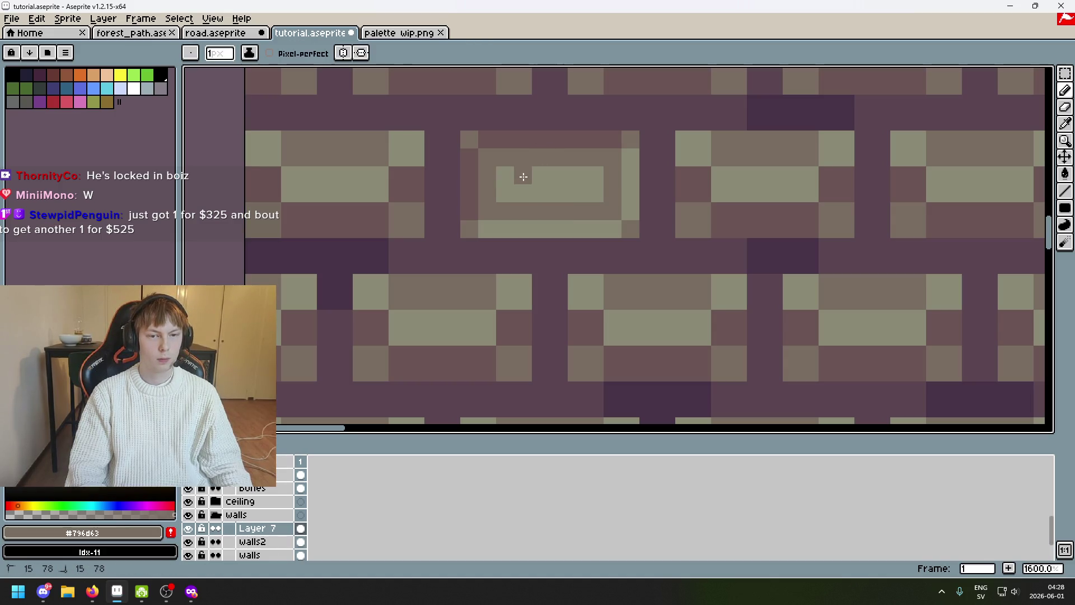
key("ctrl+z")
left_click_drag(504, 175, 569, 174)
scroll(578, 174, "down", 5)
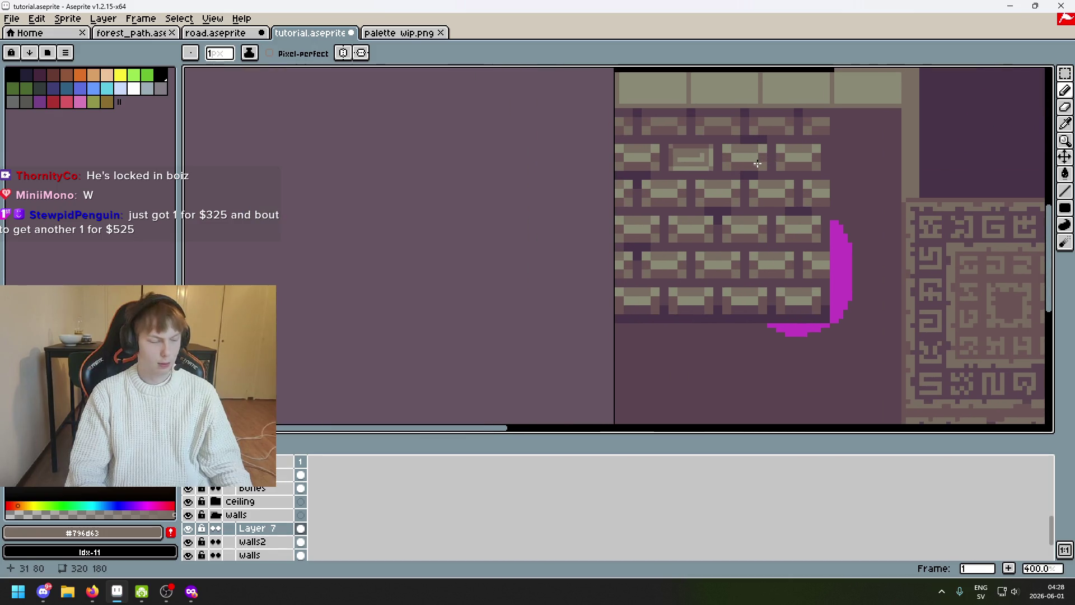
scroll(747, 161, "up", 2)
scroll(745, 181, "up", 1)
scroll(722, 218, "up", 2)
scroll(671, 193, "down", 5)
scroll(672, 181, "up", 4)
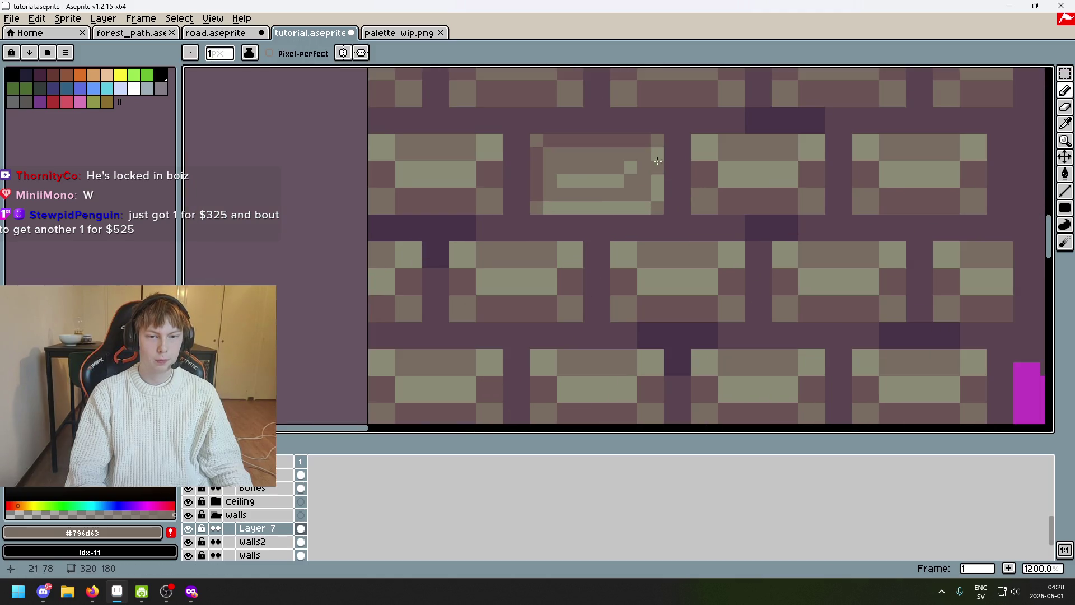
left_click(608, 137, "alt")
scroll(588, 152, "up", 1)
left_click_drag(558, 168, 571, 167)
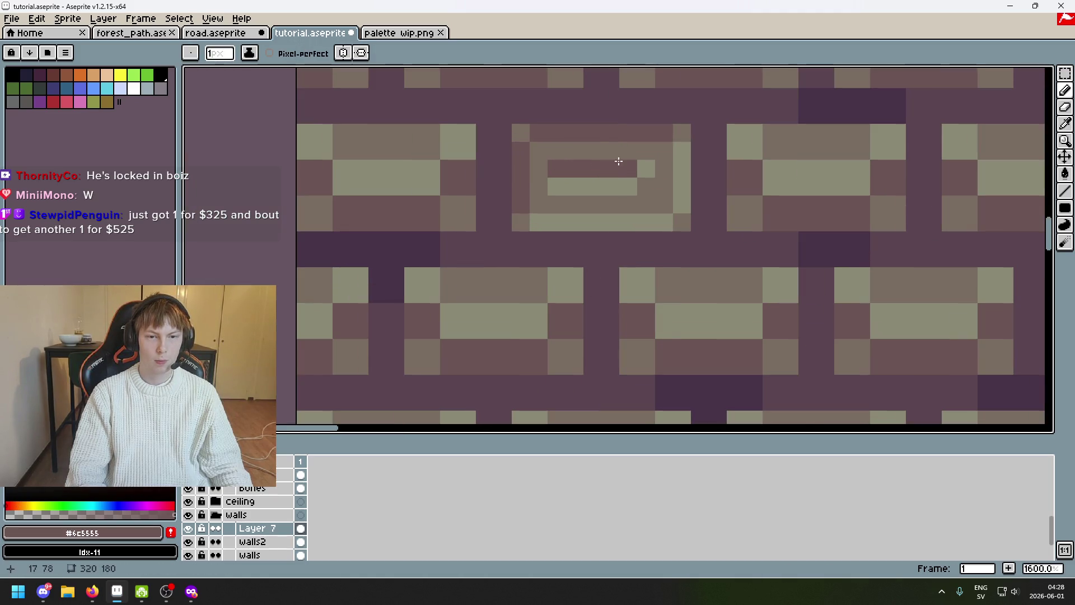
left_click(542, 164, "alt")
scroll(558, 166, "down", 5)
key("ctrl+z")
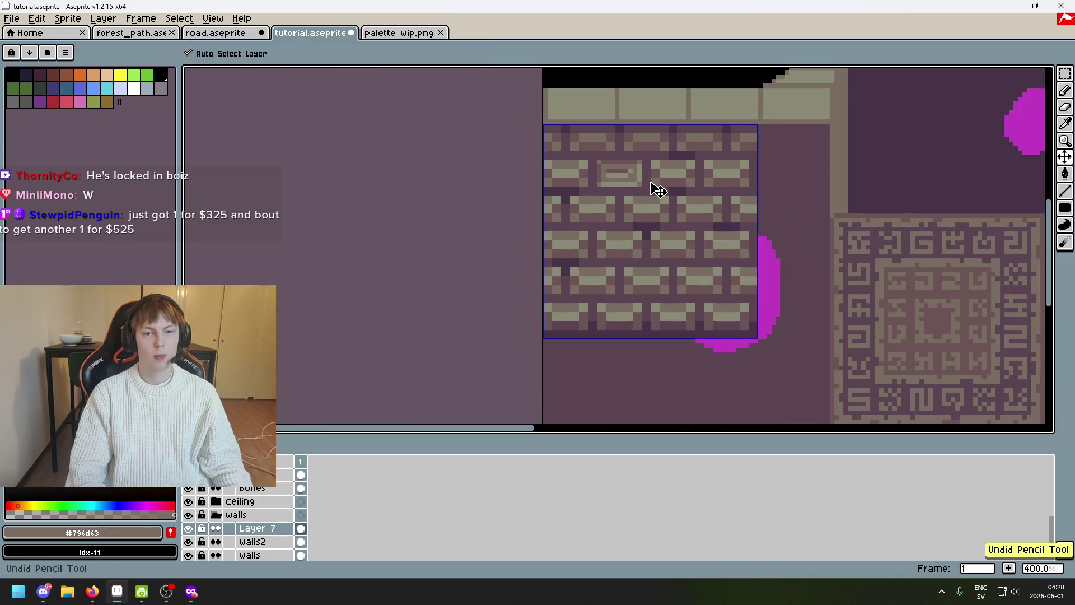
scroll(657, 189, "up", 5)
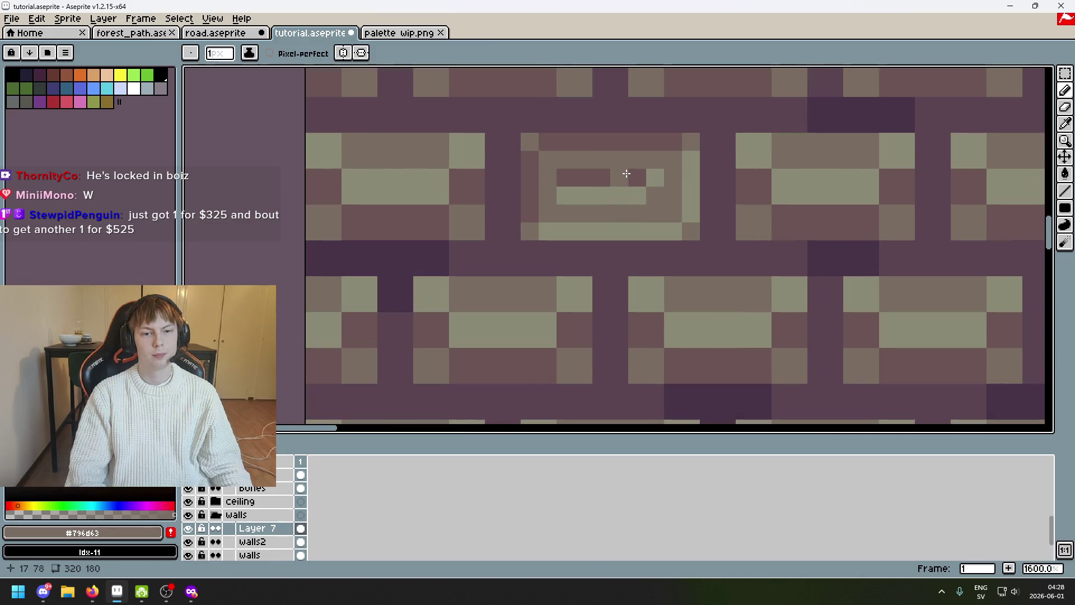
Recolour the spiral's inner row brown and darken its corner, undoing an overlong stroke
left_click_drag(630, 176, 561, 176)
left_click(585, 132, "alt")
left_click(564, 158)
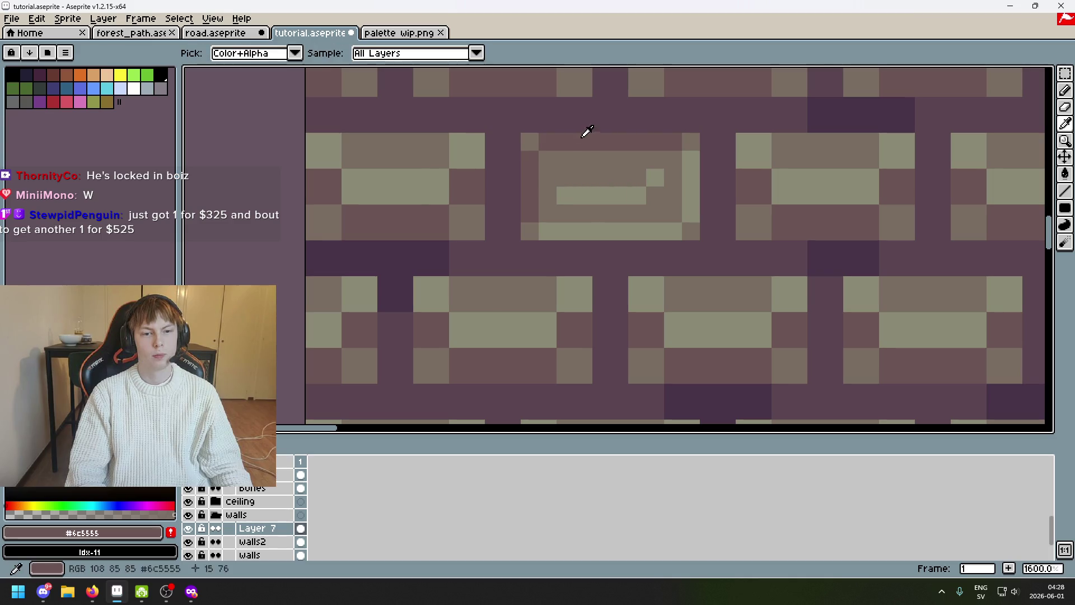
scroll(544, 172, "down", 1)
scroll(544, 169, "down", 6)
scroll(544, 150, "up", 6)
left_click(543, 150, "alt")
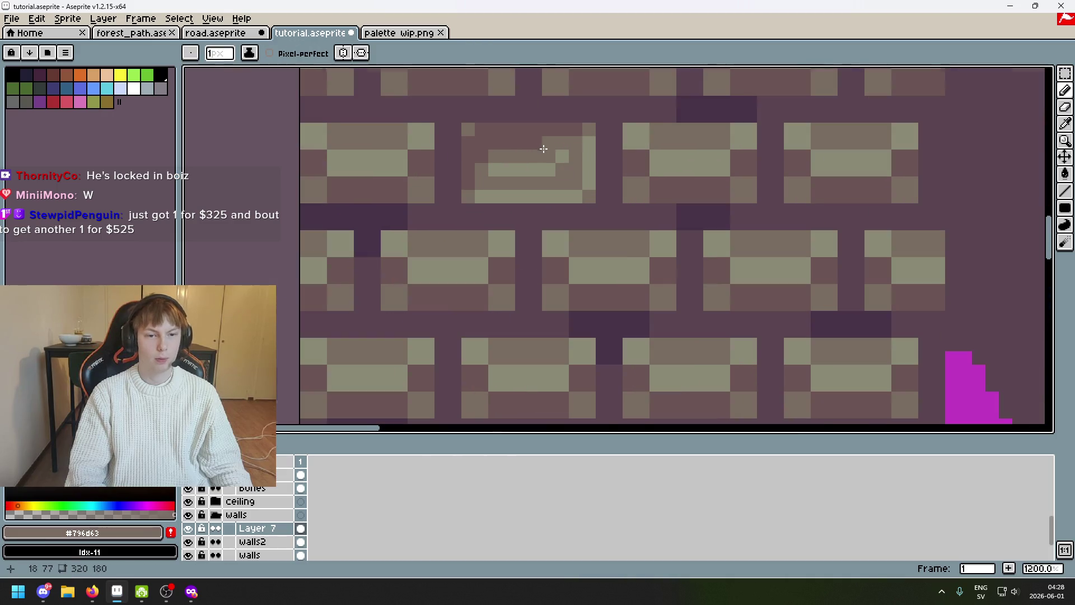
scroll(545, 142, "up", 1)
left_click_drag(488, 143, 480, 151)
key("ctrl+z")
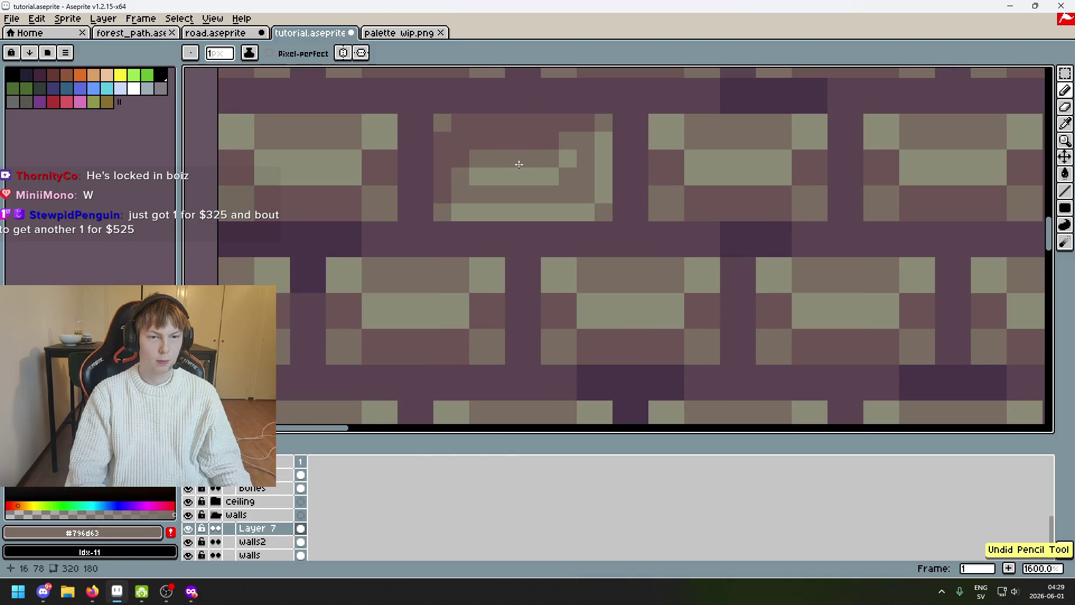
scroll(503, 185, "up", 2)
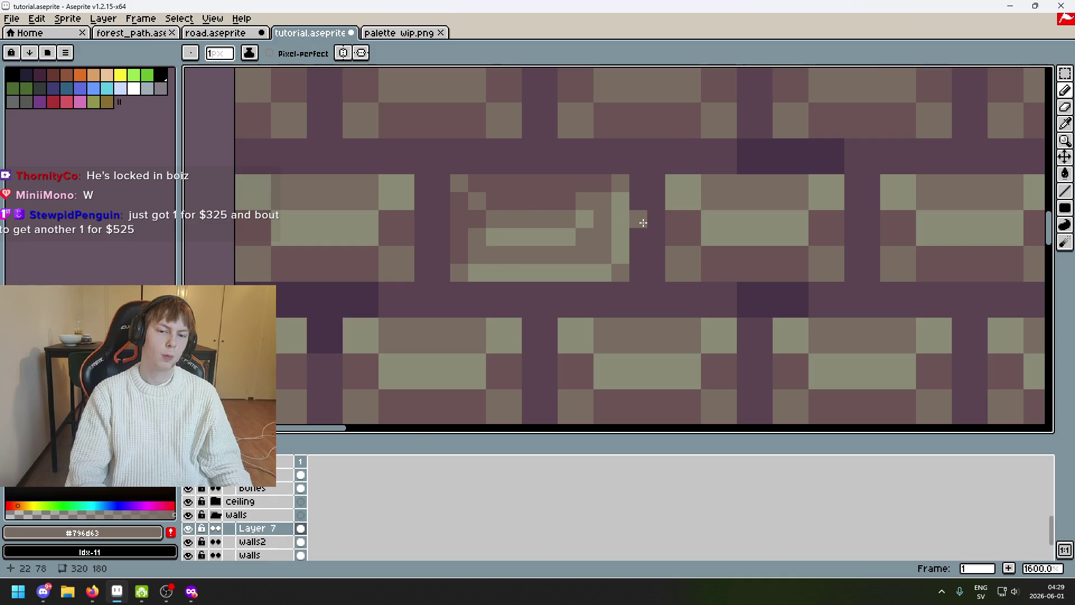
scroll(642, 222, "down", 3)
scroll(605, 232, "up", 5)
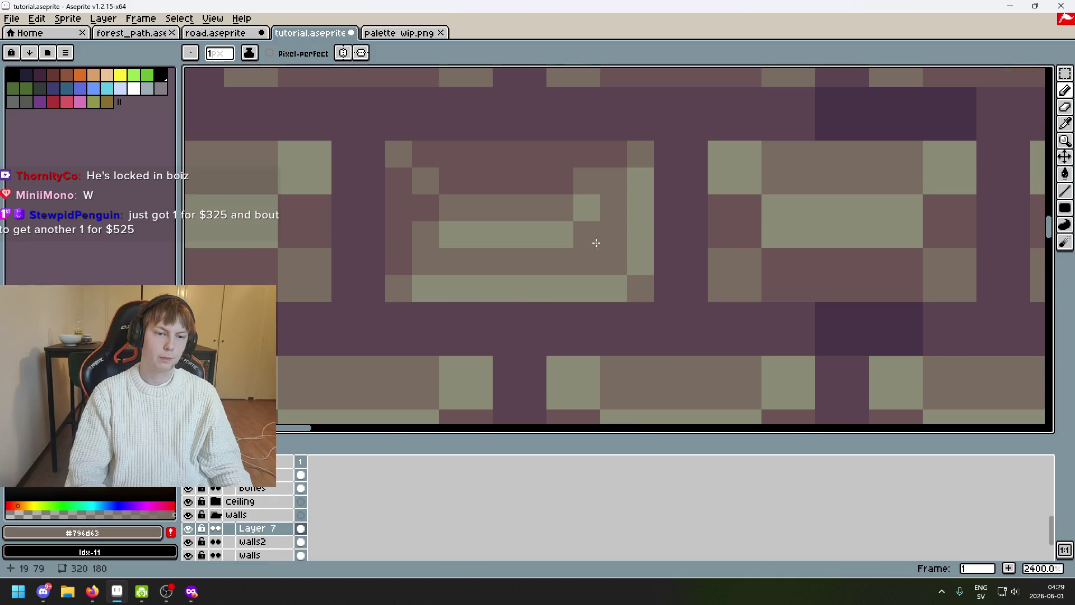
scroll(592, 243, "down", 4)
scroll(643, 244, "down", 3)
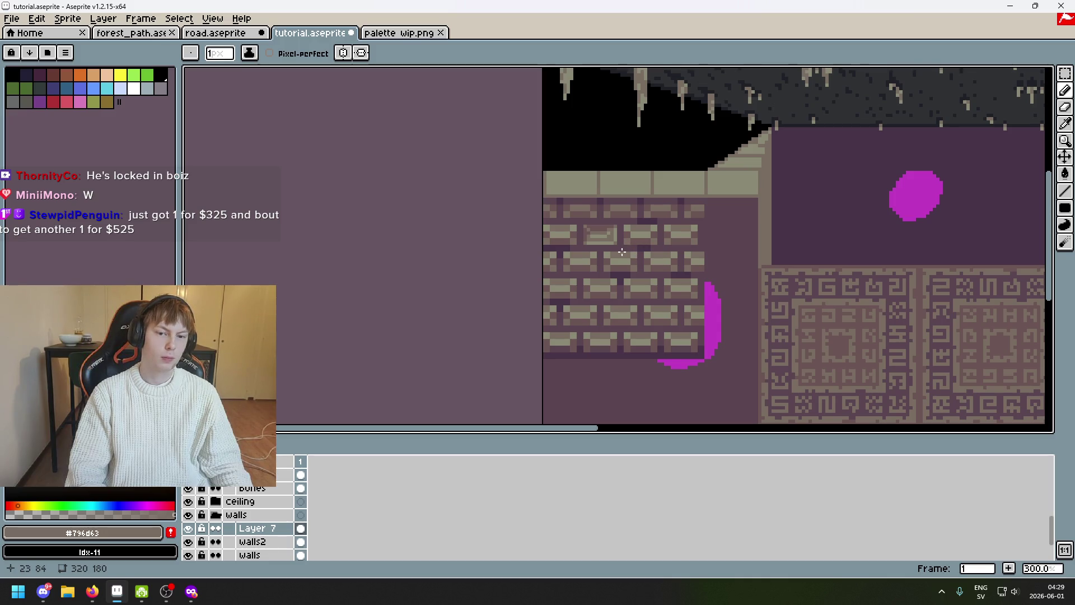
scroll(624, 248, "up", 4)
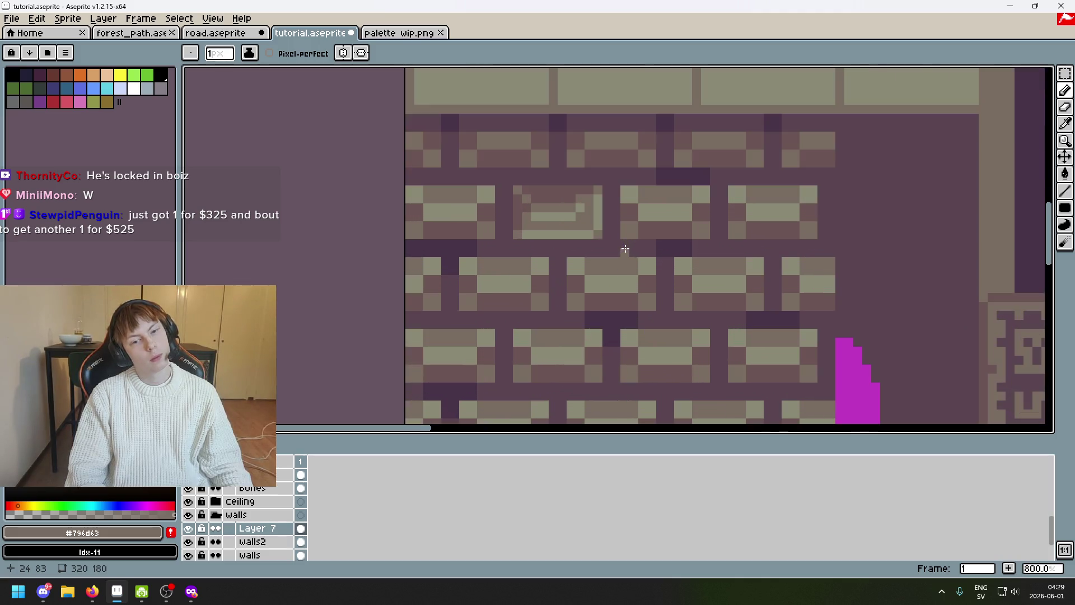
Select the area around the carved brick with the Rectangular Marquee
left_click(1065, 74)
scroll(528, 174, "up", 2)
scroll(408, 188, "up", 1)
left_click_drag(401, 185, 616, 326)
scroll(656, 295, "down", 2)
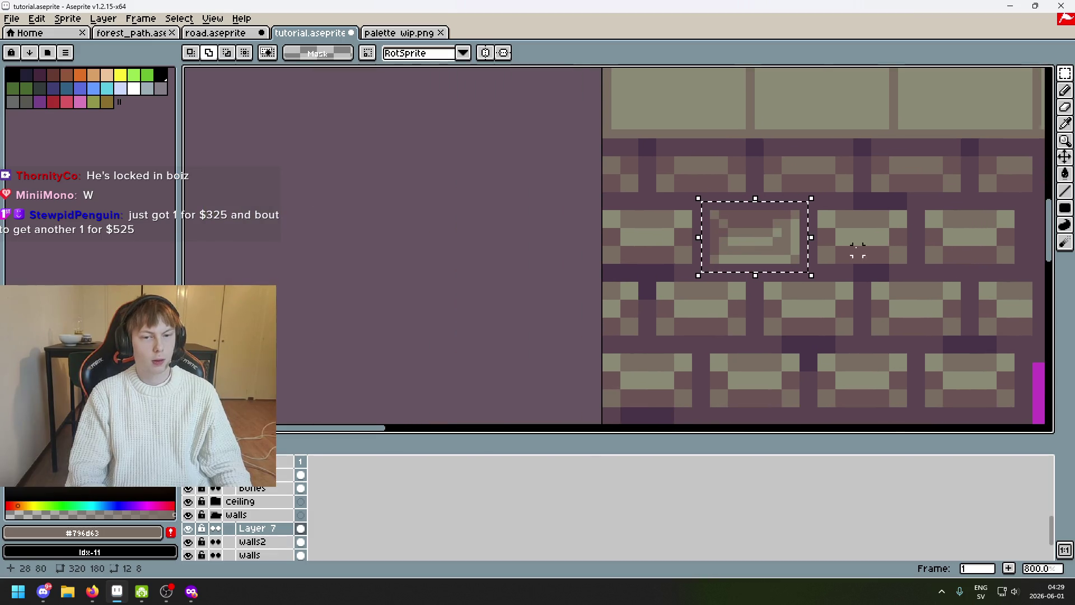
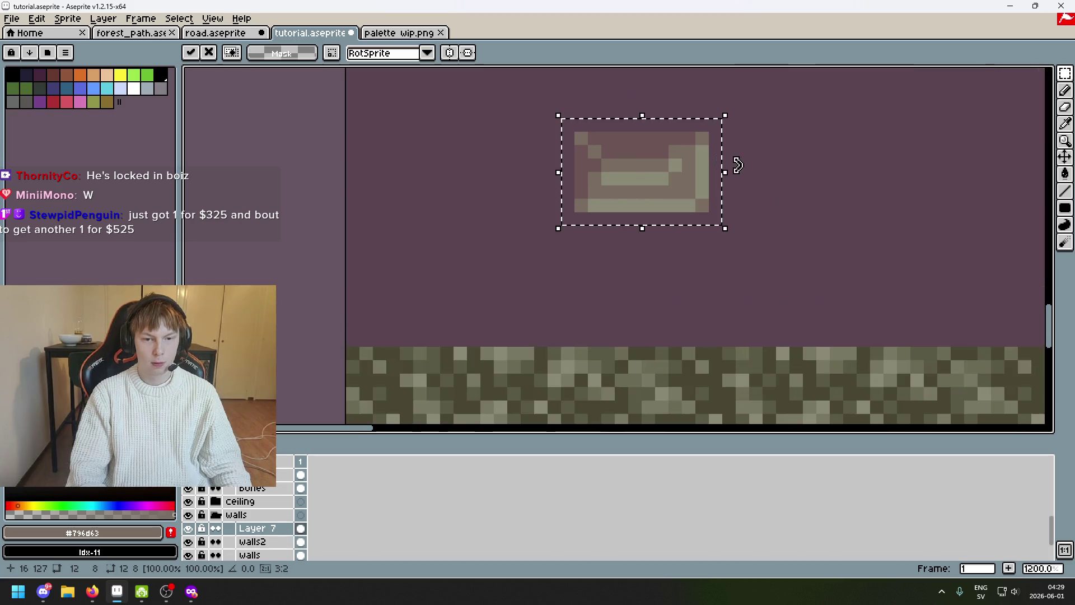
Commit the moved brick, then paste a copy and drop it beside the original below the wall
left_click(771, 261)
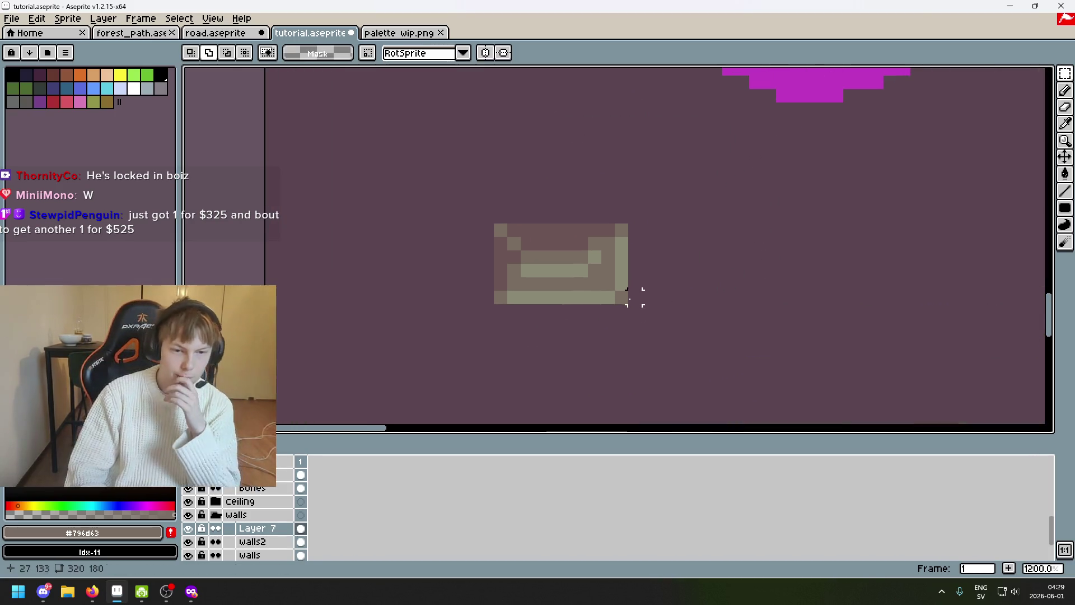
scroll(622, 320, "down", 1)
scroll(621, 311, "down", 2)
scroll(619, 307, "up", 5)
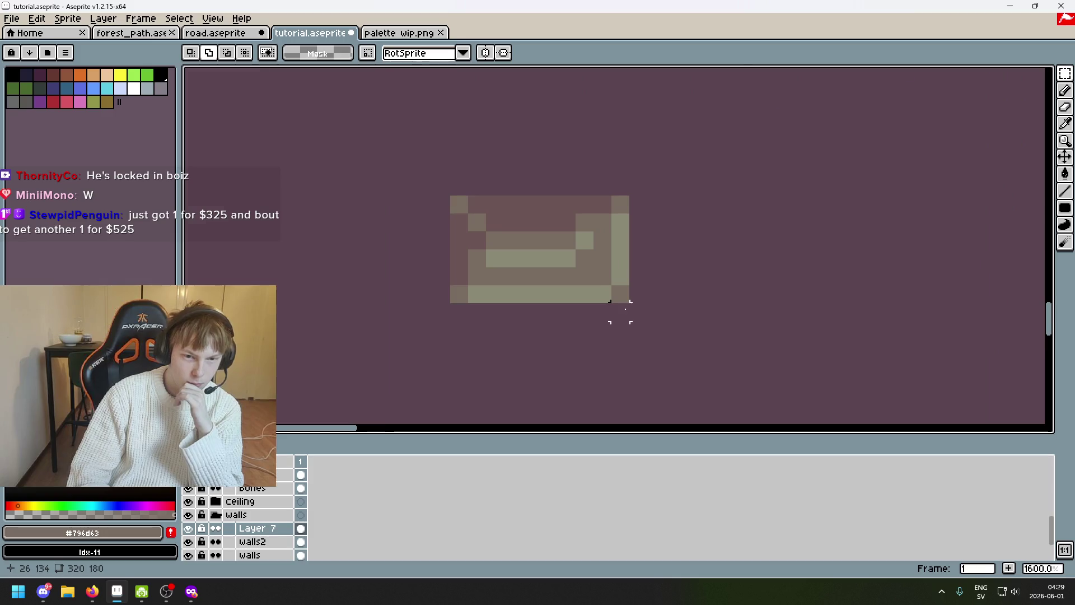
scroll(622, 323, "down", 5)
scroll(624, 335, "up", 1)
left_click(580, 139)
key("b")
scroll(597, 312, "up", 3)
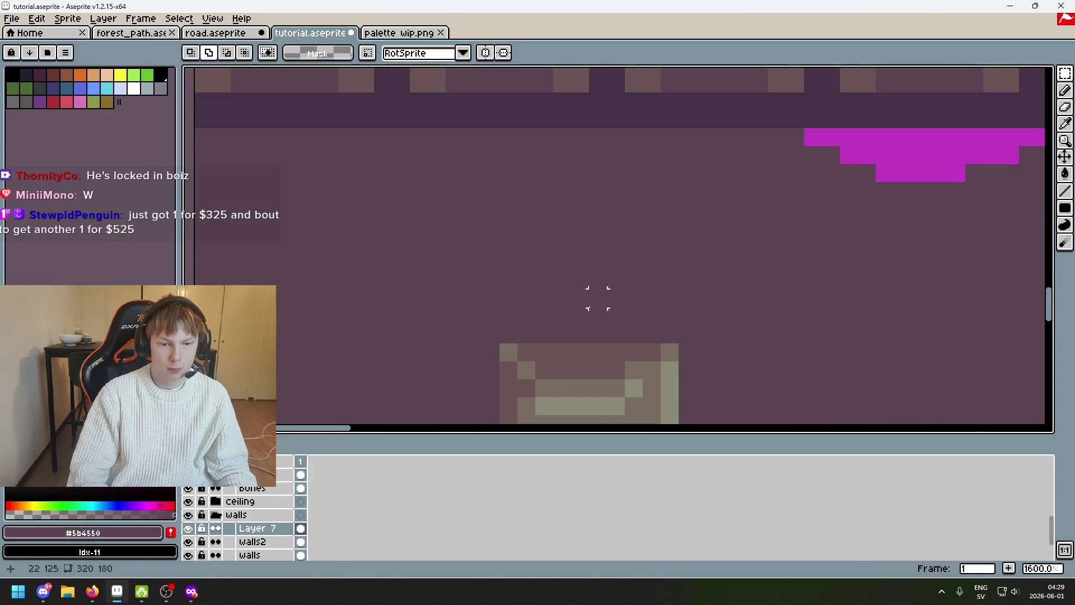
scroll(514, 284, "down", 4)
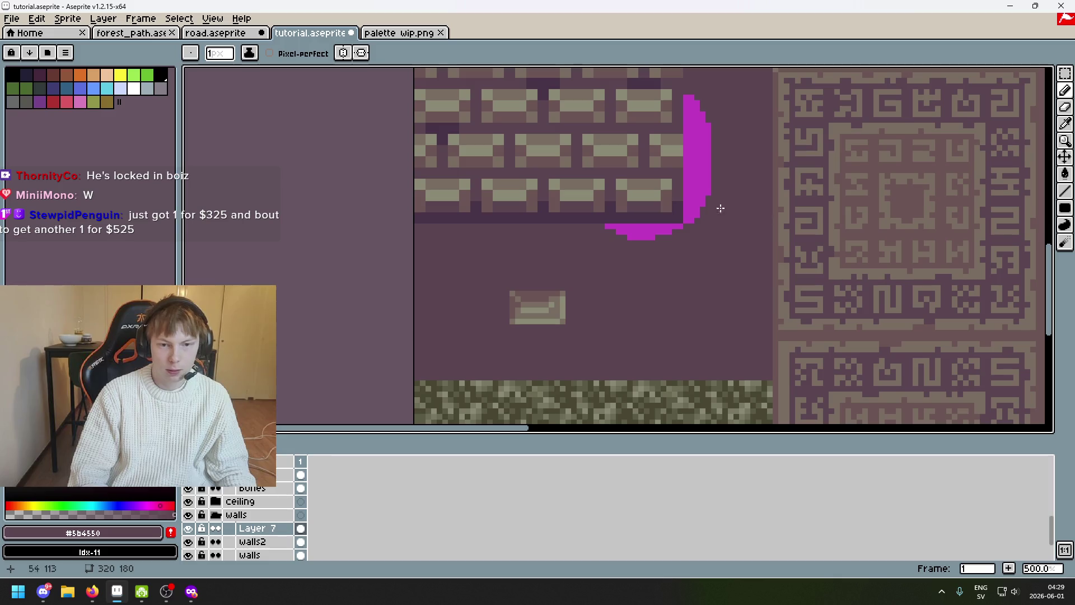
key("ctrl+v")
left_click_drag(502, 246, 466, 318)
scroll(499, 317, "up", 2)
key("ctrl+d")
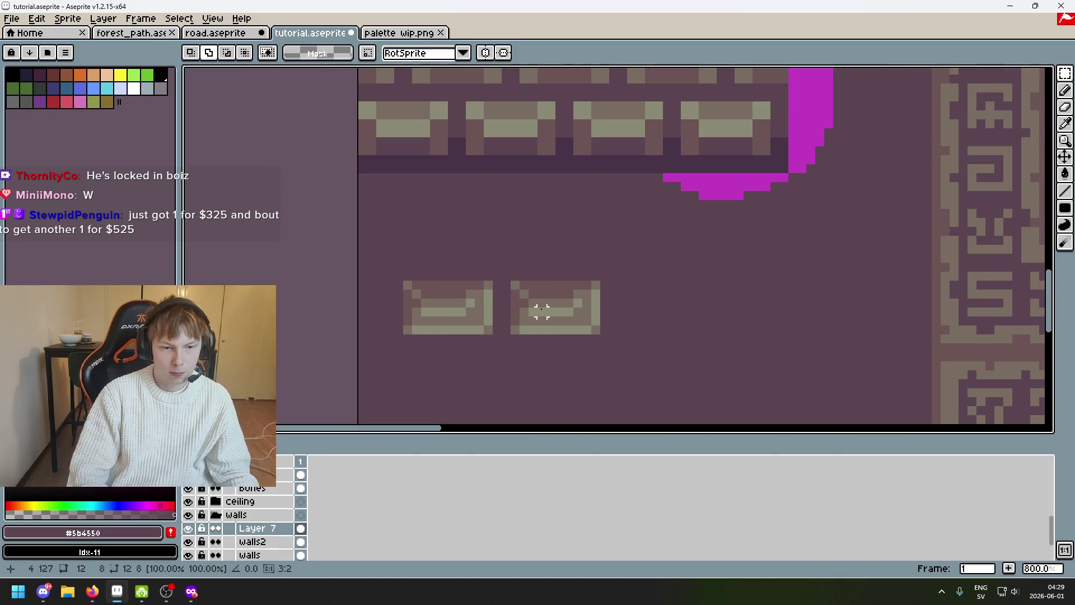
scroll(551, 304, "up", 2)
scroll(588, 307, "down", 2)
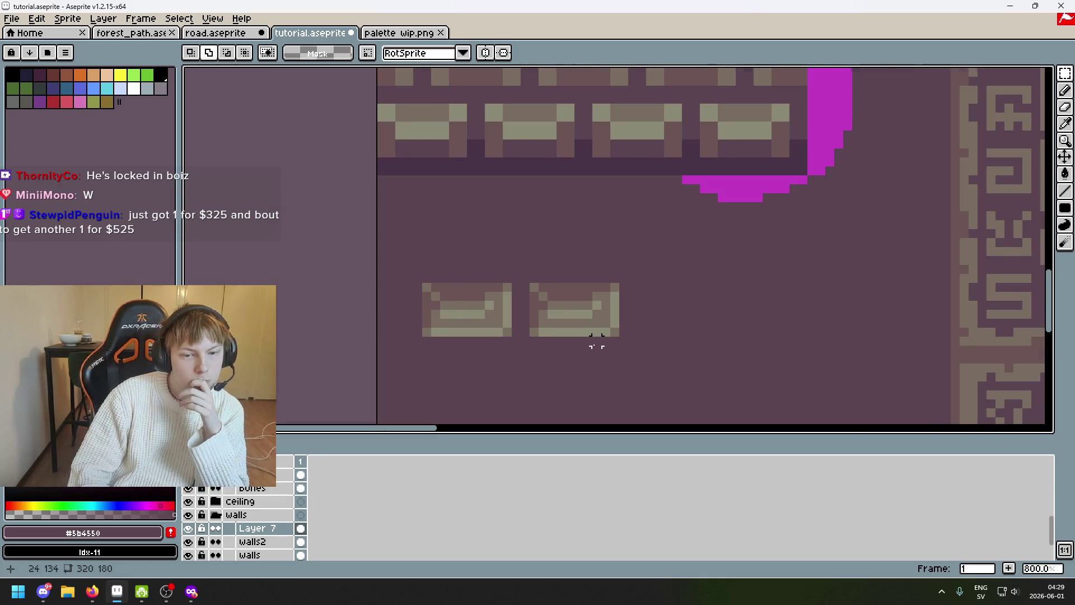
scroll(596, 343, "up", 1)
scroll(671, 323, "down", 3)
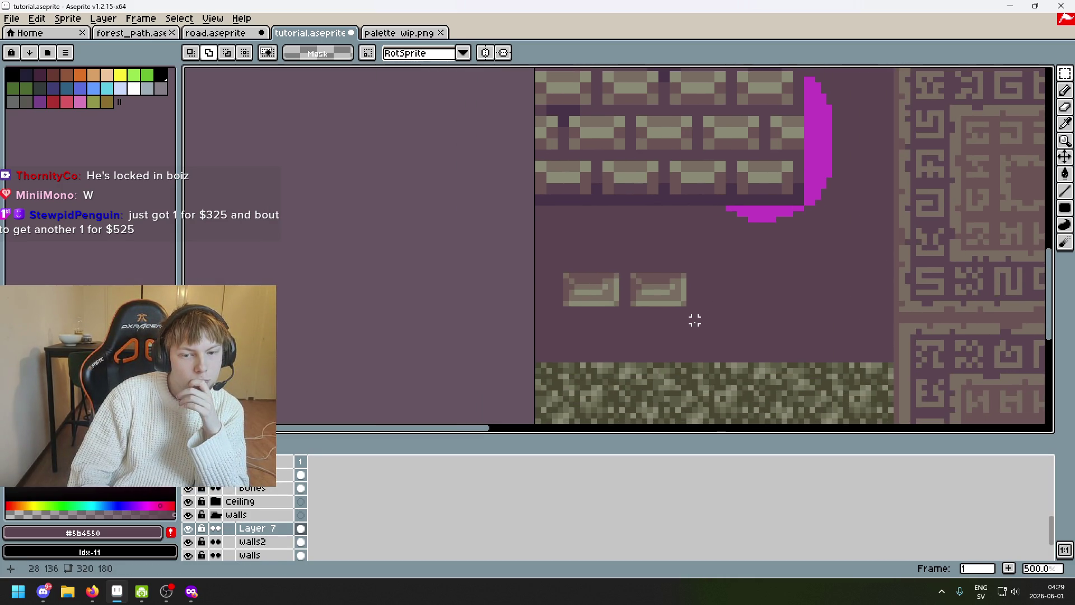
scroll(684, 310, "up", 4)
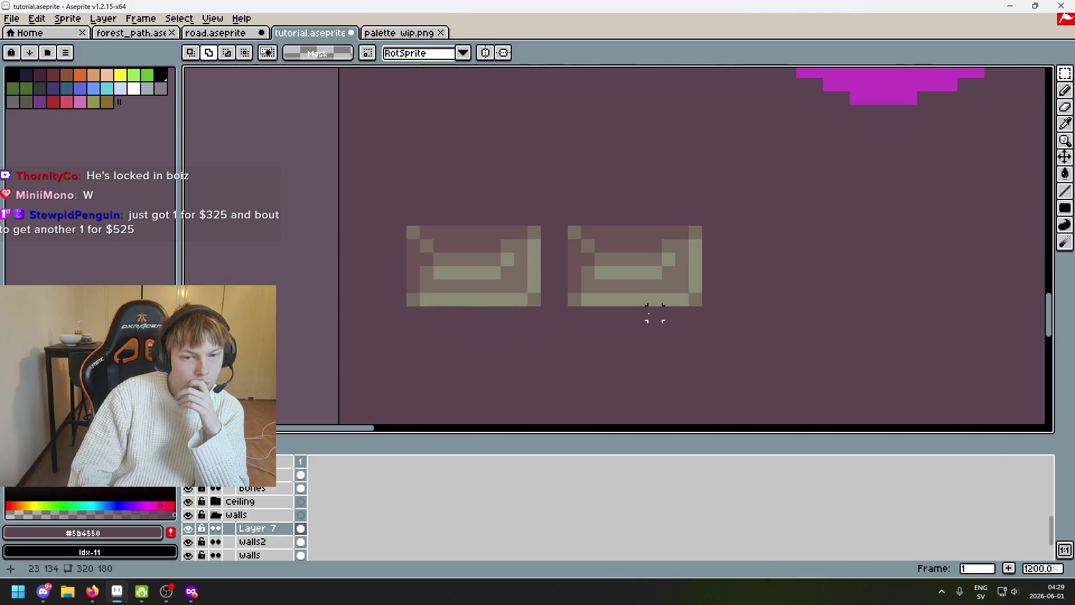
Sample the dark shadow colour from the canvas and ready the pencil over the two bricks
left_click_drag(654, 315, 628, 352)
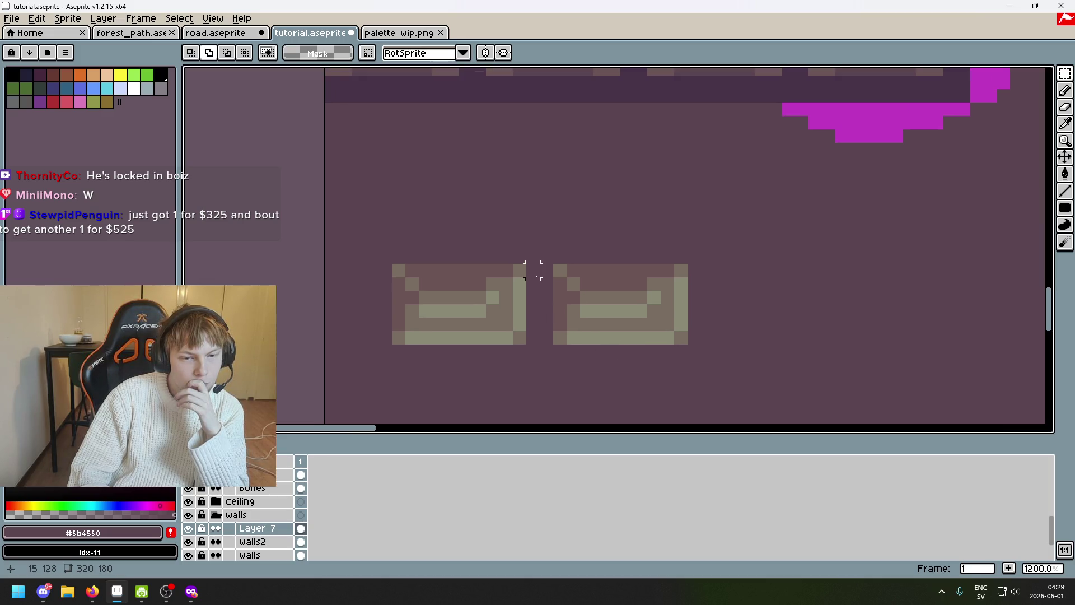
scroll(533, 283, "down", 1)
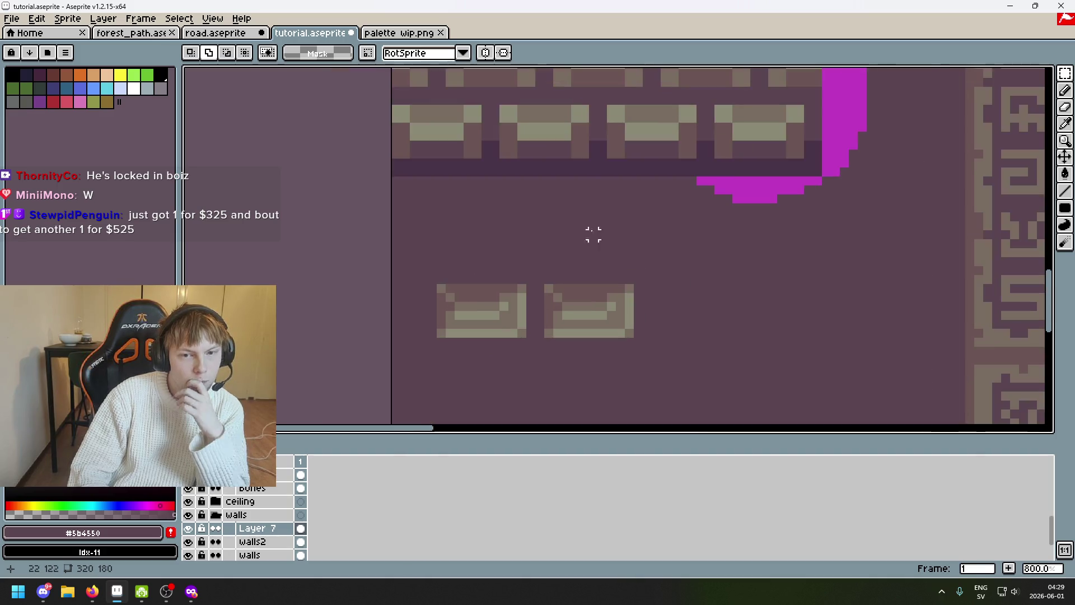
scroll(602, 173, "up", 1)
left_click(600, 157, "alt")
left_click_drag(596, 294, 656, 177)
key("b")
Draw dark #473347 shadow lines along the bricks' tops, left sides and the gap between them
mouse_move(575, 272)
left_mouse_down()
mouse_move(577, 214)
mouse_move(704, 206)
left_mouse_up()
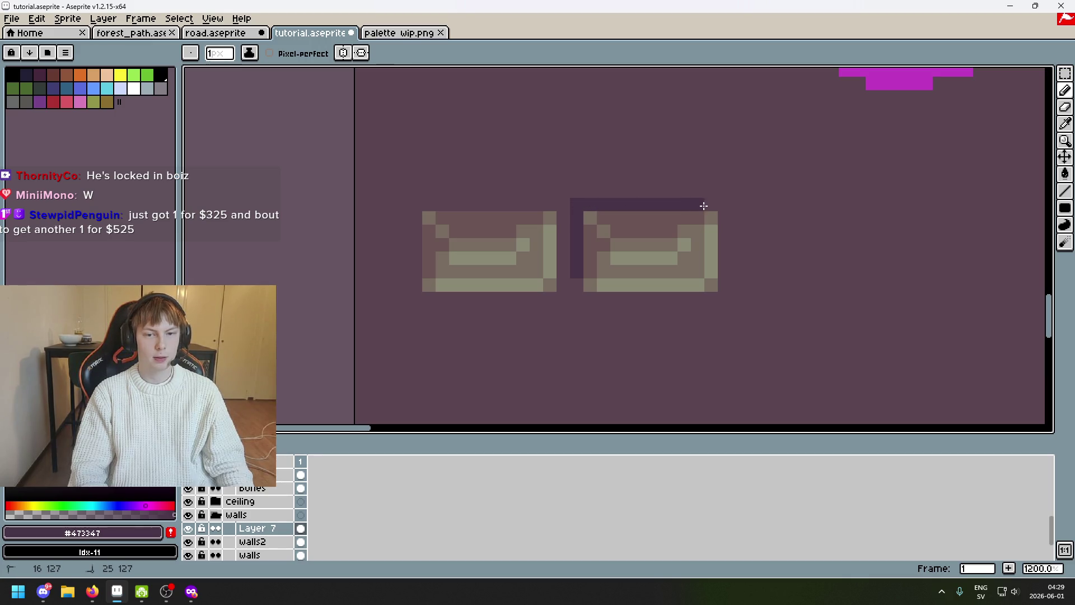
left_click_drag(546, 200, 419, 203)
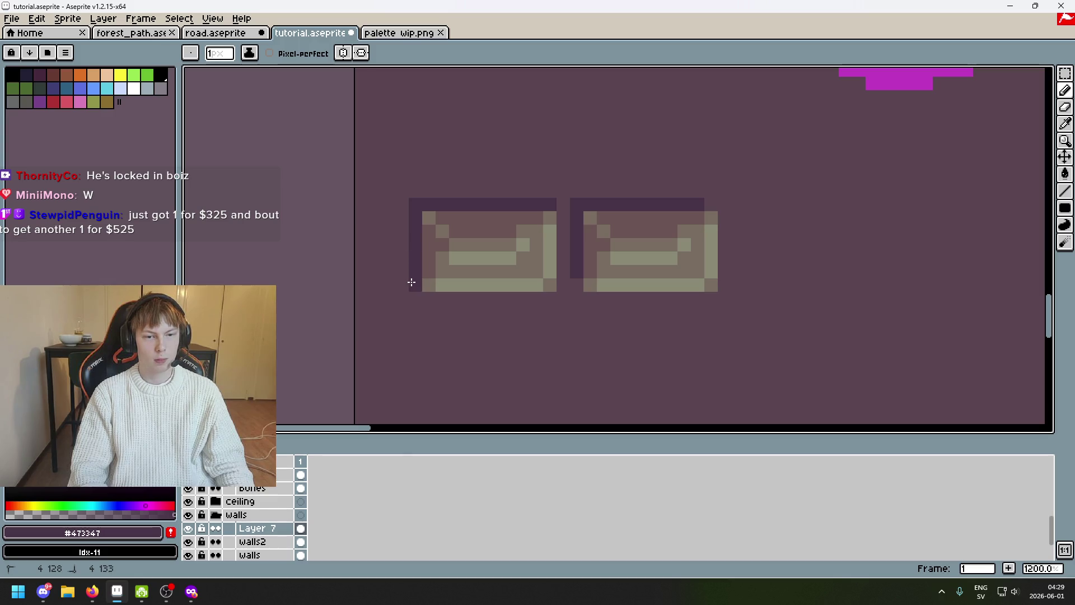
left_click(412, 292, "alt")
left_click(578, 260, "alt")
scroll(572, 280, "down", 3)
scroll(572, 280, "up", 2)
scroll(667, 315, "up", 1)
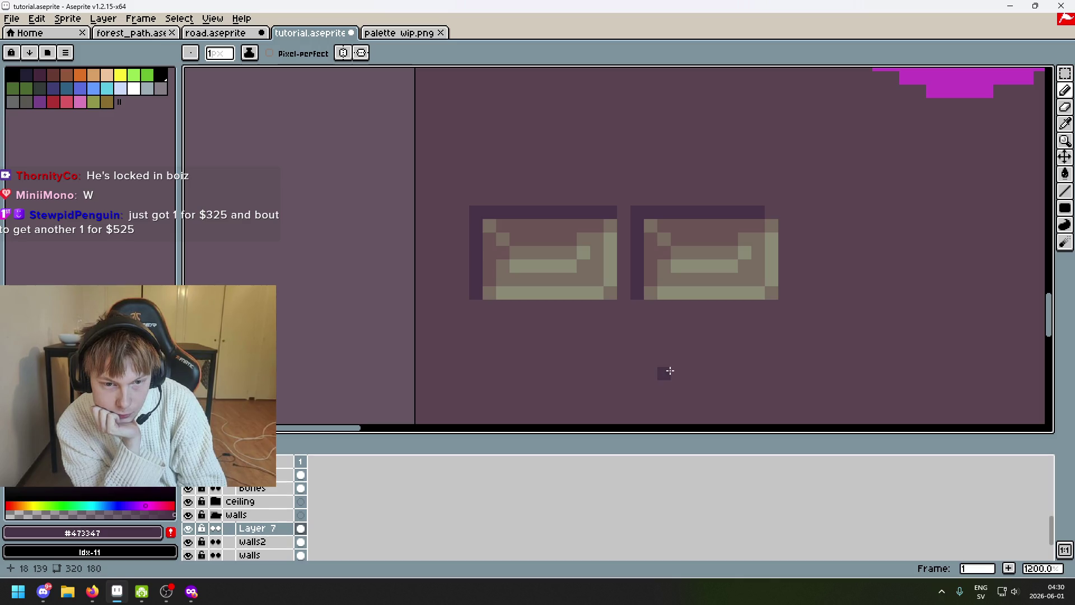
scroll(672, 349, "down", 2)
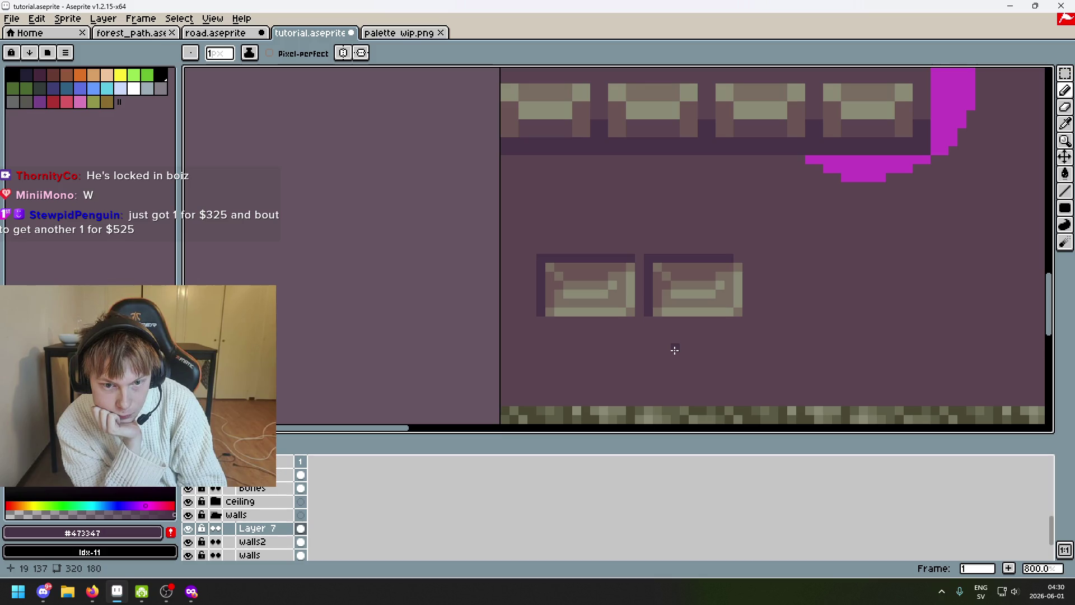
scroll(674, 350, "up", 2)
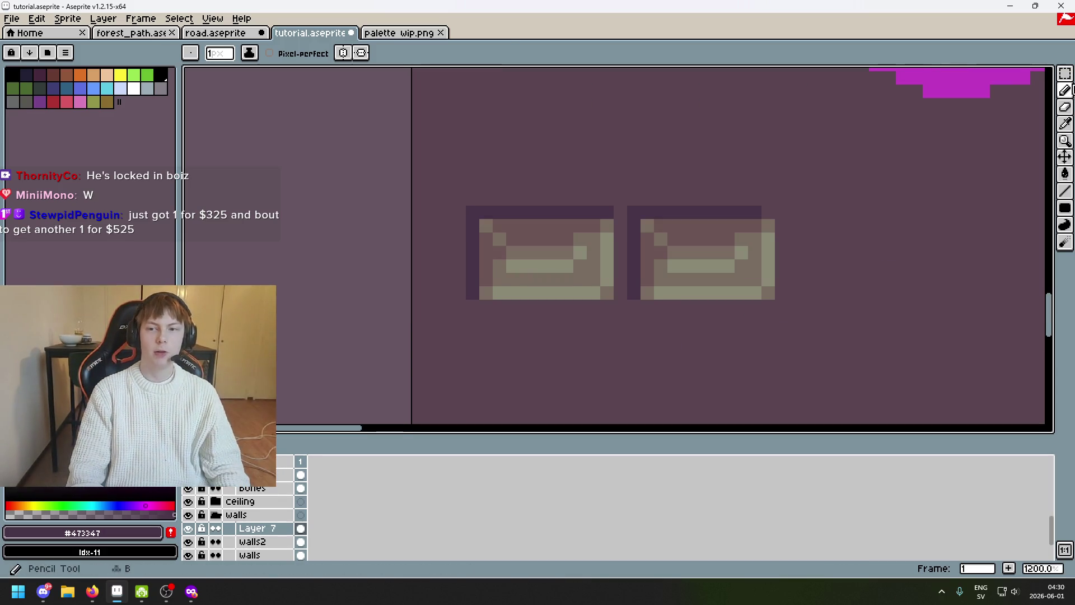
Check the left brick with a marquee selection, clear it, and ready the eyedropper
left_click(1064, 74)
left_click_drag(463, 204, 606, 319)
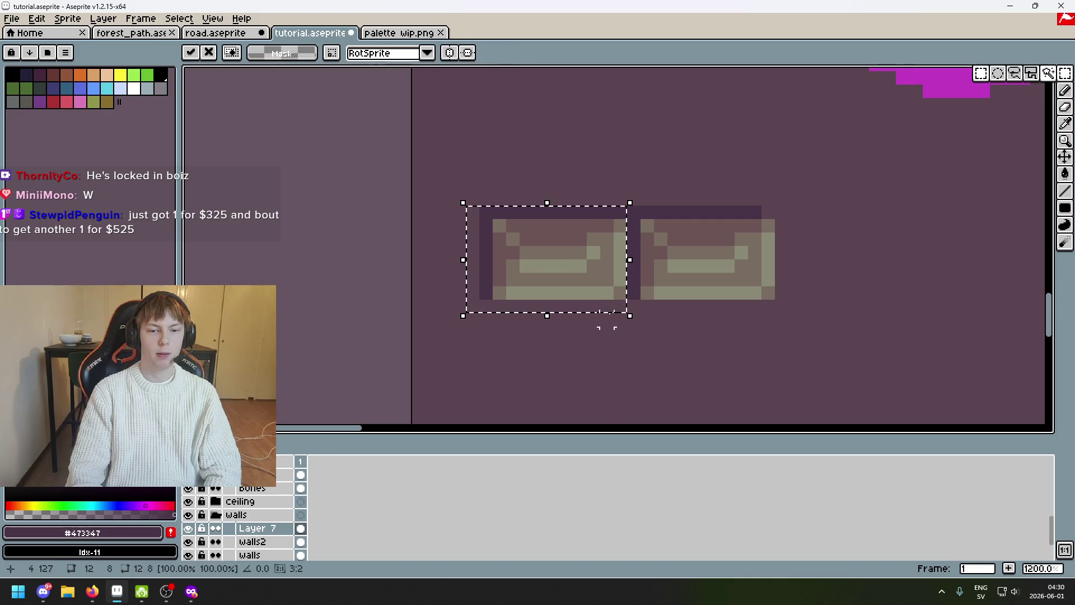
left_click(631, 328)
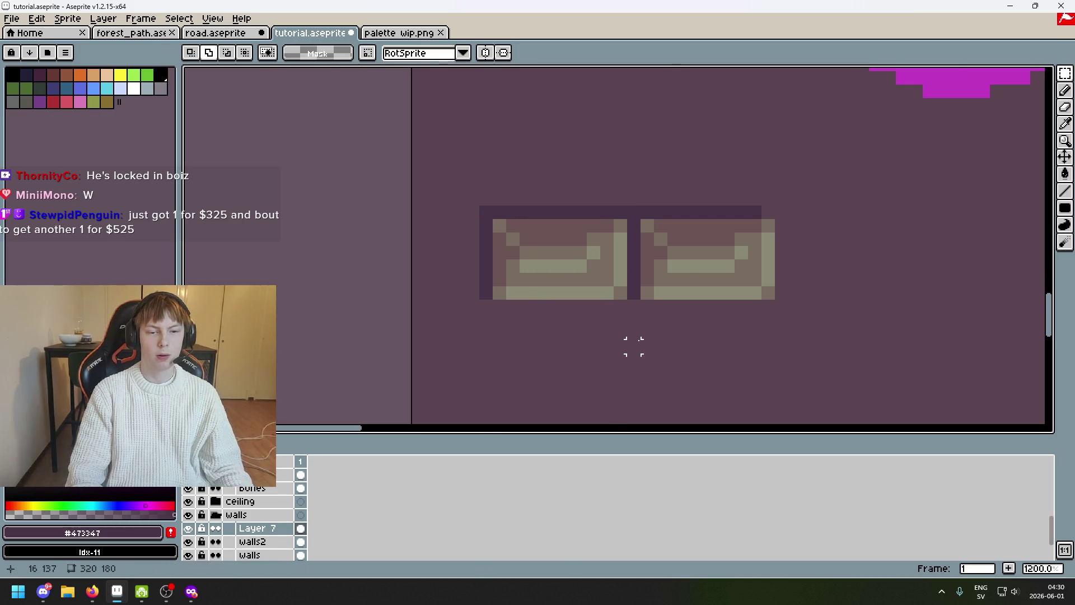
scroll(632, 346, "down", 4)
mouse_move(641, 343)
left_mouse_down()
mouse_move(645, 362)
mouse_move(650, 339)
left_mouse_up()
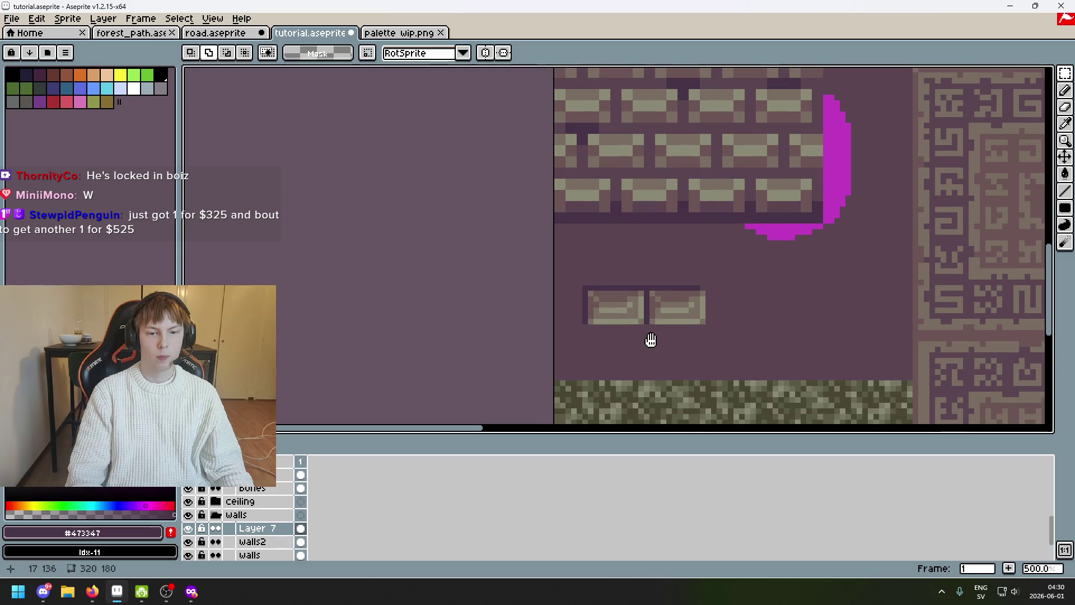
scroll(652, 337, "up", 2)
scroll(652, 338, "up", 3)
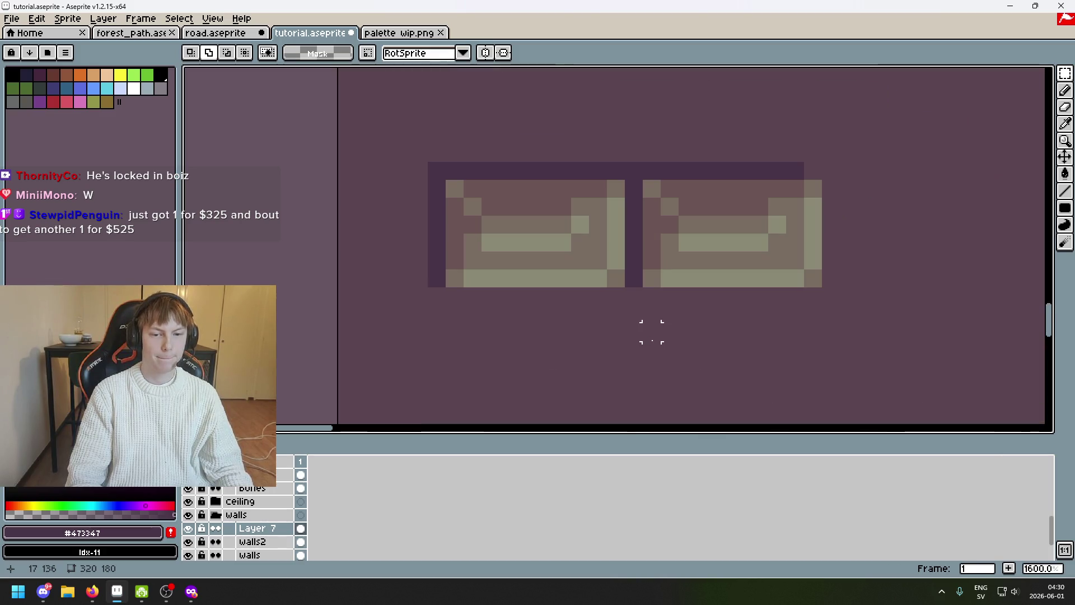
scroll(651, 362, "down", 5)
mouse_move(650, 360)
left_mouse_down()
mouse_move(703, 314)
mouse_move(652, 319)
left_mouse_up()
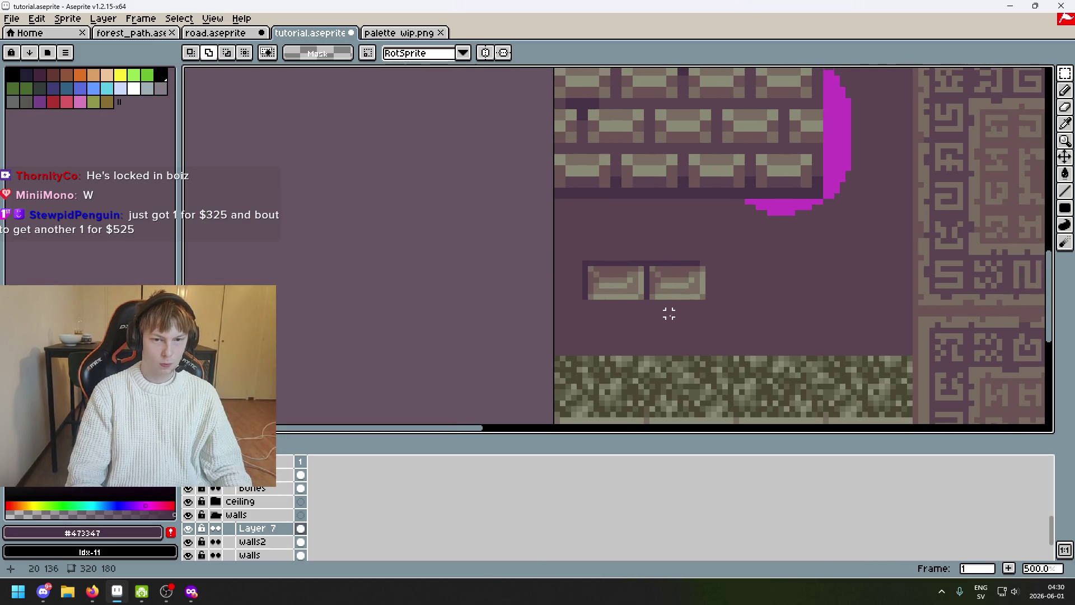
scroll(679, 273, "up", 1)
key("b")
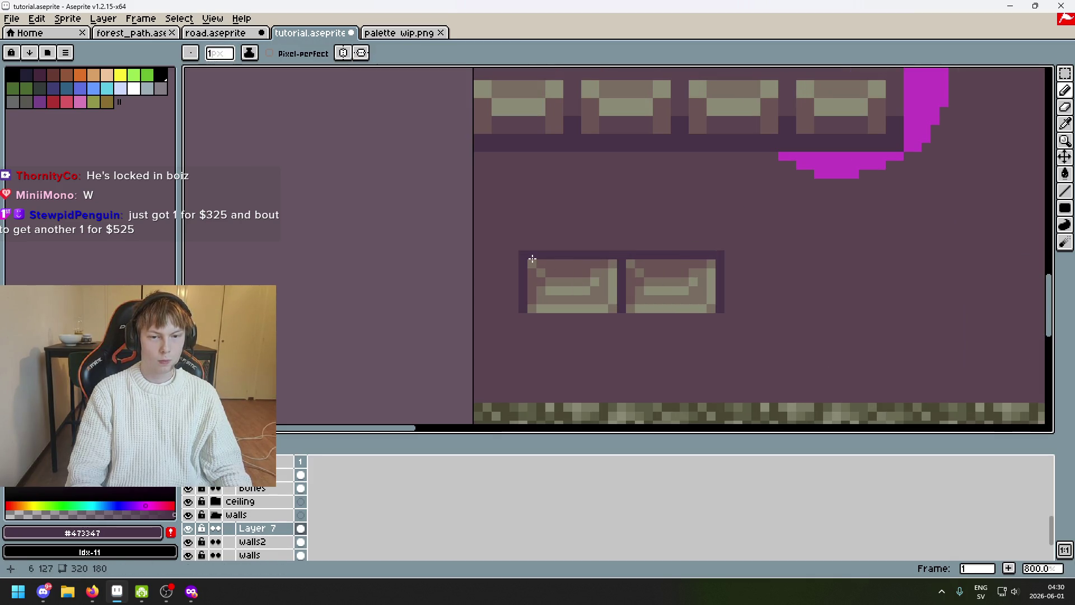
scroll(604, 309, "down", 2)
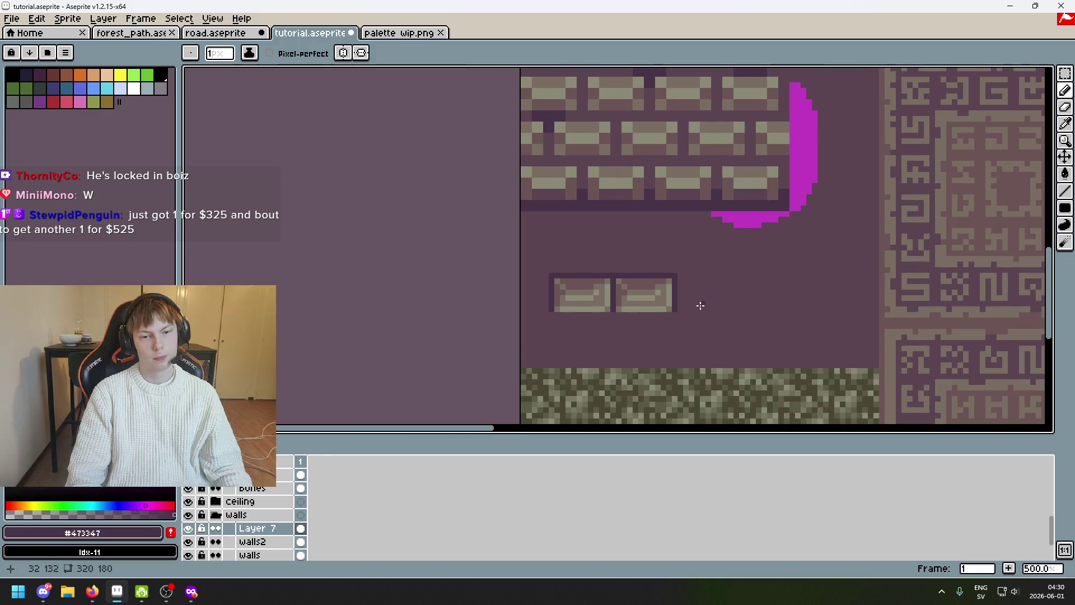
scroll(588, 293, "up", 4)
key("i")
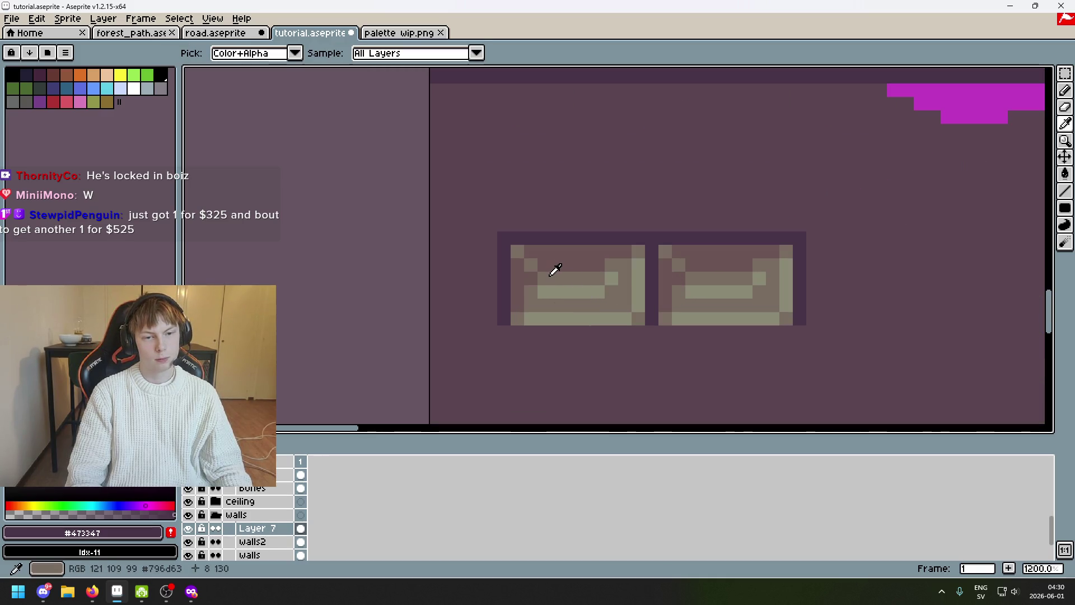
Sample the light brick colour #796d63, then undo and redo the last pencil stroke
left_click(554, 269)
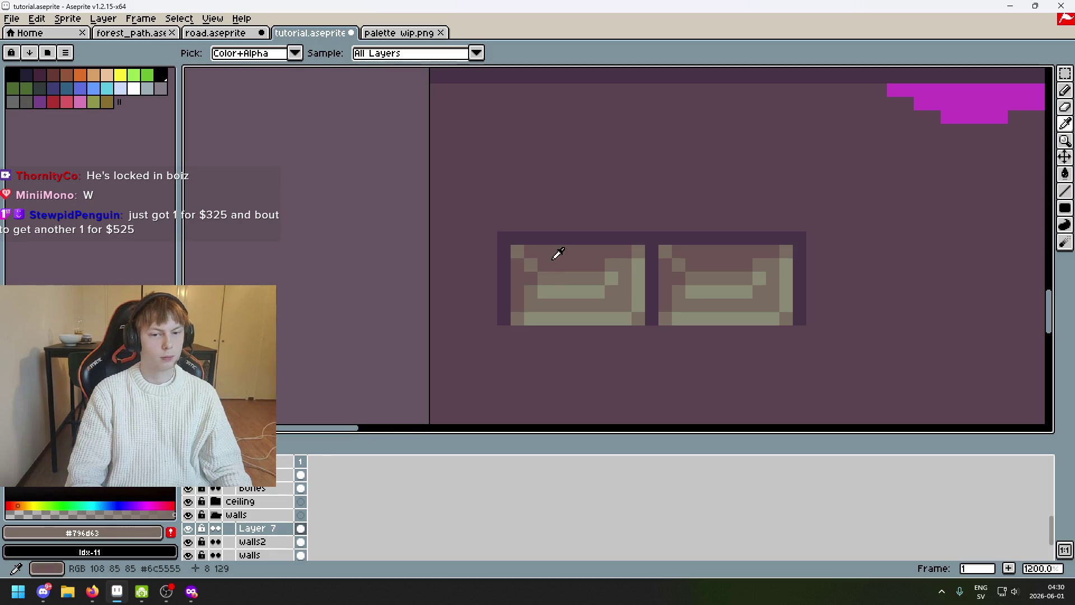
key("b")
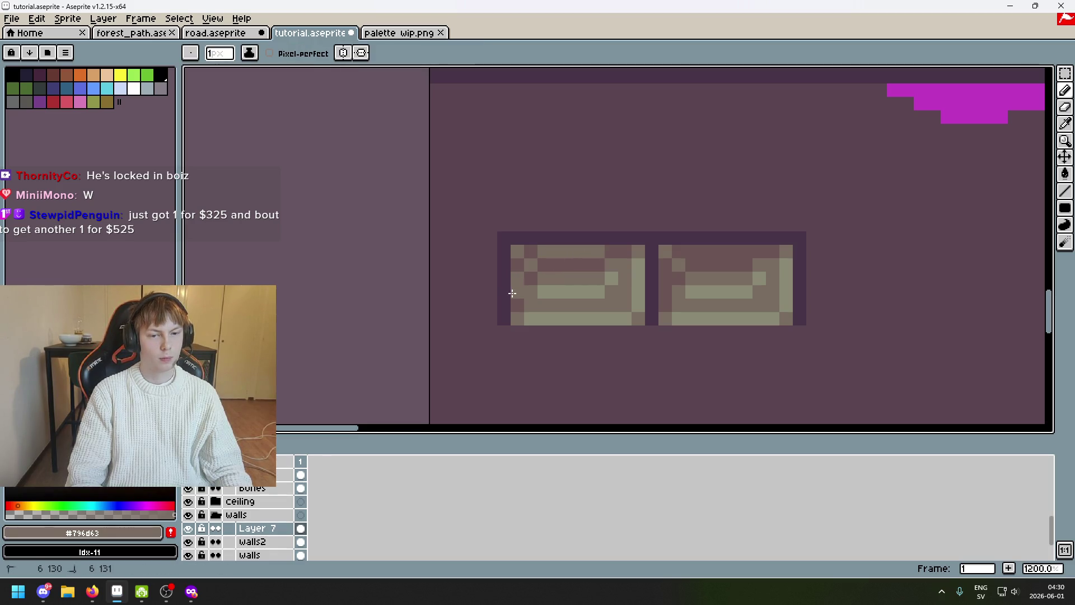
scroll(514, 282, "down", 5)
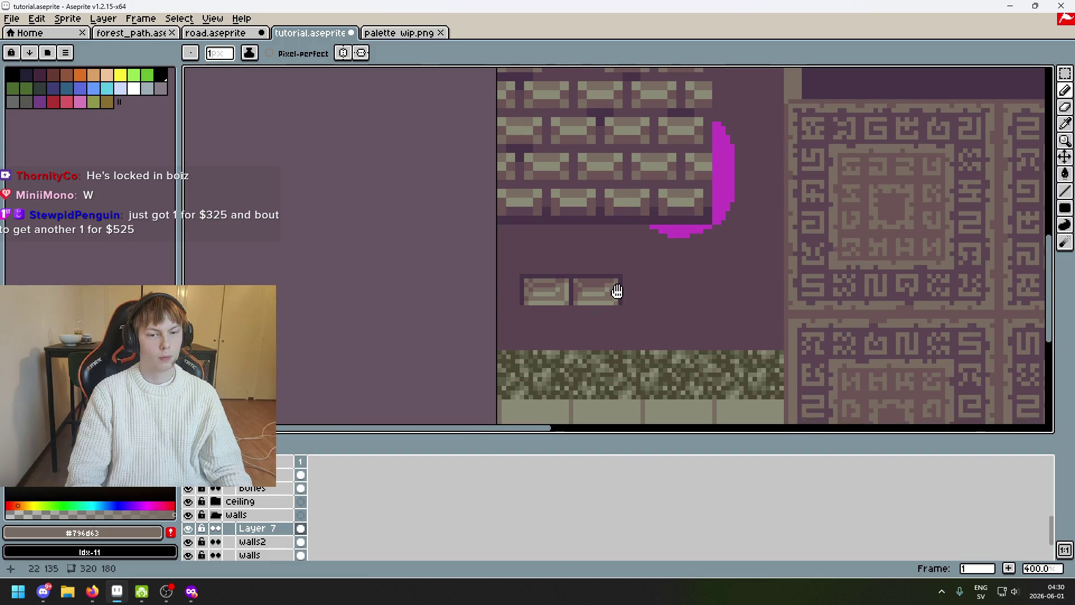
left_click_drag(604, 304, 706, 220)
key("ctrl+z")
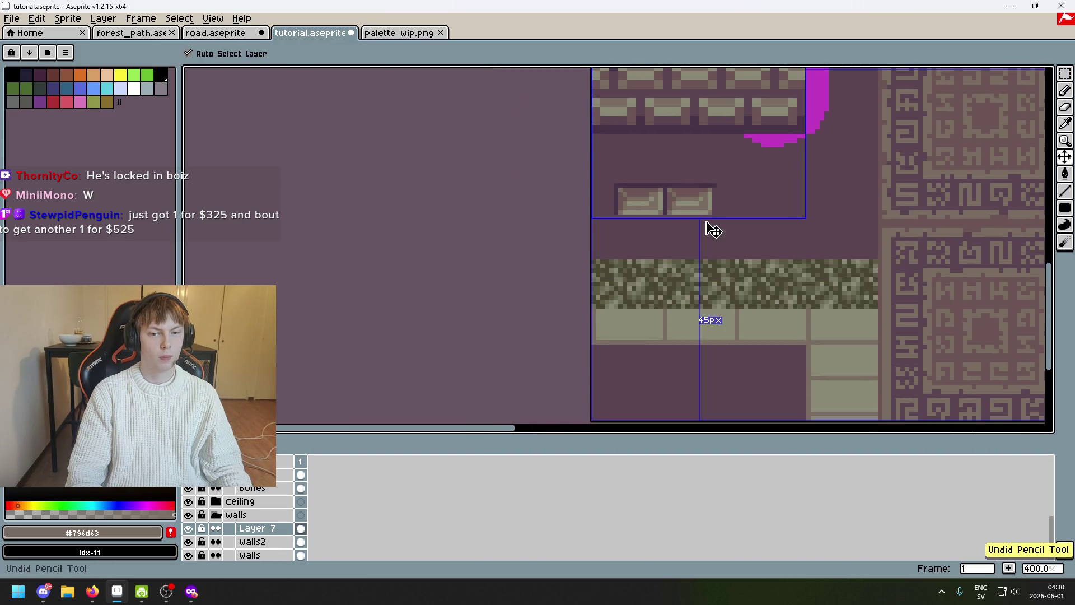
key("ctrl+y")
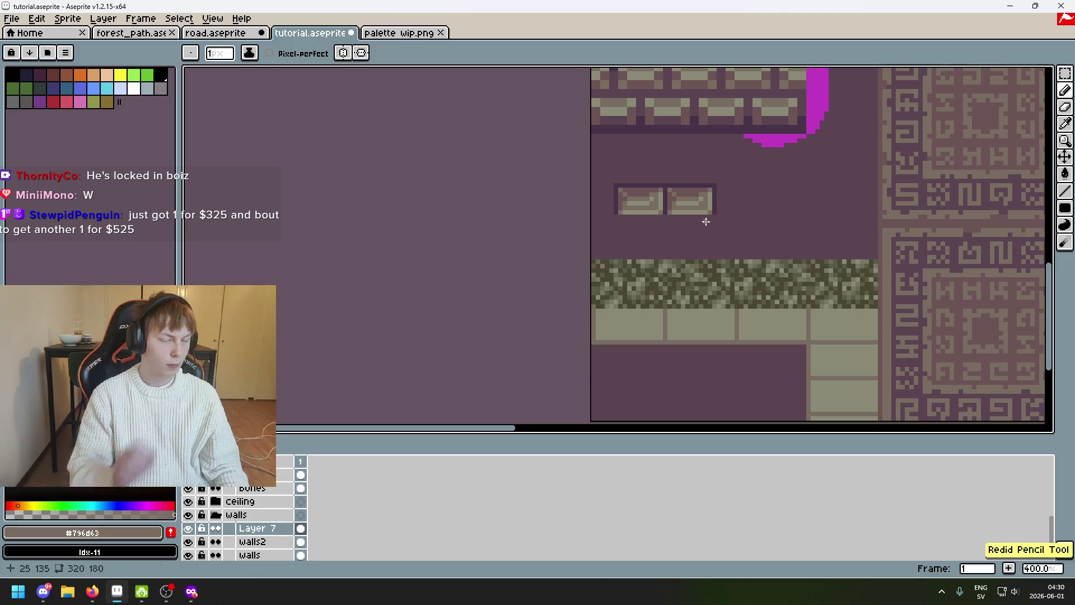
scroll(643, 198, "up", 5)
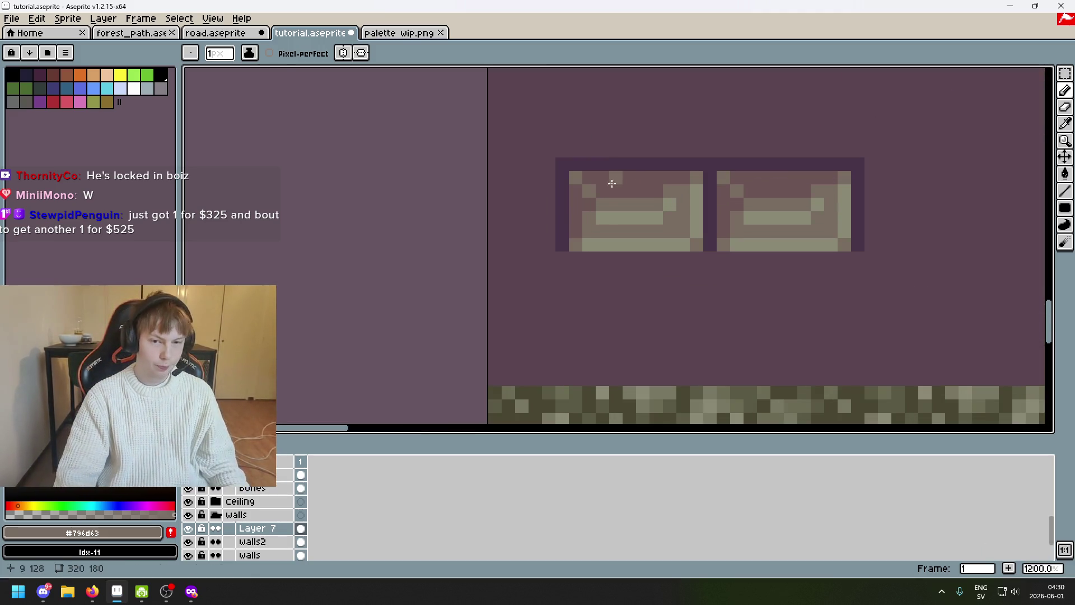
scroll(849, 256, "down", 4)
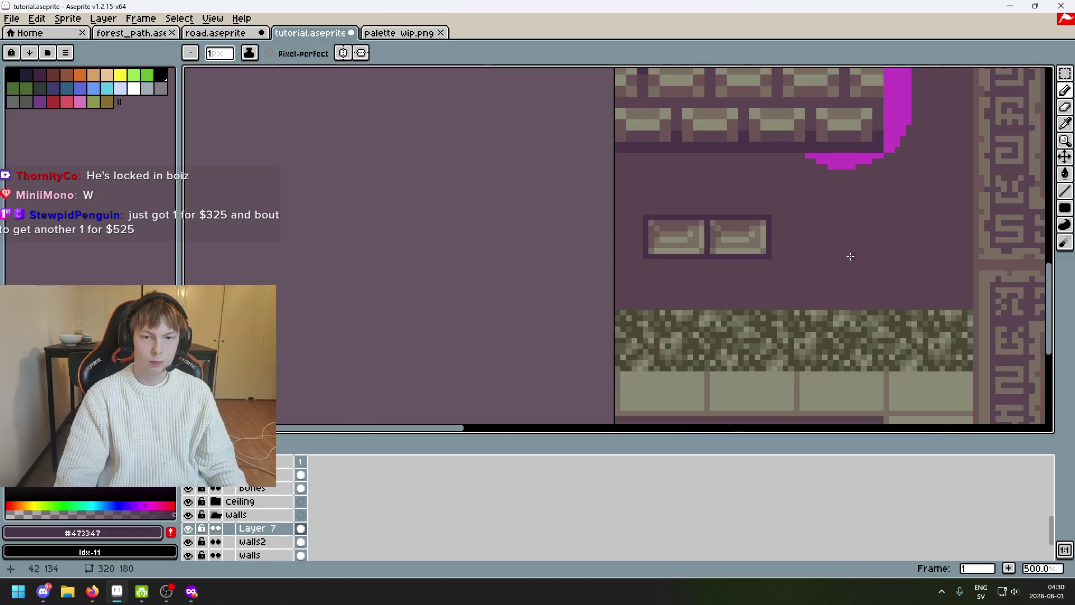
Sample the brick light and highlight colours, undo the latest pencil stroke, and switch to the marquee
mouse_move(857, 264)
left_mouse_down()
mouse_move(635, 234)
mouse_move(628, 283)
left_mouse_up()
scroll(628, 283, "down", 1)
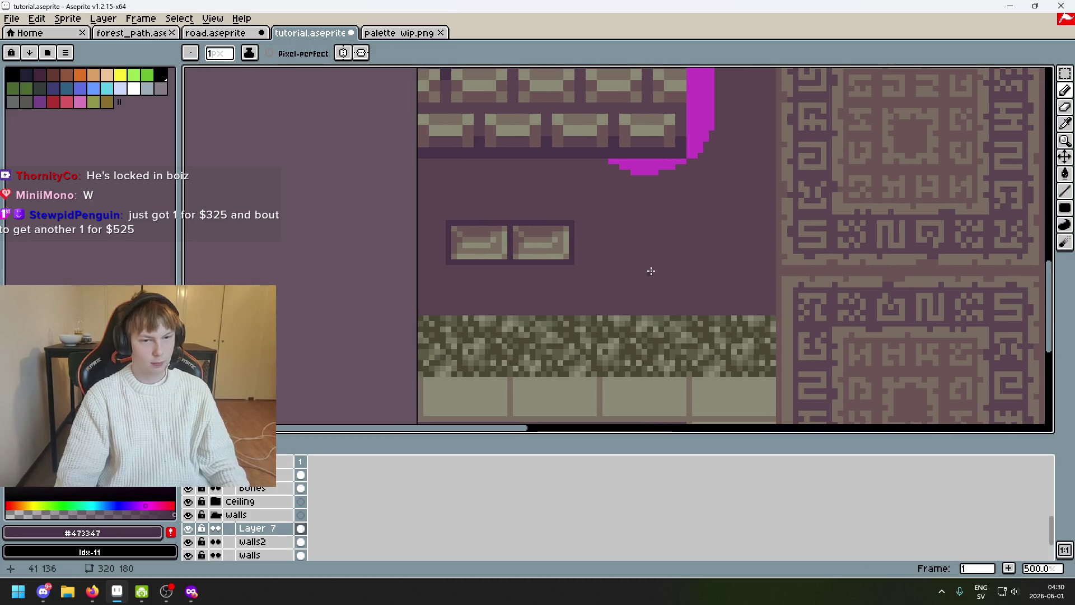
scroll(638, 278, "down", 2)
scroll(645, 265, "down", 1)
scroll(645, 264, "up", 1)
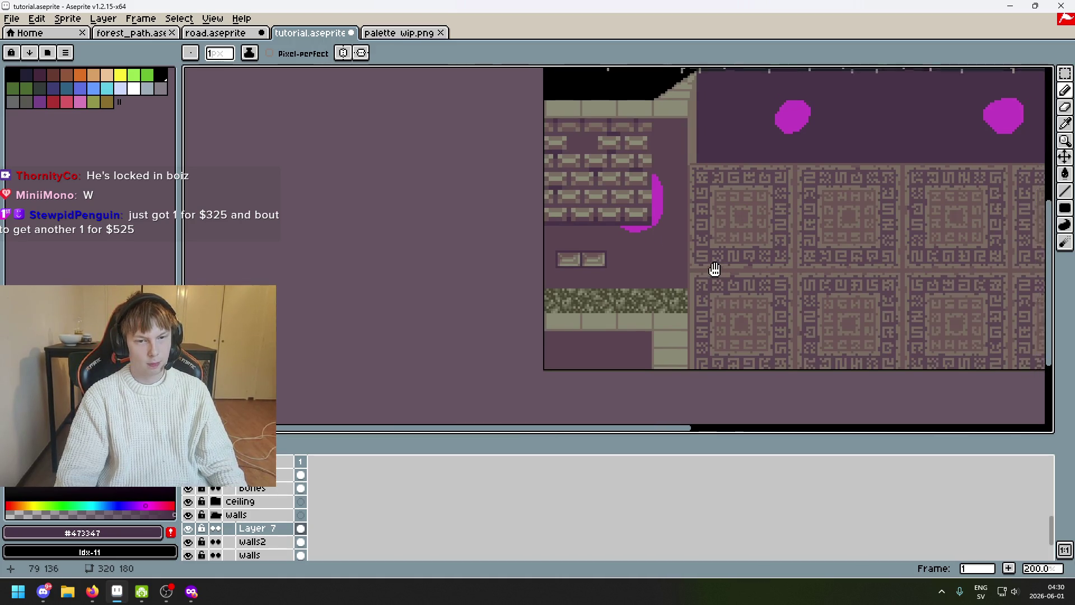
left_click_drag(719, 271, 642, 279)
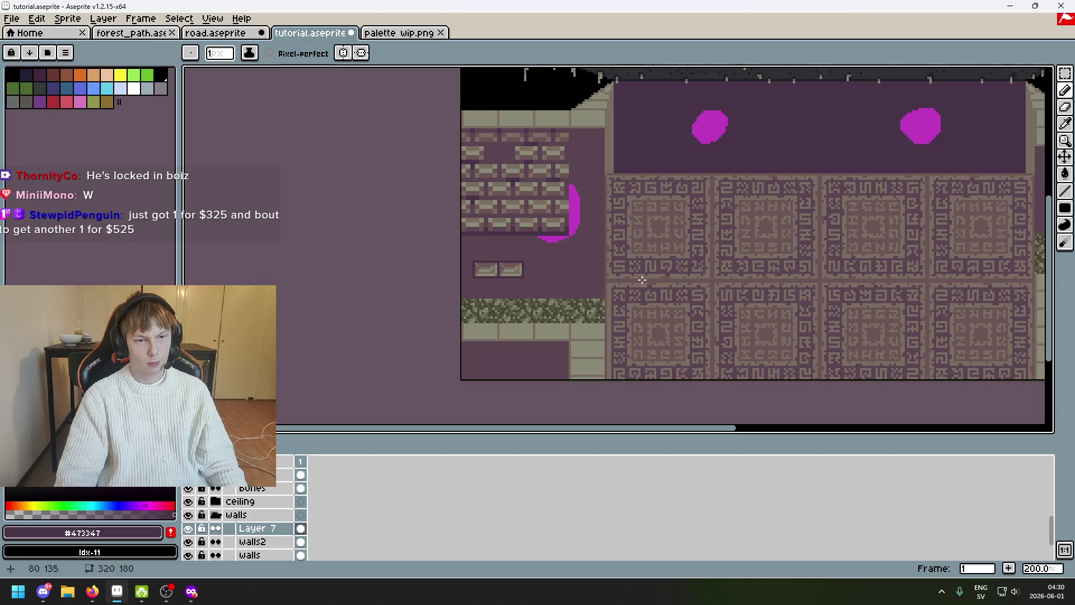
scroll(509, 264, "up", 5)
scroll(576, 268, "left", 2)
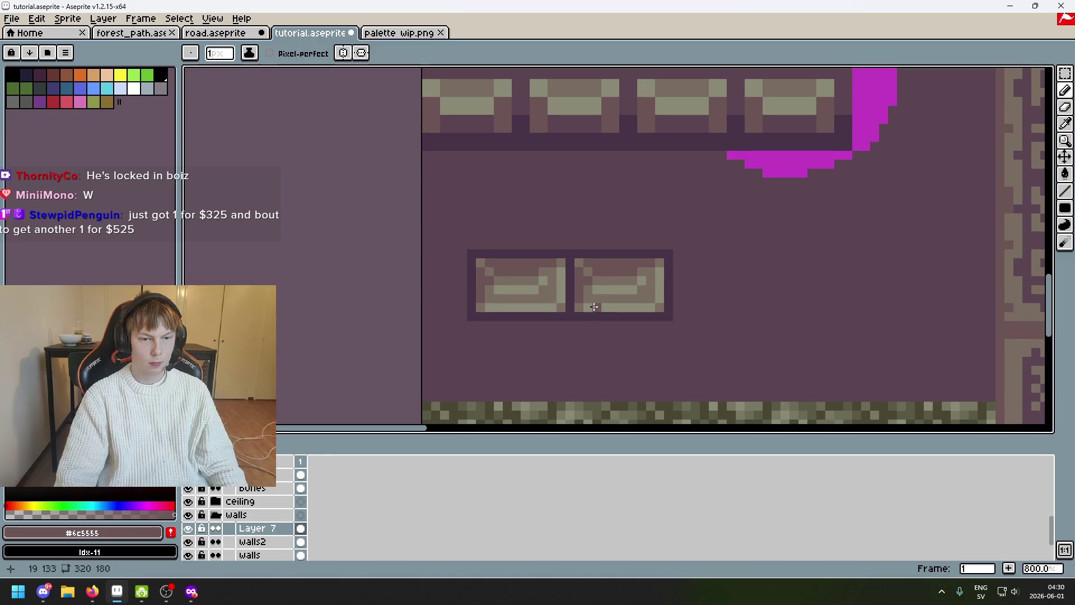
scroll(551, 297, "down", 2)
scroll(546, 297, "up", 2)
scroll(547, 295, "down", 2)
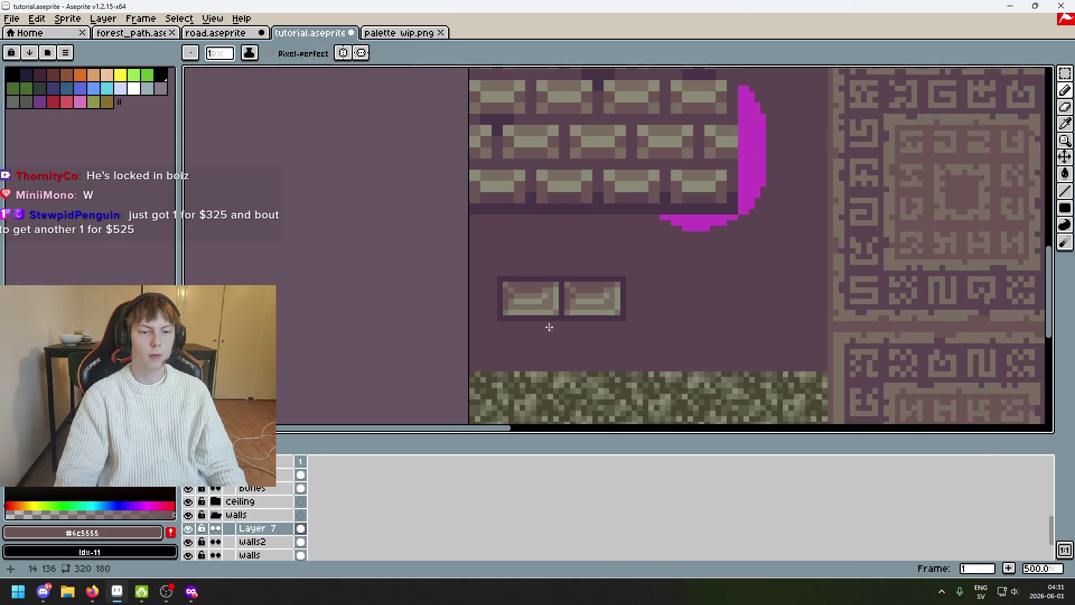
scroll(586, 328, "down", 1)
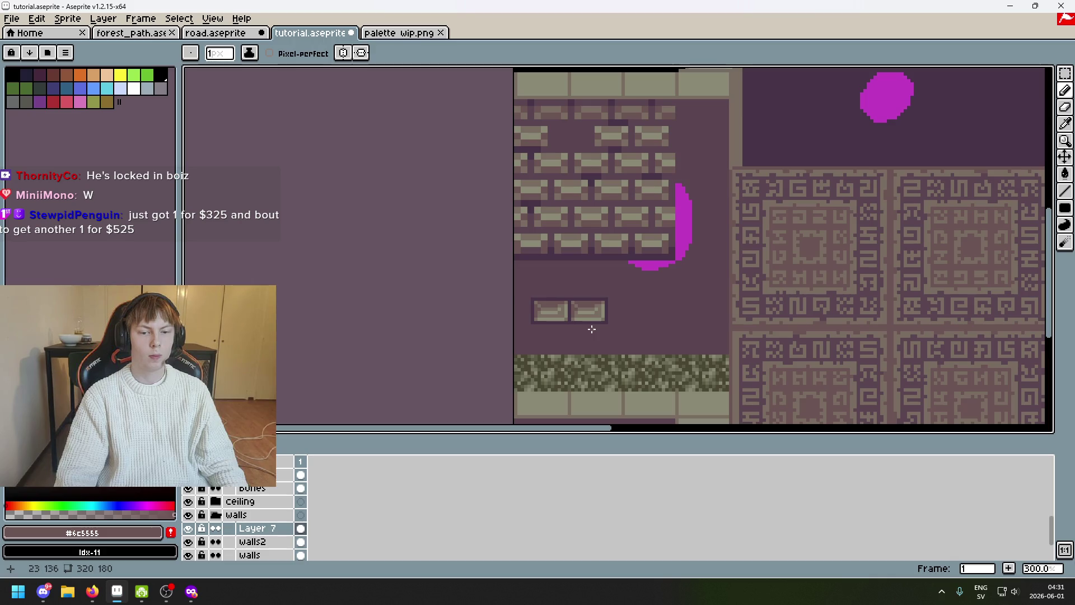
scroll(591, 328, "up", 6)
left_click(610, 249, "alt")
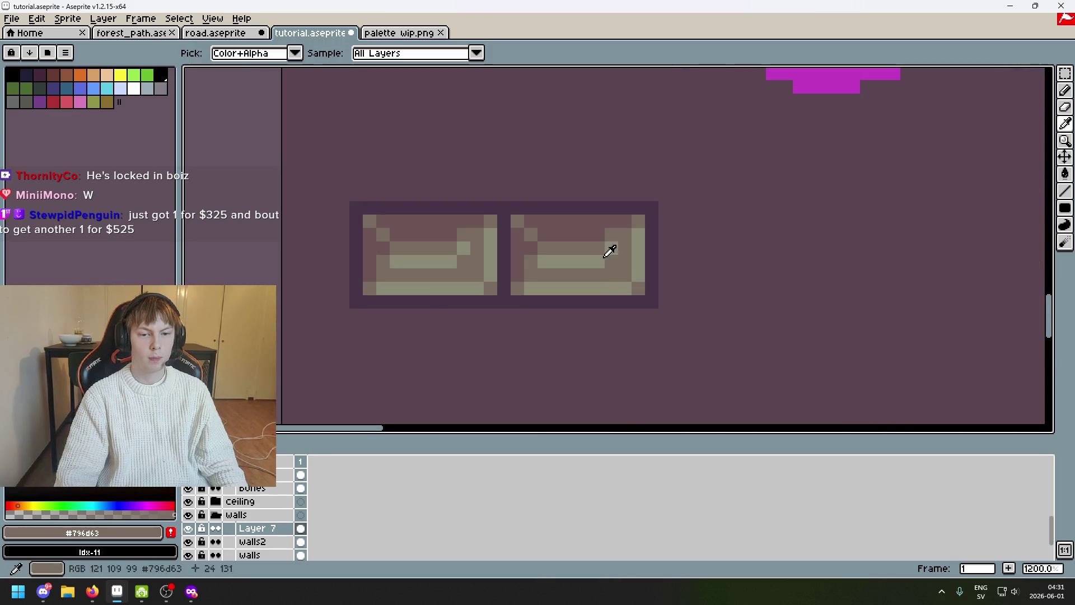
left_click(618, 273, "alt")
scroll(477, 275, "down", 2)
scroll(546, 277, "down", 2)
scroll(610, 277, "down", 1)
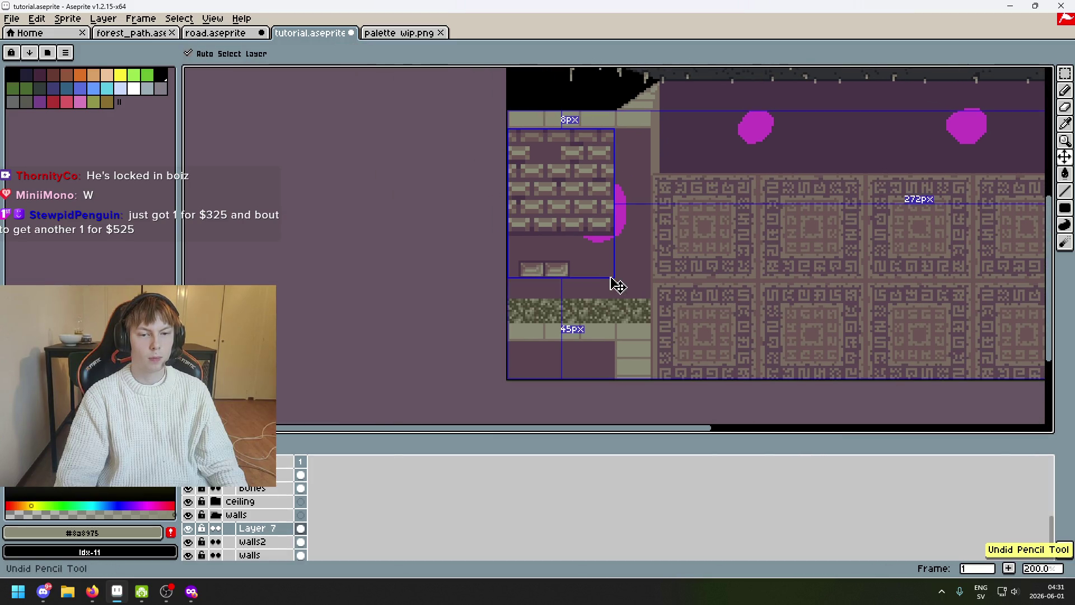
scroll(611, 278, "up", 2)
scroll(571, 270, "up", 2)
scroll(560, 271, "up", 1)
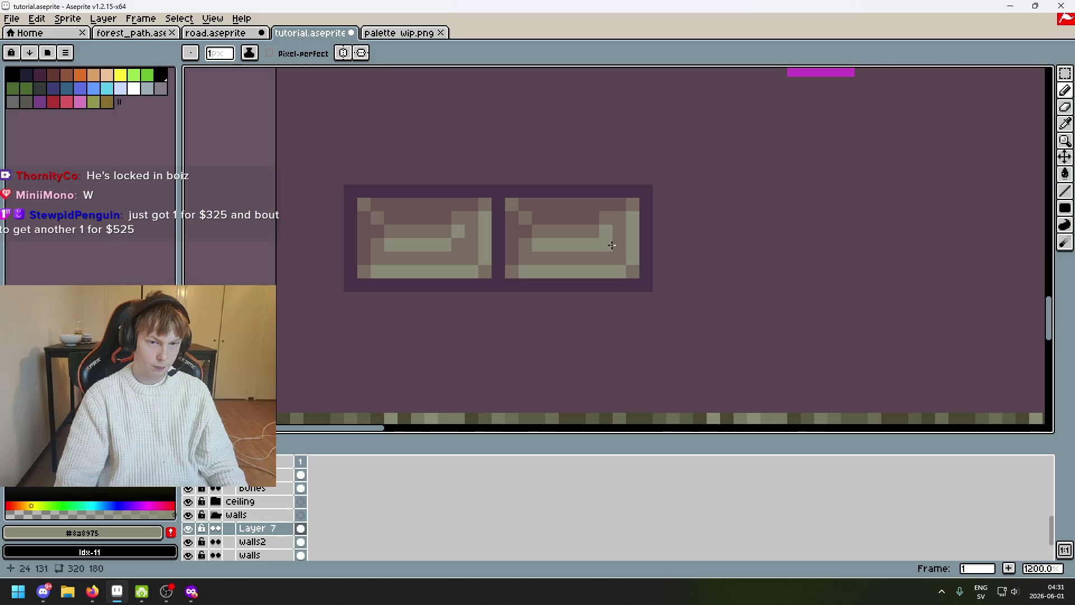
scroll(462, 248, "down", 5)
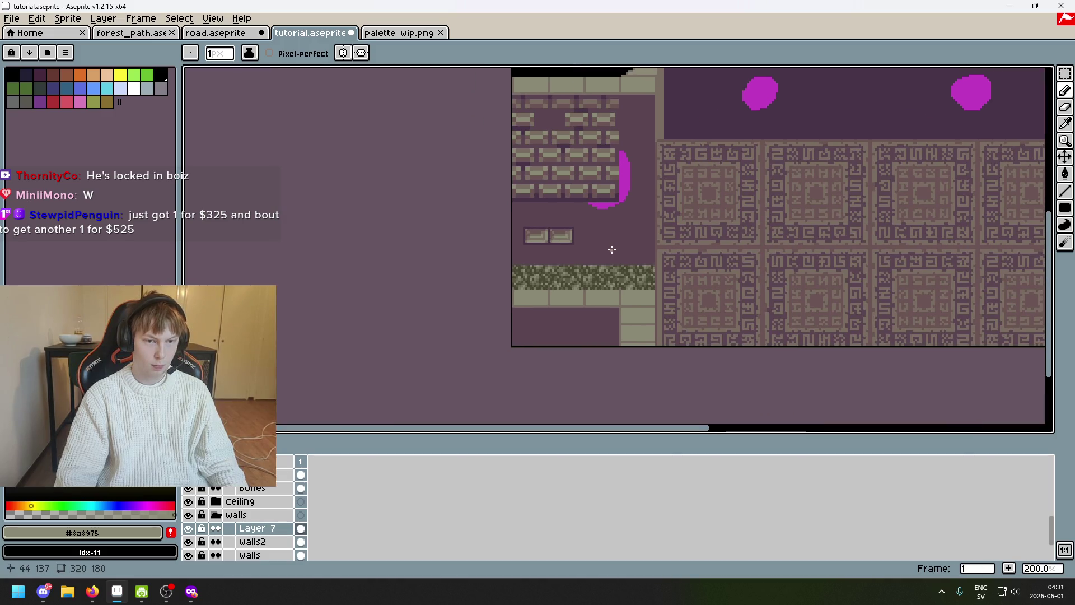
scroll(712, 223, "up", 1)
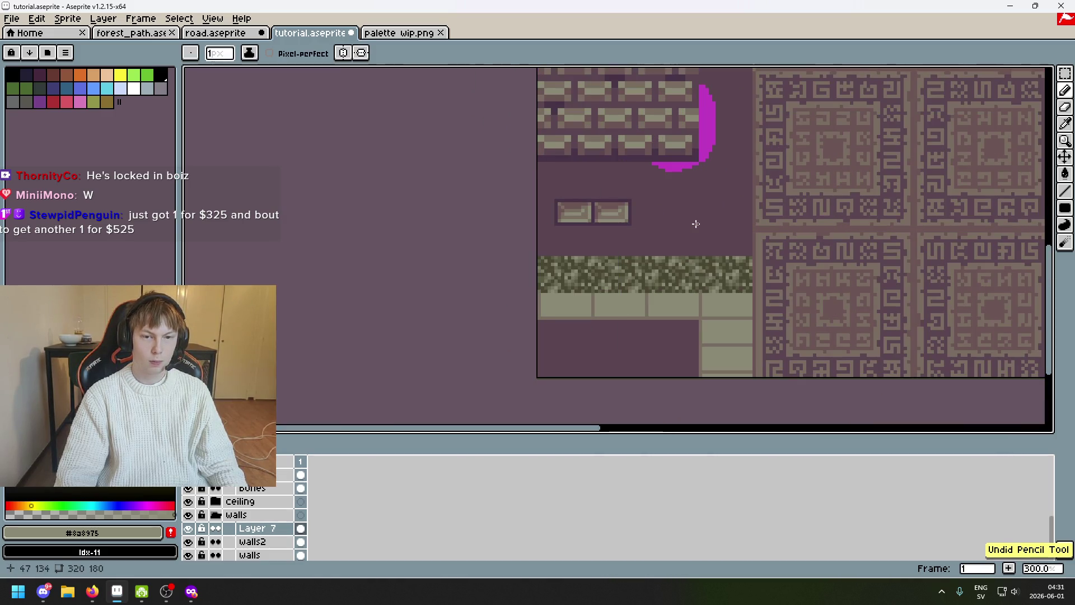
left_click_drag(631, 222, 636, 246)
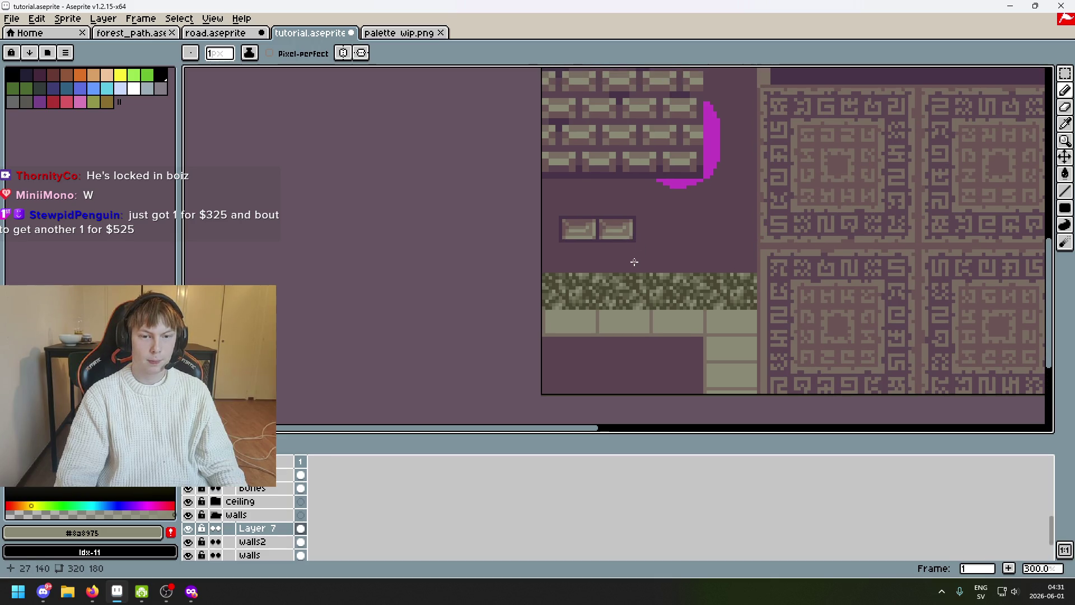
scroll(622, 256, "up", 5)
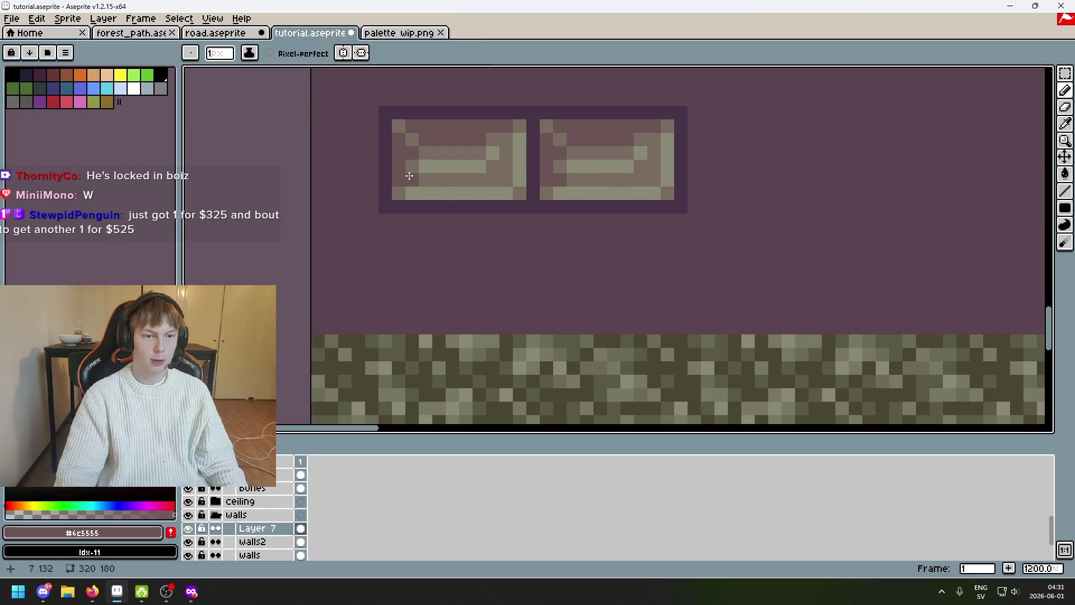
scroll(524, 158, "down", 5)
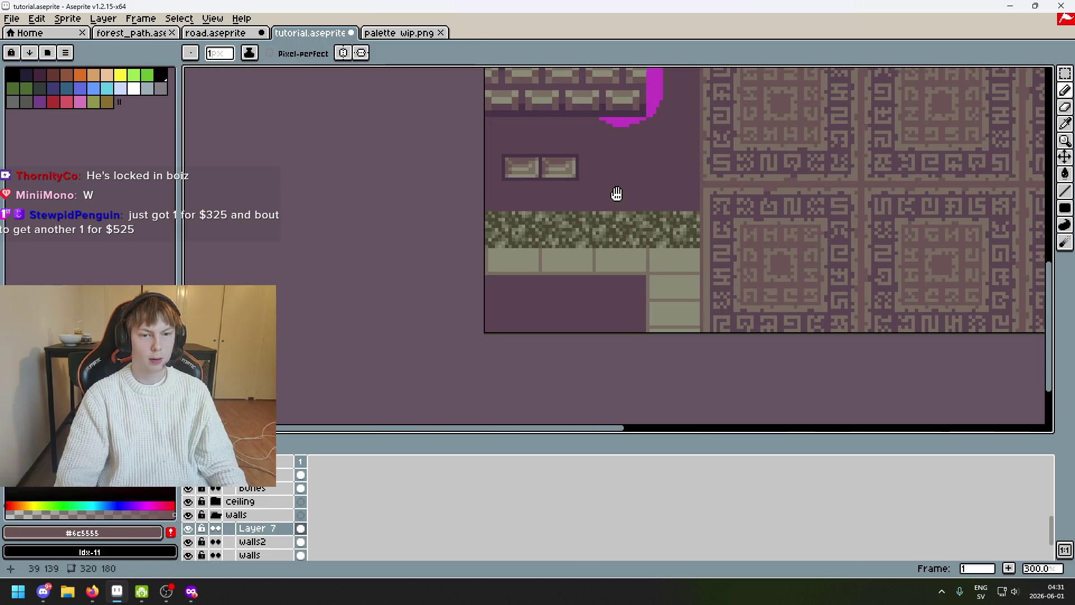
scroll(617, 194, "down", 1)
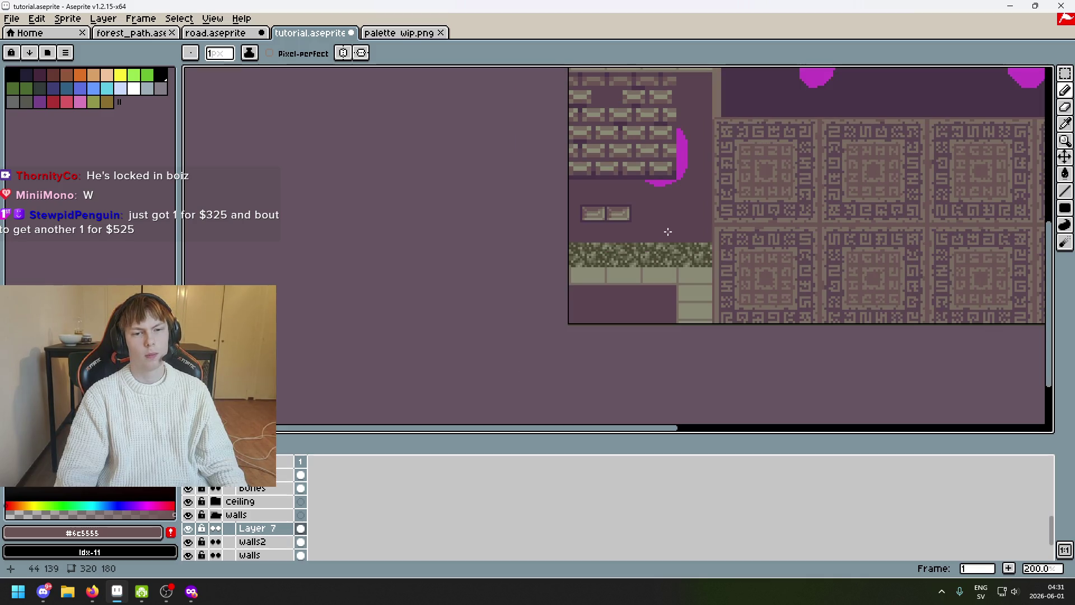
scroll(668, 231, "up", 5)
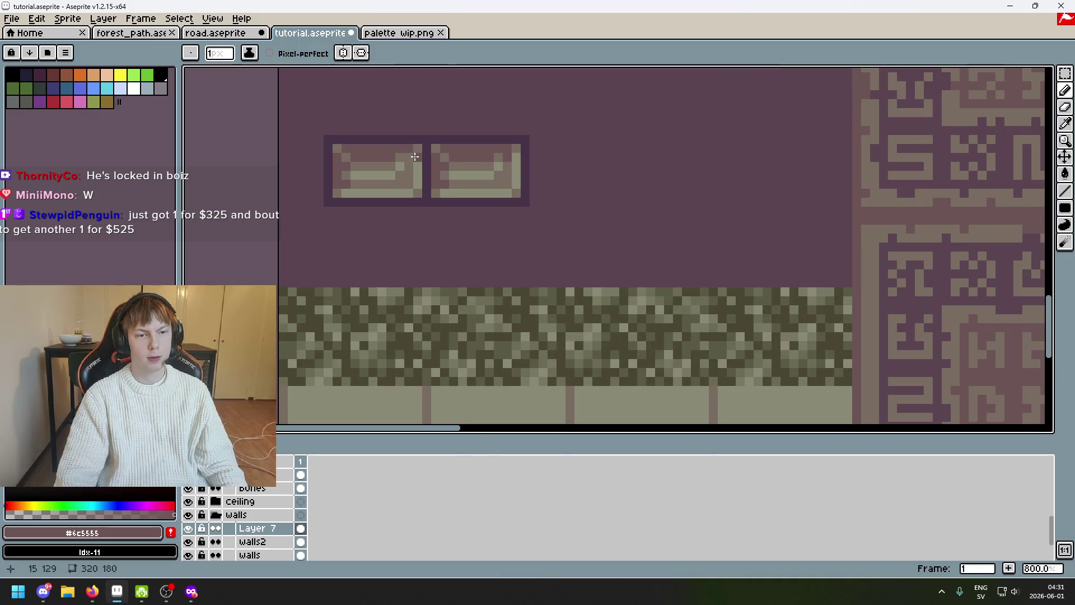
scroll(409, 158, "down", 3)
scroll(571, 187, "down", 1)
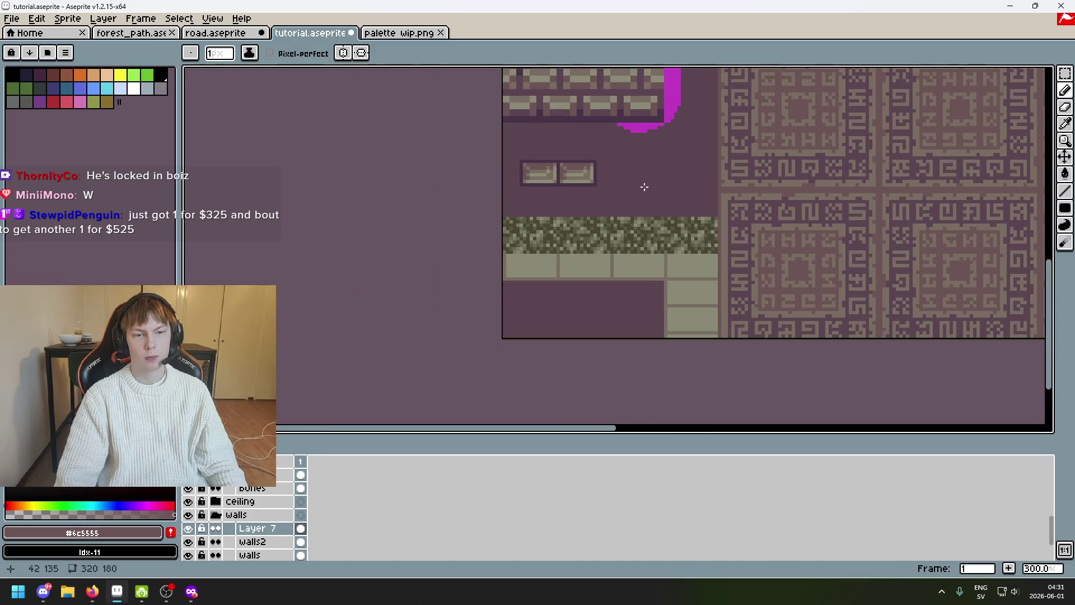
scroll(641, 185, "down", 1)
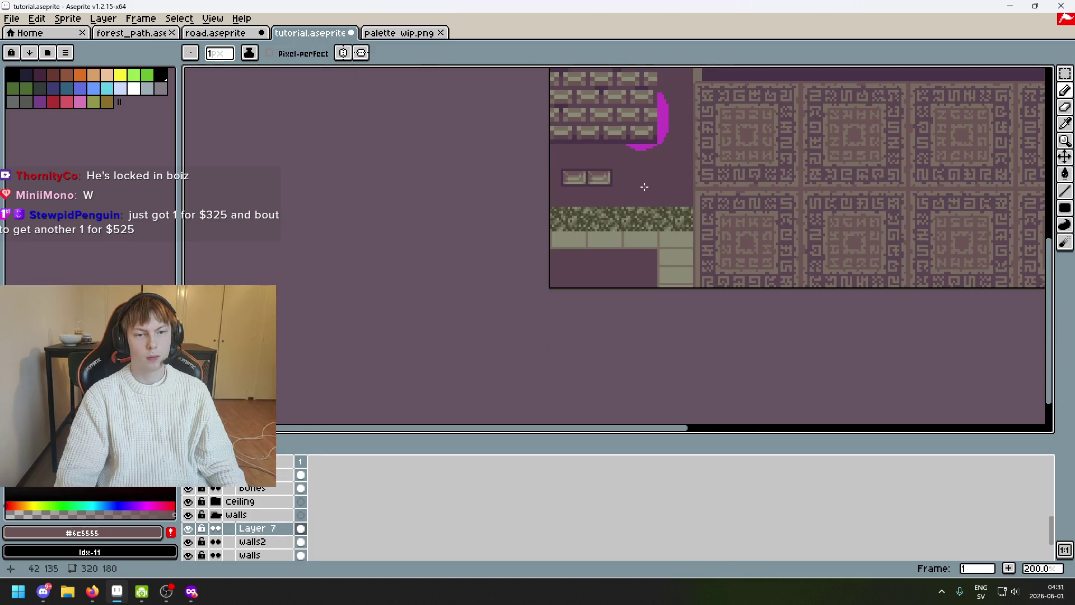
key("ctrl+z")
key("ctrl+z")
scroll(607, 210, "up", 2)
scroll(771, 198, "up", 1)
scroll(787, 188, "up", 1)
scroll(706, 326, "down", 1)
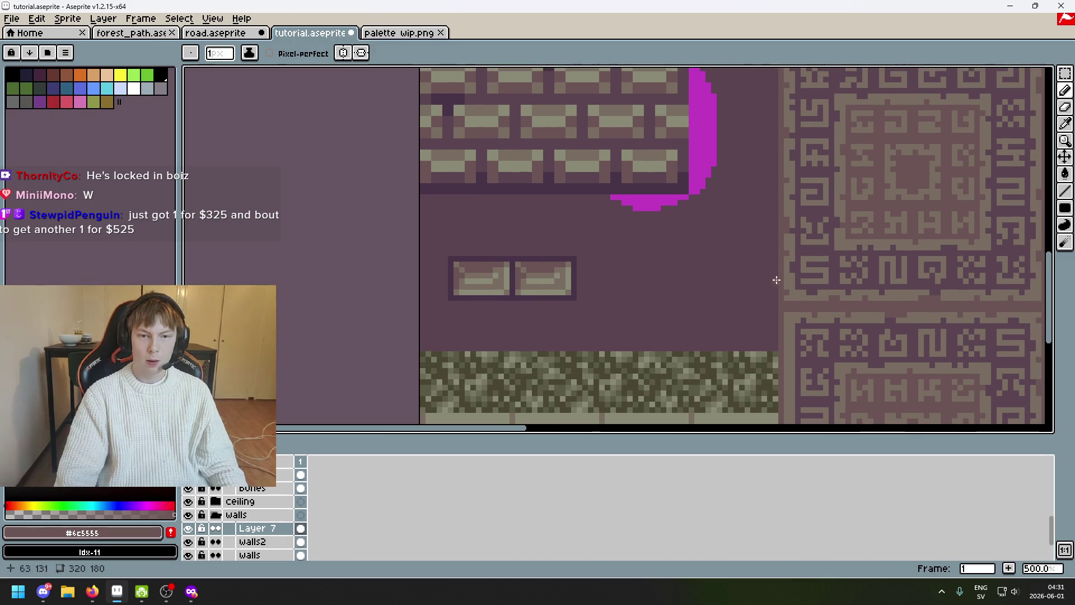
scroll(709, 324, "down", 2)
scroll(715, 321, "up", 1)
left_click(1064, 74)
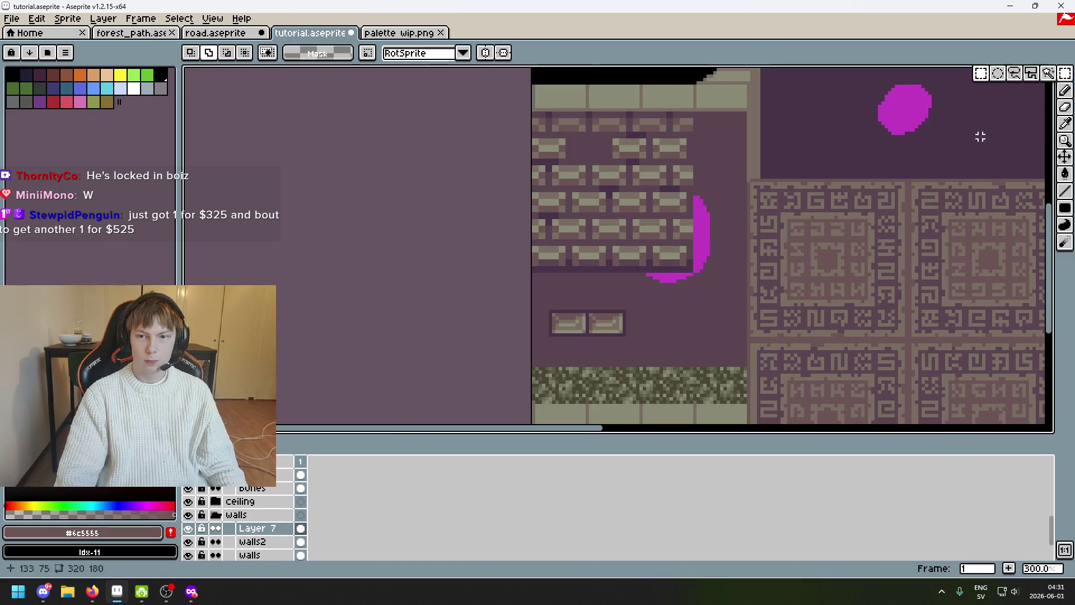
scroll(612, 324, "up", 2)
Move the two small outlined bricks up to sit just beneath the top ledge
mouse_move(648, 356)
left_mouse_down()
mouse_move(485, 316)
mouse_move(598, 266)
mouse_move(594, 312)
mouse_move(509, 113)
mouse_move(508, 124)
mouse_move(509, 114)
mouse_move(585, 137)
mouse_move(744, 125)
left_mouse_up()
scroll(761, 131, "right", 5)
scroll(761, 132, "up", 2)
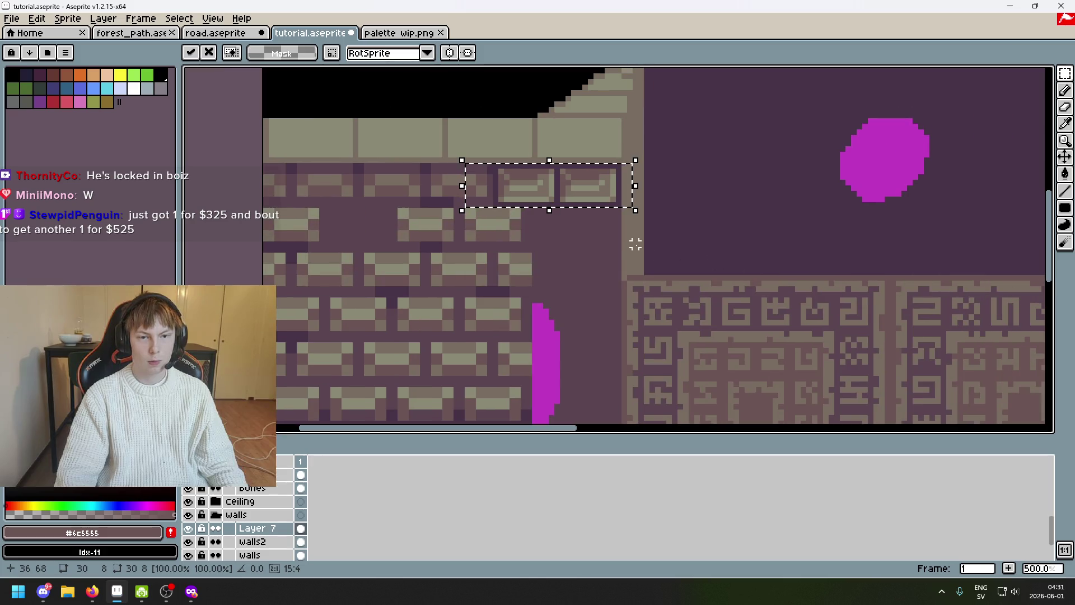
key("Return")
key("ctrl+d")
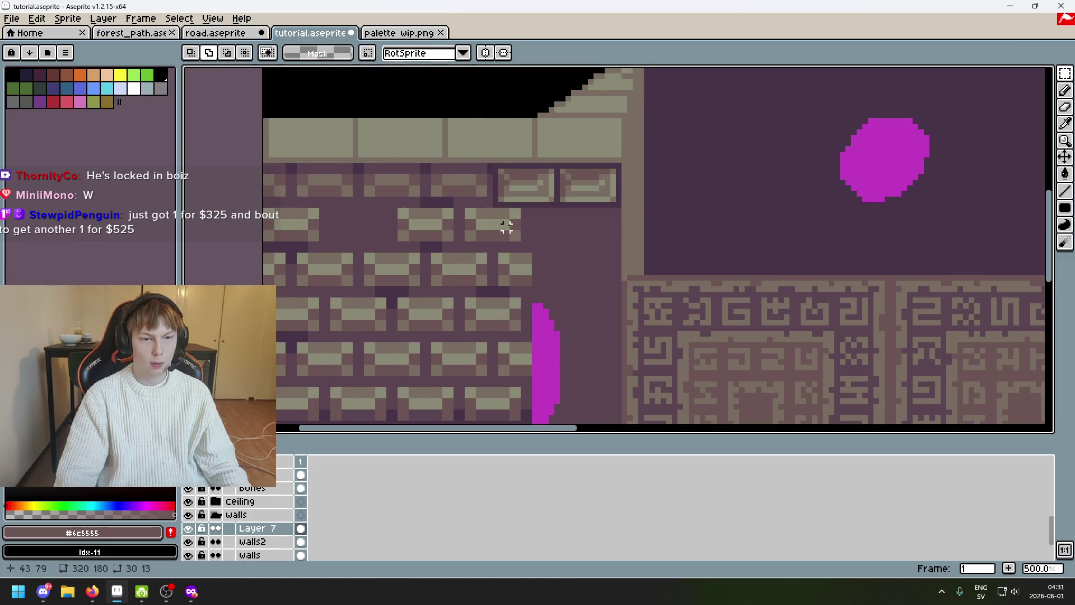
scroll(480, 169, "left", 2)
Erase the old brick rows and columns around the magenta blob with marquee selections and Delete
left_click_drag(334, 163, 563, 308)
key("Delete")
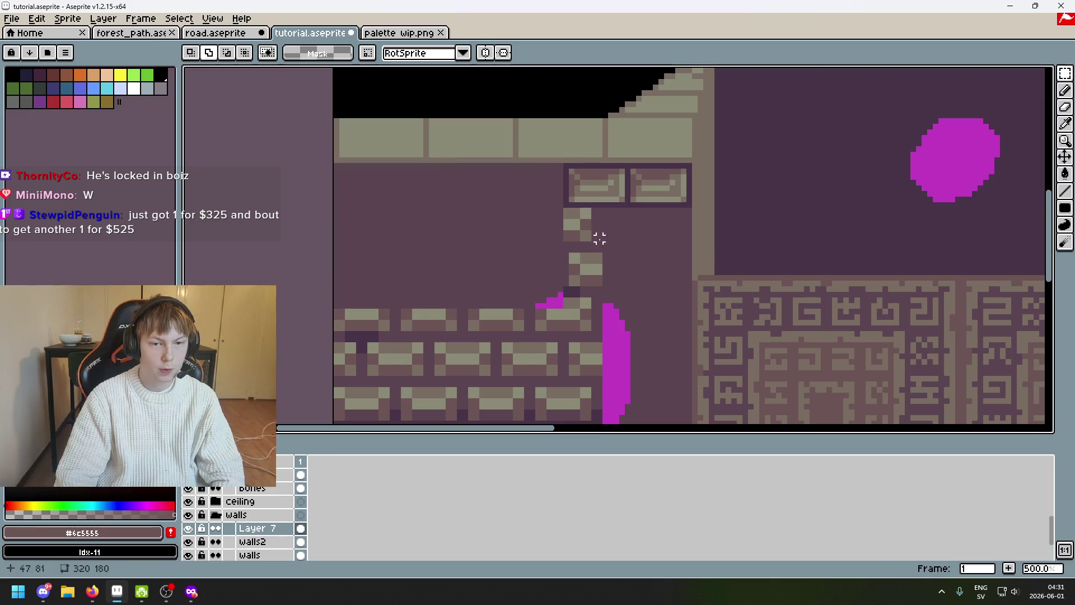
left_click_drag(585, 210, 488, 283)
key("Delete")
left_click_drag(634, 288, 499, 255)
key("Delete")
scroll(719, 243, "left", 4)
scroll(718, 242, "down", 3)
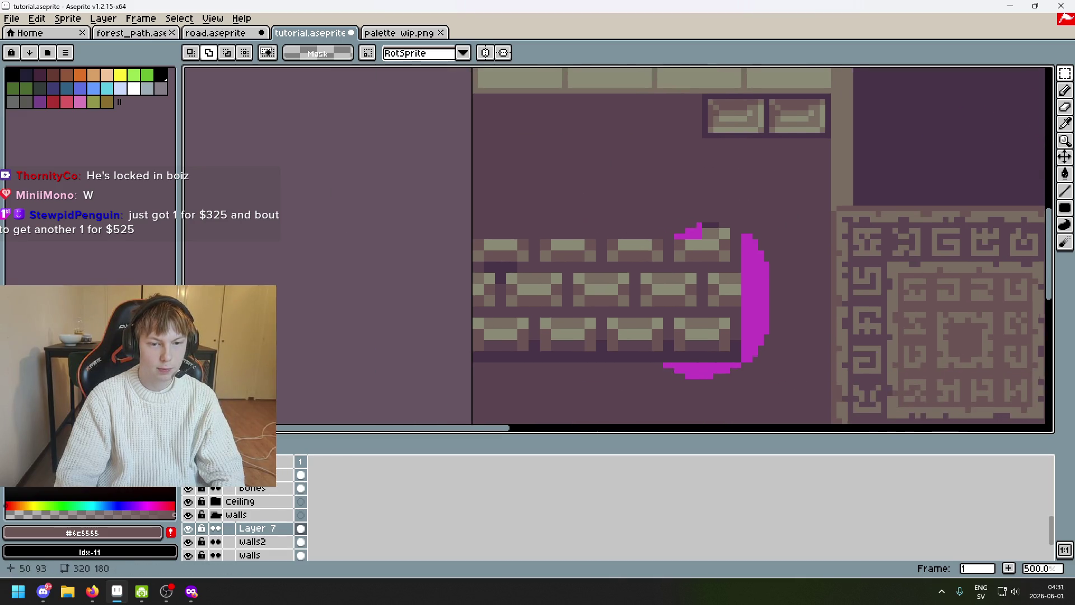
left_click_drag(732, 217, 300, 400)
key("Delete")
left_click_drag(768, 216, 612, 395)
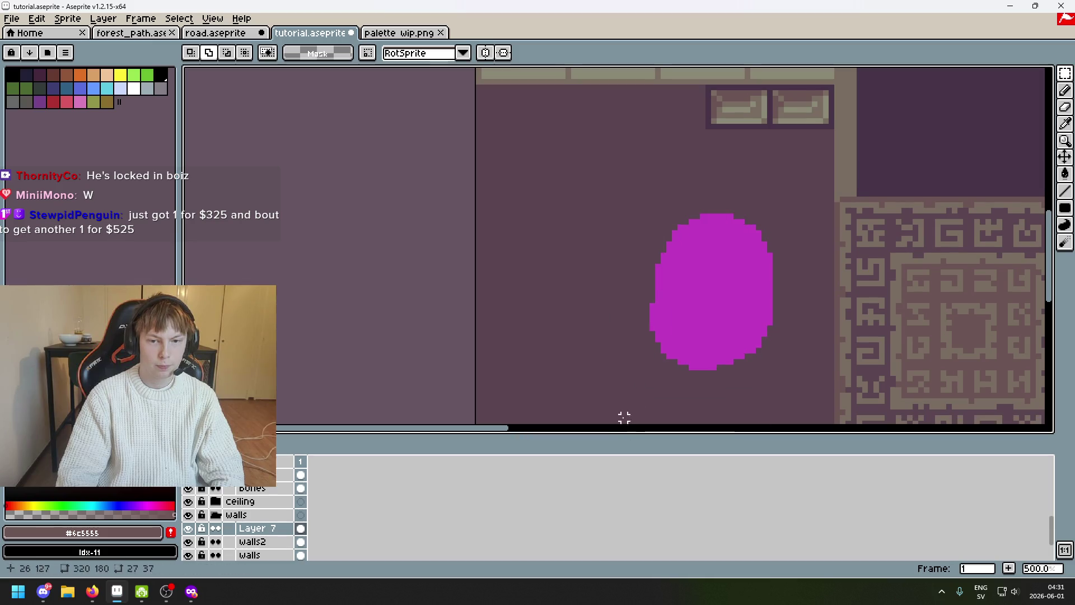
key("Delete")
scroll(612, 337, "up", 3)
scroll(612, 336, "right", 2)
scroll(763, 199, "up", 1)
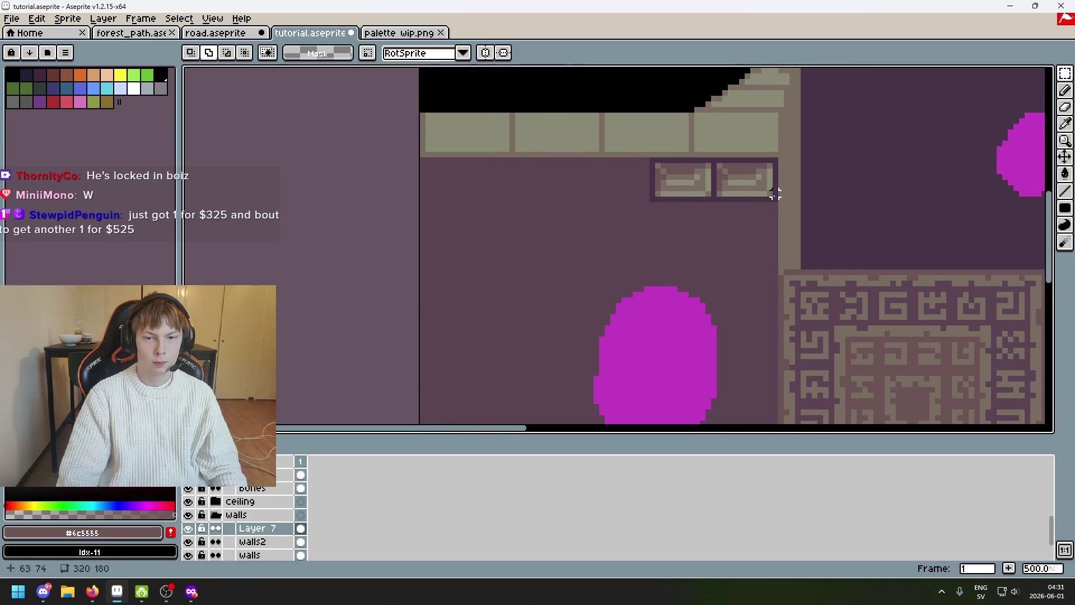
scroll(710, 192, "up", 2)
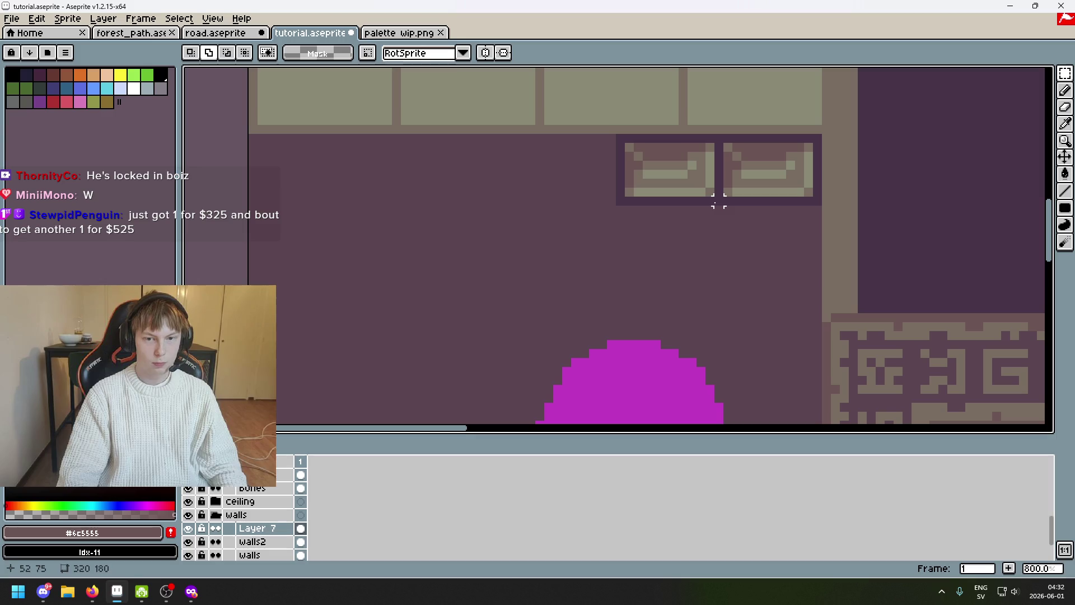
Copy the brick pair leftward twice to extend the row under the top ledge
left_click_drag(718, 202, 731, 163)
left_click_drag(820, 204, 621, 140)
mouse_move(749, 168)
left_mouse_down("ctrl")
mouse_move(538, 168)
mouse_move(555, 173)
left_mouse_up("ctrl")
key("Return")
left_click_drag(714, 168, 331, 166, "ctrl")
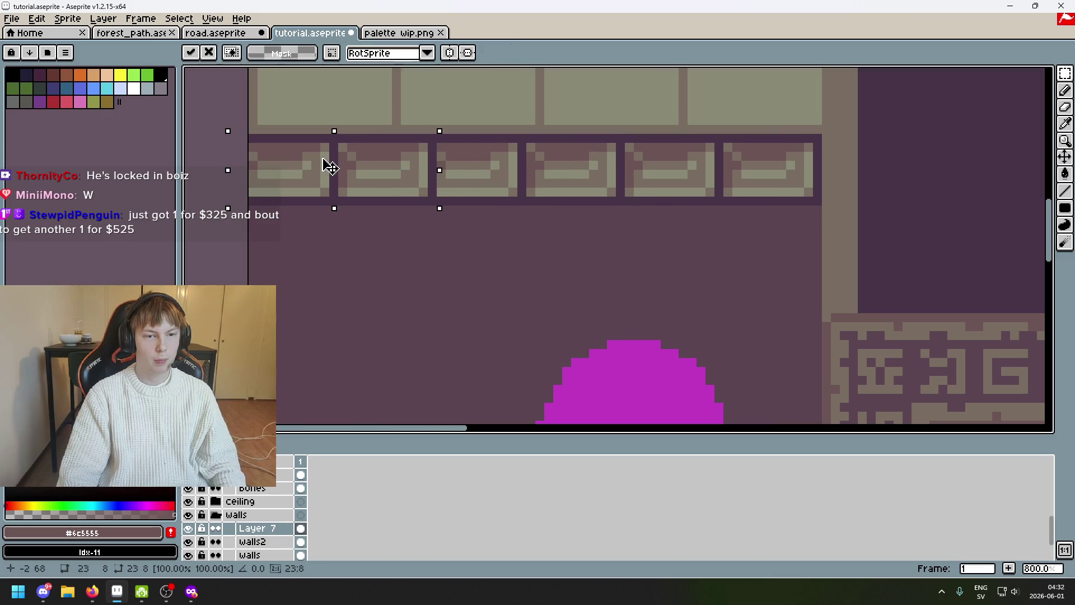
scroll(328, 166, "down", 2)
key("ctrl+d")
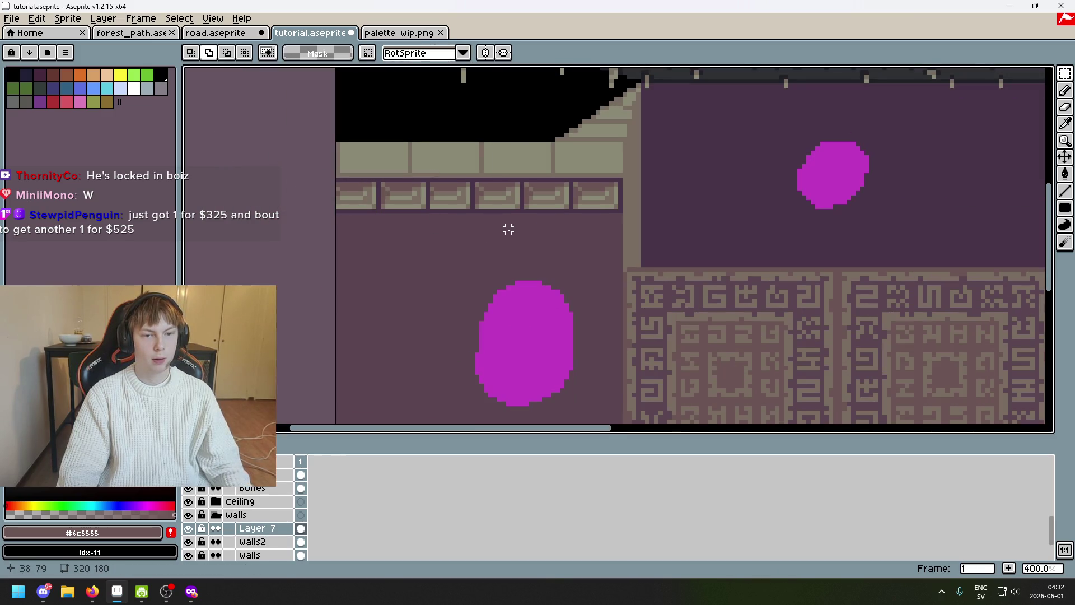
scroll(542, 240, "left", 2)
scroll(543, 241, "down", 1)
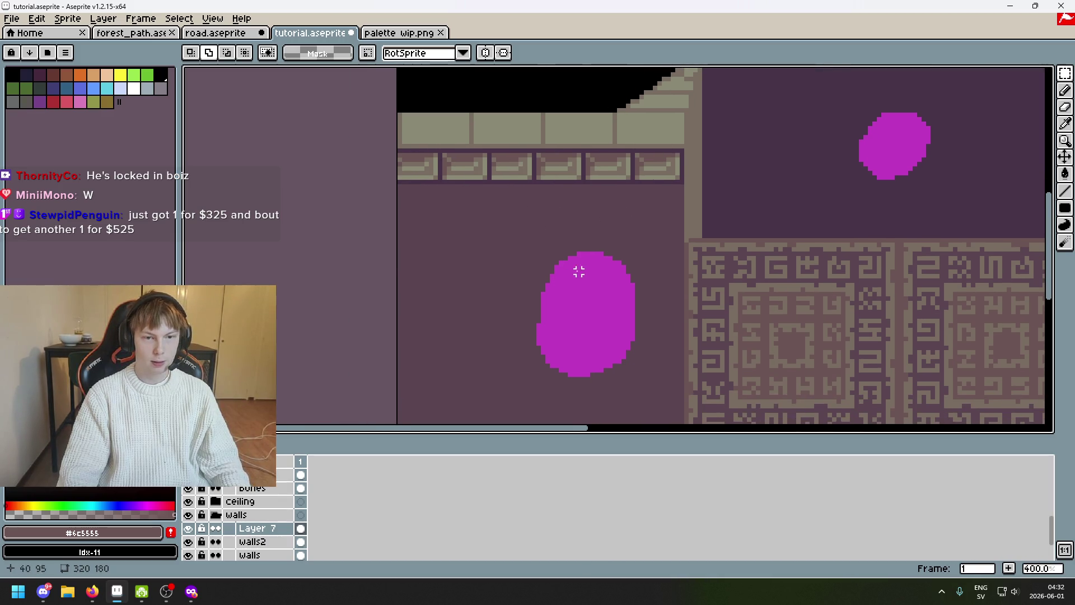
scroll(603, 326, "down", 1)
scroll(601, 327, "right", 1)
scroll(593, 192, "down", 2)
scroll(540, 264, "up", 1)
scroll(575, 276, "up", 1)
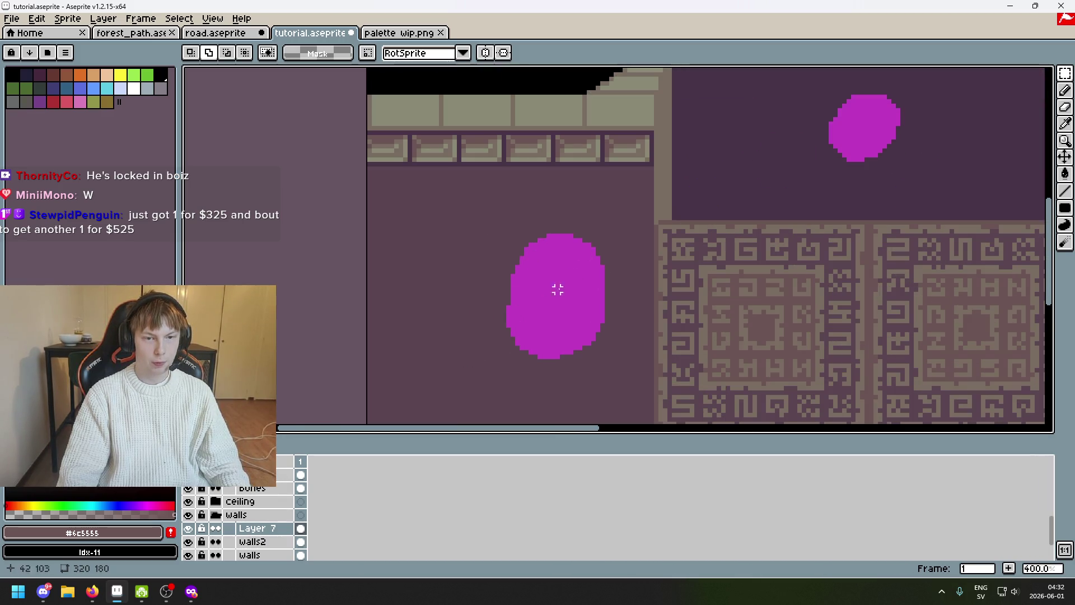
scroll(588, 235, "up", 1)
scroll(623, 215, "up", 1)
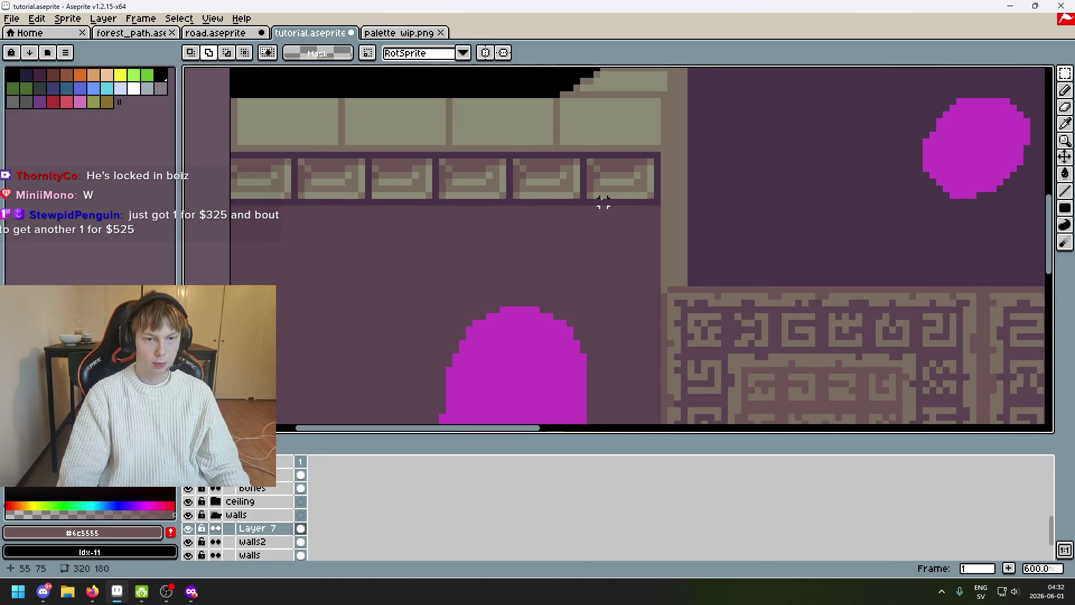
scroll(603, 200, "up", 1)
Shift one brick in the row a slot to the right and sample the light brick colour
left_click_drag(574, 203, 471, 136)
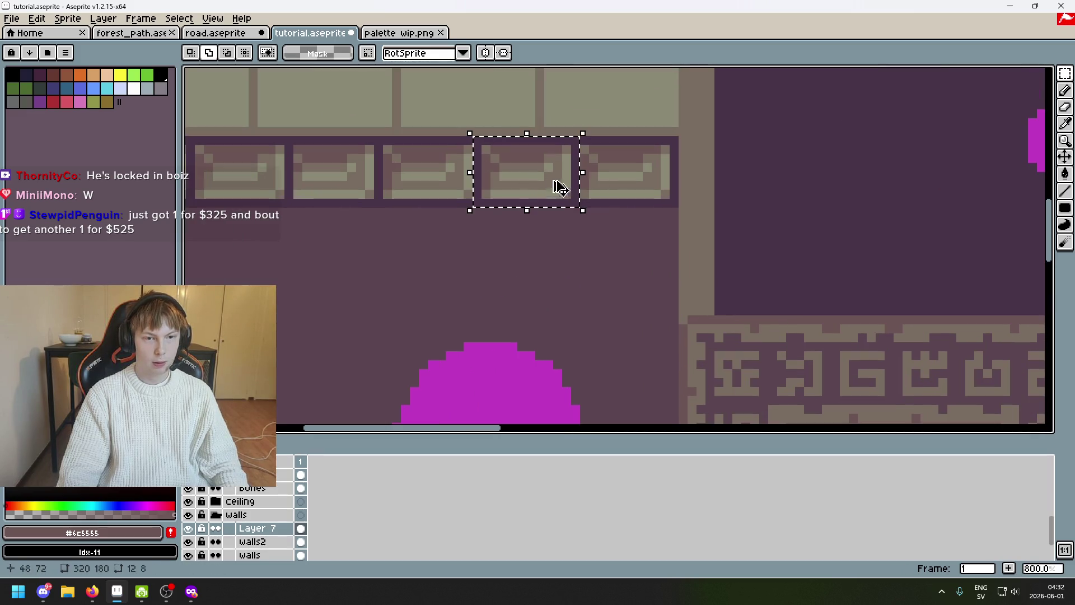
mouse_move(540, 183)
left_mouse_down()
mouse_move(663, 191)
mouse_move(646, 182)
left_mouse_up()
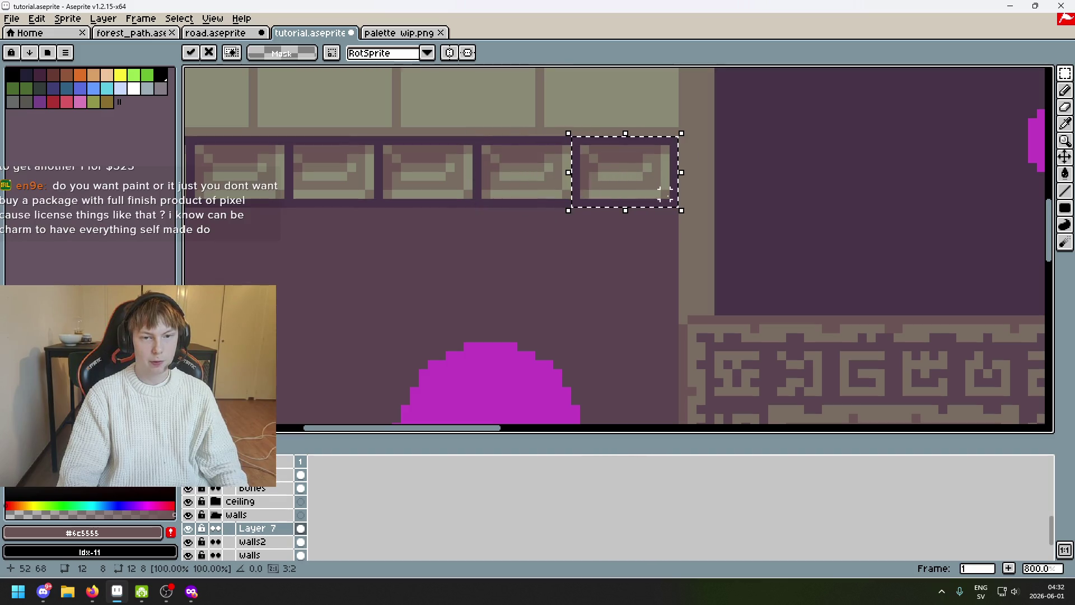
key("i")
scroll(715, 227, "down", 1)
scroll(767, 209, "down", 1)
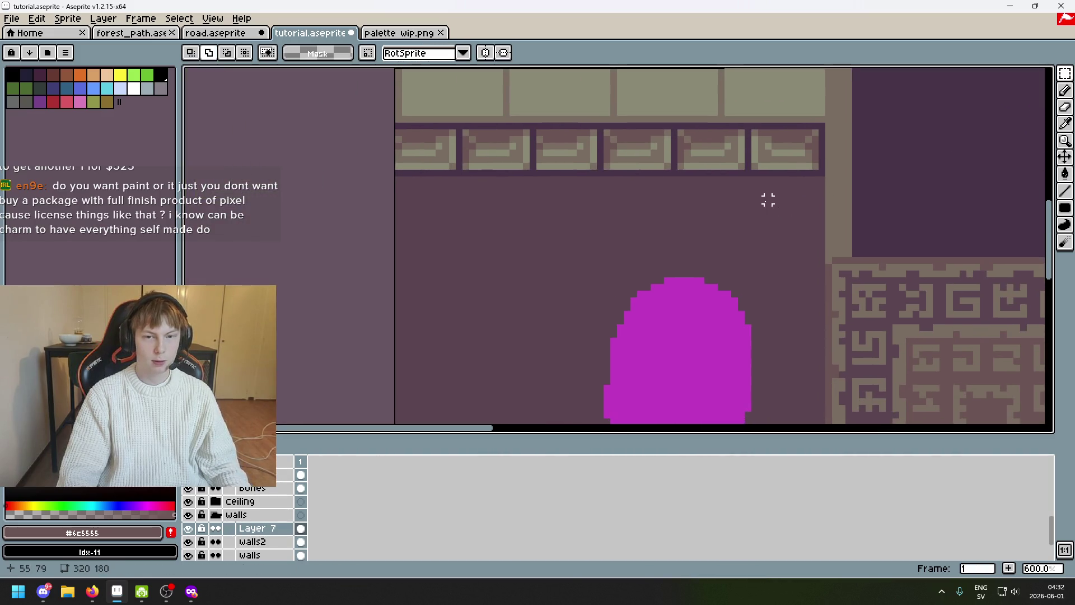
scroll(749, 168, "up", 4)
scroll(672, 170, "up", 1)
left_click(662, 171)
Sample the darker brick shading colour #796d63 for the pencil, then switch to the marquee
key("b")
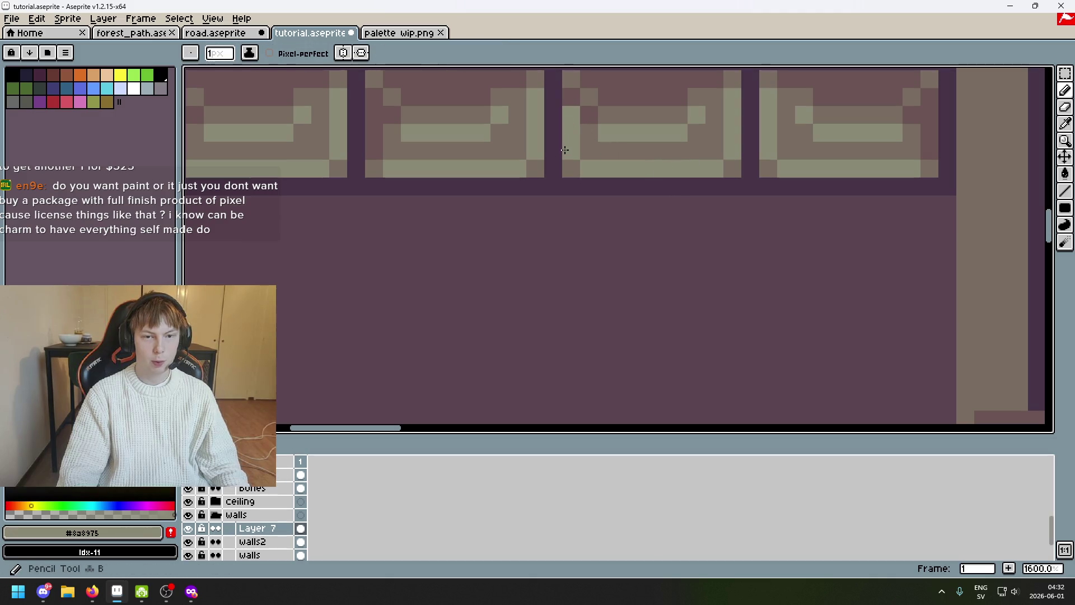
scroll(638, 168, "down", 4)
scroll(639, 169, "up", 3)
left_click(678, 161, "alt")
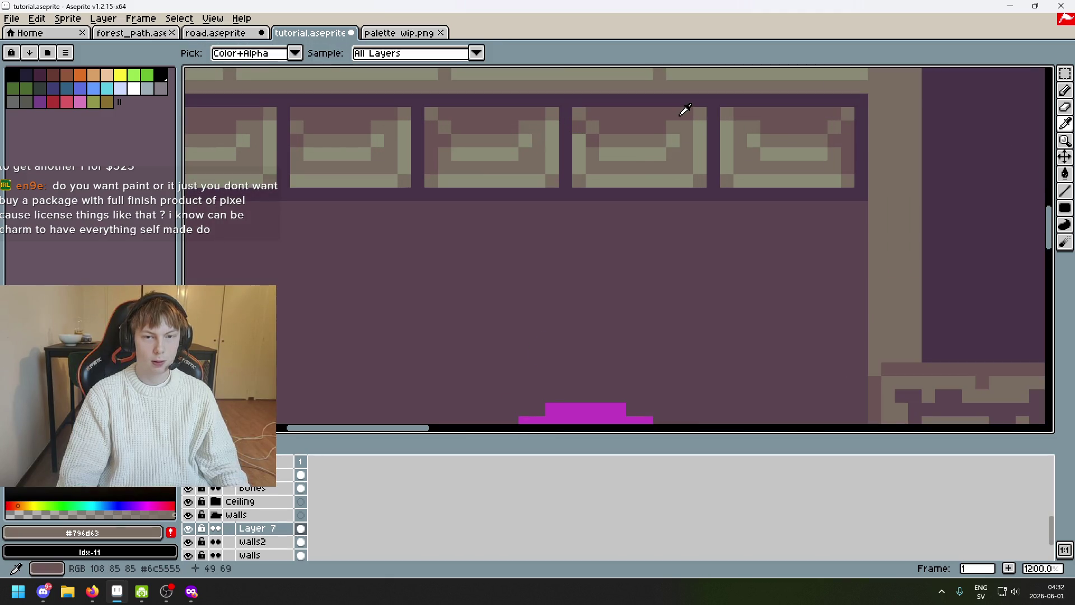
scroll(717, 170, "down", 5)
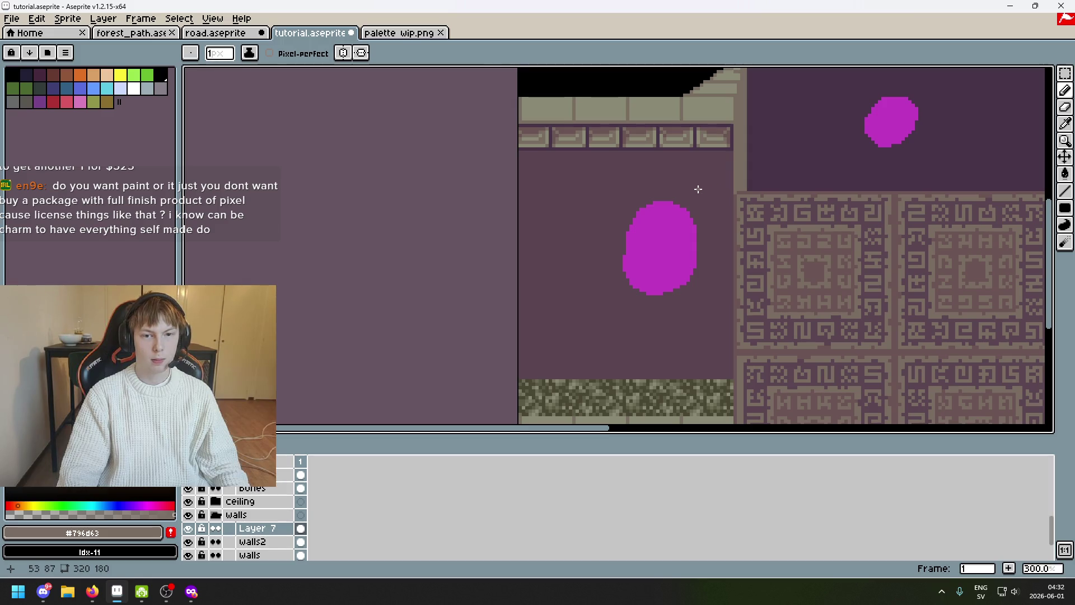
scroll(654, 171, "up", 3)
scroll(633, 140, "up", 3)
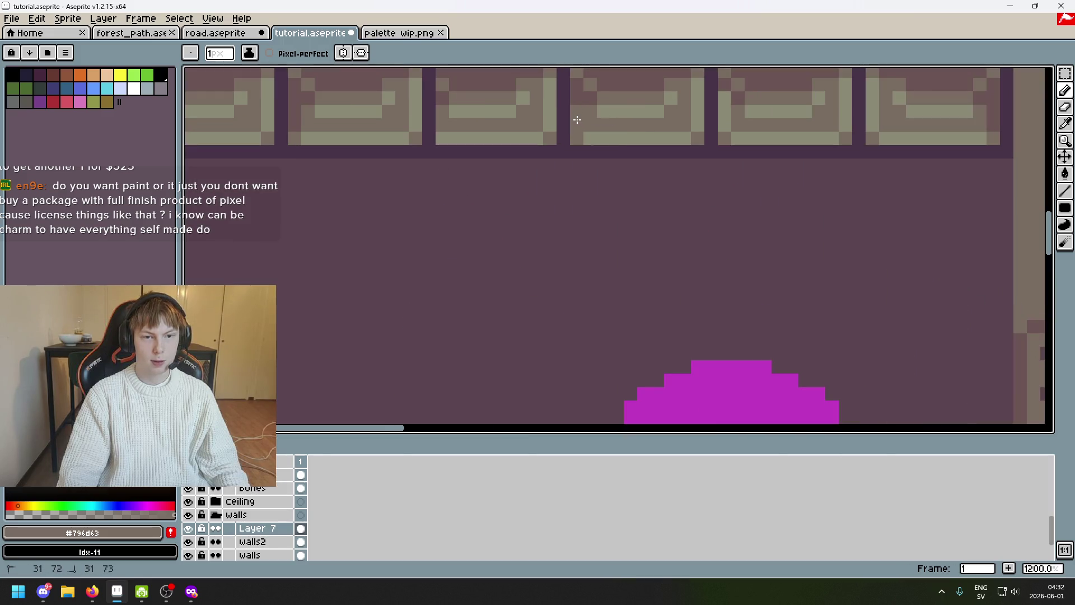
scroll(598, 130, "down", 4)
scroll(636, 137, "up", 1)
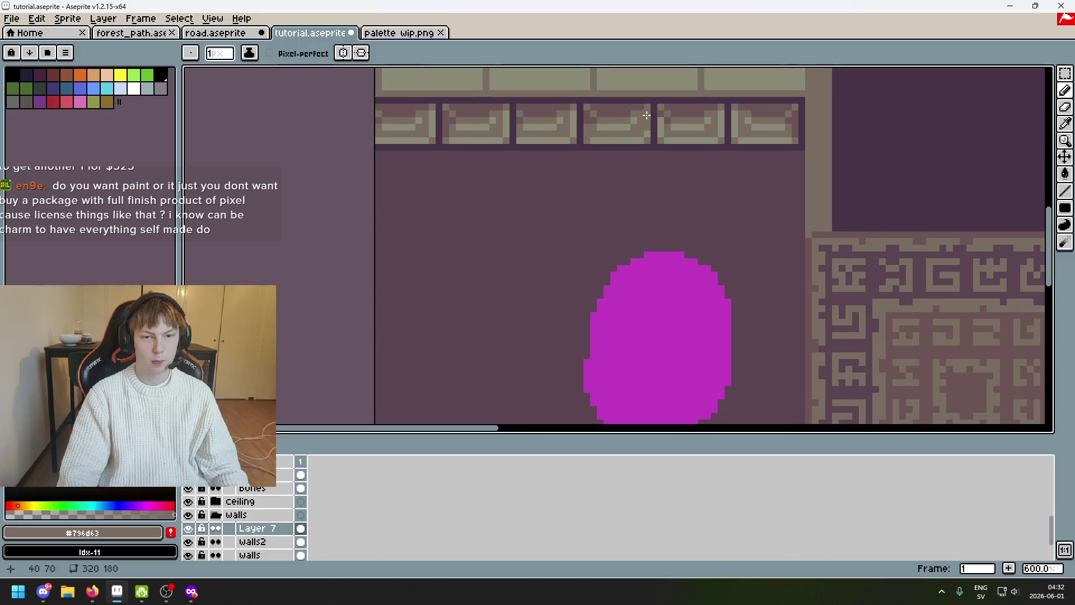
scroll(648, 126, "down", 2)
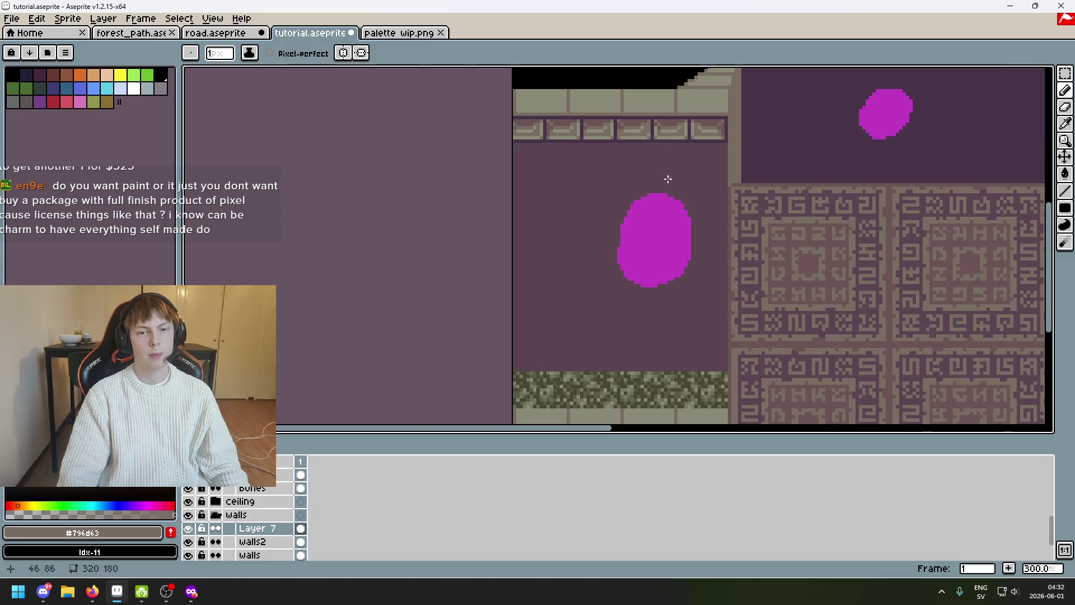
mouse_move(667, 180)
left_mouse_down()
mouse_move(643, 211)
mouse_move(654, 235)
left_mouse_up()
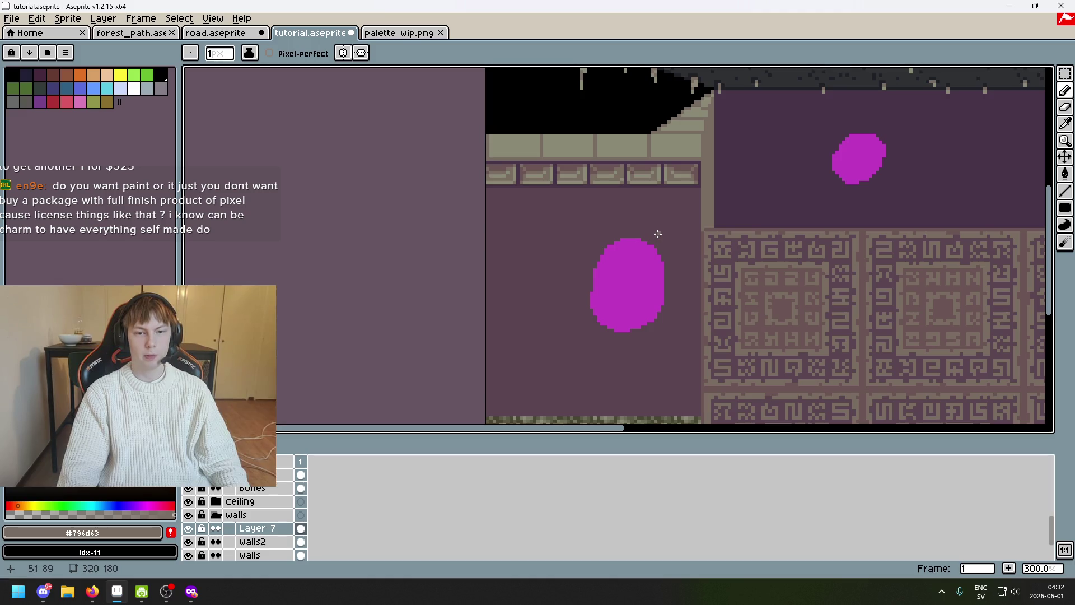
key("m")
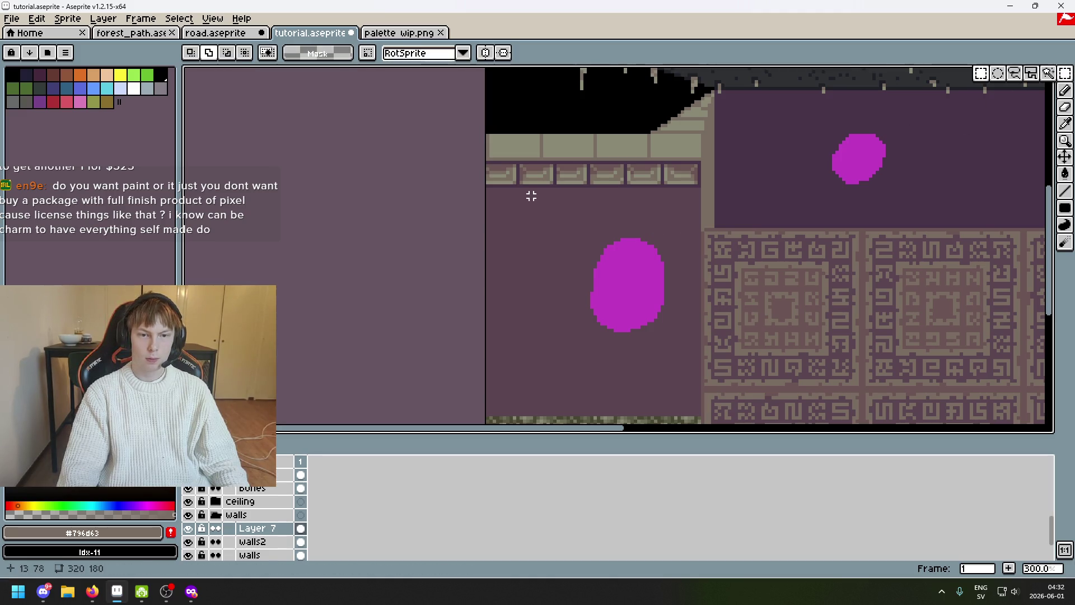
scroll(531, 196, "up", 2)
Check the brick row with trial selections and glance at the palette wip image
left_click_drag(461, 183, 815, 144)
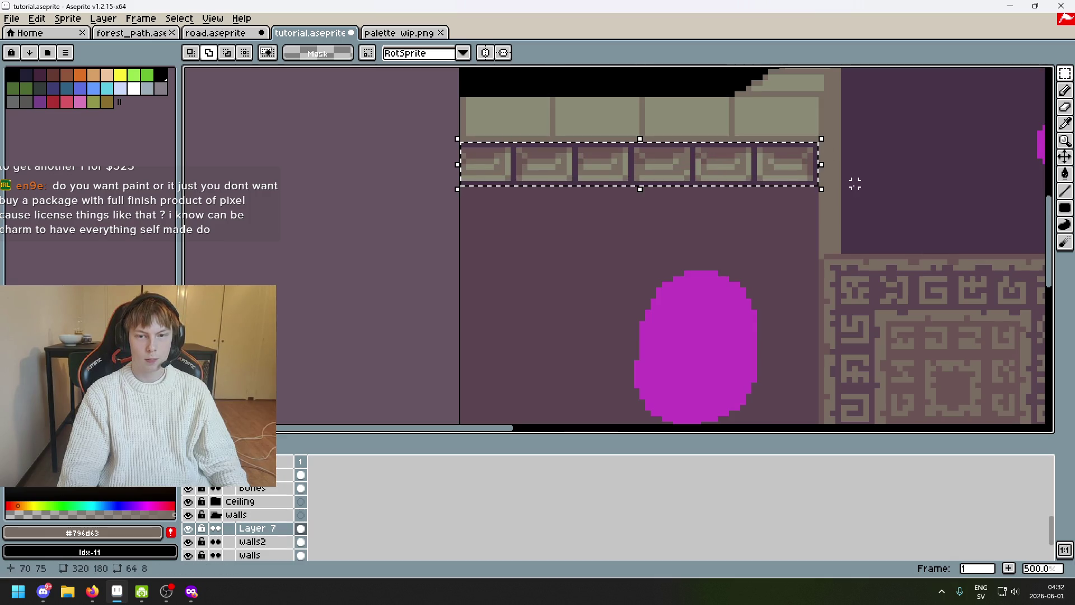
left_click_drag(847, 187, 771, 234)
key("ctrl+d")
left_click(399, 32)
left_click(311, 32)
scroll(639, 200, "up", 3)
scroll(662, 202, "up", 1)
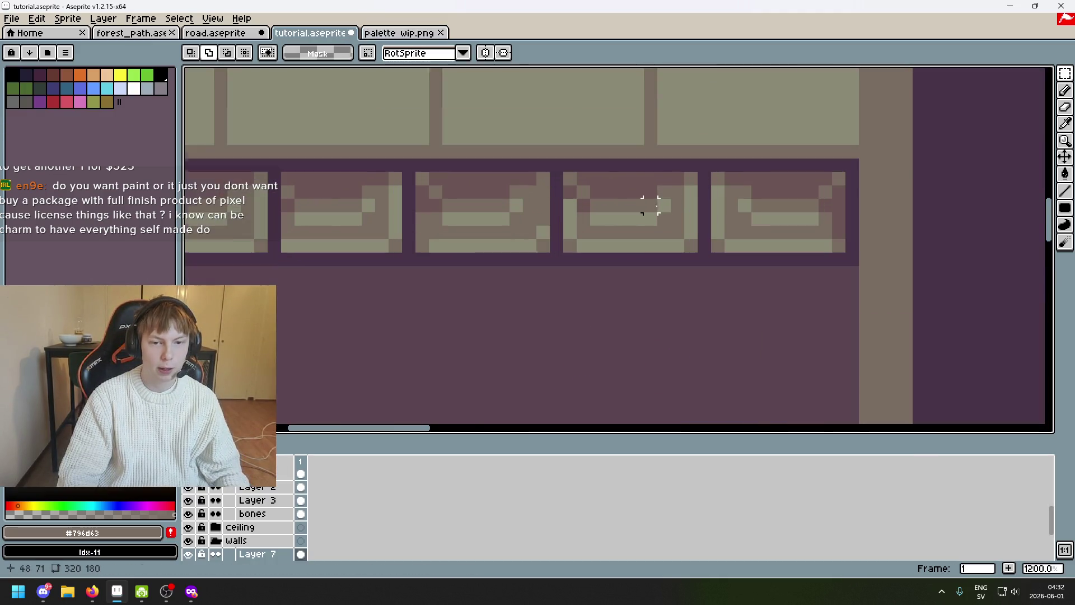
scroll(704, 164, "down", 3)
scroll(532, 188, "up", 3)
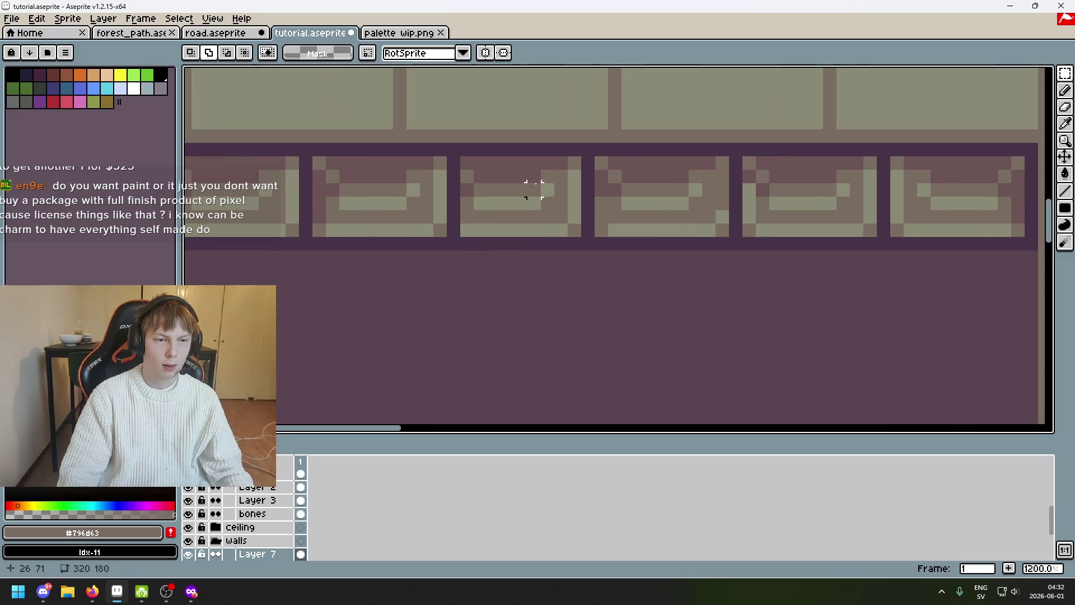
left_click_drag(448, 144, 587, 248)
scroll(574, 257, "down", 2)
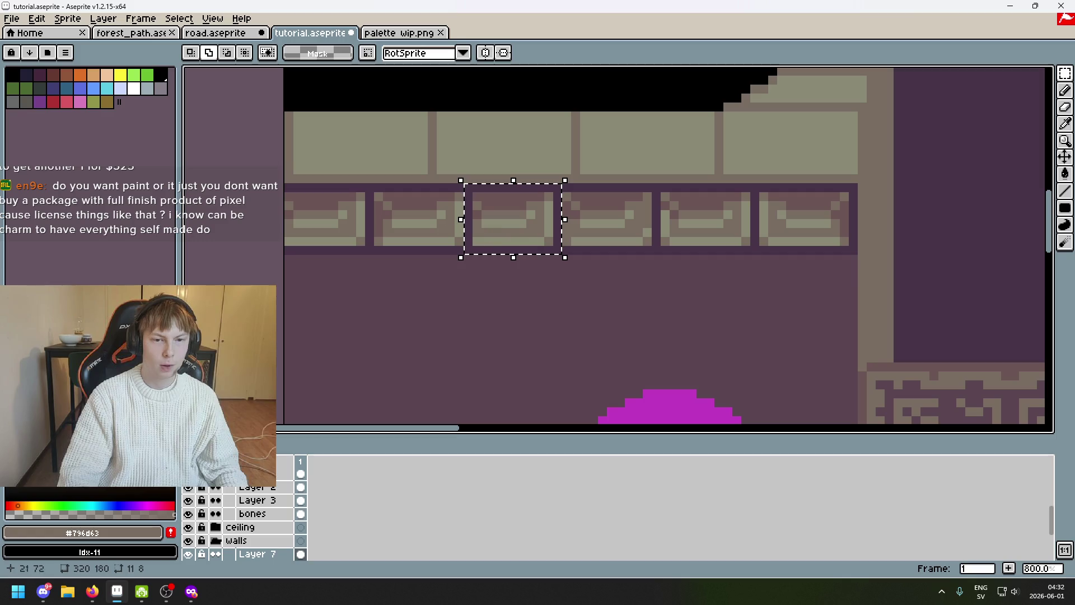
left_click(583, 258)
scroll(402, 186, "up", 2)
left_click_drag(492, 185, 320, 295)
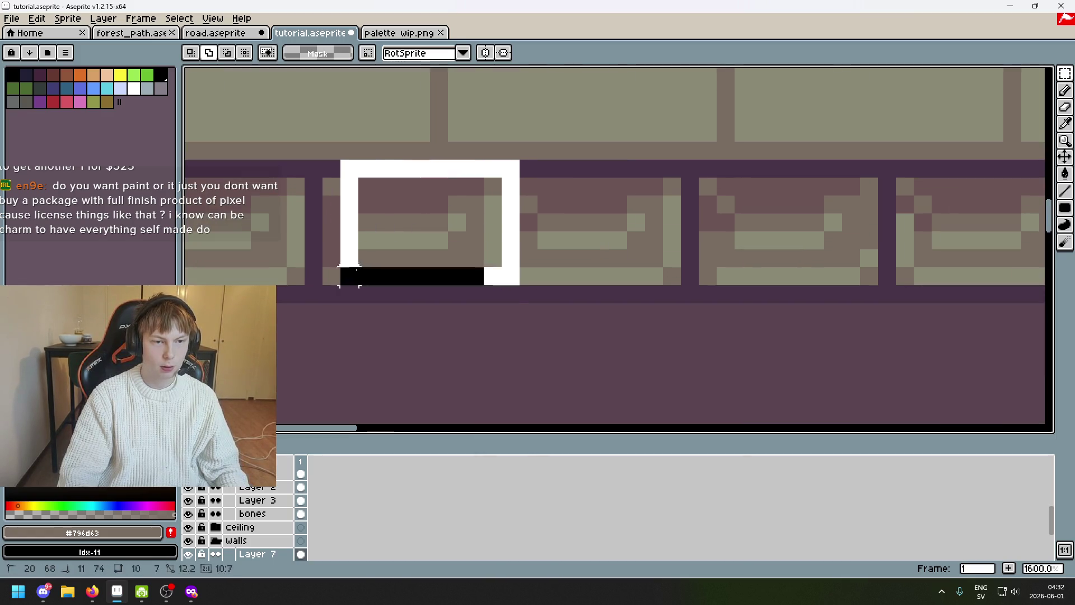
left_click(510, 167)
Select one brick and move it into its slot so the row spacing matches its neighbours
left_click_drag(510, 168, 304, 301)
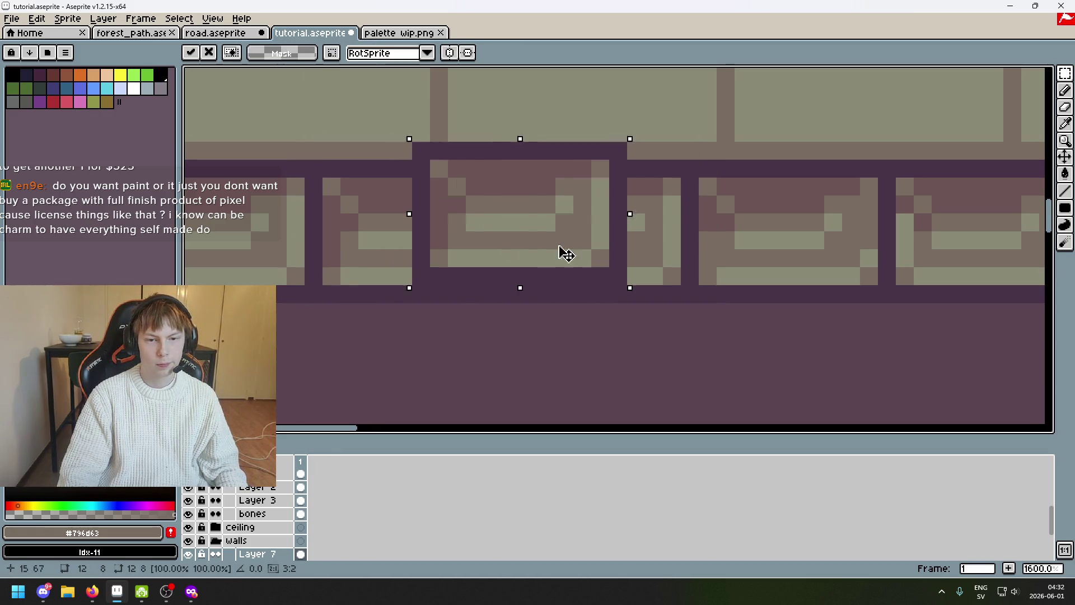
left_click_drag(458, 261, 616, 266)
left_click_drag(523, 327, 687, 328)
key("Escape")
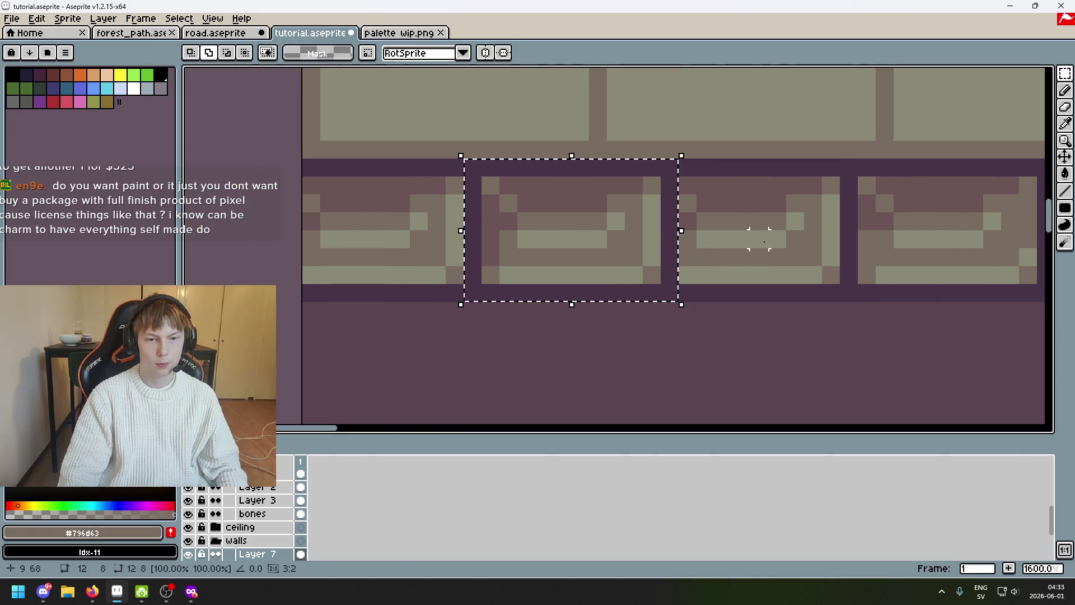
mouse_move(599, 248)
left_mouse_down()
mouse_move(636, 248)
mouse_move(384, 252)
mouse_move(398, 249)
left_mouse_up()
scroll(558, 274, "down", 4)
key("ctrl+d")
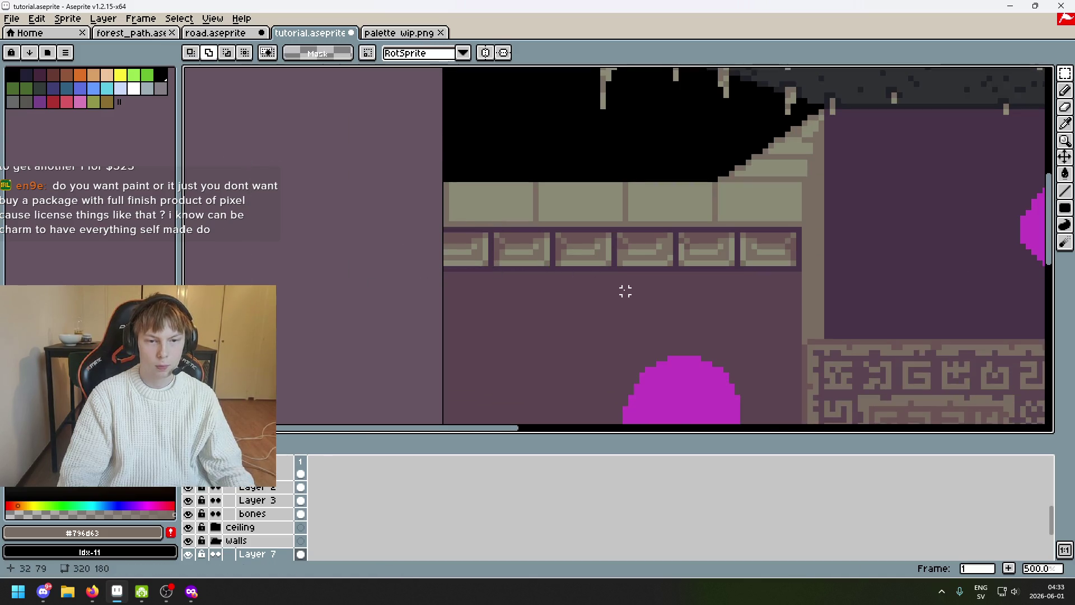
Save the tutorial sprite with the evenly spaced brick row under the ledge
left_click_drag(619, 288, 538, 274)
scroll(567, 285, "down", 2)
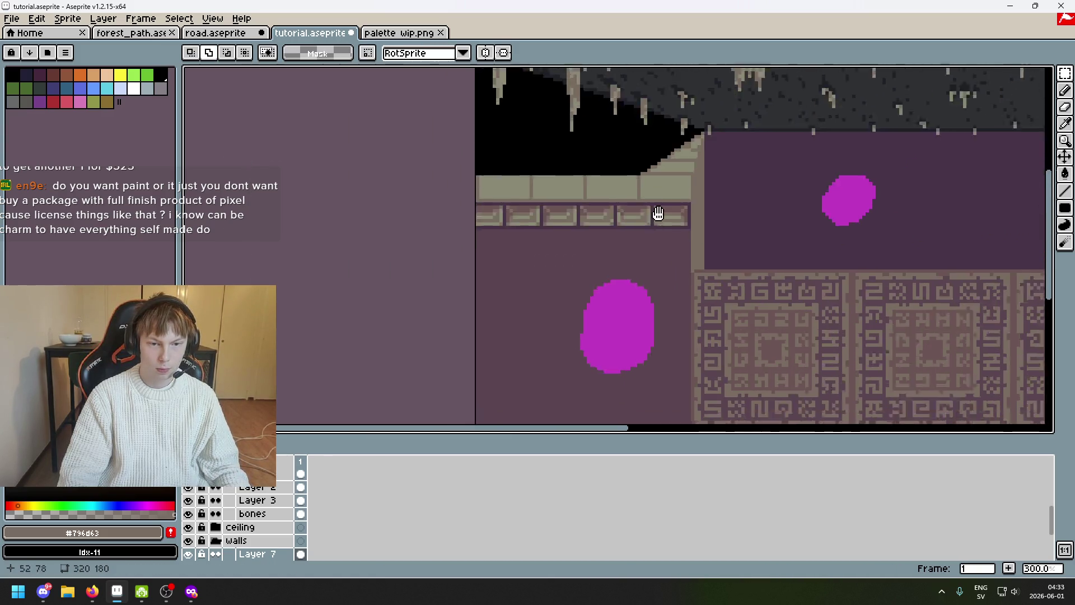
scroll(648, 233, "down", 1)
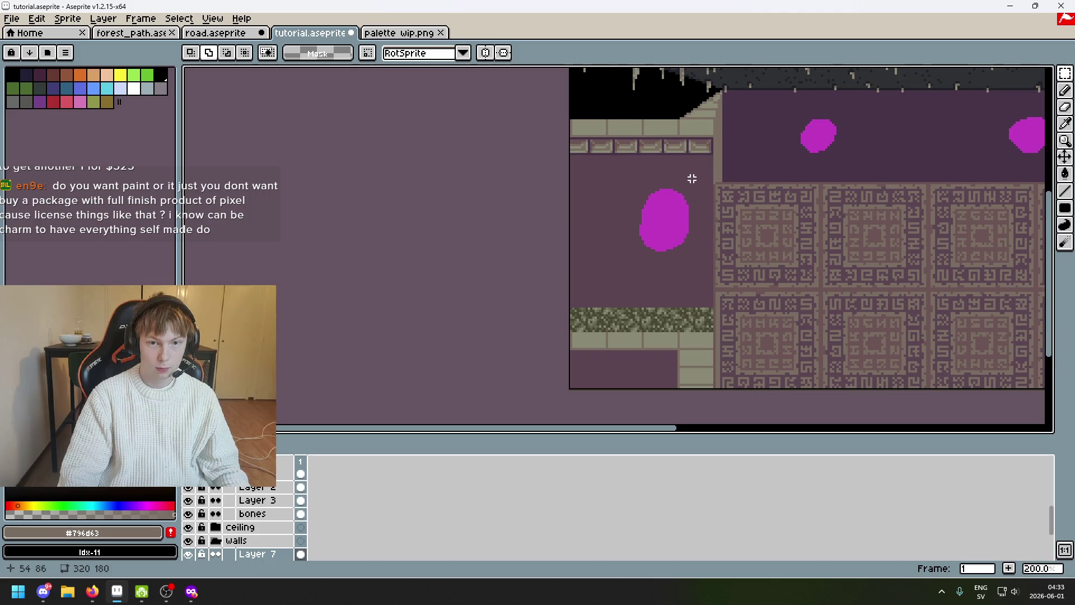
scroll(691, 178, "up", 1)
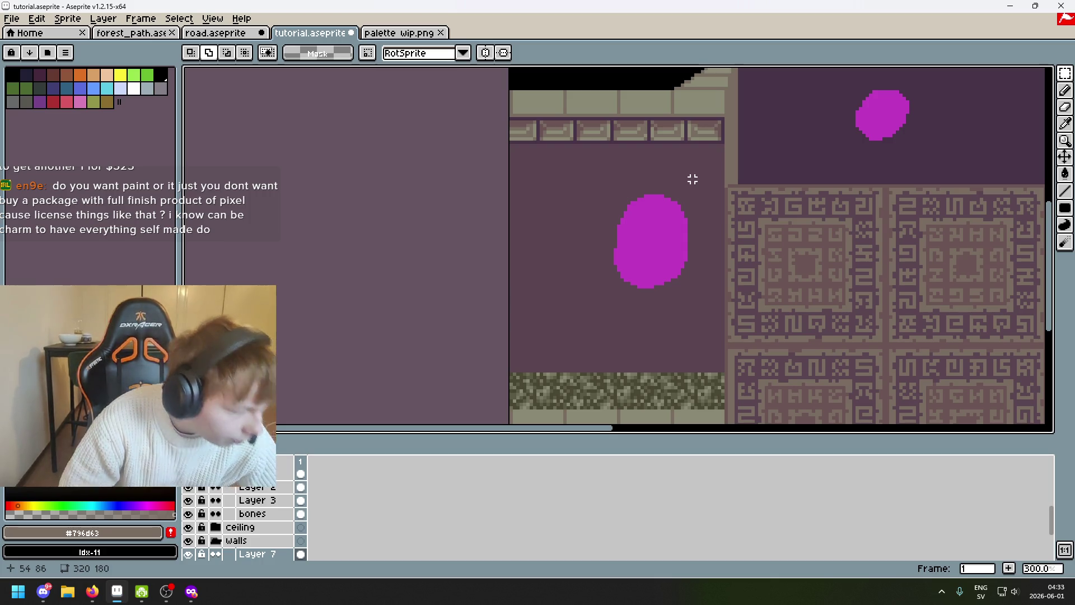
scroll(684, 168, "up", 1)
key("ctrl+s")
scroll(751, 166, "up", 1)
left_click_drag(752, 165, 748, 186)
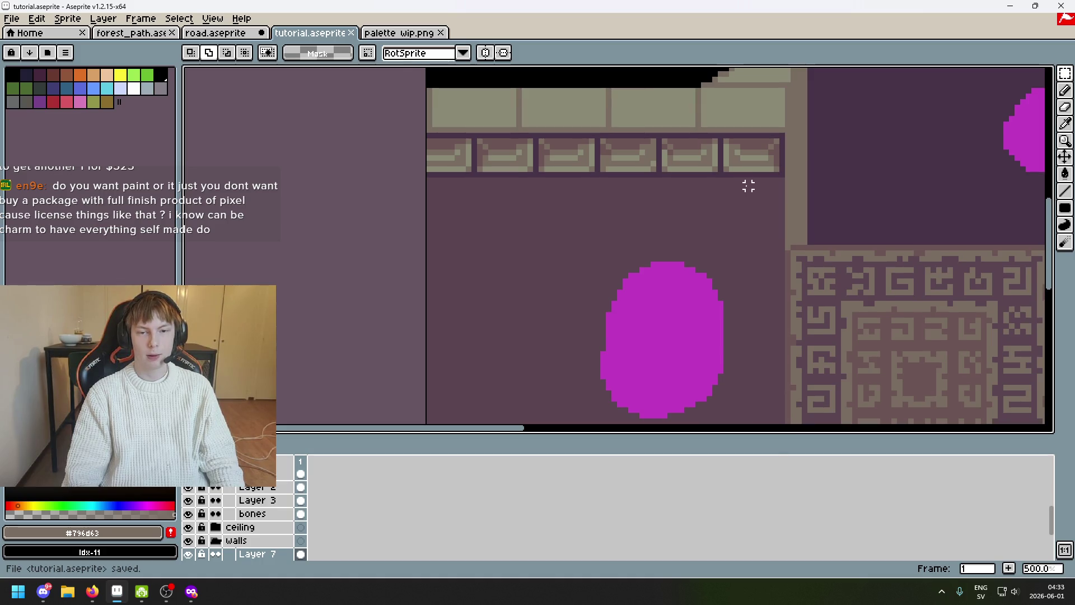
scroll(731, 185, "down", 1)
scroll(728, 192, "up", 1)
scroll(734, 181, "up", 2)
left_click_drag(797, 181, 197, 143)
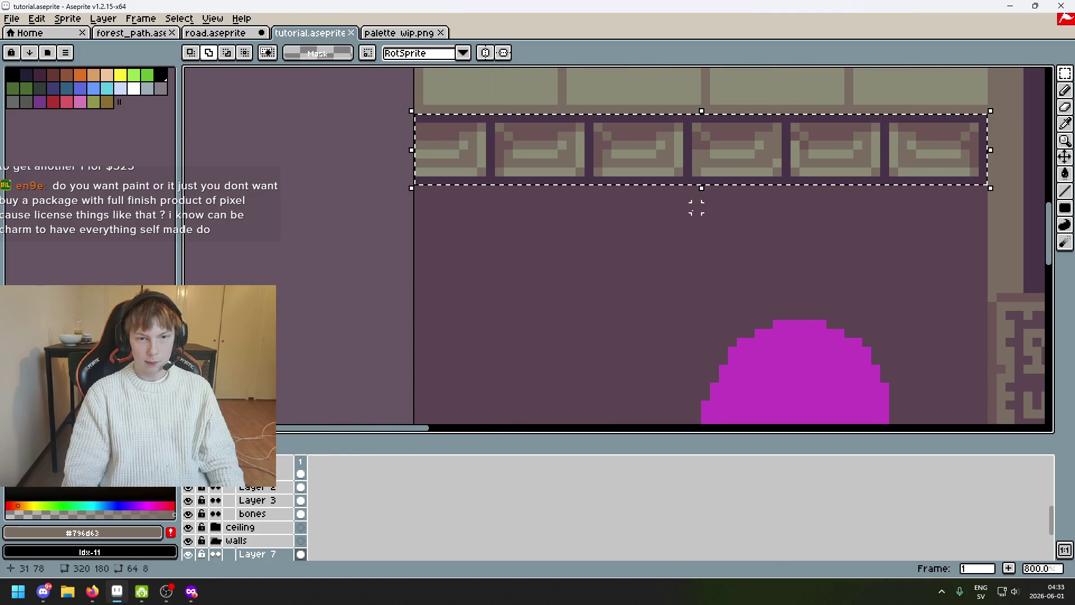
Move a copy of one row brick down to hang just below the row, starting a second tier
left_click(795, 216)
left_click_drag(795, 217, 665, 236)
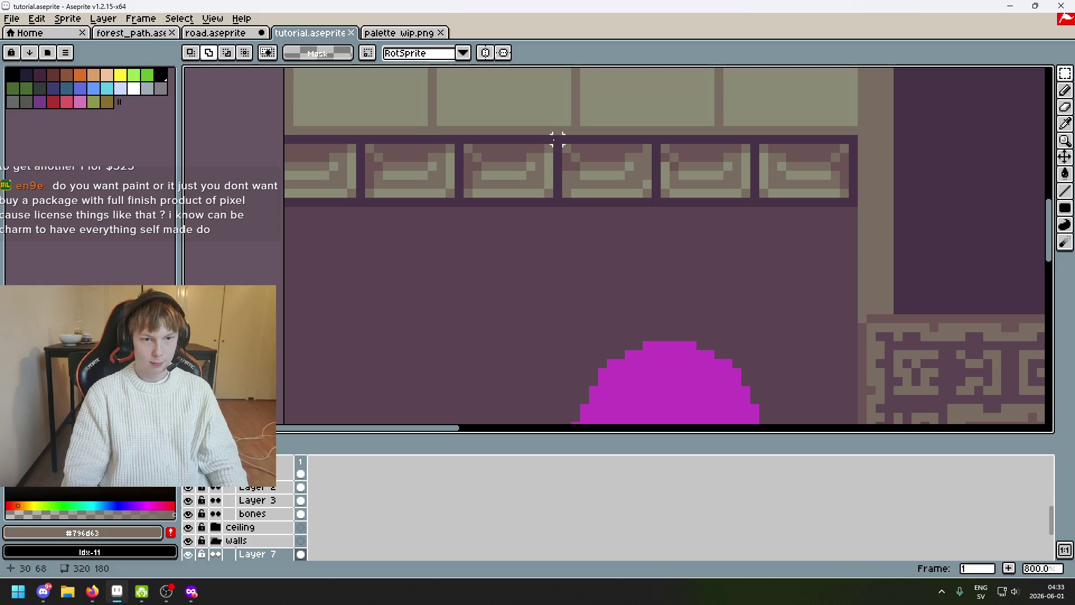
left_click_drag(561, 133, 453, 207)
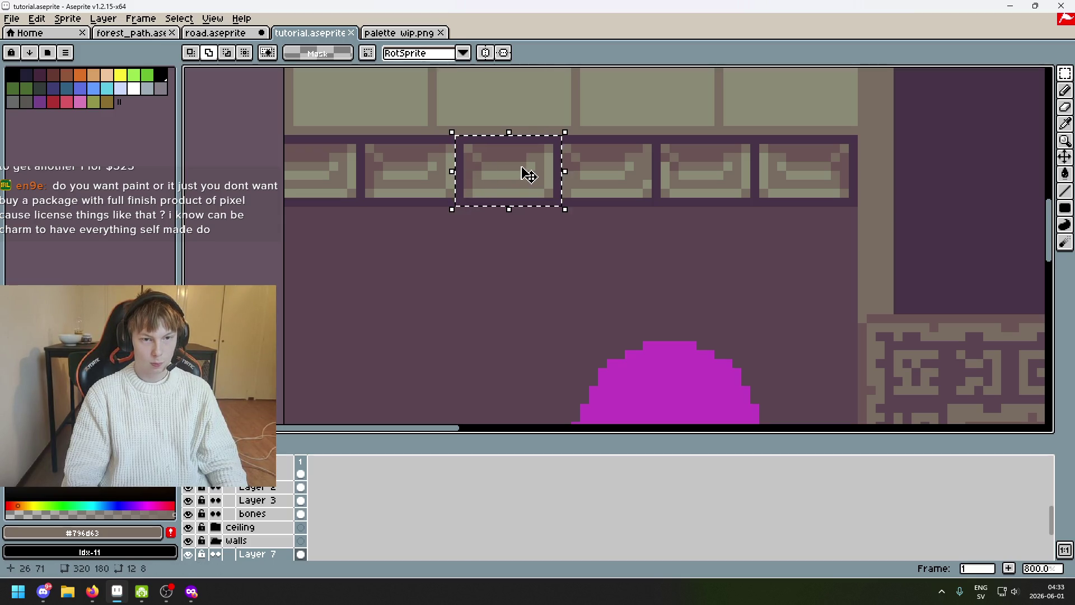
mouse_move(521, 173)
left_mouse_down()
mouse_move(470, 249)
mouse_move(474, 231)
left_mouse_up()
key("Return")
key("ctrl+d")
scroll(576, 239, "down", 4)
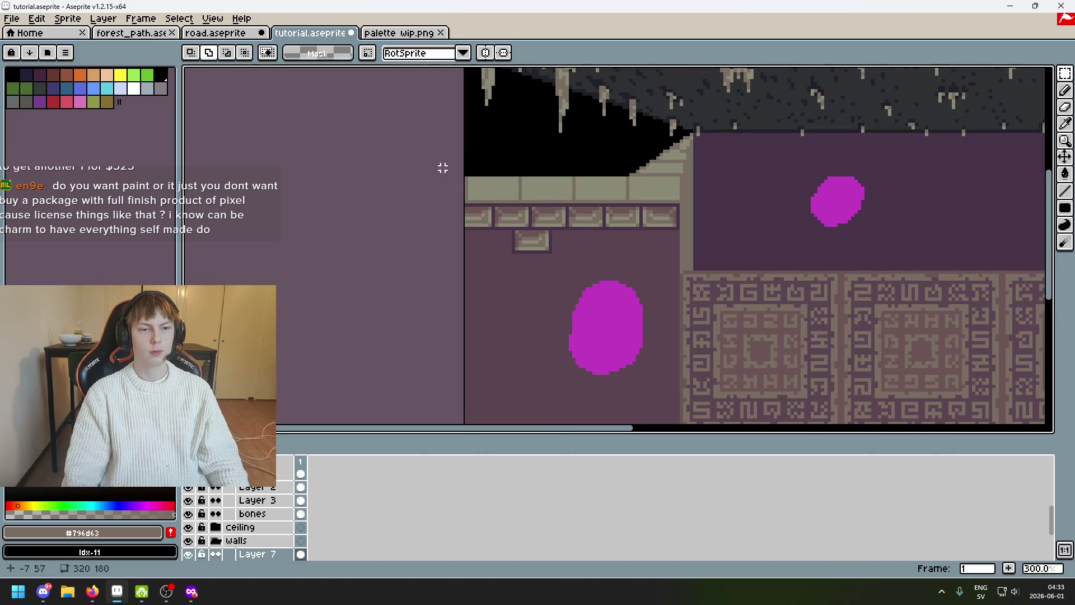
scroll(235, 504, "up", 5)
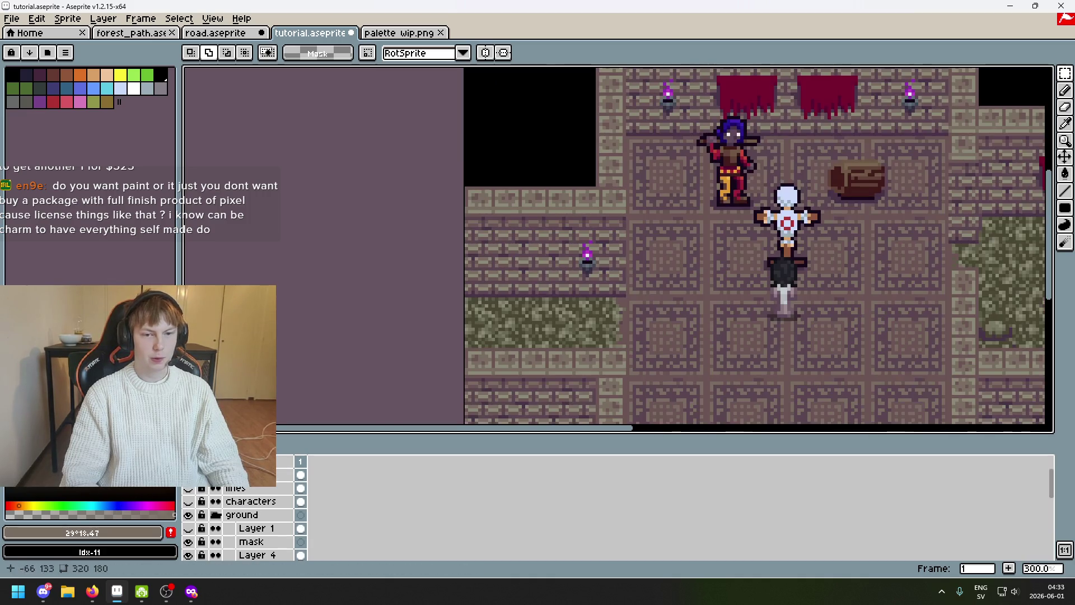
scroll(576, 240, "up", 5)
scroll(560, 240, "up", 2)
scroll(560, 245, "up", 1)
scroll(552, 264, "up", 1)
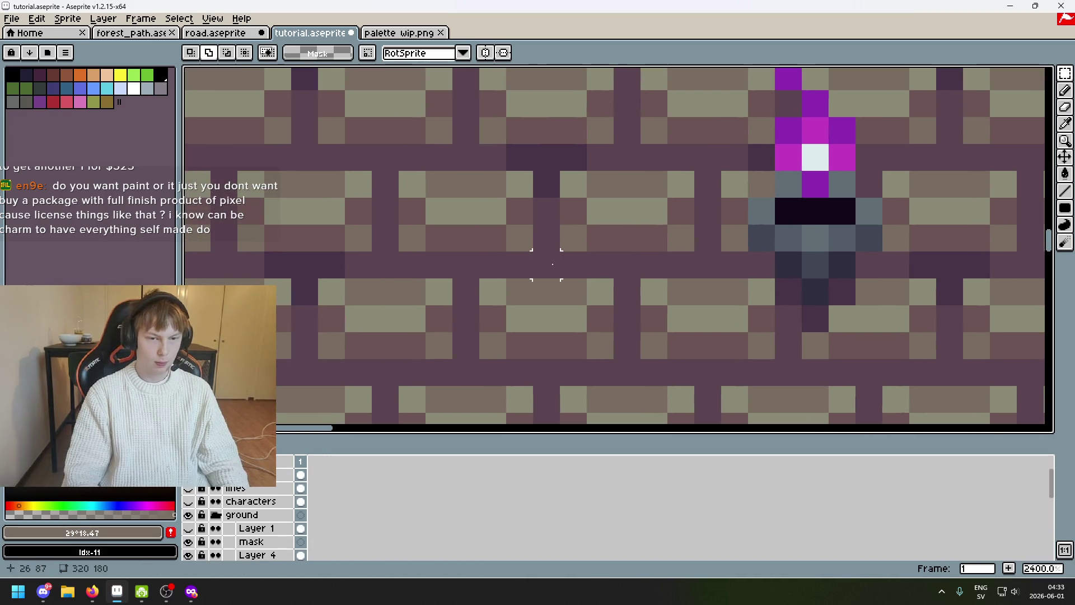
left_click_drag(552, 263, 380, 154)
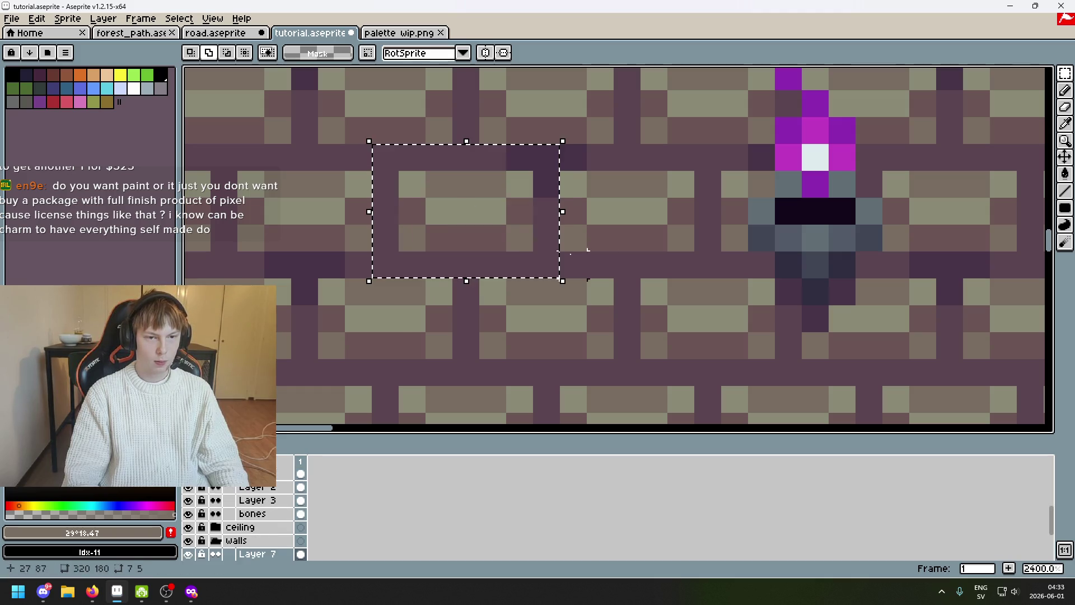
left_click_drag(457, 301, 613, 268)
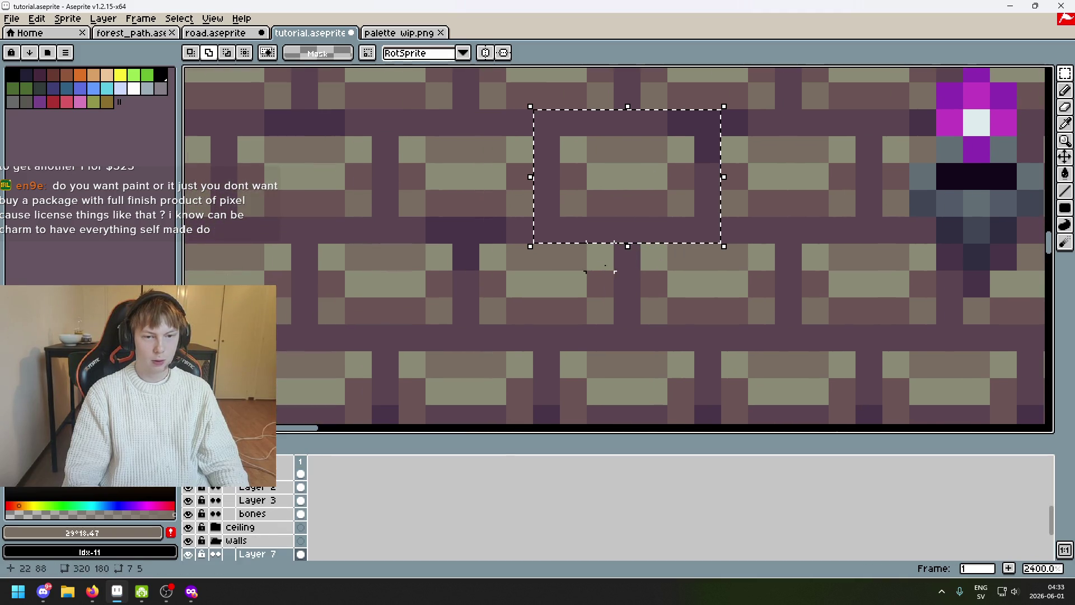
scroll(626, 263, "down", 4)
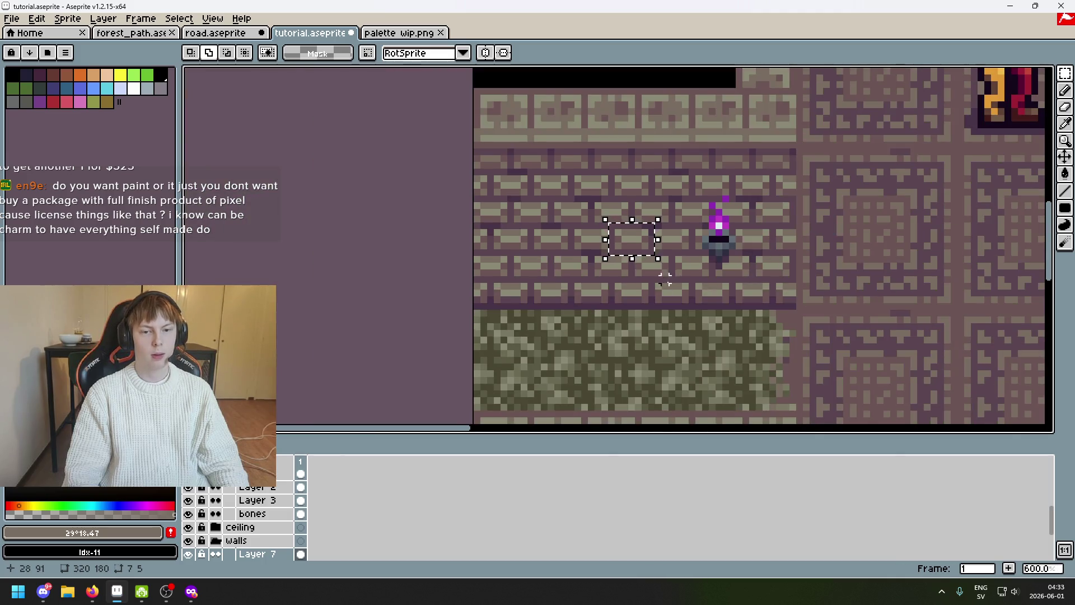
scroll(672, 280, "up", 4)
left_click_drag(580, 302, 412, 210)
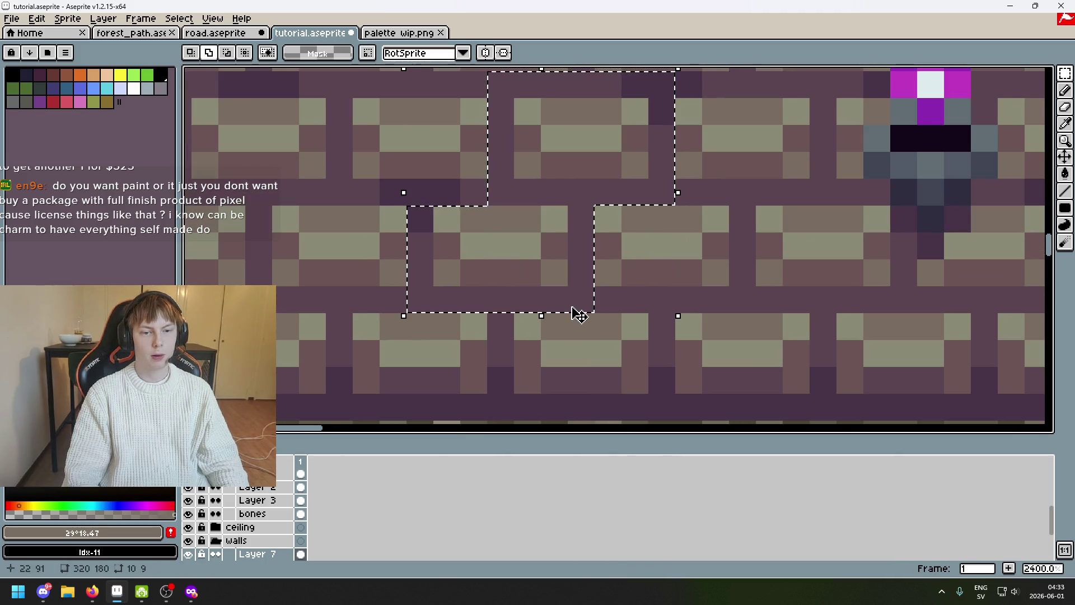
left_click_drag(594, 205, 760, 313)
scroll(782, 316, "down", 4)
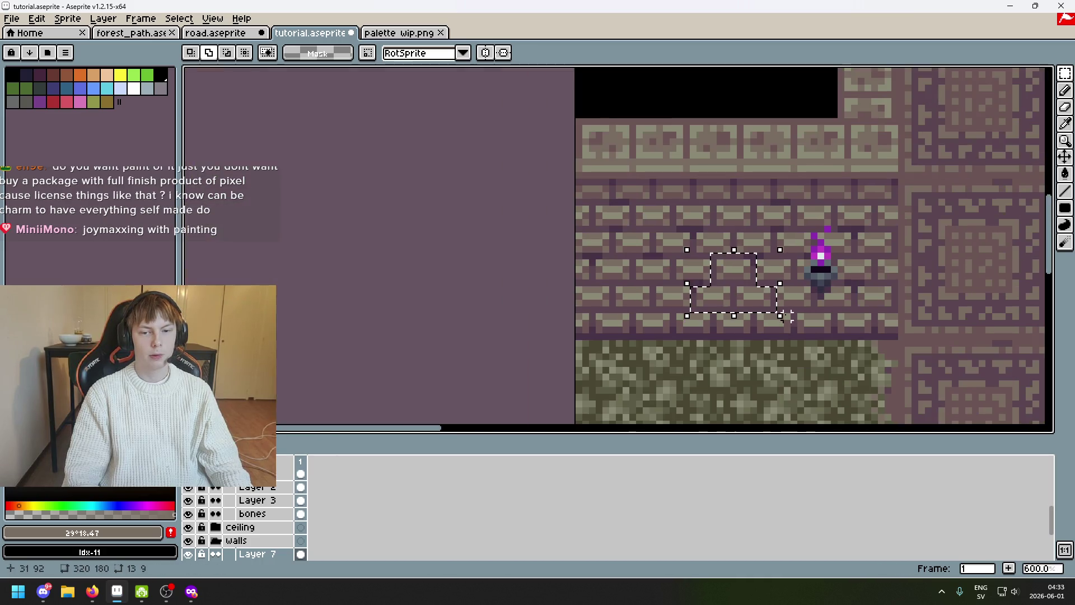
scroll(204, 493, "up", 2)
scroll(203, 493, "up", 2)
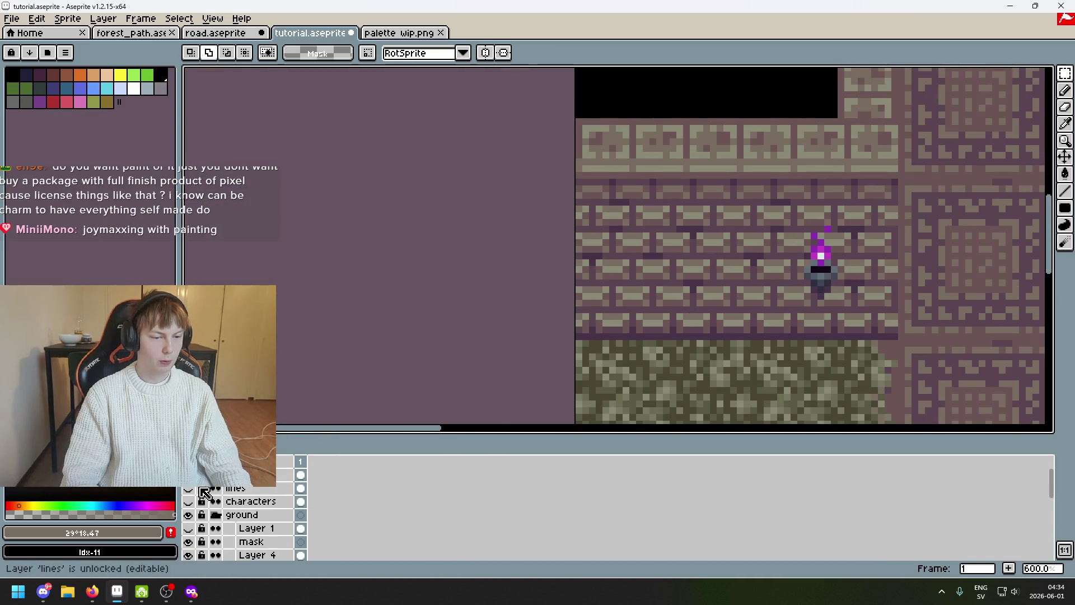
scroll(703, 281, "up", 4)
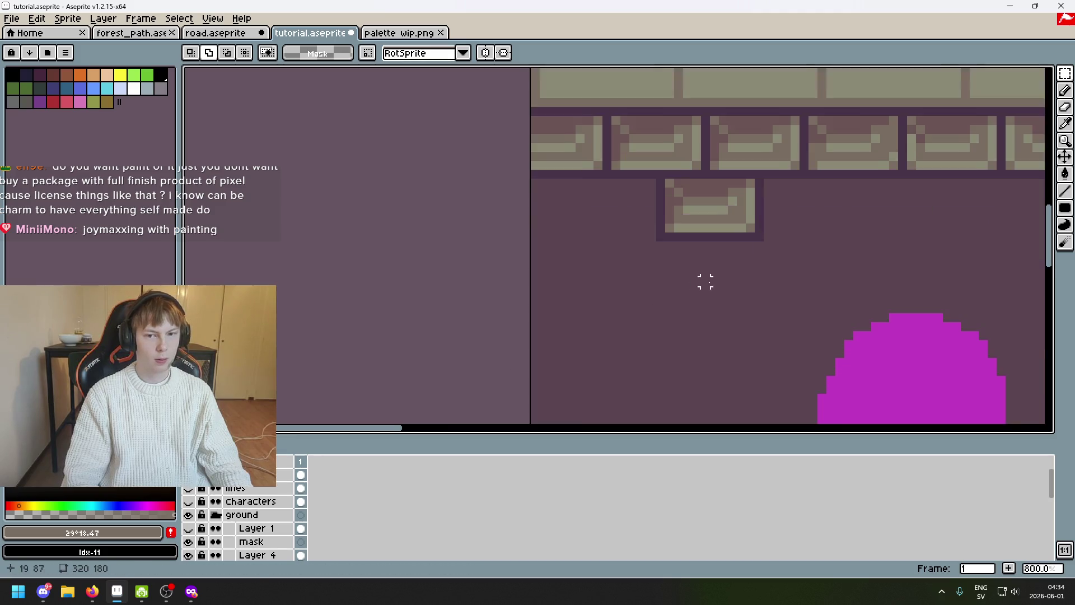
scroll(687, 282, "down", 2)
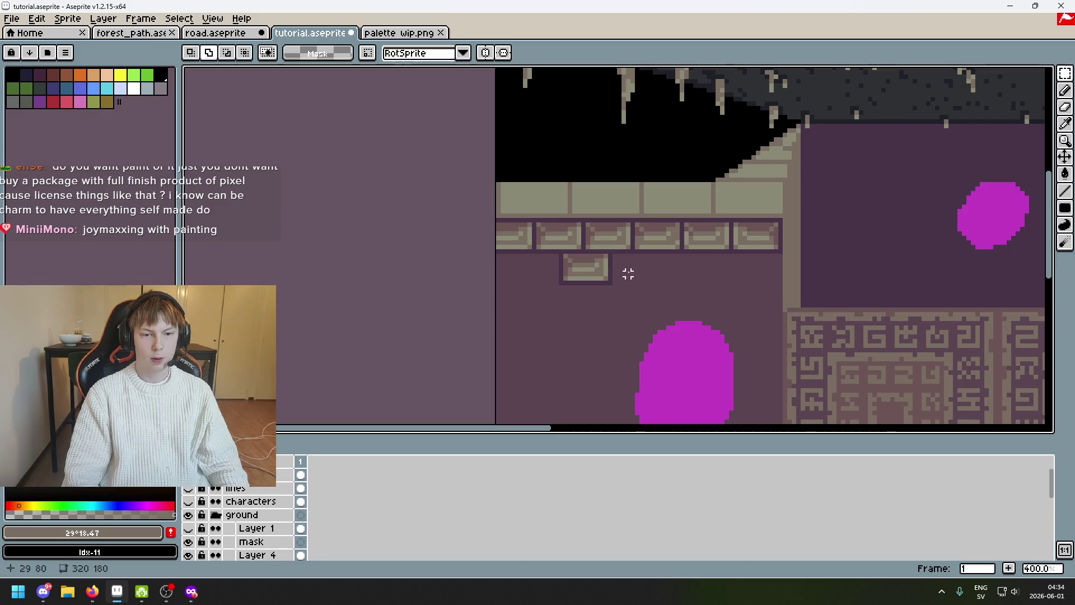
scroll(679, 275, "down", 2)
scroll(701, 279, "up", 4)
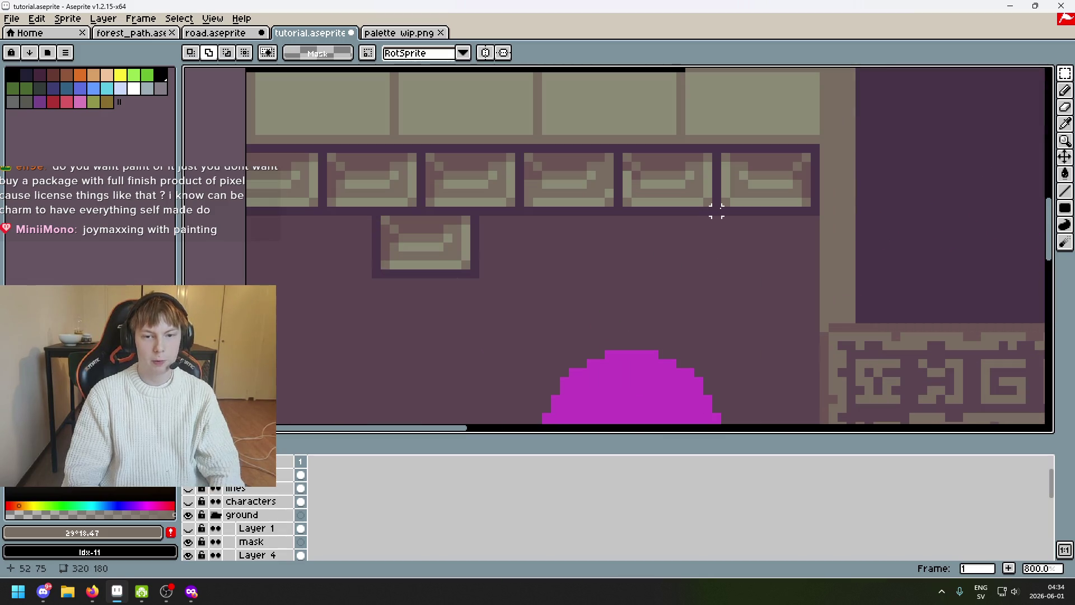
Make trial selections on the row's bricks and clear them
left_click_drag(761, 213, 726, 148)
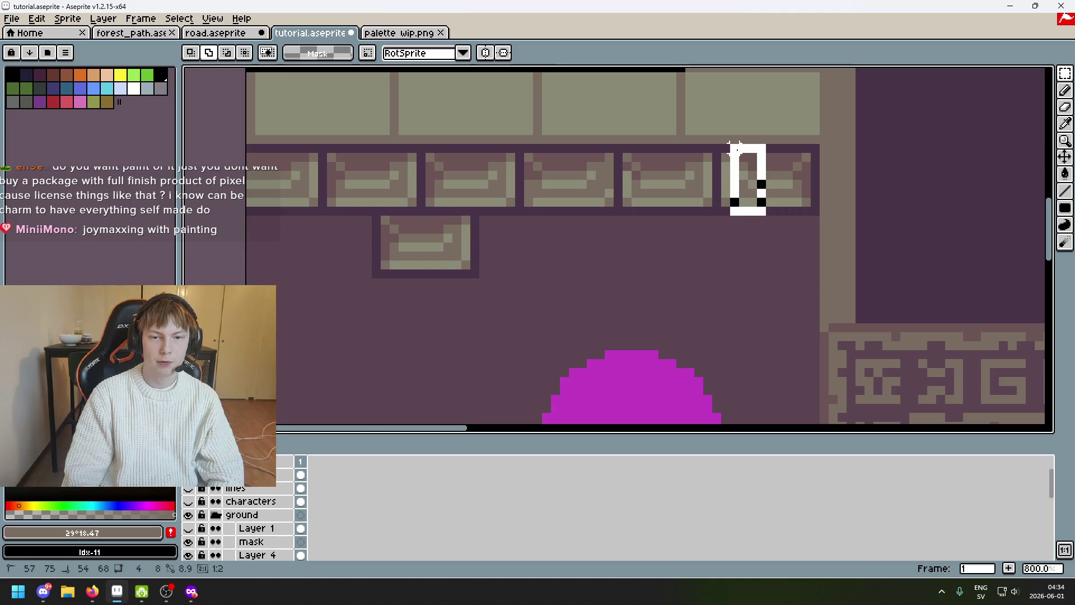
left_click_drag(484, 293, 295, 217)
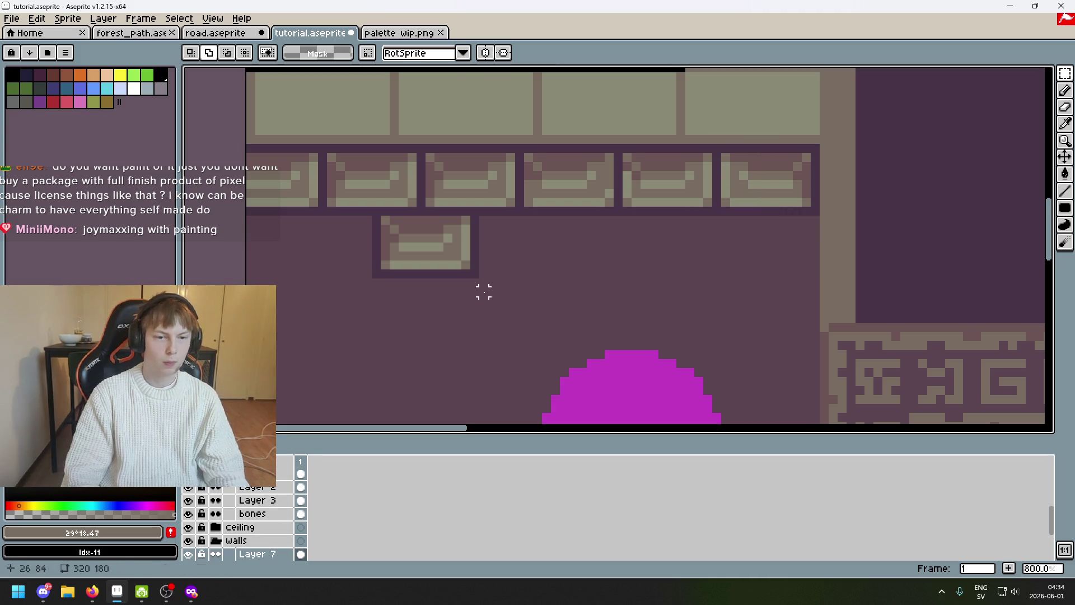
mouse_move(485, 293)
left_mouse_down()
mouse_move(296, 218)
mouse_move(470, 256)
left_mouse_up()
left_click(302, 218)
scroll(474, 240, "up", 2)
scroll(424, 141, "up", 1)
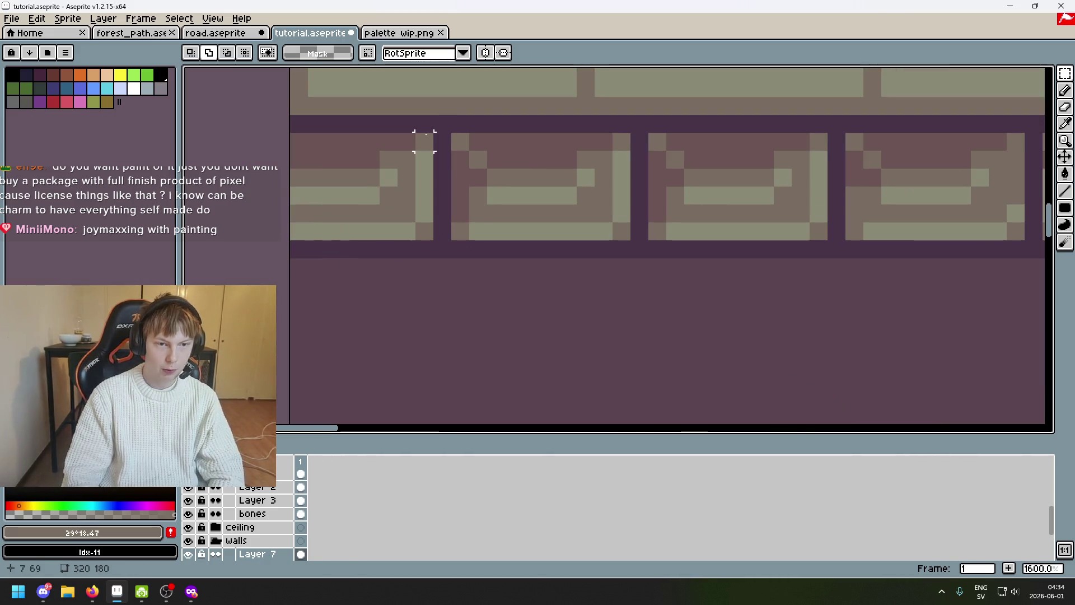
Nudge the first brick, second brick and a strip of the third one pixel left to even the gaps
left_click_drag(443, 123, 294, 304)
key("Left")
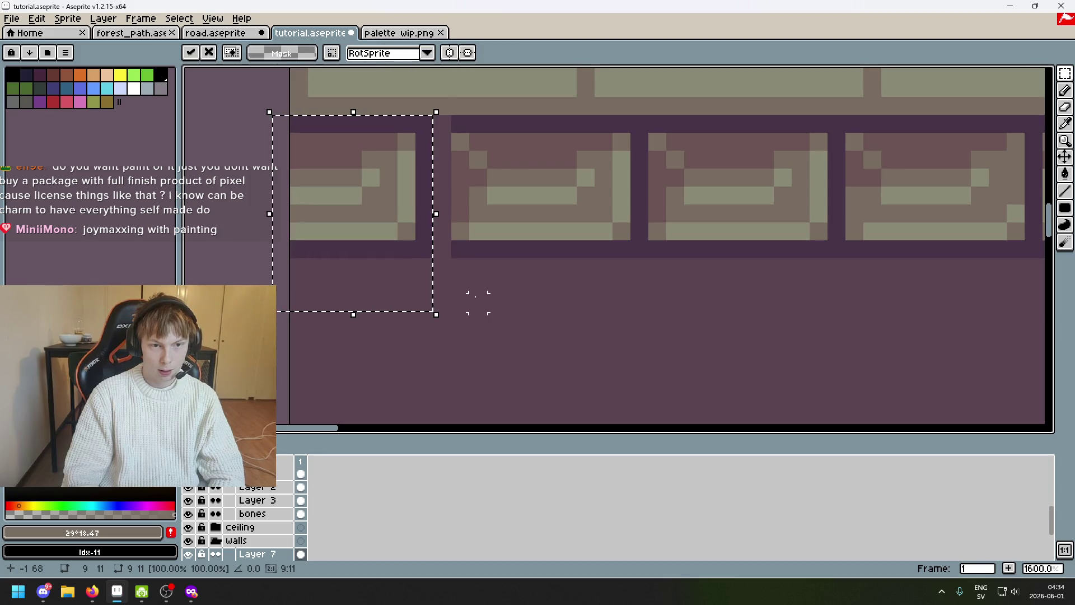
key("ctrl+d")
left_click_drag(529, 122, 471, 256)
key("Left")
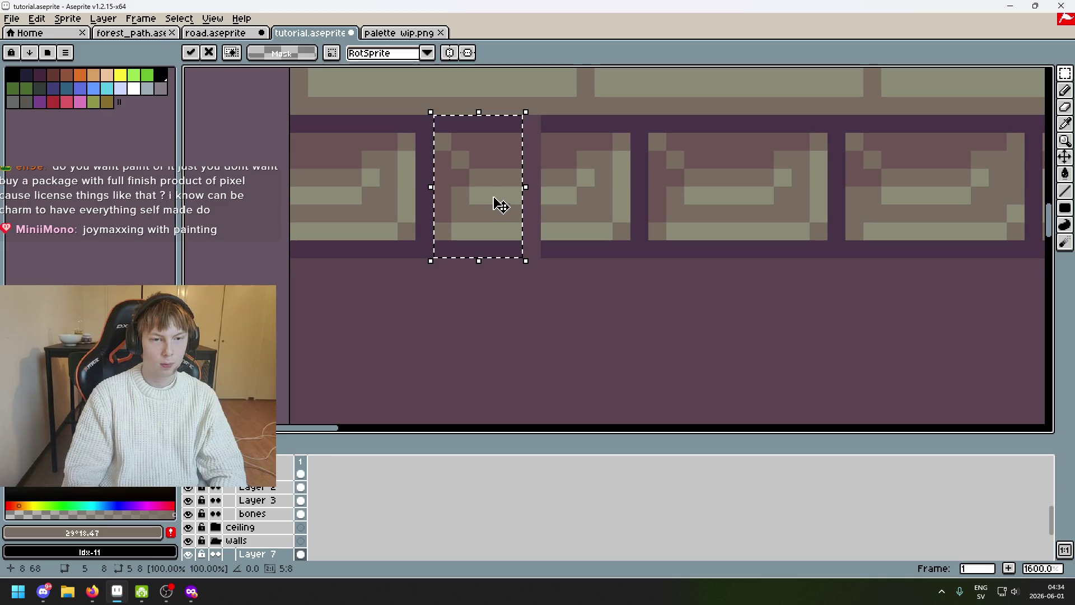
key("ctrl+d")
left_click_drag(580, 113, 538, 260)
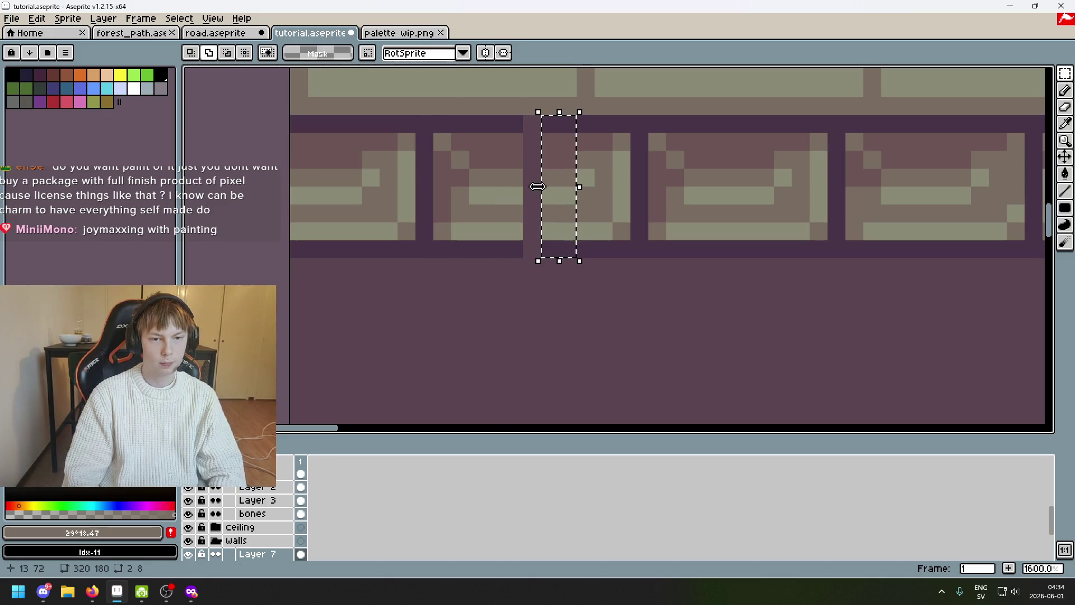
left_click(537, 188)
key("Left")
key("ctrl+d")
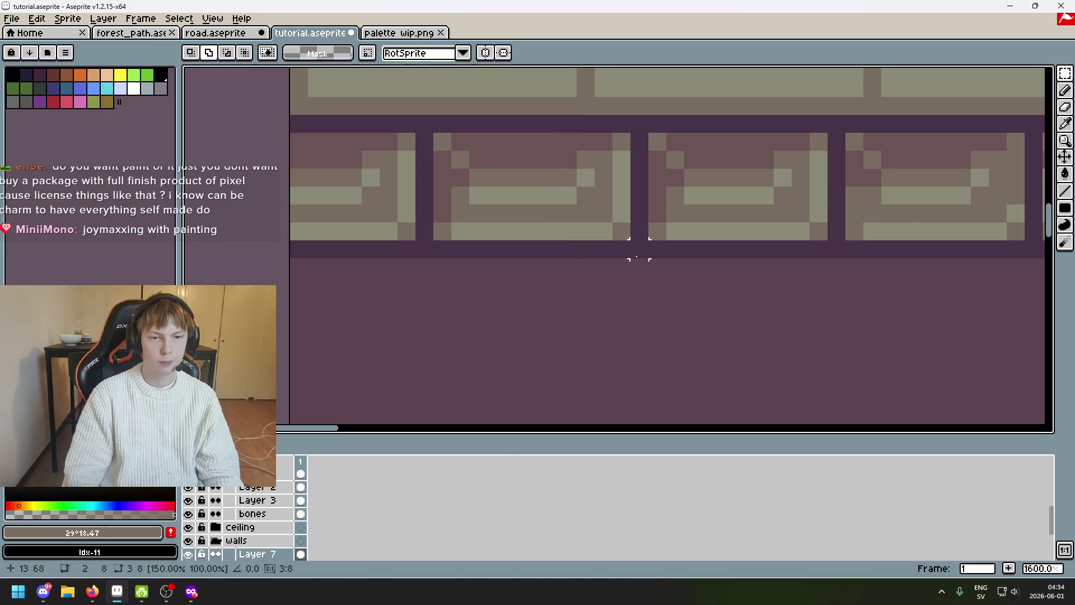
scroll(557, 283, "down", 2)
scroll(510, 275, "up", 1)
scroll(495, 269, "down", 1)
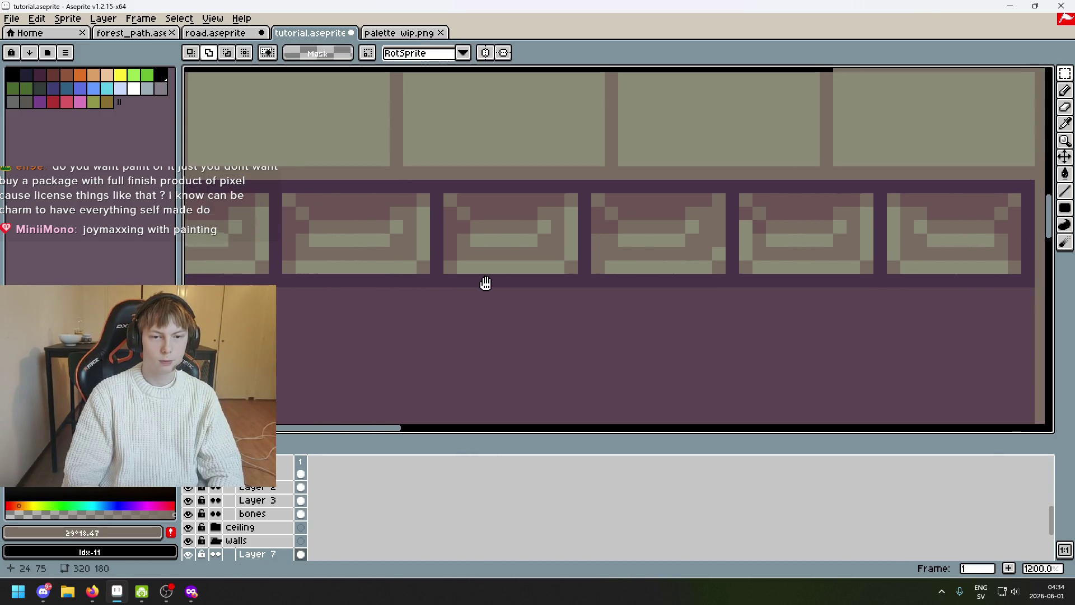
scroll(537, 294, "down", 1)
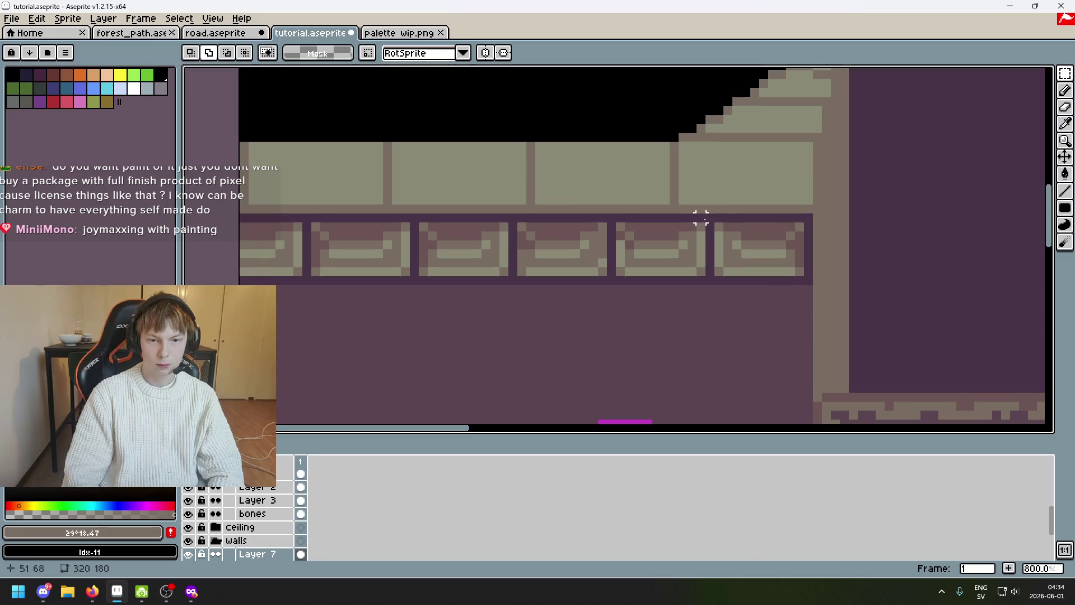
Nudge a light brick in the top row one pixel to the left
left_click_drag(602, 217, 638, 203)
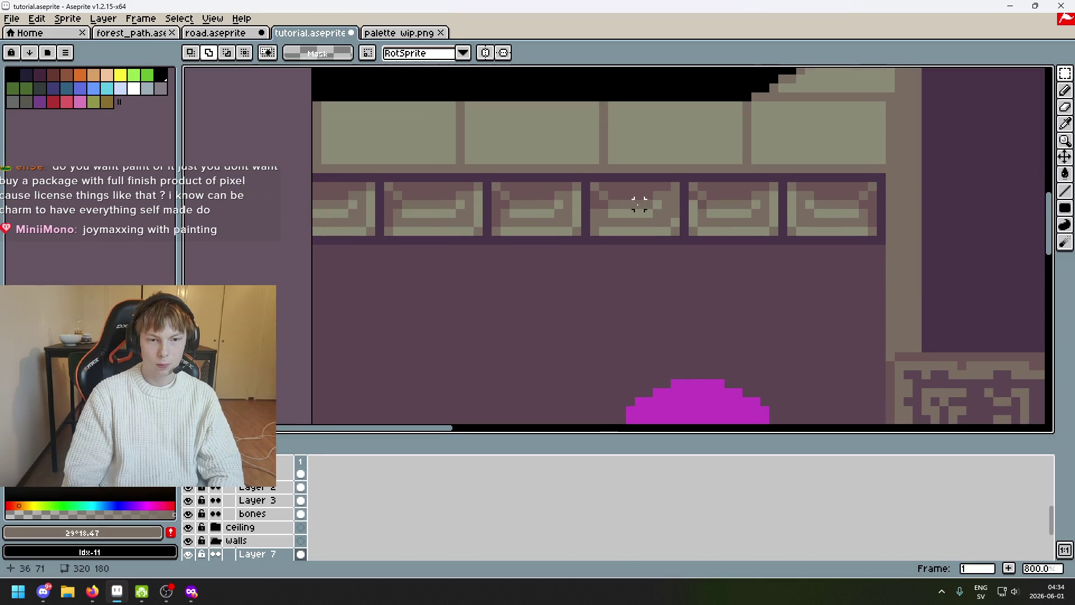
left_click_drag(586, 176, 485, 276)
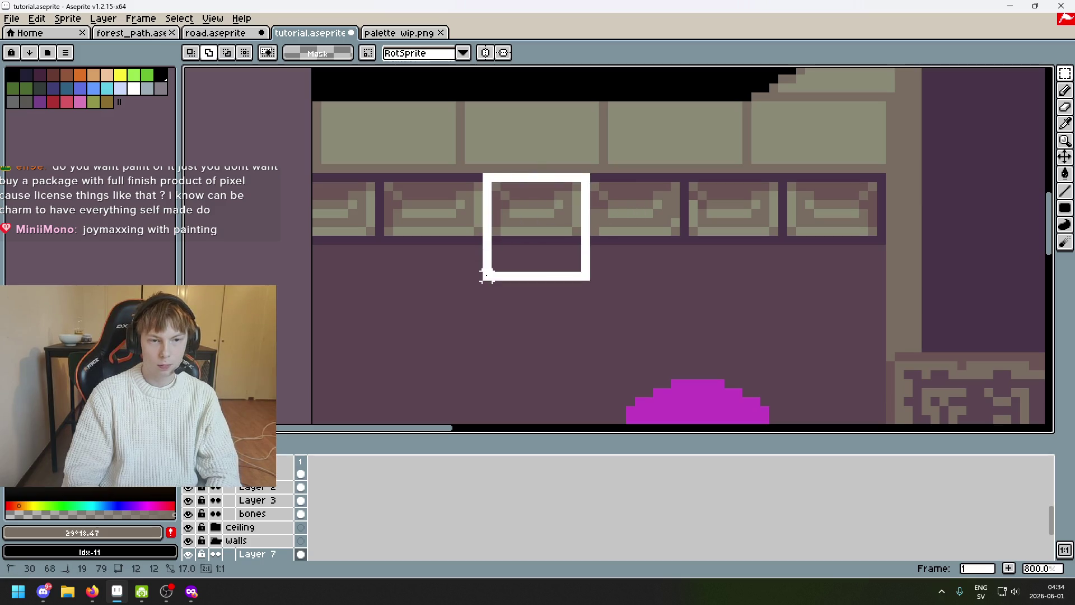
key("ctrl+d")
scroll(620, 186, "up", 1)
mouse_move(622, 175)
left_mouse_down()
mouse_move(593, 300)
mouse_move(567, 294)
mouse_move(563, 304)
left_mouse_up()
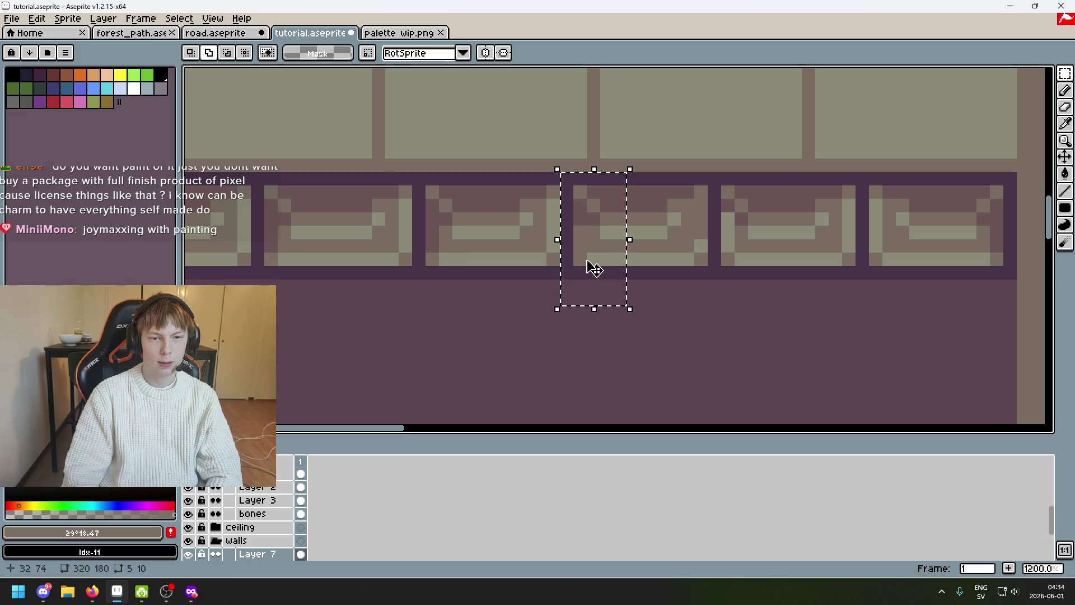
key("Left")
Widen the narrow pixel column at the brick's edge to three pixels and commit it
left_click_drag(656, 171, 626, 307)
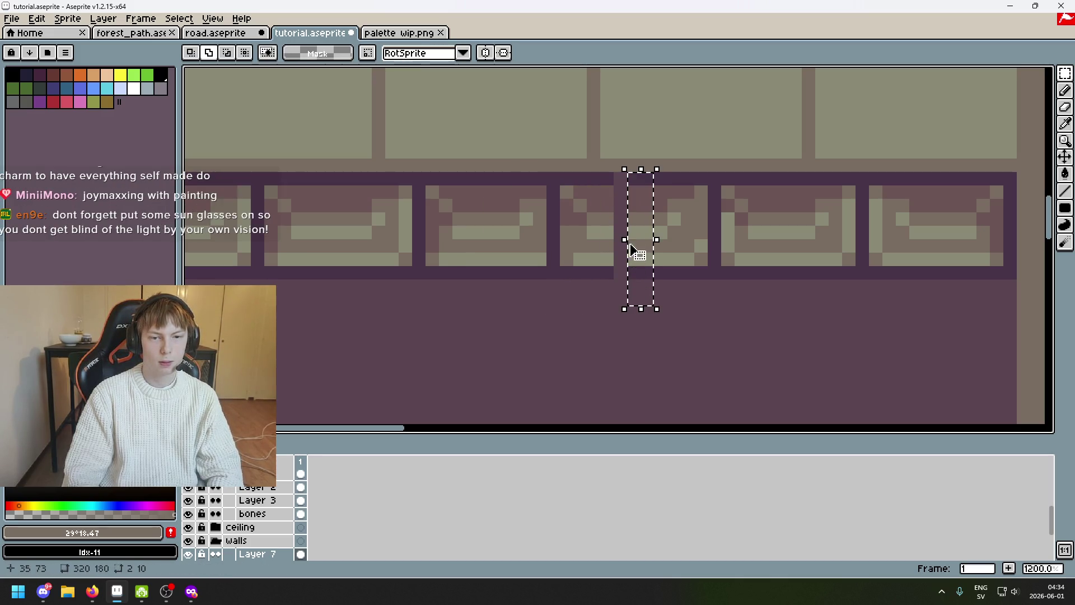
key("Left")
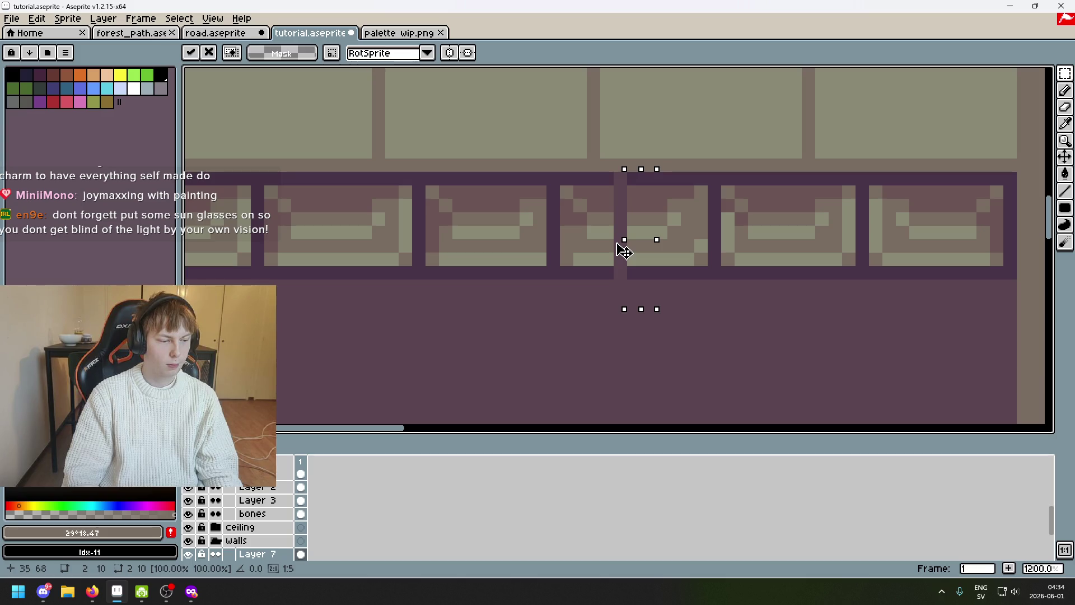
left_click_drag(624, 249, 614, 247)
key("Return")
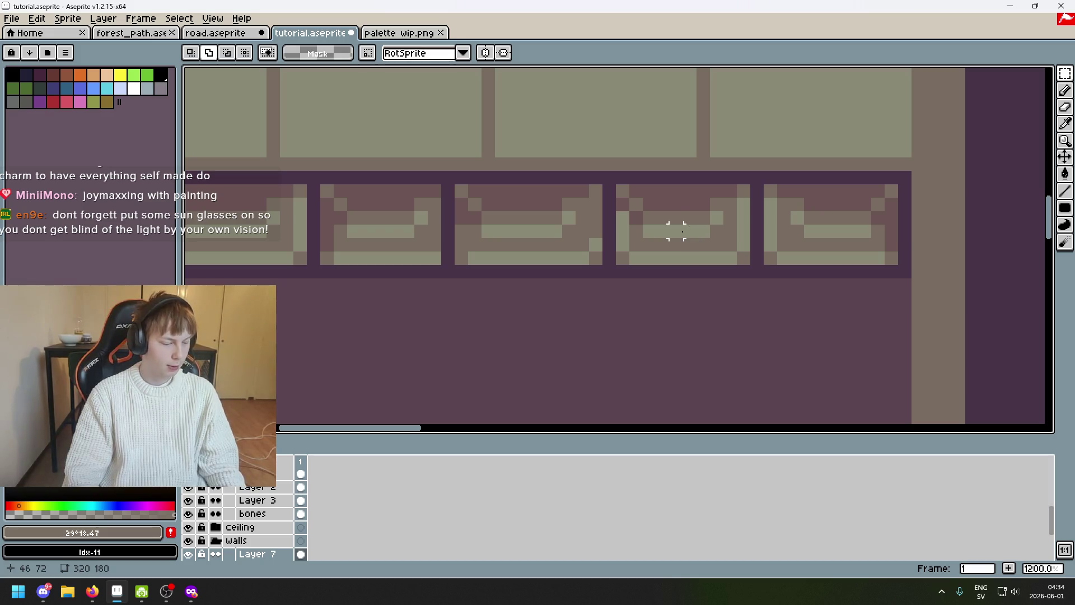
scroll(634, 227, "right", 1)
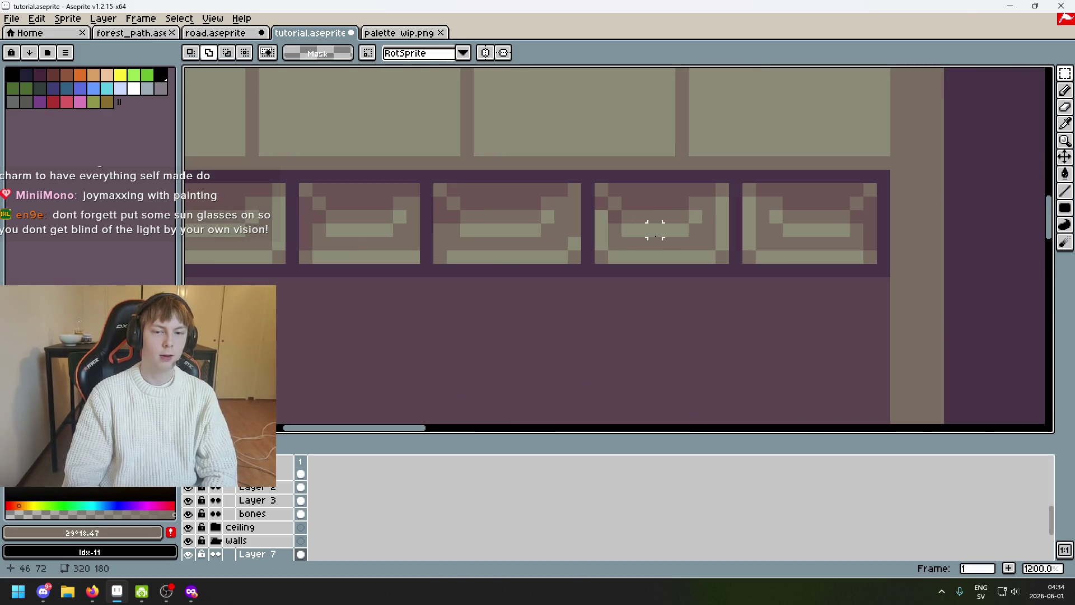
Marquee the rightmost light brick alone, discarding stray multi-brick selections
left_click_drag(440, 177, 591, 276)
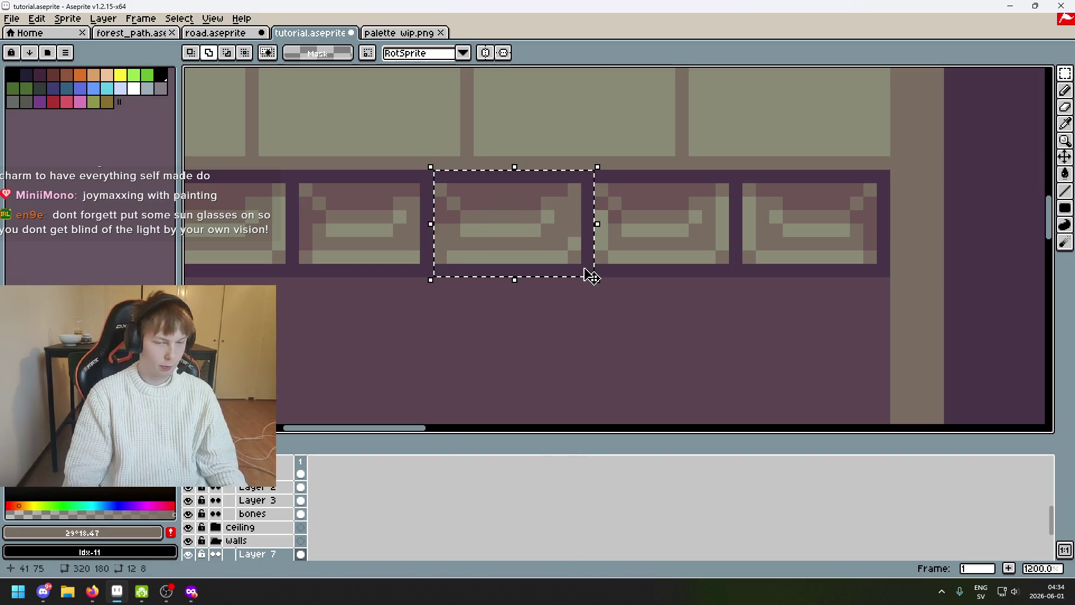
scroll(660, 295, "right", 1)
scroll(616, 230, "right", 3)
scroll(616, 231, "up", 2)
left_click_drag(655, 217, 521, 318)
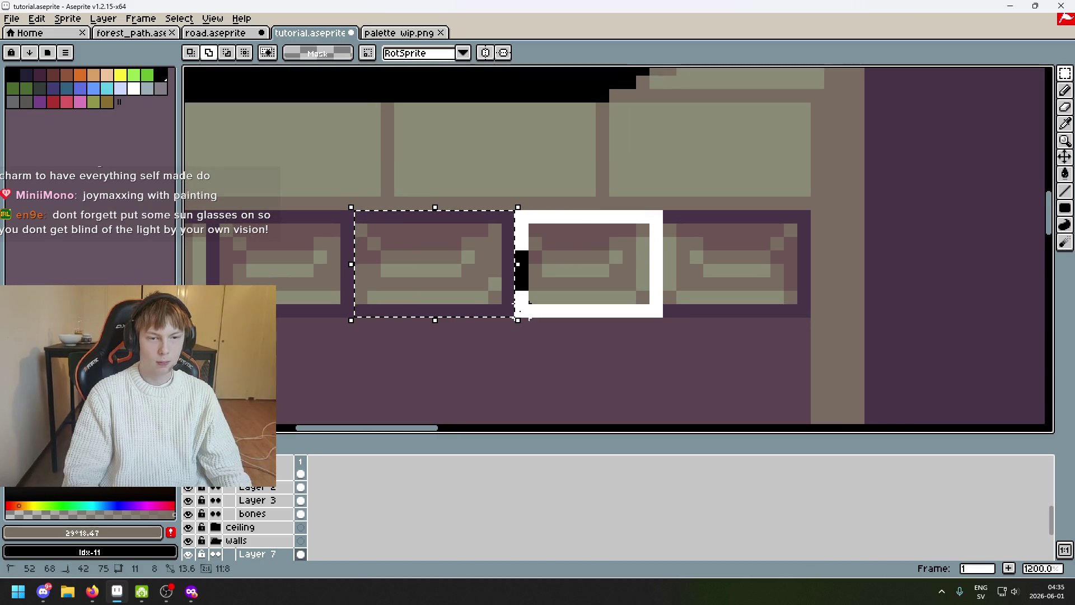
left_click(535, 234)
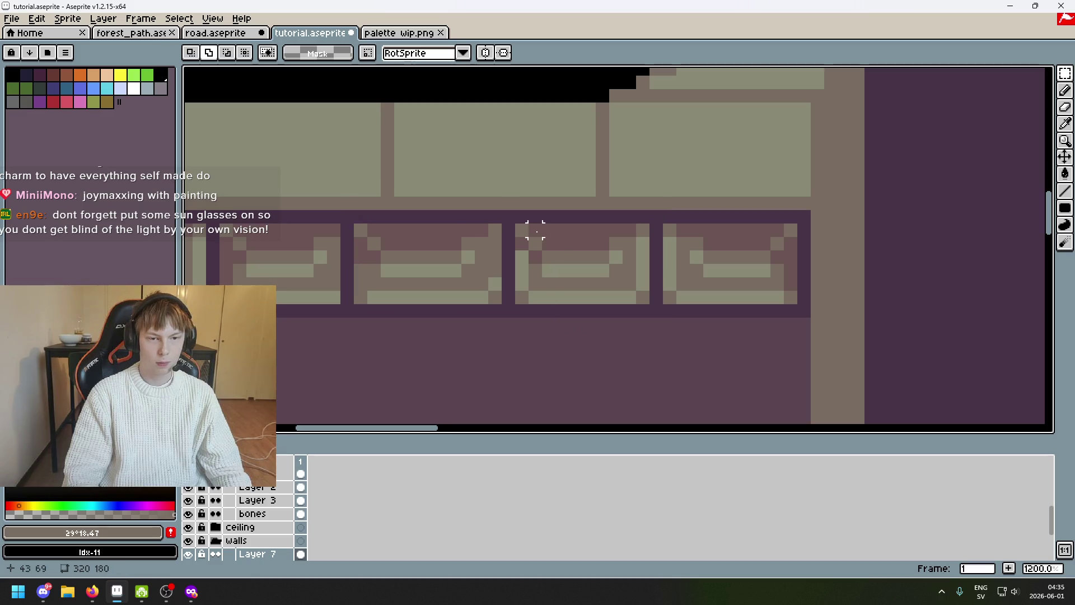
left_click_drag(521, 217, 653, 313)
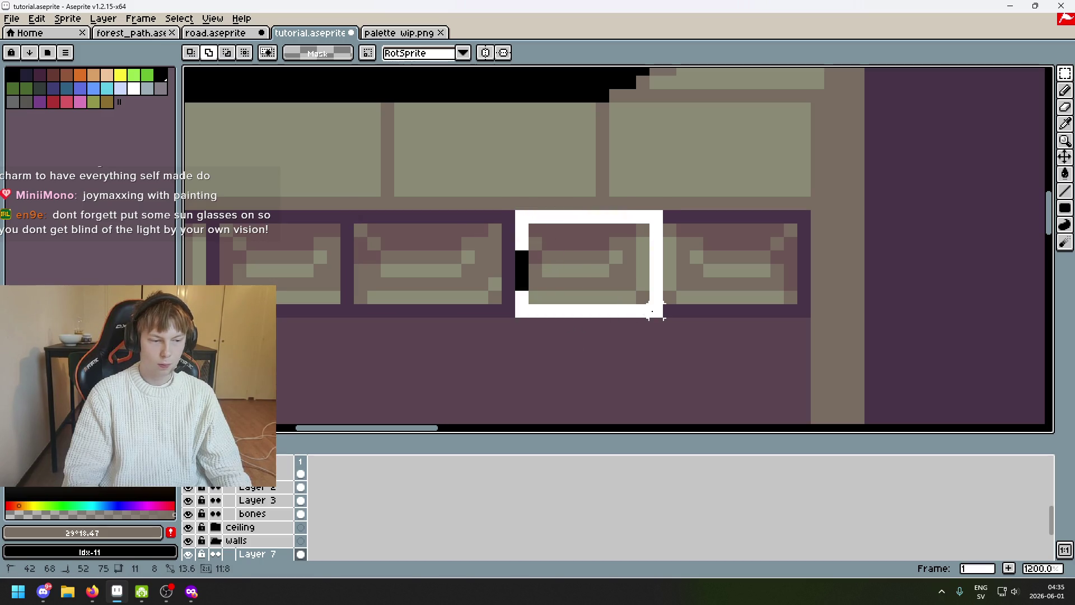
key("ctrl+z")
key("ctrl+d")
left_click_drag(790, 218, 653, 311)
key("ctrl+z")
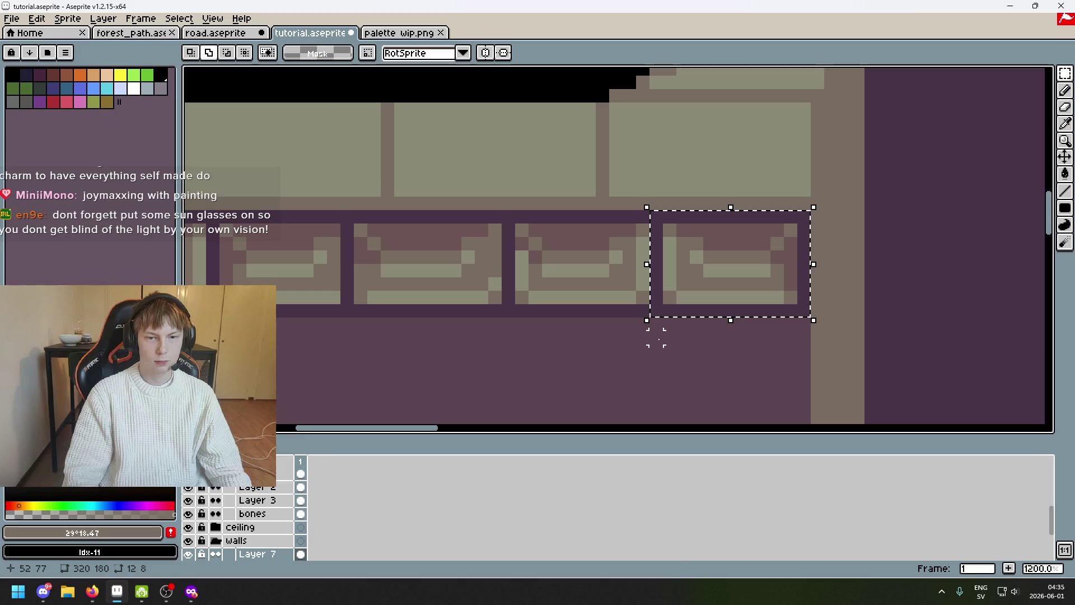
scroll(655, 338, "down", 1)
scroll(671, 301, "up", 1)
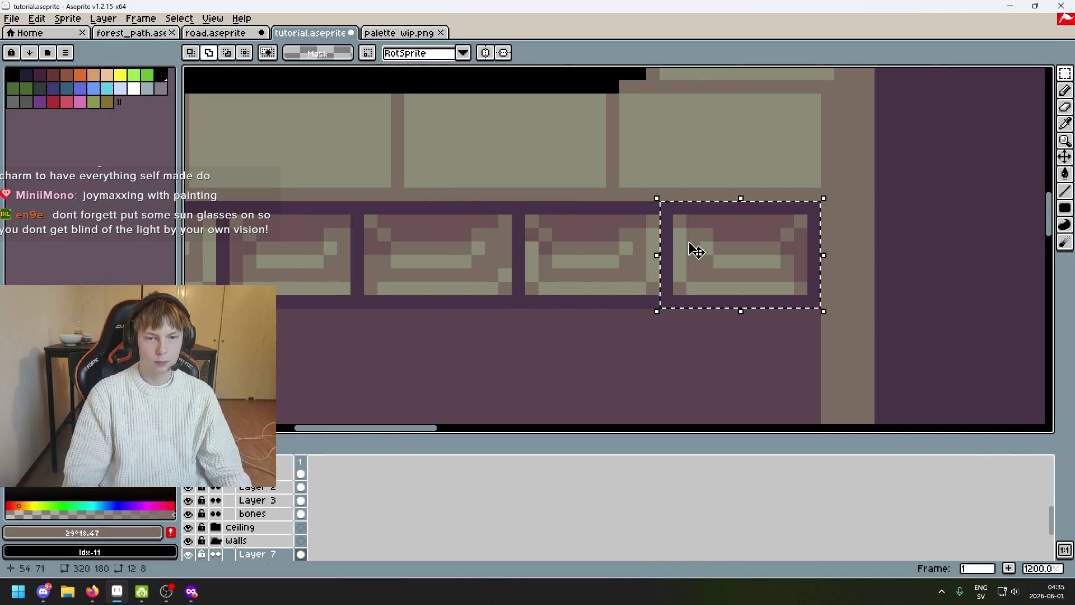
Move the selected brick down out of the row and shift its neighbouring strips slightly
left_click_drag(691, 247, 693, 367)
scroll(732, 202, "down", 1)
scroll(742, 208, "up", 1)
left_click(748, 210)
left_click_drag(755, 251, 658, 363)
left_click_drag(708, 312, 694, 312)
left_click_drag(758, 249, 761, 362)
left_click_drag(756, 310, 760, 317)
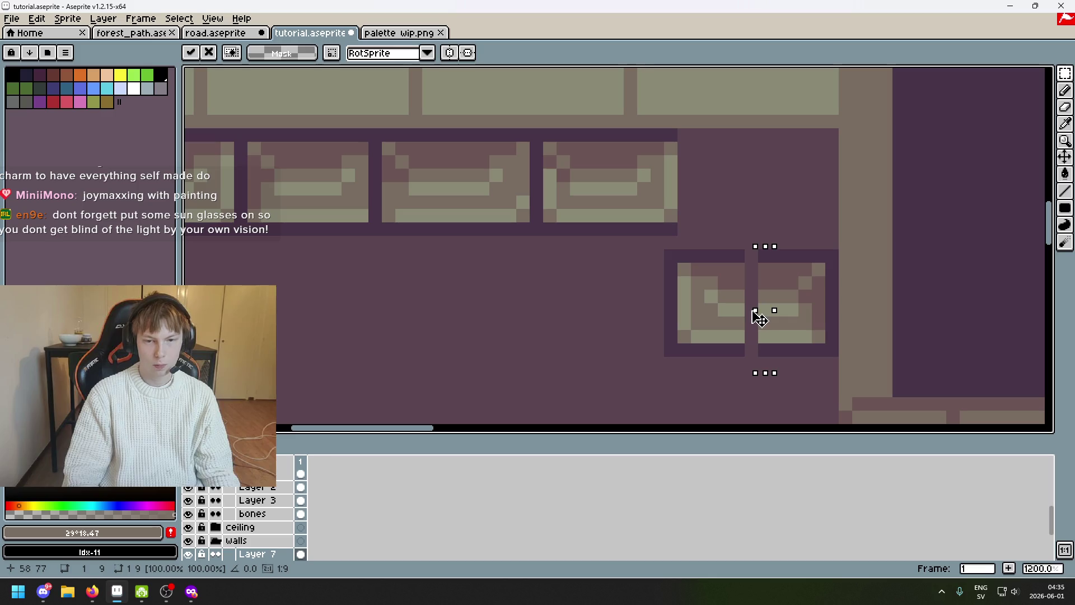
Move another brick down-left with its edge strip stretched to double width
left_click_drag(677, 236, 532, 135)
left_click_drag(588, 173, 554, 293)
mouse_move(593, 246)
left_mouse_down()
mouse_move(654, 387)
mouse_move(643, 356)
left_mouse_up()
left_click_drag(585, 249, 597, 360)
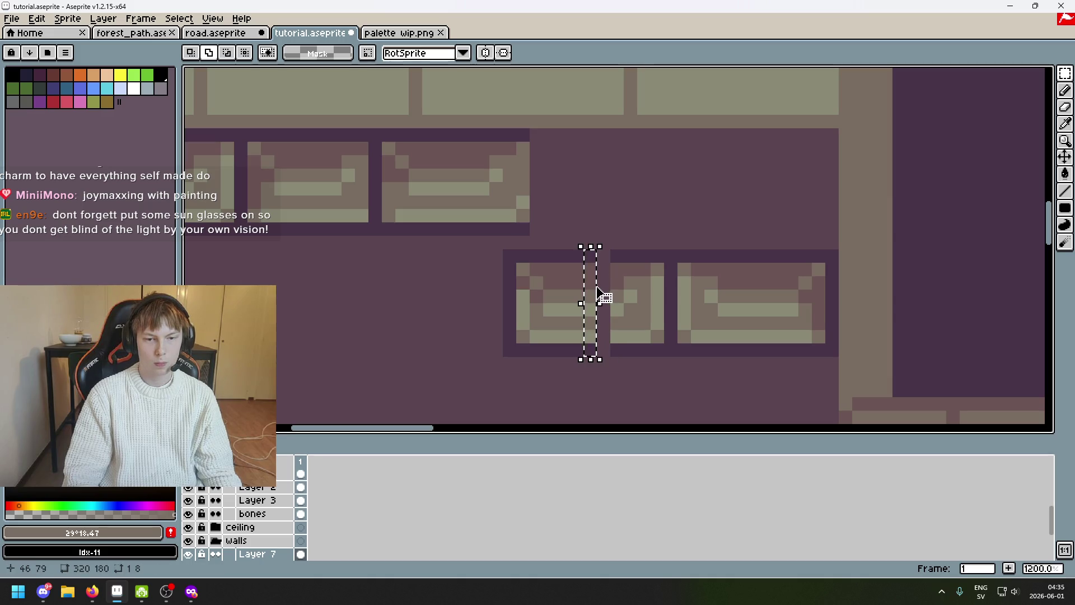
left_click_drag(603, 306, 620, 305)
scroll(643, 233, "down", 1)
scroll(646, 234, "down", 1)
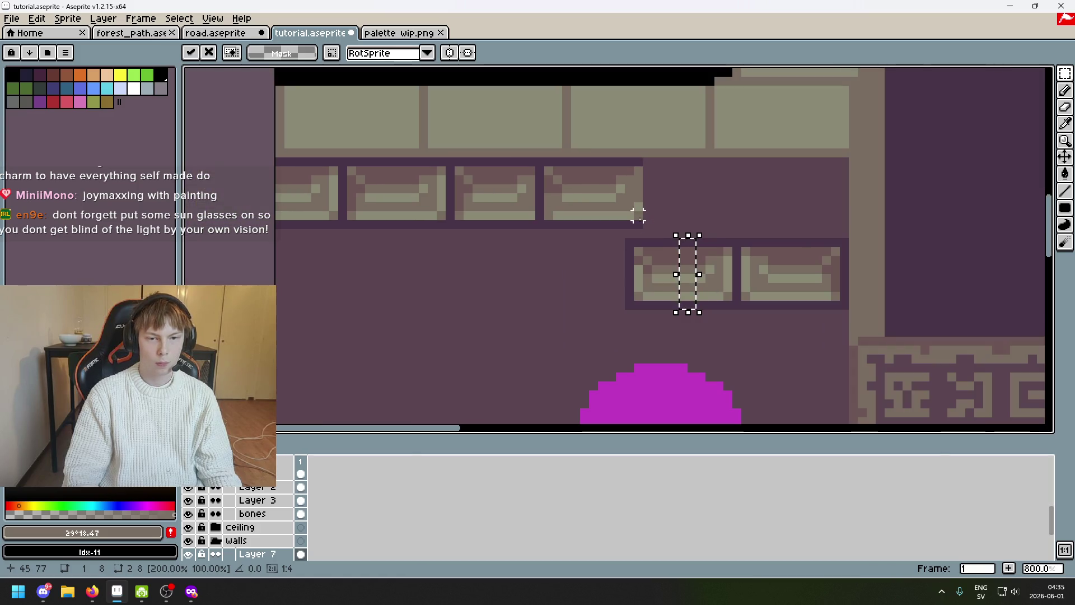
left_click_drag(642, 227, 534, 158, "shift")
mouse_move(591, 197)
left_mouse_down()
mouse_move(565, 276)
mouse_move(643, 211)
left_mouse_up()
key("ctrl+d")
Drop a brick down-left and slide the middle brick left into the lower row
left_click_drag(540, 161, 641, 223)
left_click_drag(564, 207, 552, 294)
key("ctrl+d")
scroll(555, 202, "down", 1)
scroll(538, 194, "left", 2)
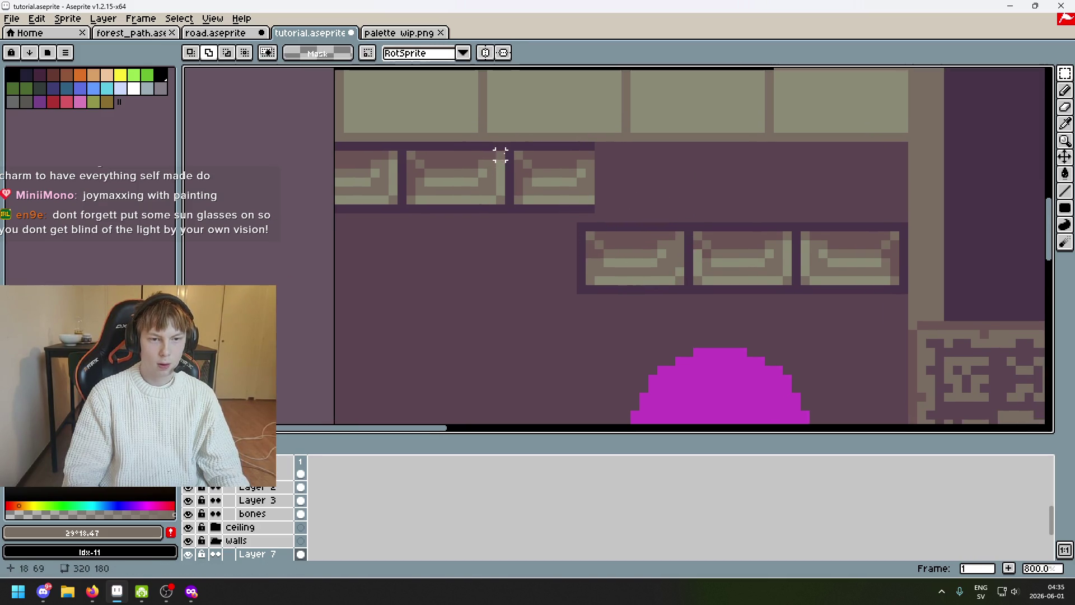
mouse_move(513, 141)
left_mouse_down()
mouse_move(422, 201)
mouse_move(503, 147)
mouse_move(568, 252)
mouse_move(452, 260)
left_mouse_up()
key("ctrl+z")
left_click_drag(550, 278, 348, 283)
key("ctrl+z")
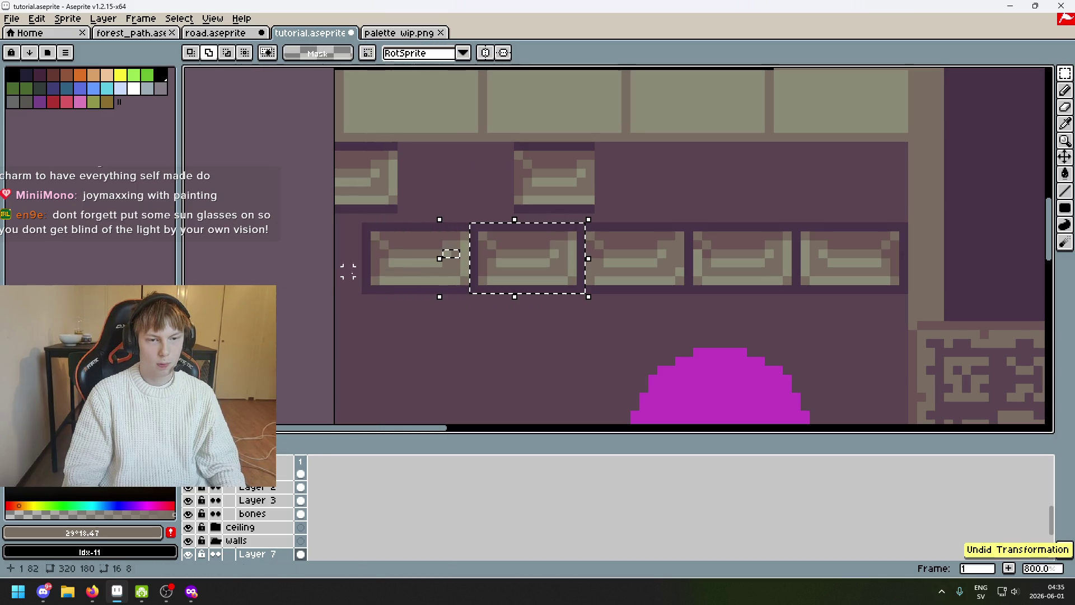
left_click_drag(577, 276, 353, 267)
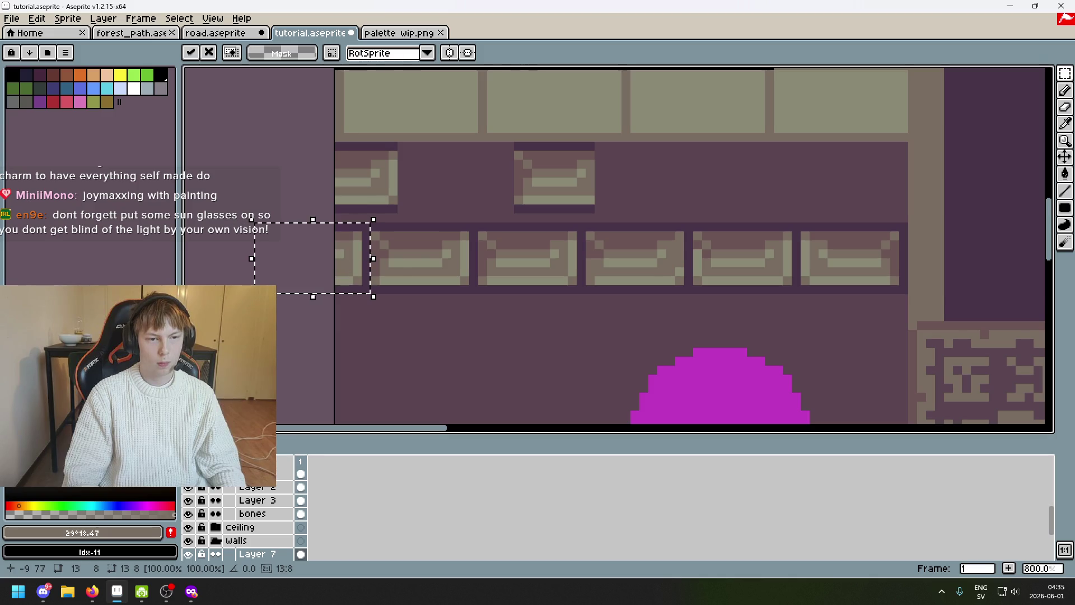
key("Return")
Nudge the whole lower brick row up two pixels
left_click_drag(907, 292, 278, 225)
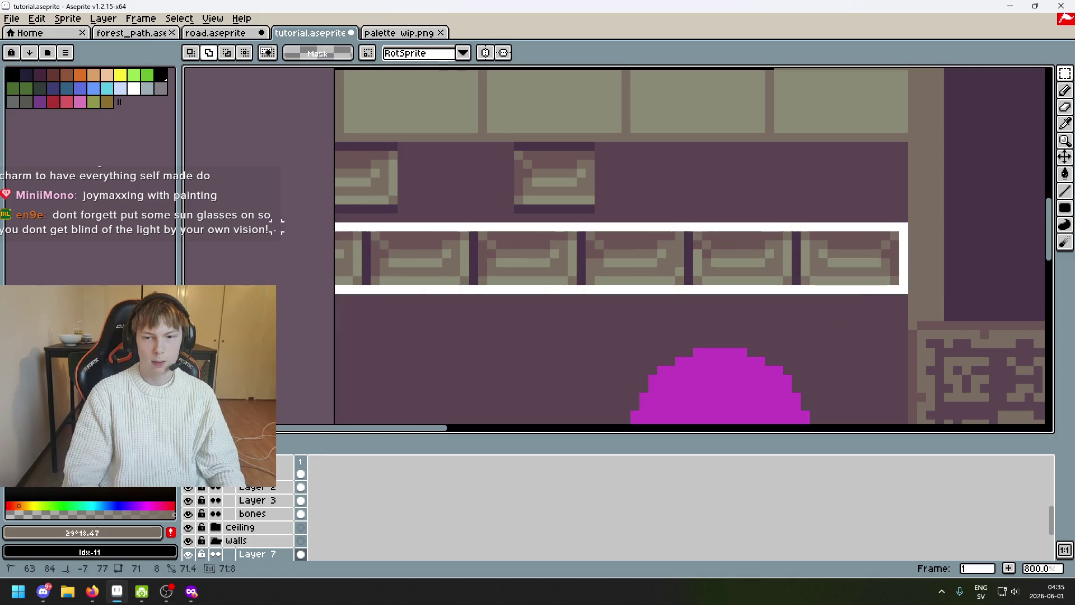
key("Up")
key("Up")
key("Up")
key("Up")
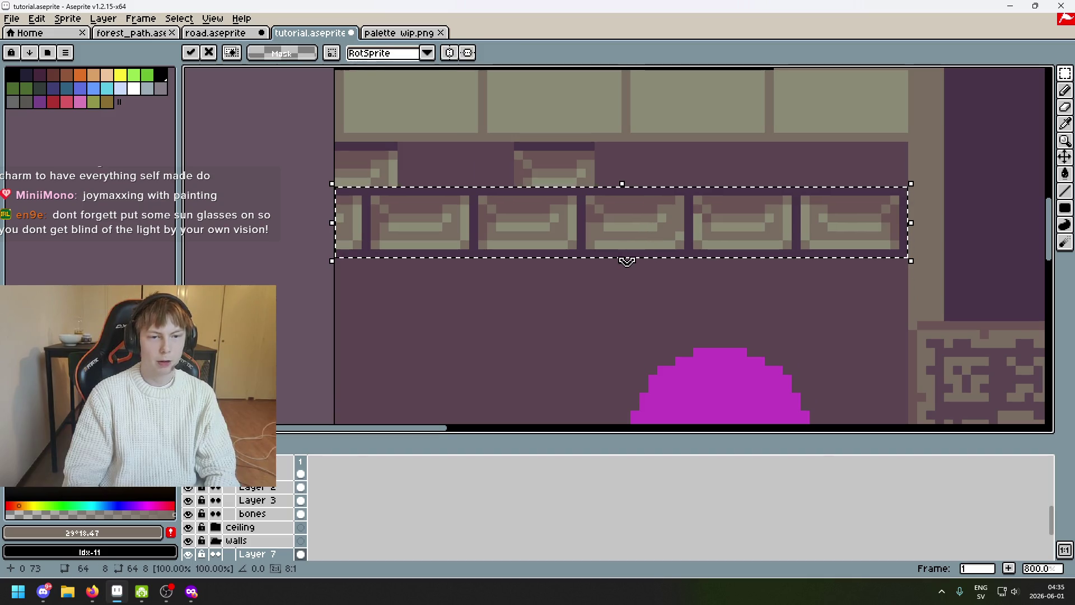
key("Up")
key("Up")
key("Up")
key("Up")
key("Up")
key("ctrl+d")
Copy the rightmost brick below the row and paste a second copy beside it near the pillar
left_click_drag(715, 253, 619, 243)
left_click_drag(808, 137, 693, 206)
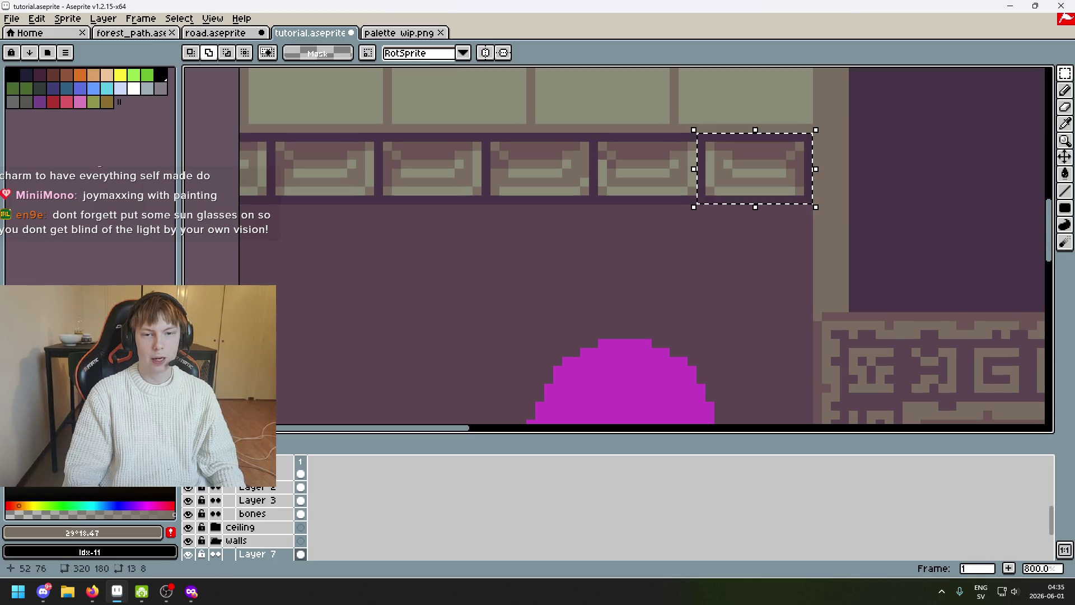
left_click_drag(785, 173, 727, 232)
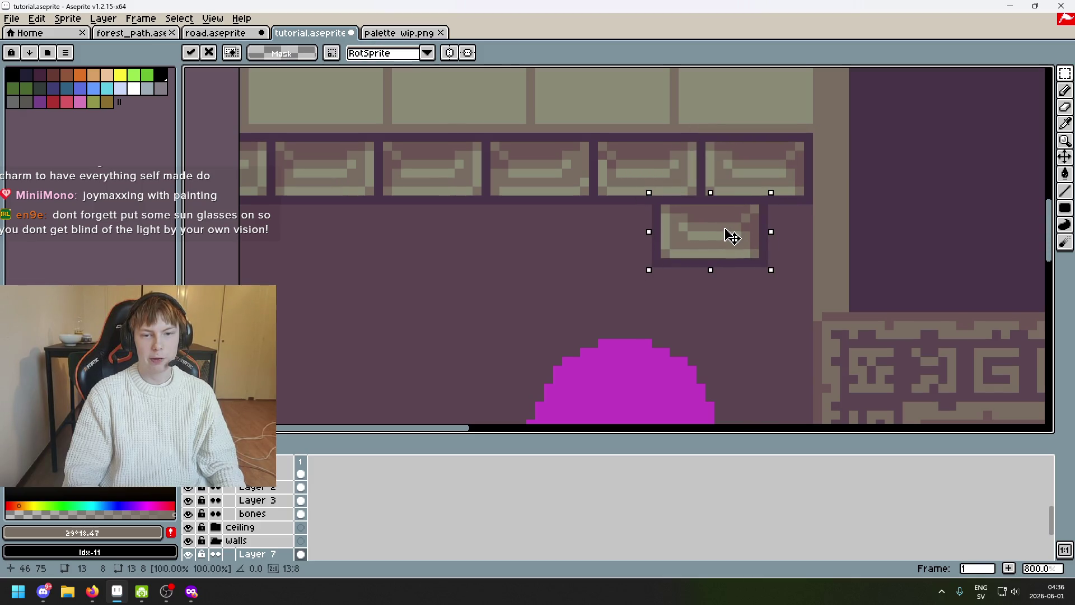
scroll(727, 235, "up", 5)
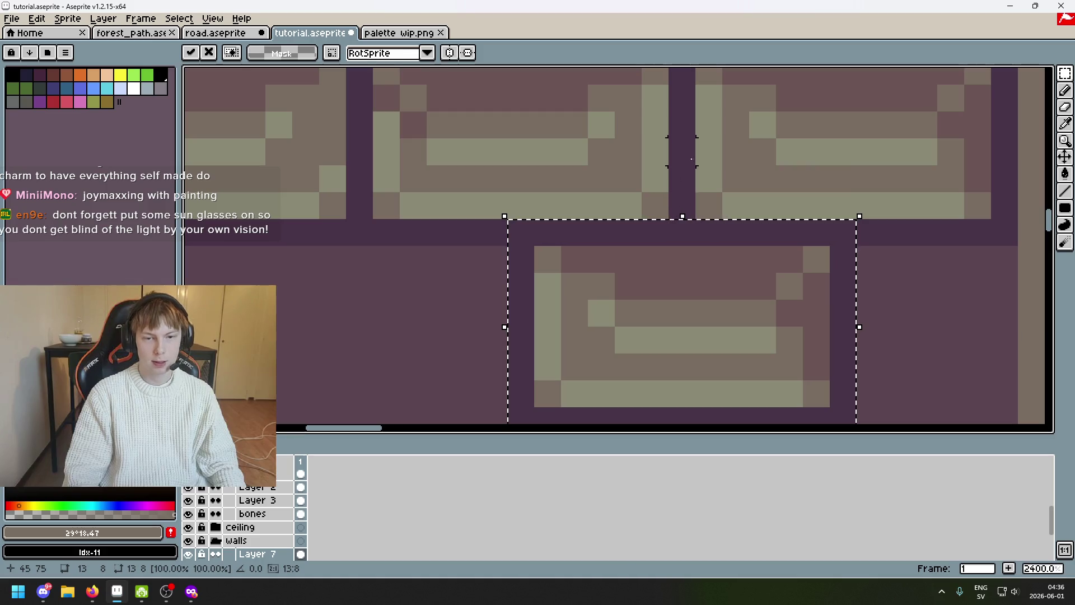
scroll(683, 126, "down", 3)
scroll(682, 125, "up", 3)
scroll(697, 277, "down", 6)
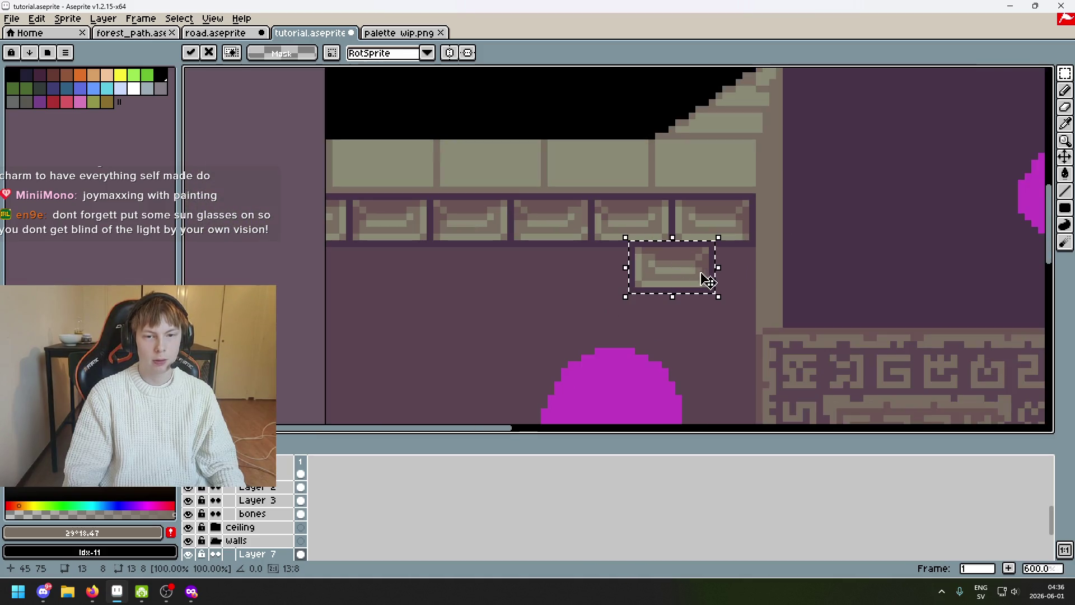
key("ctrl+d")
left_click_drag(711, 259, 663, 250)
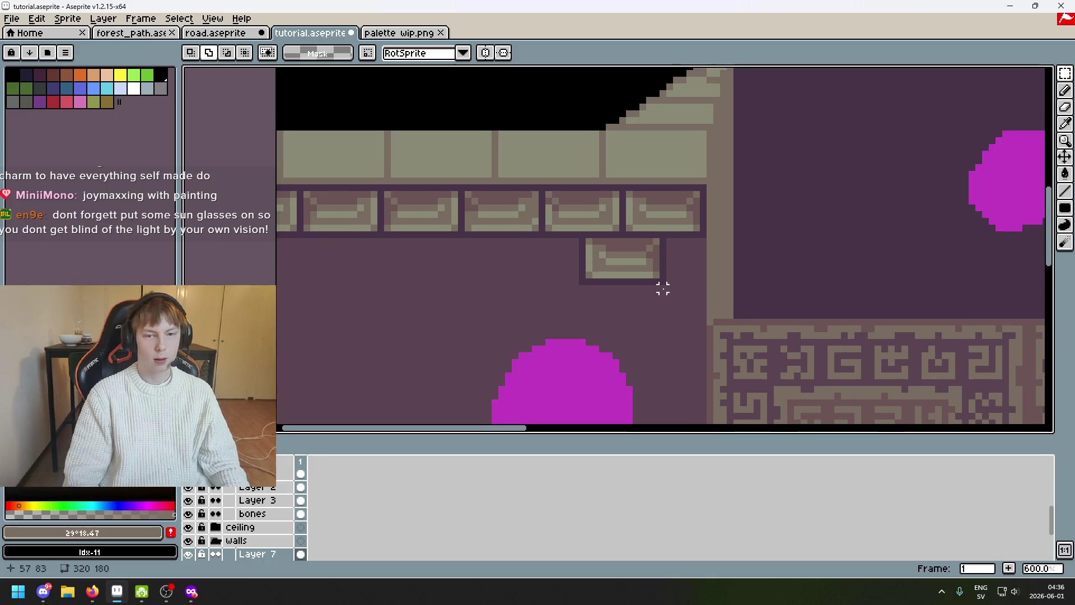
scroll(681, 269, "up", 3)
scroll(694, 249, "up", 1)
key("ctrl+v")
mouse_move(656, 236)
left_mouse_down()
mouse_move(776, 266)
mouse_move(758, 249)
left_mouse_up()
key("Return")
Pencil the pillar's light column straight down over the lower tier's end, undoing one bad stroke
key("ctrl+d")
key("b")
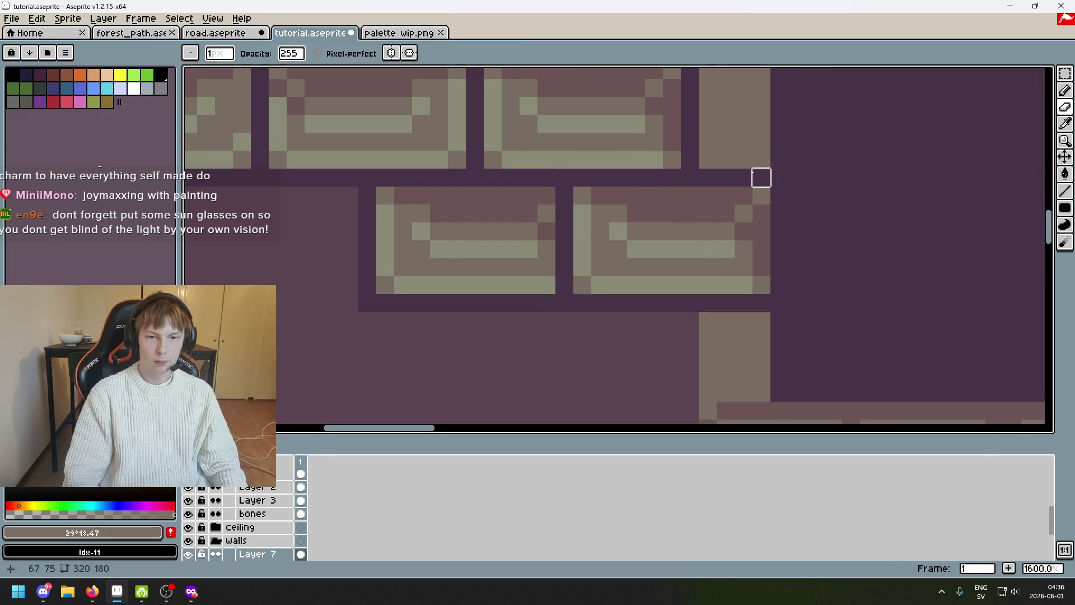
left_click_drag(761, 178, 726, 160)
left_click_drag(724, 211, 744, 175)
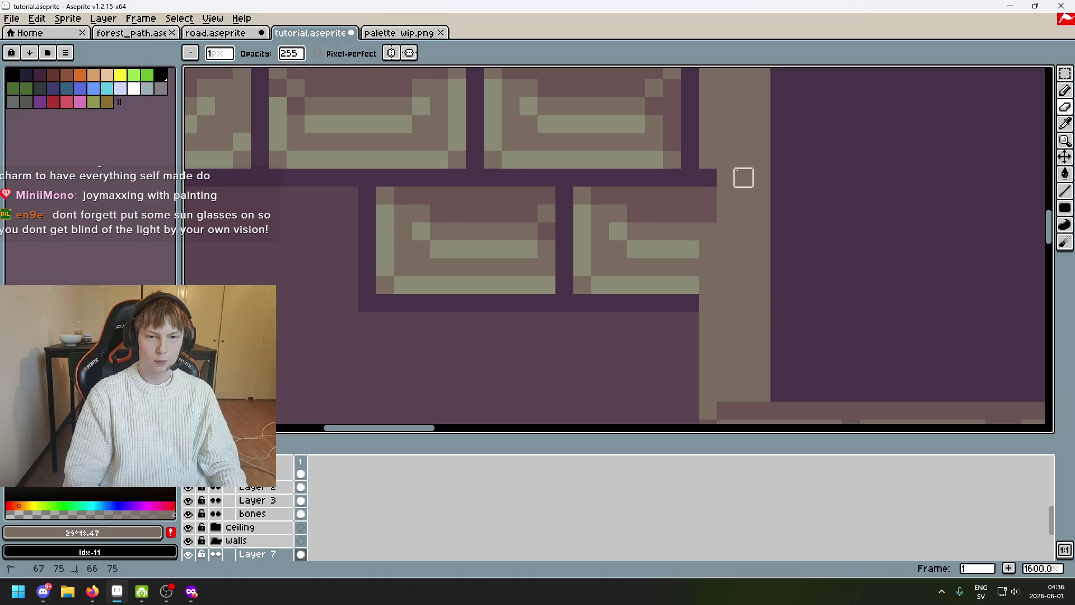
key("ctrl+z")
key("ctrl+z")
mouse_move(743, 285)
left_mouse_down()
mouse_move(724, 302)
mouse_move(707, 159)
left_mouse_up()
scroll(707, 267, "down", 6)
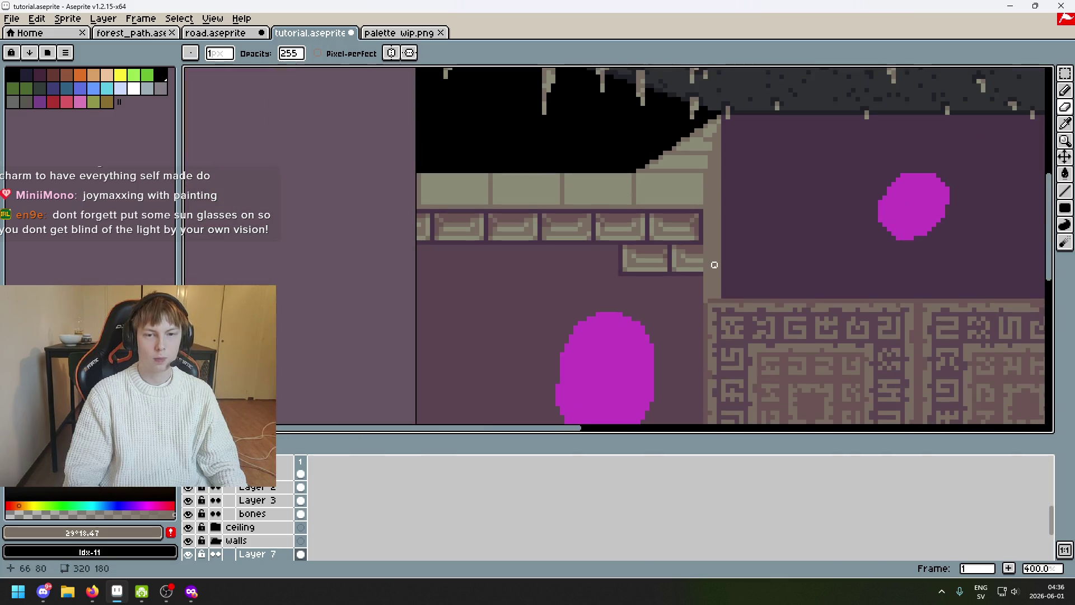
left_click_drag(707, 267, 787, 246)
scroll(787, 246, "up", 1)
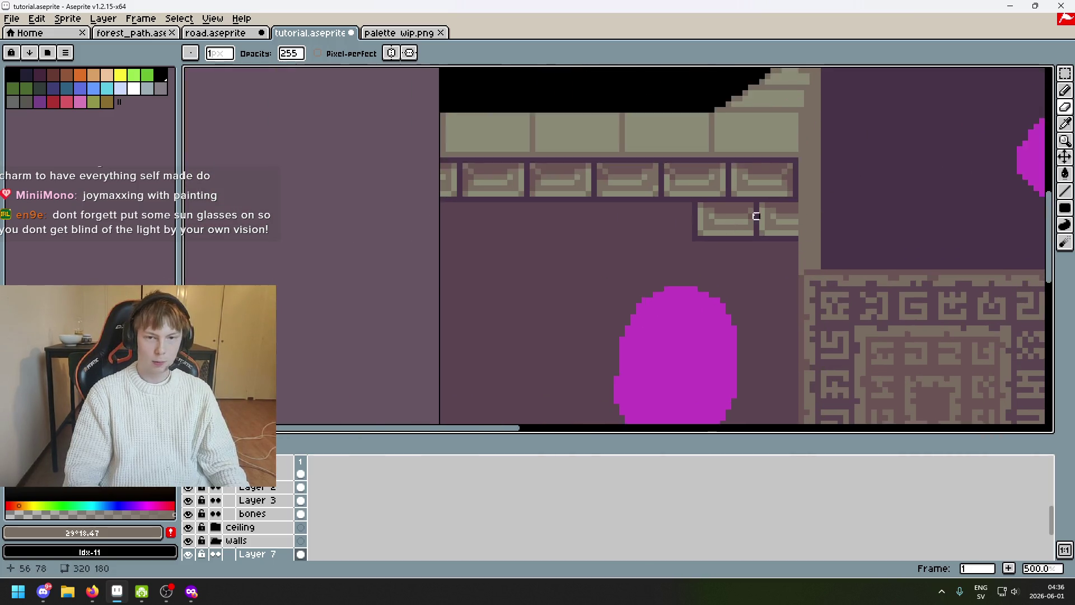
scroll(748, 216, "up", 1)
scroll(763, 251, "up", 1)
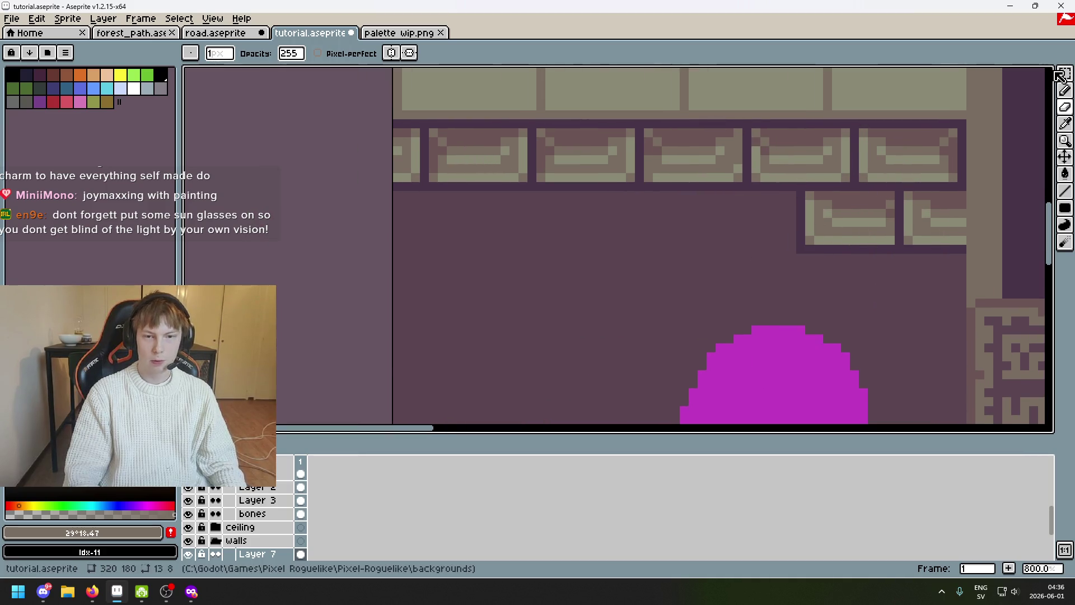
Move the top-right and top-left bricks down into the staggered lower row
key("q")
left_click_drag(749, 123, 639, 188)
mouse_move(691, 159)
left_mouse_down()
mouse_move(745, 223)
mouse_move(713, 163)
mouse_move(649, 231)
left_mouse_up()
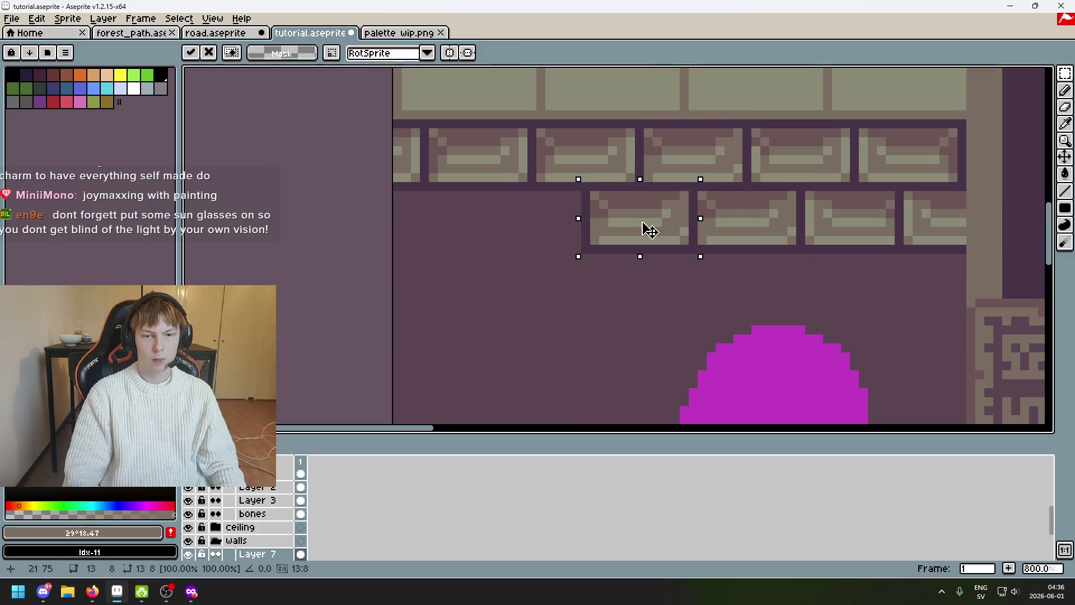
key("ctrl+d")
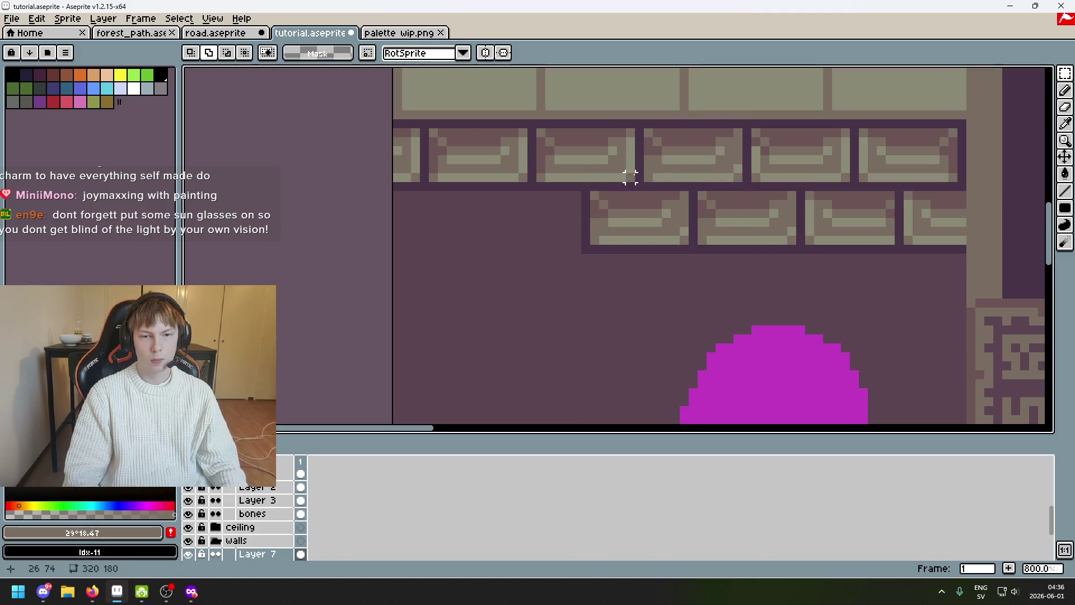
mouse_move(531, 125)
left_mouse_down()
mouse_move(439, 195)
mouse_move(482, 177)
mouse_move(540, 218)
left_mouse_up()
left_click_drag(482, 155, 425, 214)
scroll(495, 208, "down", 3)
key("ctrl+d")
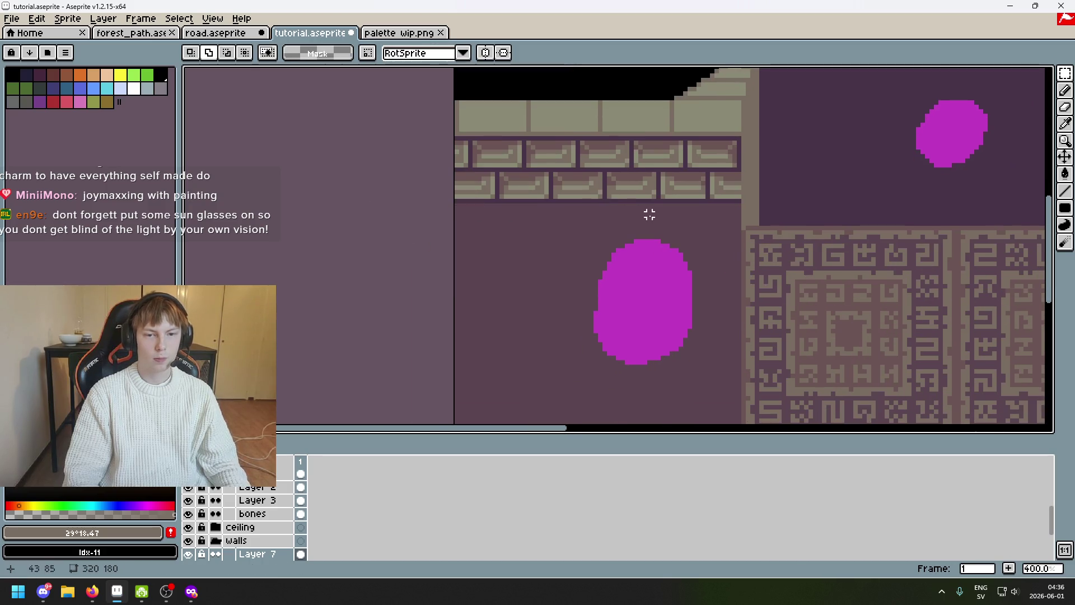
scroll(648, 214, "down", 3)
scroll(690, 225, "up", 1)
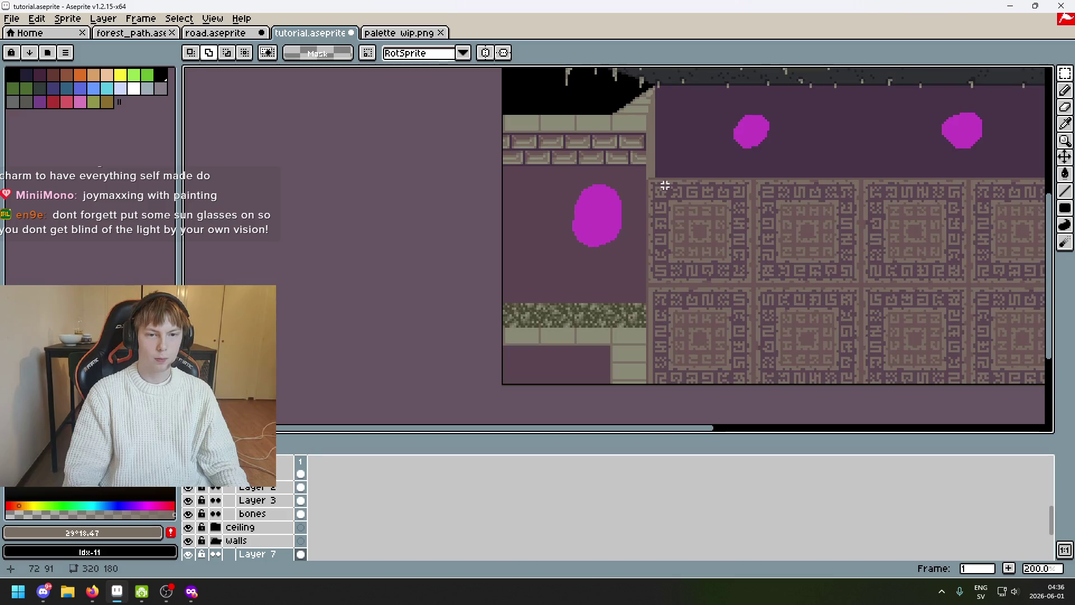
left_click_drag(664, 184, 661, 218)
left_click_drag(660, 218, 694, 218)
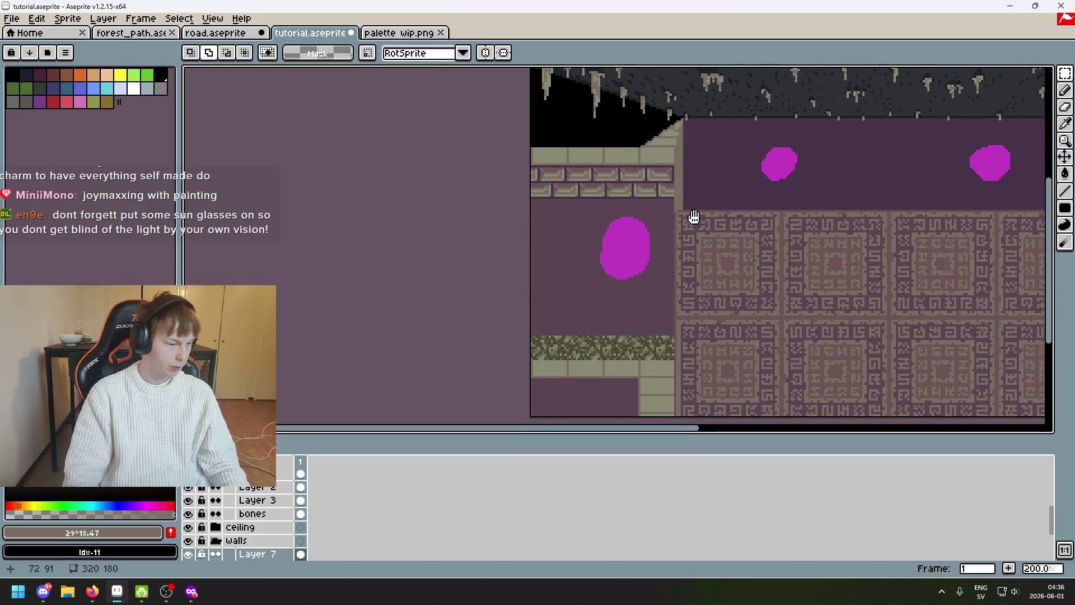
scroll(695, 219, "up", 1)
scroll(695, 218, "up", 1)
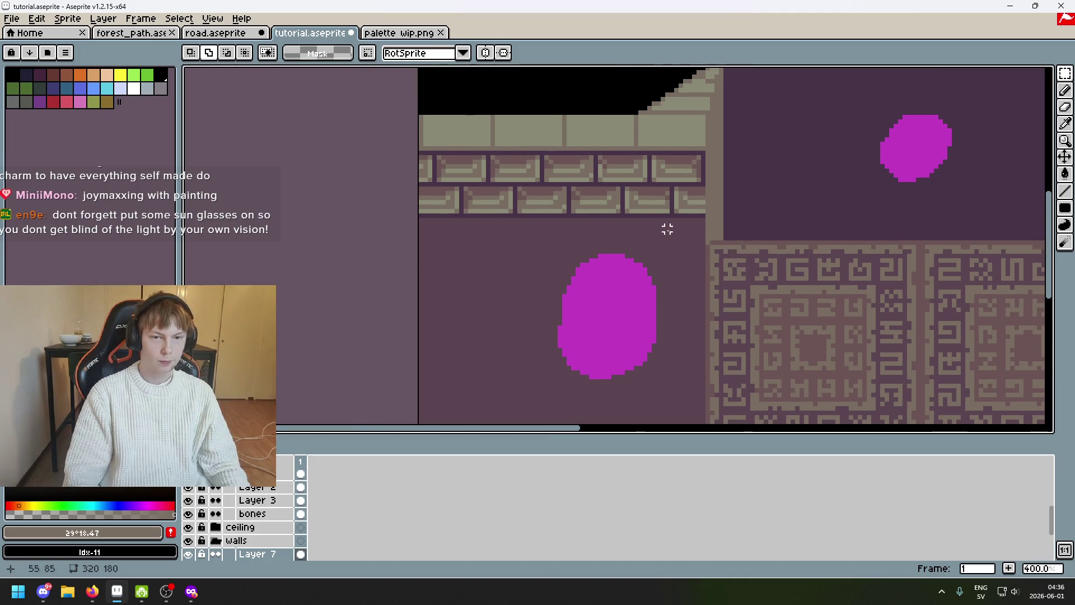
scroll(695, 220, "up", 1)
scroll(697, 223, "up", 1)
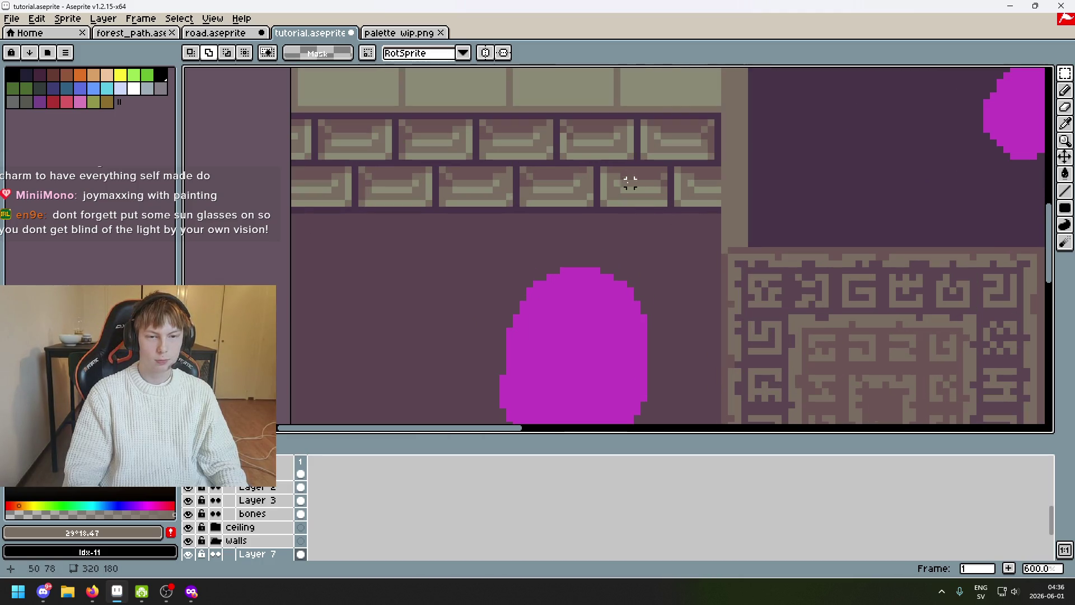
Copy a brick row above the blob downward beneath the existing rows
left_click_drag(711, 163, 289, 111)
left_click_drag(533, 139, 522, 236)
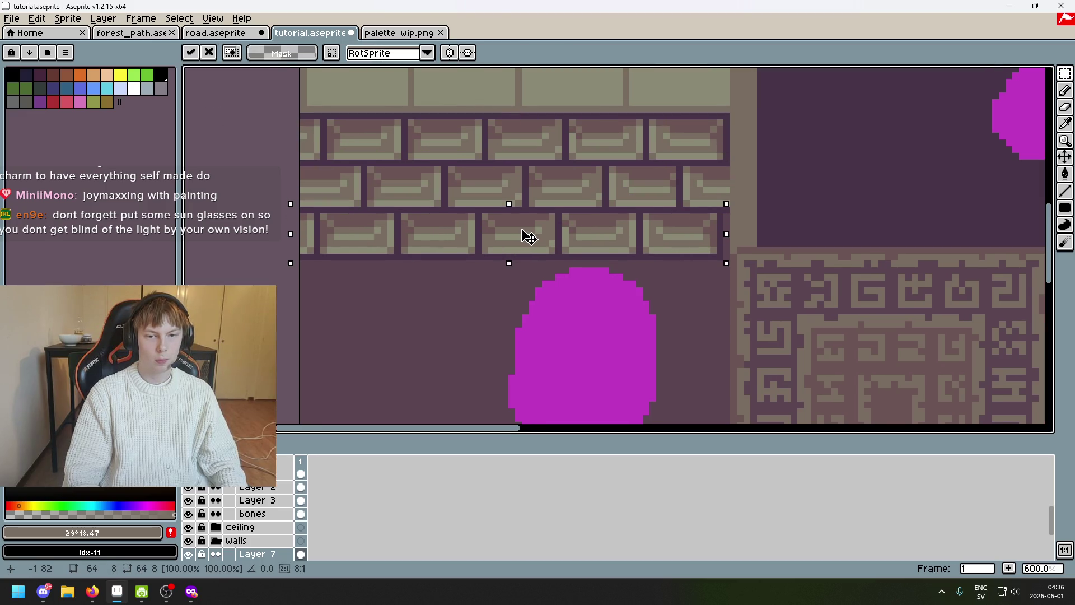
key("ctrl+d")
Copy the middle brick row beneath the others, giving four staggered tiers, and marquee the top row
mouse_move(699, 223)
left_mouse_down()
mouse_move(762, 192)
mouse_move(278, 127)
left_mouse_up()
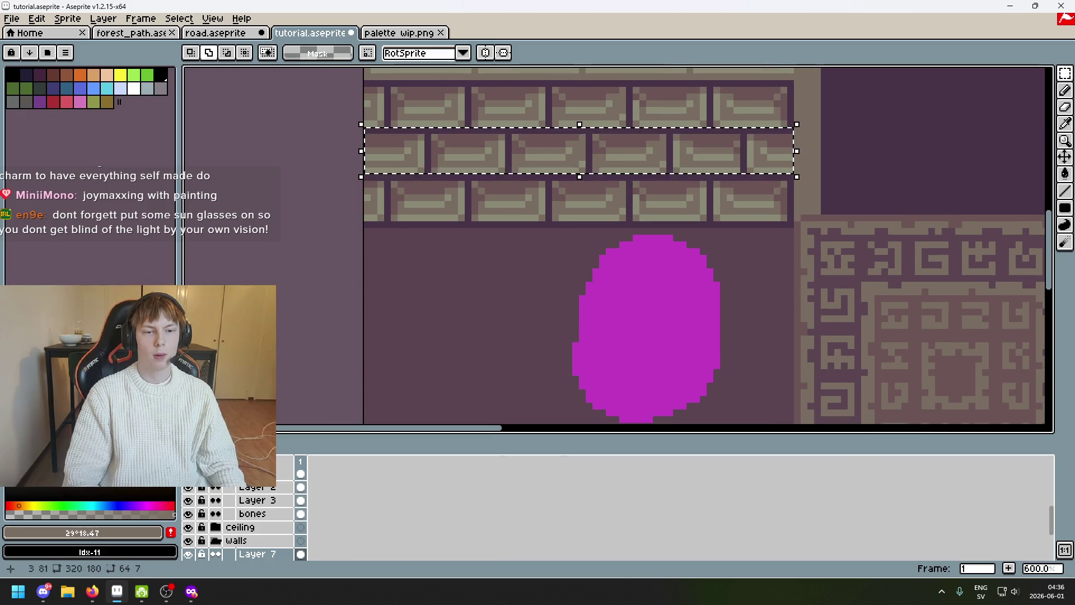
left_click_drag(601, 163, 600, 248)
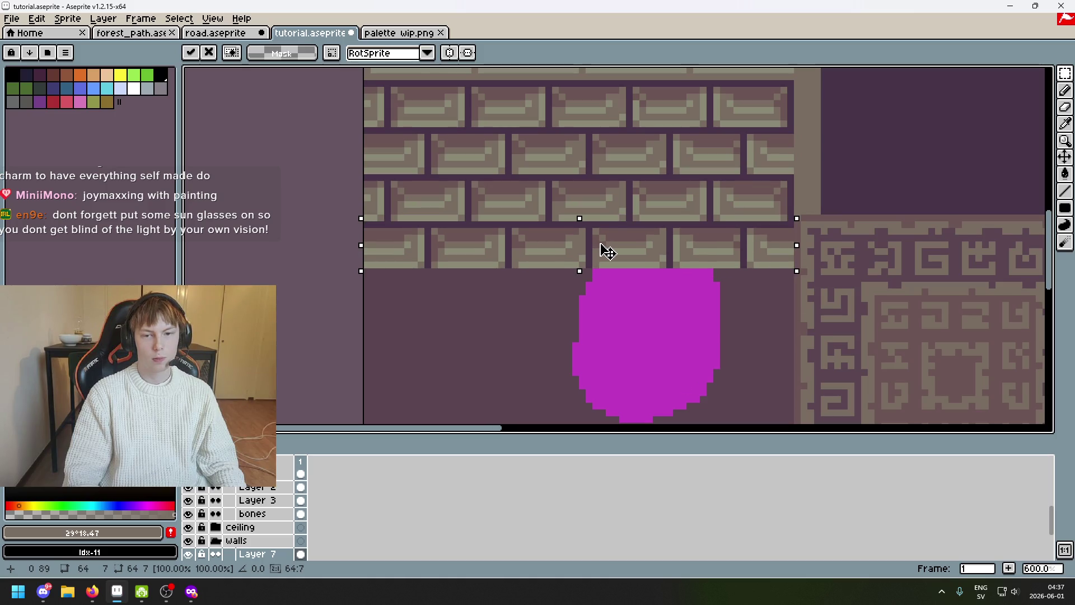
scroll(727, 271, "down", 3)
left_click_drag(761, 281, 782, 202)
key("ctrl+d")
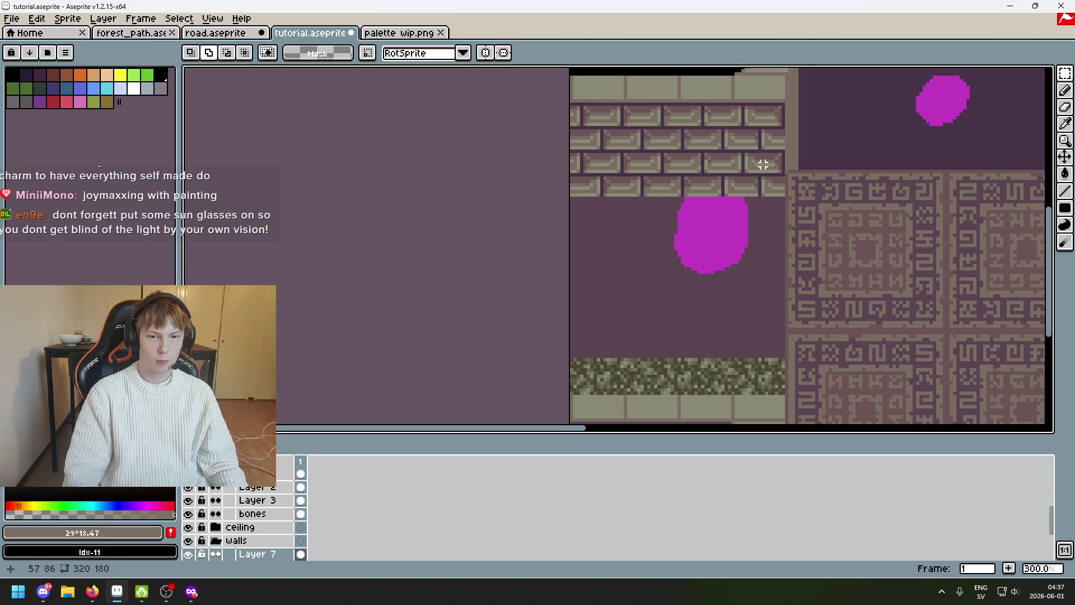
scroll(768, 145, "up", 2)
left_click_drag(793, 77, 362, 112)
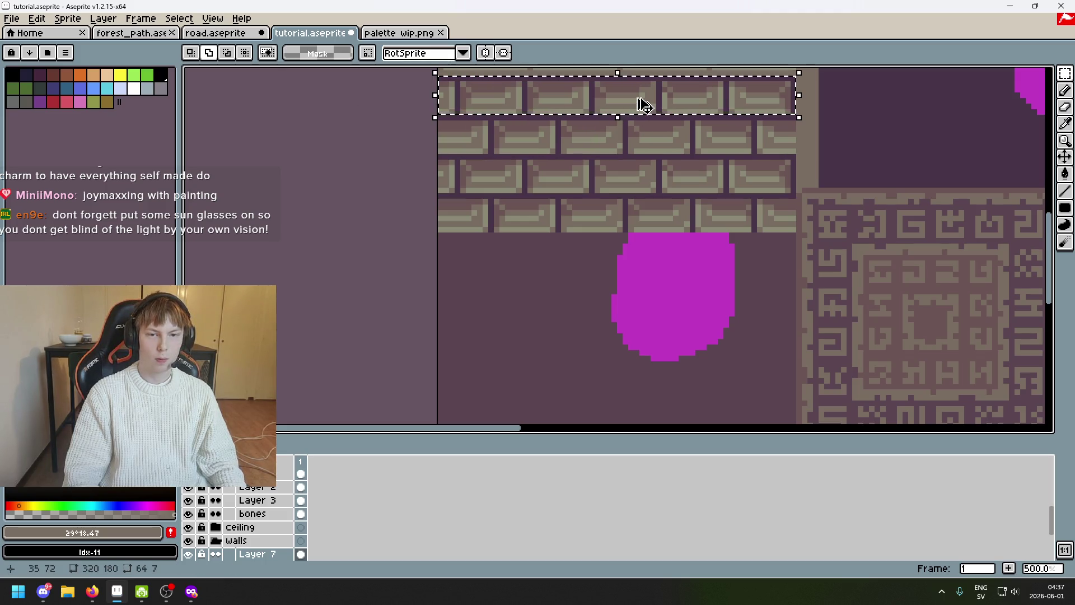
Copy two brick rows below the magenta blob as staggered tiers, the first nudged up one pixel
left_click_drag(640, 108, 645, 360)
scroll(856, 285, "down", 3)
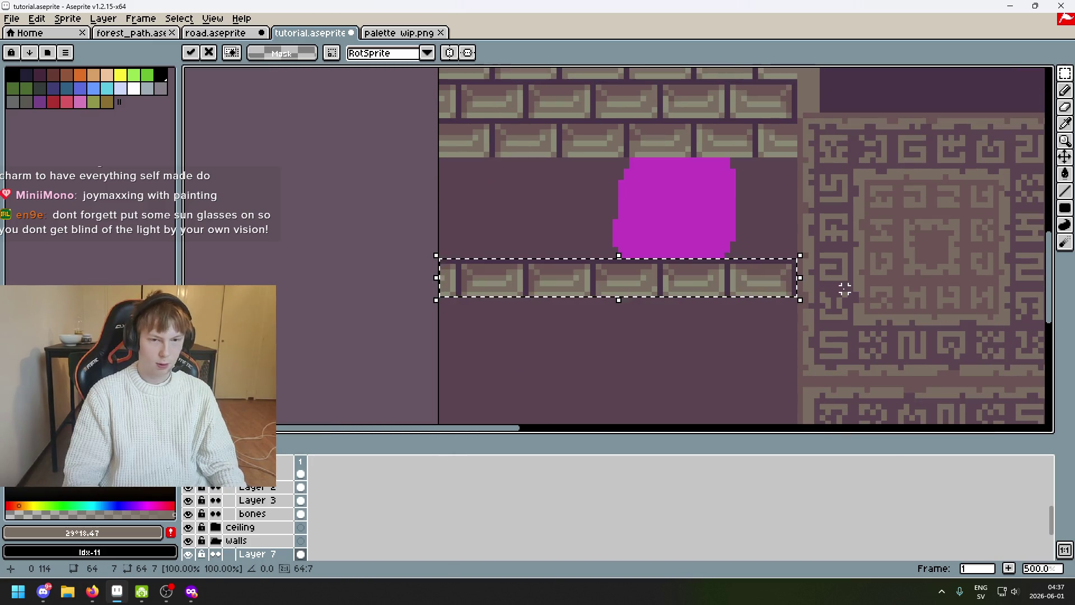
key("Up")
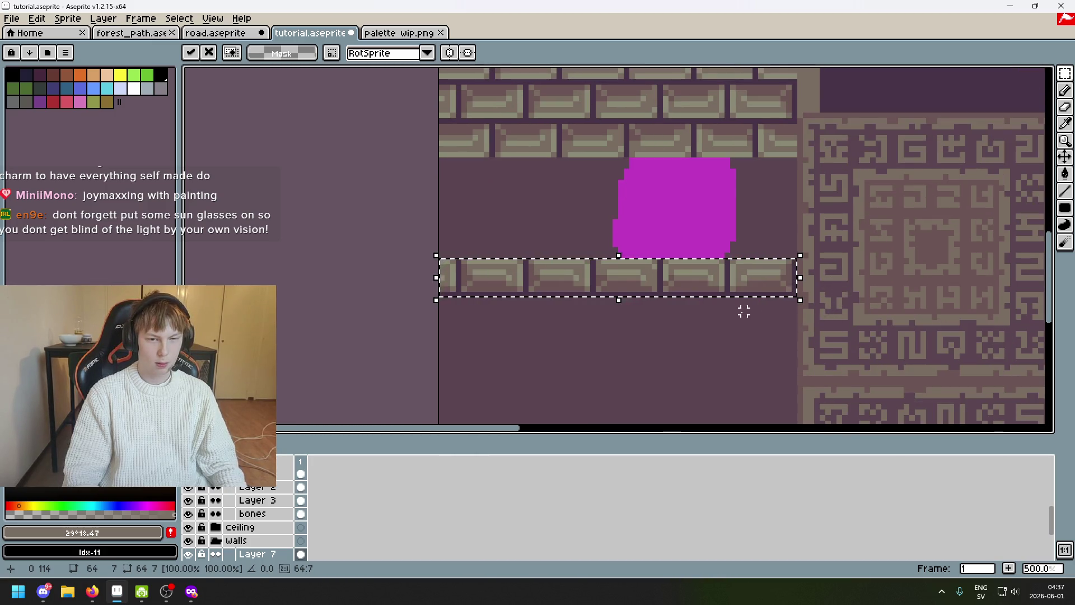
scroll(755, 316, "down", 2)
key("ctrl+d")
scroll(775, 295, "down", 2)
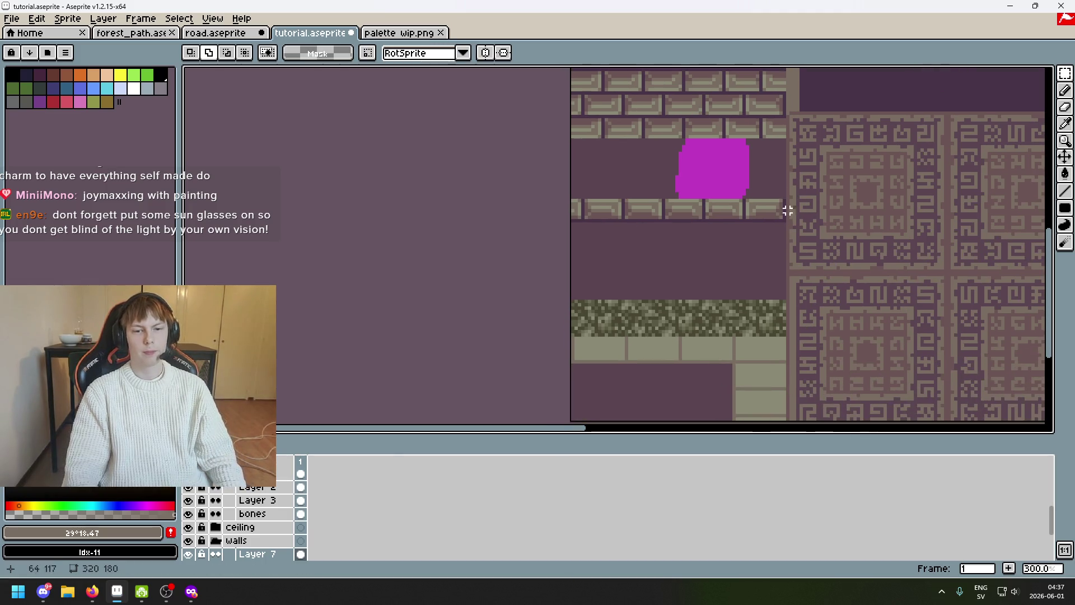
scroll(743, 291, "up", 3)
scroll(752, 178, "up", 2)
mouse_move(788, 140)
left_mouse_down()
mouse_move(366, 173)
mouse_move(361, 185)
left_mouse_up()
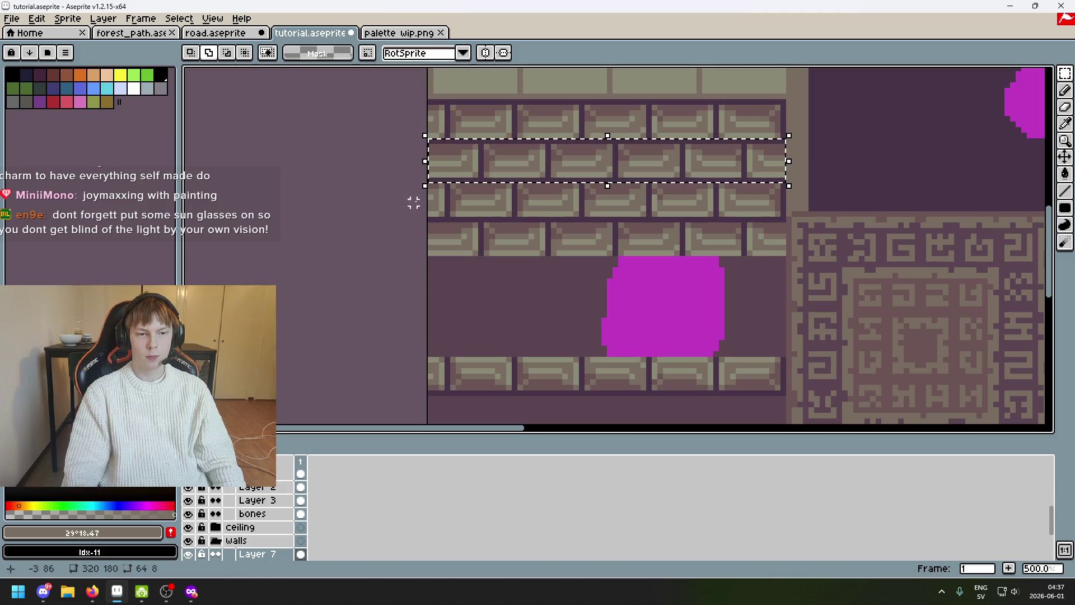
scroll(870, 300, "down", 2)
mouse_move(726, 106)
left_mouse_down()
mouse_move(708, 365)
mouse_move(733, 370)
mouse_move(733, 348)
left_mouse_up()
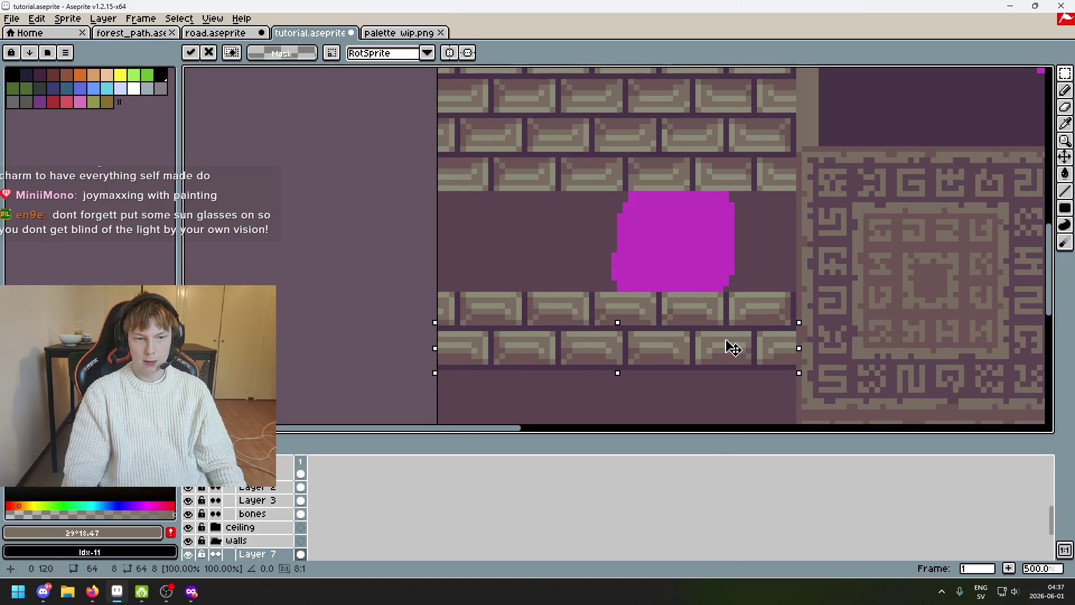
key("ctrl+d")
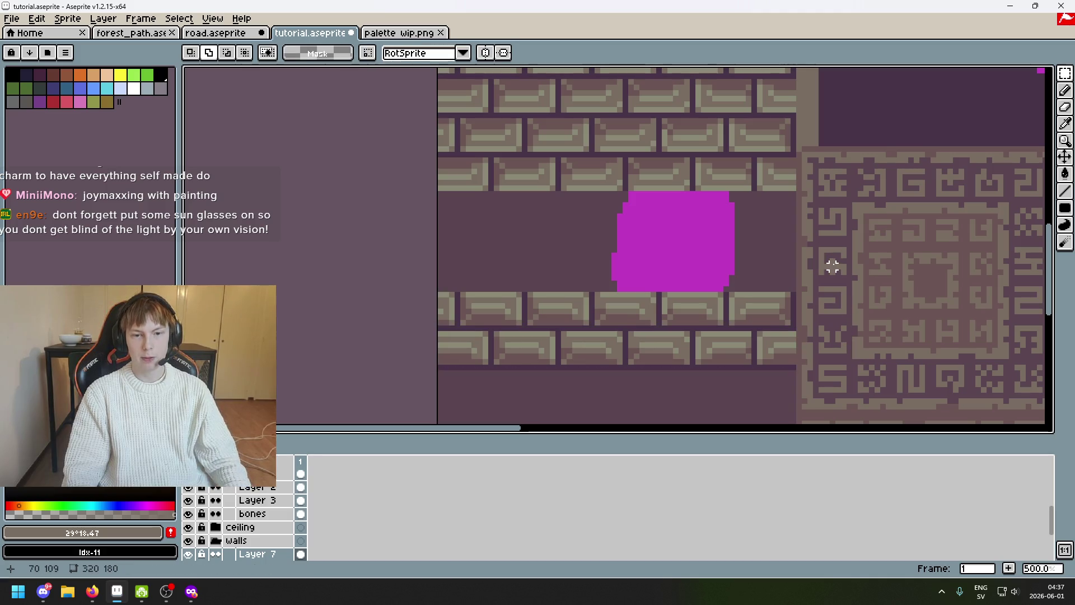
scroll(831, 266, "down", 2)
scroll(815, 193, "down", 3)
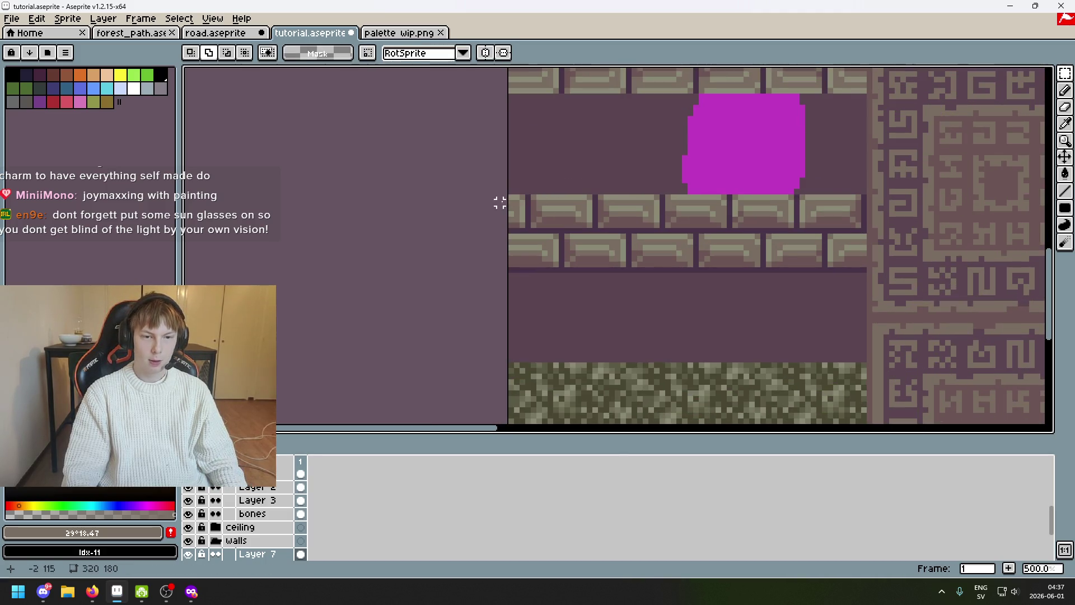
Copy the brick row below the blob further down, discarding a misplaced extra copy
left_click_drag(864, 196, 398, 231)
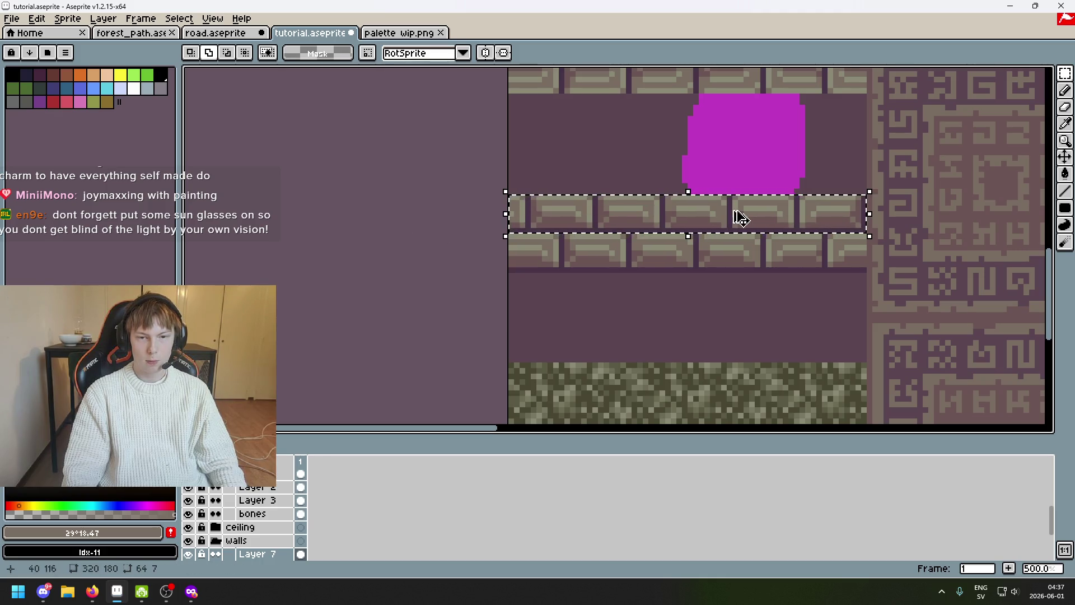
left_click_drag(736, 216, 746, 288)
key("Down")
key("Down")
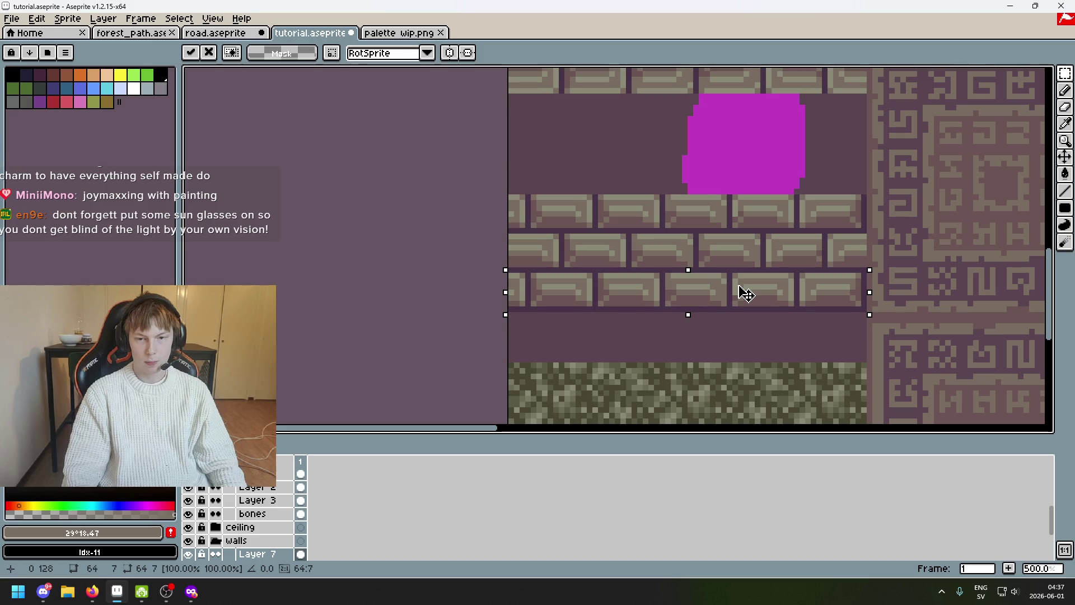
mouse_move(759, 290)
left_mouse_down()
mouse_move(759, 216)
mouse_move(758, 333)
mouse_move(771, 337)
left_mouse_up()
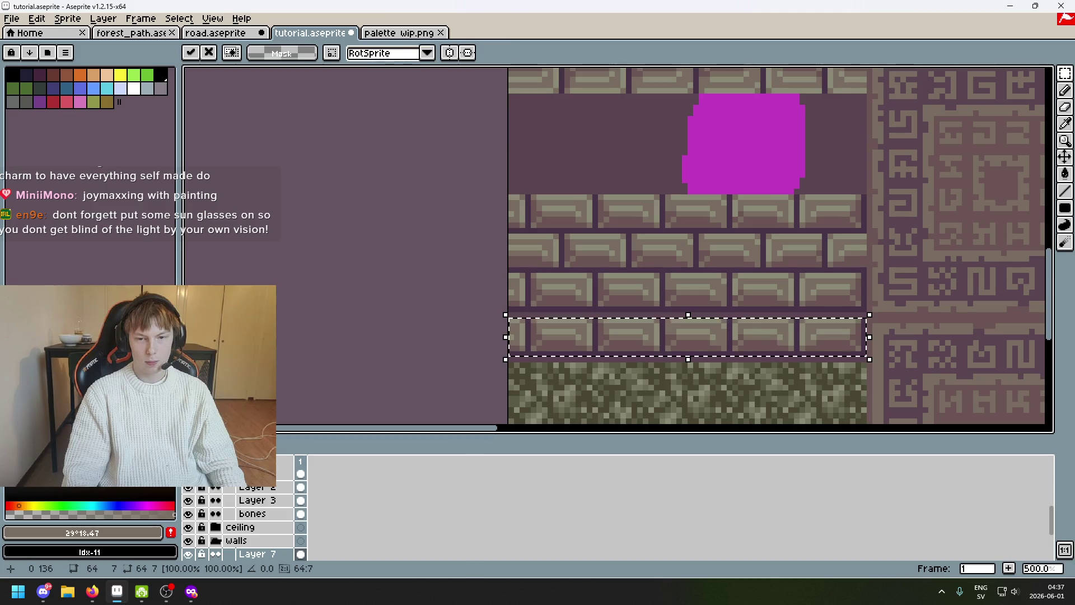
key("Escape")
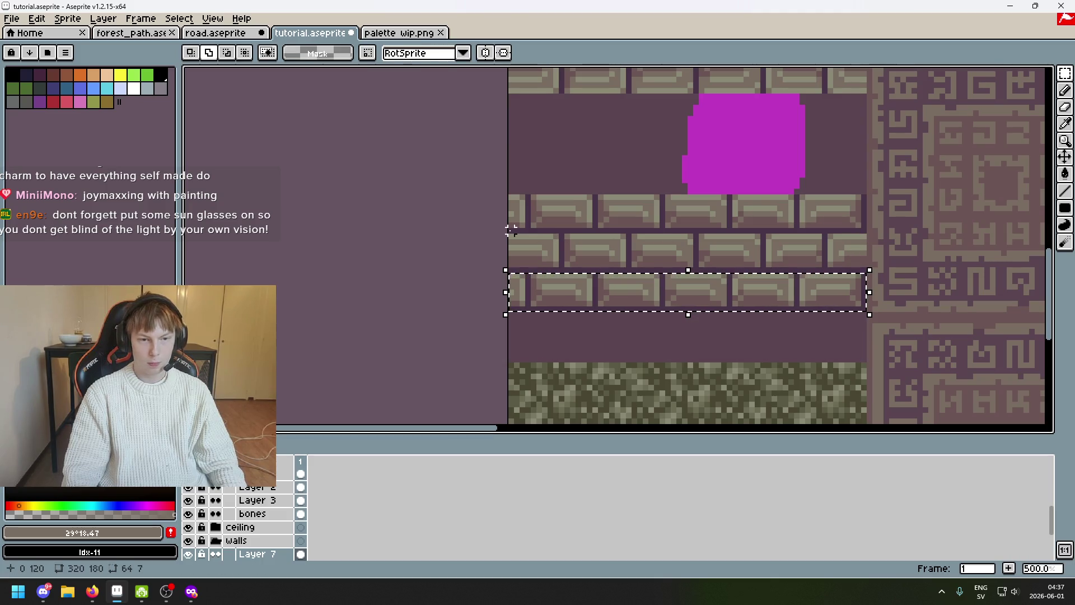
Copy the lower brick rows again to place a row just above the mossy floor
left_click_drag(509, 229, 865, 266)
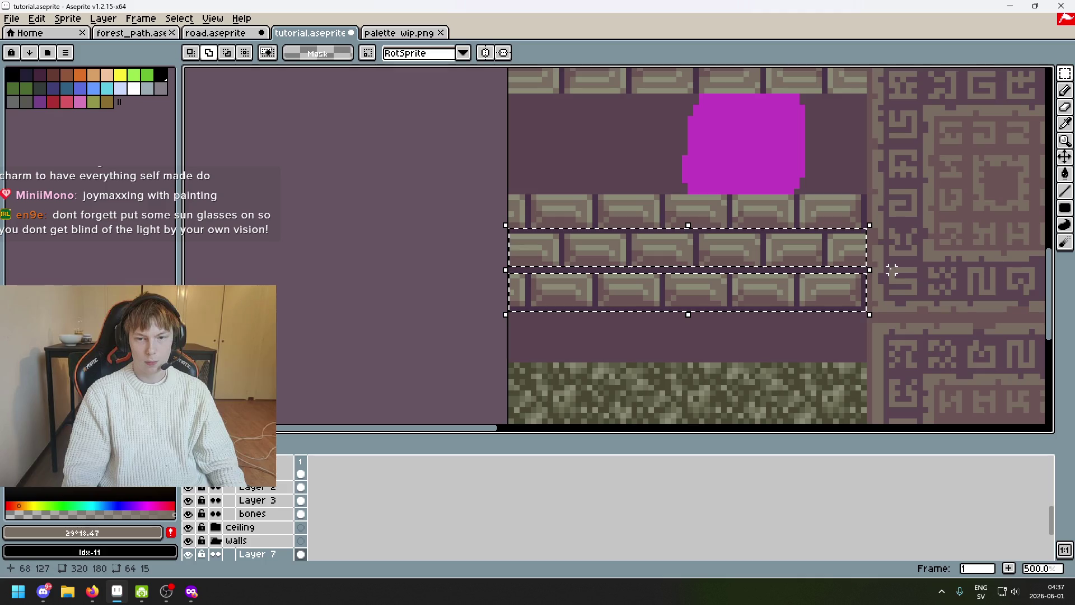
key("ctrl+d")
mouse_move(509, 229)
left_mouse_down()
mouse_move(884, 276)
mouse_move(733, 333)
left_mouse_up()
scroll(868, 249, "down", 1)
scroll(792, 283, "down", 1)
Drop the floating brick row onto the mossy floor and zoom out to review the whole wall
left_click_drag(840, 308, 840, 269)
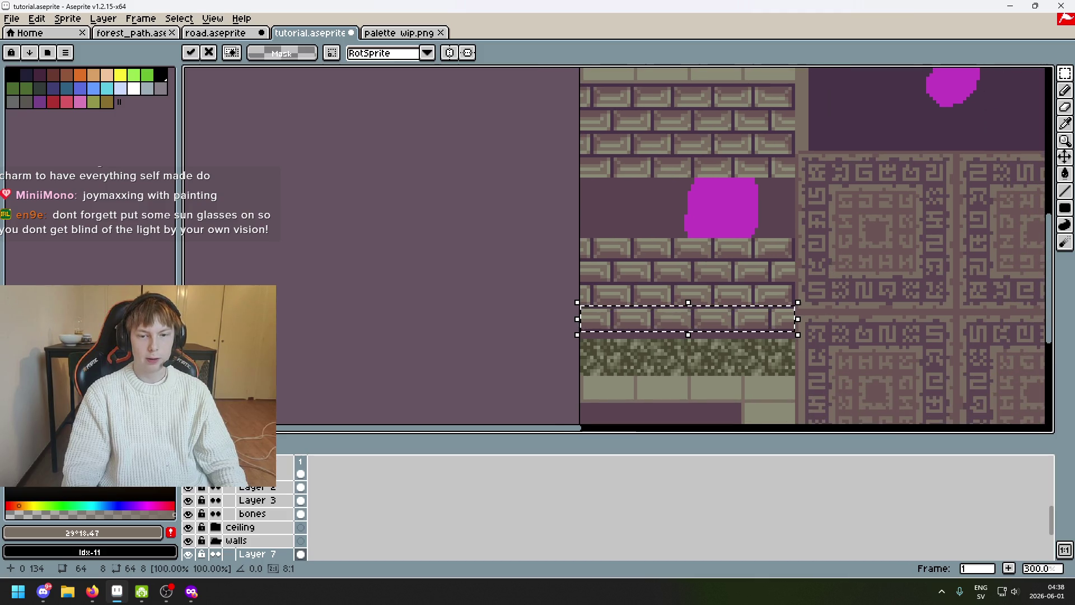
key("ctrl+d")
scroll(780, 341, "up", 2)
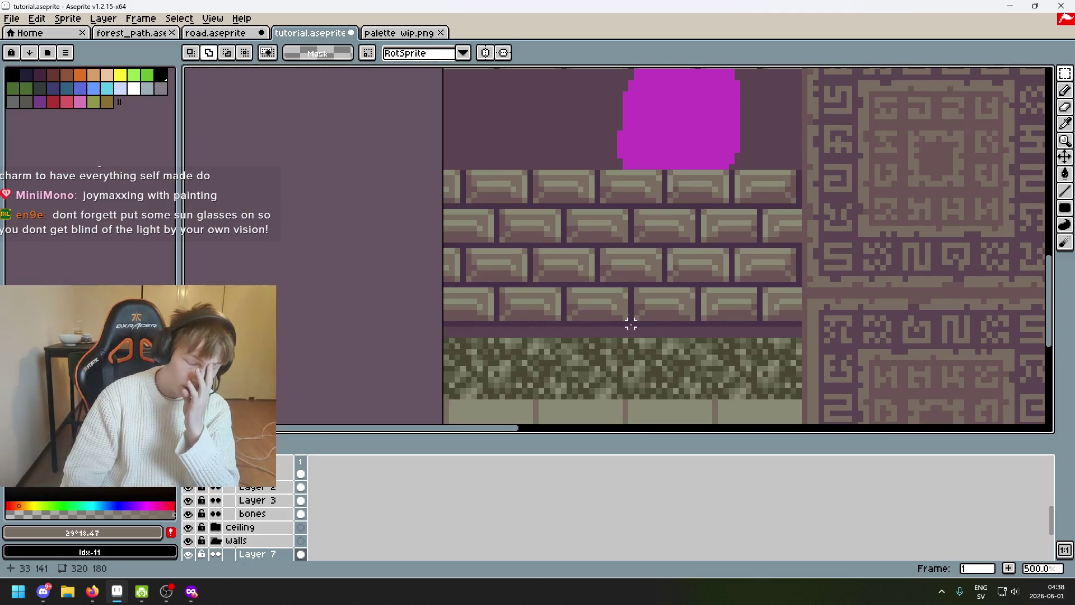
scroll(630, 323, "down", 2)
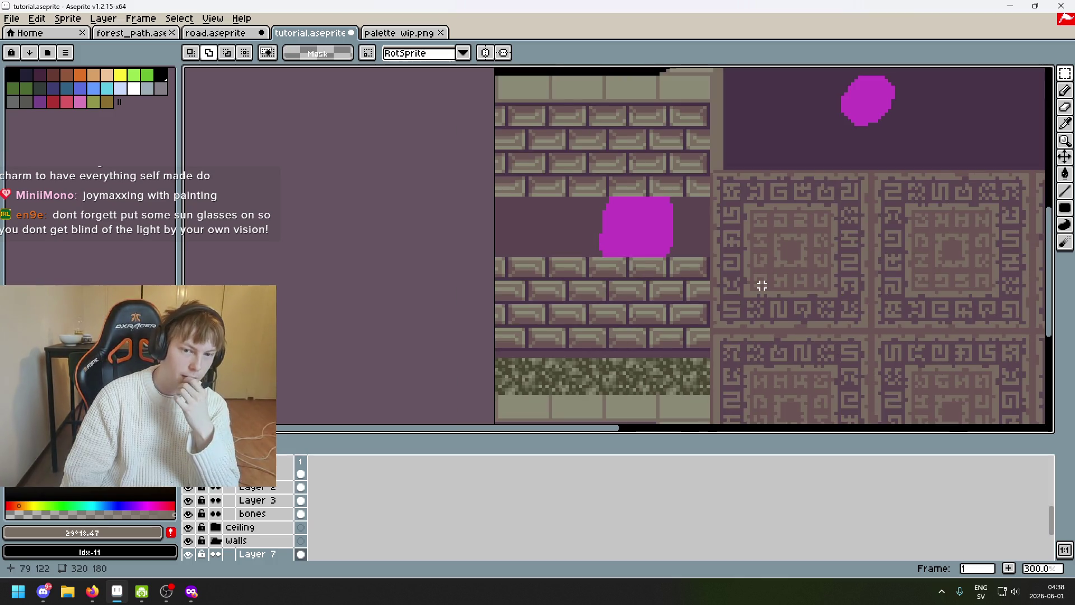
mouse_move(697, 216)
left_mouse_down()
mouse_move(679, 252)
mouse_move(737, 212)
left_mouse_up()
scroll(680, 252, "down", 1)
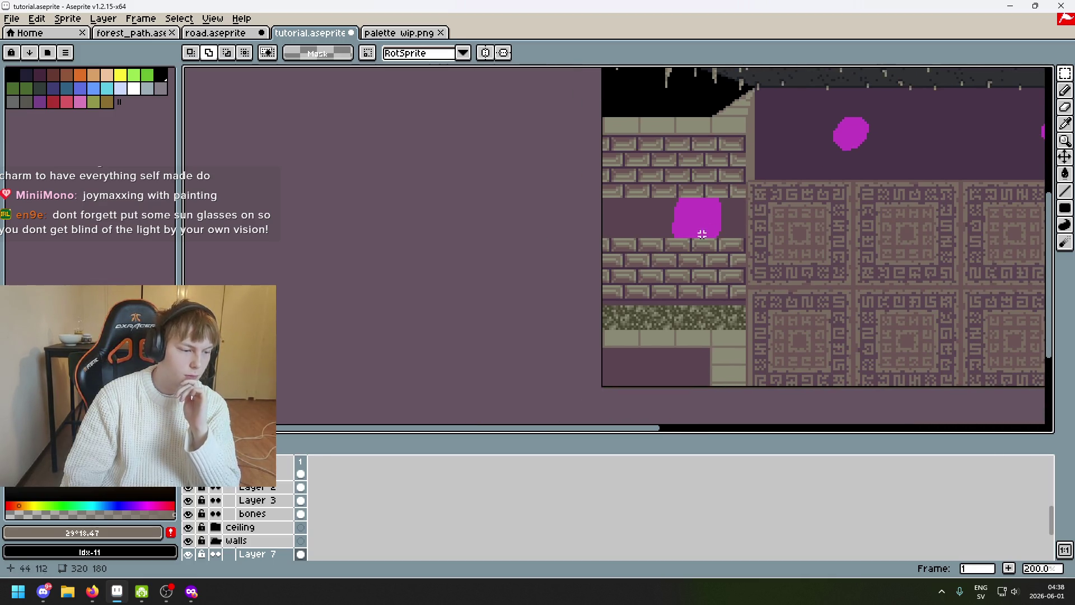
scroll(768, 211, "up", 1)
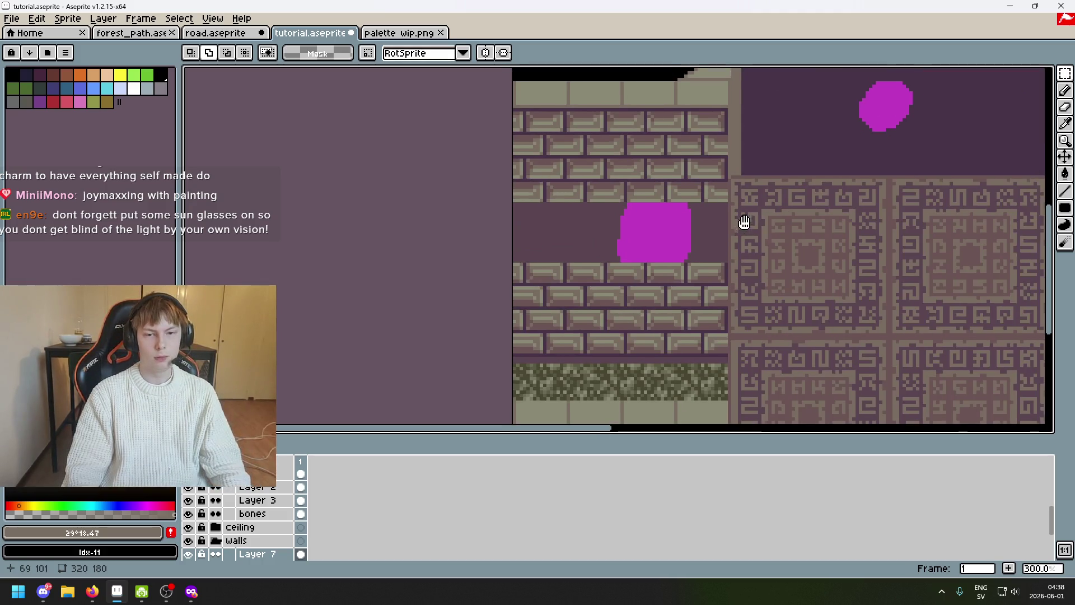